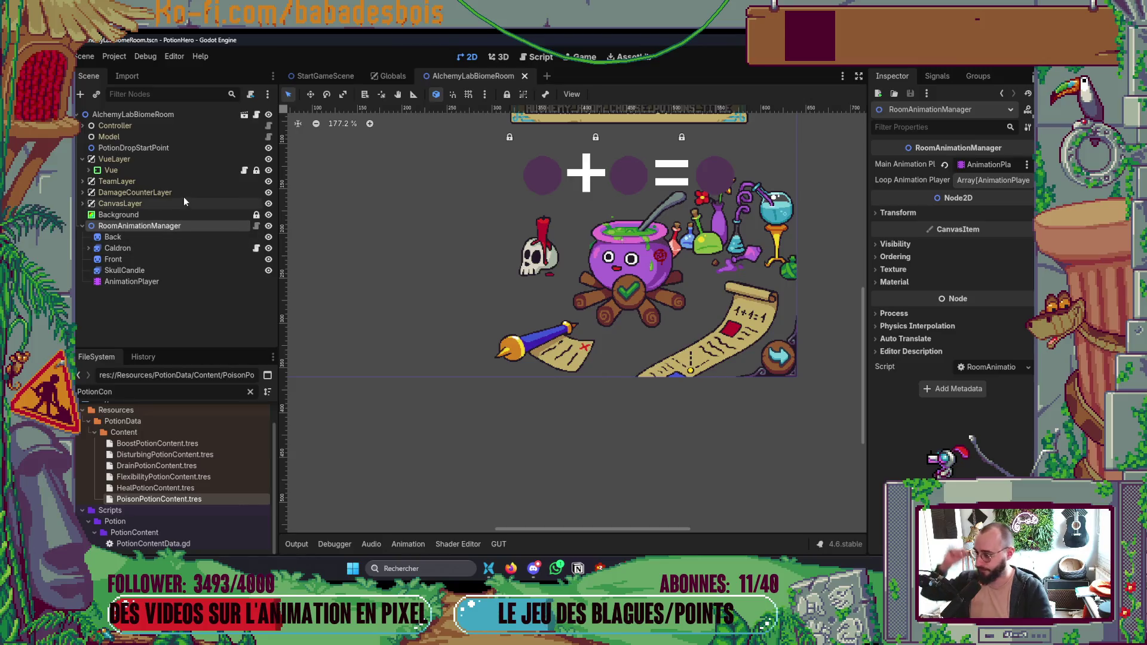
Switch from Godot to Aseprite and bring up the AlchemyRoom.aseprite file.
{"action": "scroll", "coordinate": [406, 212], "scroll_direction": "up", "scroll_amount": 2}
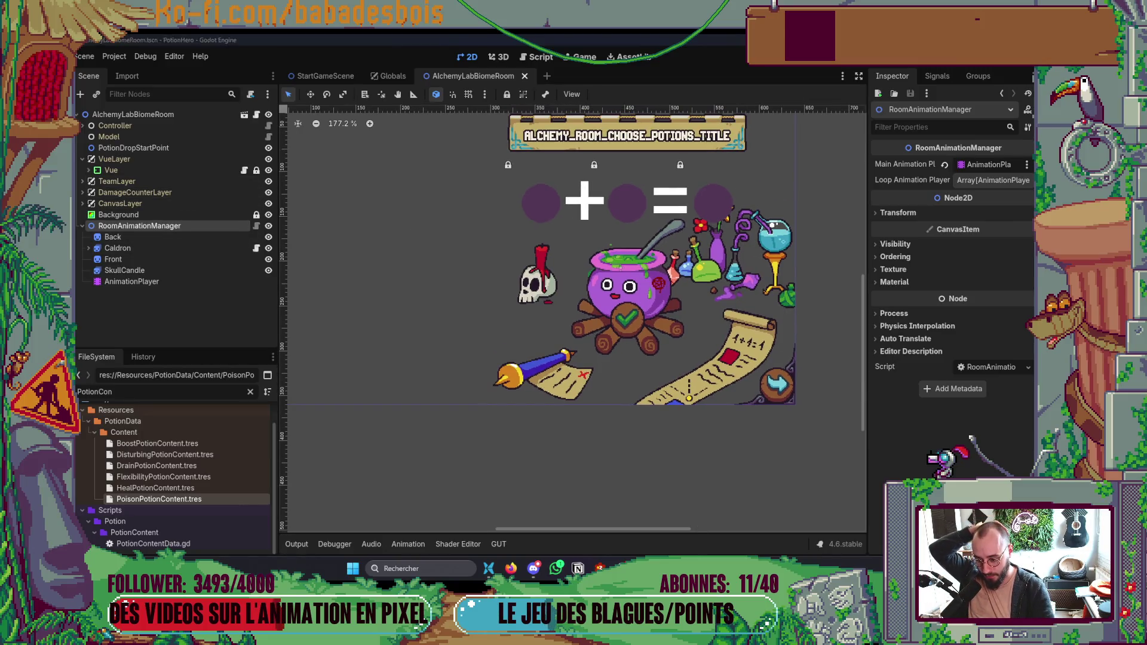
{"action": "key", "text": "alt+Tab"}
{"action": "left_click", "coordinate": [203, 66]}
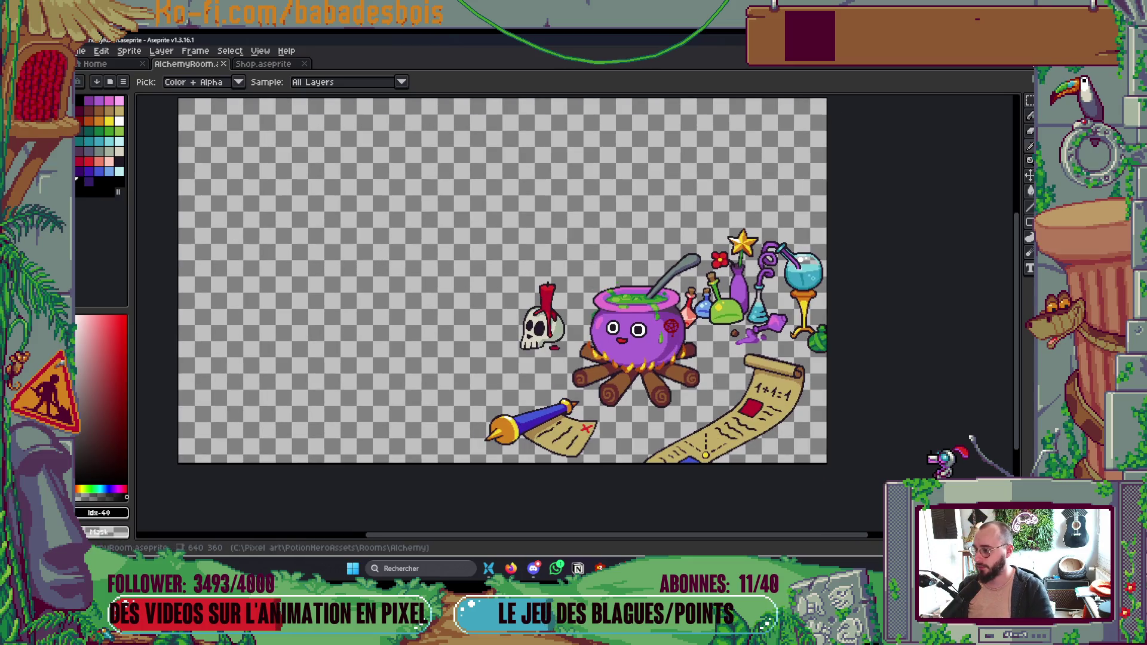
Set the Shadow layer's opacity to 50.
{"action": "key", "text": "Tab"}
{"action": "left_click", "coordinate": [190, 504]}
{"action": "double_click", "coordinate": [190, 505]}
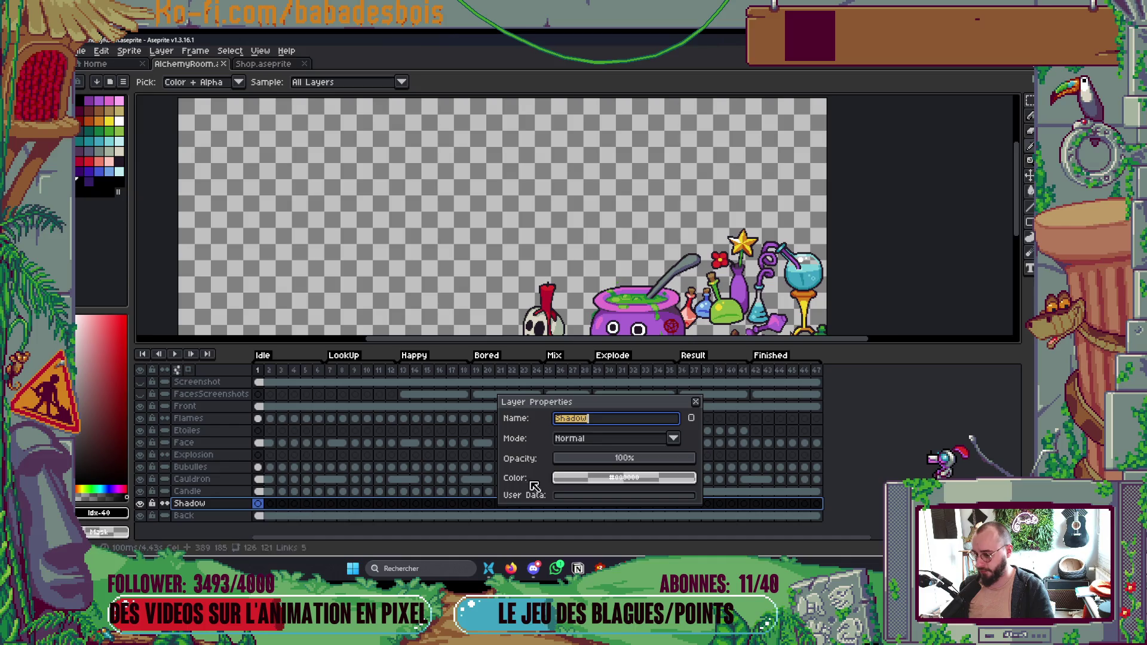
{"action": "left_click_drag", "start_coordinate": [620, 465], "coordinate": [624, 465]}
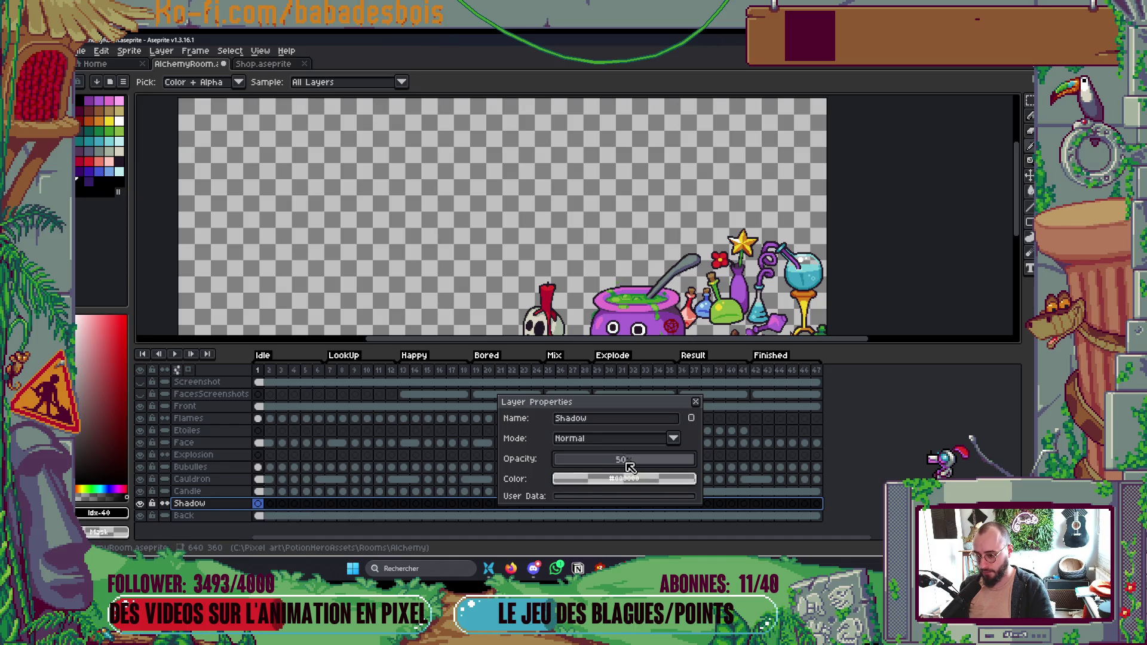
{"action": "left_click", "coordinate": [696, 402]}
Pick a dark purple palette colour for painting shadows.
{"action": "key", "text": "Tab"}
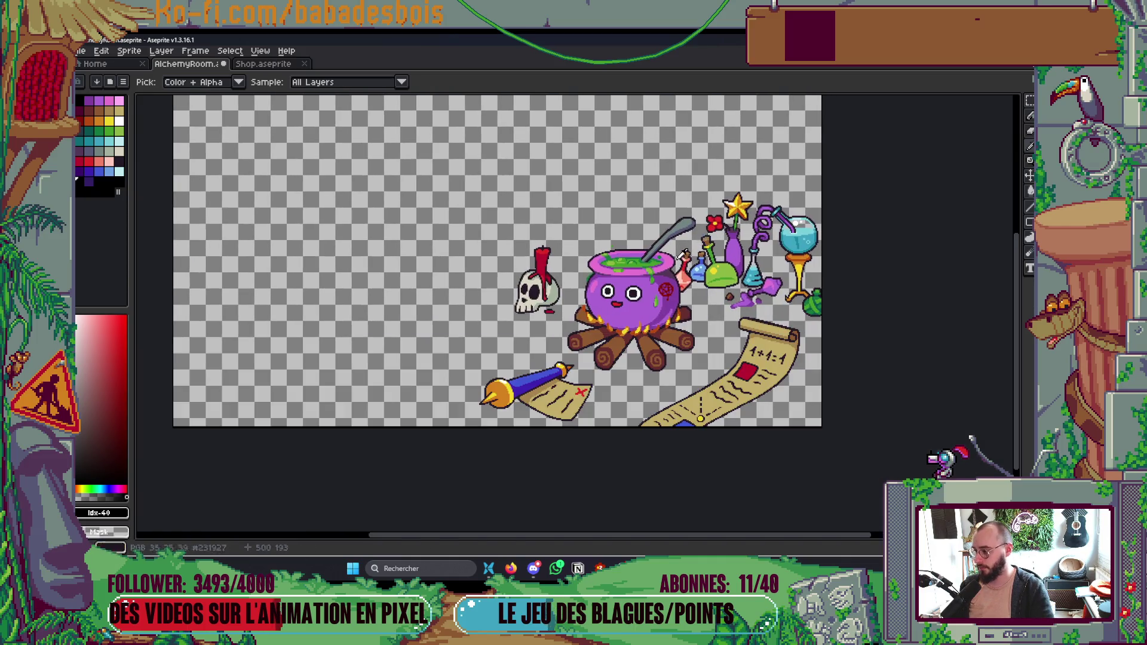
{"action": "left_click", "coordinate": [88, 180]}
{"action": "key", "text": "Tab"}
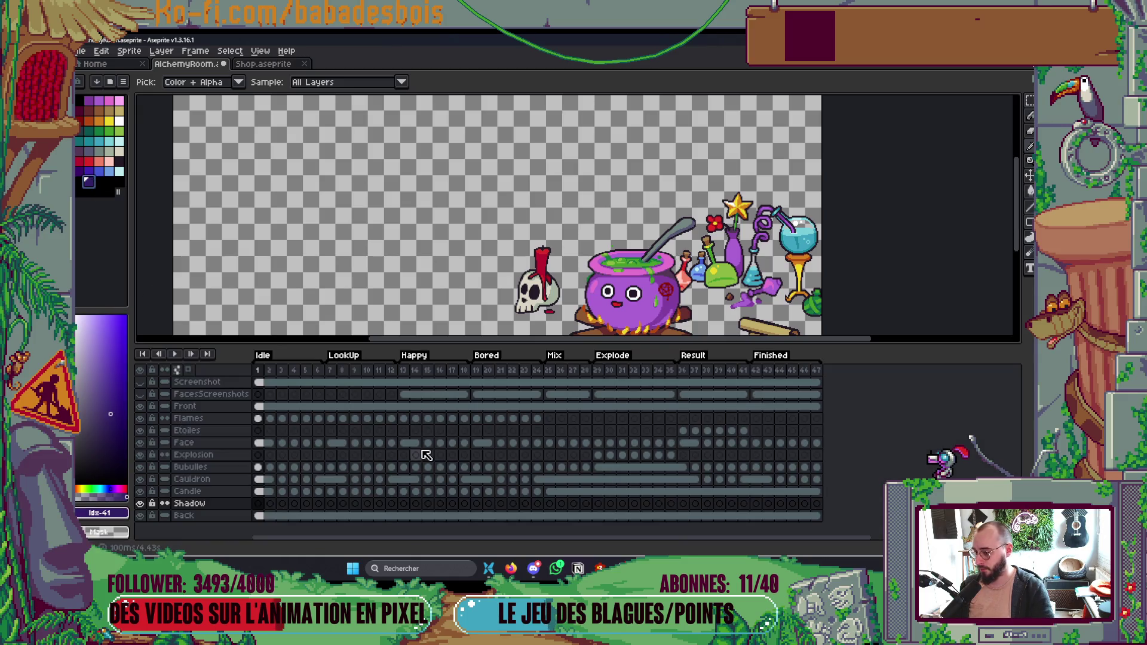
{"action": "key", "text": "Tab"}
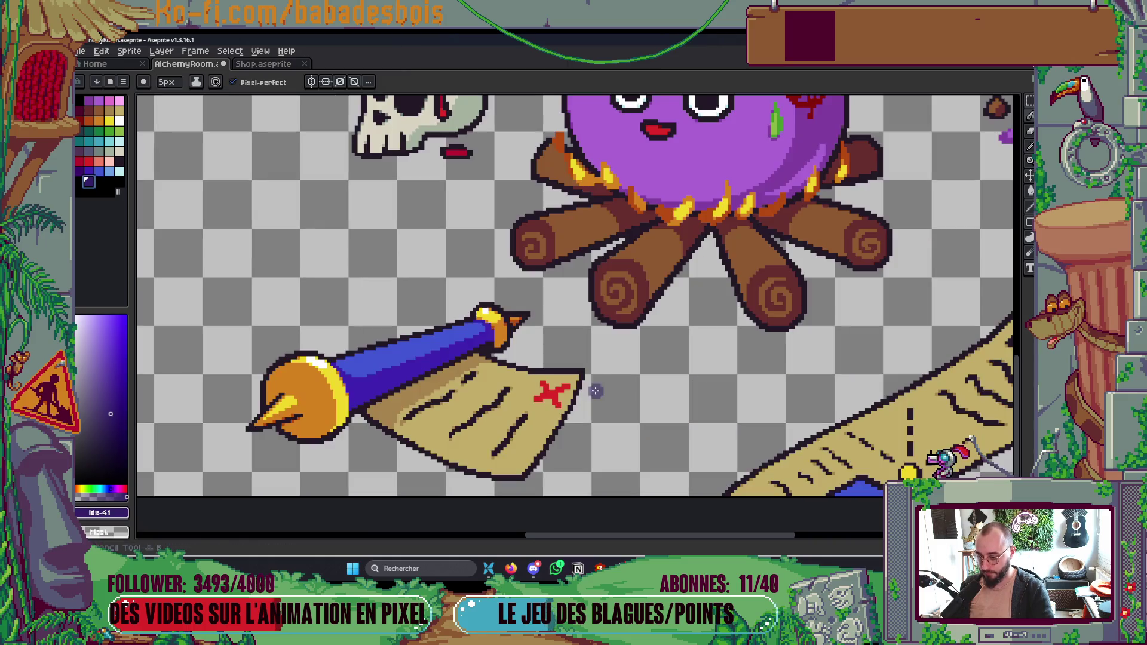
Paint purple shadow under the quill's small scroll and along its bottom edge.
{"action": "scroll", "coordinate": [588, 387], "scroll_direction": "up", "scroll_amount": 3}
{"action": "key", "text": "Tab"}
{"action": "key", "text": "Tab"}
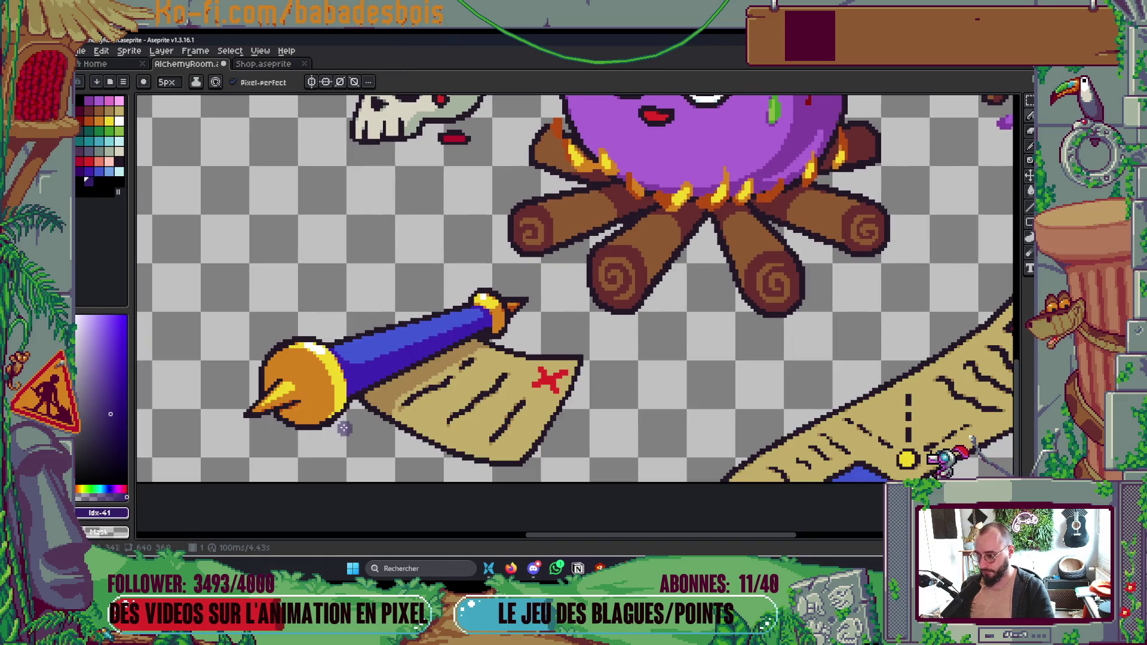
{"action": "left_click_drag", "start_coordinate": [339, 417], "coordinate": [390, 421]}
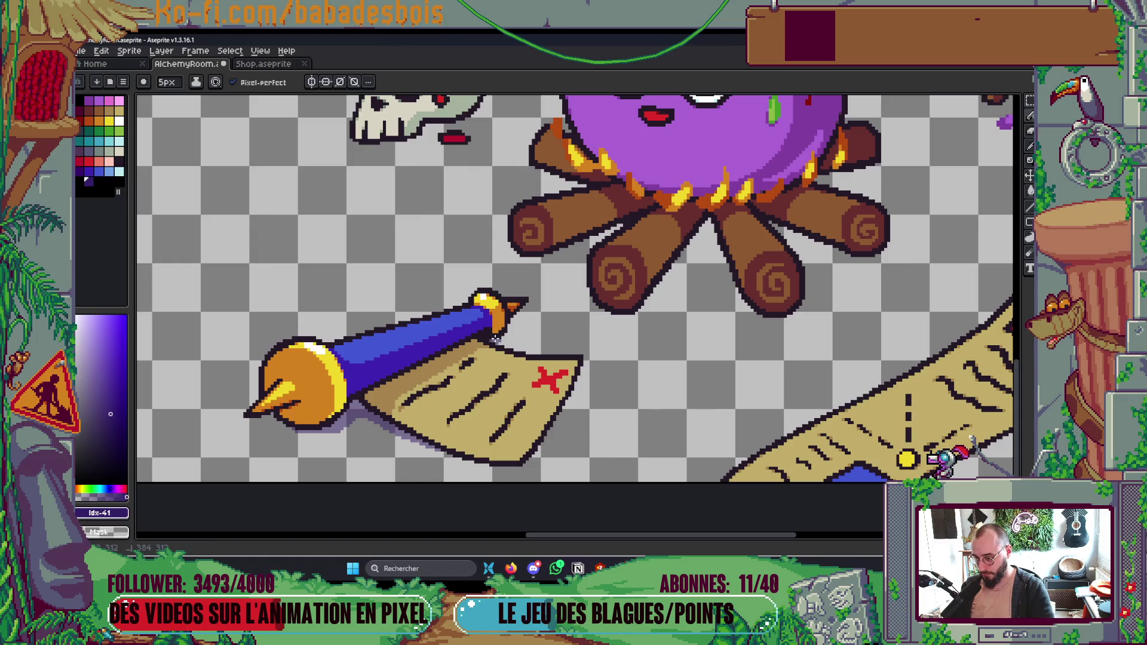
{"action": "scroll", "coordinate": [493, 337], "scroll_direction": "down", "scroll_amount": 4}
{"action": "scroll", "coordinate": [560, 304], "scroll_direction": "up", "scroll_amount": 4}
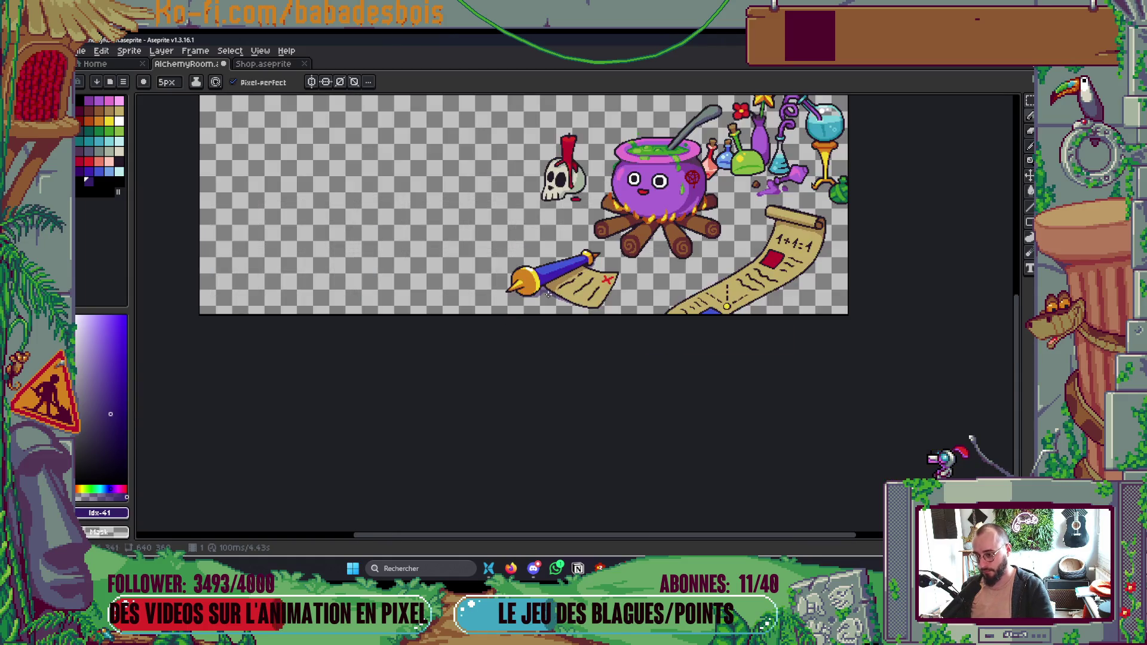
{"action": "left_click_drag", "start_coordinate": [535, 321], "coordinate": [579, 333]}
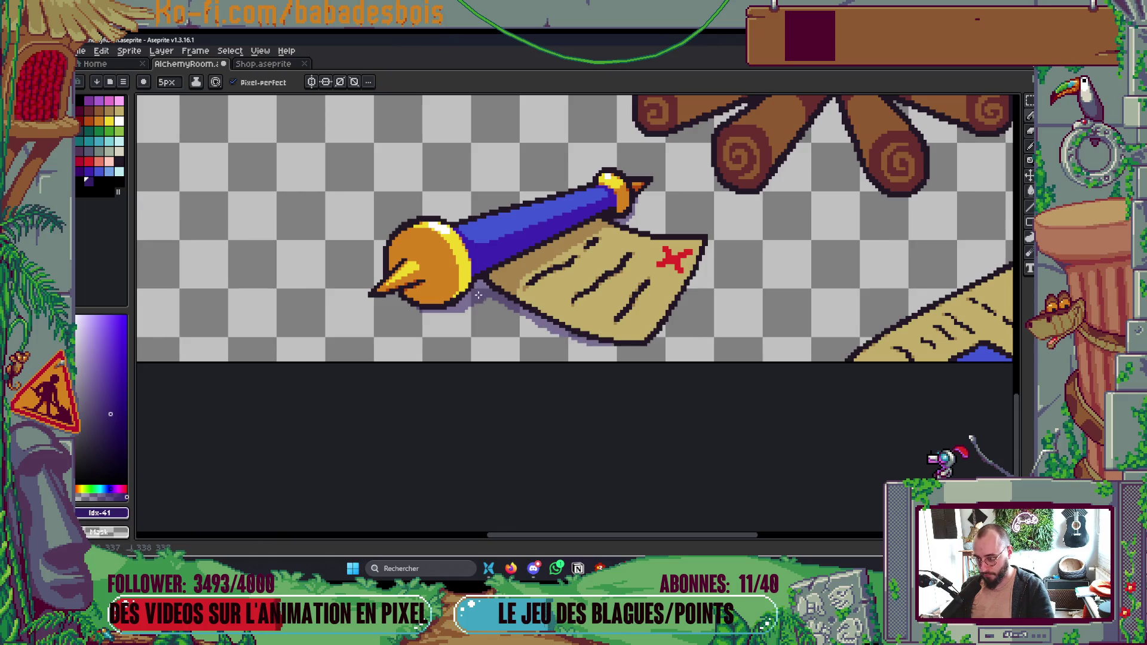
{"action": "scroll", "coordinate": [561, 307], "scroll_direction": "down", "scroll_amount": 1}
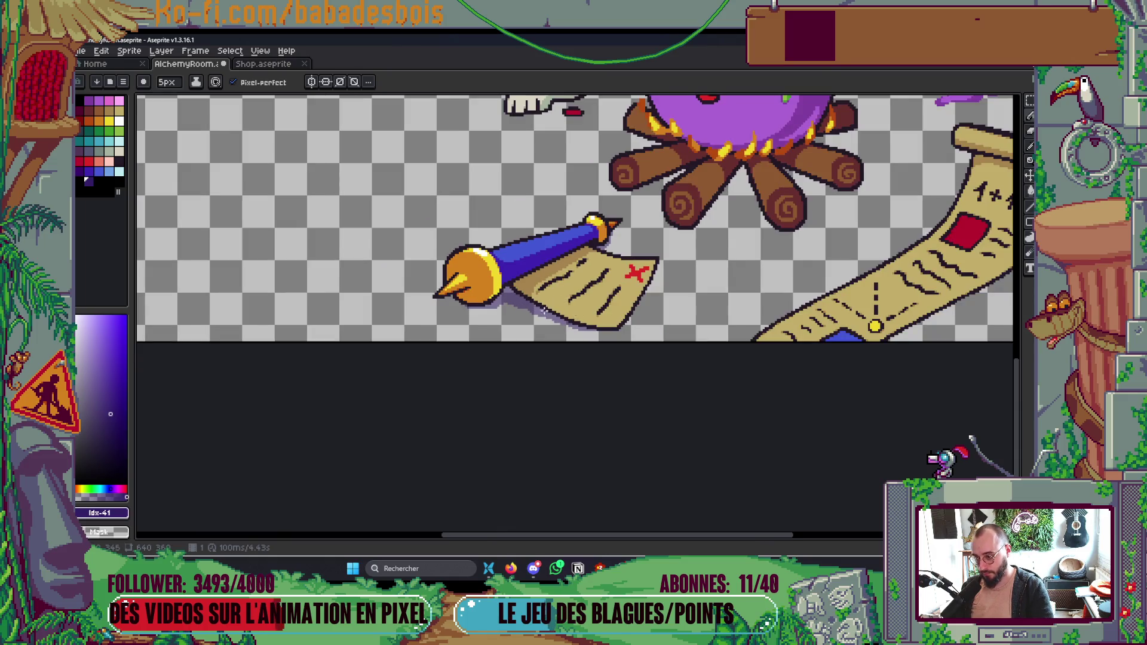
{"action": "scroll", "coordinate": [508, 296], "scroll_direction": "up", "scroll_amount": 3}
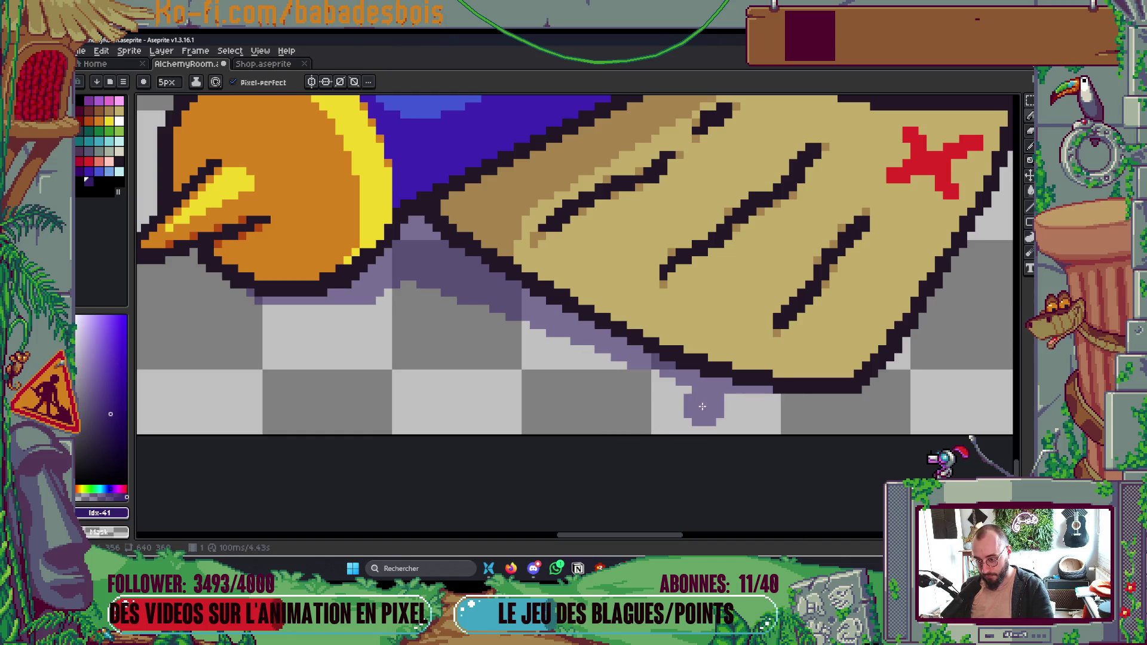
{"action": "scroll", "coordinate": [777, 318], "scroll_direction": "down", "scroll_amount": 3}
{"action": "scroll", "coordinate": [777, 319], "scroll_direction": "down", "scroll_amount": 3}
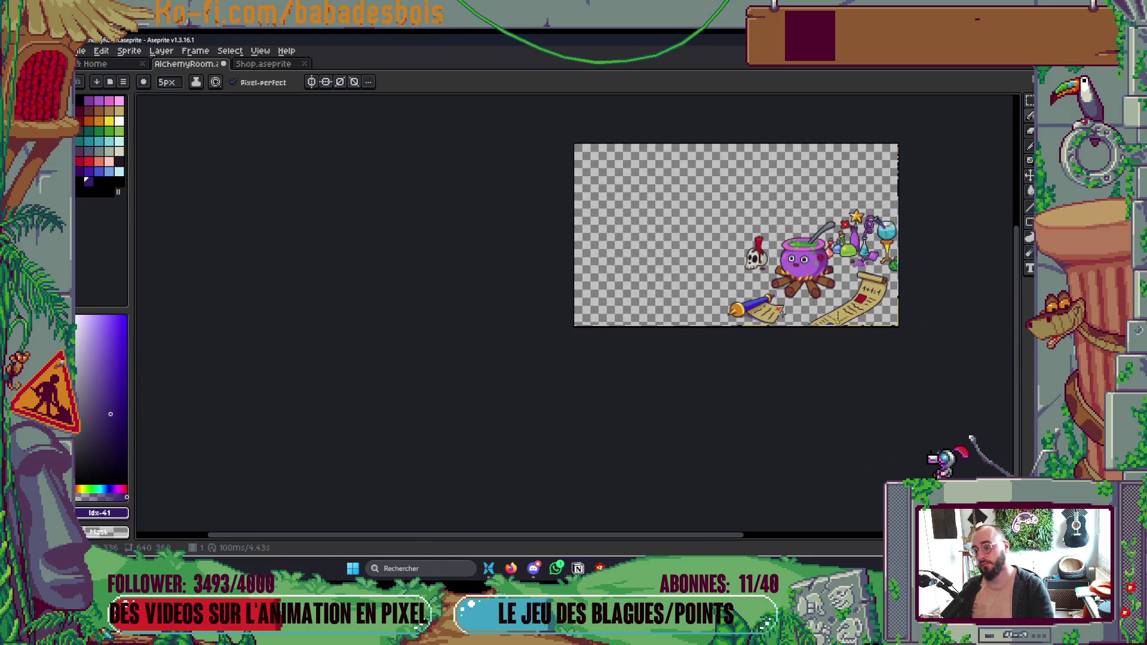
{"action": "scroll", "coordinate": [788, 326], "scroll_direction": "up", "scroll_amount": 3}
Paint a lavender shadow along the large scroll's lower edge, redoing it shorter.
{"action": "scroll", "coordinate": [777, 265], "scroll_direction": "up", "scroll_amount": 2}
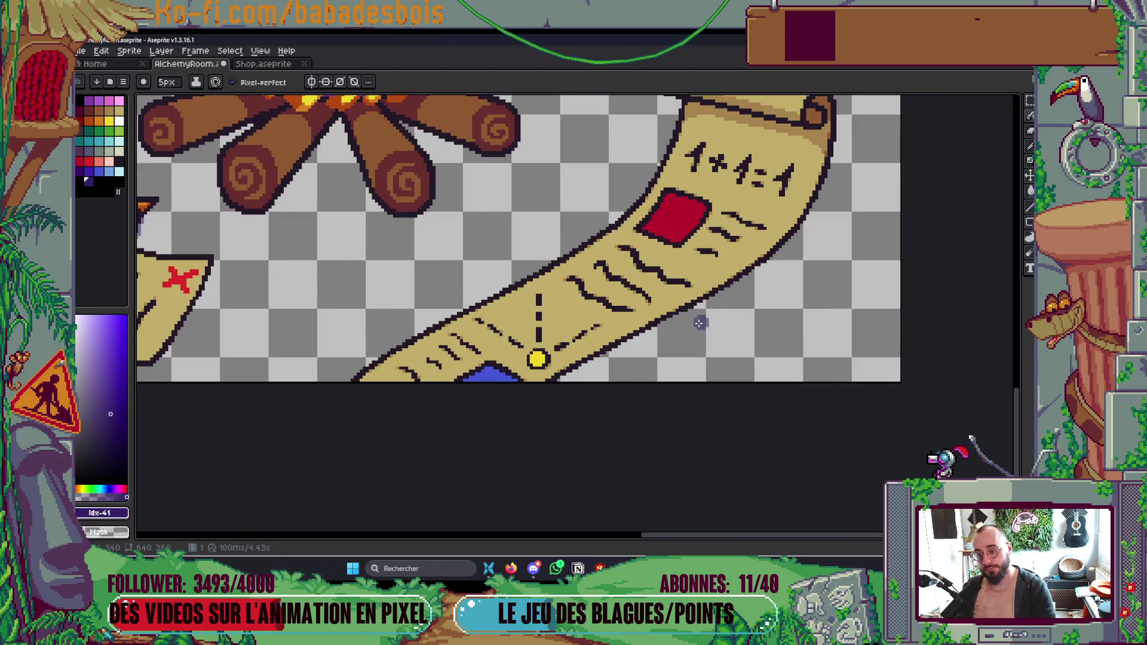
{"action": "left_click_drag", "start_coordinate": [576, 398], "coordinate": [675, 319]}
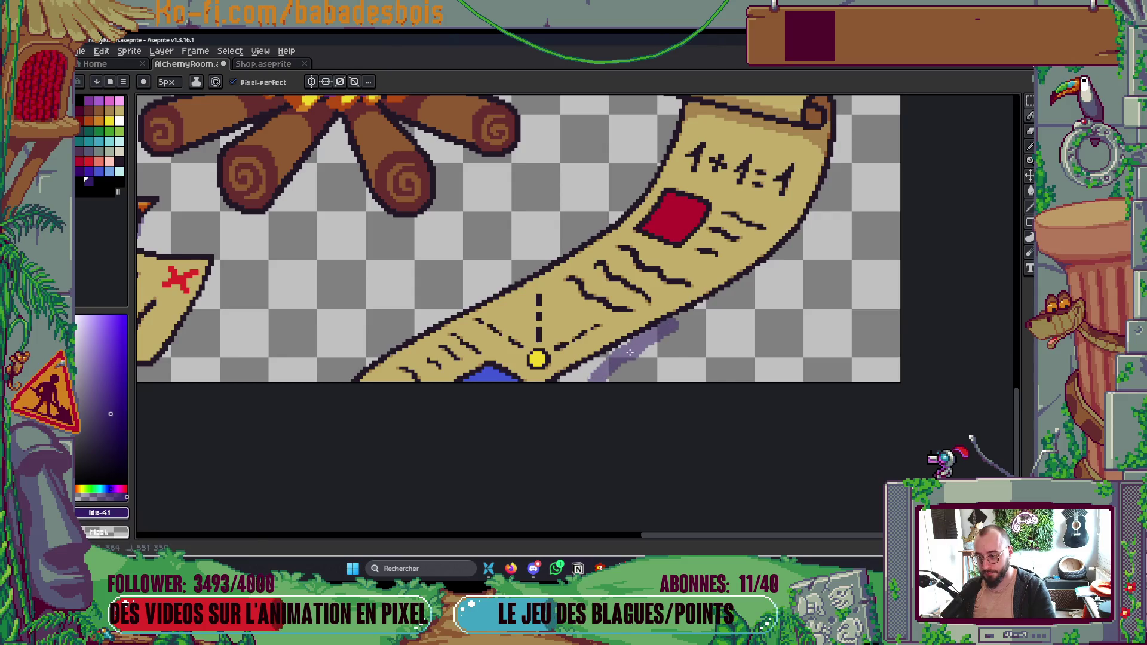
{"action": "key", "text": "ctrl+z"}
{"action": "left_click_drag", "start_coordinate": [568, 380], "coordinate": [671, 319]}
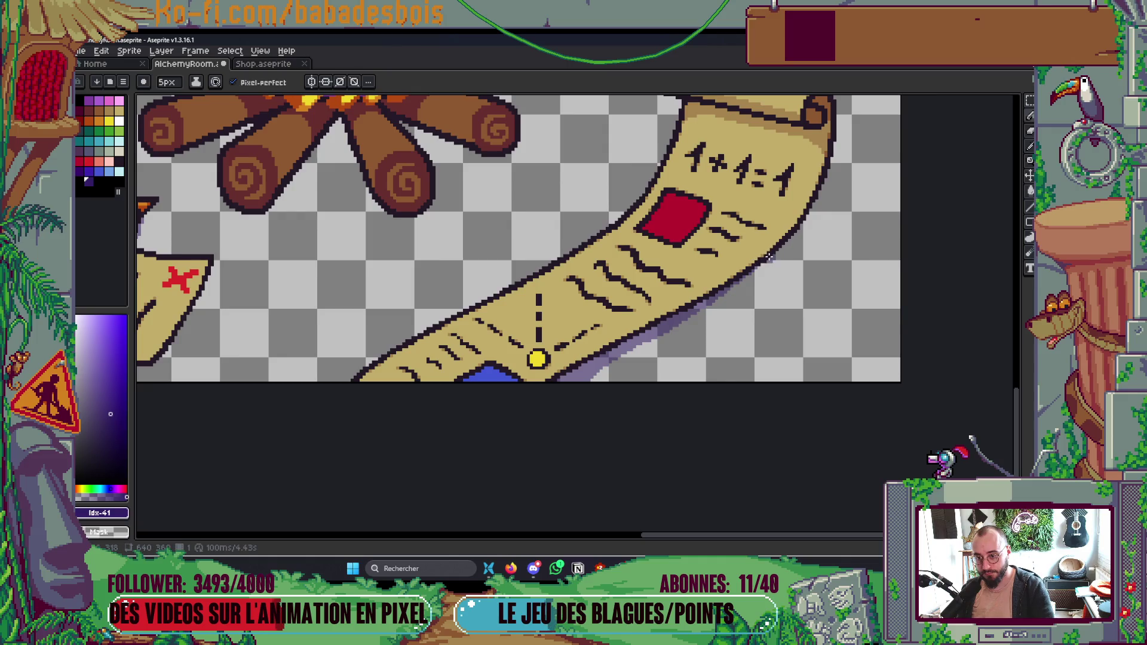
Shade the large scroll's right edge up to its top-right corner and save AlchemyRoom.aseprite.
{"action": "mouse_move", "coordinate": [768, 257]}
{"action": "left_mouse_down"}
{"action": "mouse_move", "coordinate": [839, 179]}
{"action": "mouse_move", "coordinate": [783, 246]}
{"action": "left_mouse_up"}
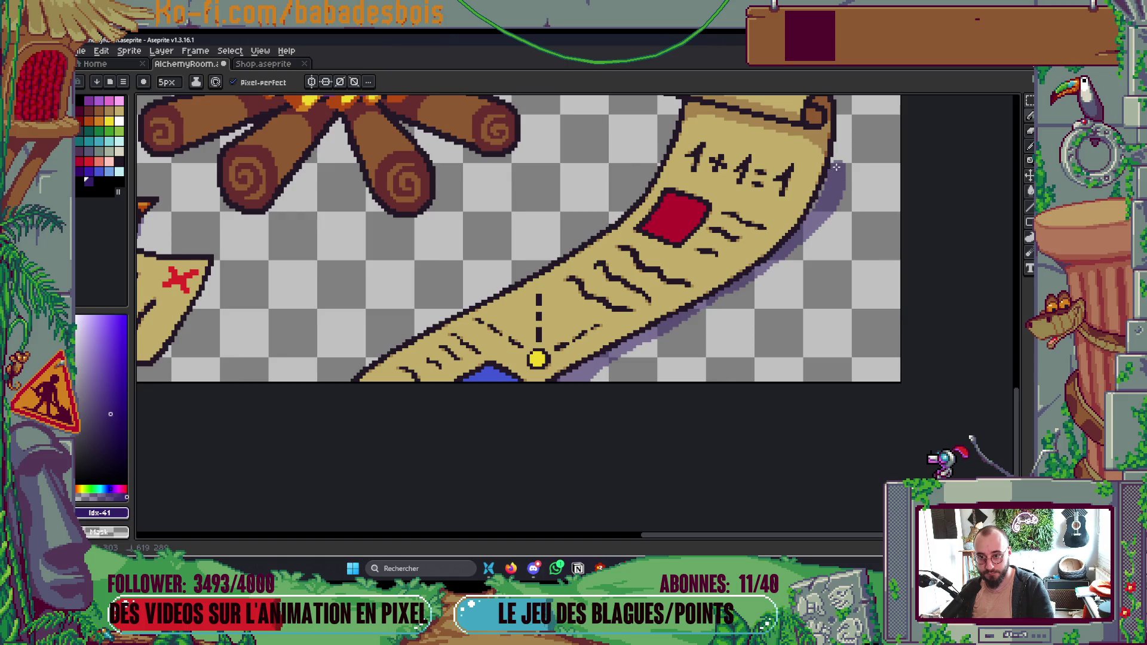
{"action": "mouse_move", "coordinate": [837, 210]}
{"action": "left_mouse_down"}
{"action": "mouse_move", "coordinate": [758, 270]}
{"action": "mouse_move", "coordinate": [839, 197]}
{"action": "mouse_move", "coordinate": [848, 153]}
{"action": "mouse_move", "coordinate": [844, 161]}
{"action": "left_mouse_up"}
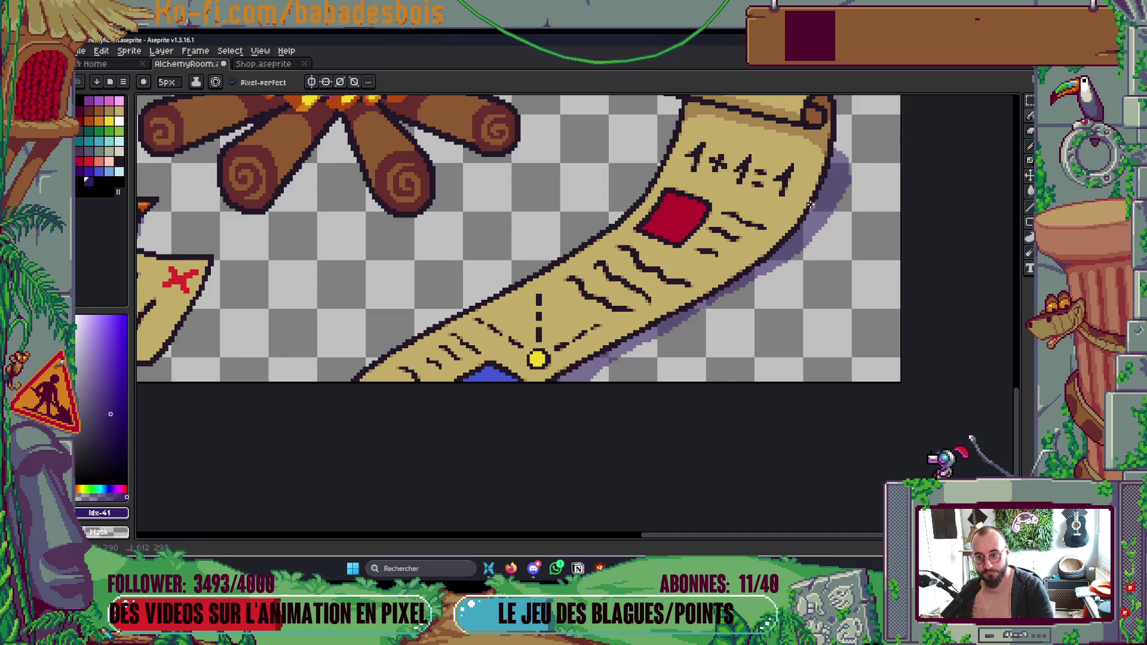
{"action": "left_click", "coordinate": [854, 178]}
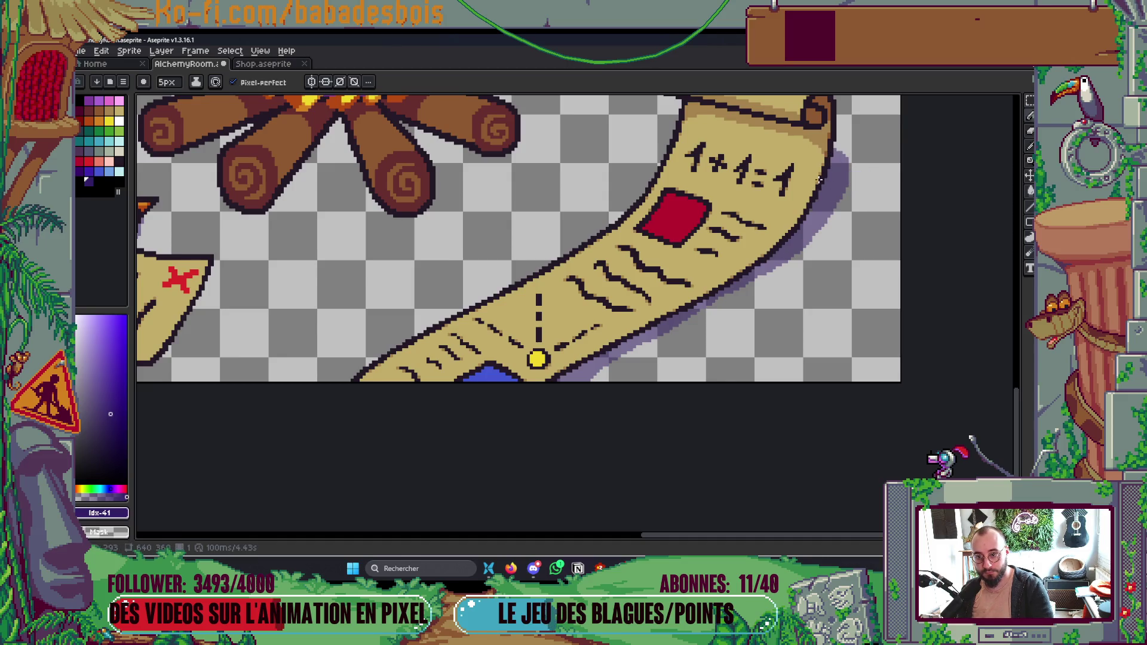
{"action": "scroll", "coordinate": [536, 393], "scroll_direction": "down", "scroll_amount": 4}
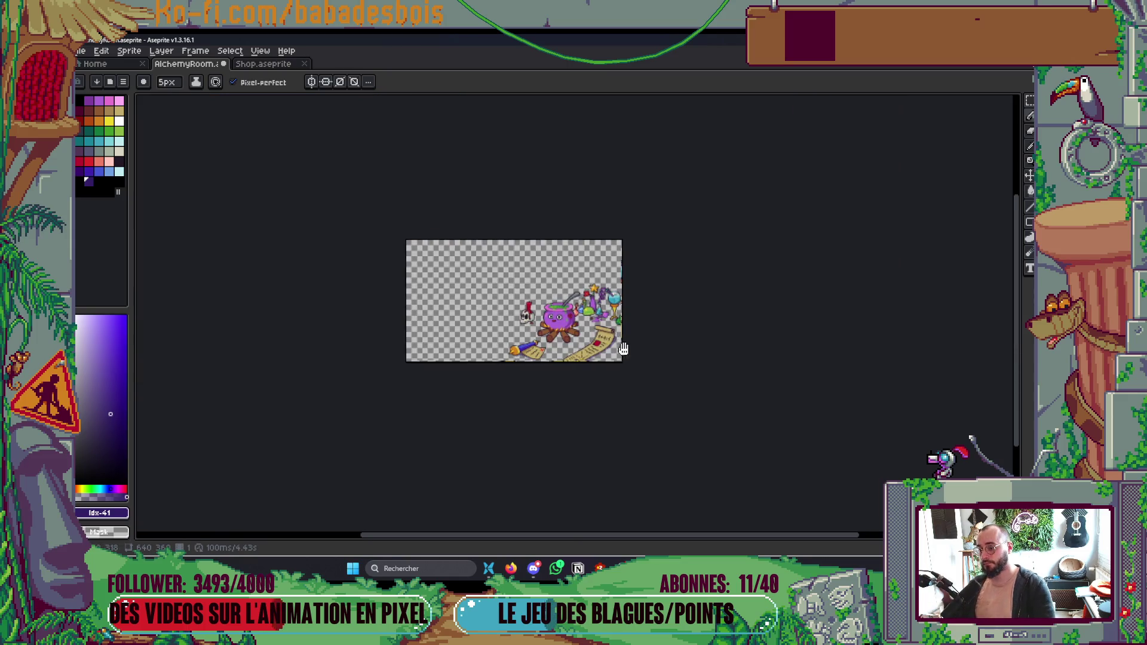
{"action": "scroll", "coordinate": [605, 347], "scroll_direction": "up", "scroll_amount": 4}
{"action": "scroll", "coordinate": [604, 347], "scroll_direction": "up", "scroll_amount": 2}
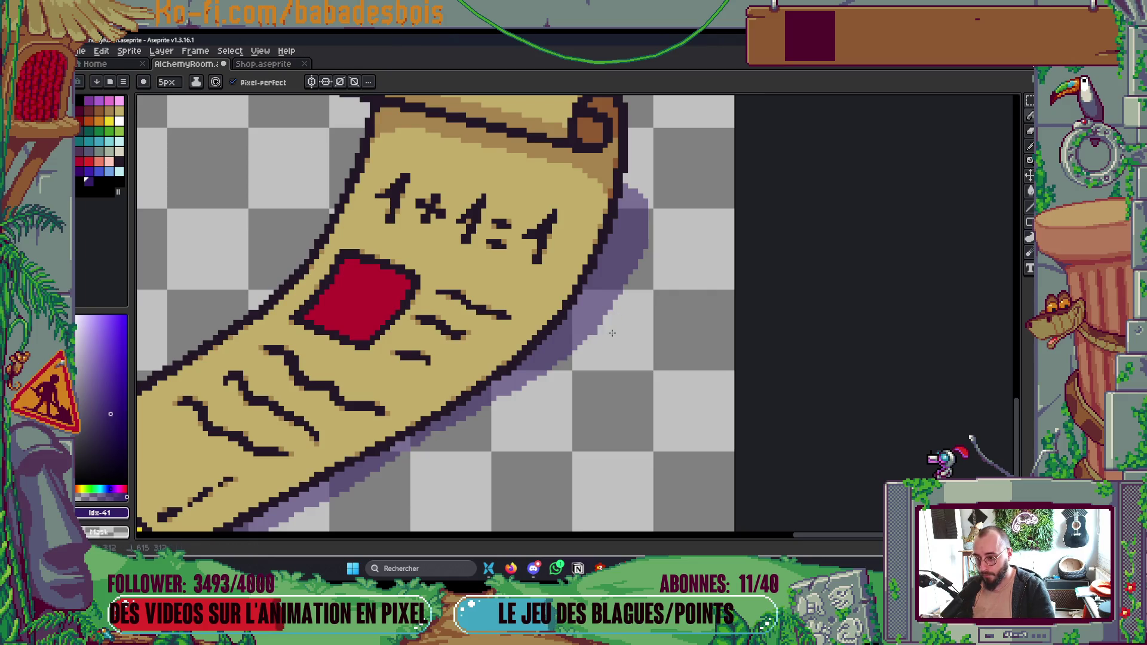
{"action": "scroll", "coordinate": [603, 337], "scroll_direction": "down", "scroll_amount": 2}
{"action": "scroll", "coordinate": [660, 340], "scroll_direction": "down", "scroll_amount": 2}
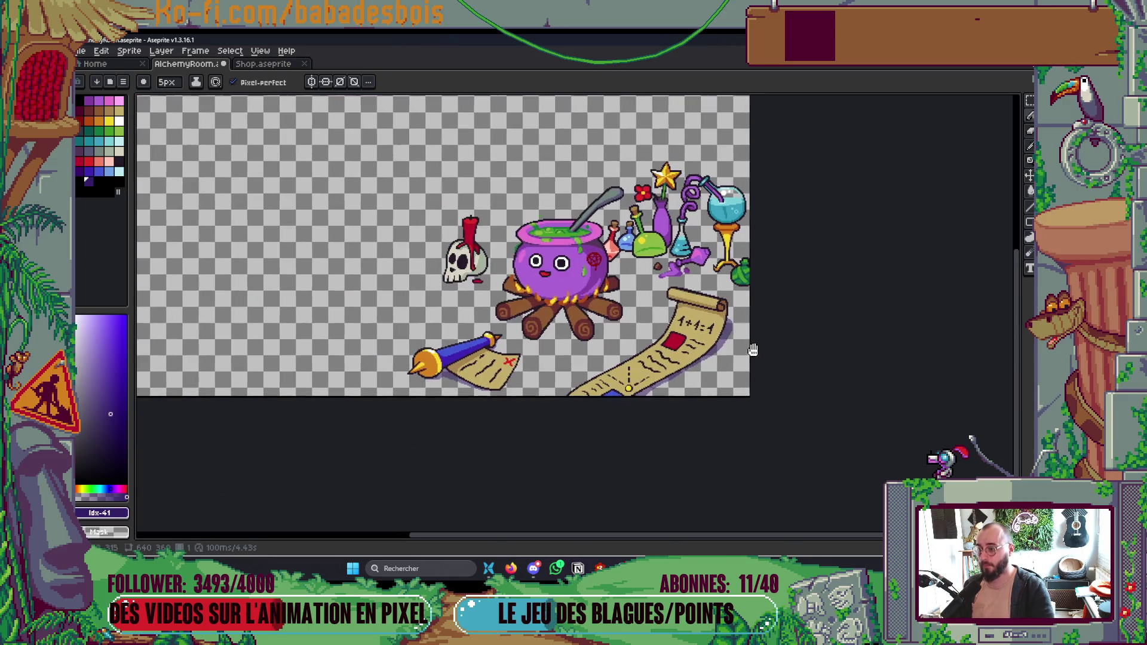
{"action": "key", "text": "ctrl+s"}
{"action": "scroll", "coordinate": [409, 272], "scroll_direction": "up", "scroll_amount": 3}
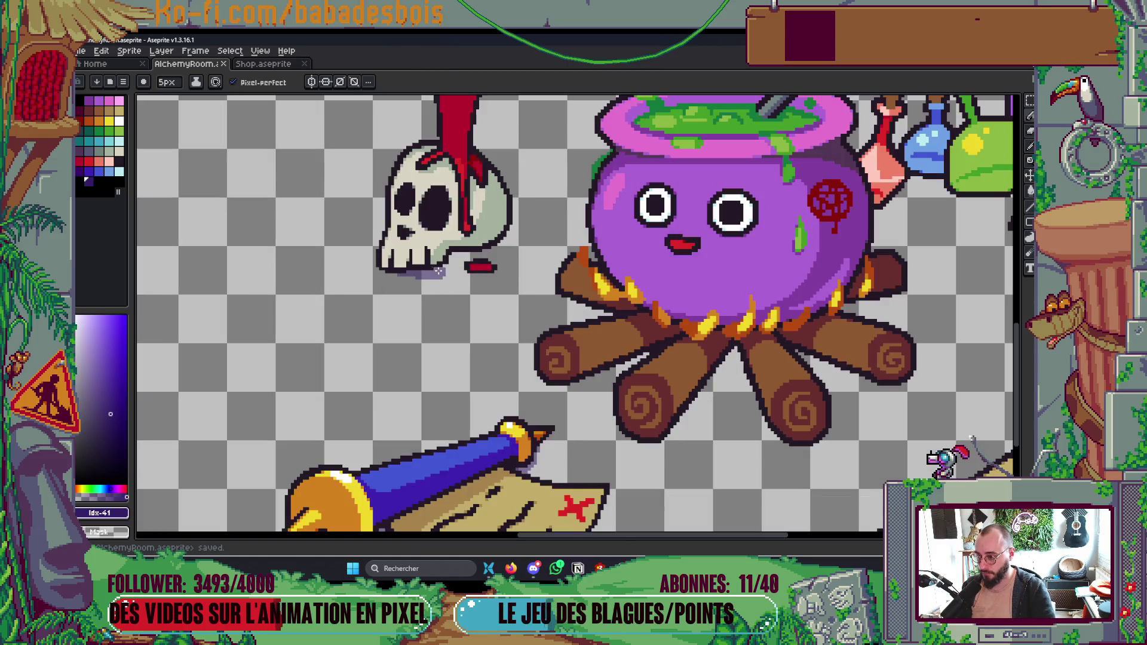
Paint a small shadow under the skull and save the sprite.
{"action": "left_click_drag", "start_coordinate": [439, 270], "coordinate": [466, 261]}
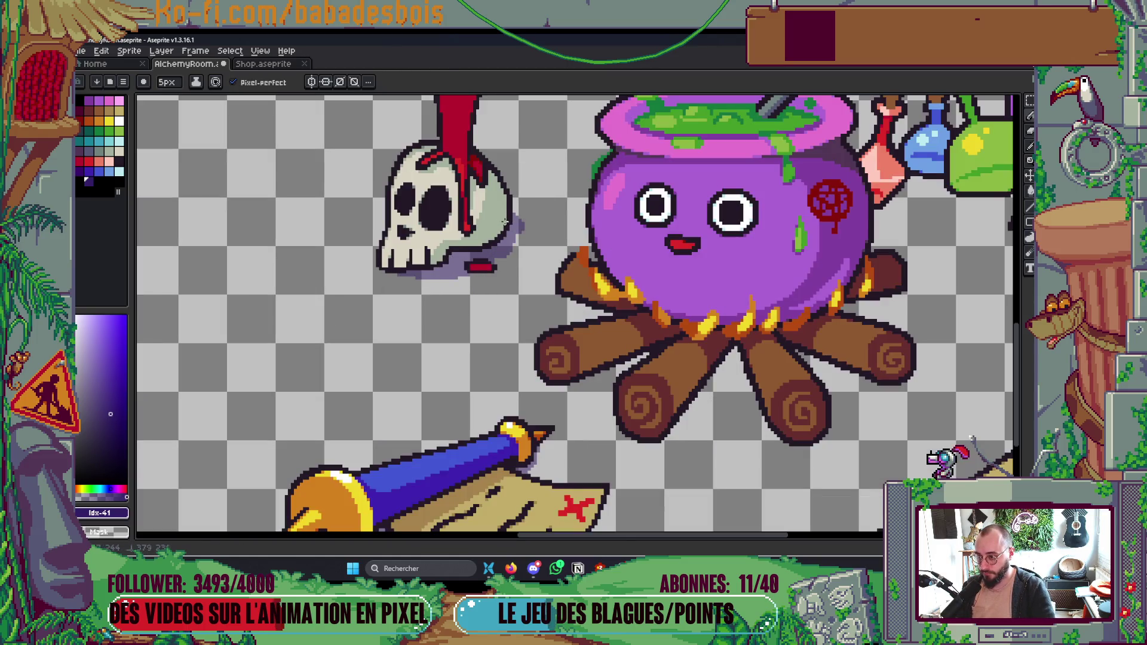
{"action": "scroll", "coordinate": [512, 281], "scroll_direction": "down", "scroll_amount": 3}
{"action": "scroll", "coordinate": [460, 277], "scroll_direction": "up", "scroll_amount": 3}
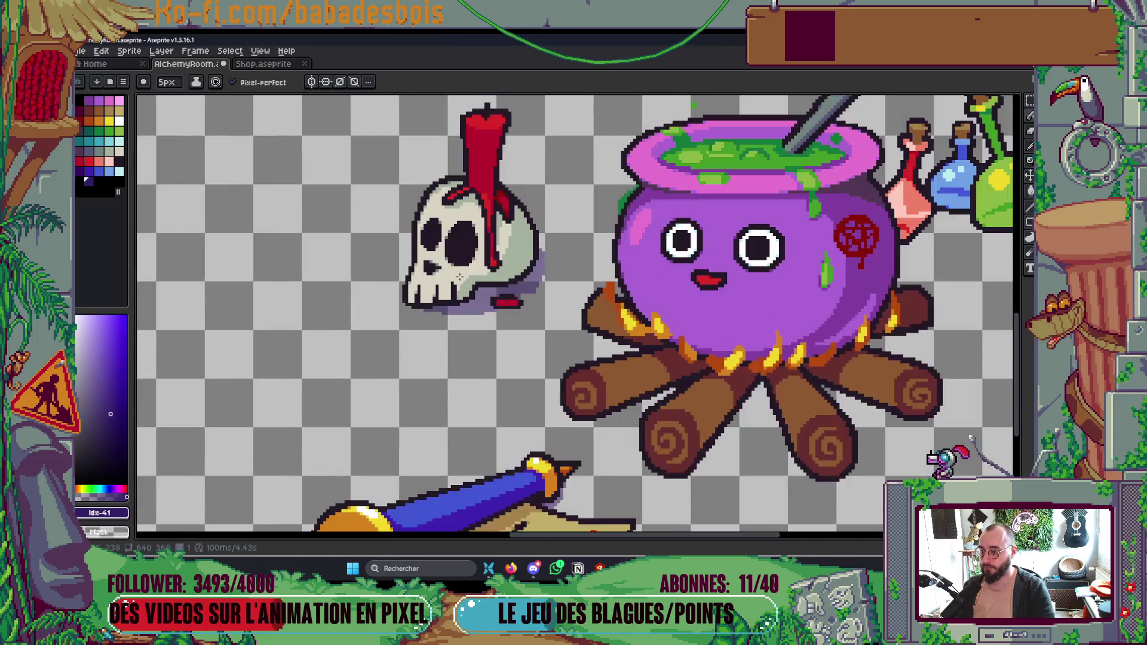
{"action": "scroll", "coordinate": [459, 277], "scroll_direction": "up", "scroll_amount": 2}
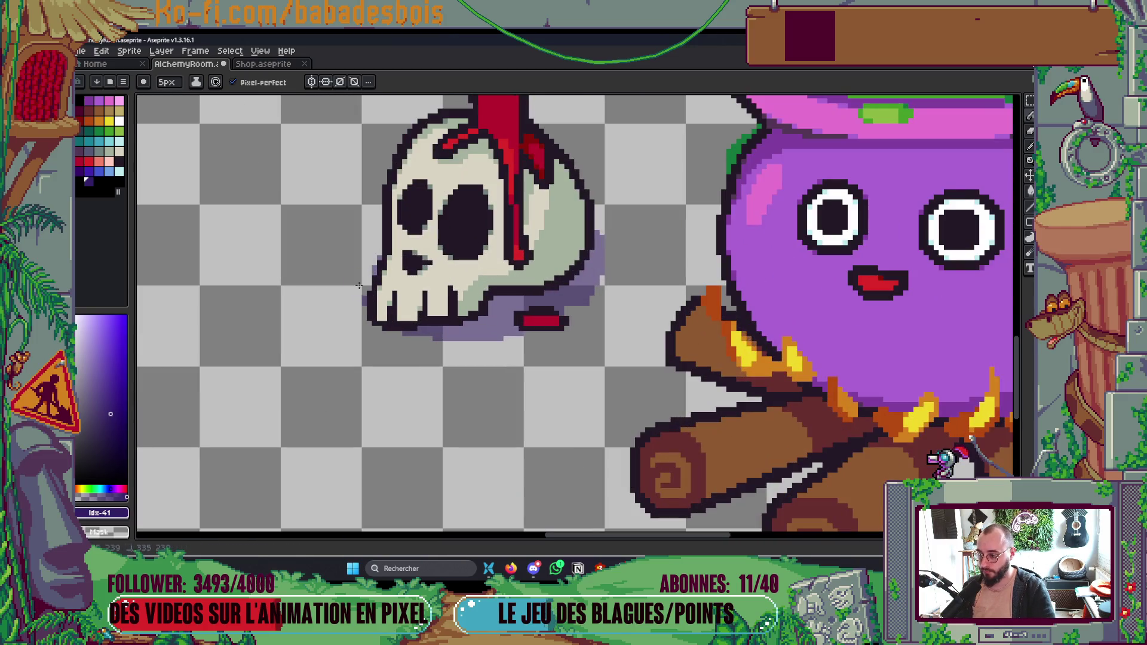
{"action": "key", "text": "ctrl+s"}
{"action": "scroll", "coordinate": [359, 285], "scroll_direction": "down", "scroll_amount": 4}
{"action": "scroll", "coordinate": [415, 217], "scroll_direction": "up", "scroll_amount": 1}
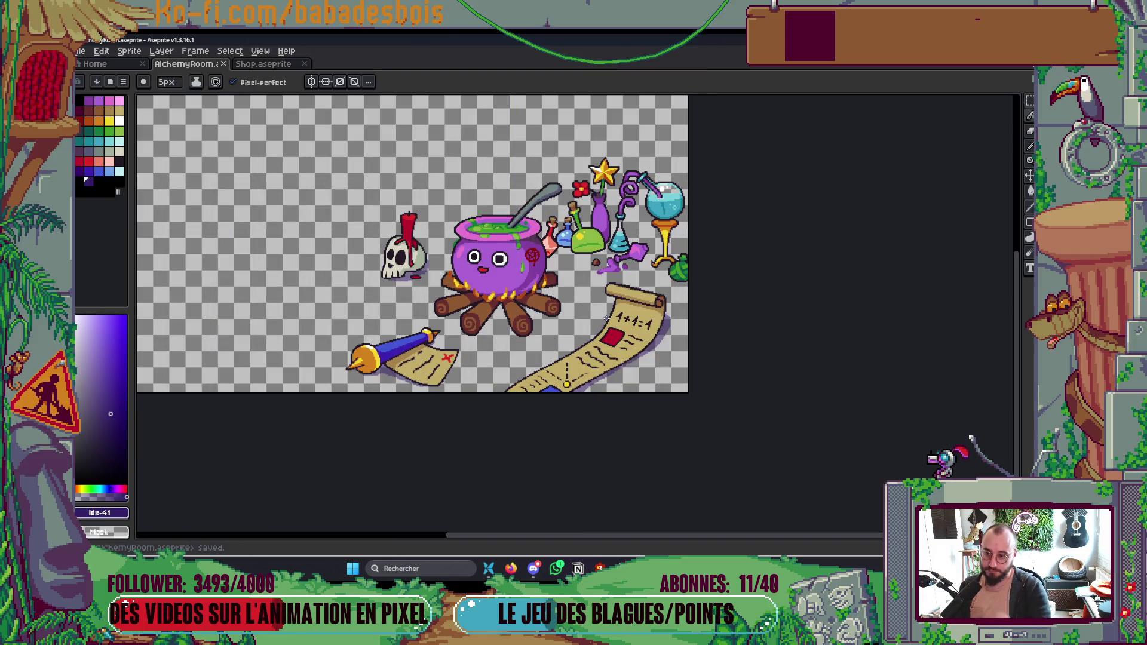
{"action": "scroll", "coordinate": [650, 237], "scroll_direction": "up", "scroll_amount": 3}
{"action": "scroll", "coordinate": [657, 239], "scroll_direction": "down", "scroll_amount": 4}
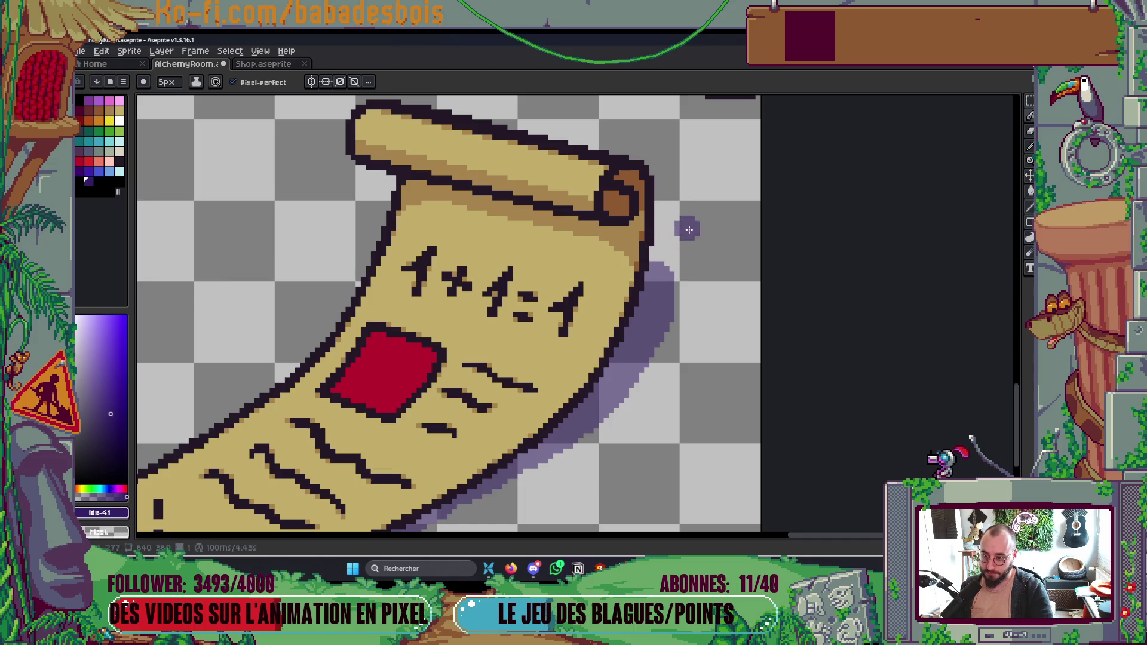
{"action": "key", "text": "ctrl+s"}
{"action": "scroll", "coordinate": [530, 261], "scroll_direction": "up", "scroll_amount": 3}
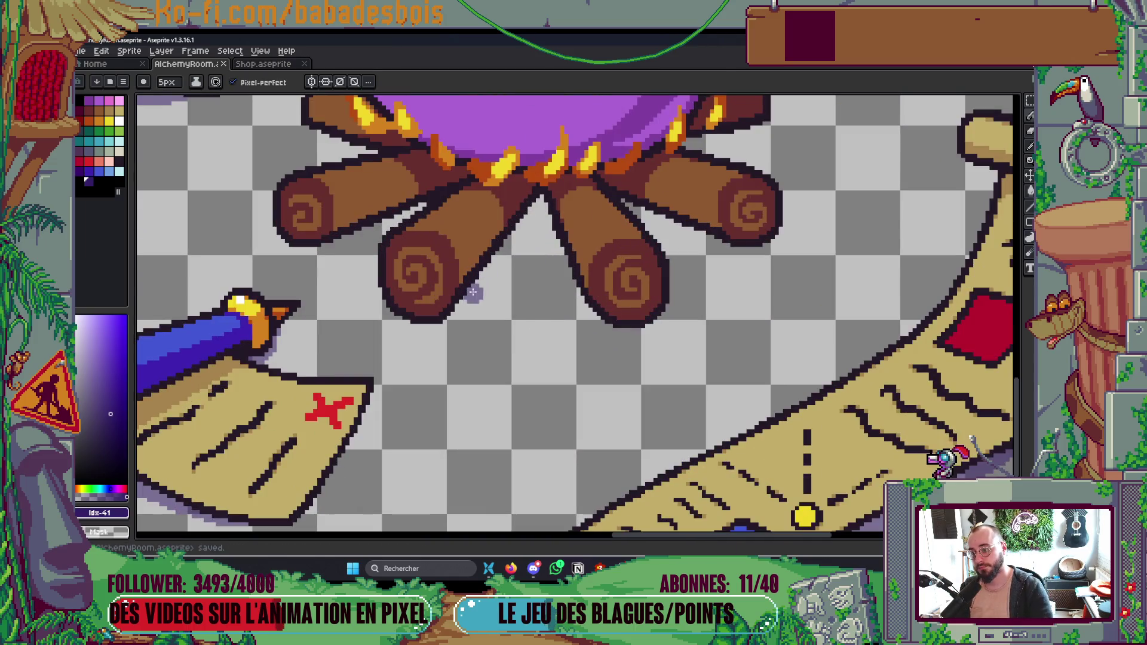
Paint purple shadows below the left and upper campfire logs.
{"action": "left_click_drag", "start_coordinate": [468, 289], "coordinate": [497, 313]}
{"action": "key", "text": "ctrl+z"}
{"action": "key", "text": "ctrl+z"}
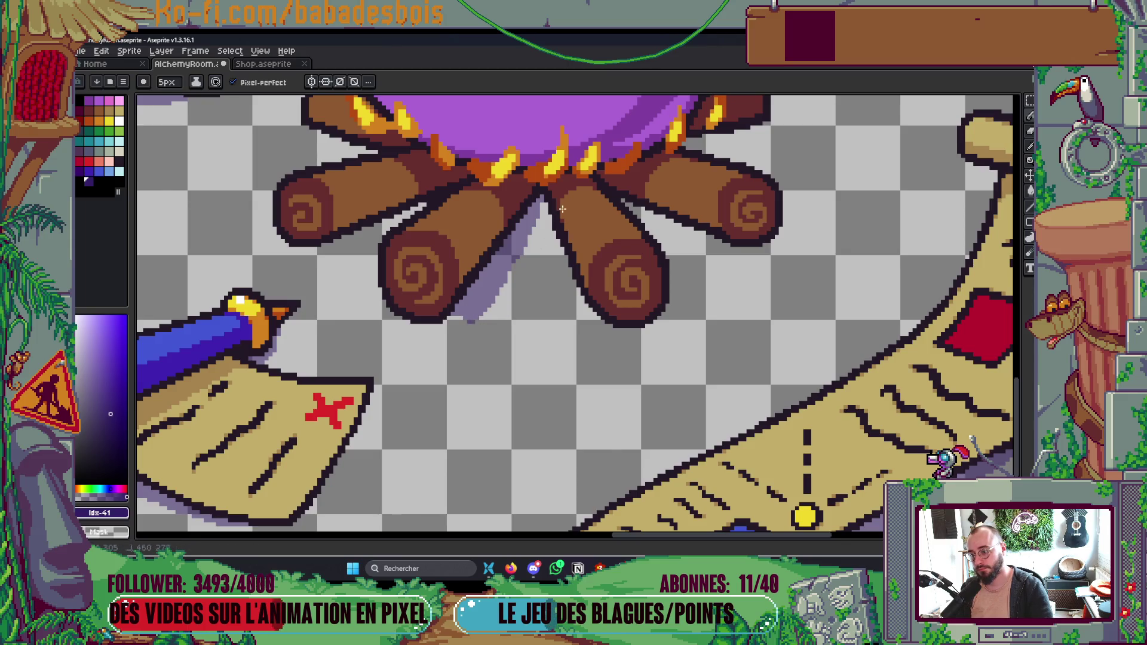
{"action": "left_click", "coordinate": [450, 312]}
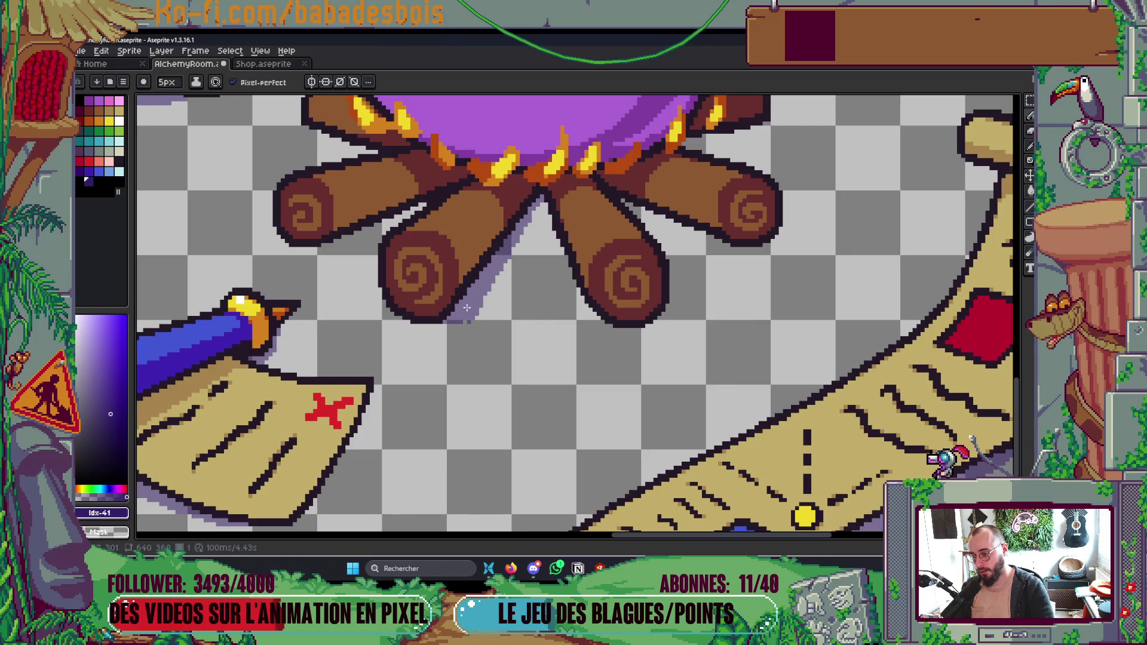
{"action": "scroll", "coordinate": [474, 322], "scroll_direction": "down", "scroll_amount": 4}
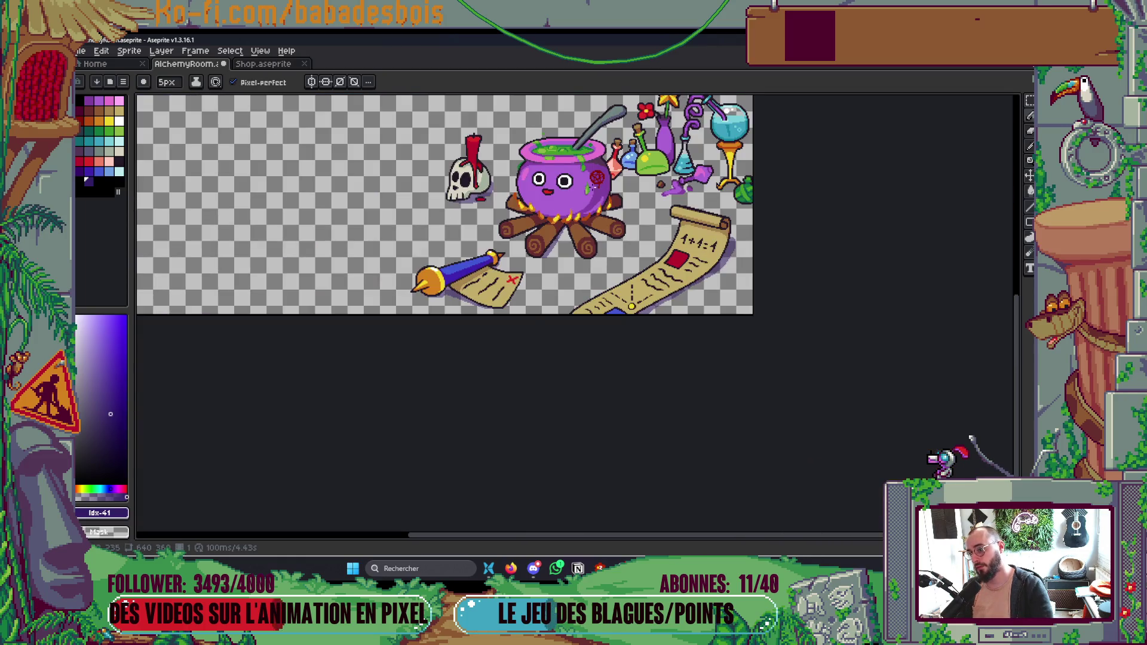
{"action": "scroll", "coordinate": [481, 275], "scroll_direction": "up", "scroll_amount": 5}
{"action": "mouse_move", "coordinate": [591, 208]}
{"action": "left_mouse_down"}
{"action": "mouse_move", "coordinate": [460, 279]}
{"action": "mouse_move", "coordinate": [429, 266]}
{"action": "left_mouse_up"}
{"action": "scroll", "coordinate": [443, 261], "scroll_direction": "up", "scroll_amount": 2}
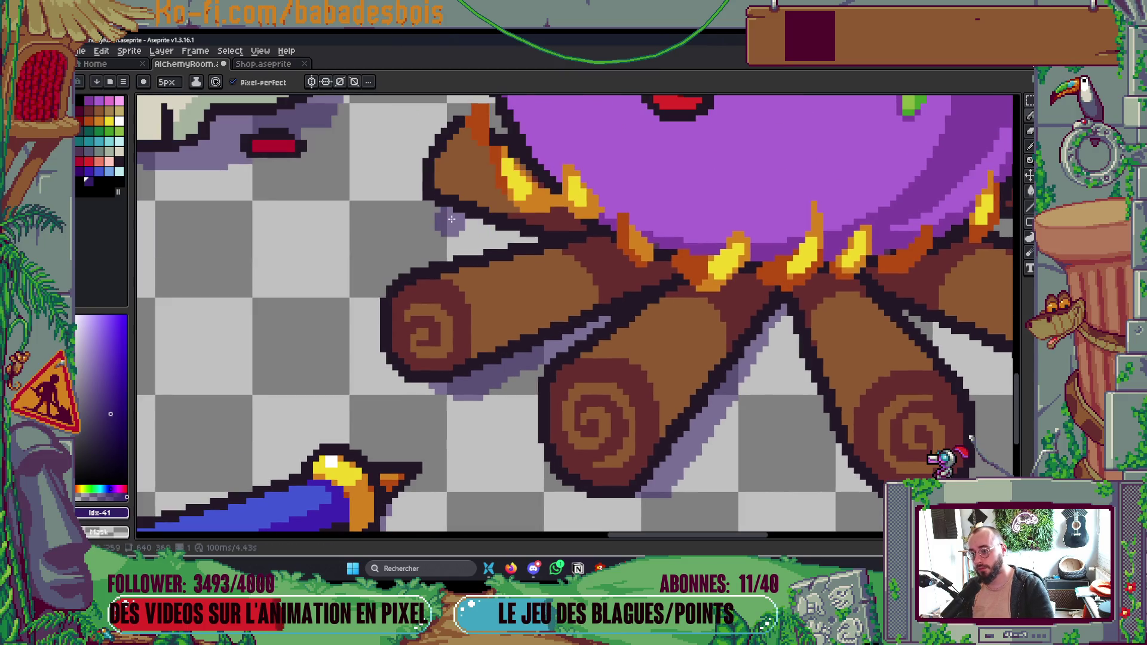
{"action": "left_click_drag", "start_coordinate": [447, 210], "coordinate": [537, 242]}
{"action": "scroll", "coordinate": [537, 241], "scroll_direction": "down", "scroll_amount": 4}
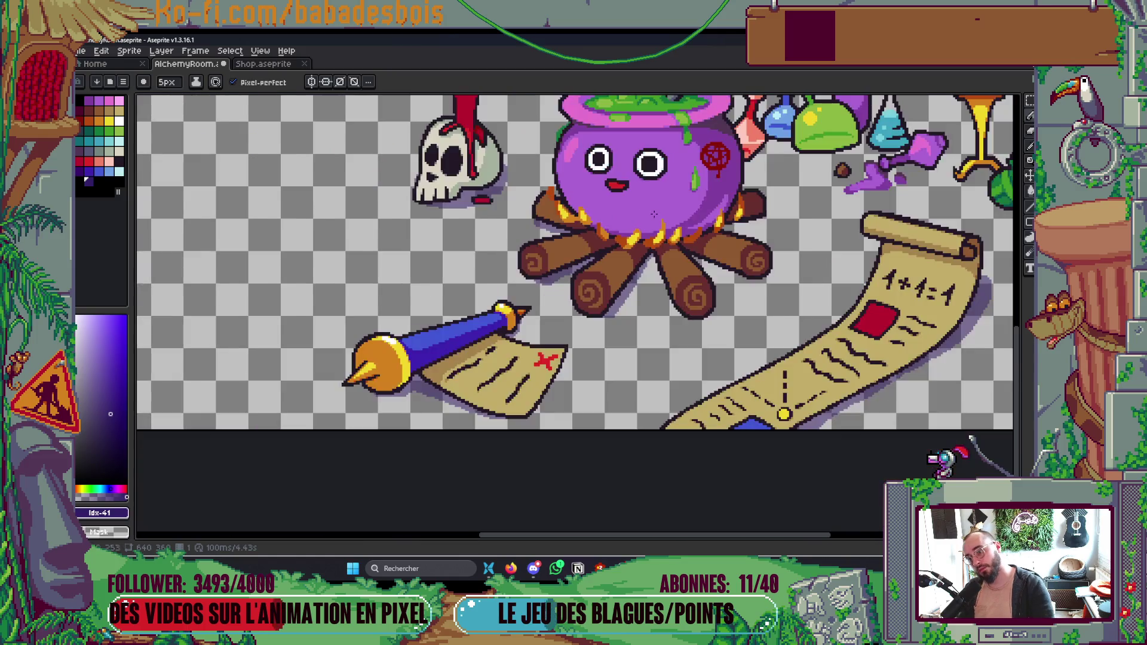
{"action": "scroll", "coordinate": [612, 156], "scroll_direction": "up", "scroll_amount": 4}
{"action": "scroll", "coordinate": [612, 155], "scroll_direction": "up", "scroll_amount": 1}
Shade the right log's left and lower edges, then save AlchemyRoom.aseprite.
{"action": "left_click_drag", "start_coordinate": [597, 185], "coordinate": [662, 317]}
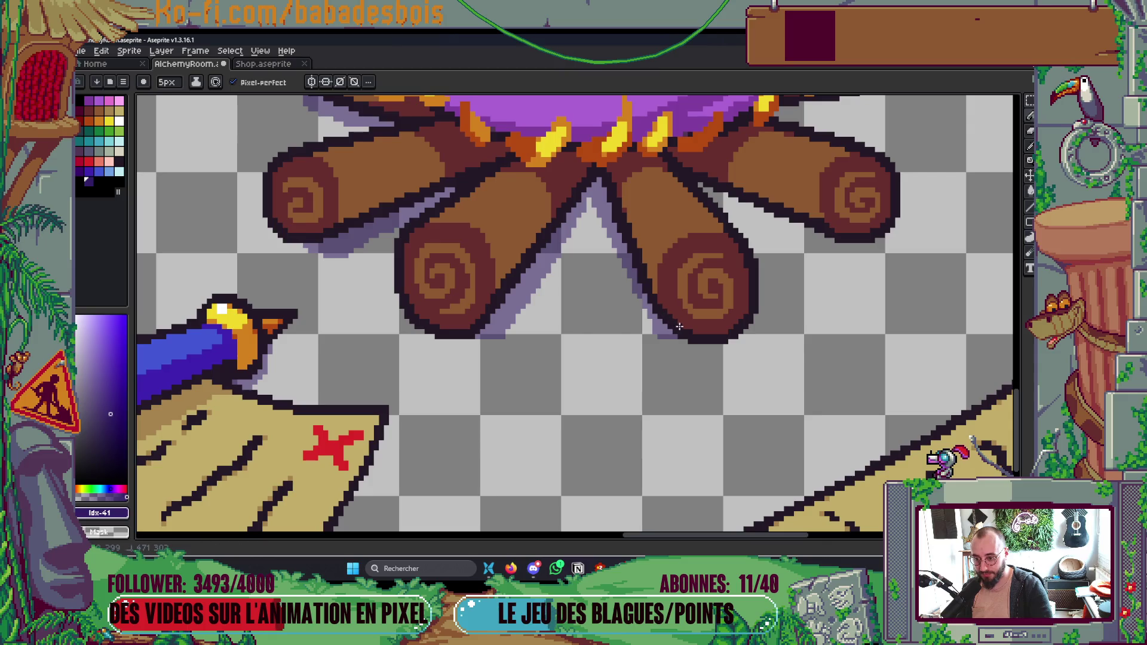
{"action": "scroll", "coordinate": [679, 326], "scroll_direction": "down", "scroll_amount": 4}
{"action": "scroll", "coordinate": [746, 269], "scroll_direction": "up", "scroll_amount": 1}
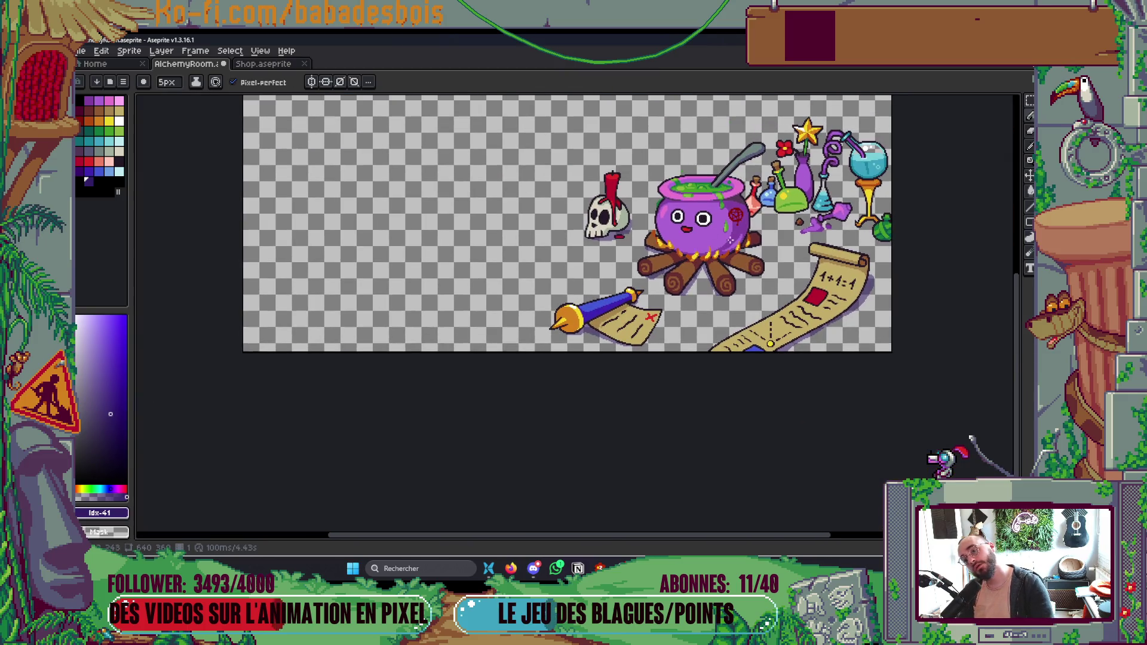
{"action": "scroll", "coordinate": [730, 239], "scroll_direction": "up", "scroll_amount": 4}
{"action": "mouse_move", "coordinate": [565, 245]}
{"action": "left_mouse_down"}
{"action": "mouse_move", "coordinate": [657, 288]}
{"action": "mouse_move", "coordinate": [744, 299]}
{"action": "left_mouse_up"}
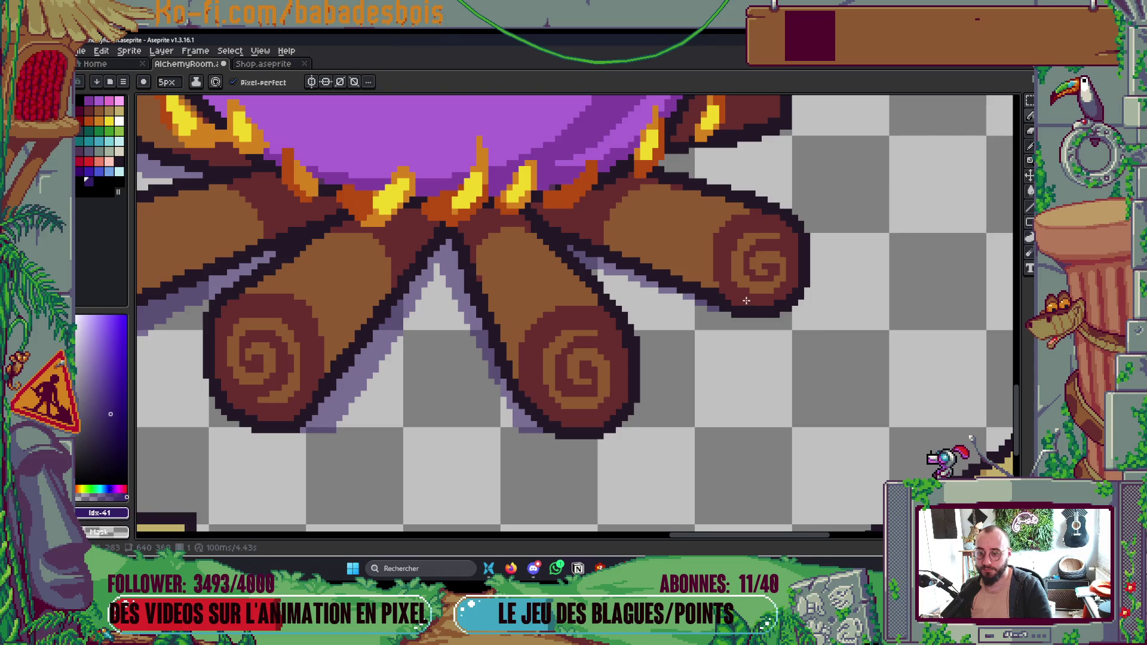
{"action": "left_click_drag", "start_coordinate": [622, 275], "coordinate": [744, 307]}
{"action": "scroll", "coordinate": [662, 259], "scroll_direction": "up", "scroll_amount": 3}
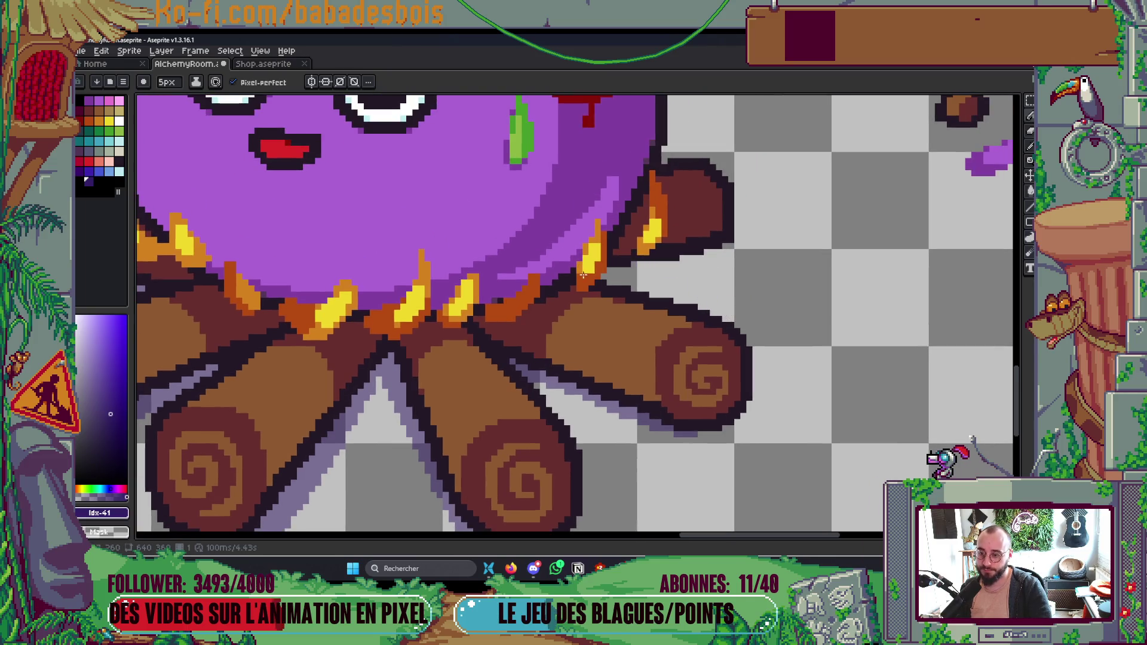
{"action": "scroll", "coordinate": [720, 217], "scroll_direction": "down", "scroll_amount": 4}
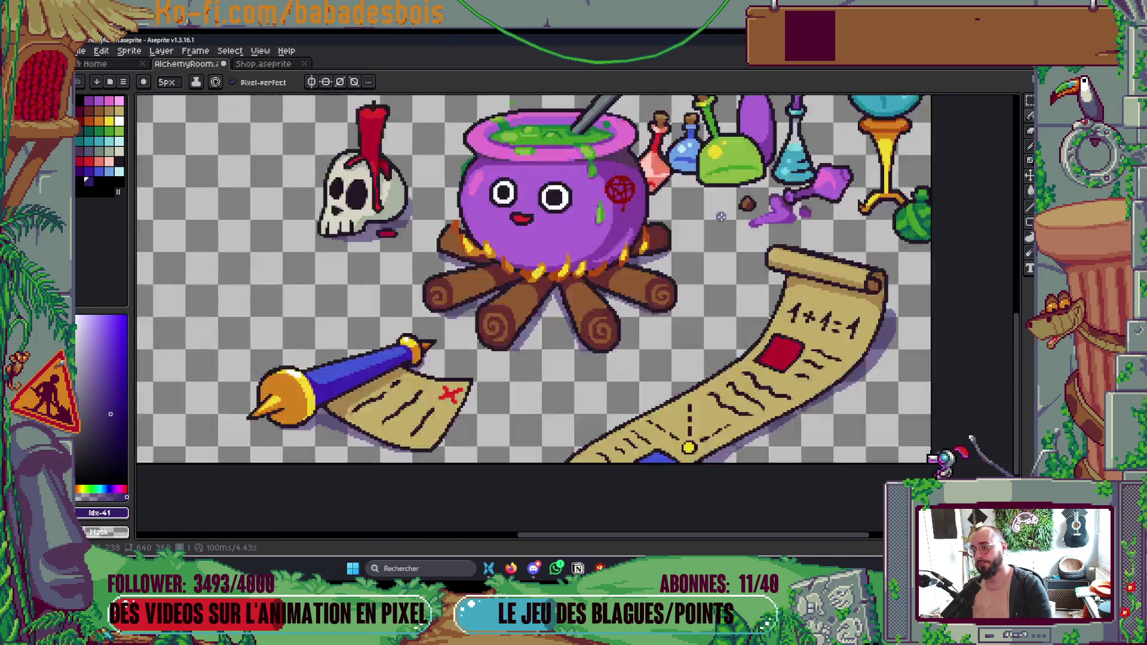
{"action": "scroll", "coordinate": [721, 216], "scroll_direction": "down", "scroll_amount": 2}
{"action": "key", "text": "ctrl+s"}
Bring the whole scene into view and show the layers timeline.
{"action": "left_click_drag", "start_coordinate": [760, 347], "coordinate": [717, 372]}
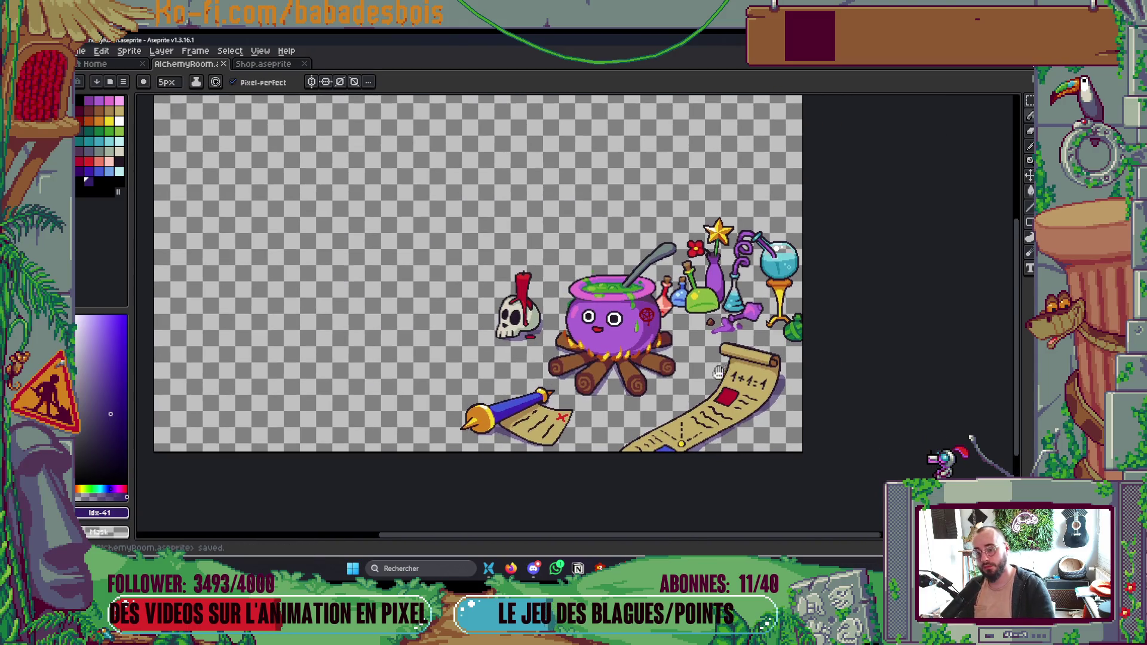
{"action": "scroll", "coordinate": [718, 372], "scroll_direction": "up", "scroll_amount": 3}
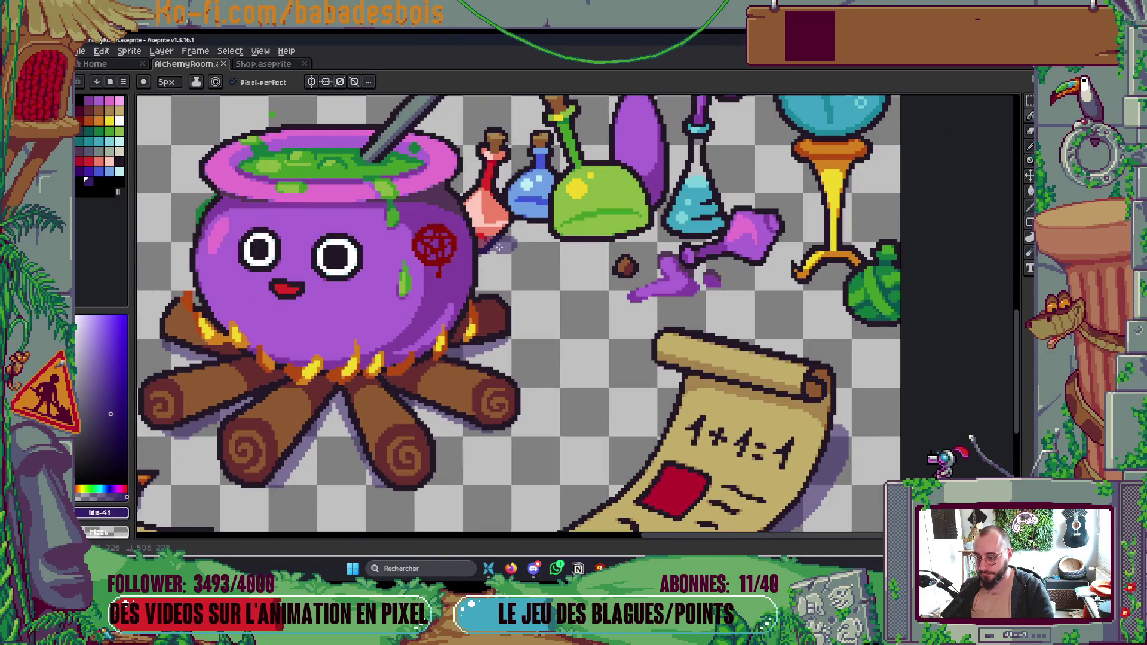
{"action": "key", "text": "Tab"}
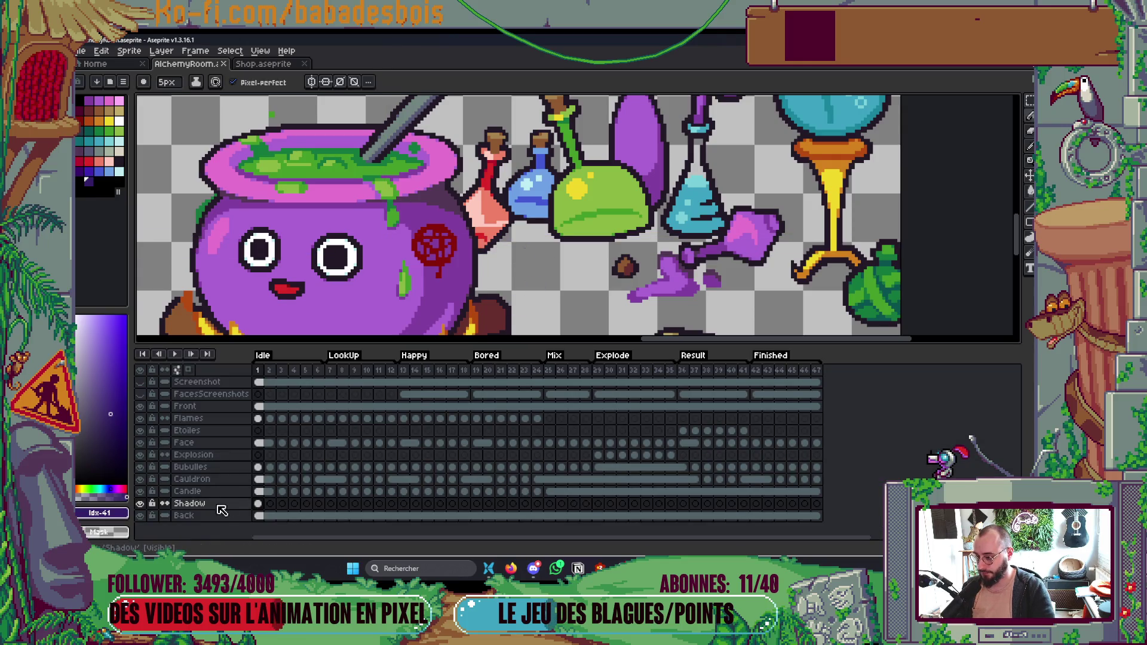
Move the Shadow layer below Back and hide the timeline.
{"action": "left_click_drag", "start_coordinate": [218, 505], "coordinate": [262, 509]}
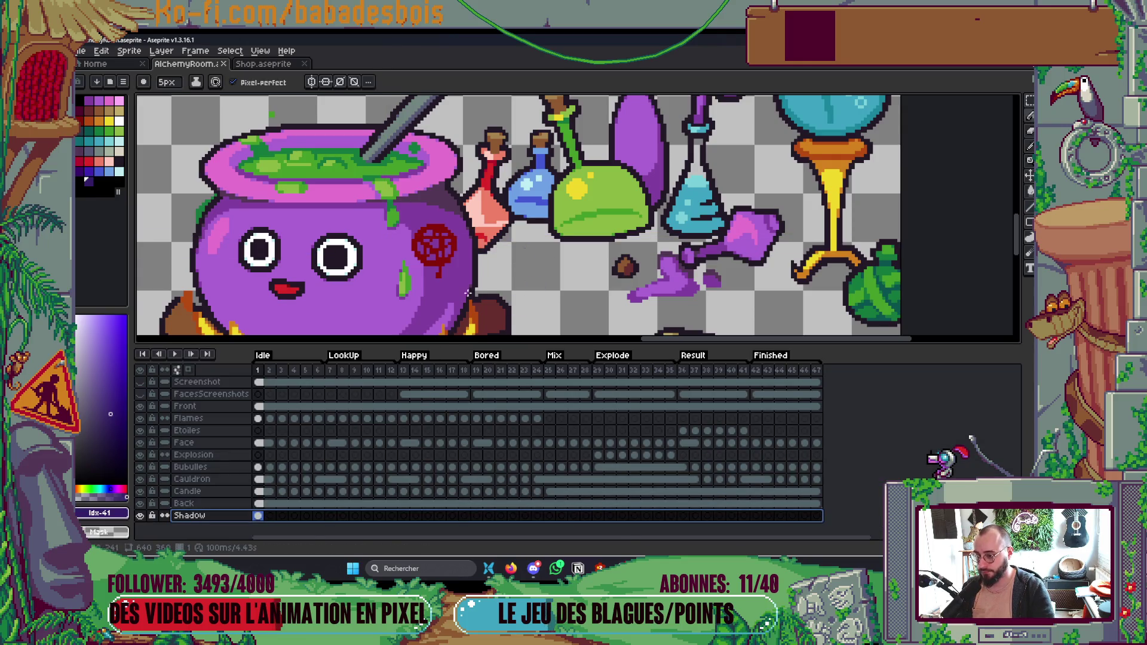
{"action": "key", "text": "Tab"}
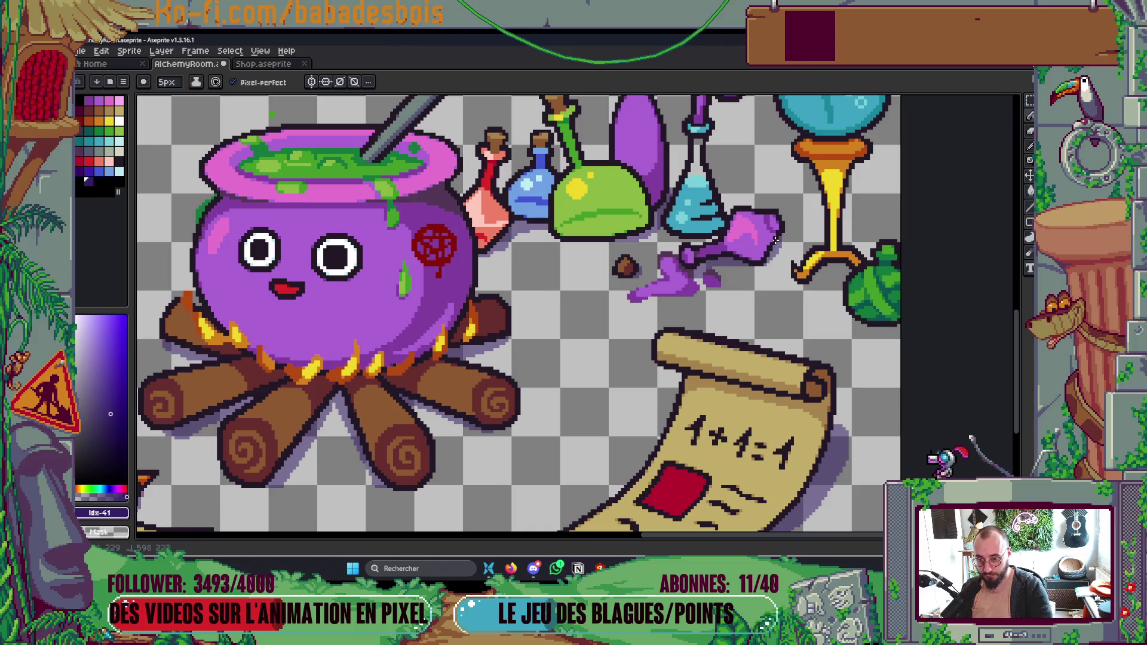
Paint shadow edges under the green leaf and the orange handle.
{"action": "scroll", "coordinate": [758, 264], "scroll_direction": "down", "scroll_amount": 4}
{"action": "scroll", "coordinate": [776, 209], "scroll_direction": "up", "scroll_amount": 5}
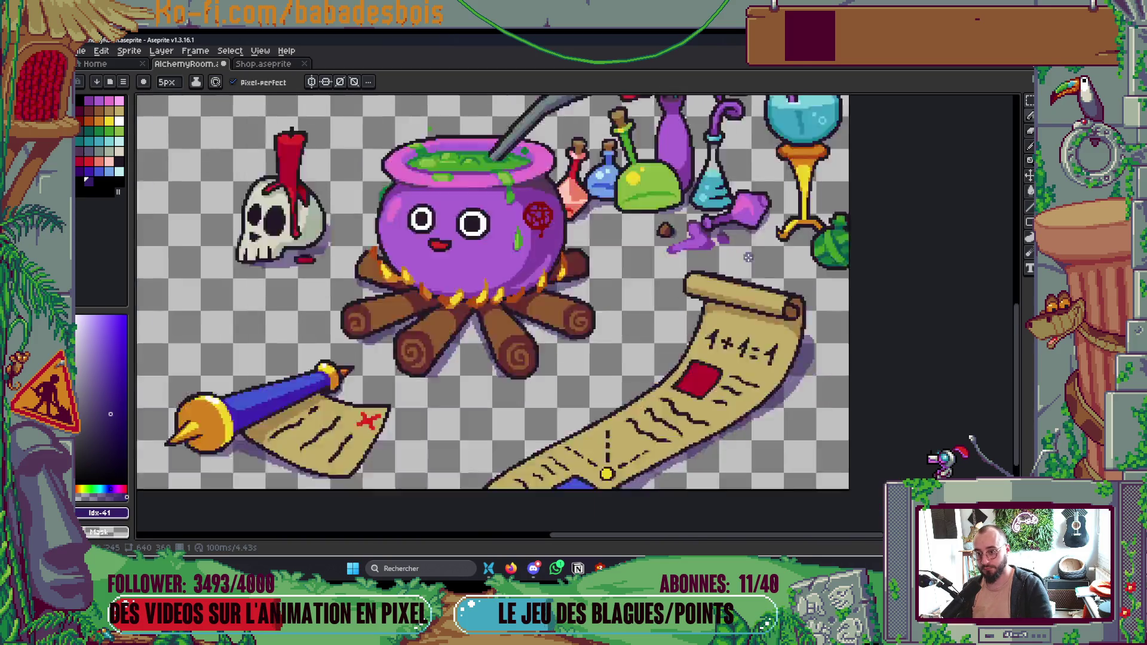
{"action": "left_click_drag", "start_coordinate": [785, 189], "coordinate": [771, 261]}
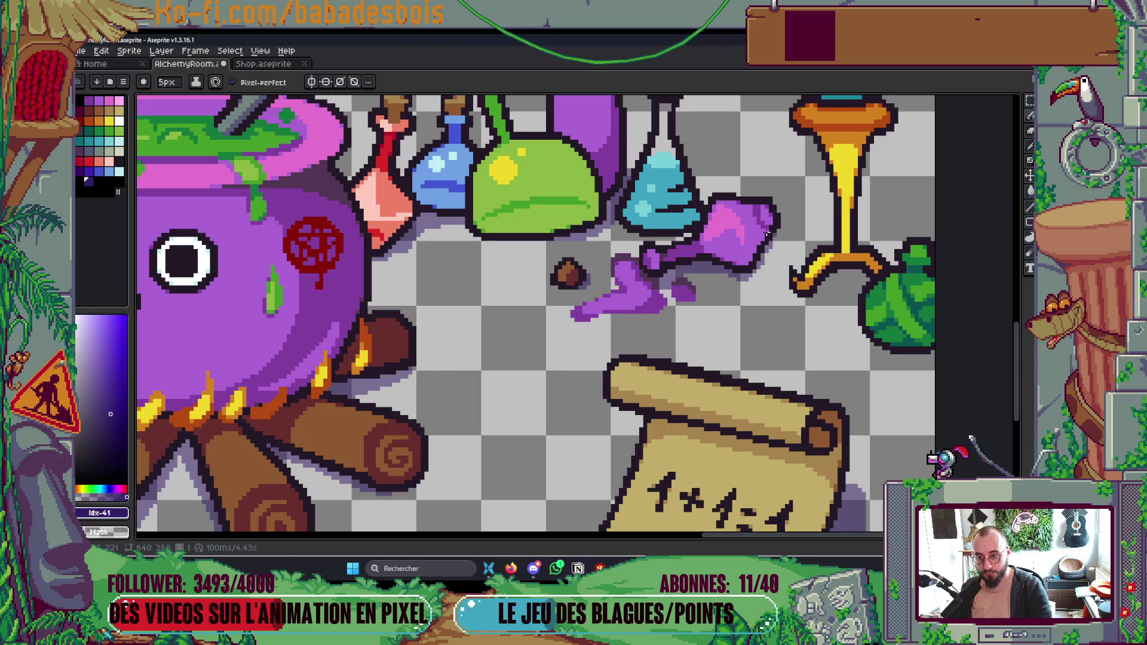
{"action": "scroll", "coordinate": [634, 257], "scroll_direction": "up", "scroll_amount": 1}
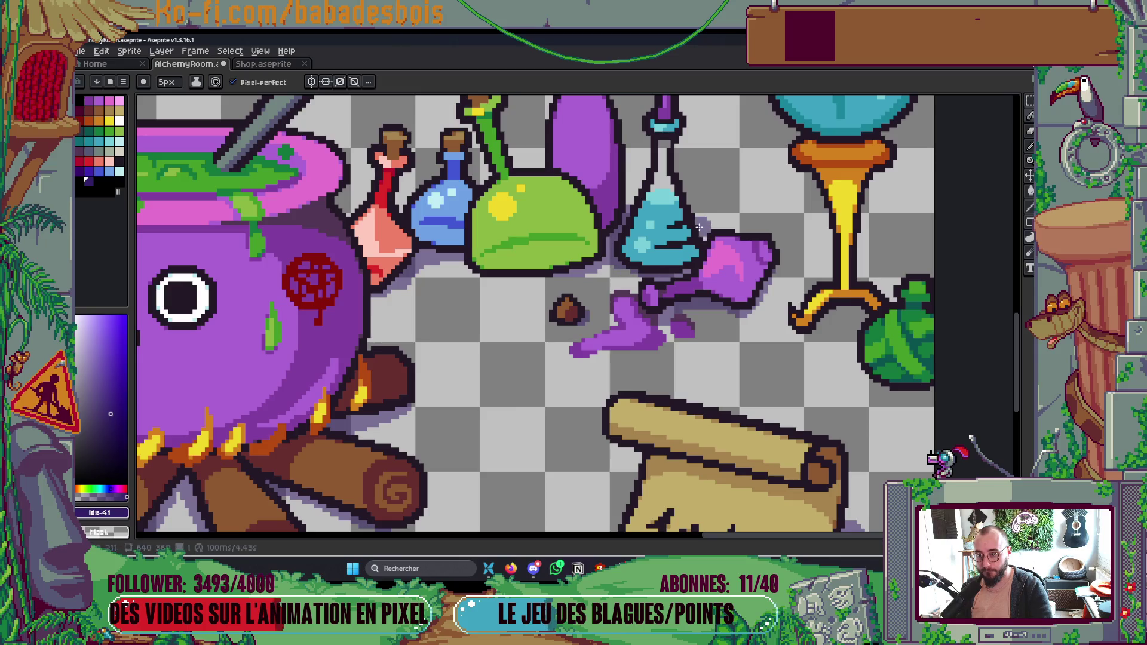
{"action": "scroll", "coordinate": [696, 224], "scroll_direction": "down", "scroll_amount": 5}
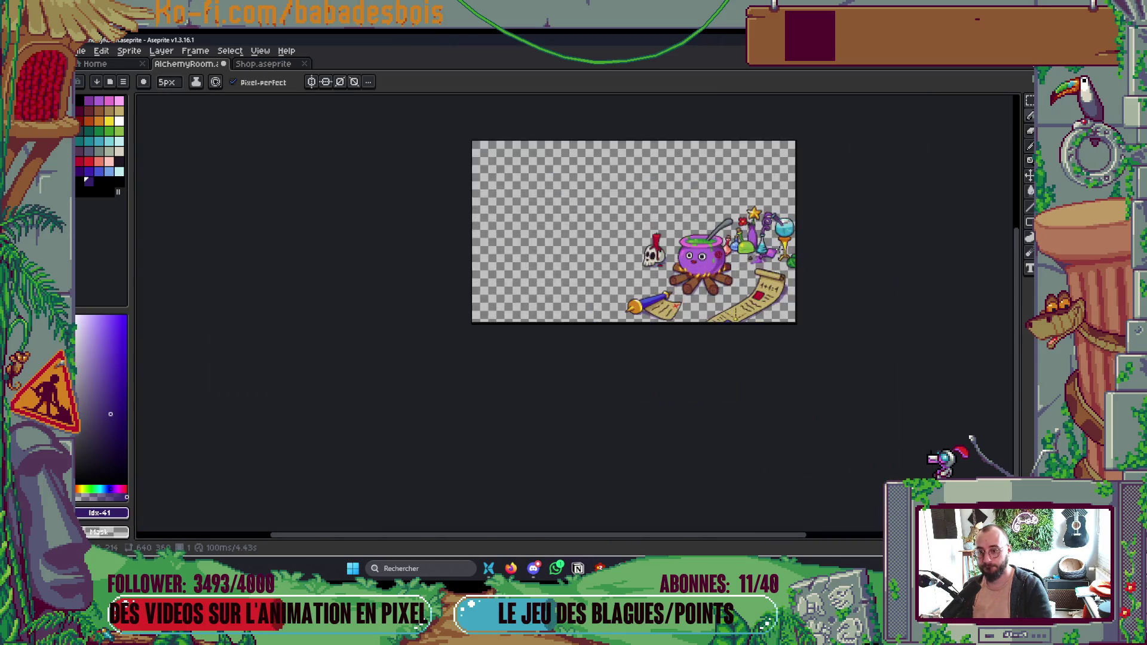
{"action": "scroll", "coordinate": [763, 248], "scroll_direction": "up", "scroll_amount": 7}
{"action": "left_click_drag", "start_coordinate": [770, 258], "coordinate": [824, 258]}
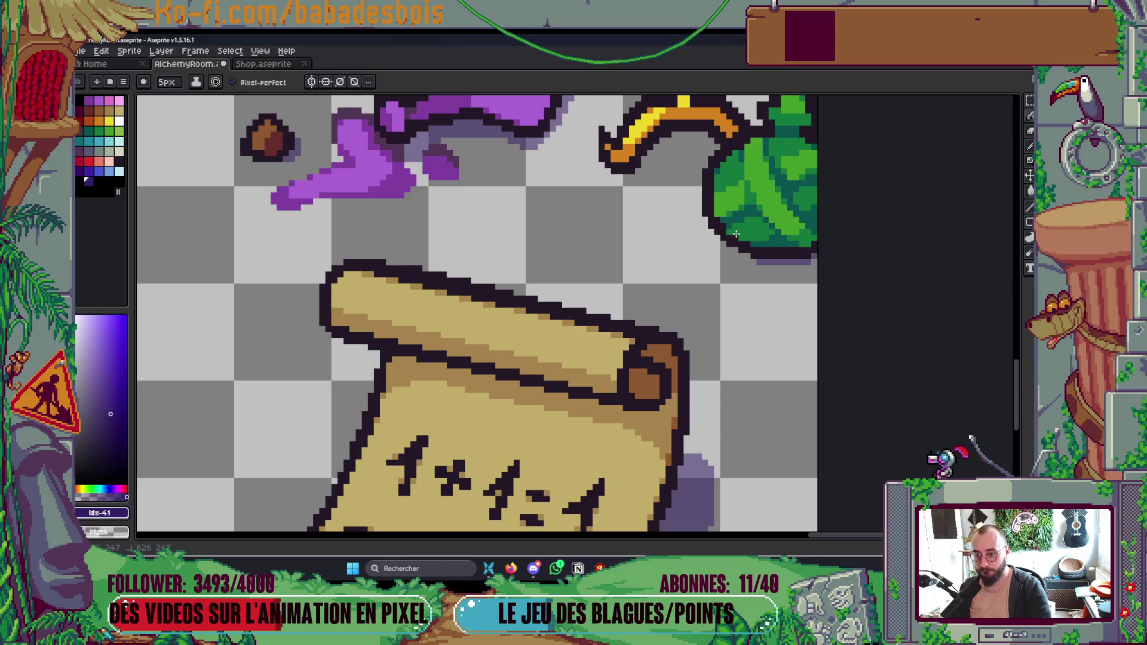
{"action": "scroll", "coordinate": [773, 247], "scroll_direction": "up", "scroll_amount": 2}
{"action": "mouse_move", "coordinate": [633, 269]}
{"action": "left_mouse_down"}
{"action": "mouse_move", "coordinate": [714, 252]}
{"action": "mouse_move", "coordinate": [698, 229]}
{"action": "left_mouse_up"}
Paint shadows beside the yellow stand and right of the blue flask.
{"action": "scroll", "coordinate": [773, 232], "scroll_direction": "down", "scroll_amount": 5}
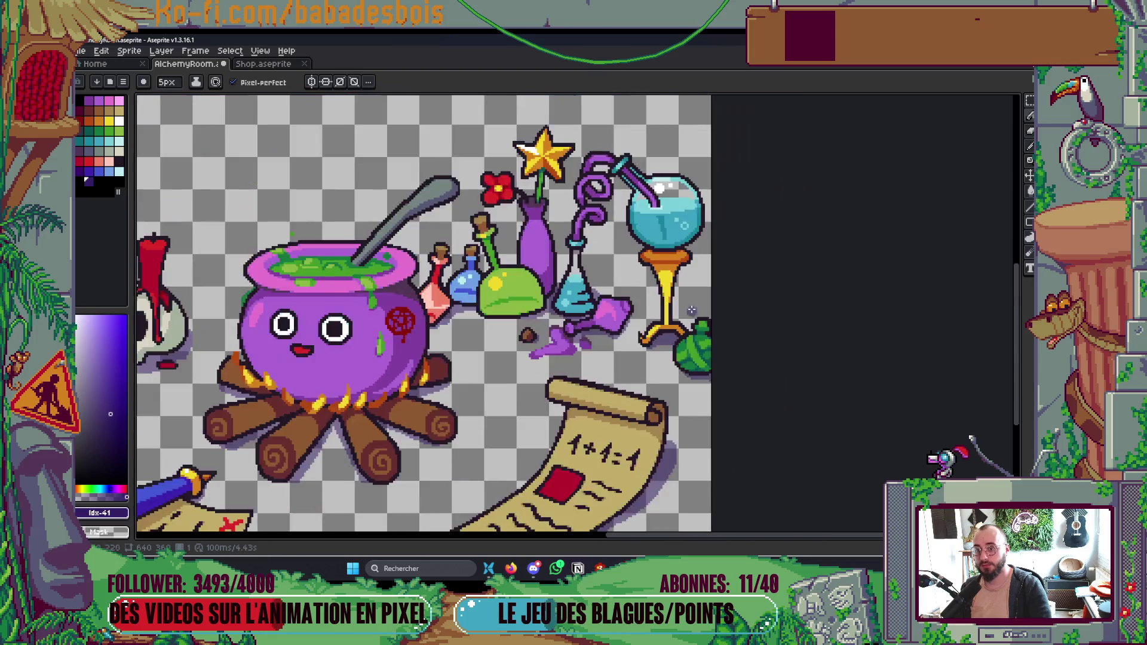
{"action": "scroll", "coordinate": [675, 317], "scroll_direction": "up", "scroll_amount": 4}
{"action": "mouse_move", "coordinate": [696, 302]}
{"action": "left_mouse_down"}
{"action": "mouse_move", "coordinate": [669, 330]}
{"action": "mouse_move", "coordinate": [693, 263]}
{"action": "mouse_move", "coordinate": [714, 293]}
{"action": "mouse_move", "coordinate": [687, 274]}
{"action": "left_mouse_up"}
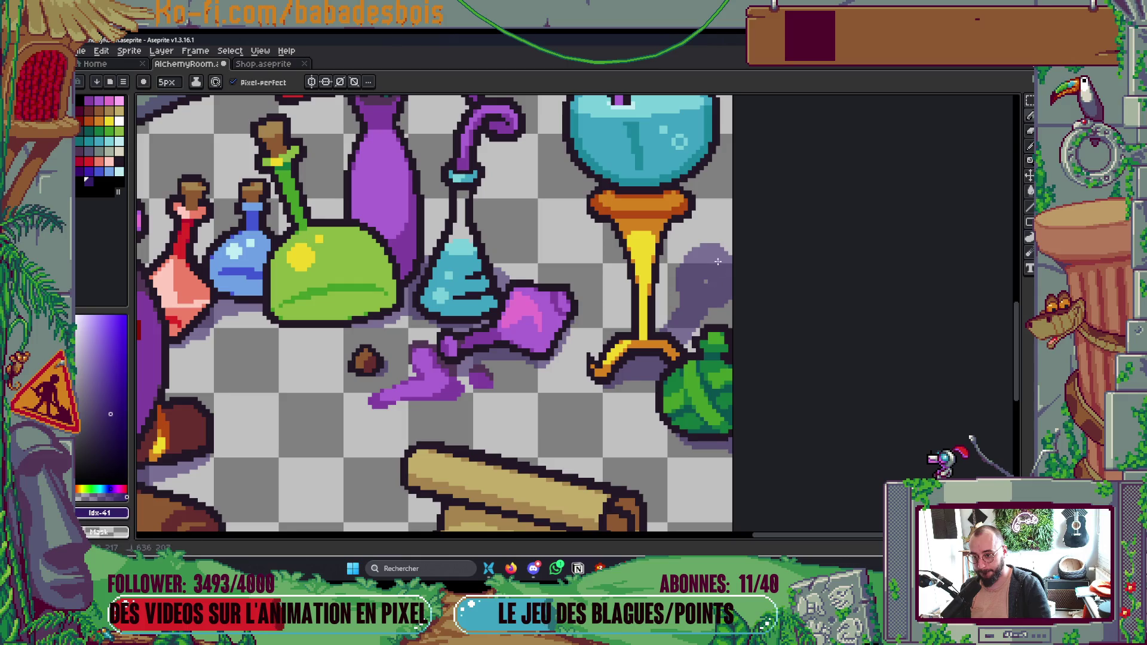
{"action": "scroll", "coordinate": [645, 239], "scroll_direction": "up", "scroll_amount": 2}
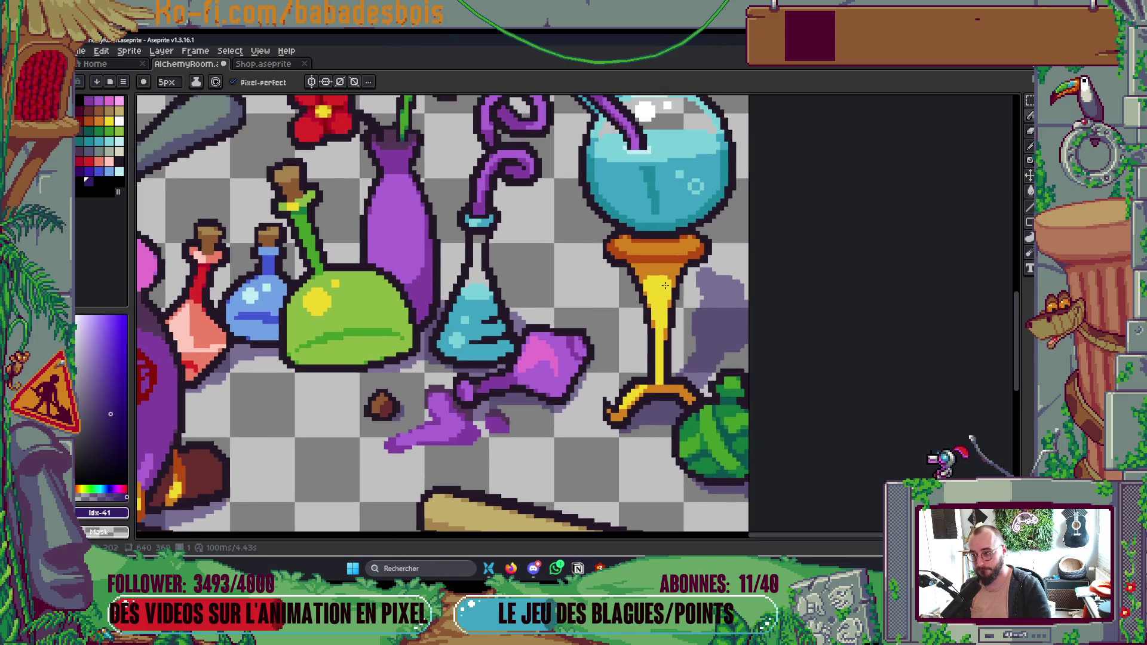
{"action": "left_click_drag", "start_coordinate": [580, 292], "coordinate": [571, 249]}
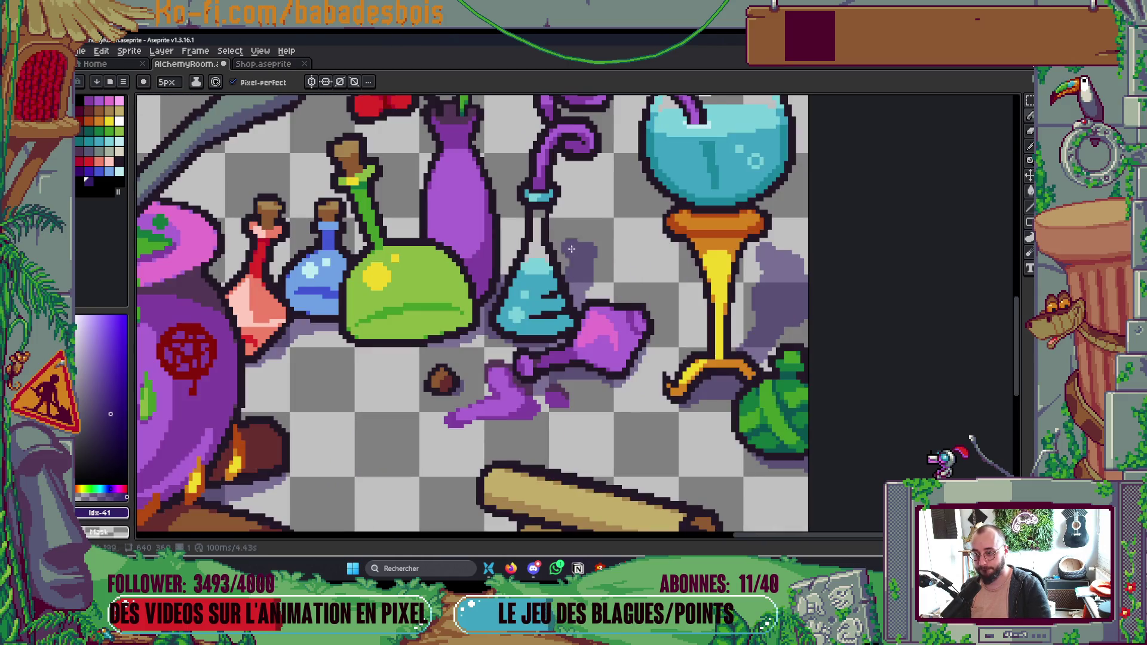
{"action": "scroll", "coordinate": [587, 240], "scroll_direction": "up", "scroll_amount": 4}
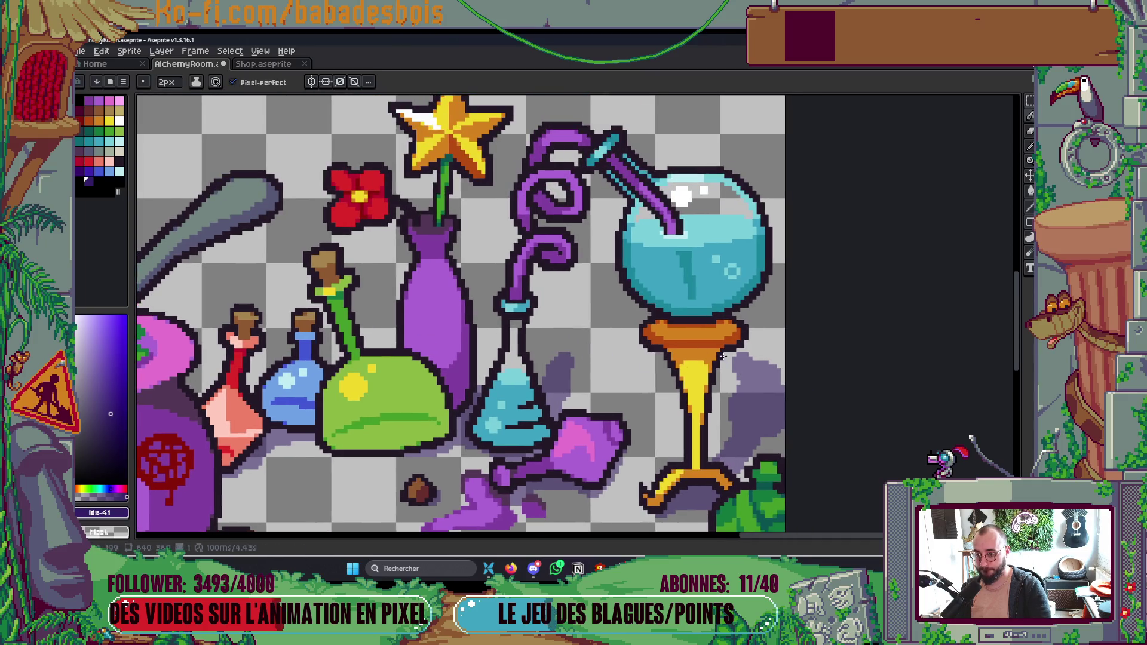
{"action": "scroll", "coordinate": [657, 358], "scroll_direction": "down", "scroll_amount": 2}
{"action": "scroll", "coordinate": [629, 362], "scroll_direction": "up", "scroll_amount": 2}
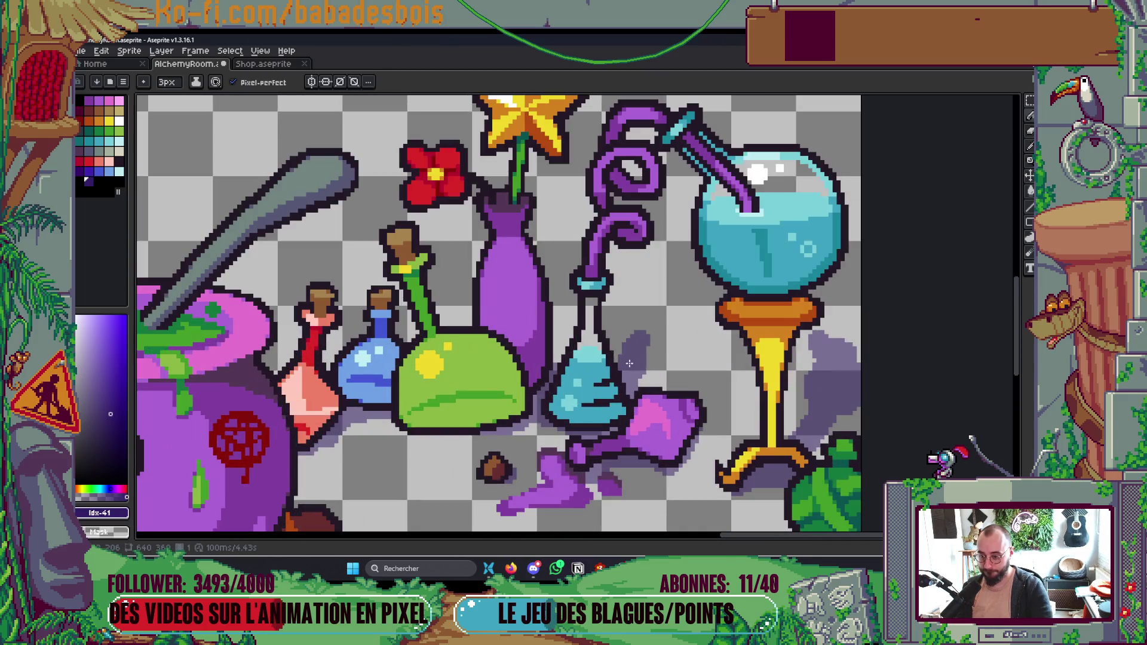
With a 4px brush, darken the shadows by the cyan flask and golden stand.
{"action": "key", "text": "plus"}
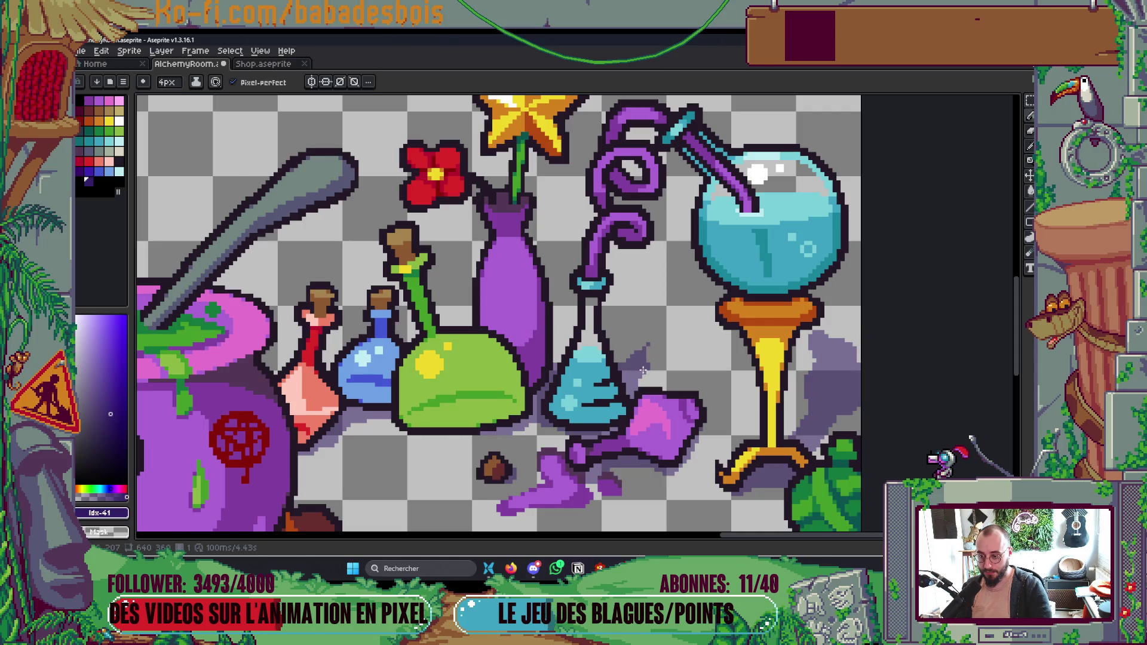
{"action": "left_click_drag", "start_coordinate": [653, 349], "coordinate": [696, 311]}
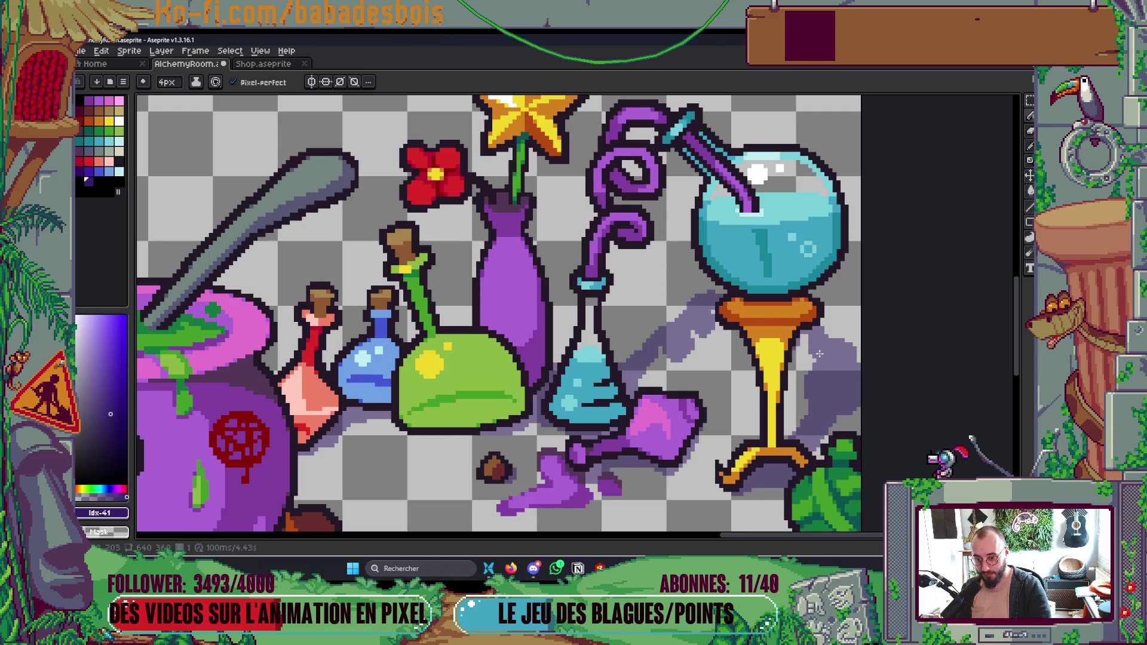
{"action": "left_click_drag", "start_coordinate": [819, 354], "coordinate": [807, 394]}
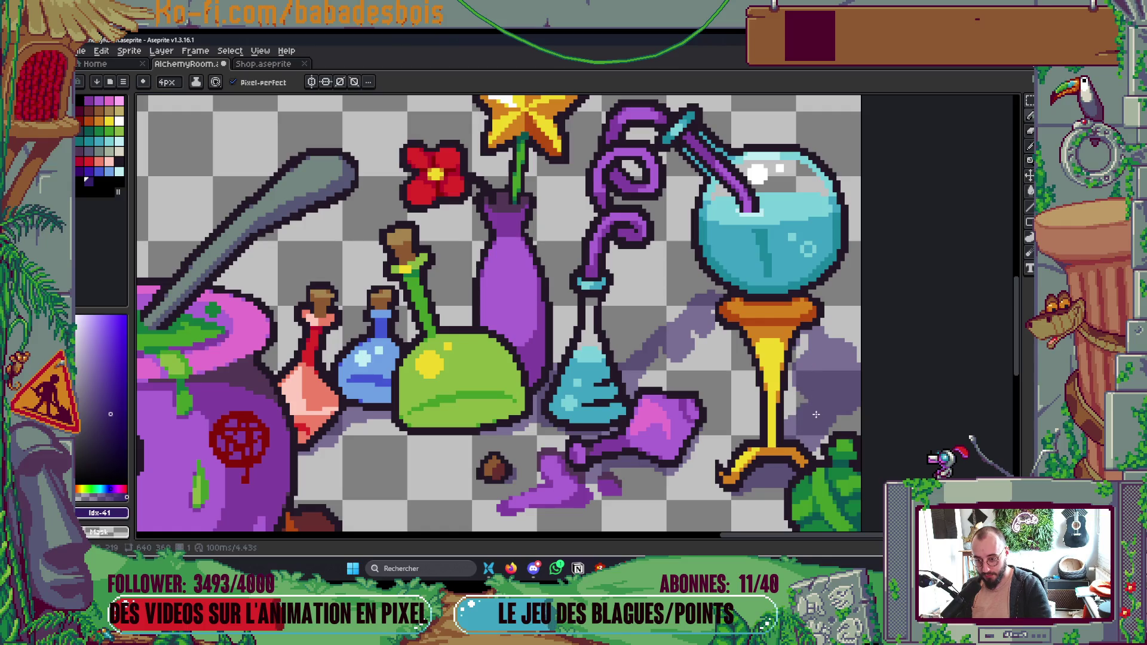
{"action": "left_click_drag", "start_coordinate": [788, 383], "coordinate": [803, 399]}
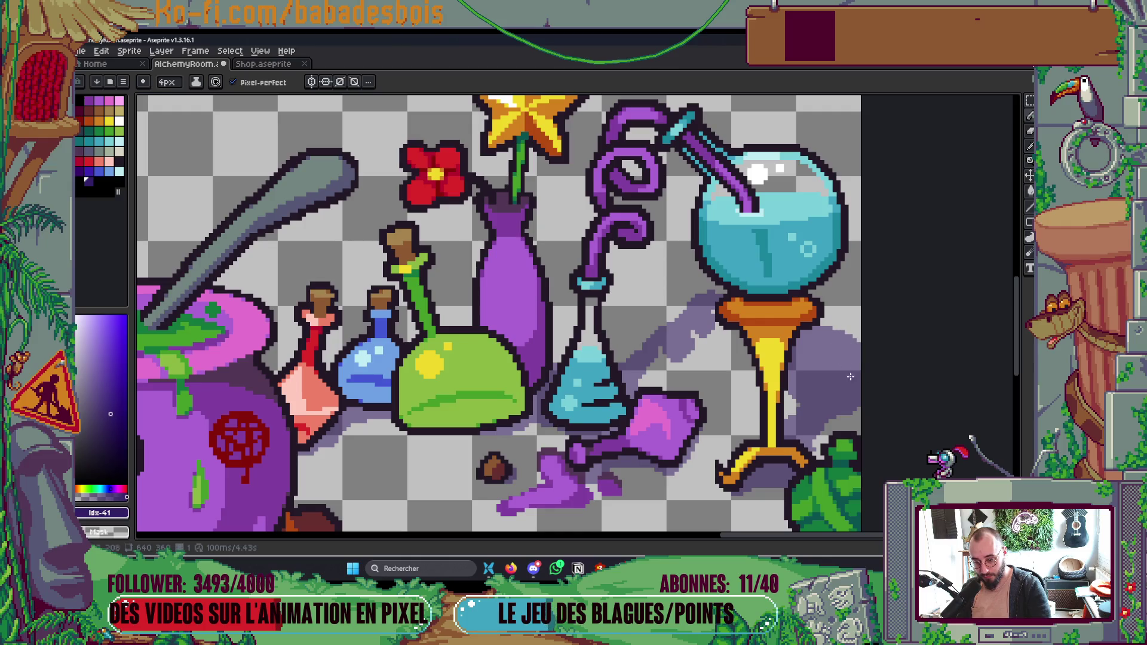
{"action": "scroll", "coordinate": [851, 377], "scroll_direction": "down", "scroll_amount": 4}
{"action": "scroll", "coordinate": [720, 380], "scroll_direction": "up", "scroll_amount": 5}
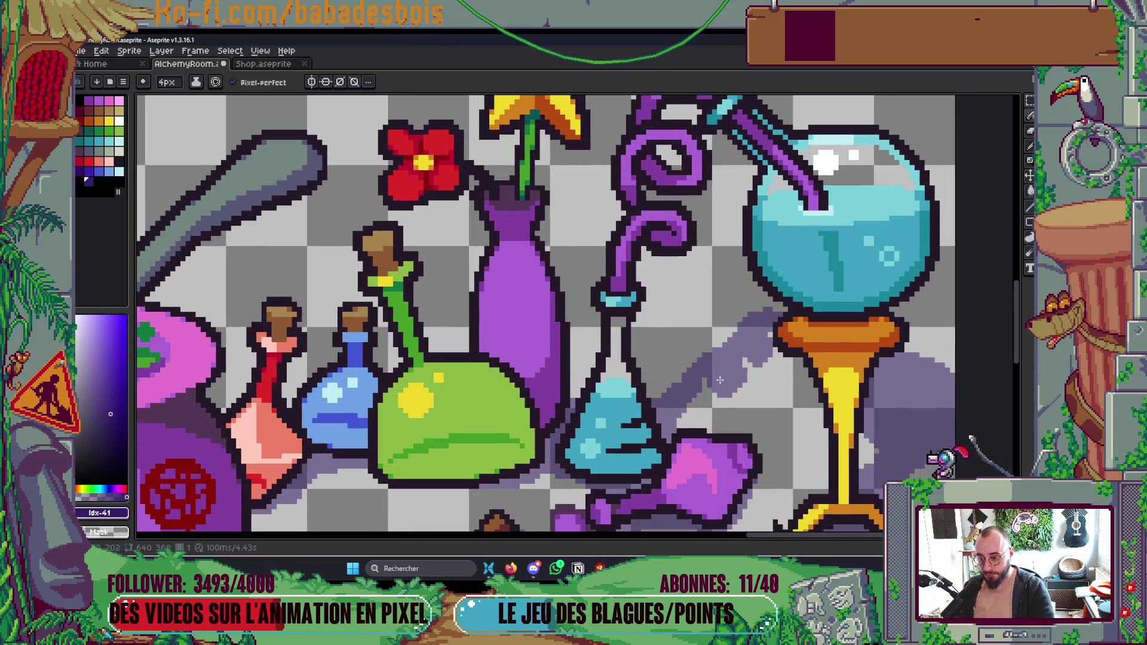
{"action": "mouse_move", "coordinate": [680, 379]}
{"action": "left_mouse_down"}
{"action": "mouse_move", "coordinate": [687, 361]}
{"action": "mouse_move", "coordinate": [722, 361]}
{"action": "left_mouse_up"}
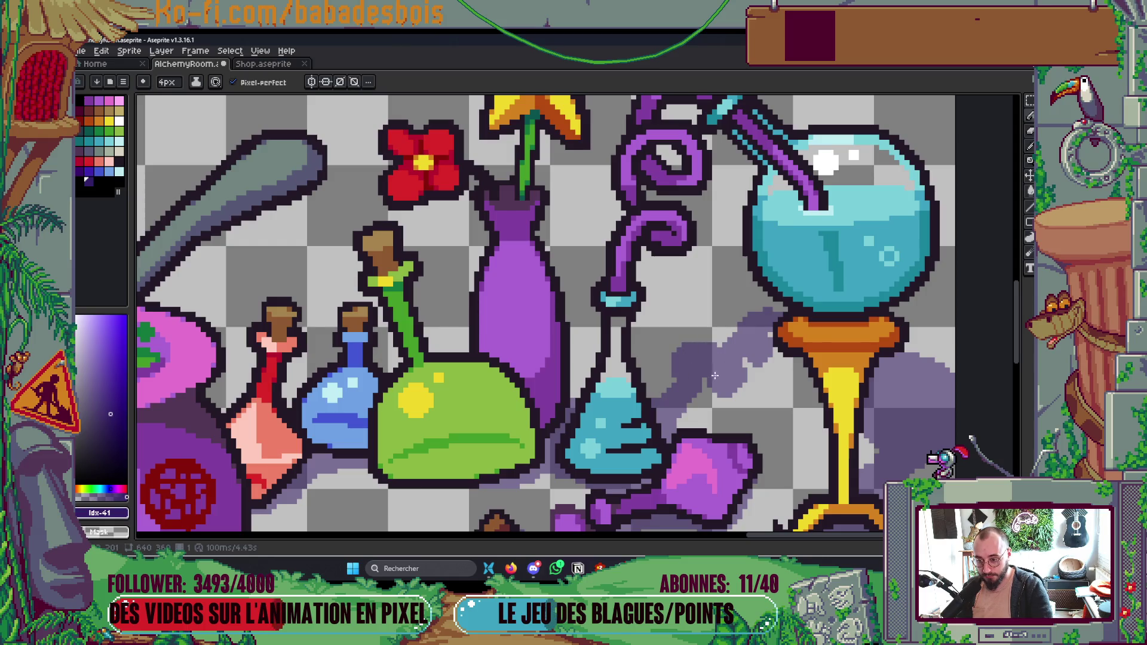
Drop to a 2px brush and touch up a few lighter pixels in the shadow.
{"action": "key", "text": "minus"}
{"action": "key", "text": "minus"}
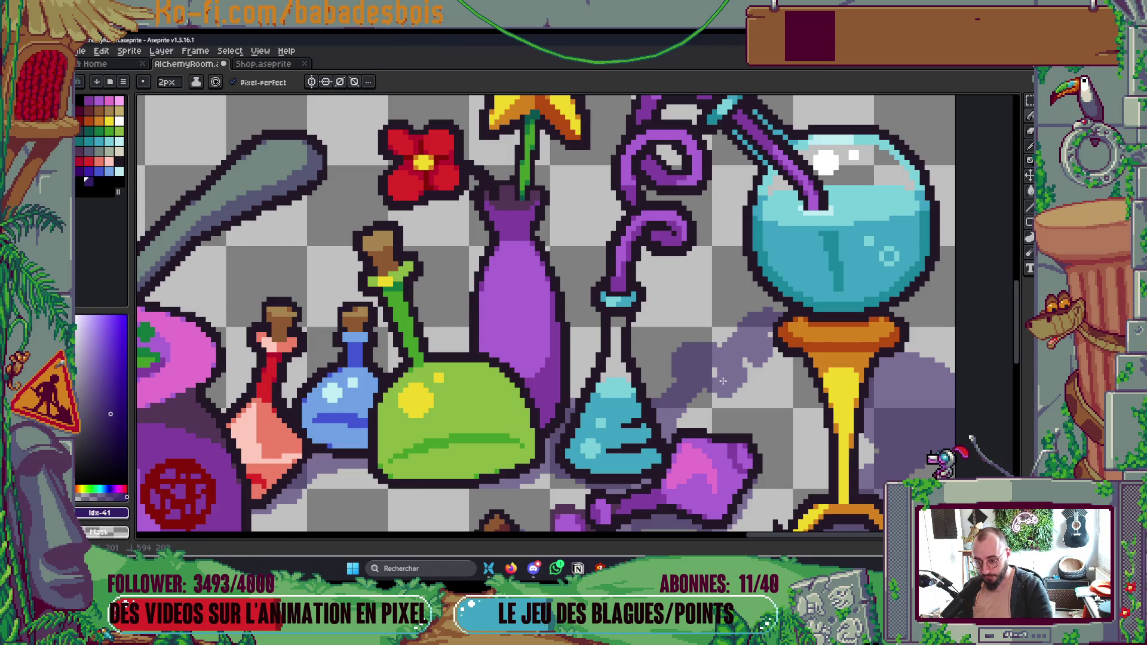
{"action": "mouse_move", "coordinate": [731, 328]}
{"action": "left_mouse_down"}
{"action": "mouse_move", "coordinate": [716, 337]}
{"action": "mouse_move", "coordinate": [734, 330]}
{"action": "left_mouse_up"}
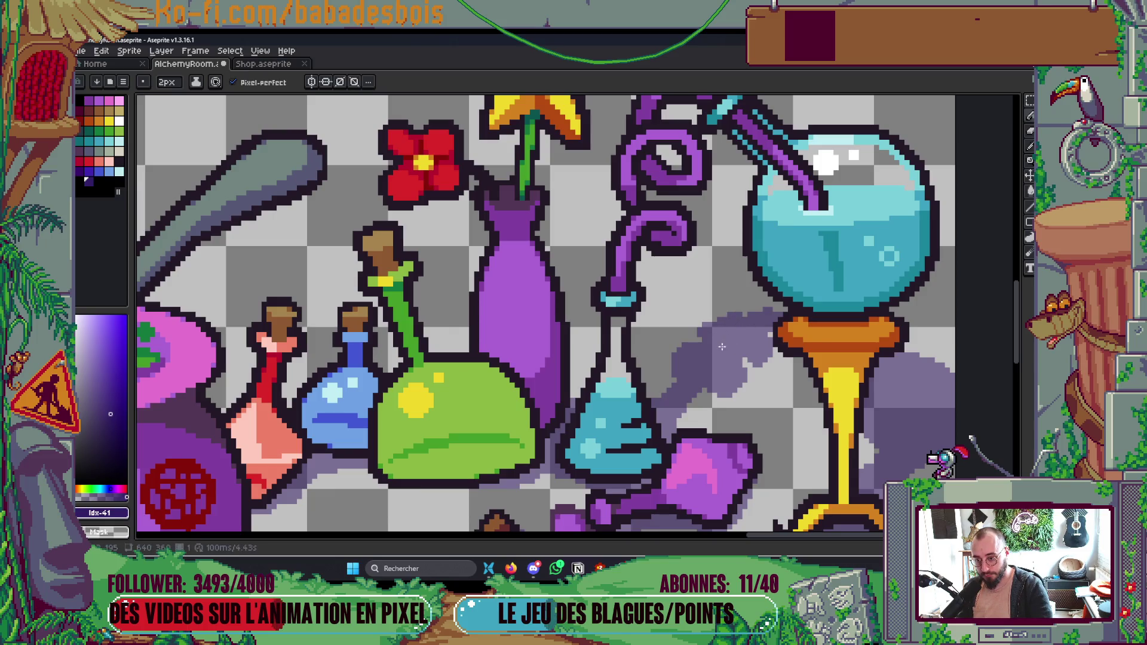
{"action": "scroll", "coordinate": [739, 331], "scroll_direction": "down", "scroll_amount": 9}
{"action": "scroll", "coordinate": [741, 331], "scroll_direction": "up", "scroll_amount": 3}
{"action": "scroll", "coordinate": [749, 335], "scroll_direction": "down", "scroll_amount": 3}
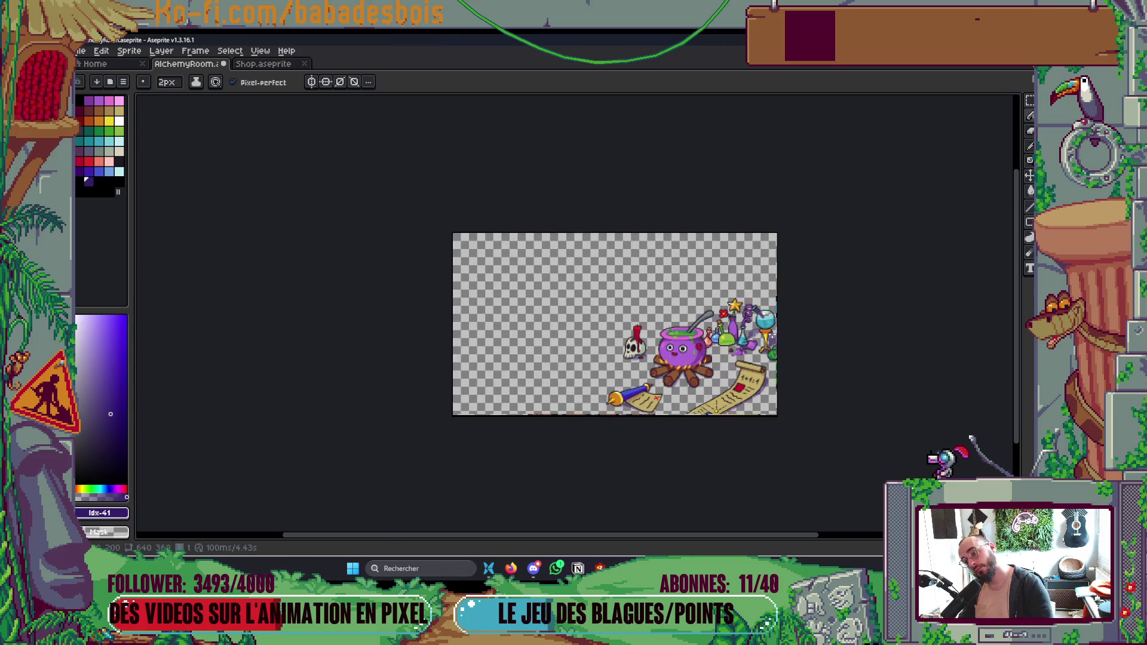
{"action": "scroll", "coordinate": [753, 334], "scroll_direction": "up", "scroll_amount": 3}
{"action": "scroll", "coordinate": [767, 335], "scroll_direction": "up", "scroll_amount": 2}
Select the shadow beside the flask stand and squash it from 37 to 28 pixels tall.
{"action": "key", "text": "m"}
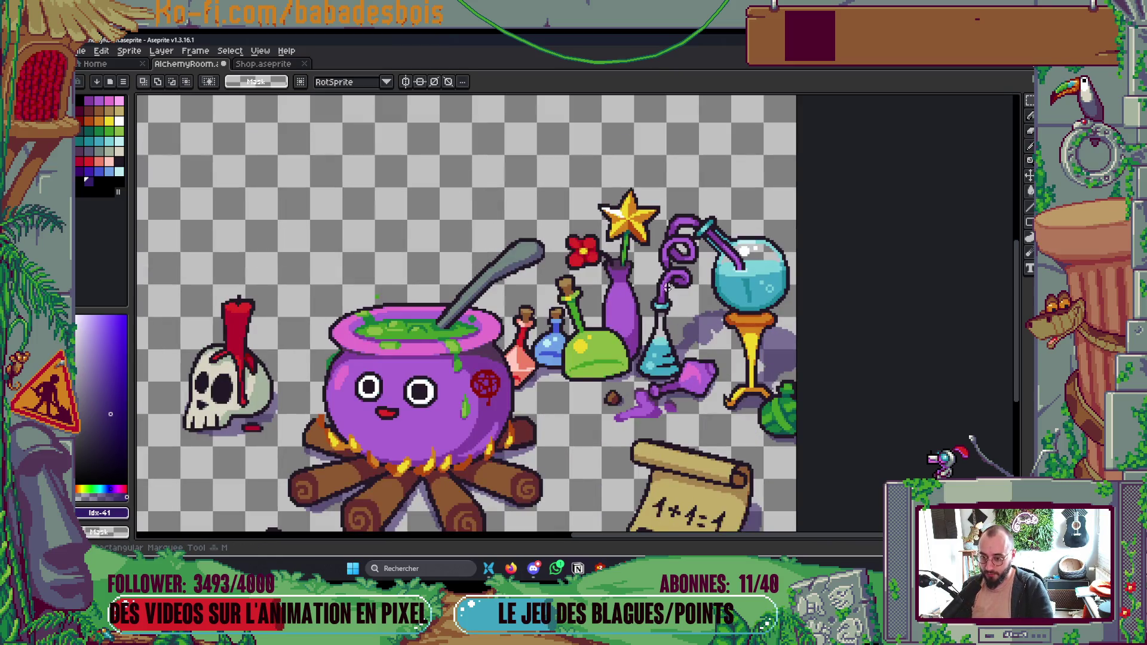
{"action": "left_click_drag", "start_coordinate": [663, 289], "coordinate": [799, 346]}
{"action": "left_click_drag", "start_coordinate": [729, 286], "coordinate": [798, 374]}
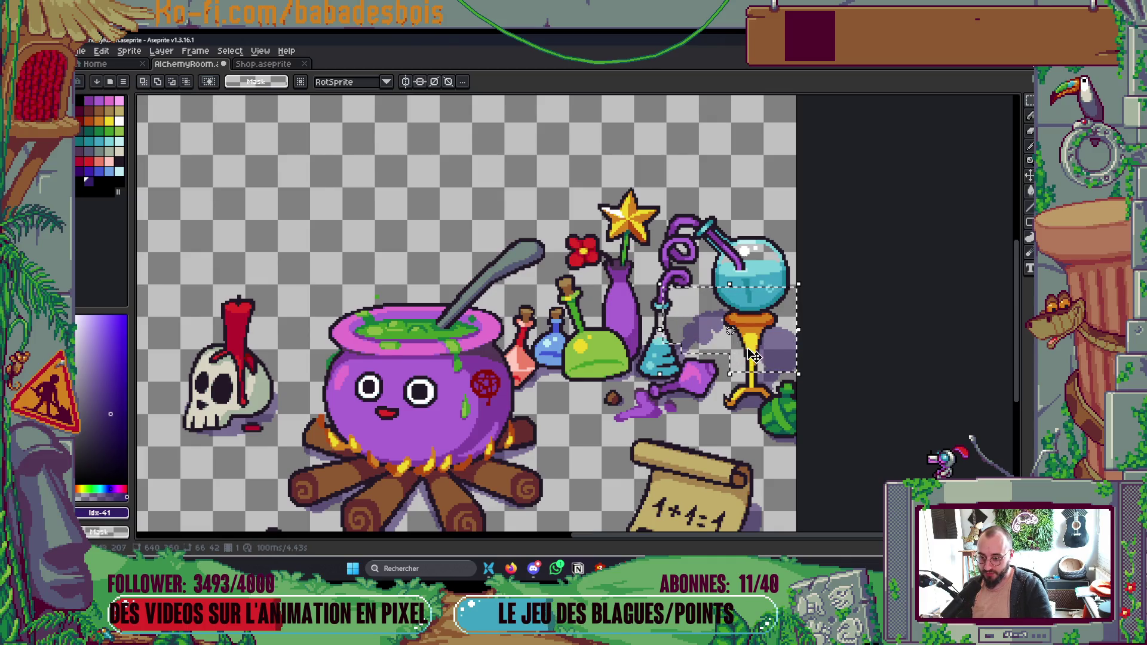
{"action": "scroll", "coordinate": [744, 326], "scroll_direction": "down", "scroll_amount": 2}
{"action": "left_click_drag", "start_coordinate": [750, 311], "coordinate": [748, 321]}
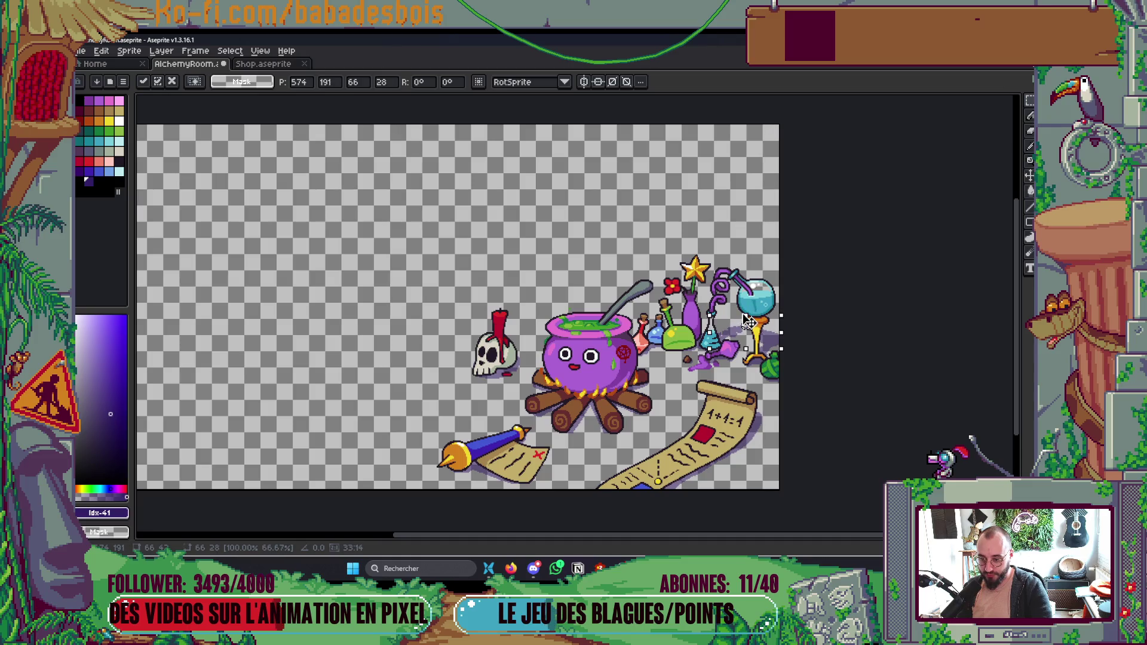
{"action": "key", "text": "Return"}
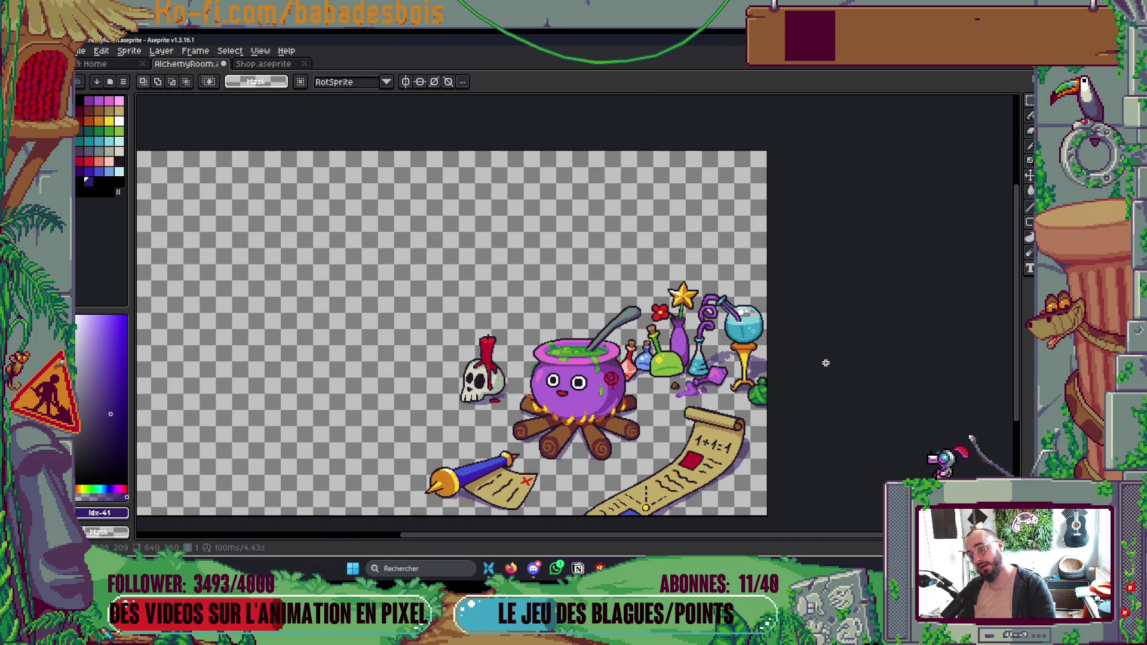
{"action": "scroll", "coordinate": [740, 373], "scroll_direction": "up", "scroll_amount": 5}
Switch back to the Pencil and save AlchemyRoom.aseprite.
{"action": "key", "text": "b"}
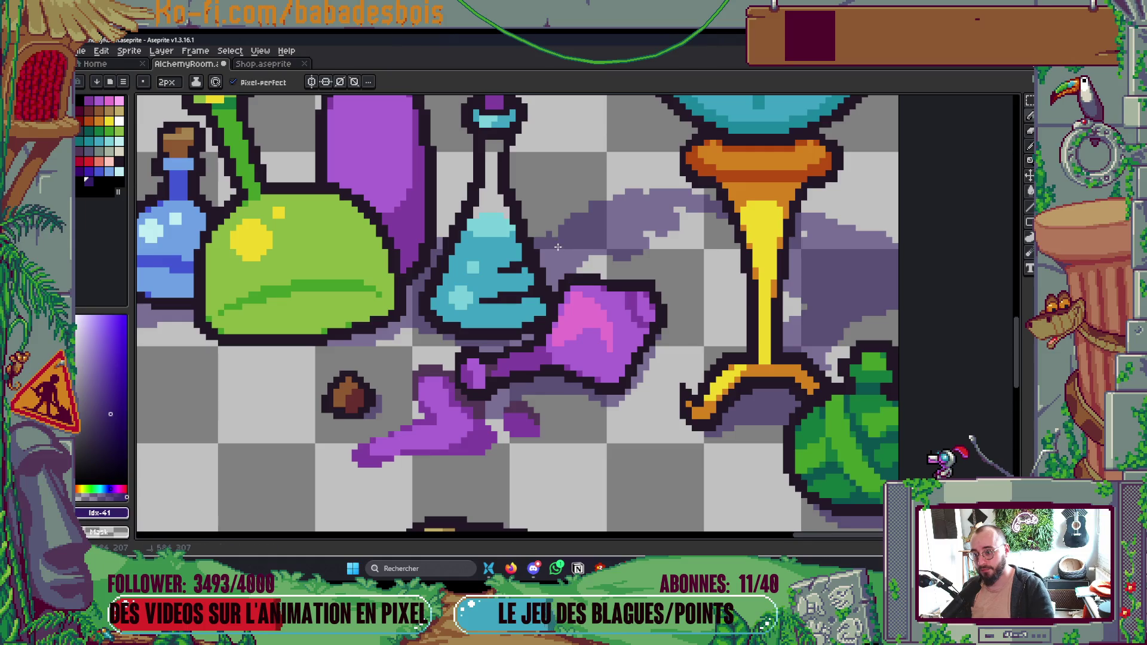
{"action": "scroll", "coordinate": [732, 235], "scroll_direction": "down", "scroll_amount": 1}
{"action": "scroll", "coordinate": [732, 234], "scroll_direction": "up", "scroll_amount": 1}
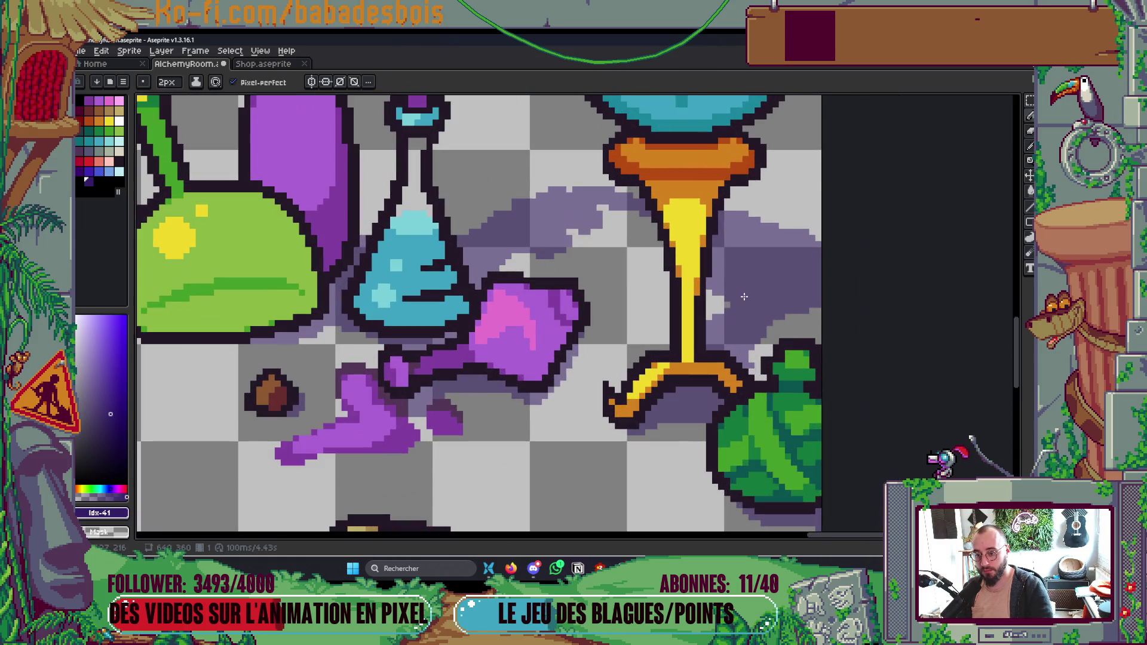
{"action": "scroll", "coordinate": [744, 296], "scroll_direction": "down", "scroll_amount": 4}
{"action": "scroll", "coordinate": [706, 288], "scroll_direction": "up", "scroll_amount": 5}
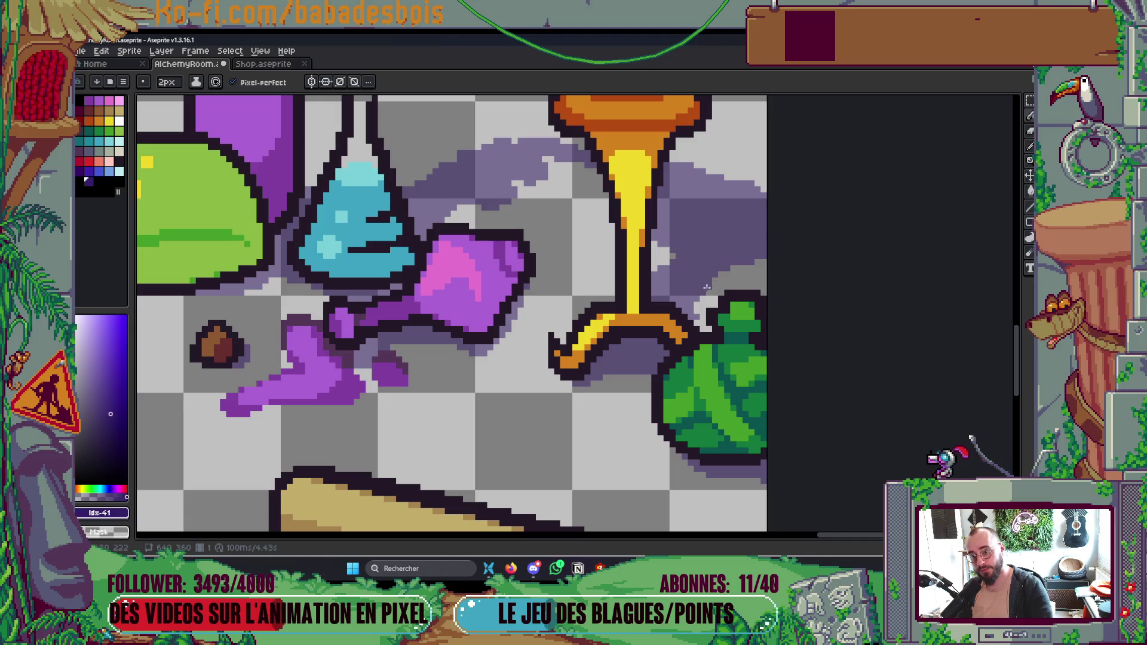
{"action": "scroll", "coordinate": [697, 301], "scroll_direction": "up", "scroll_amount": 1}
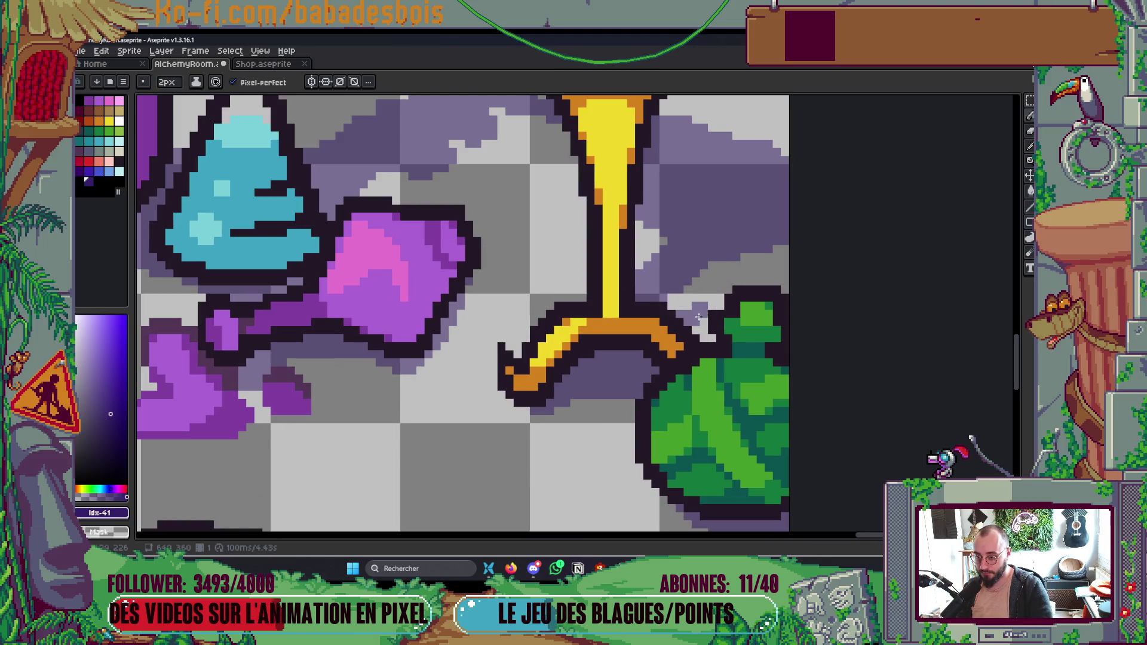
{"action": "scroll", "coordinate": [723, 304], "scroll_direction": "down", "scroll_amount": 1}
{"action": "scroll", "coordinate": [723, 304], "scroll_direction": "down", "scroll_amount": 3}
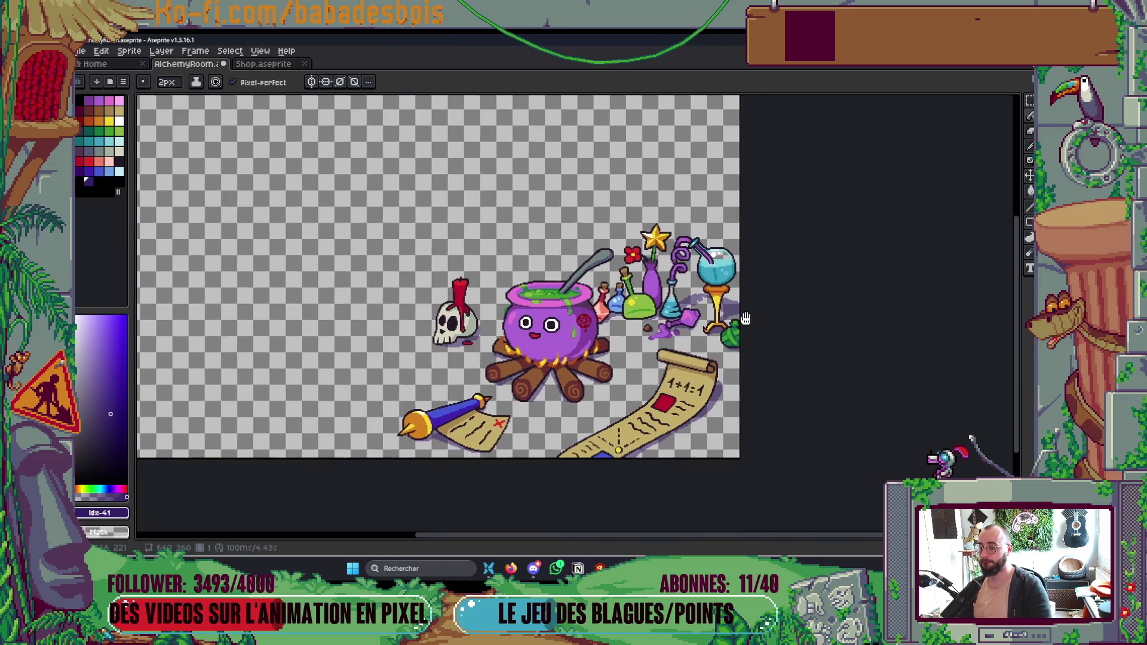
{"action": "key", "text": "ctrl+s"}
Draw a thin grey-purple shadow line beneath the green flask.
{"action": "left_click_drag", "start_coordinate": [740, 383], "coordinate": [769, 407]}
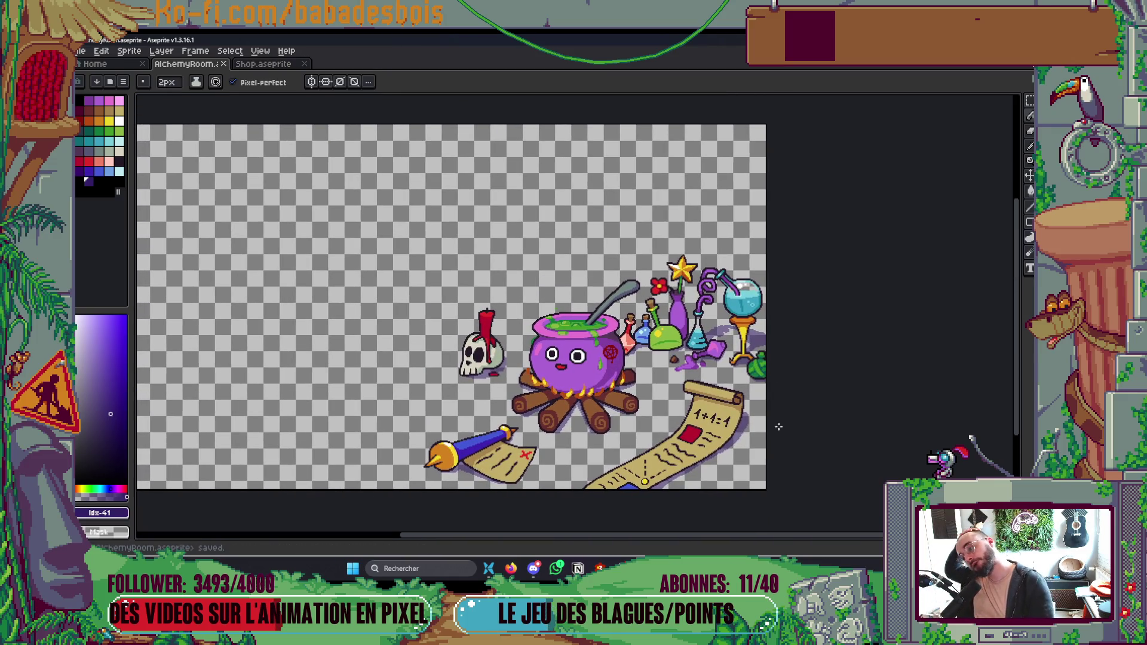
{"action": "scroll", "coordinate": [618, 337], "scroll_direction": "up", "scroll_amount": 4}
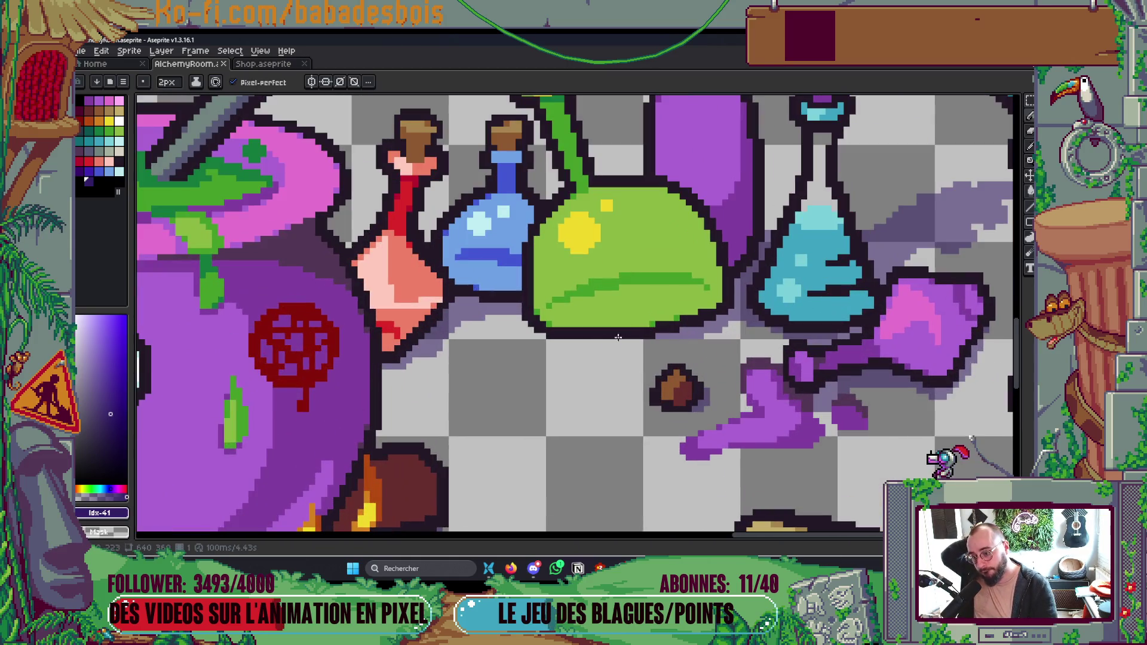
{"action": "left_click_drag", "start_coordinate": [594, 341], "coordinate": [675, 340]}
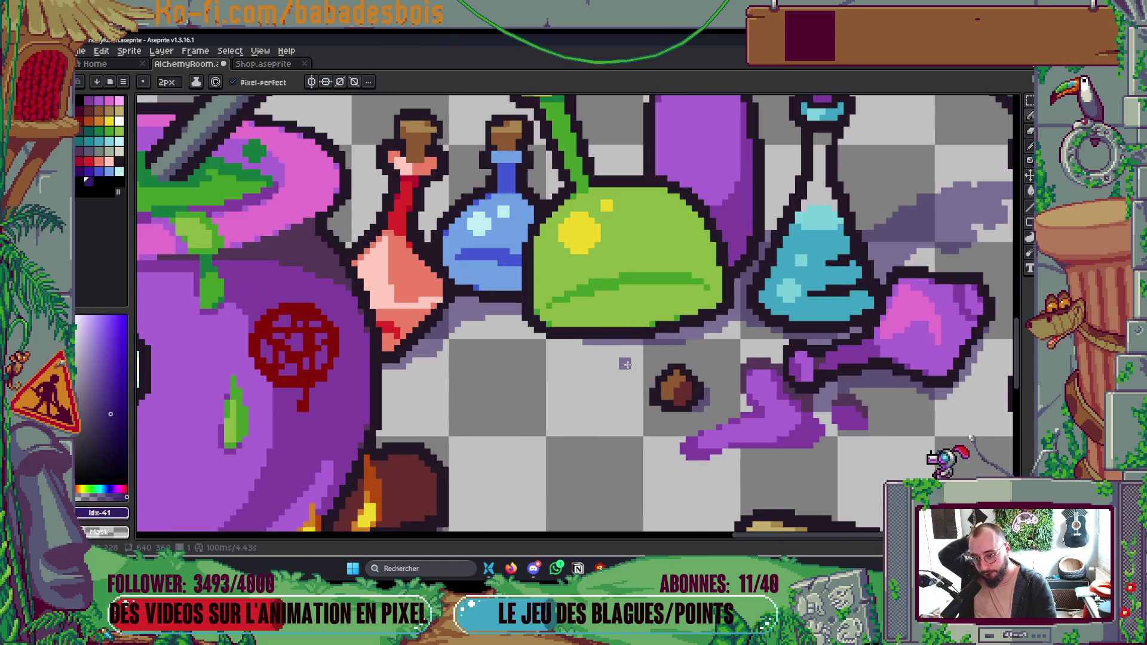
{"action": "scroll", "coordinate": [575, 330], "scroll_direction": "down", "scroll_amount": 1}
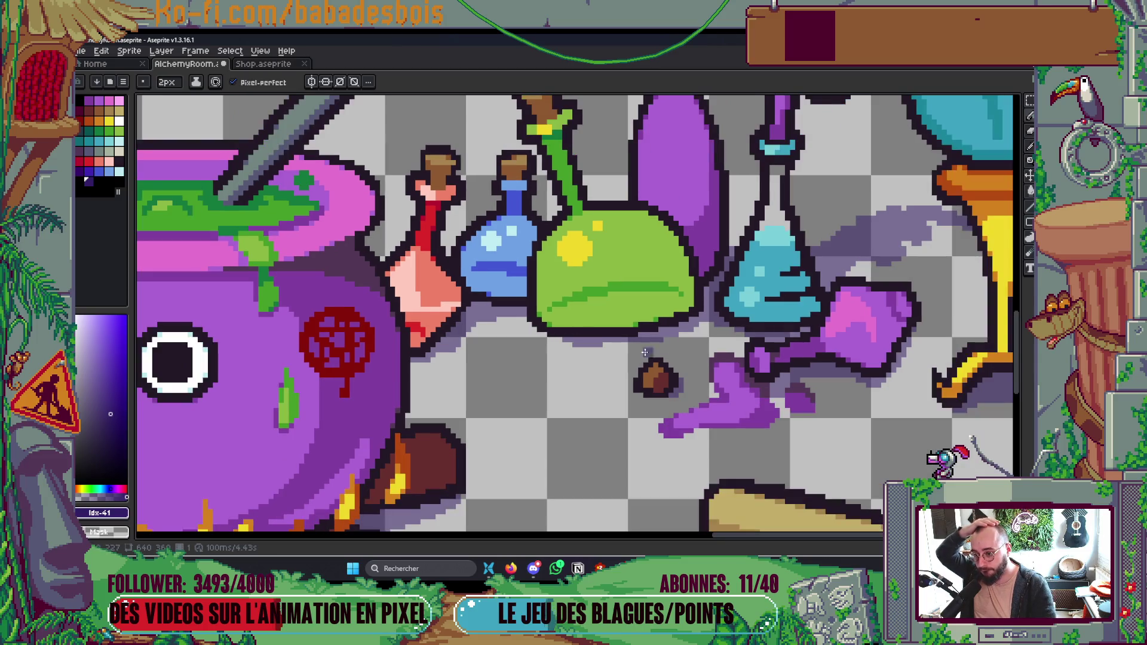
{"action": "scroll", "coordinate": [600, 346], "scroll_direction": "up", "scroll_amount": 1}
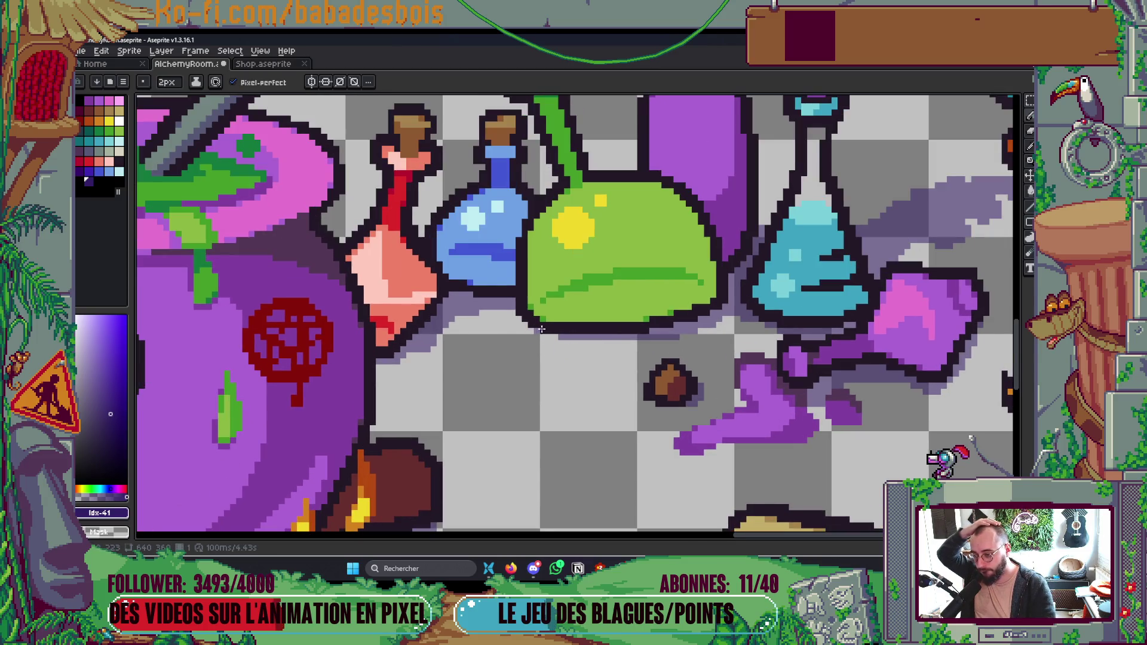
{"action": "scroll", "coordinate": [541, 329], "scroll_direction": "down", "scroll_amount": 3}
{"action": "scroll", "coordinate": [684, 326], "scroll_direction": "down", "scroll_amount": 2}
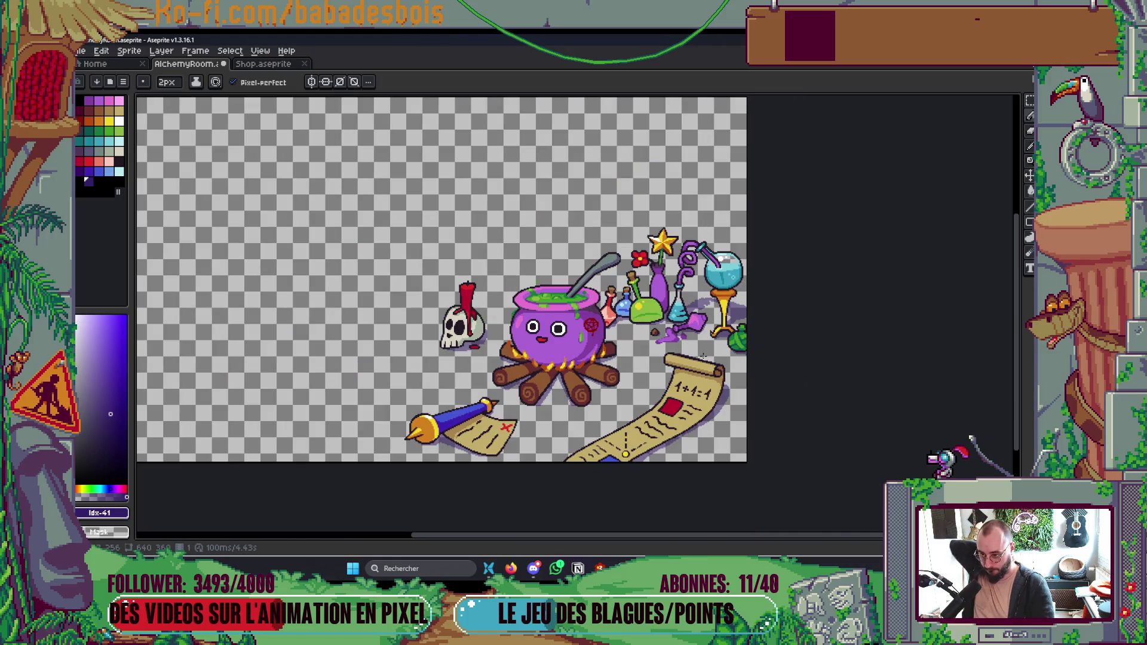
{"action": "left_click_drag", "start_coordinate": [745, 379], "coordinate": [770, 400]}
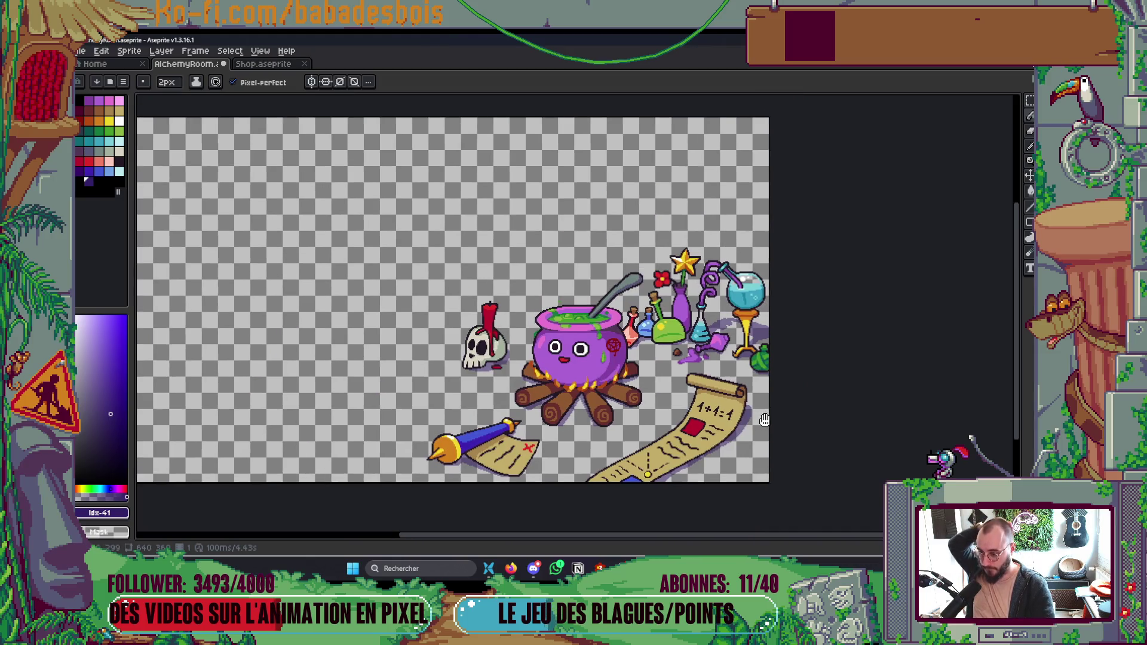
With a 4px pencil, shade the parchment's right edge, undo the top part, and return to 2px.
{"action": "scroll", "coordinate": [586, 464], "scroll_direction": "up", "scroll_amount": 3}
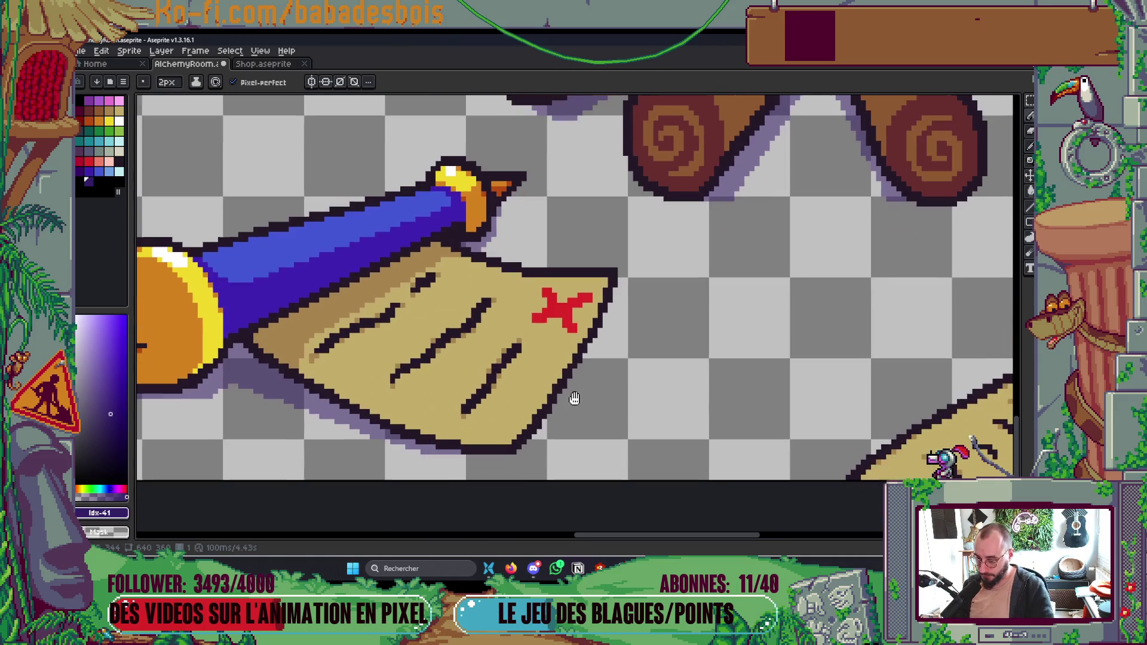
{"action": "scroll", "coordinate": [570, 397], "scroll_direction": "up", "scroll_amount": 1}
{"action": "key", "text": "plus"}
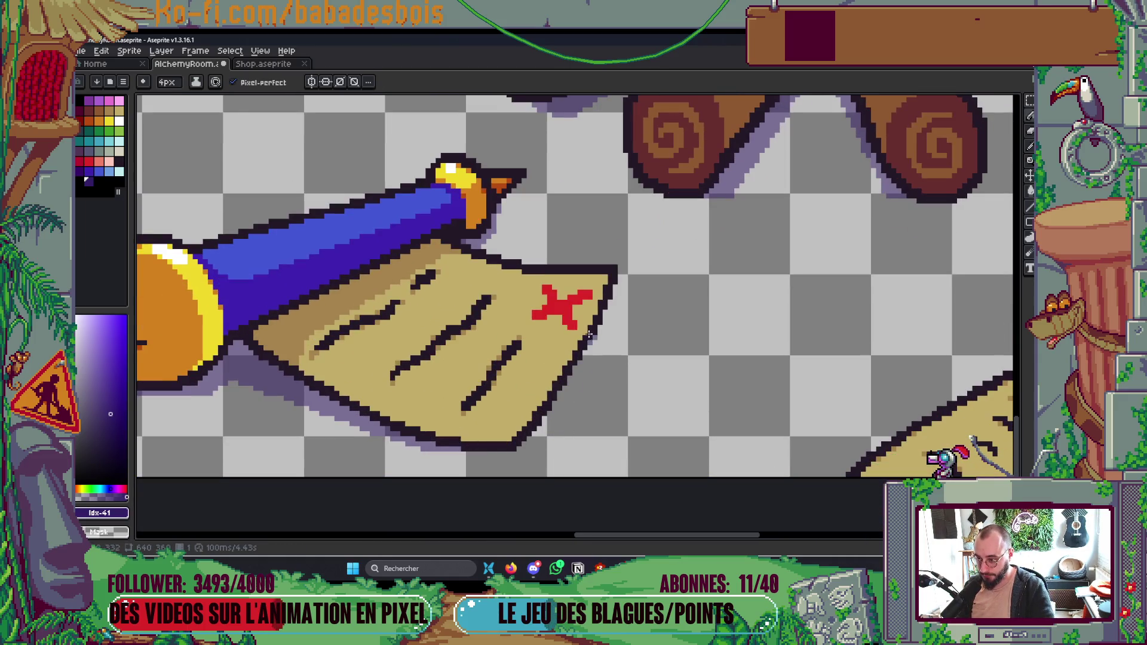
{"action": "left_click_drag", "start_coordinate": [532, 427], "coordinate": [613, 310]}
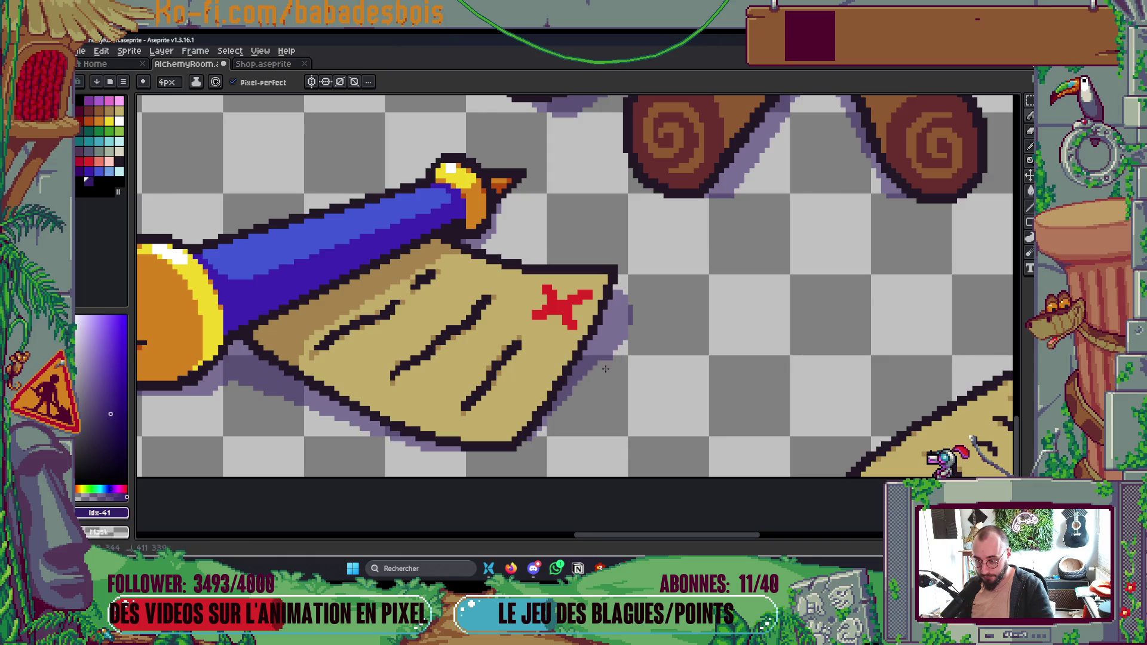
{"action": "key", "text": "ctrl+z"}
{"action": "key", "text": "minus"}
{"action": "key", "text": "minus"}
{"action": "scroll", "coordinate": [663, 266], "scroll_direction": "down", "scroll_amount": 2}
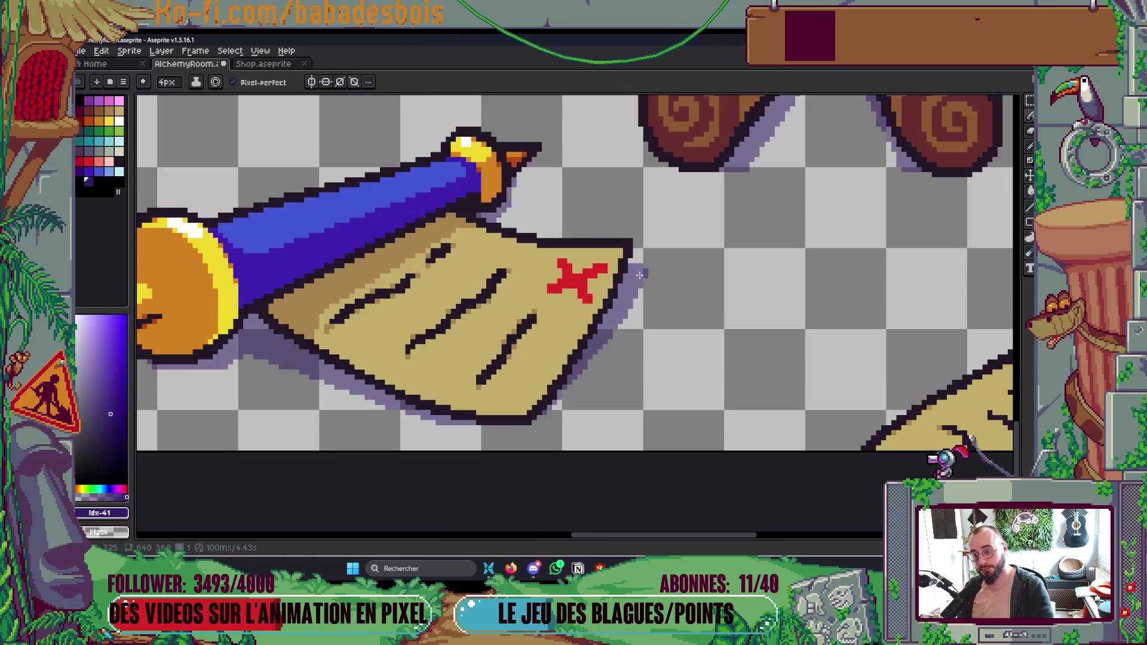
{"action": "scroll", "coordinate": [636, 274], "scroll_direction": "up", "scroll_amount": 2}
{"action": "scroll", "coordinate": [669, 292], "scroll_direction": "down", "scroll_amount": 5}
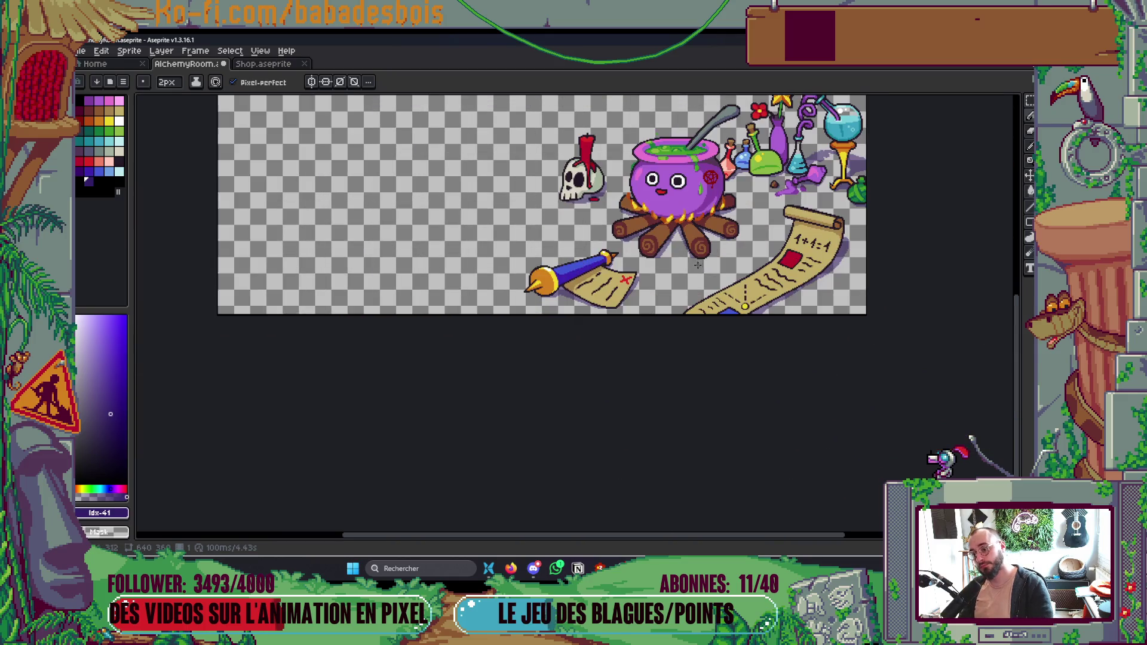
Save AlchemyRoom.aseprite with the parchment's new shadow and recentre the scene.
{"action": "key", "text": "ctrl+s"}
{"action": "mouse_move", "coordinate": [717, 335]}
{"action": "left_mouse_down"}
{"action": "mouse_move", "coordinate": [693, 418]}
{"action": "mouse_move", "coordinate": [708, 452]}
{"action": "left_mouse_up"}
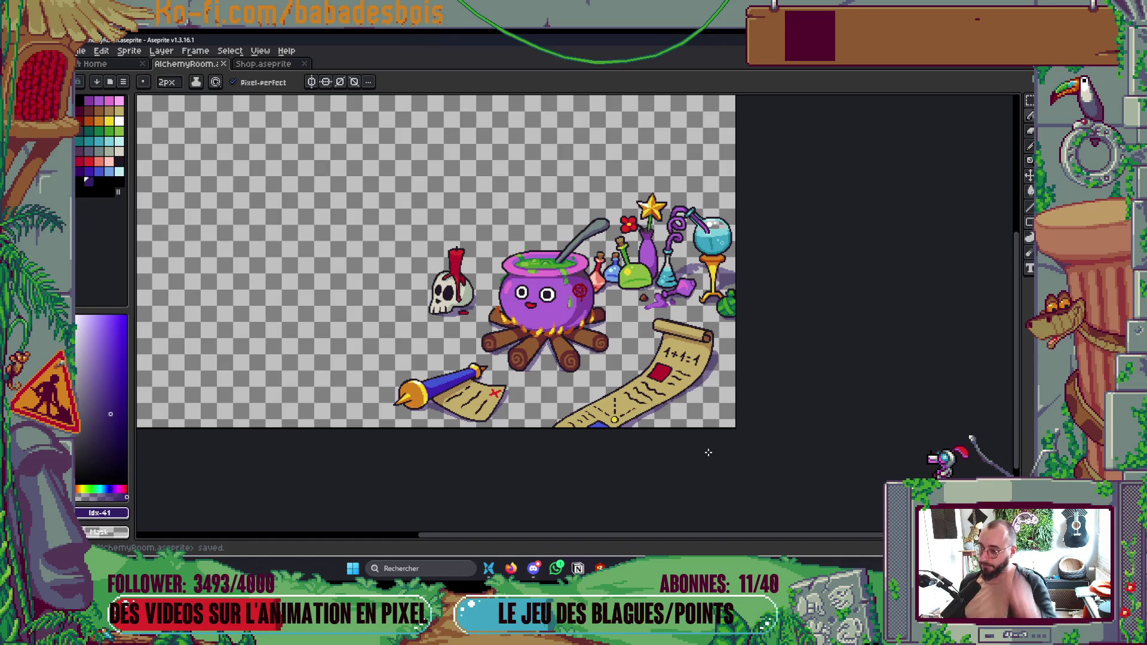
{"action": "key", "text": "Tab"}
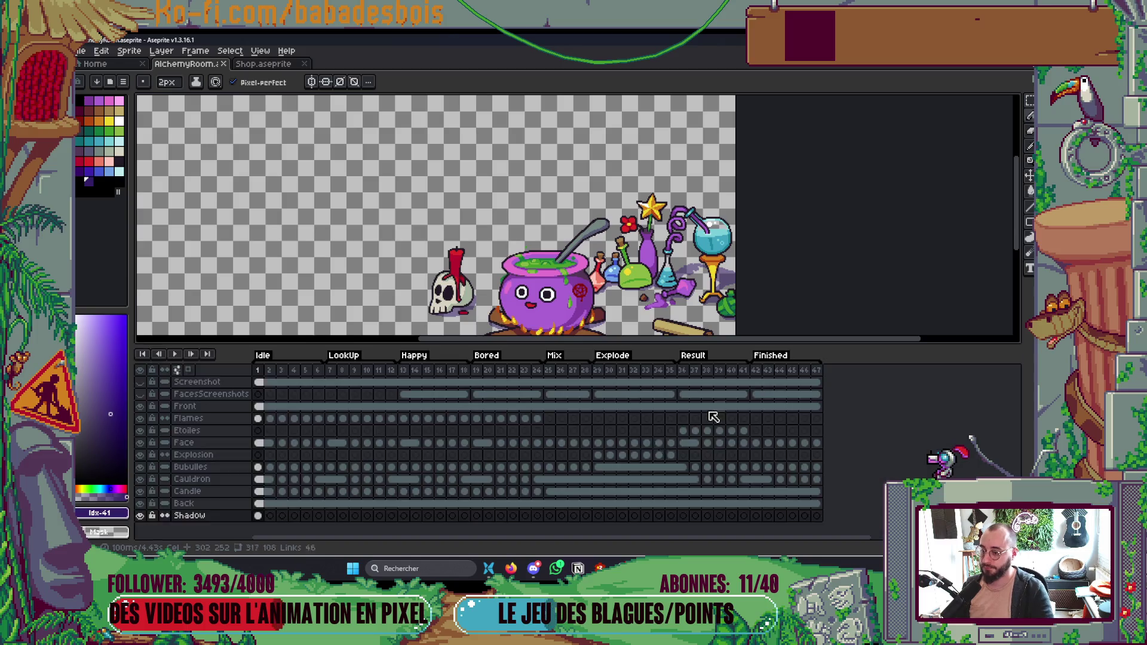
{"action": "key", "text": "Tab"}
Cancel the sprite sheet export and bring back the layer timeline.
{"action": "key", "text": "ctrl+e"}
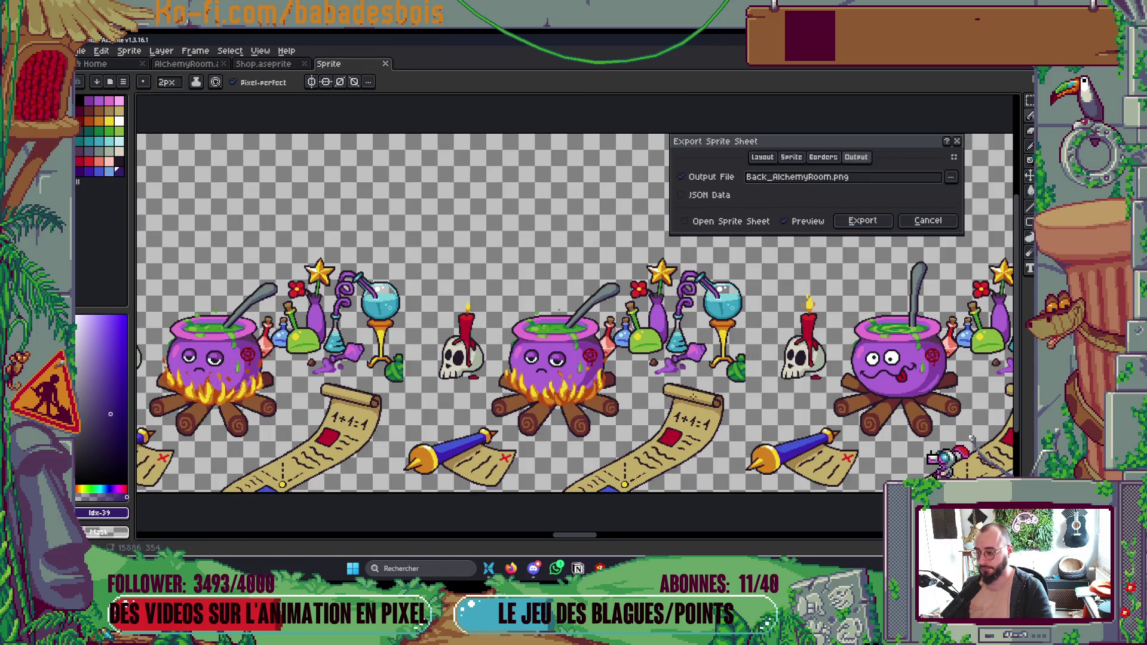
{"action": "left_click", "coordinate": [957, 141]}
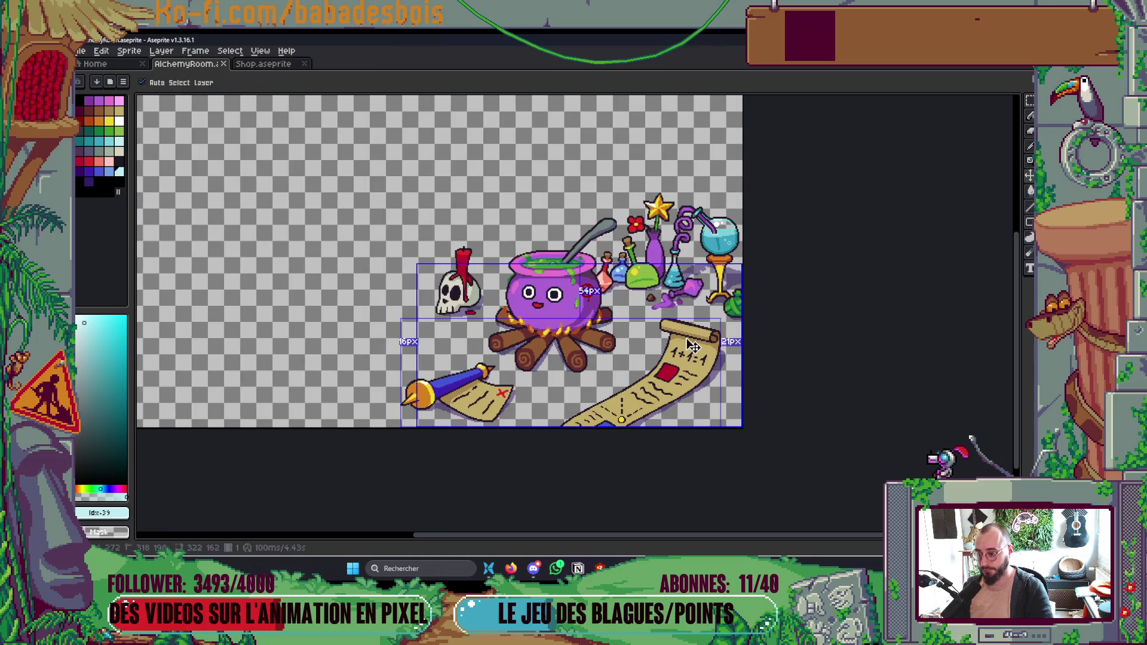
{"action": "key", "text": "Tab"}
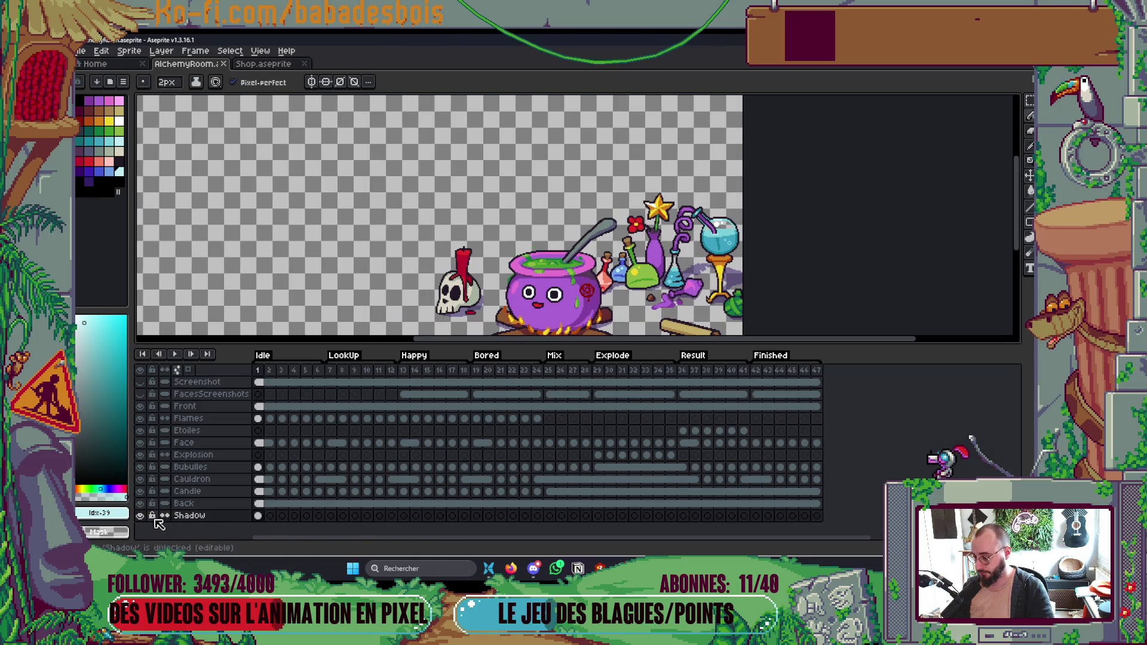
Show only the Shadow layer and export it as the sprite sheet Shadow_AlchemyRoom.png.
{"action": "left_click", "coordinate": [140, 515], "text": "alt"}
{"action": "key", "text": "Tab"}
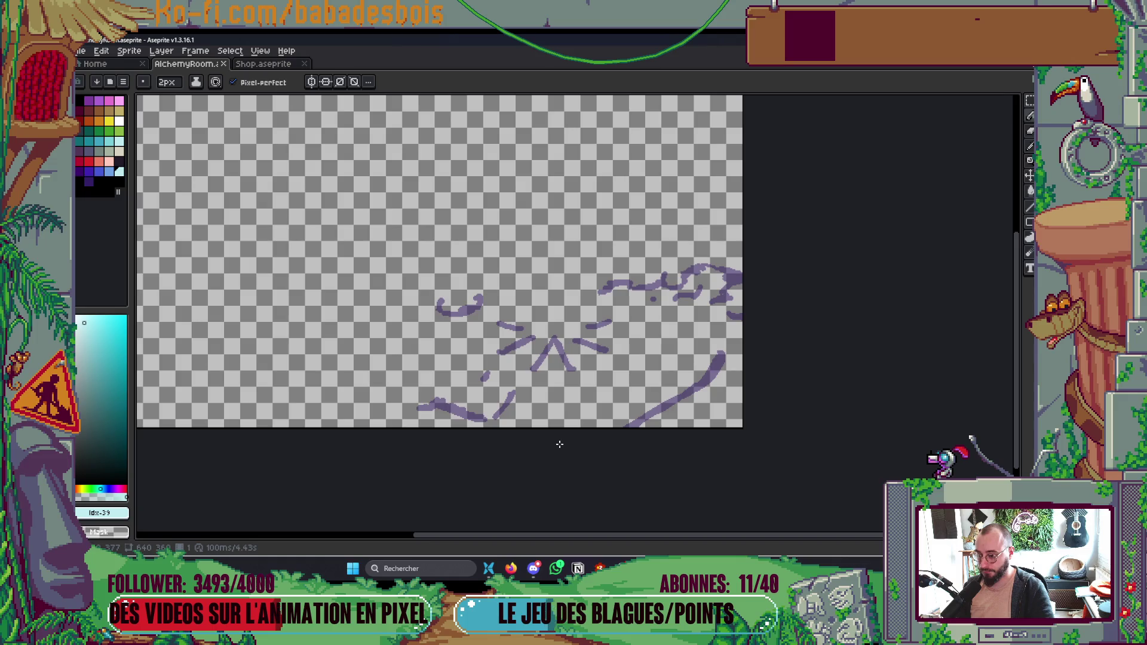
{"action": "key", "text": "ctrl+e"}
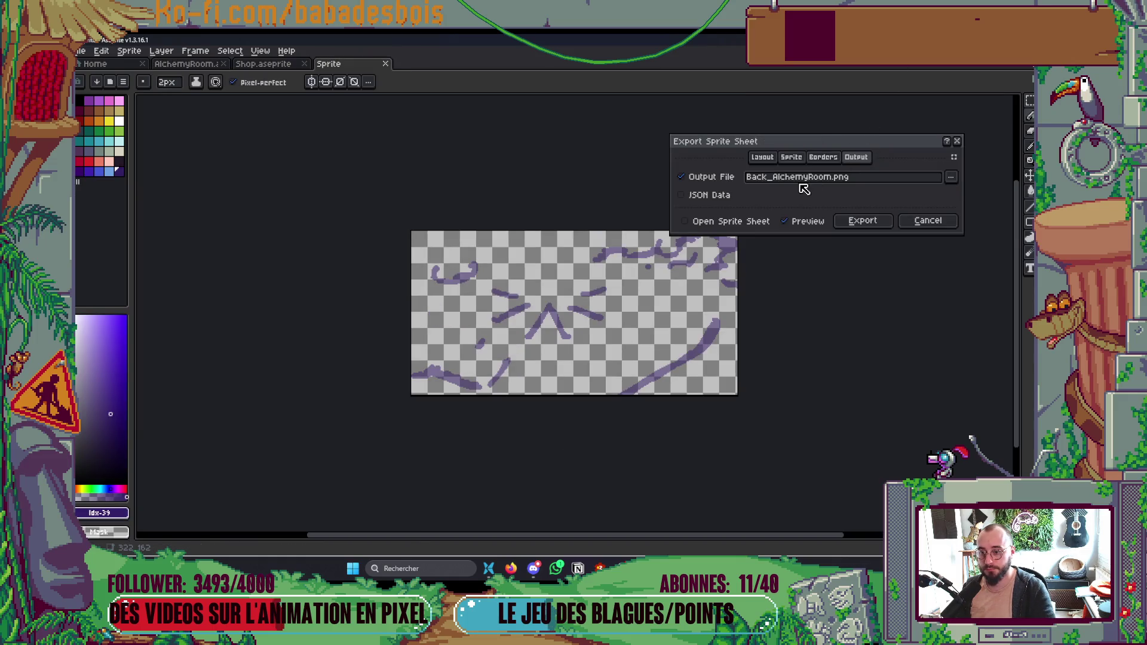
{"action": "left_click_drag", "start_coordinate": [766, 179], "coordinate": [647, 182]}
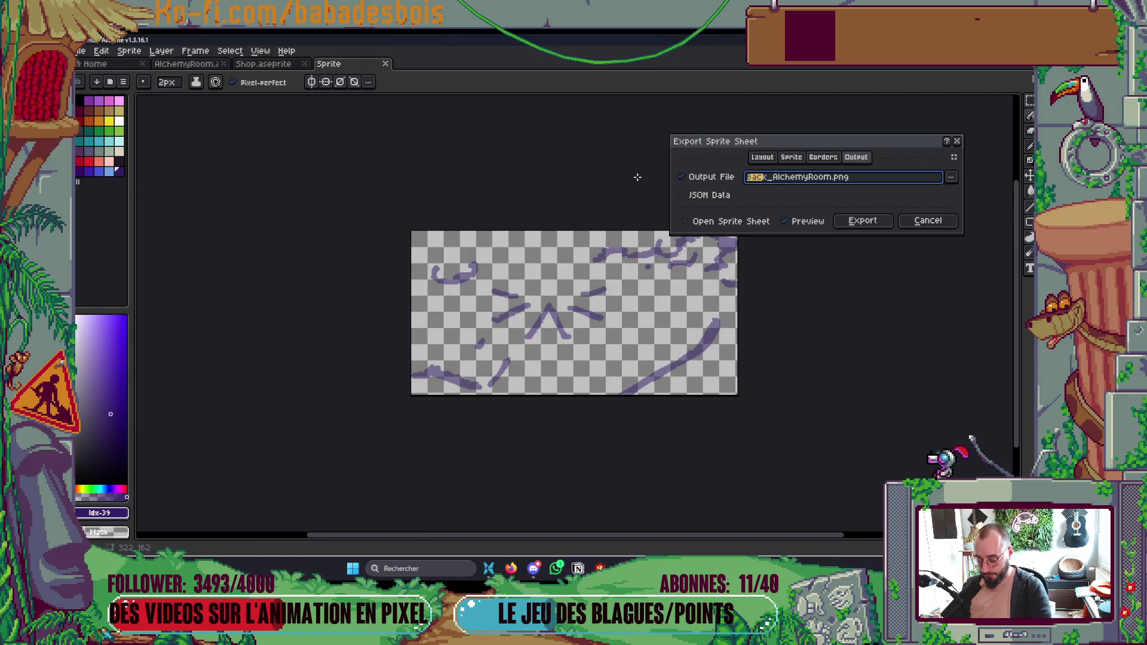
{"action": "key", "text": "BackSpace"}
{"action": "type", "text": "ha"}
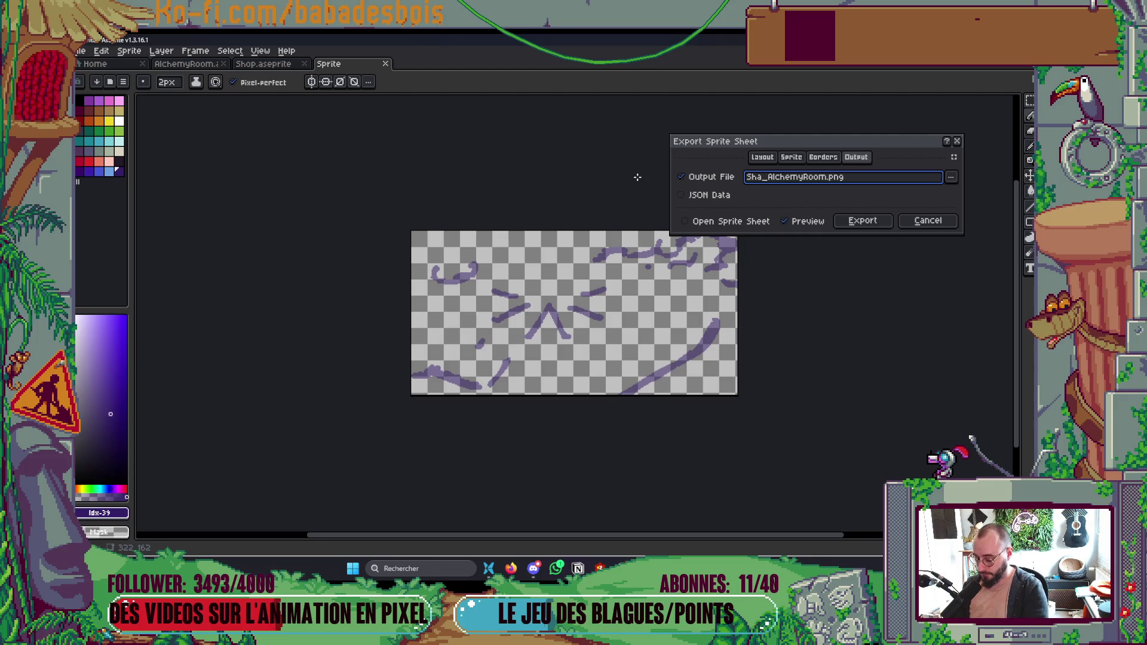
{"action": "type", "text": "dows"}
{"action": "key", "text": "Return"}
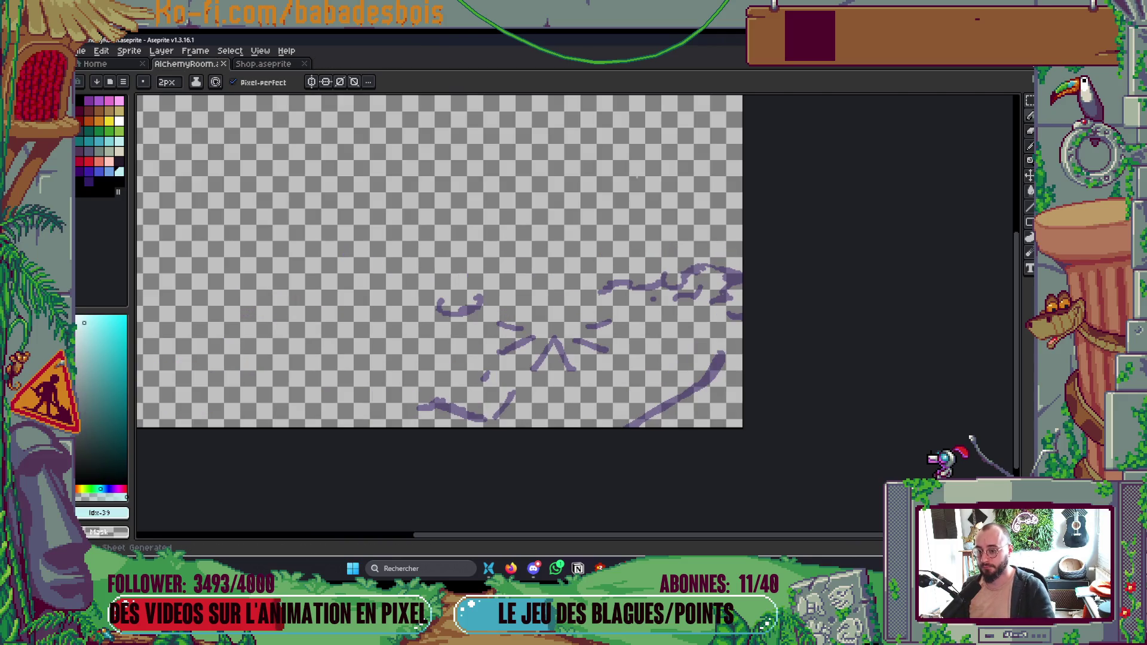
Bring back the timeline and make all layers visible again.
{"action": "scroll", "coordinate": [657, 315], "scroll_direction": "up", "scroll_amount": 1}
{"action": "scroll", "coordinate": [657, 314], "scroll_direction": "down", "scroll_amount": 2}
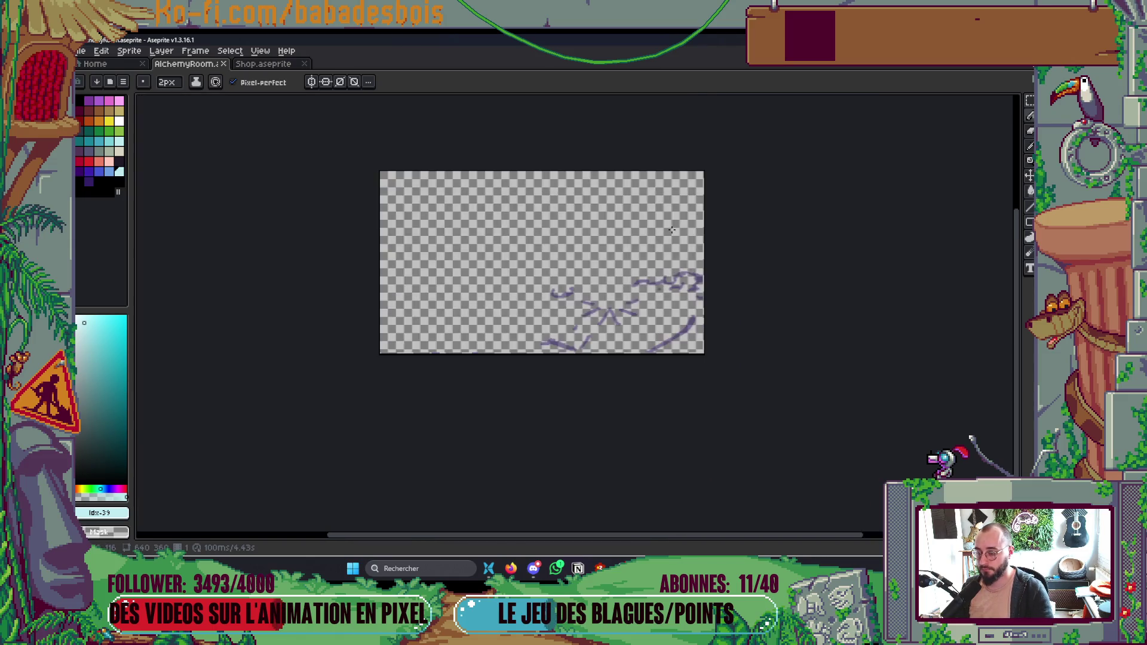
{"action": "scroll", "coordinate": [657, 315], "scroll_direction": "up", "scroll_amount": 1}
{"action": "key", "text": "Tab"}
{"action": "left_click", "coordinate": [148, 514]}
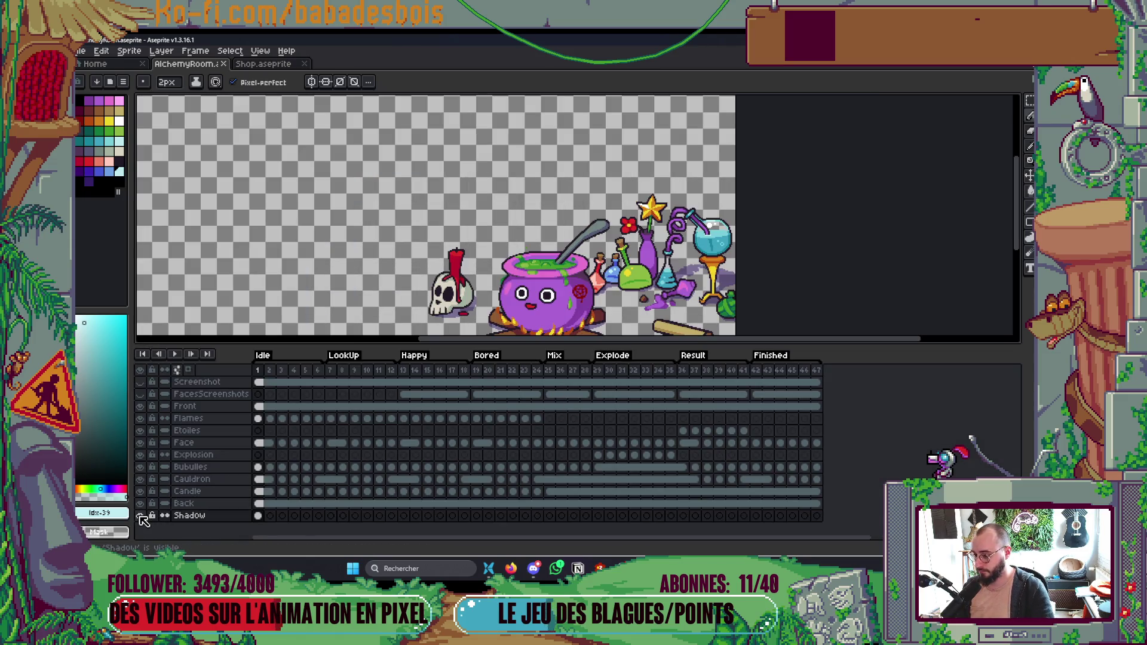
Toggle the Shadow layer to compare, leaving it hidden.
{"action": "key", "text": "Tab"}
{"action": "key", "text": "Tab"}
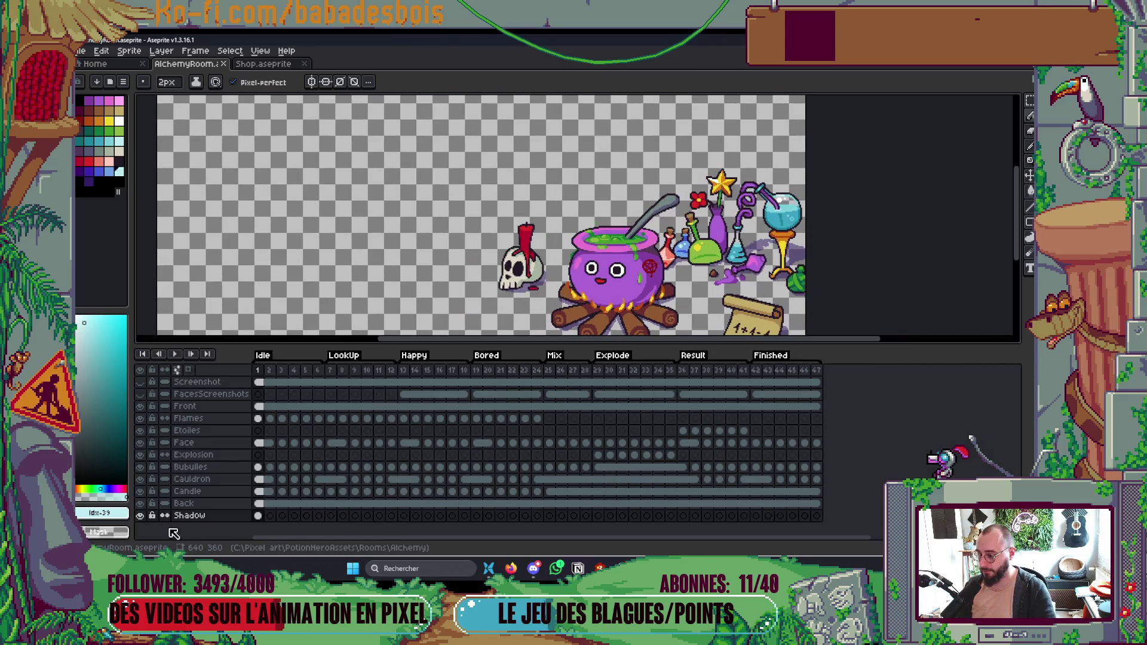
{"action": "left_click", "coordinate": [140, 515]}
{"action": "left_click", "coordinate": [140, 515]}
{"action": "left_click", "coordinate": [140, 515]}
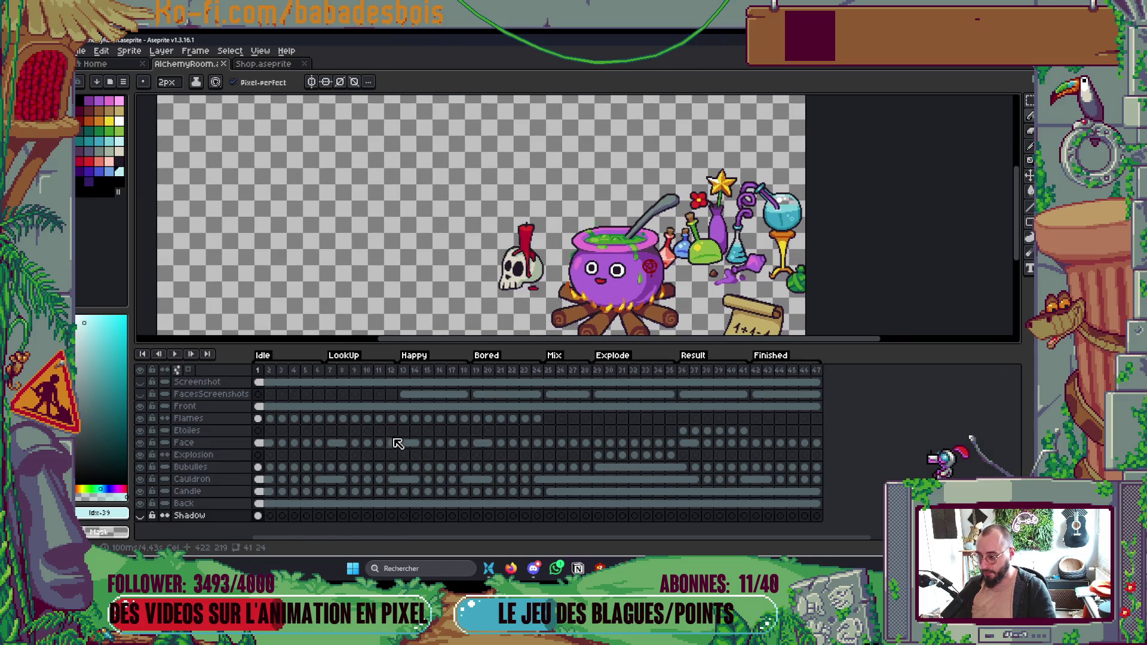
Go to frame 29 of the explosion and make the Explosion layer active.
{"action": "left_click", "coordinate": [597, 371]}
{"action": "scroll", "coordinate": [591, 216], "scroll_direction": "up", "scroll_amount": 4}
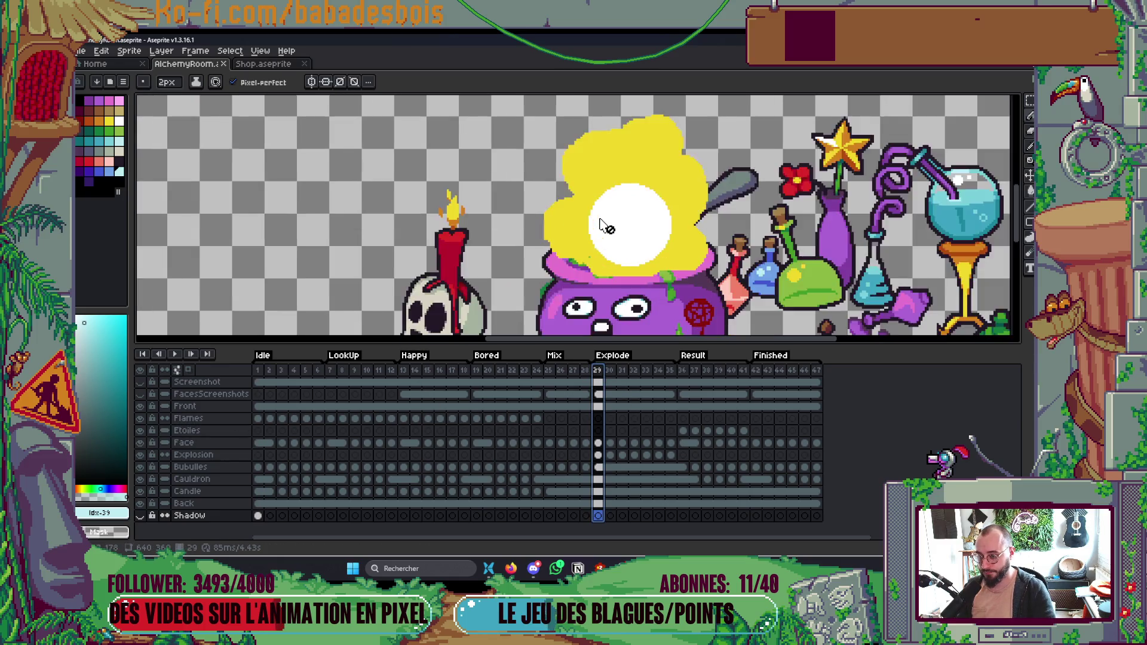
{"action": "left_click", "coordinate": [583, 297], "text": "alt"}
{"action": "left_click", "coordinate": [578, 311], "text": "ctrl"}
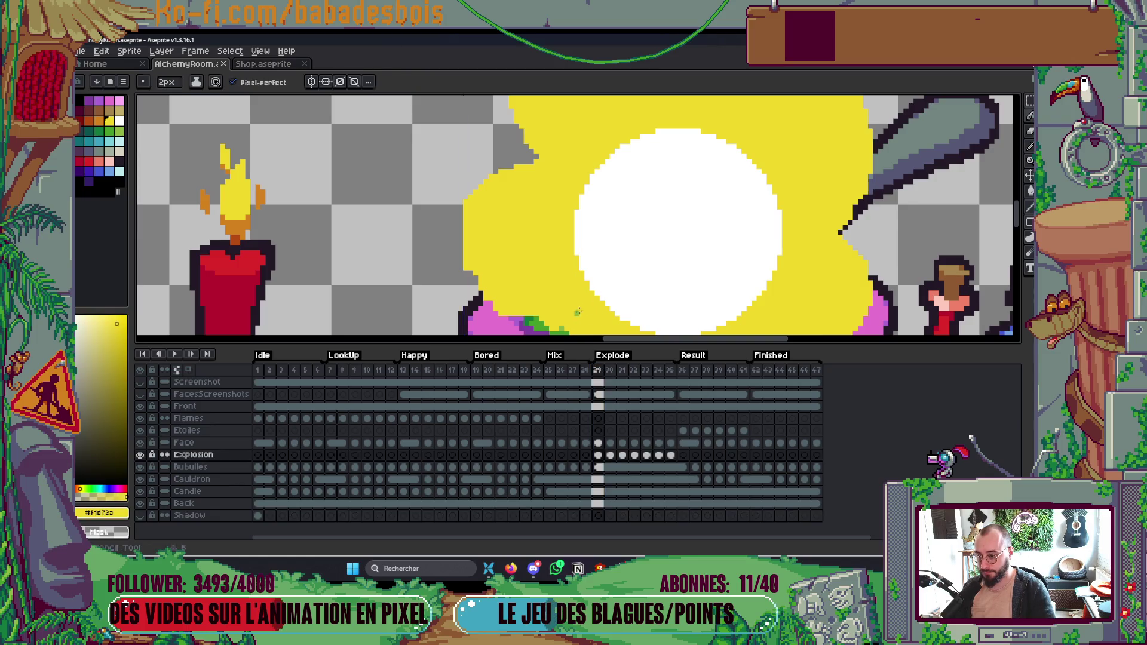
{"action": "scroll", "coordinate": [574, 313], "scroll_direction": "down", "scroll_amount": 4}
{"action": "scroll", "coordinate": [563, 327], "scroll_direction": "up", "scroll_amount": 4}
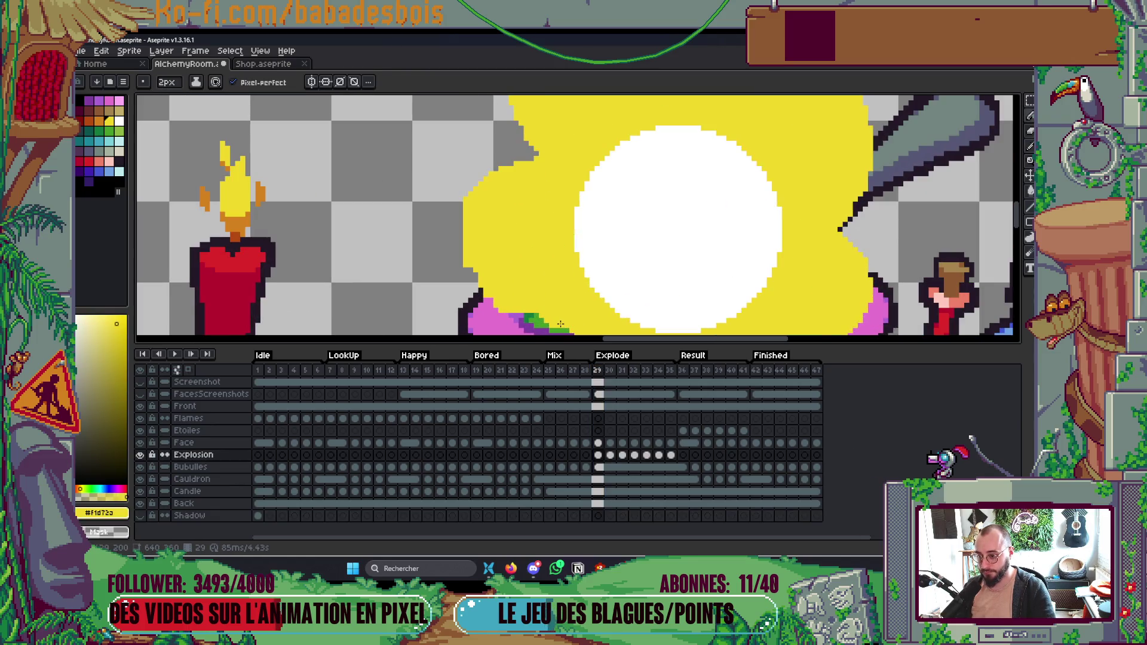
{"action": "scroll", "coordinate": [630, 249], "scroll_direction": "down", "scroll_amount": 2}
Play the explosion animation, stop it, and step to the Explode frames.
{"action": "key", "text": "Return"}
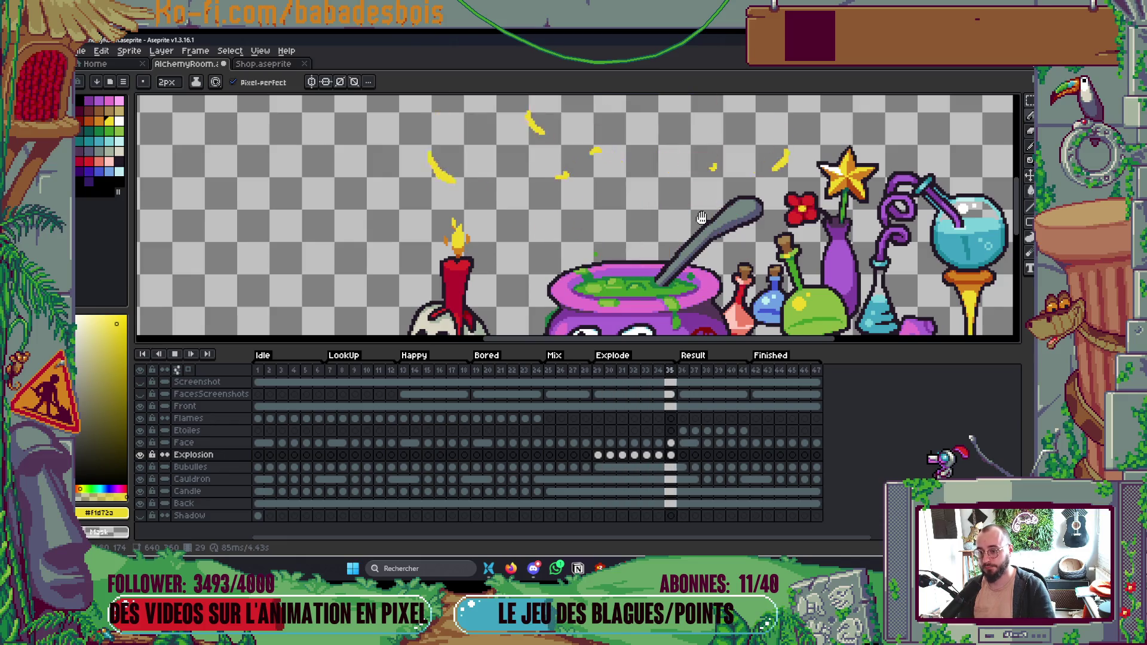
{"action": "scroll", "coordinate": [710, 242], "scroll_direction": "down", "scroll_amount": 2}
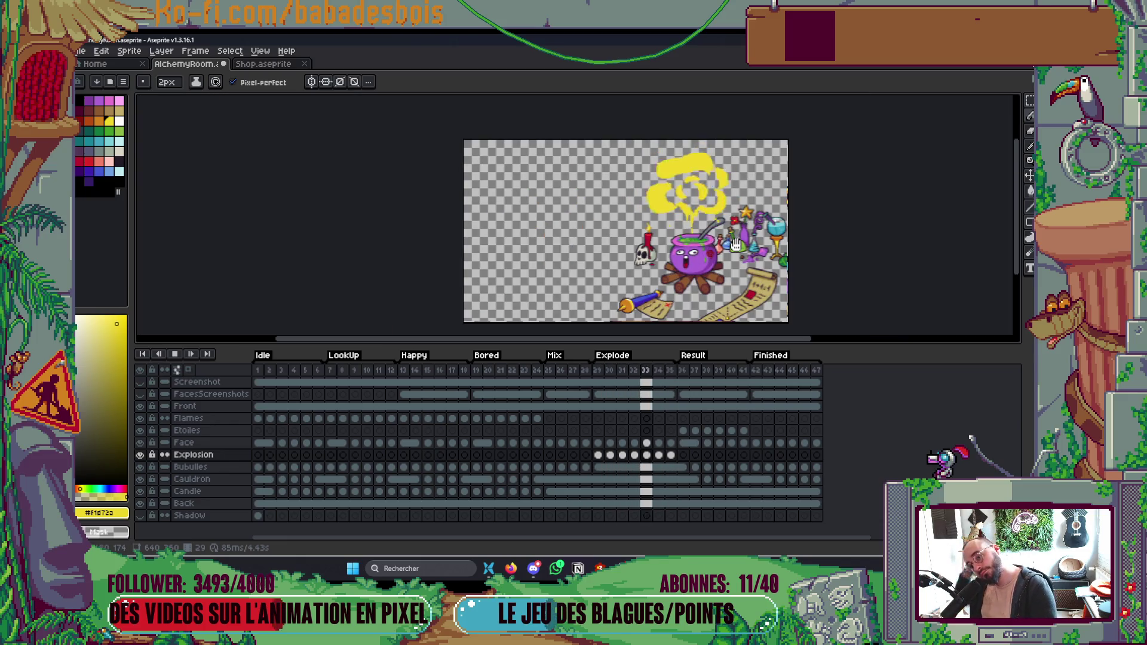
{"action": "key", "text": "Return"}
{"action": "key", "text": "Left"}
{"action": "key", "text": "Left"}
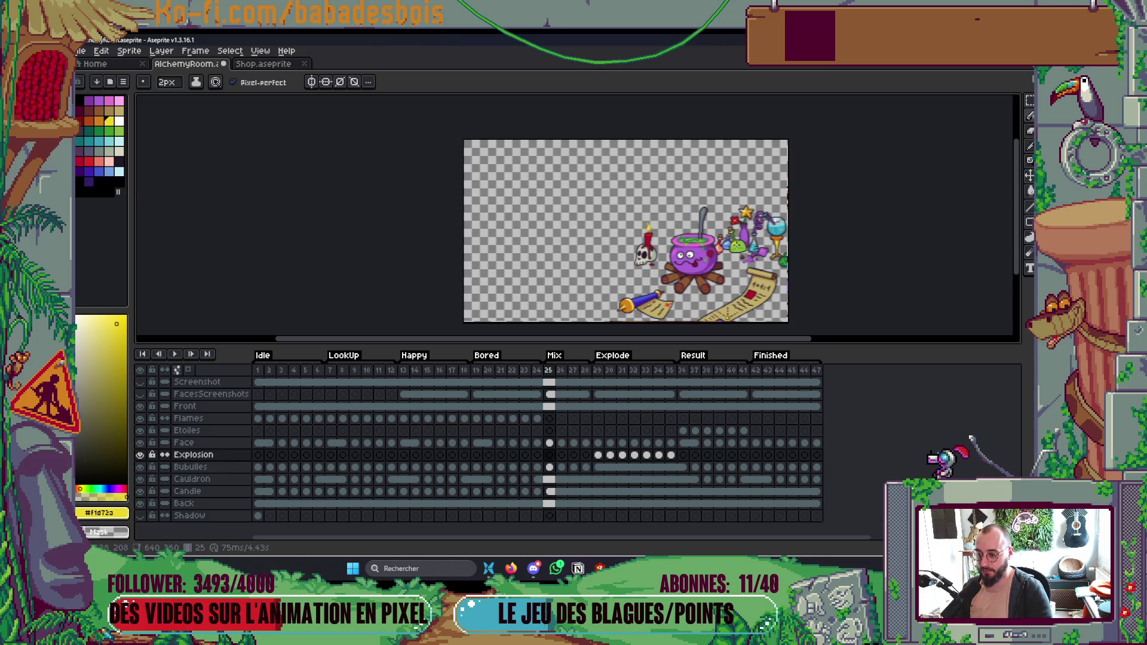
{"action": "key", "text": "Right"}
{"action": "key", "text": "Right"}
{"action": "key", "text": "Right"}
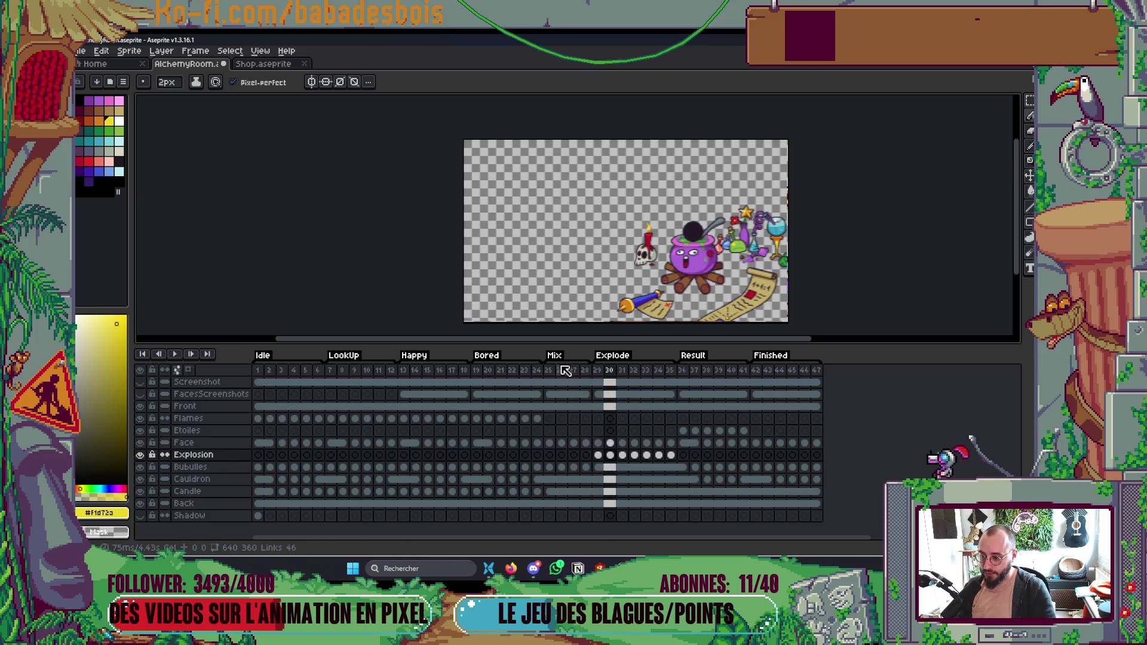
Hide the Candle, Front and Flames layers, return to frame 1, and open Export Sprite Sheet.
{"action": "left_click_drag", "start_coordinate": [549, 371], "coordinate": [669, 370]}
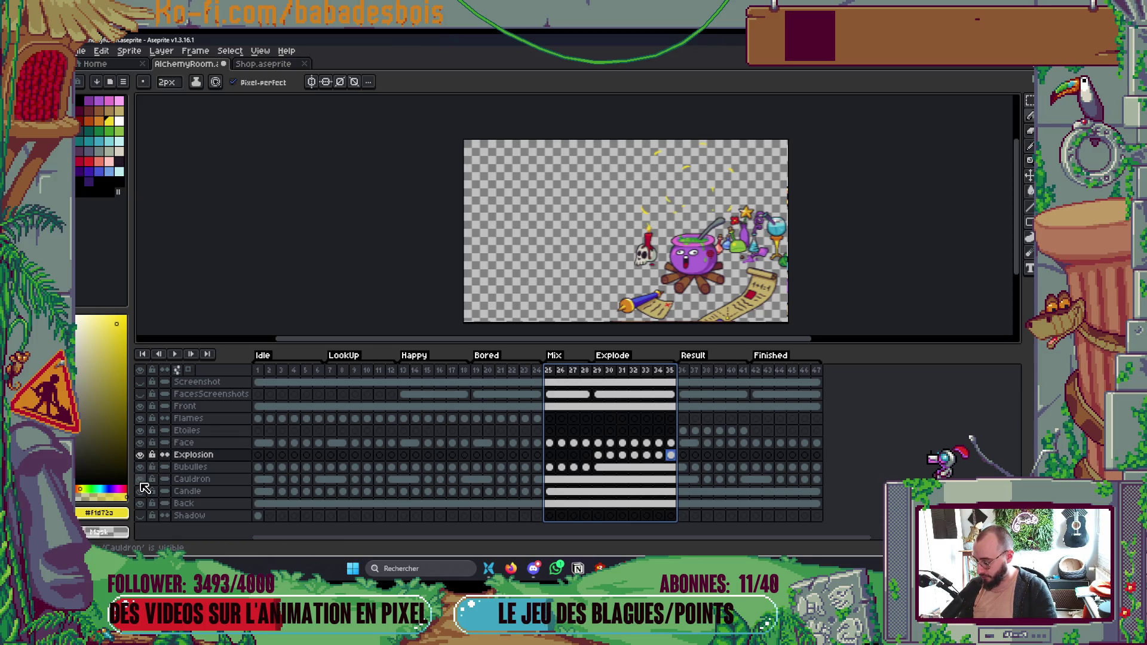
{"action": "left_click", "coordinate": [140, 491]}
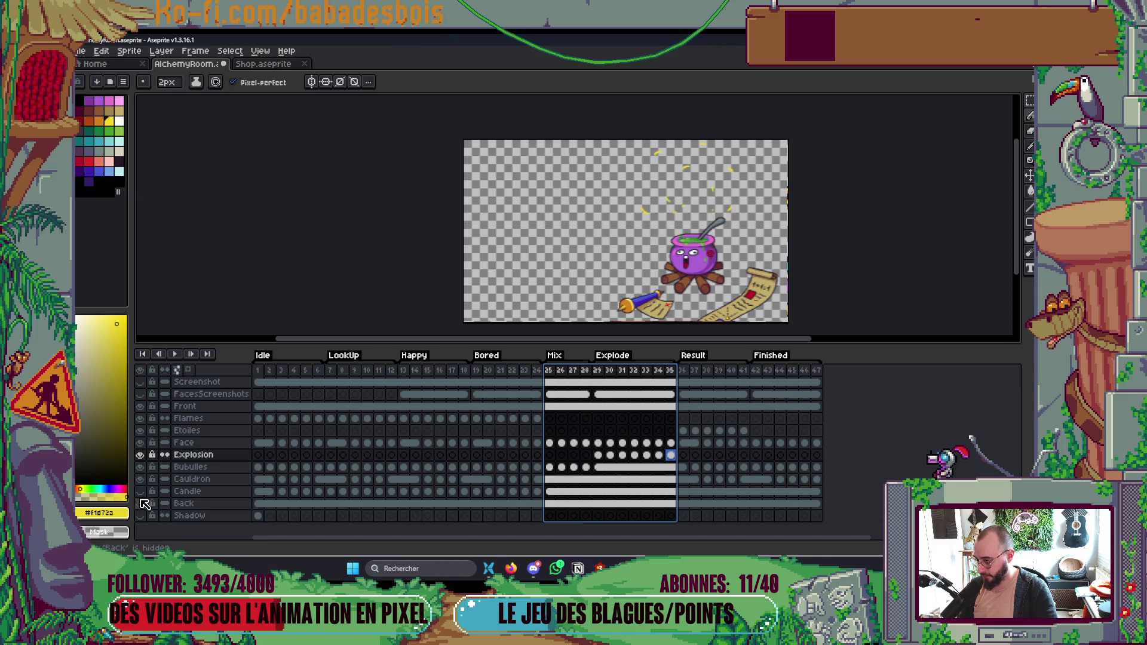
{"action": "left_click", "coordinate": [141, 409]}
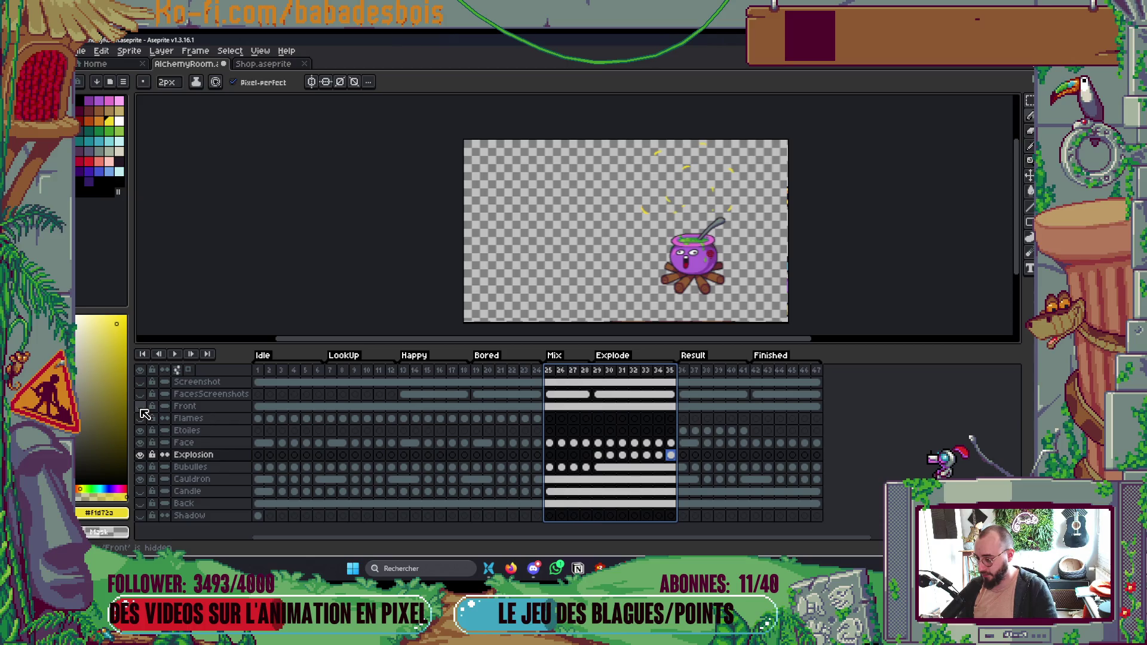
{"action": "left_click", "coordinate": [141, 418]}
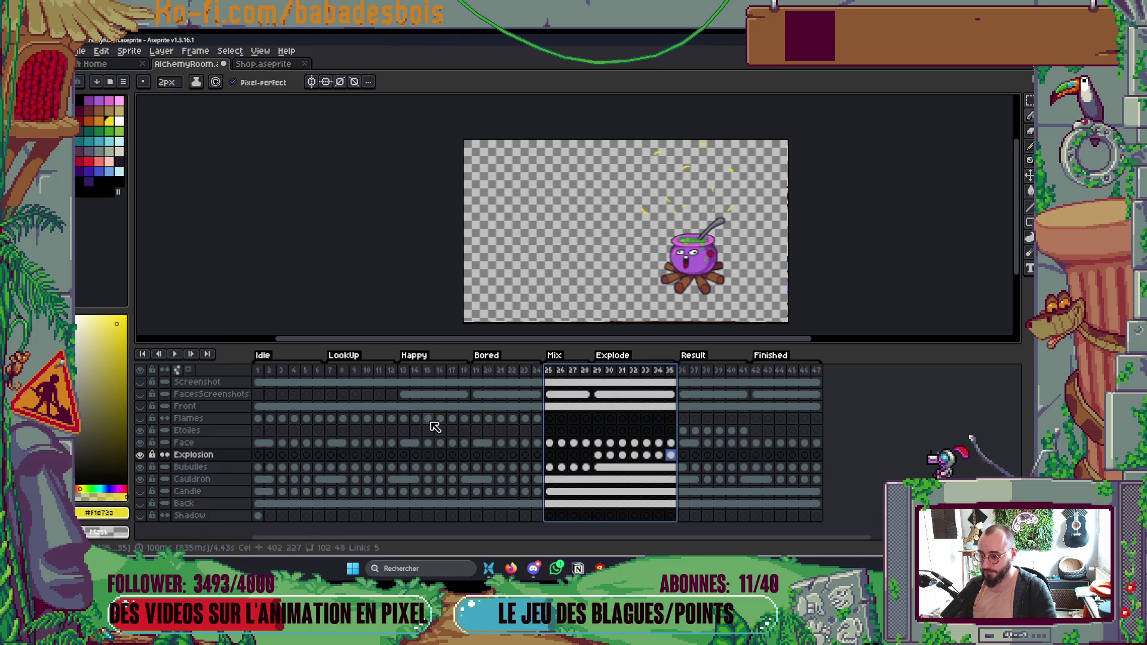
{"action": "left_click", "coordinate": [258, 371]}
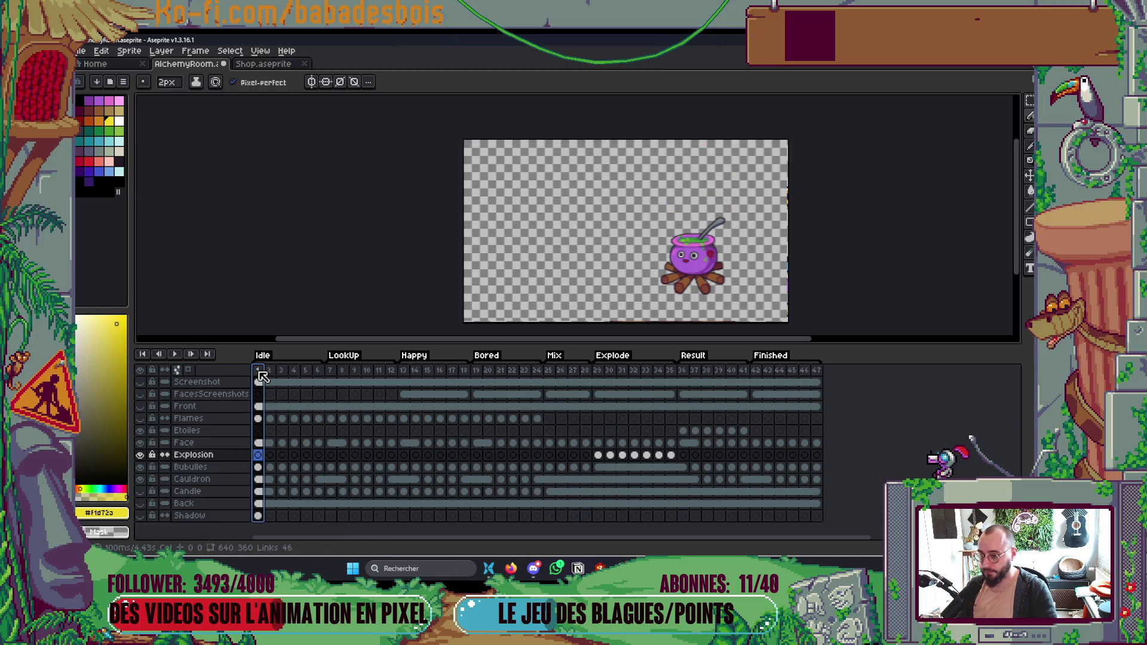
{"action": "key", "text": "ctrl+e"}
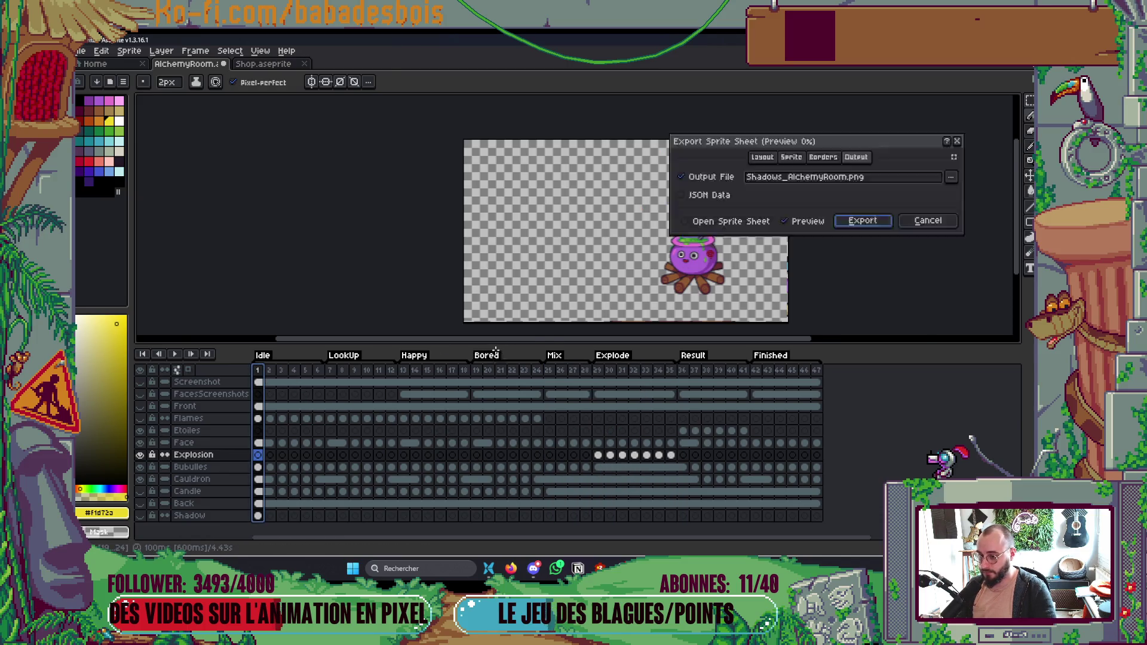
Set the sheet type to Packed with Constraints None and check the grid preview.
{"action": "scroll", "coordinate": [508, 317], "scroll_direction": "down", "scroll_amount": 3}
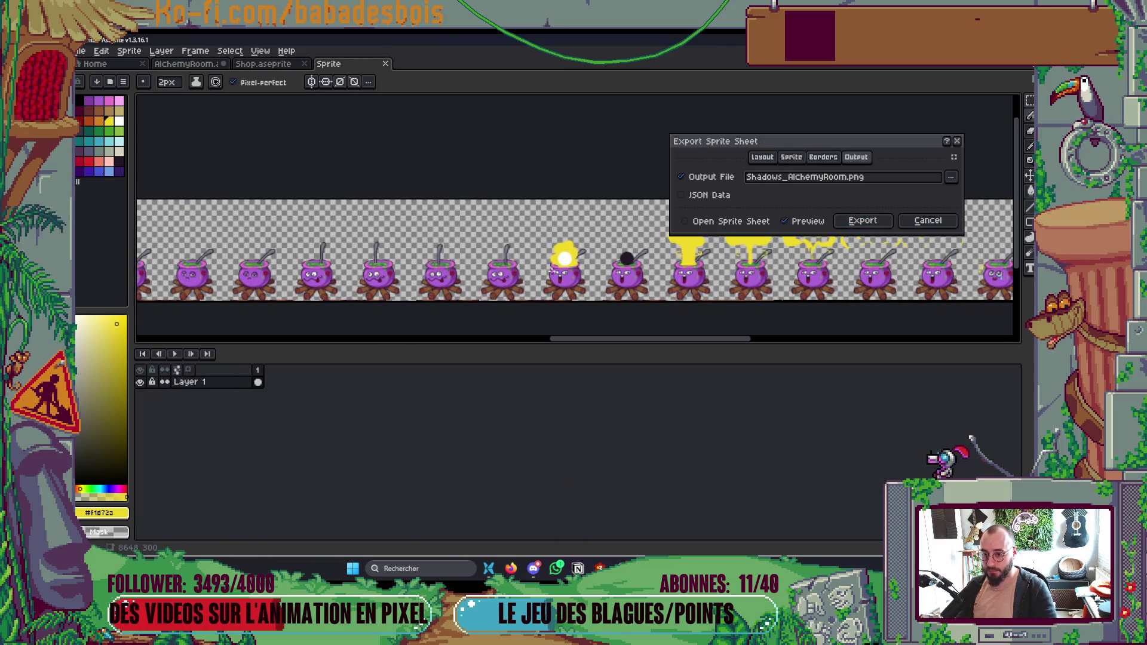
{"action": "mouse_move", "coordinate": [455, 268]}
{"action": "left_mouse_down"}
{"action": "mouse_move", "coordinate": [573, 278]}
{"action": "mouse_move", "coordinate": [726, 263]}
{"action": "left_mouse_up"}
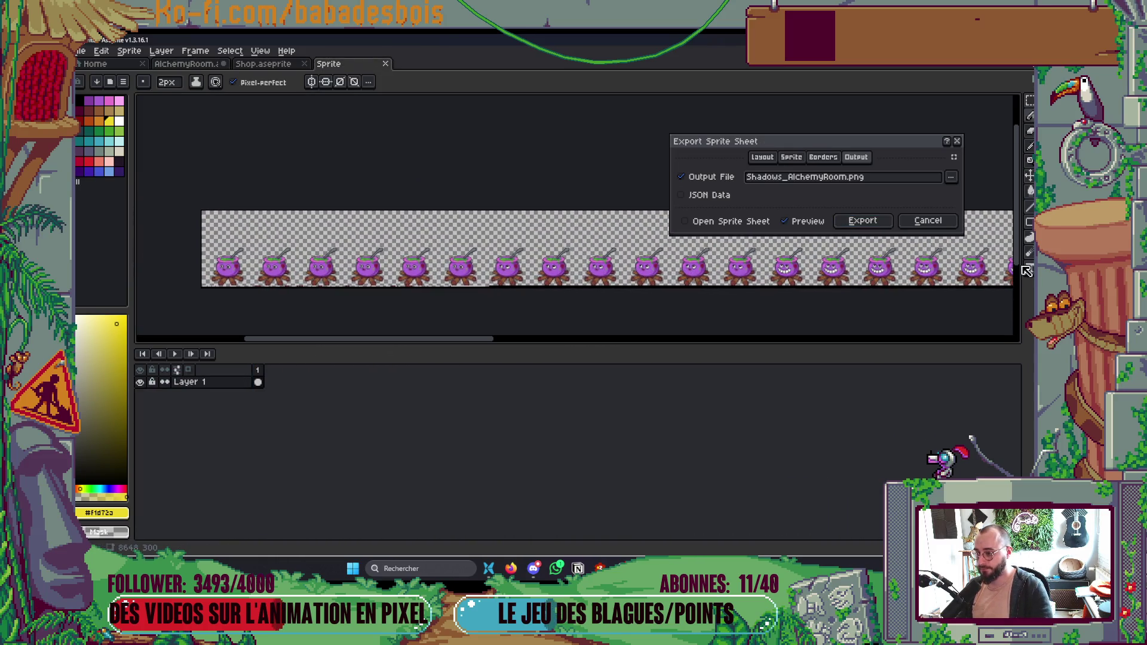
{"action": "left_click", "coordinate": [762, 157]}
{"action": "left_click", "coordinate": [770, 179]}
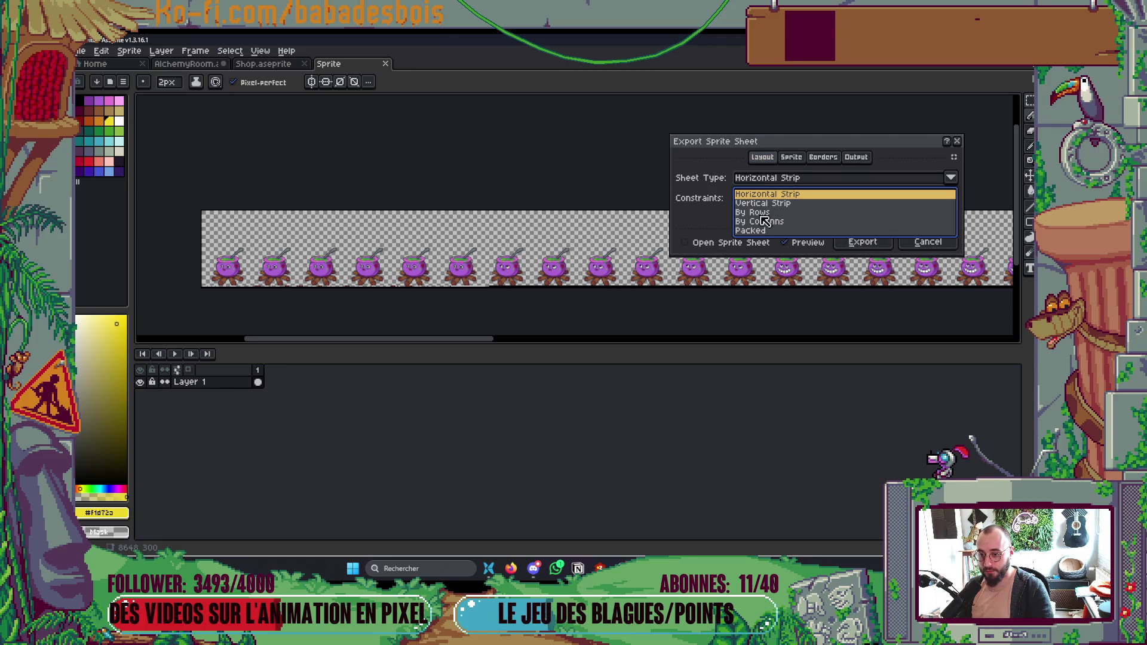
{"action": "left_click", "coordinate": [752, 230]}
{"action": "left_click", "coordinate": [777, 198]}
{"action": "left_click", "coordinate": [776, 203]}
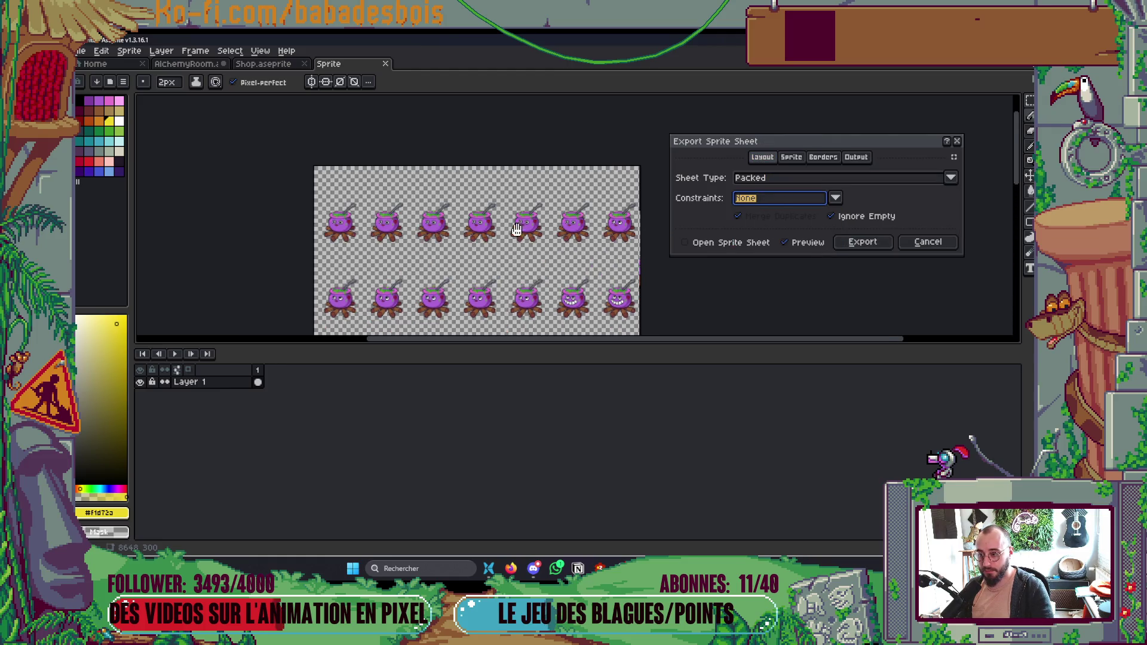
{"action": "mouse_move", "coordinate": [521, 250]}
{"action": "left_mouse_down"}
{"action": "mouse_move", "coordinate": [546, 97]}
{"action": "mouse_move", "coordinate": [543, 261]}
{"action": "mouse_move", "coordinate": [543, 110]}
{"action": "mouse_move", "coordinate": [527, 243]}
{"action": "mouse_move", "coordinate": [506, 203]}
{"action": "mouse_move", "coordinate": [509, 161]}
{"action": "mouse_move", "coordinate": [493, 121]}
{"action": "mouse_move", "coordinate": [488, 239]}
{"action": "left_mouse_up"}
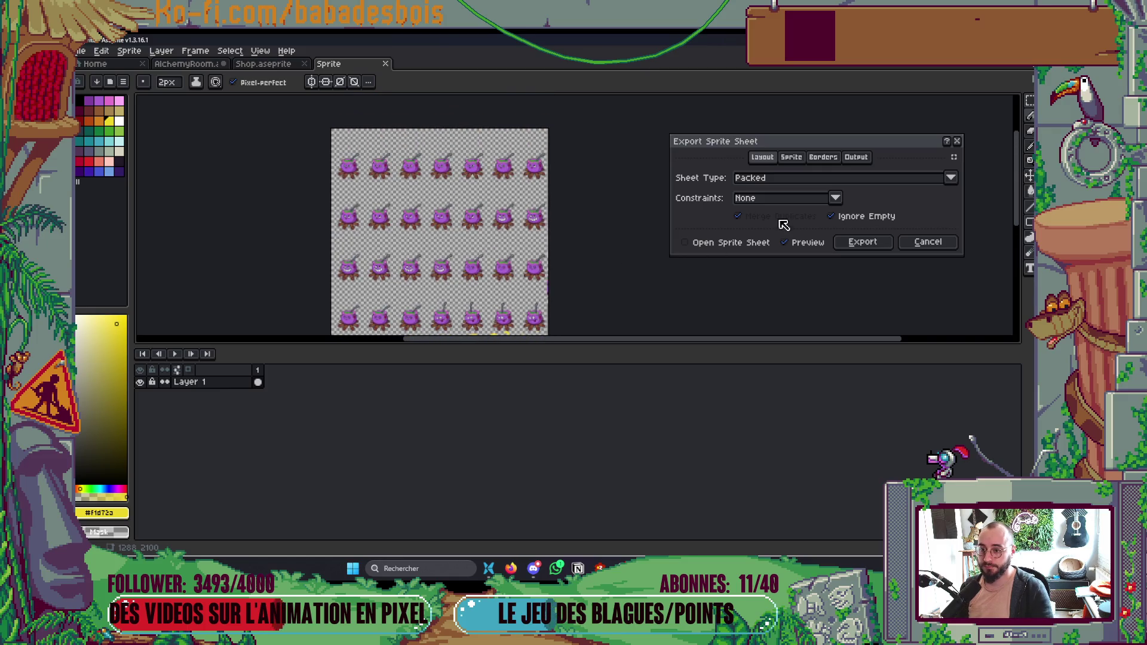
Choose Shadows_AlchemyRoom.png as the export's output file.
{"action": "left_click", "coordinate": [866, 160]}
{"action": "left_click", "coordinate": [950, 179]}
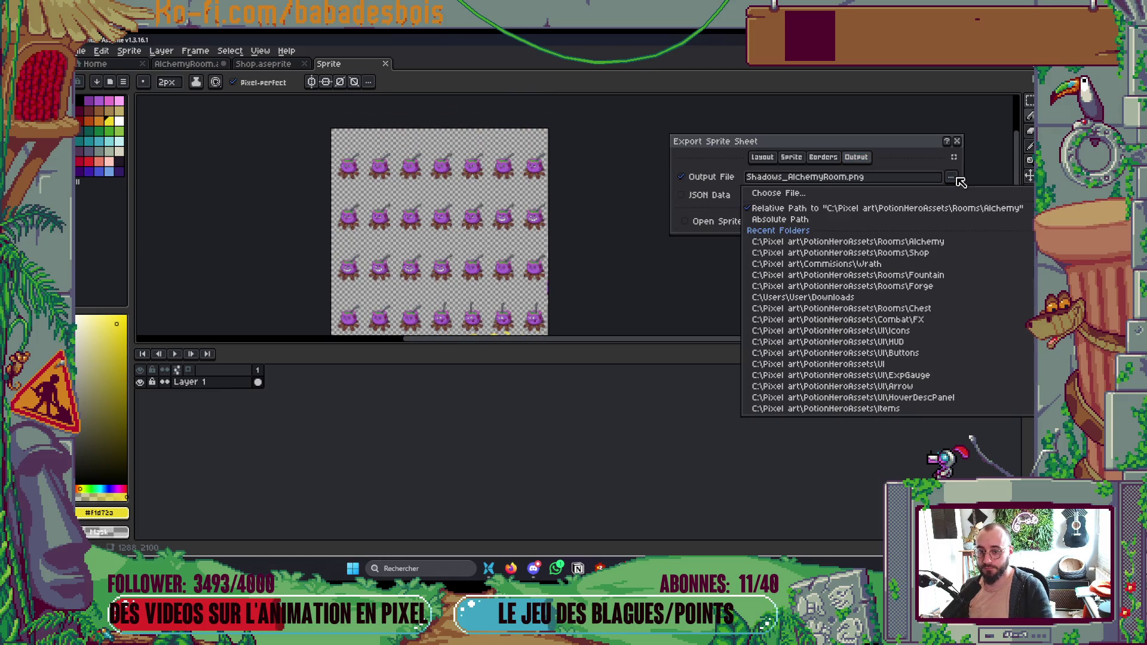
{"action": "left_click", "coordinate": [909, 191]}
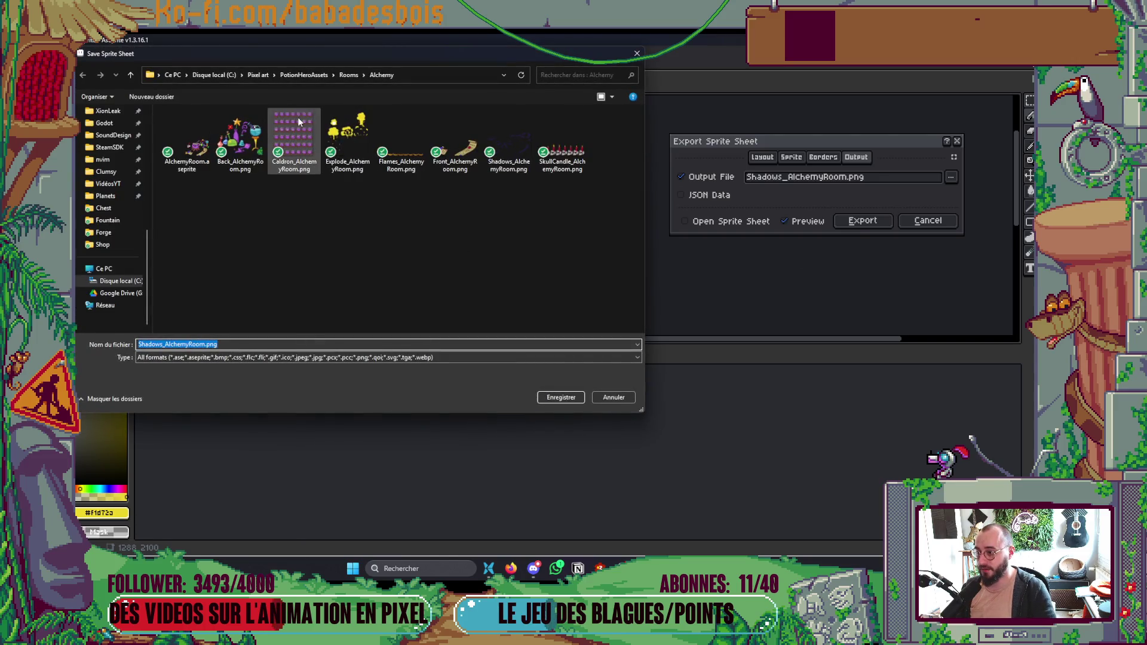
{"action": "left_click", "coordinate": [294, 141]}
{"action": "left_click", "coordinate": [555, 396]}
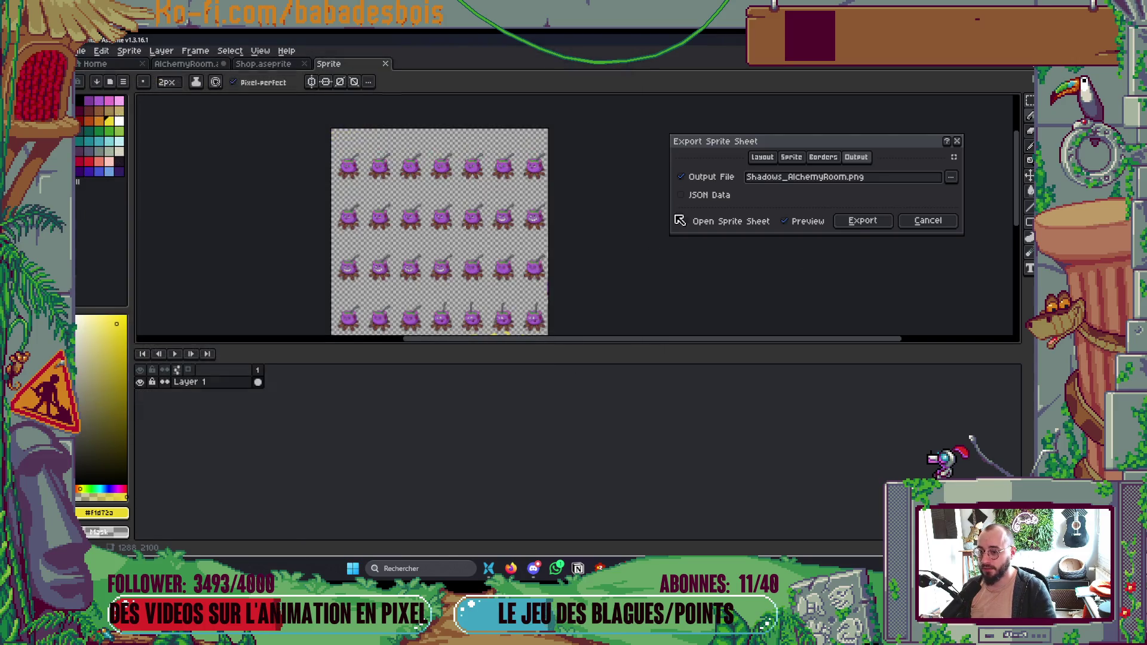
Try a fixed width constraint in the Layout settings, then revert it to None.
{"action": "left_click", "coordinate": [763, 157]}
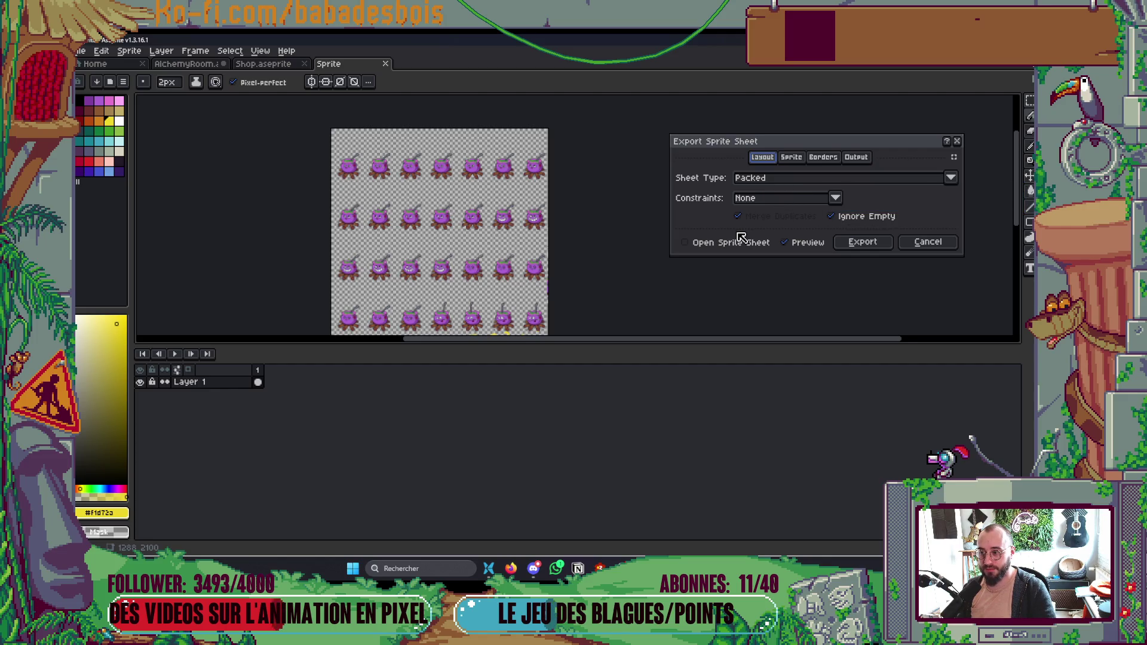
{"action": "scroll", "coordinate": [339, 174], "scroll_direction": "up", "scroll_amount": 2}
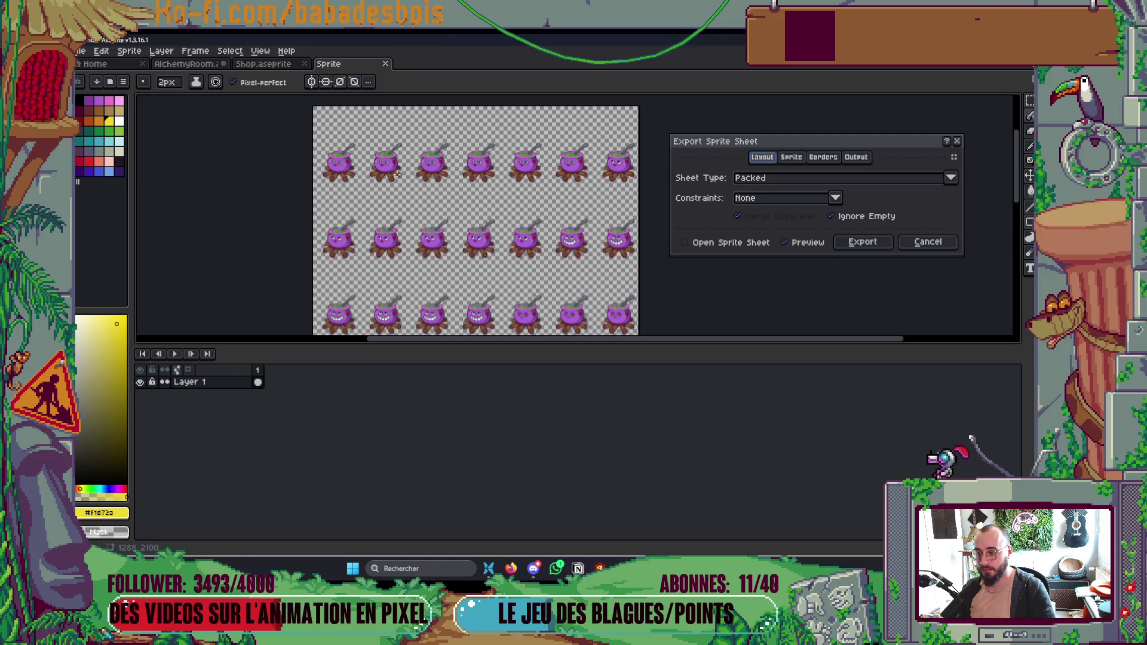
{"action": "scroll", "coordinate": [394, 179], "scroll_direction": "up", "scroll_amount": 2}
{"action": "scroll", "coordinate": [388, 191], "scroll_direction": "down", "scroll_amount": 1}
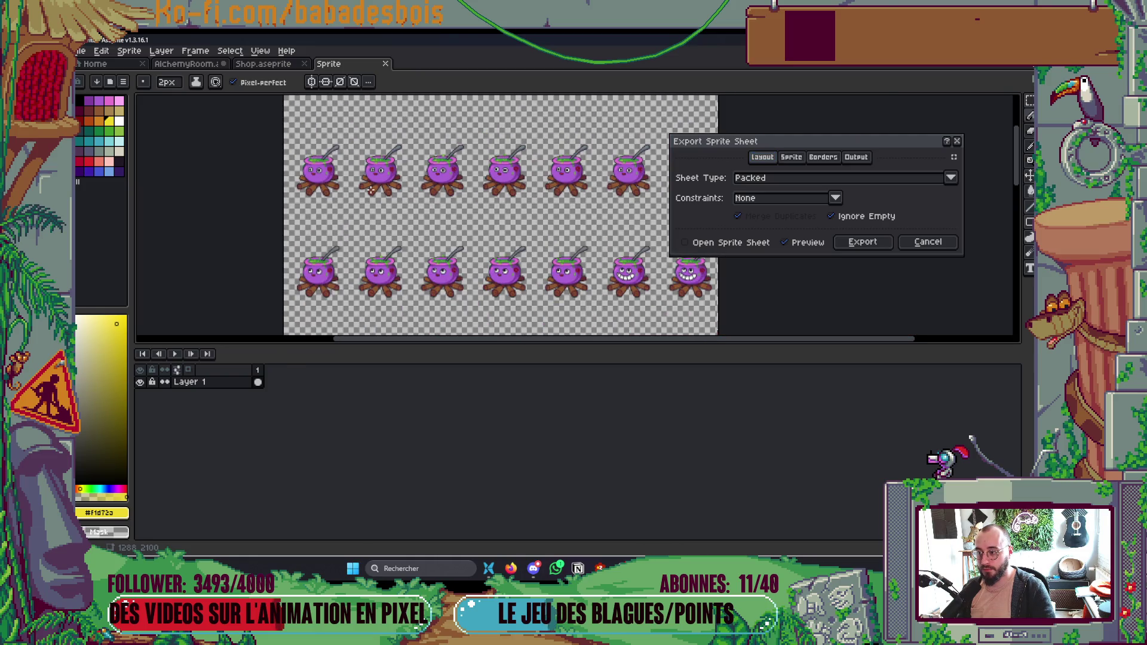
{"action": "scroll", "coordinate": [382, 194], "scroll_direction": "right", "scroll_amount": 2}
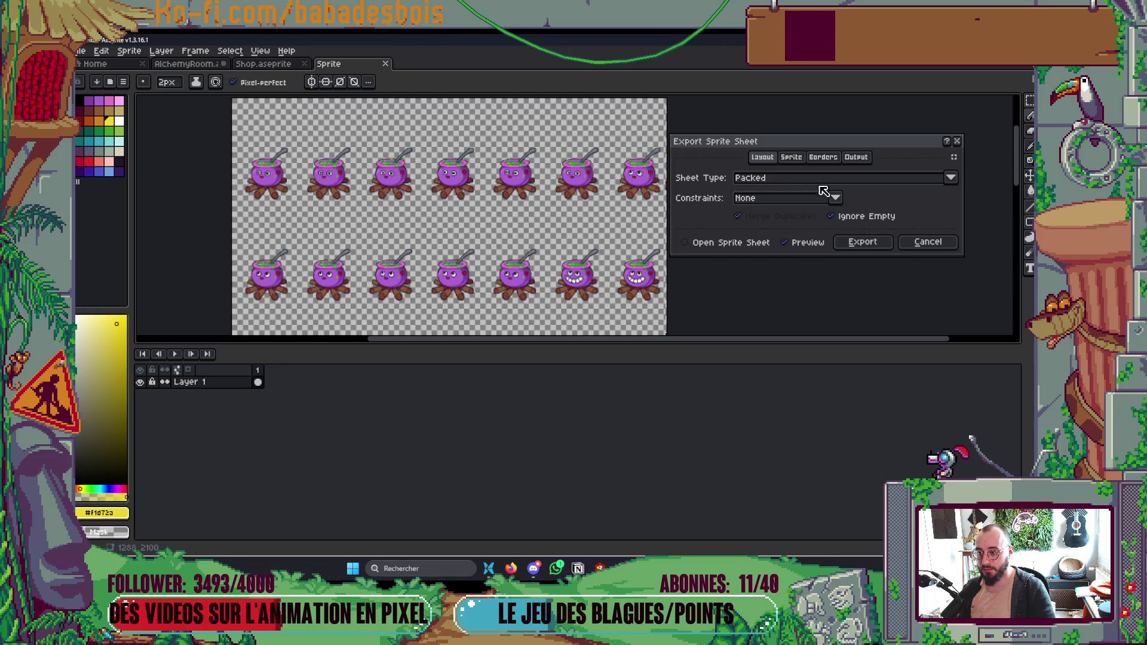
{"action": "left_click", "coordinate": [762, 199]}
{"action": "left_click", "coordinate": [762, 222]}
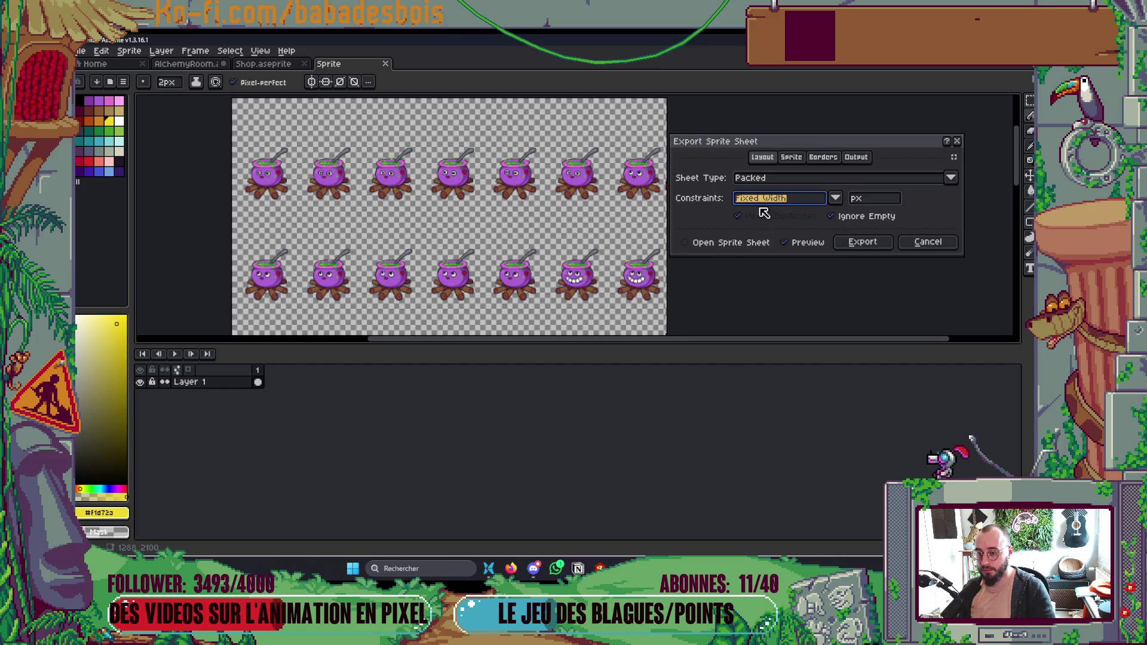
{"action": "left_click", "coordinate": [778, 203]}
{"action": "left_click", "coordinate": [762, 215]}
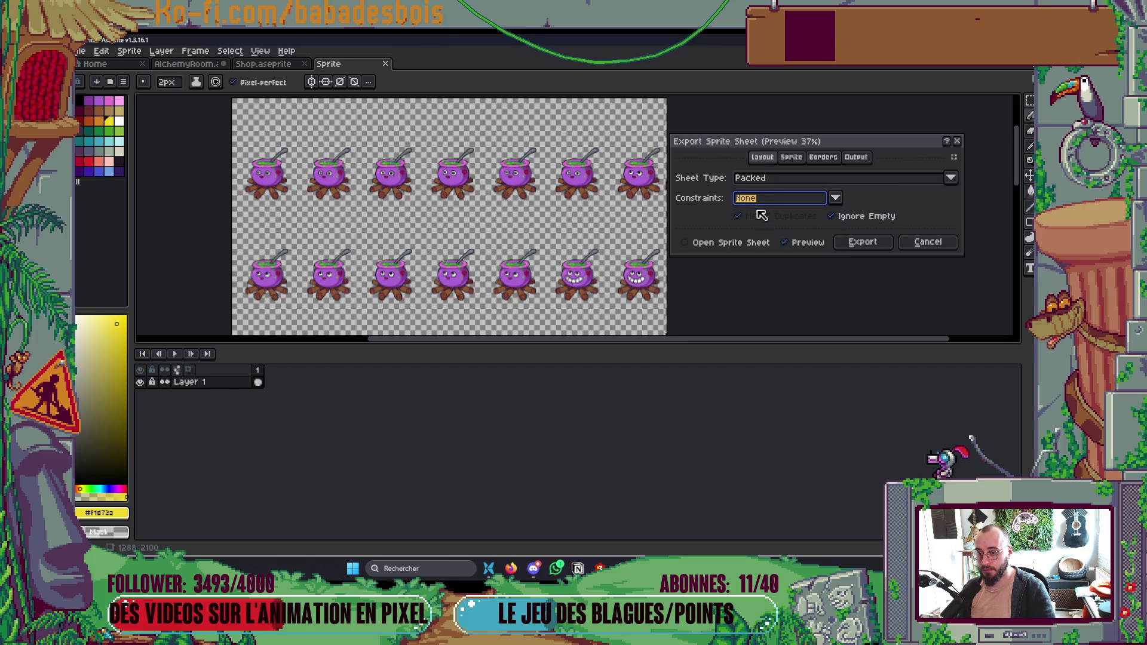
Set sheet type By Rows with 7 fixed columns, export, and confirm the overwrite.
{"action": "left_click", "coordinate": [770, 179]}
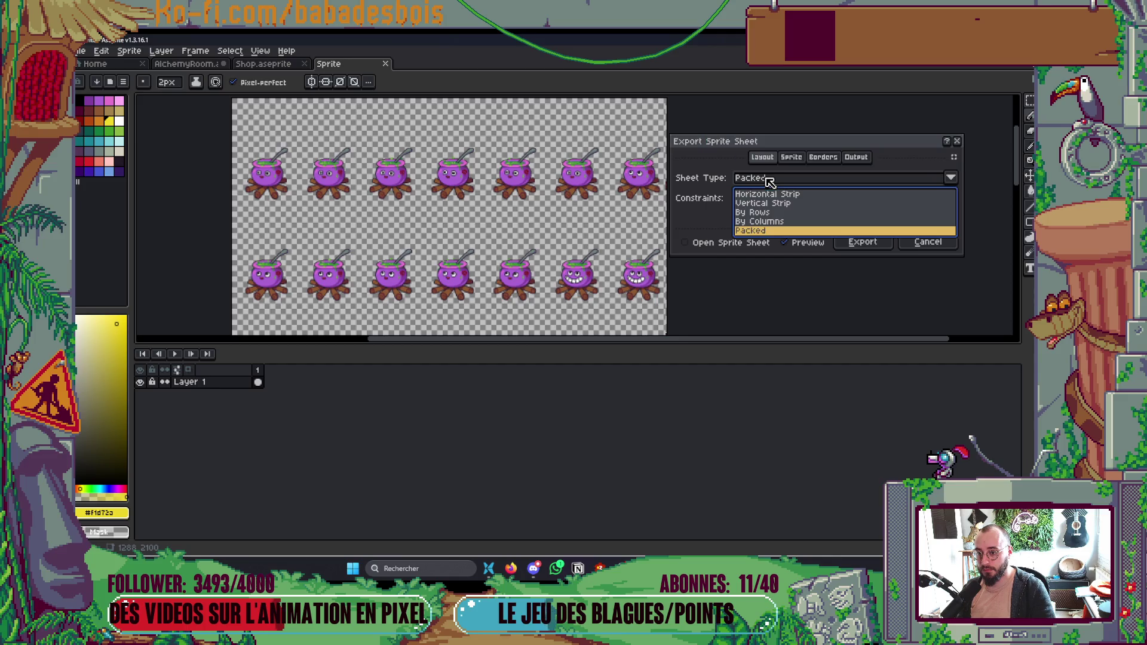
{"action": "left_click", "coordinate": [754, 212]}
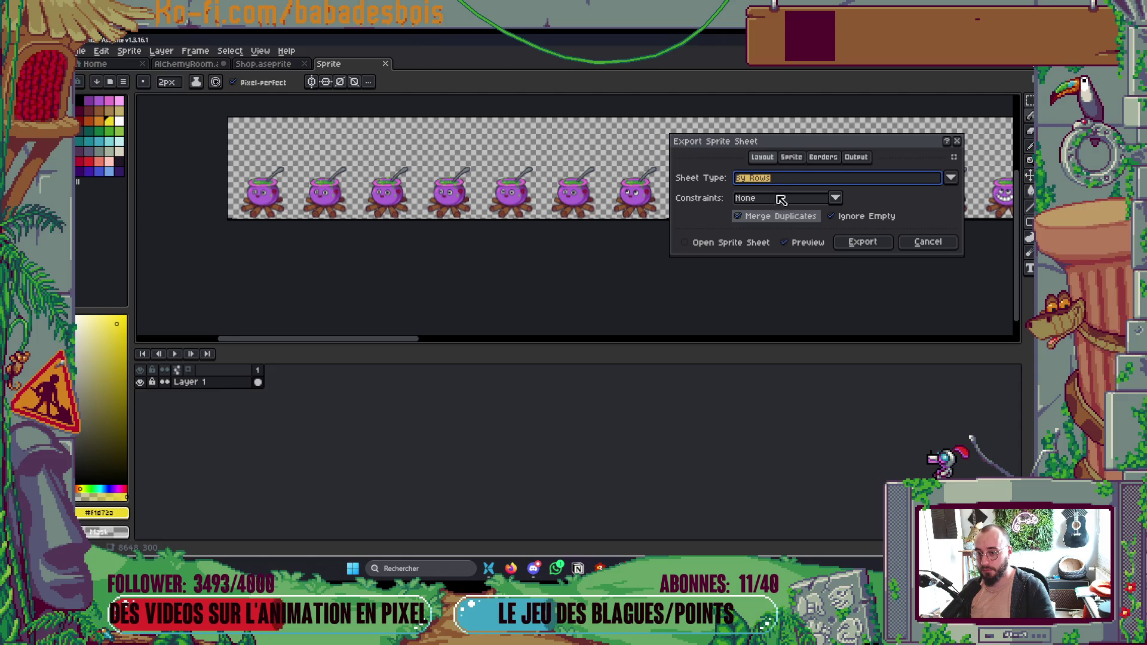
{"action": "left_click", "coordinate": [780, 199]}
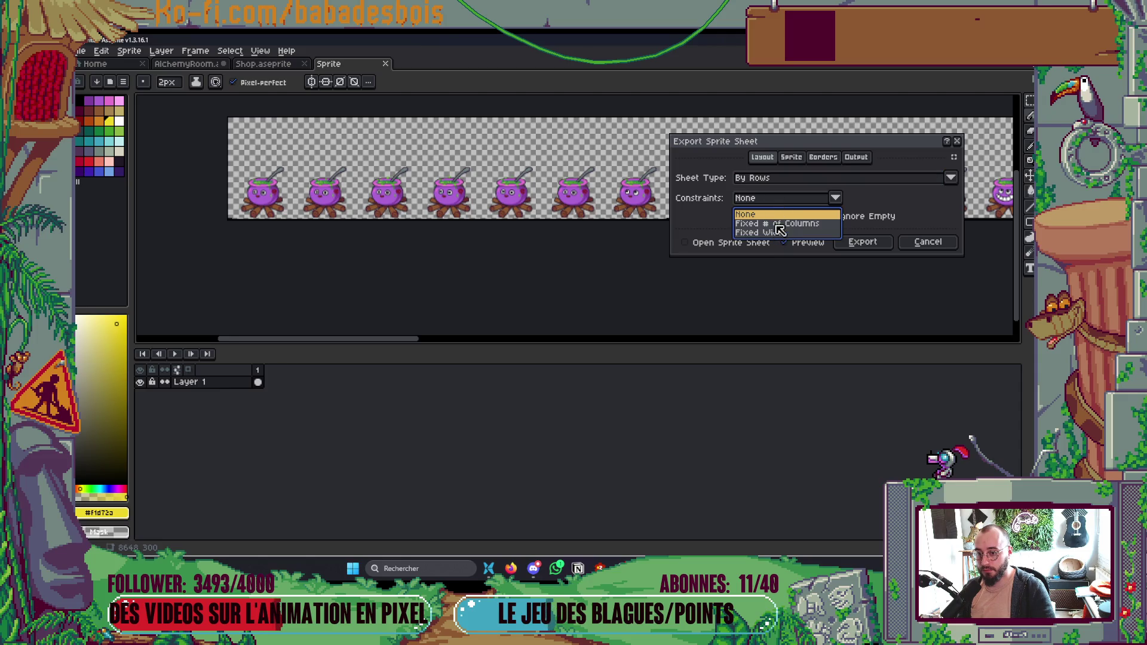
{"action": "left_click", "coordinate": [779, 225]}
{"action": "left_click", "coordinate": [869, 198]}
{"action": "type", "text": "7"}
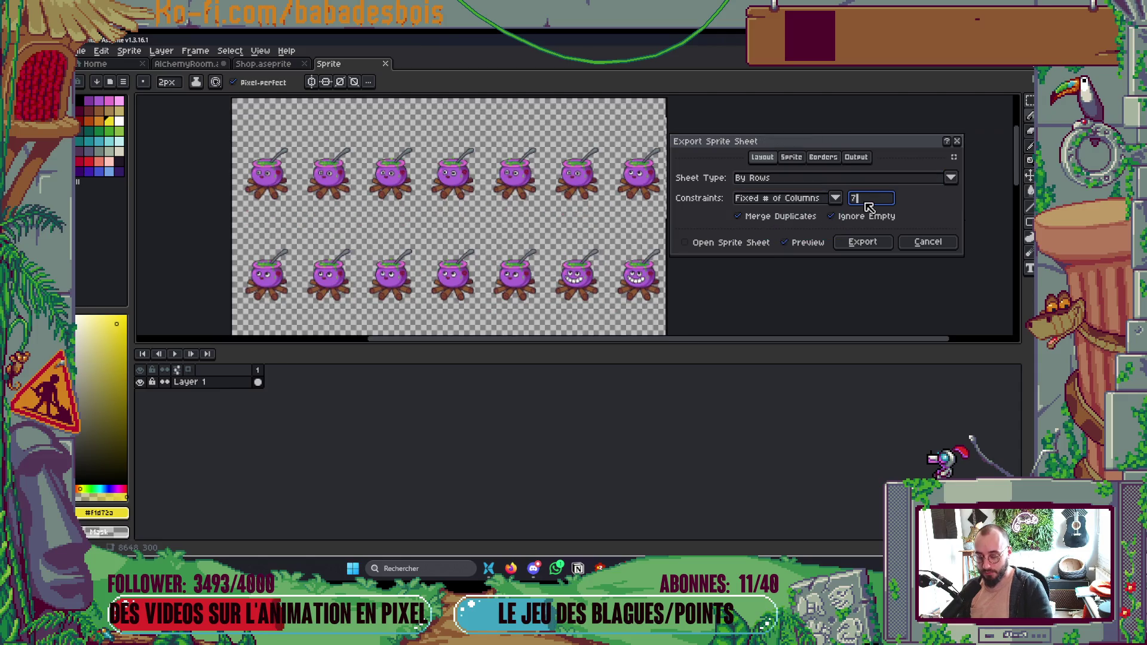
{"action": "key", "text": "Return"}
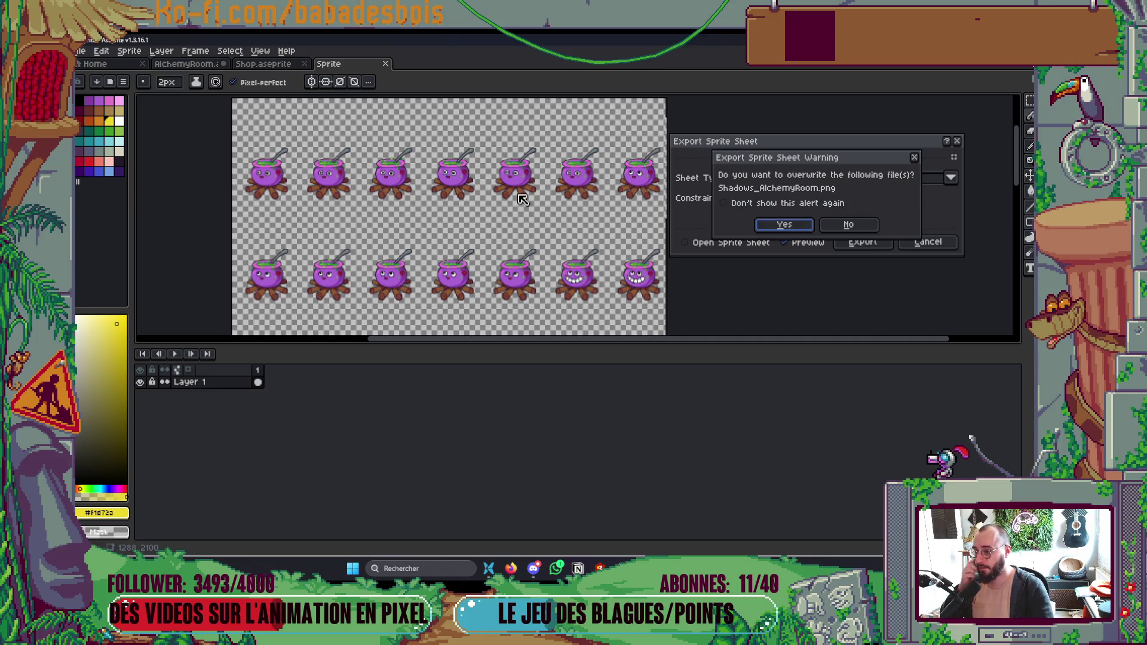
{"action": "left_click", "coordinate": [797, 224]}
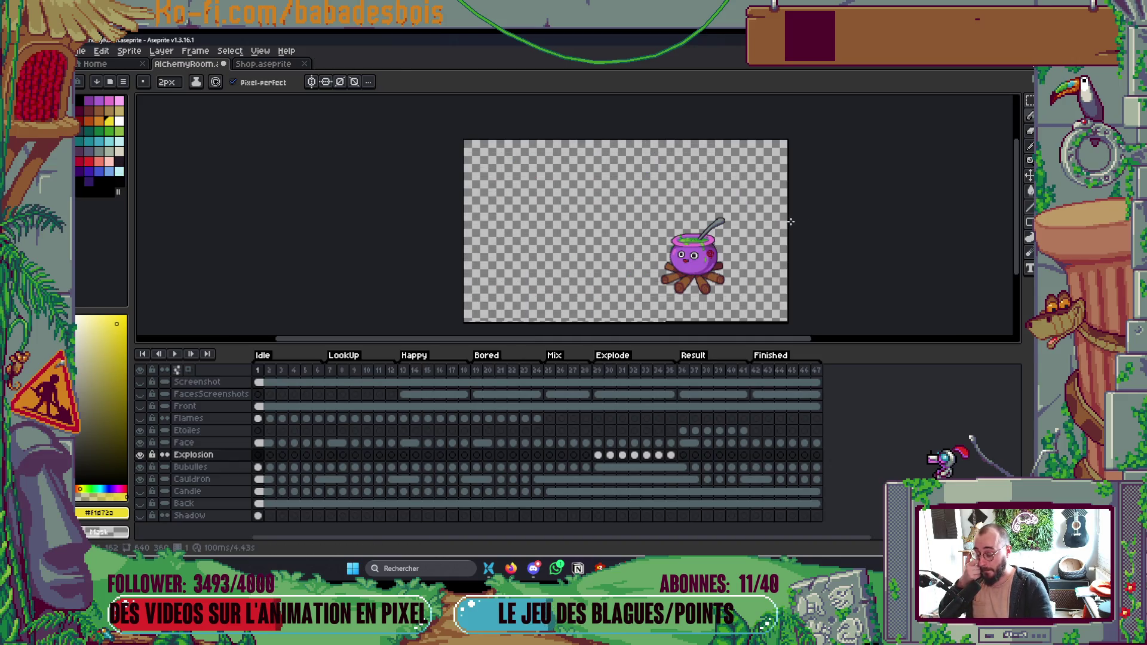
Change the sheet to 6 columns and untick Merge Duplicates.
{"action": "key", "text": "ctrl+e"}
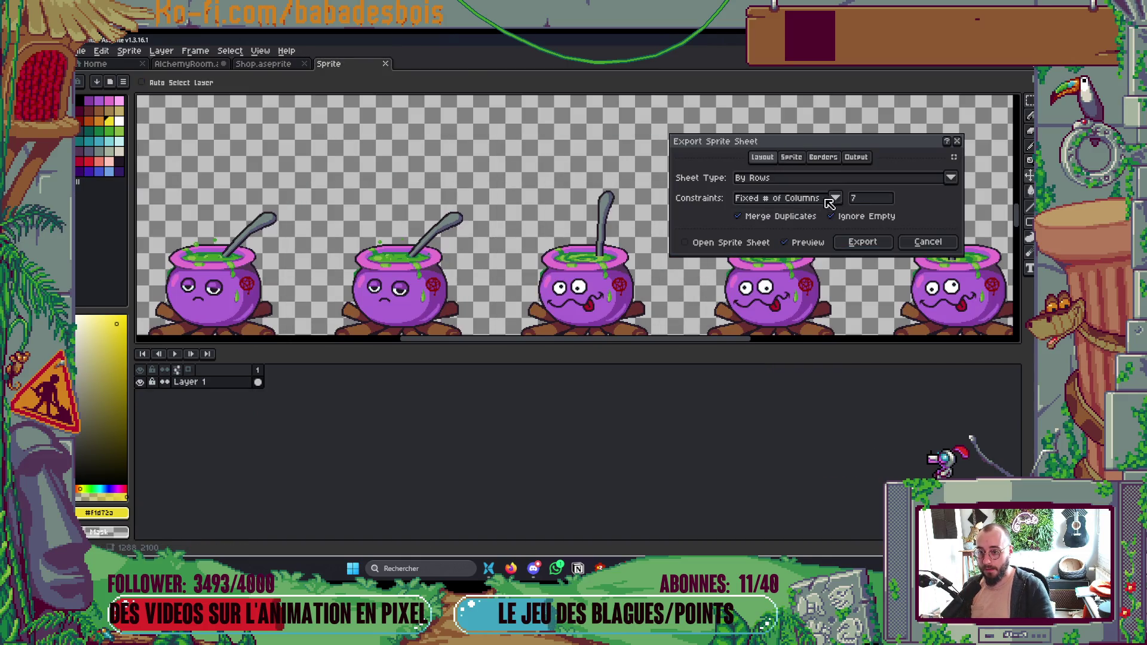
{"action": "left_click", "coordinate": [876, 199]}
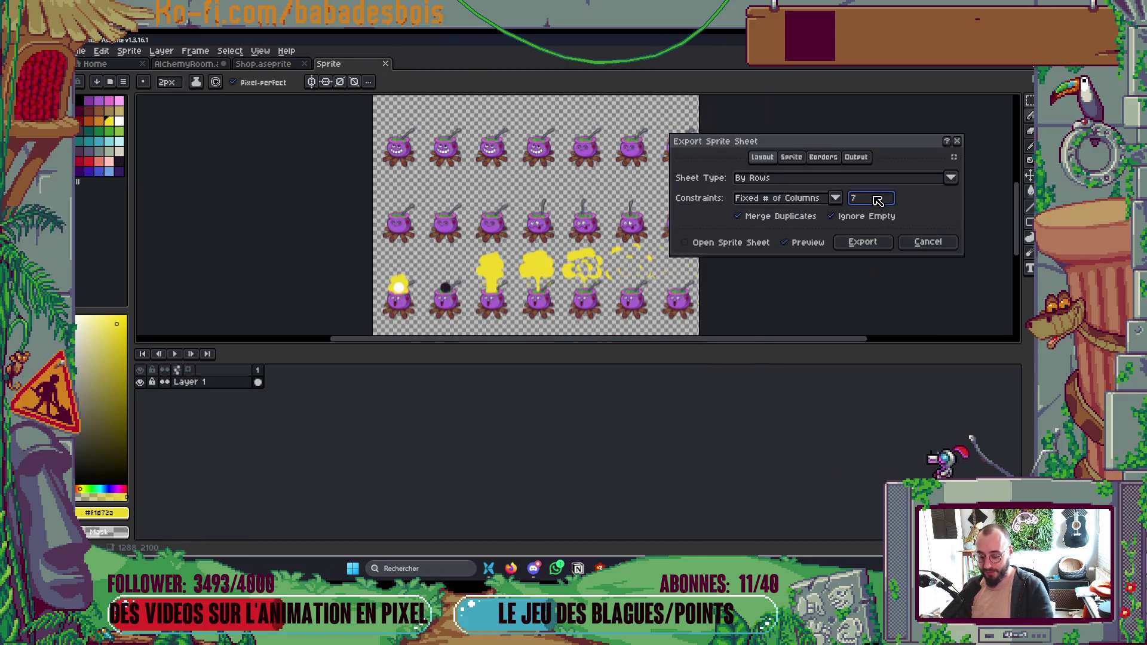
{"action": "type", "text": "6"}
{"action": "left_click_drag", "start_coordinate": [526, 209], "coordinate": [400, 168]}
{"action": "scroll", "coordinate": [360, 154], "scroll_direction": "down", "scroll_amount": 1}
{"action": "scroll", "coordinate": [381, 200], "scroll_direction": "down", "scroll_amount": 1}
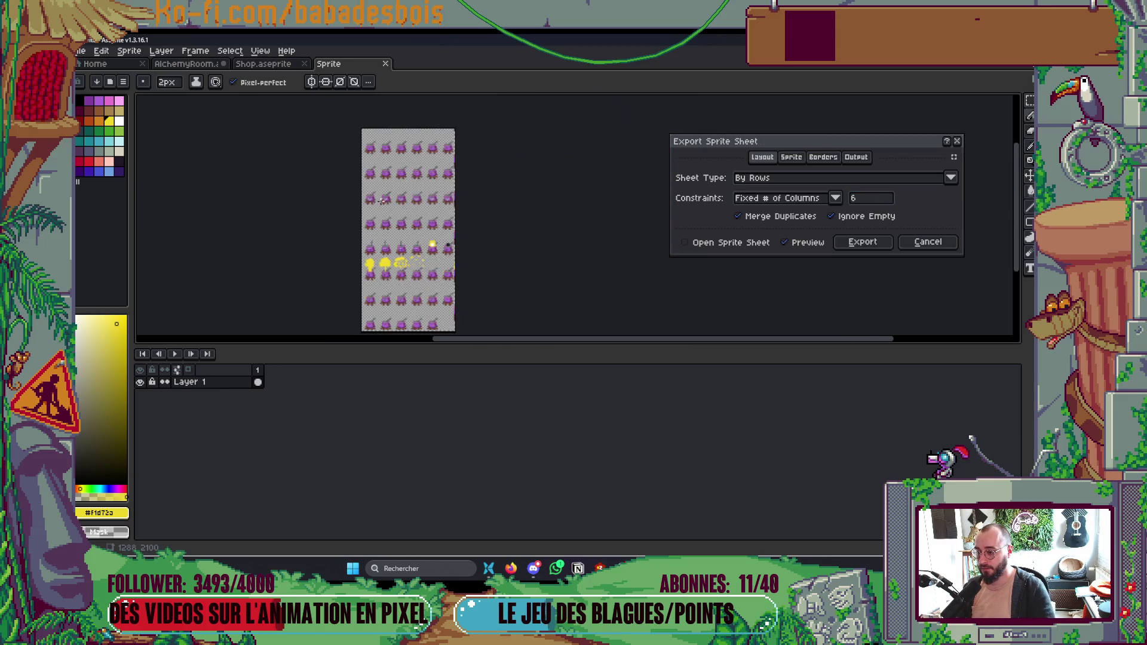
{"action": "scroll", "coordinate": [392, 231], "scroll_direction": "up", "scroll_amount": 1}
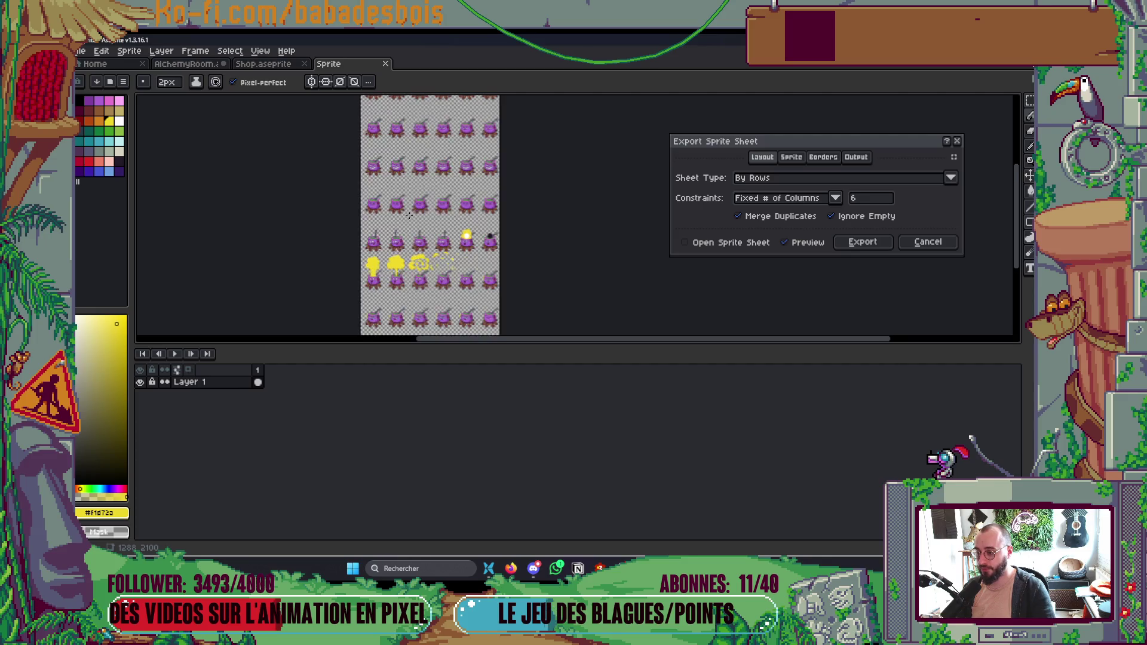
{"action": "left_click", "coordinate": [759, 217]}
{"action": "mouse_move", "coordinate": [454, 268]}
{"action": "left_mouse_down"}
{"action": "mouse_move", "coordinate": [462, 298]}
{"action": "mouse_move", "coordinate": [512, 302]}
{"action": "left_mouse_up"}
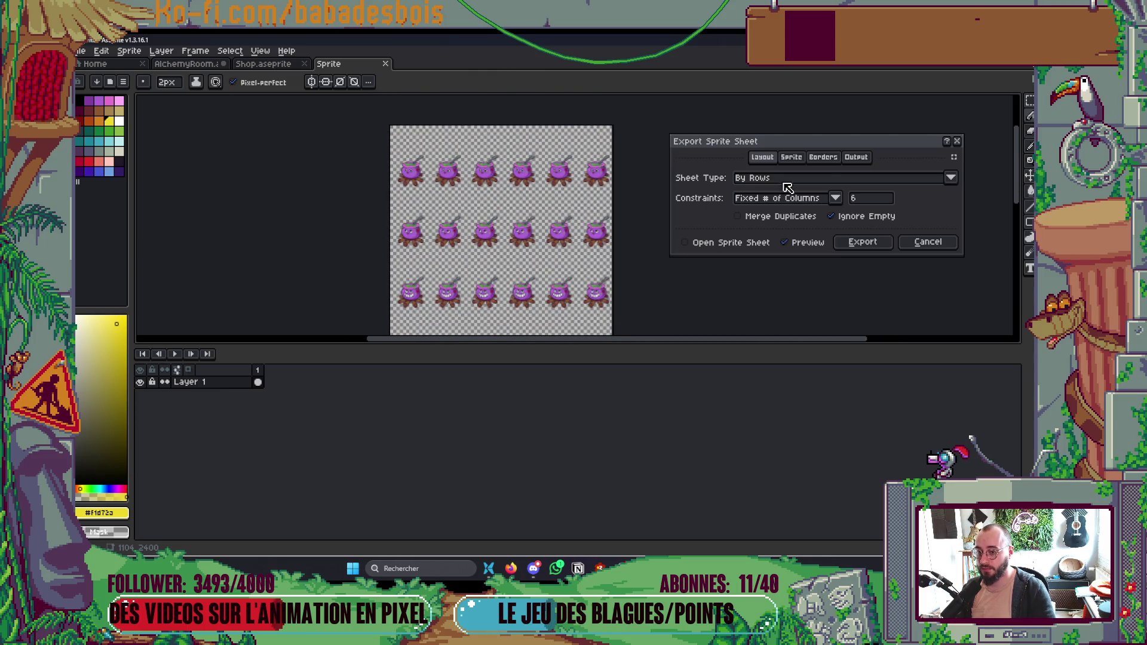
Export the sheet over Caldron_AlchemyRoom.png, confirming the overwrite.
{"action": "left_click", "coordinate": [858, 160]}
{"action": "left_click", "coordinate": [950, 177]}
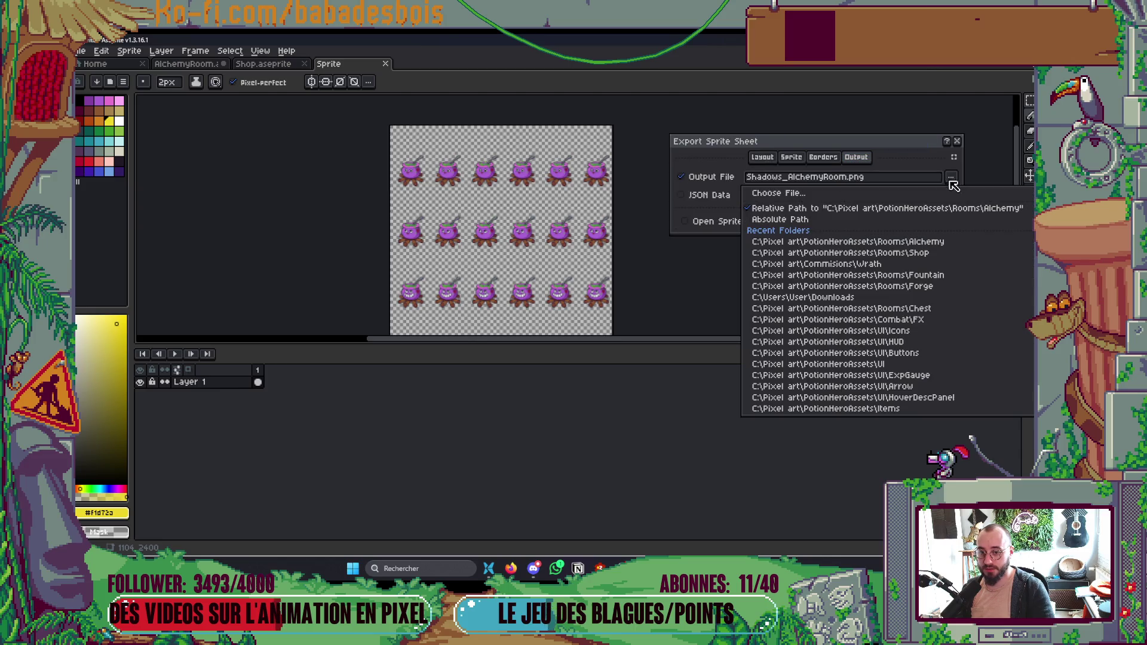
{"action": "left_click", "coordinate": [929, 191]}
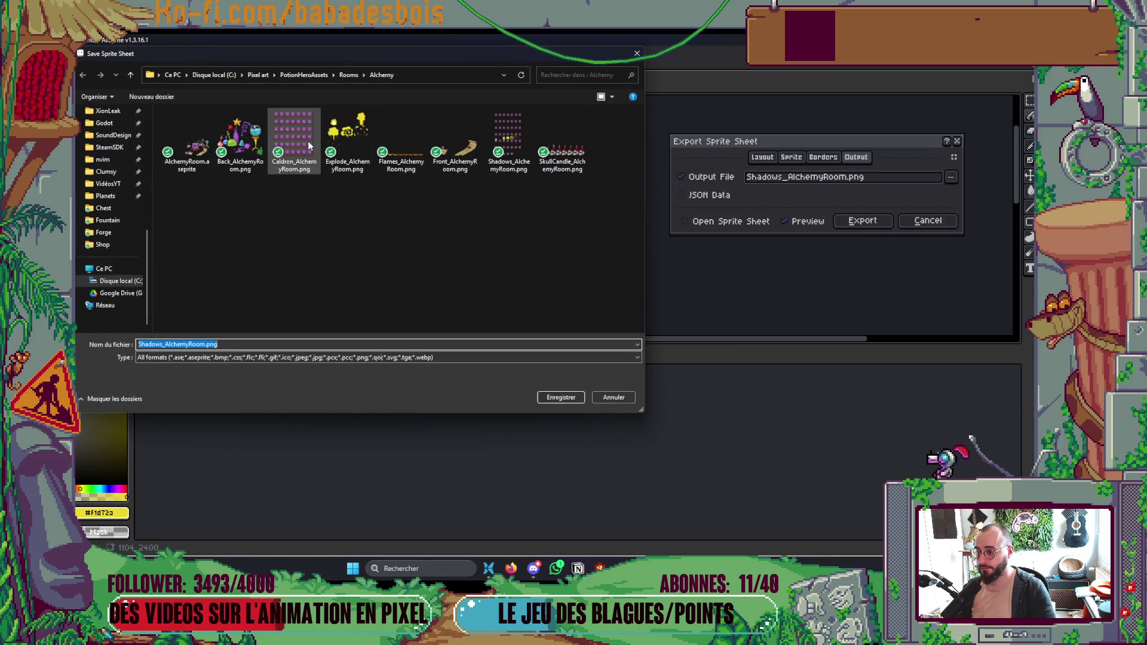
{"action": "left_click", "coordinate": [275, 131]}
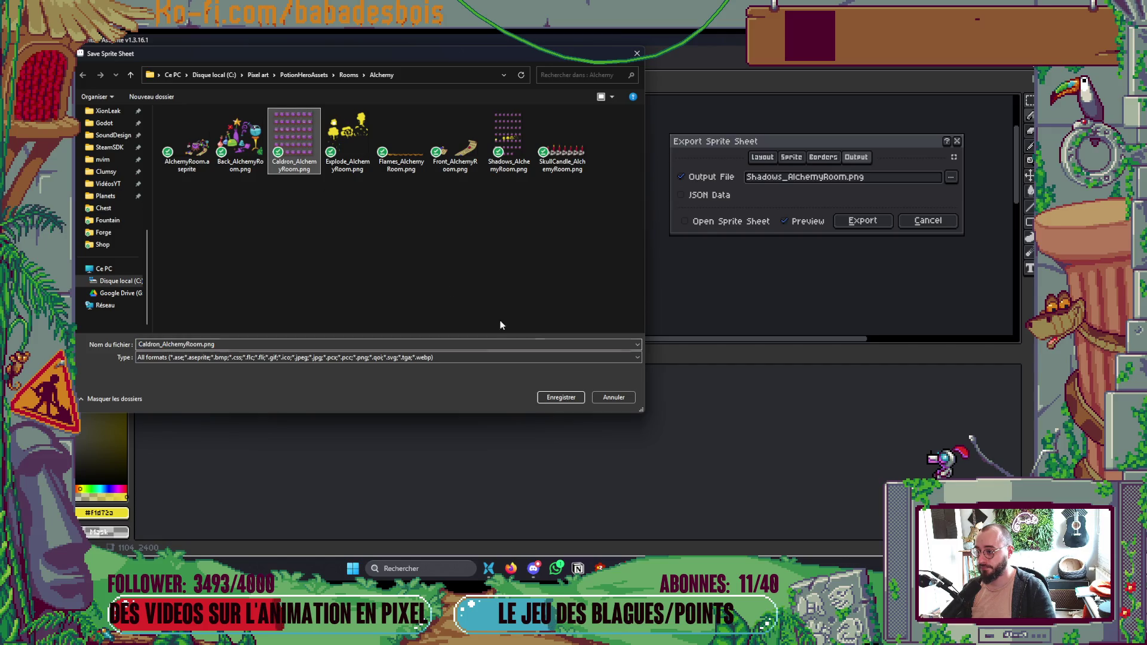
{"action": "left_click", "coordinate": [561, 397]}
{"action": "left_click", "coordinate": [578, 300]}
{"action": "left_click", "coordinate": [848, 221]}
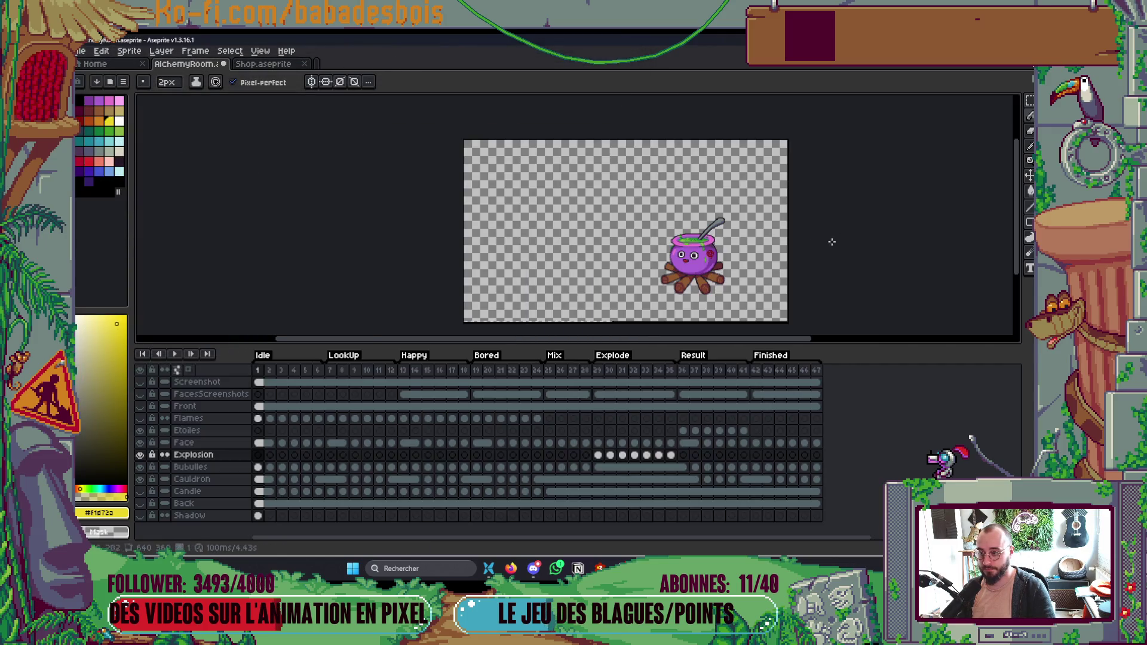
Hide the Explosion and Cauldron layers so only the shadow strokes show.
{"action": "left_click", "coordinate": [140, 454]}
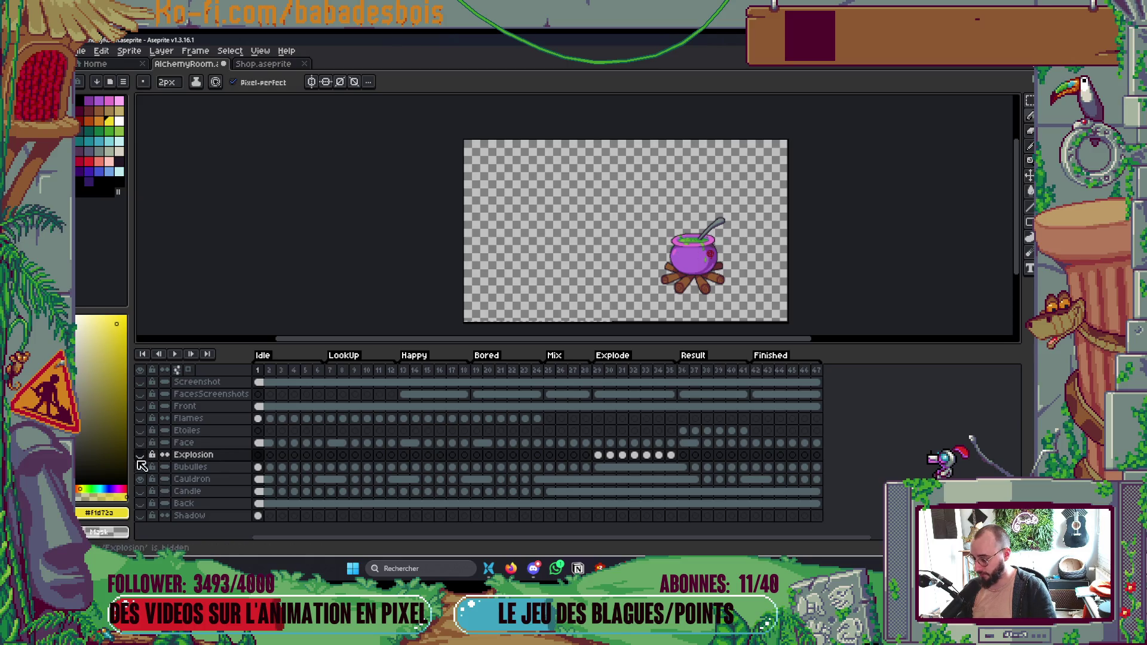
{"action": "left_click", "coordinate": [140, 479]}
{"action": "left_click", "coordinate": [140, 502]}
Export the shadow strokes as a sheet over Shadows_AlchemyRoom.png.
{"action": "key", "text": "ctrl+e"}
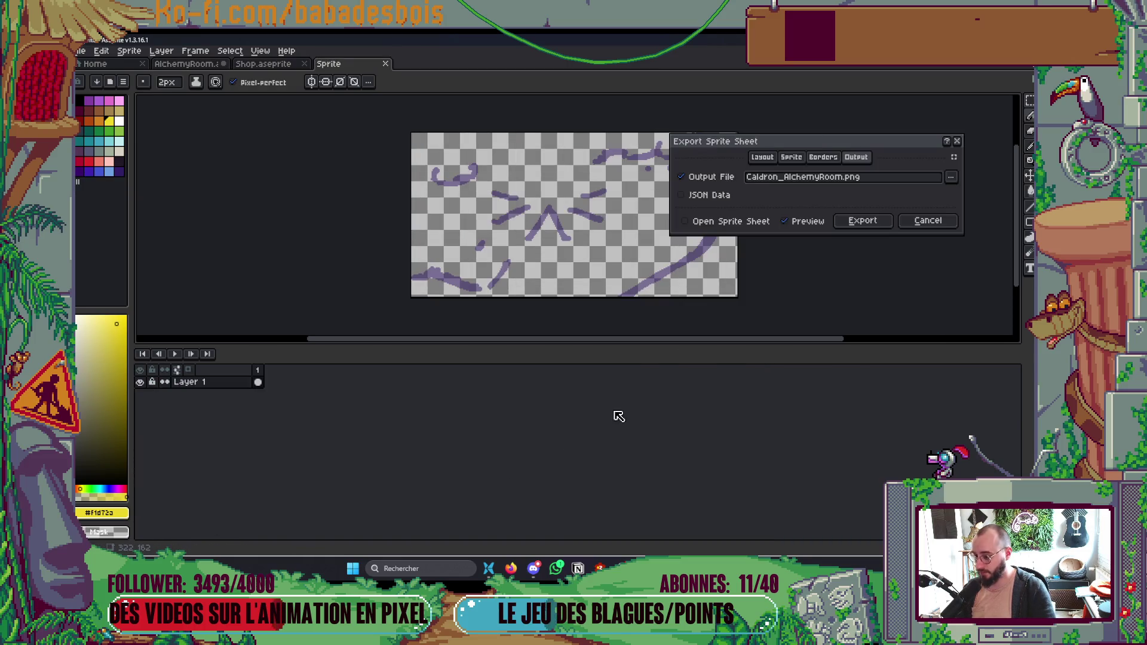
{"action": "left_click", "coordinate": [950, 177]}
{"action": "left_click", "coordinate": [770, 192]}
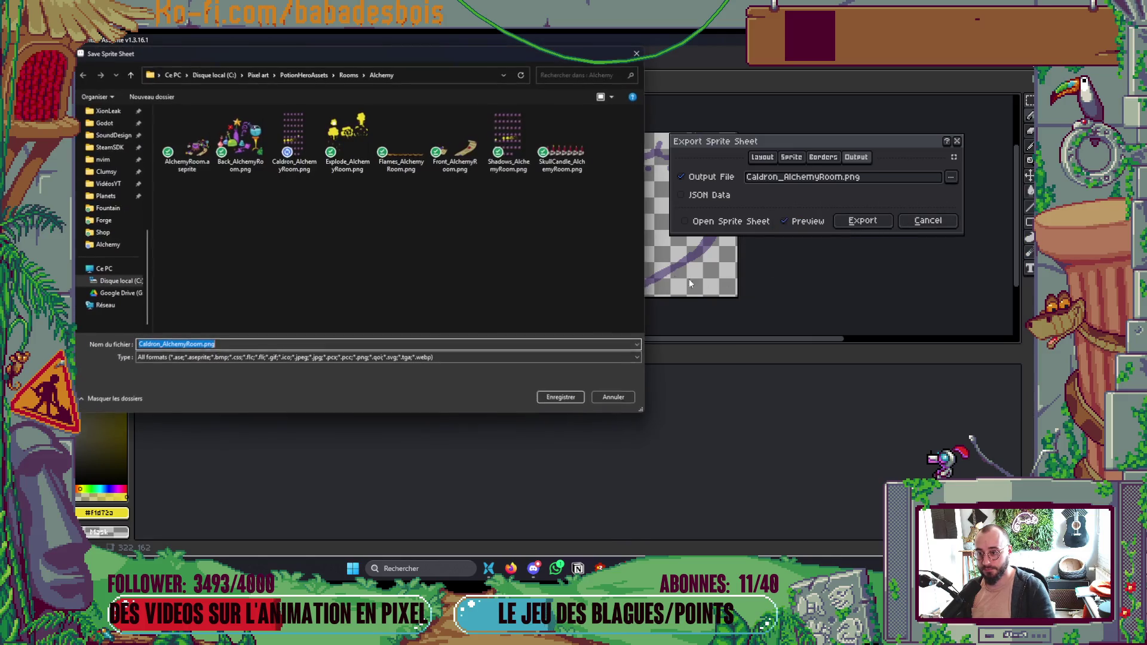
{"action": "double_click", "coordinate": [493, 120]}
{"action": "left_click", "coordinate": [578, 303]}
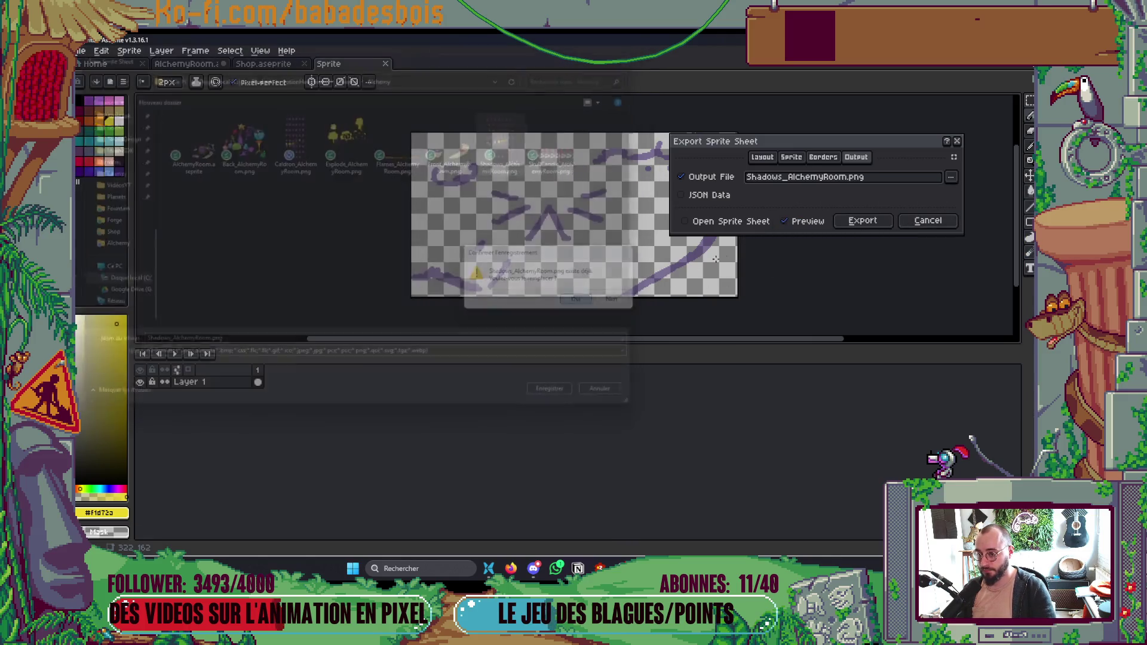
{"action": "left_click", "coordinate": [853, 224]}
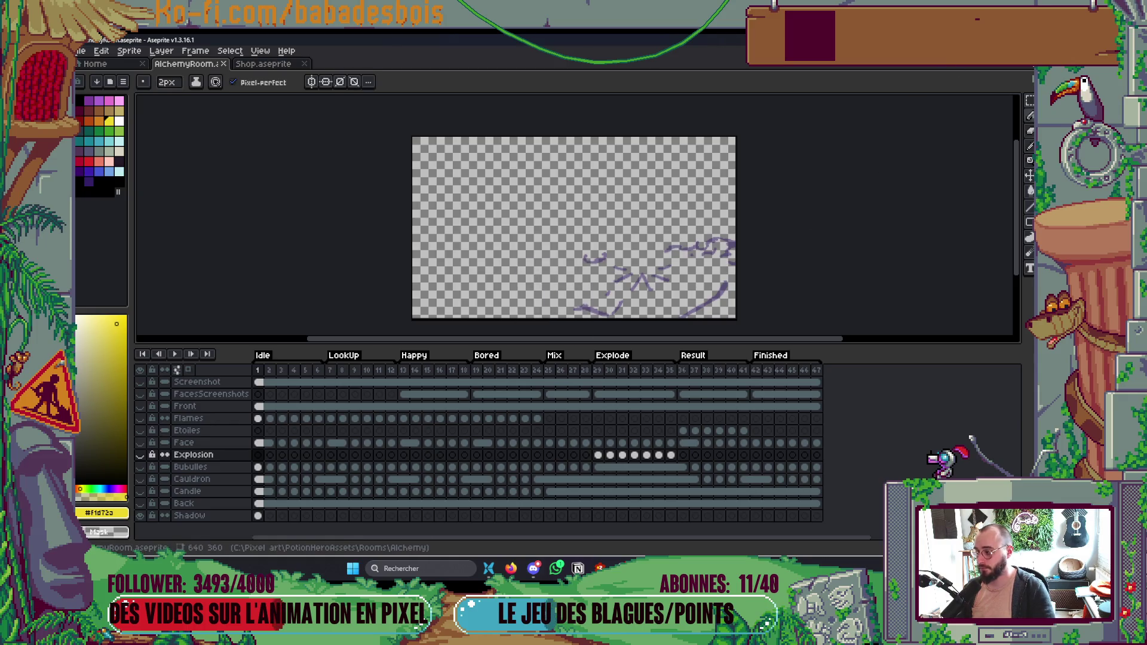
{"action": "key", "text": "alt+Tab"}
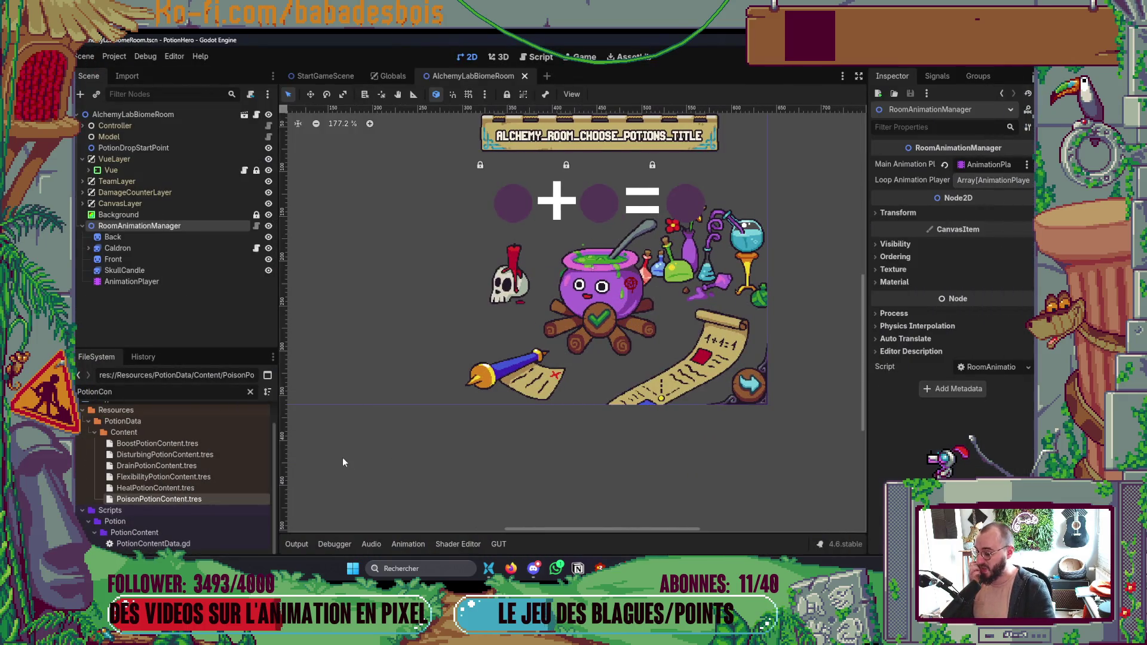
Filter the FileSystem for 'Cal' and open the PotionHero project folder in the file manager.
{"action": "left_click", "coordinate": [250, 391]}
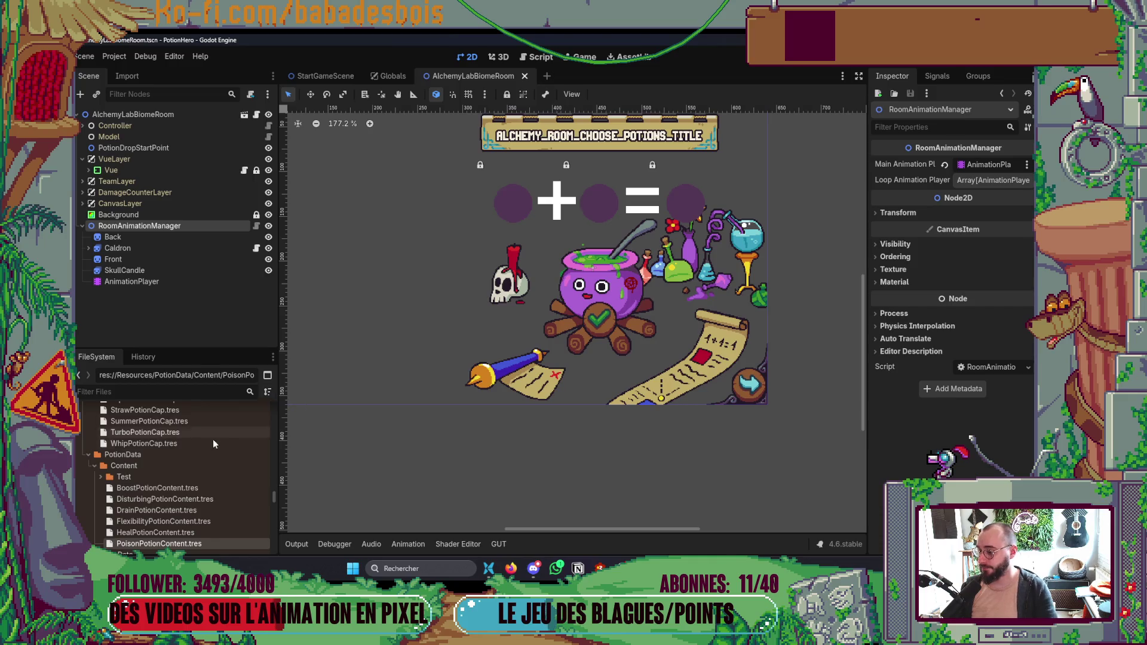
{"action": "left_click", "coordinate": [194, 393]}
{"action": "type", "text": "Cal"}
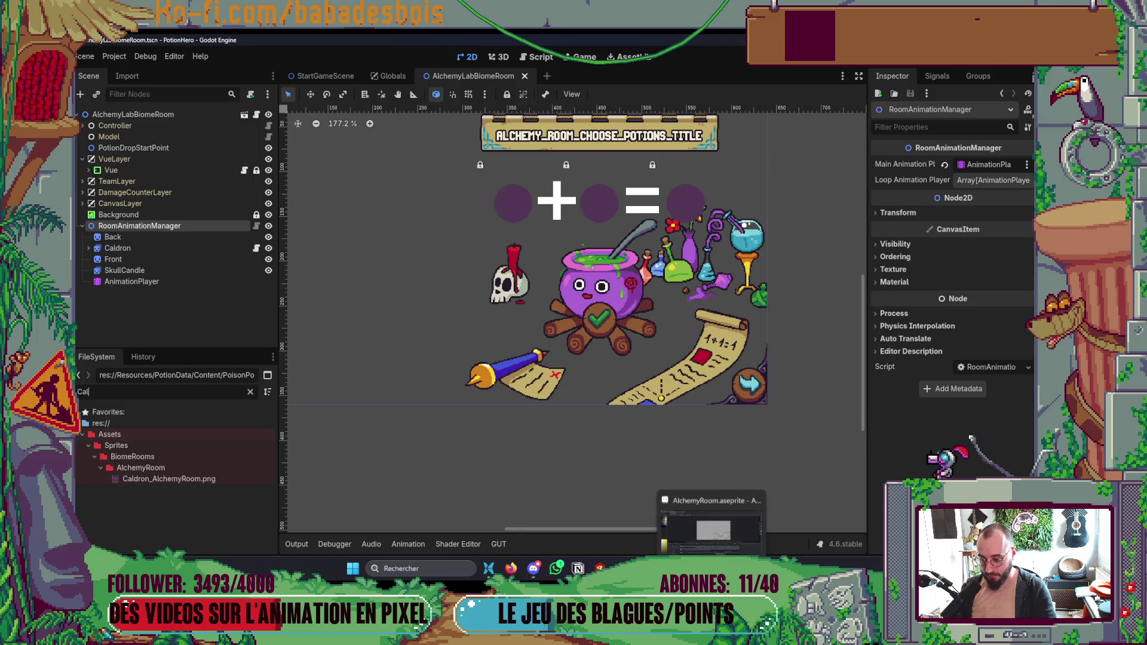
{"action": "left_click", "coordinate": [489, 568]}
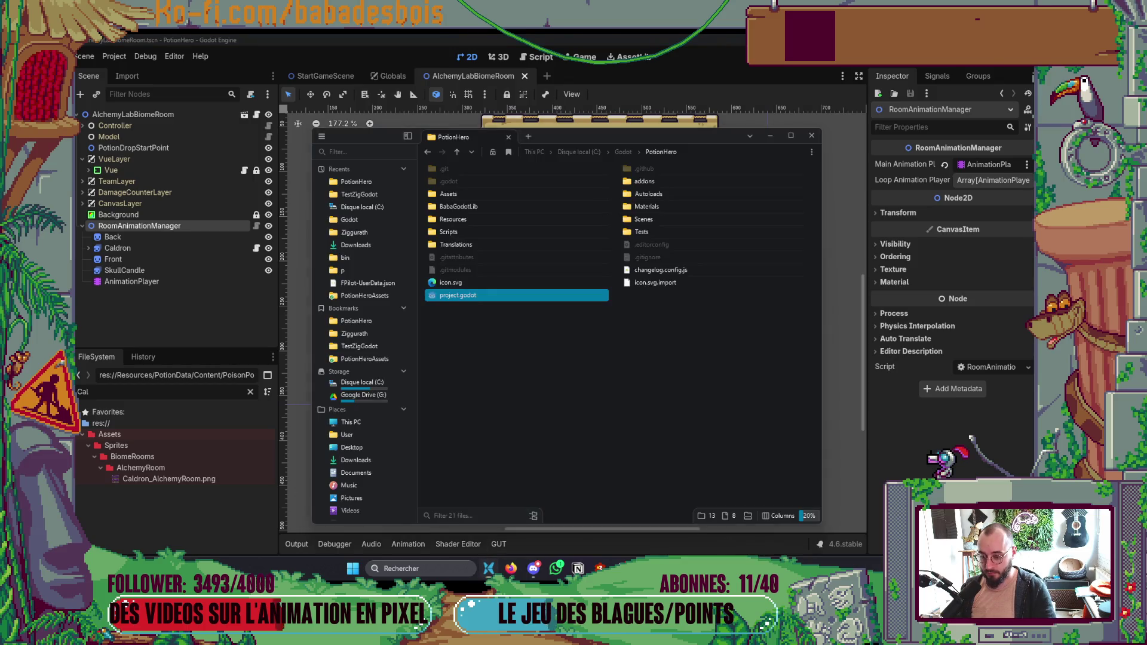
{"action": "key", "text": "alt+Tab"}
Open AlchemyRoom's folder and drag Caldron_AlchemyRoom.png and Shadows_AlchemyRoom.png toward Godot.
{"action": "right_click", "coordinate": [206, 67]}
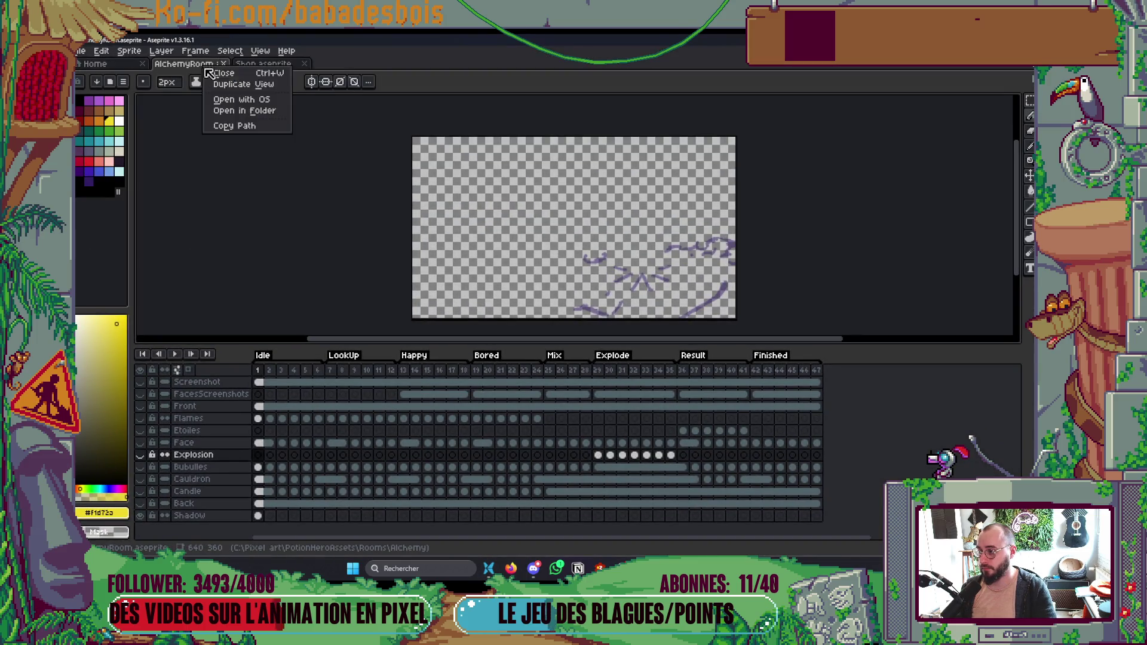
{"action": "left_click", "coordinate": [257, 111]}
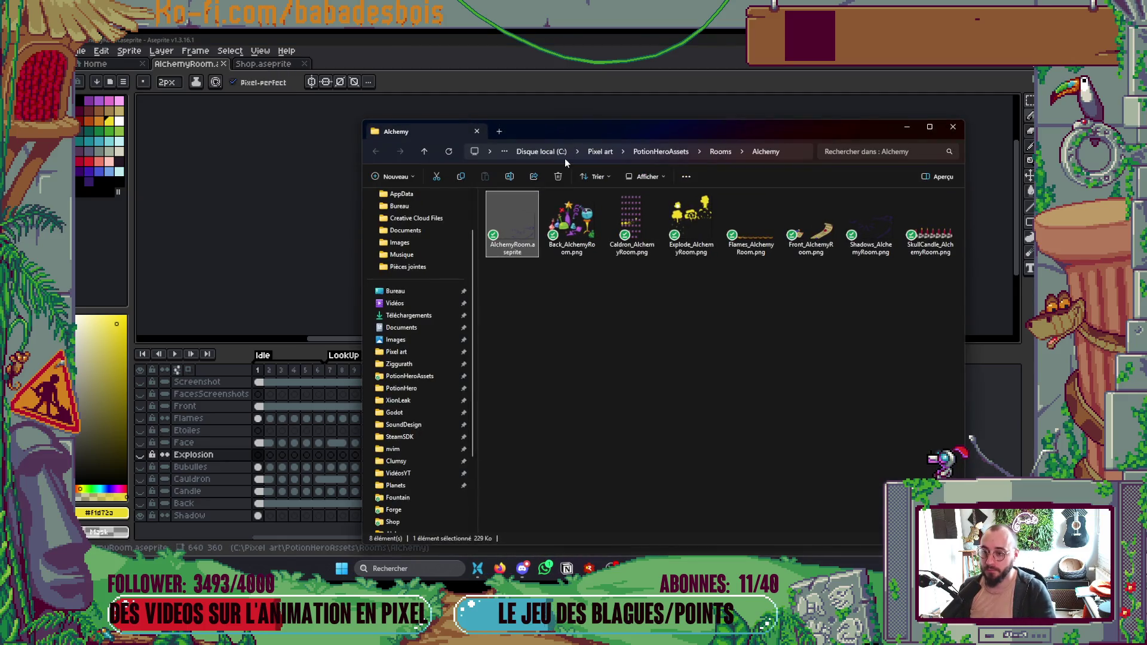
{"action": "left_click", "coordinate": [631, 233]}
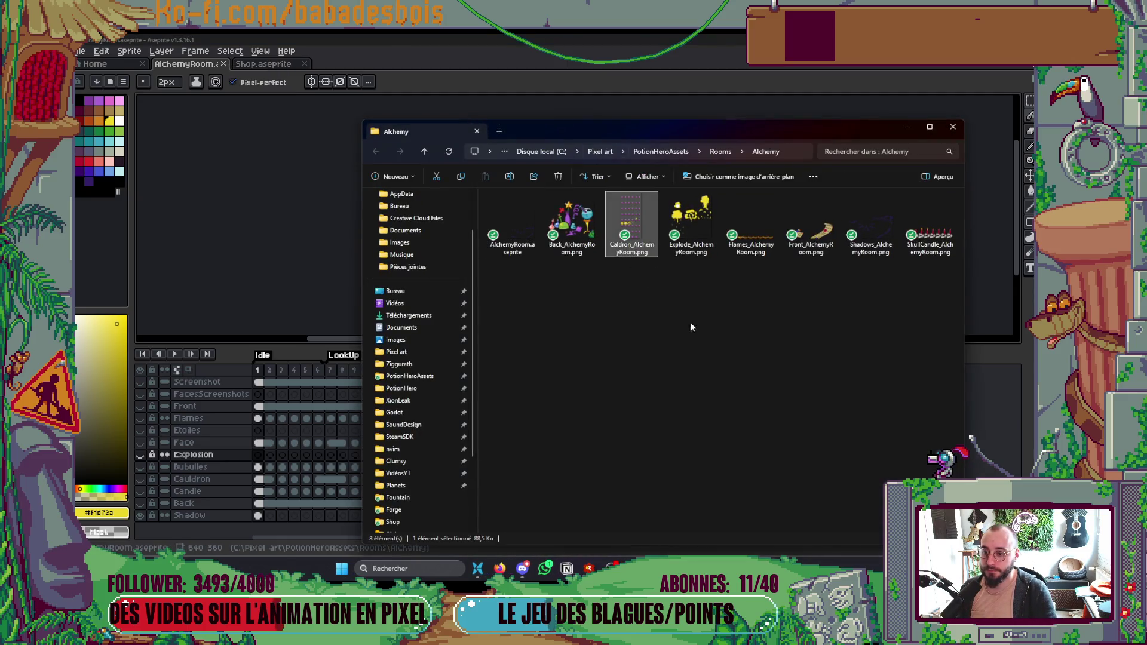
{"action": "left_click", "coordinate": [871, 233], "text": "ctrl"}
{"action": "mouse_move", "coordinate": [869, 233]}
{"action": "left_mouse_down"}
{"action": "mouse_move", "coordinate": [810, 433]}
{"action": "mouse_move", "coordinate": [349, 508]}
{"action": "mouse_move", "coordinate": [162, 450]}
{"action": "mouse_move", "coordinate": [175, 445]}
{"action": "left_mouse_up"}
{"action": "key", "text": "alt+Tab"}
{"action": "key", "text": "alt+Tab"}
{"action": "key", "text": "alt+Tab"}
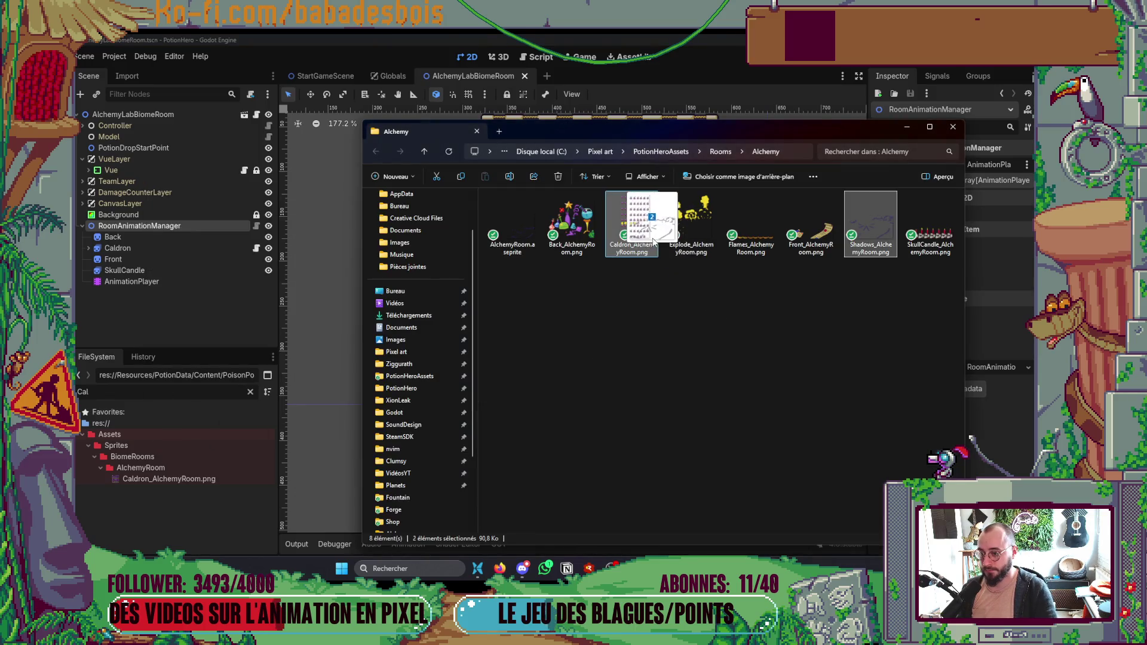
{"action": "left_click", "coordinate": [233, 391]}
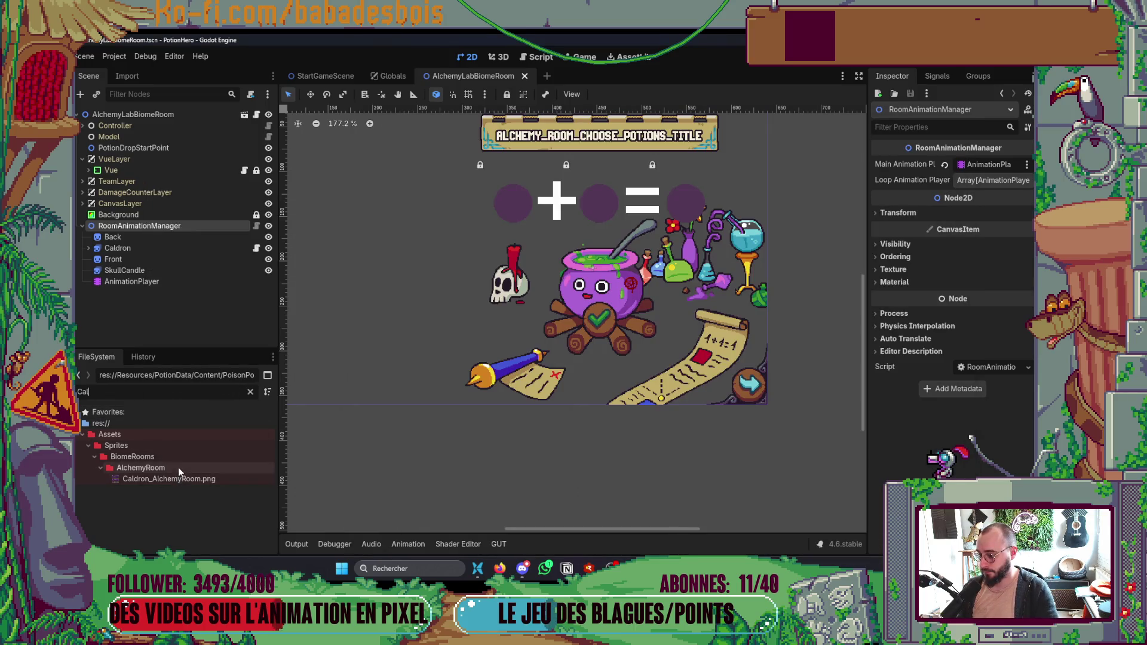
Copy the two new sprite PNGs into the project's AlchemyRoom folder.
{"action": "left_click", "coordinate": [178, 468]}
{"action": "key", "text": "alt+Tab"}
{"action": "mouse_move", "coordinate": [637, 232]}
{"action": "left_mouse_down"}
{"action": "mouse_move", "coordinate": [212, 459]}
{"action": "mouse_move", "coordinate": [157, 471]}
{"action": "left_mouse_up"}
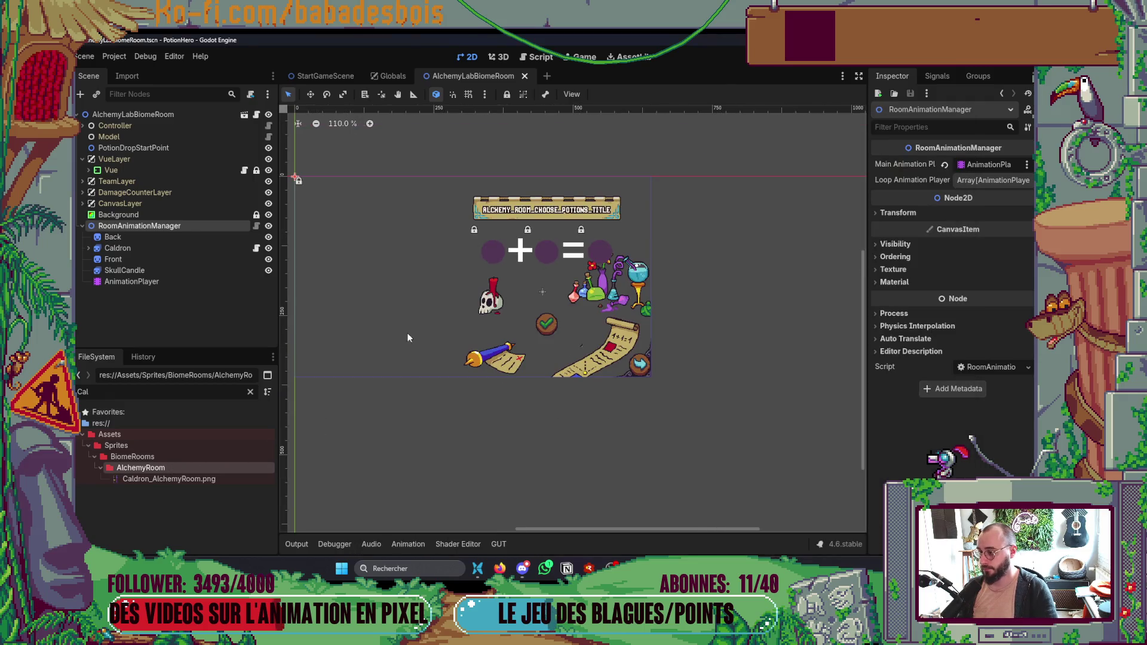
Select the Caldron node and delete the old frames from its Idle animation.
{"action": "left_click", "coordinate": [138, 250]}
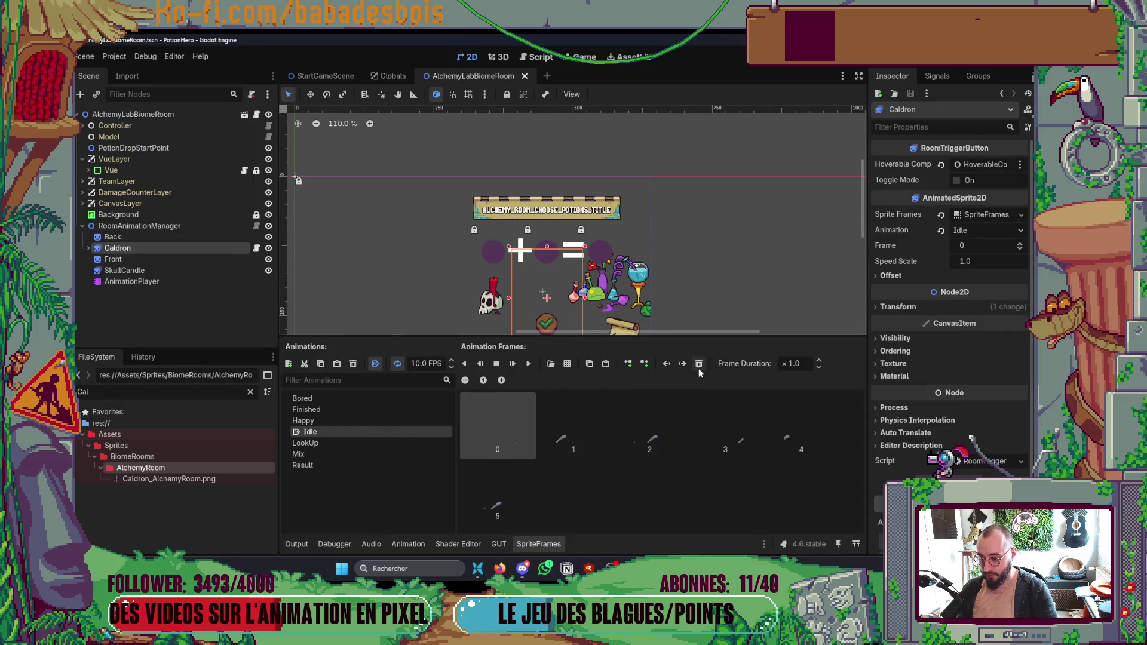
{"action": "left_click_drag", "start_coordinate": [662, 290], "coordinate": [687, 225]}
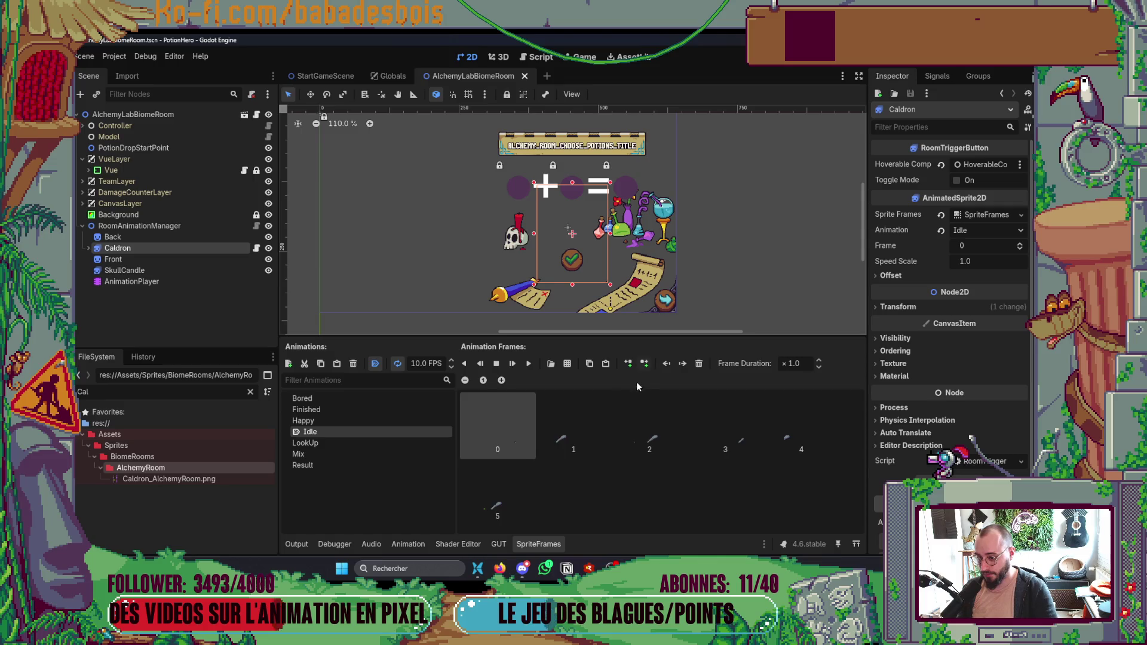
{"action": "left_click", "coordinate": [700, 362]}
{"action": "left_click", "coordinate": [701, 362]}
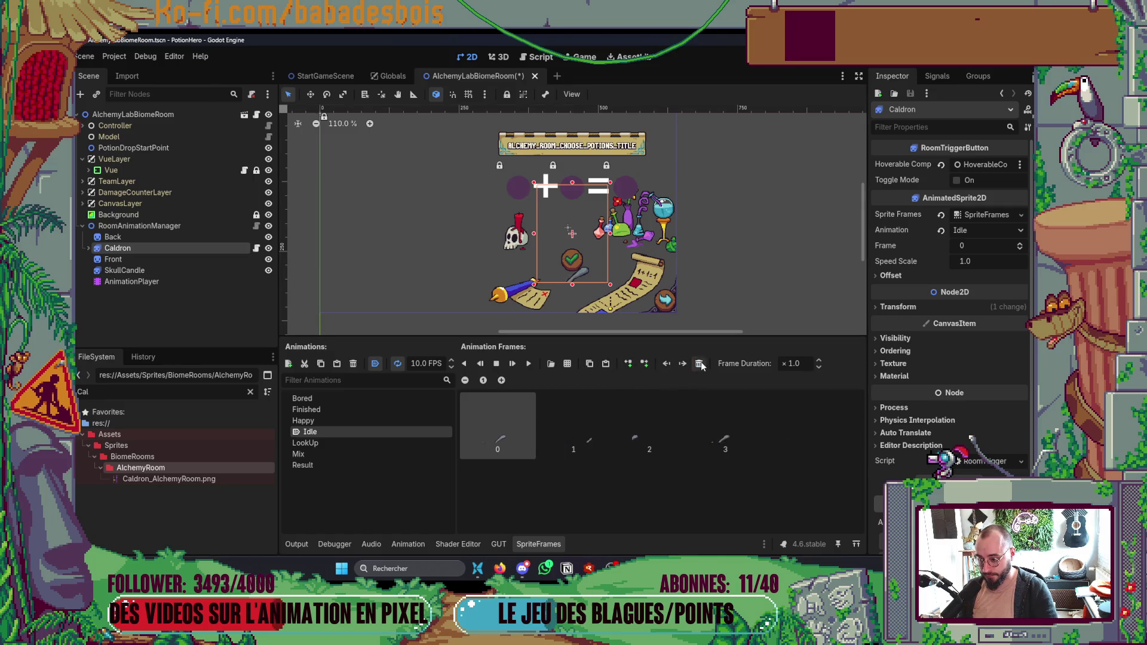
{"action": "left_click", "coordinate": [700, 362]}
{"action": "left_click", "coordinate": [701, 363]}
{"action": "left_click", "coordinate": [700, 362]}
{"action": "left_click", "coordinate": [701, 362]}
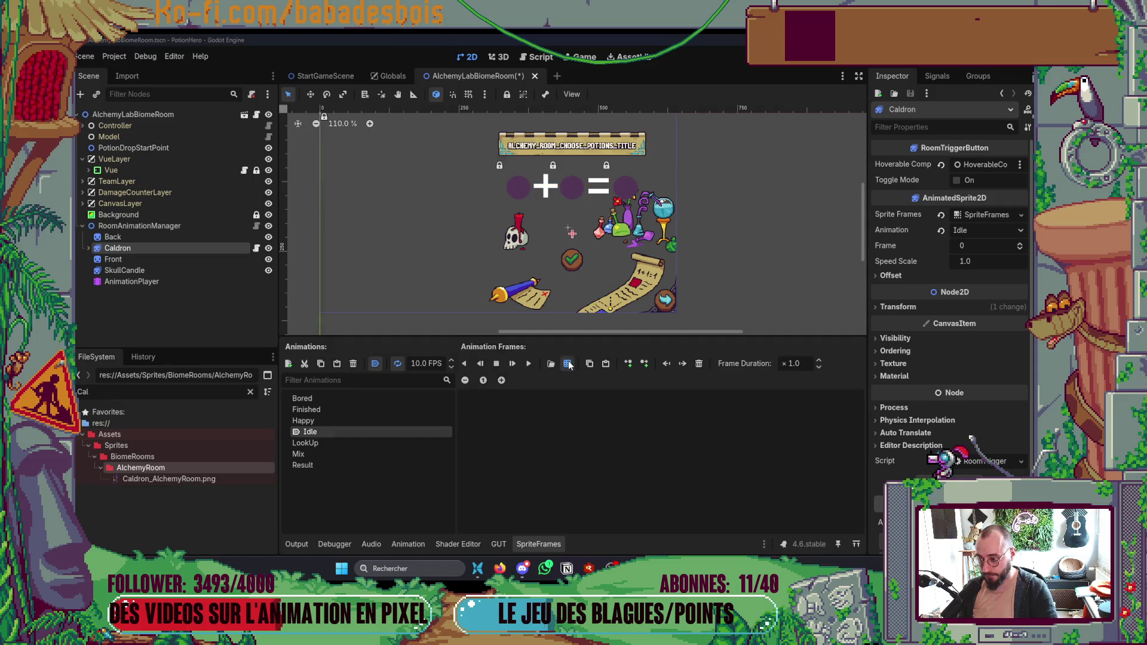
Load Caldron_AlchemyRoom.png from Assets/Sprites/BiomeRooms/AlchemyRoom as a sprite sheet for frames.
{"action": "left_click", "coordinate": [566, 363]}
{"action": "double_click", "coordinate": [511, 203]}
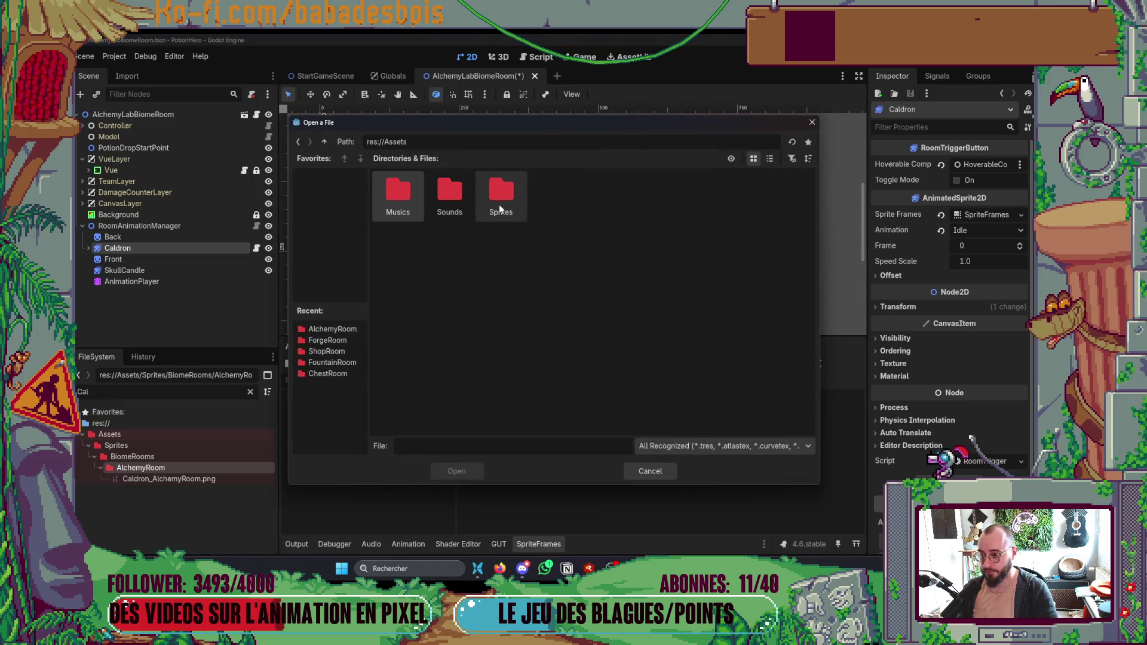
{"action": "double_click", "coordinate": [500, 206]}
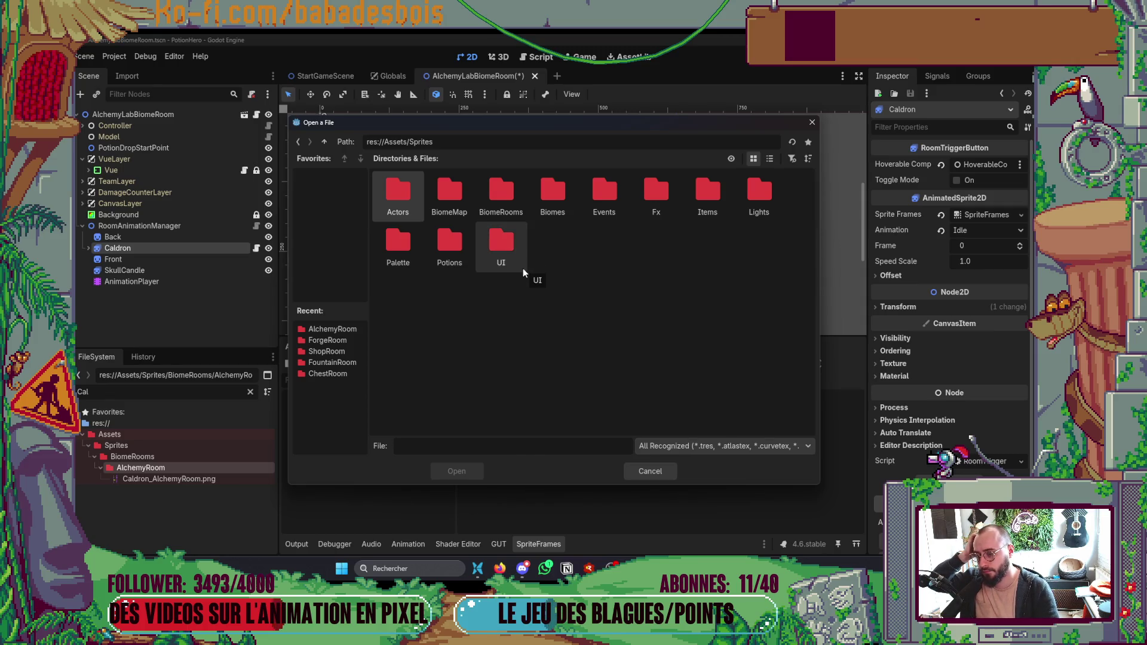
{"action": "double_click", "coordinate": [498, 191]}
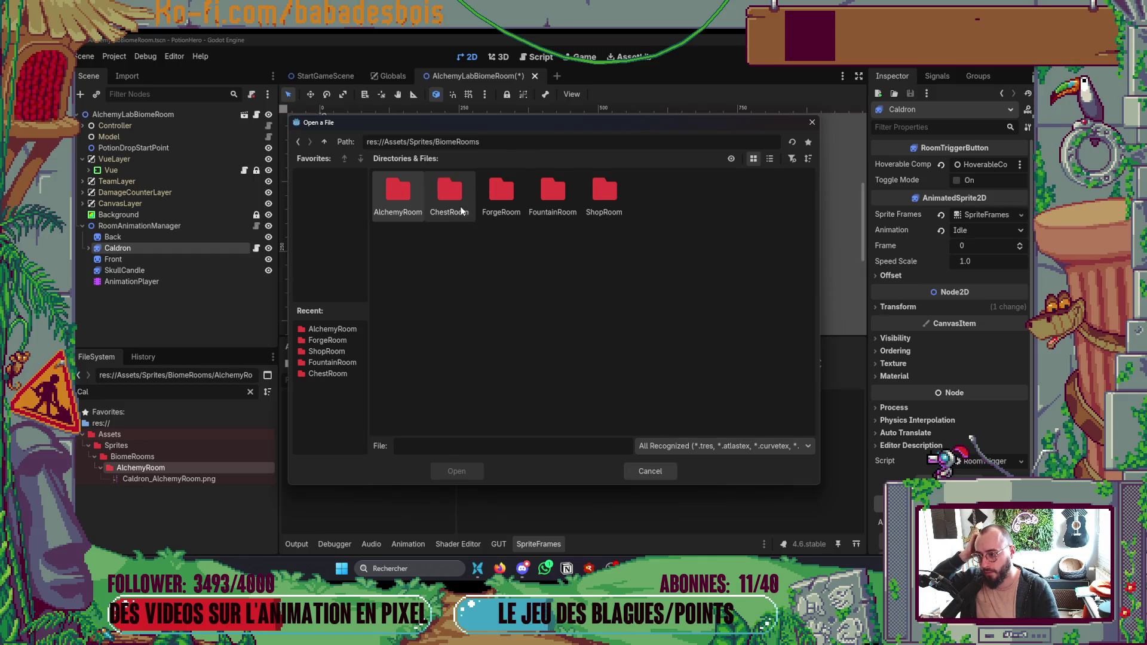
{"action": "double_click", "coordinate": [413, 196]}
{"action": "double_click", "coordinate": [440, 189]}
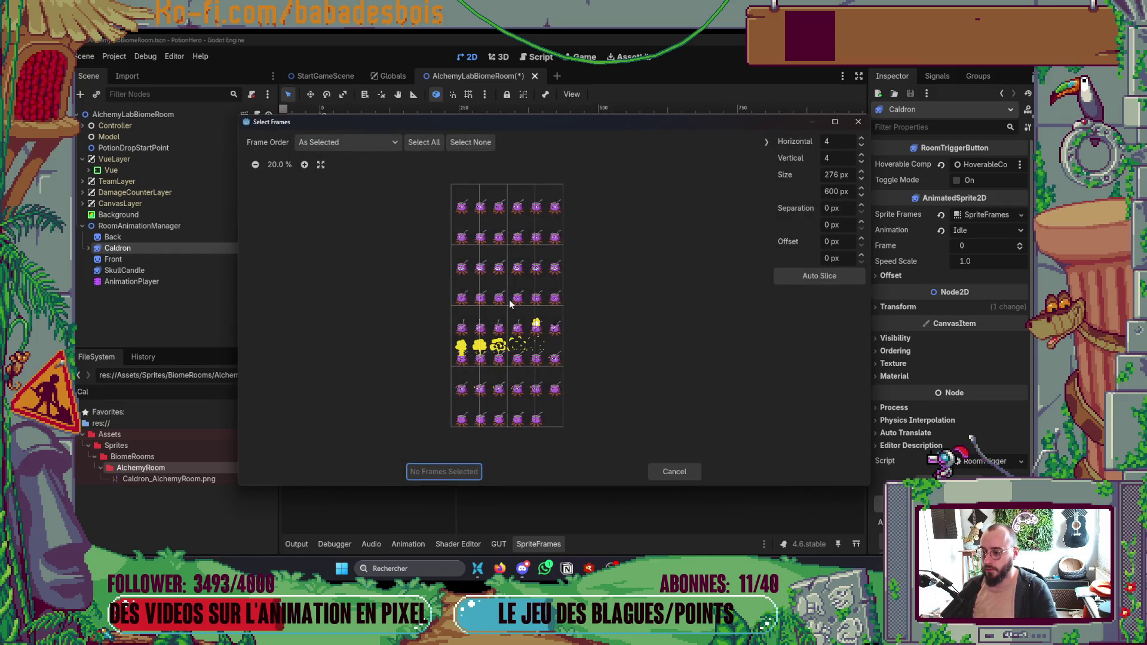
{"action": "scroll", "coordinate": [474, 215], "scroll_direction": "up", "scroll_amount": 1}
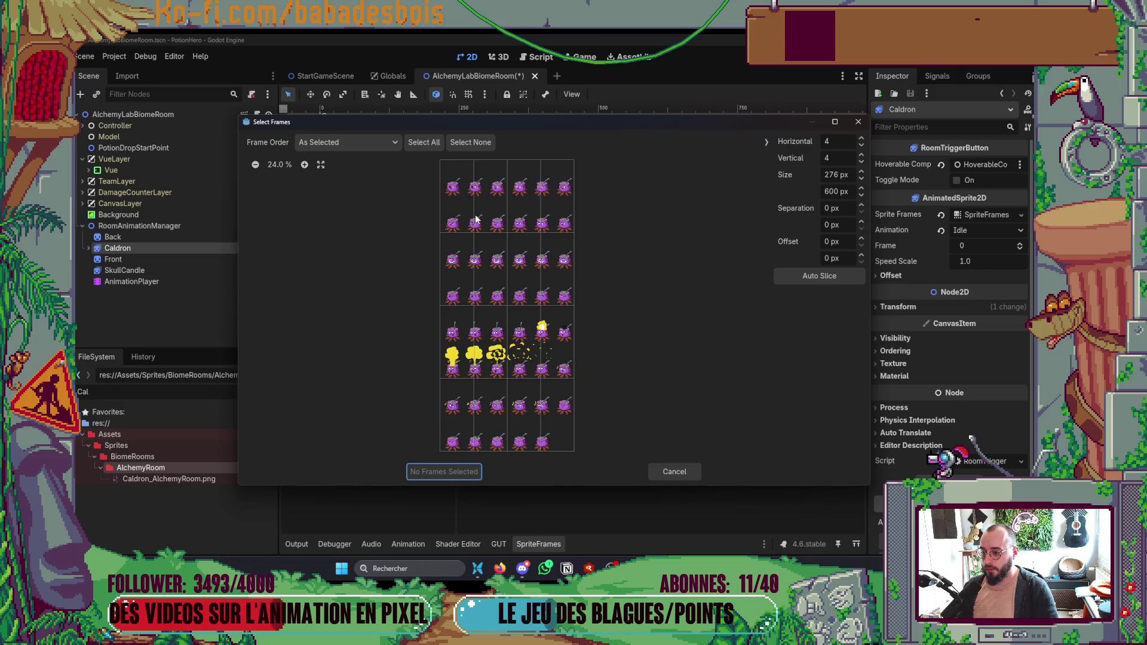
Slice the sheet into a 6x8 grid and add the six top-row frames to Idle.
{"action": "double_click", "coordinate": [834, 140]}
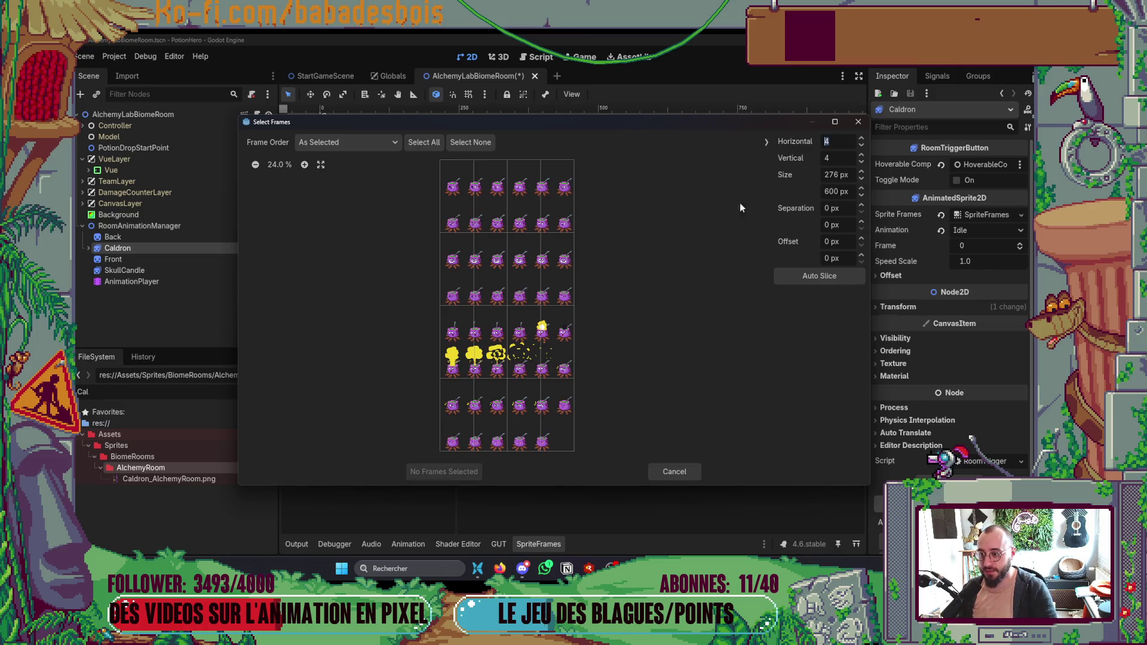
{"action": "type", "text": "6"}
{"action": "key", "text": "Tab"}
{"action": "type", "text": "1"}
{"action": "key", "text": "Return"}
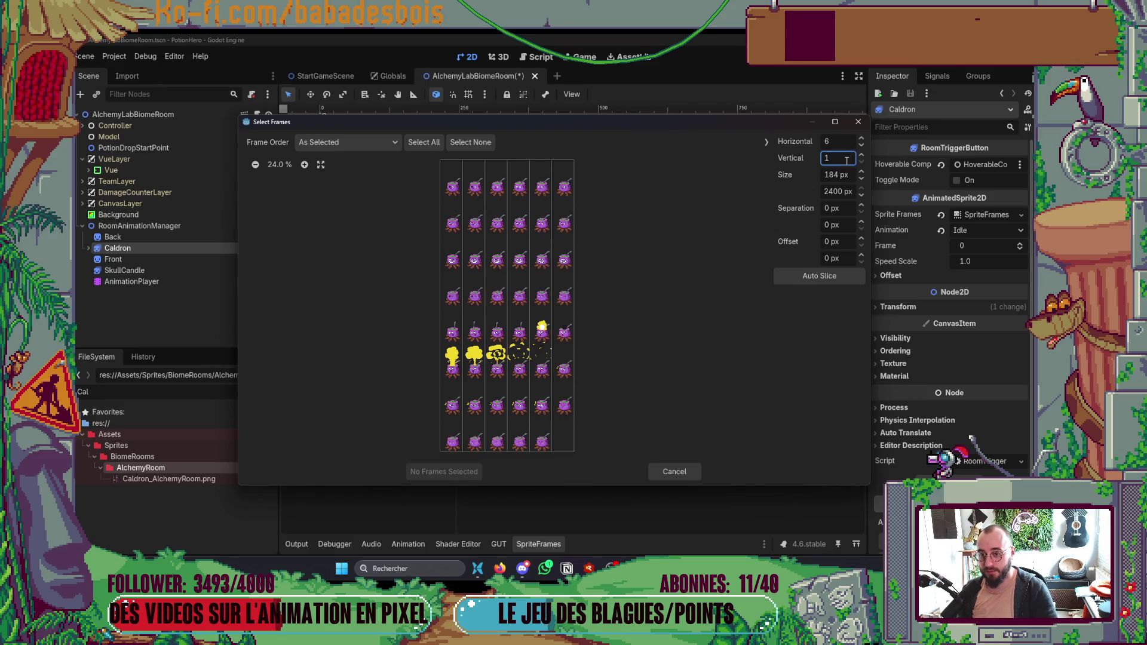
{"action": "key", "text": "BackSpace"}
{"action": "type", "text": "8"}
{"action": "key", "text": "Return"}
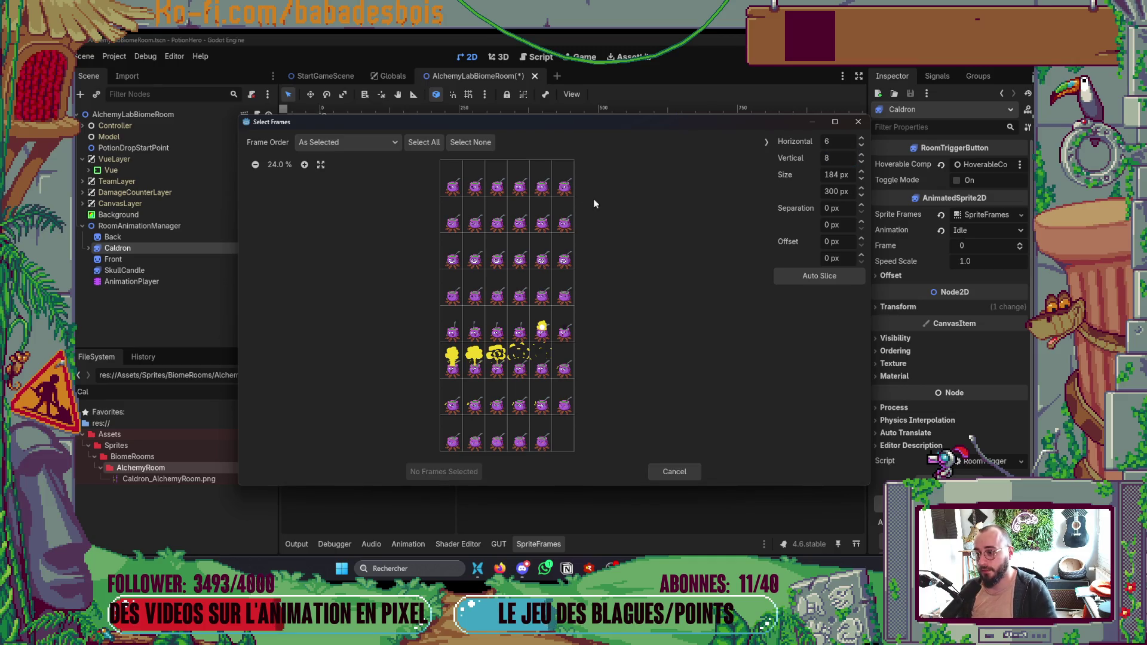
{"action": "left_click_drag", "start_coordinate": [458, 184], "coordinate": [585, 187]}
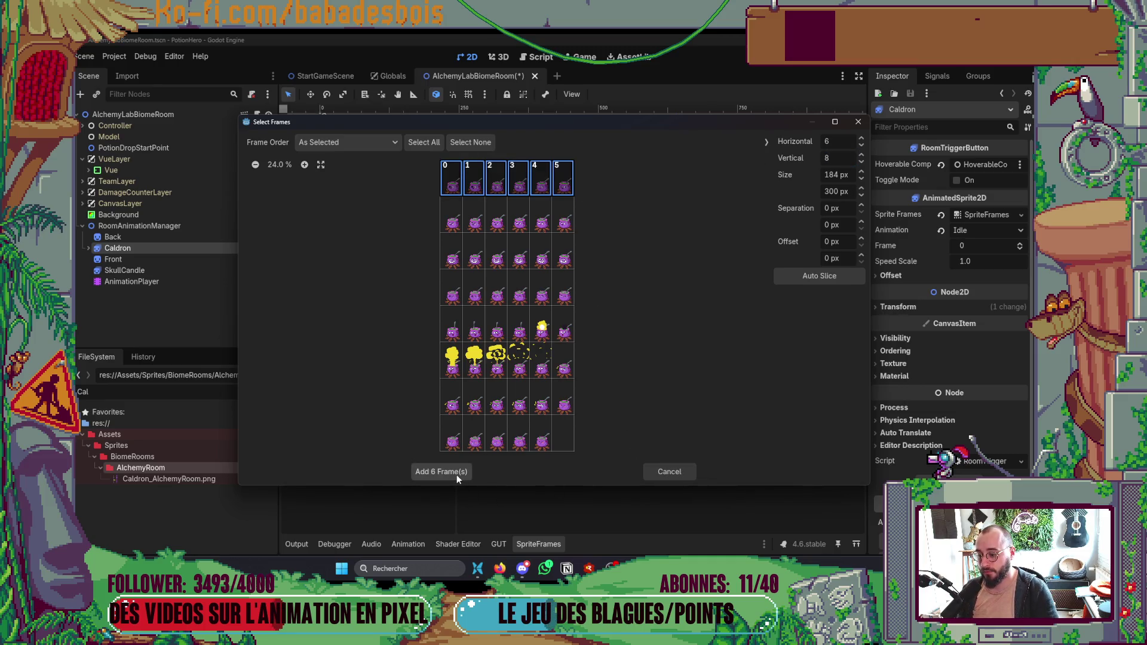
{"action": "left_click", "coordinate": [456, 475]}
{"action": "scroll", "coordinate": [612, 251], "scroll_direction": "up", "scroll_amount": 2}
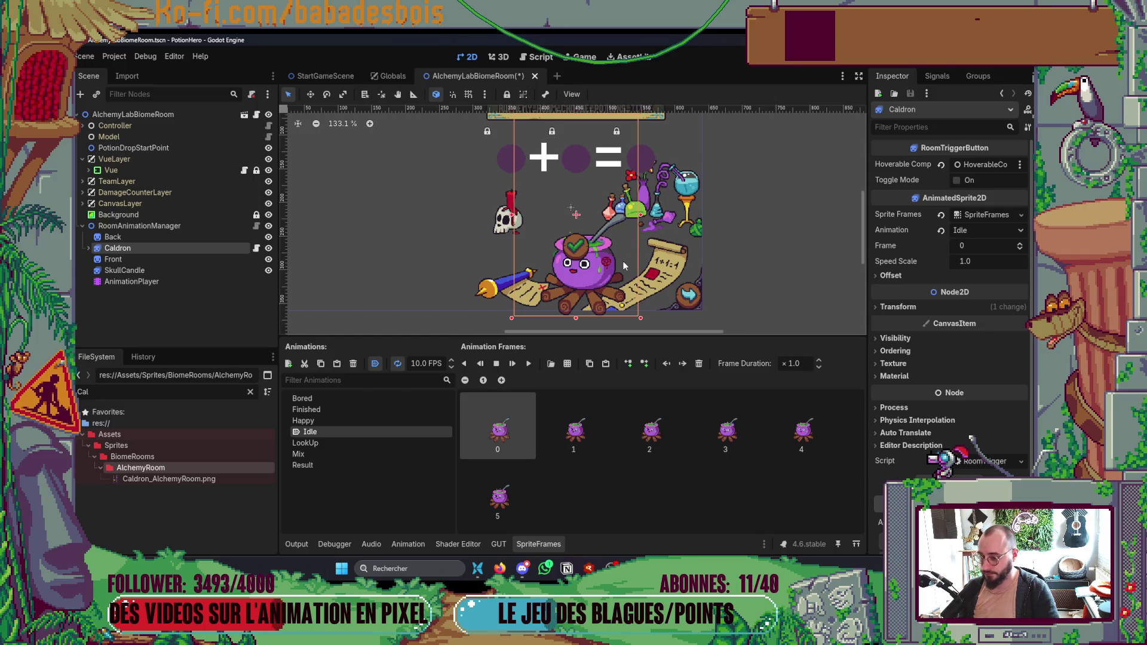
Move the cauldron sprite upward in the room and save the scene.
{"action": "key", "text": "w"}
{"action": "mouse_move", "coordinate": [608, 272]}
{"action": "left_mouse_down"}
{"action": "mouse_move", "coordinate": [591, 222]}
{"action": "mouse_move", "coordinate": [604, 228]}
{"action": "left_mouse_up"}
{"action": "scroll", "coordinate": [621, 233], "scroll_direction": "up", "scroll_amount": 1}
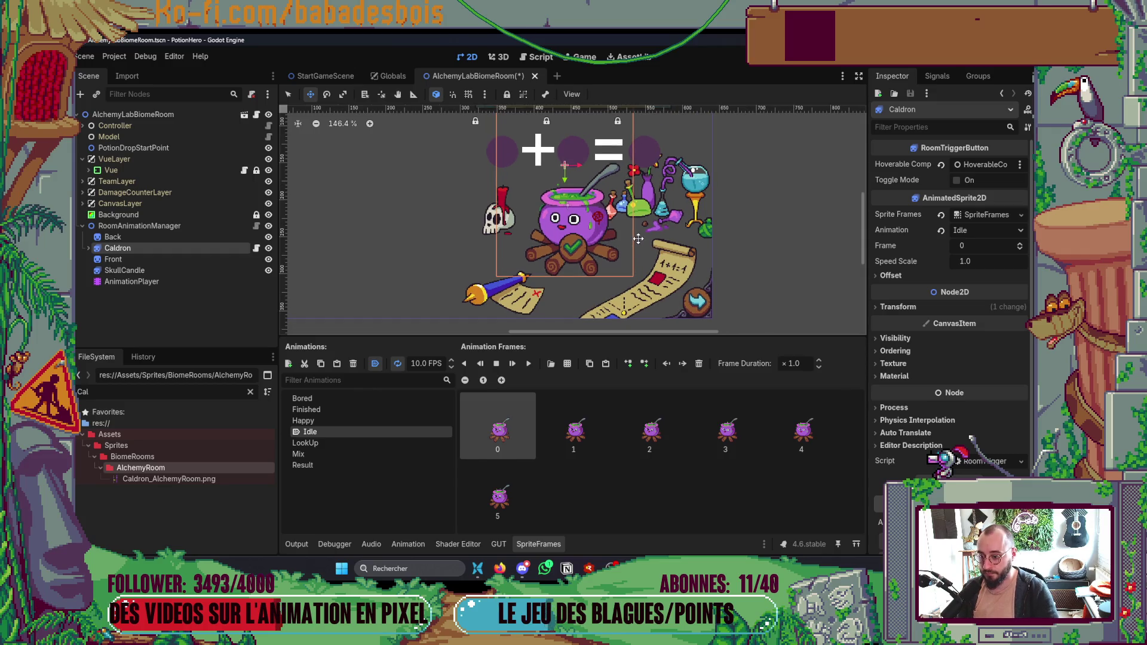
{"action": "key", "text": "ctrl+s"}
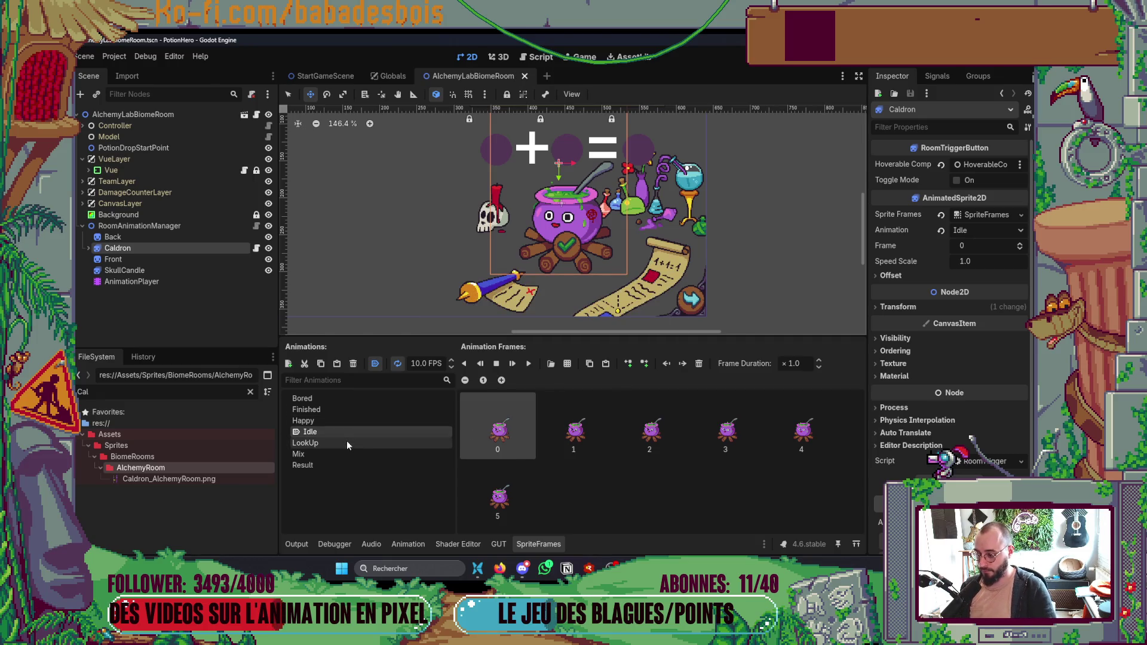
Delete all six existing frames from the LookUp animation.
{"action": "left_click", "coordinate": [347, 440]}
{"action": "left_click", "coordinate": [698, 364]}
{"action": "left_click", "coordinate": [698, 364]}
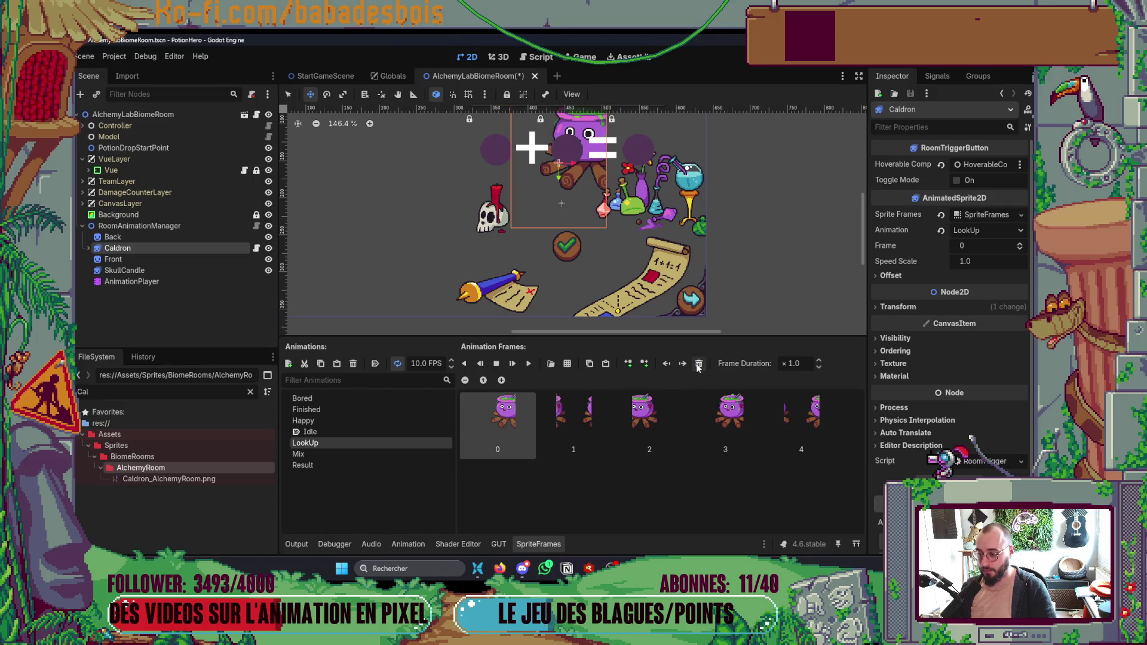
{"action": "left_click", "coordinate": [698, 363]}
{"action": "left_click", "coordinate": [698, 363]}
{"action": "left_click", "coordinate": [698, 364]}
{"action": "left_click", "coordinate": [699, 363]}
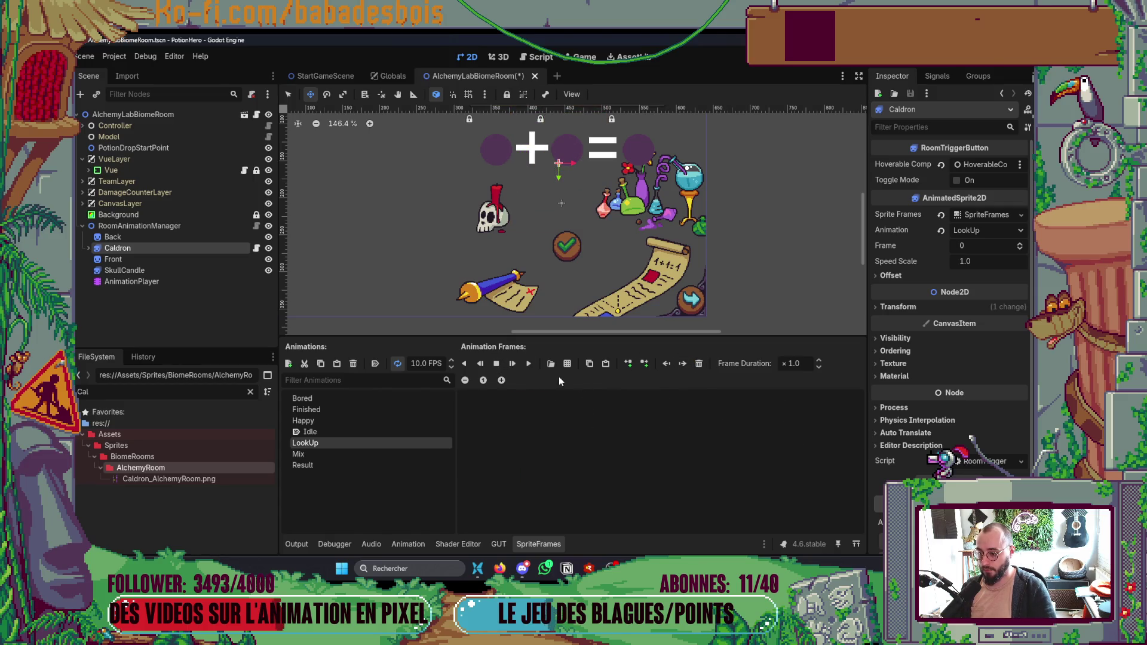
{"action": "left_click", "coordinate": [551, 363]}
Add the six second-row frames of Caldron_AlchemyRoom.png to LookUp.
{"action": "double_click", "coordinate": [442, 194]}
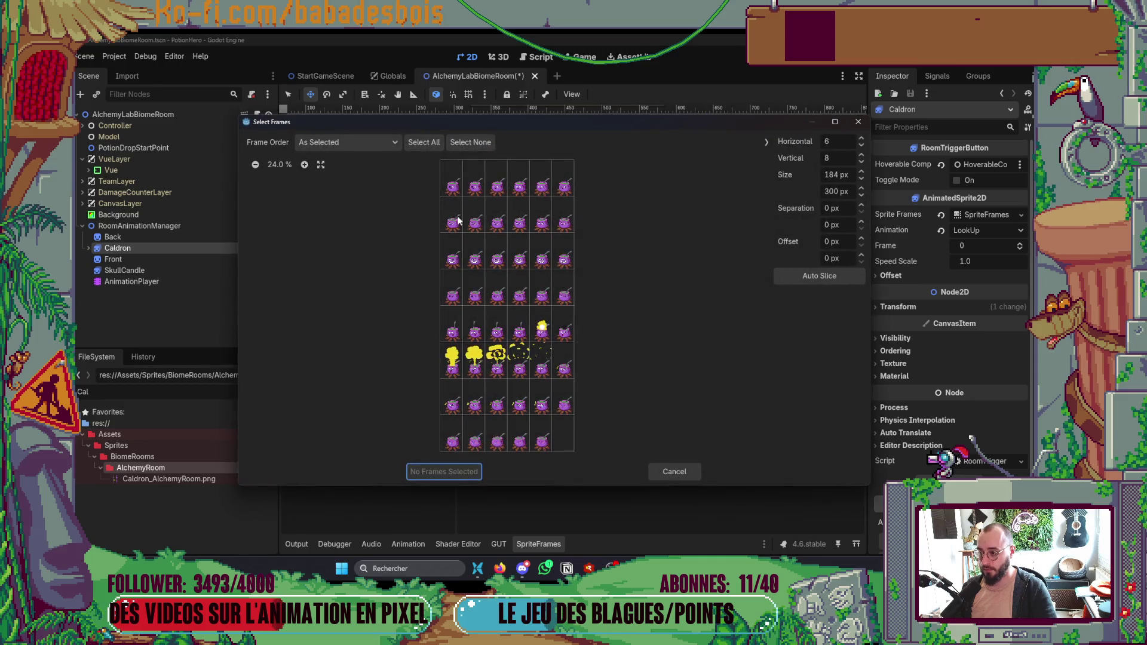
{"action": "left_click_drag", "start_coordinate": [454, 221], "coordinate": [558, 222]}
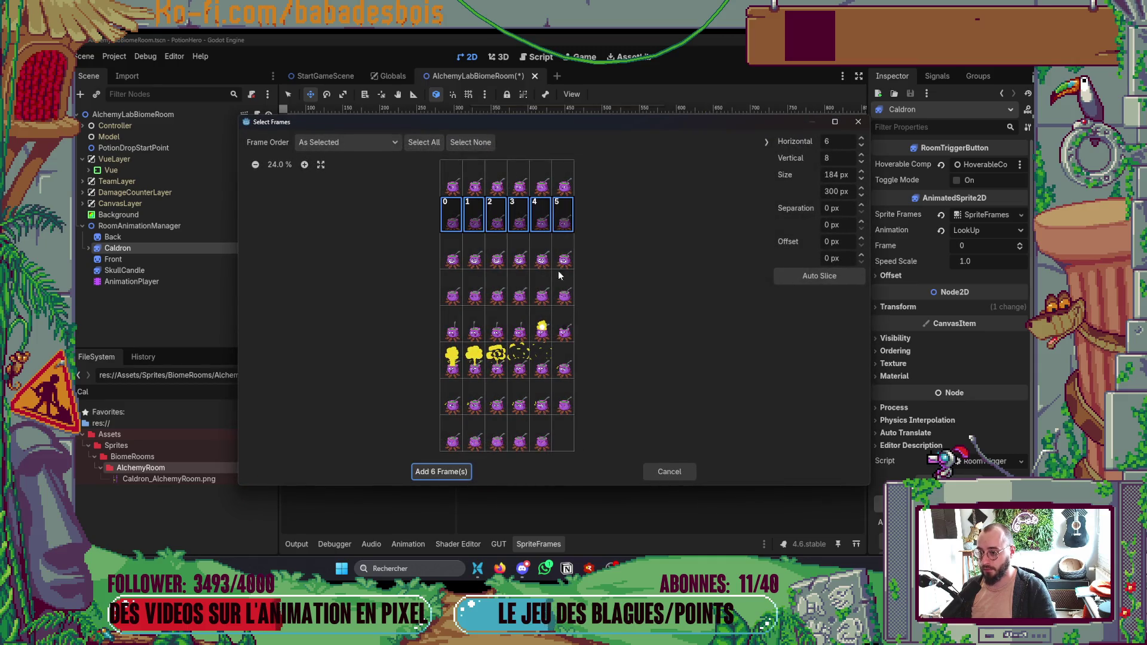
{"action": "left_click", "coordinate": [469, 471]}
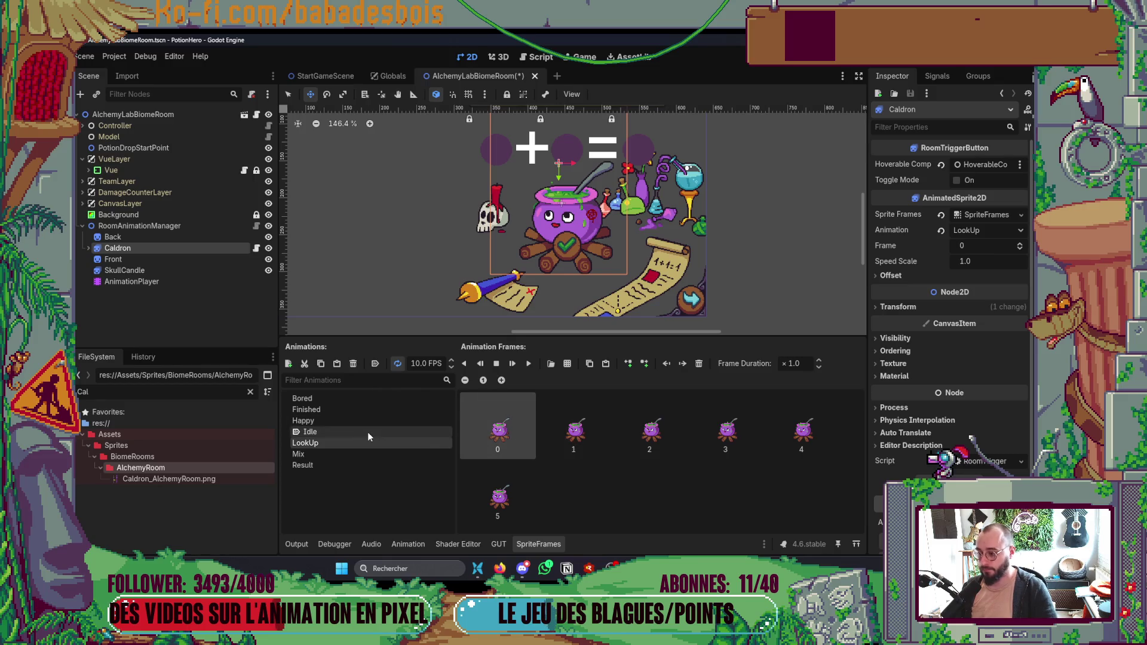
{"action": "scroll", "coordinate": [632, 245], "scroll_direction": "right", "scroll_amount": 1}
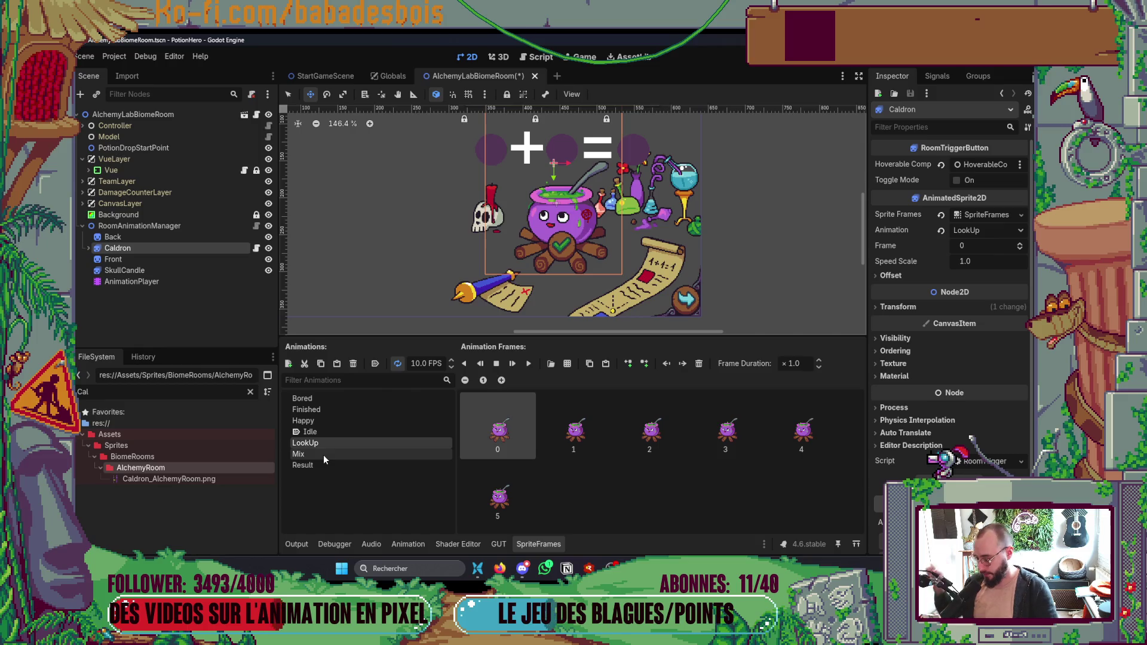
Delete all existing frames from the Happy animation.
{"action": "left_click", "coordinate": [324, 421]}
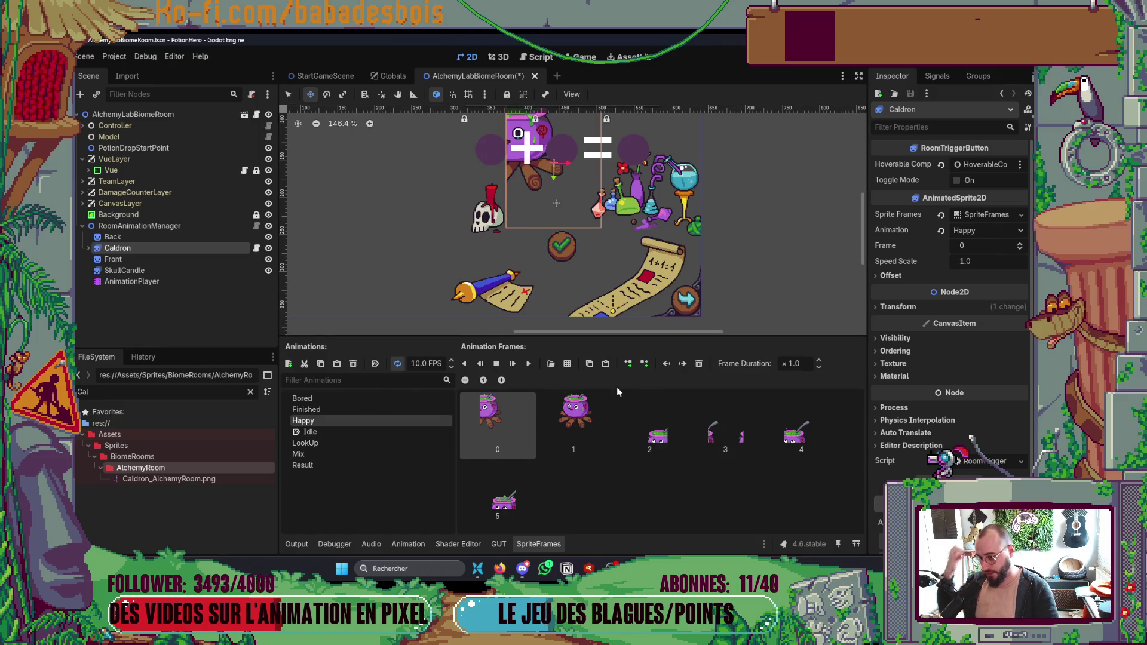
{"action": "left_click", "coordinate": [698, 363]}
{"action": "left_click", "coordinate": [698, 363]}
{"action": "left_click", "coordinate": [698, 363]}
{"action": "left_click", "coordinate": [698, 363]}
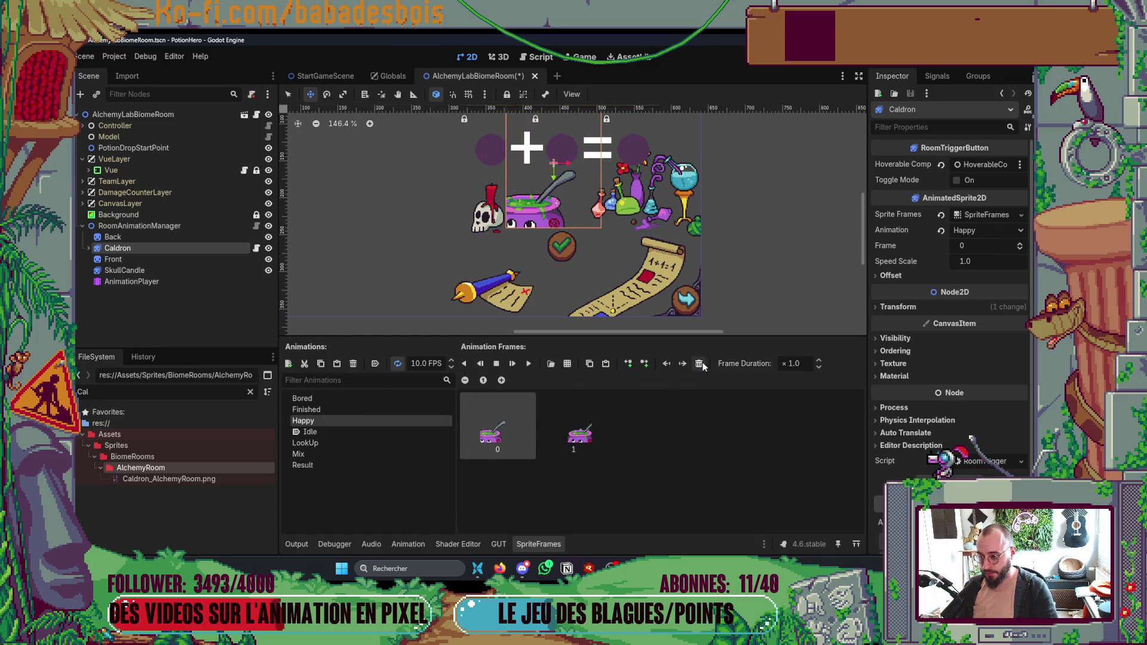
{"action": "left_click", "coordinate": [698, 364]}
{"action": "left_click", "coordinate": [698, 363]}
Add six caldron frames from Caldron_AlchemyRoom.png to Happy.
{"action": "left_click", "coordinate": [567, 364]}
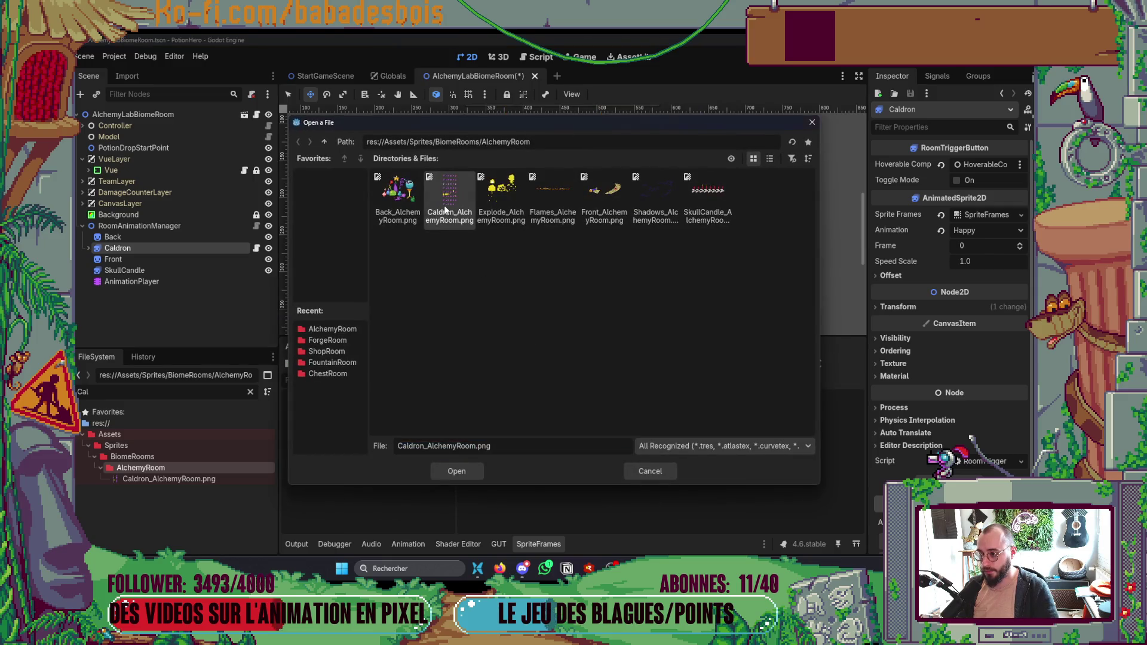
{"action": "double_click", "coordinate": [442, 212]}
{"action": "left_click_drag", "start_coordinate": [451, 254], "coordinate": [562, 254]}
{"action": "left_click", "coordinate": [451, 472]}
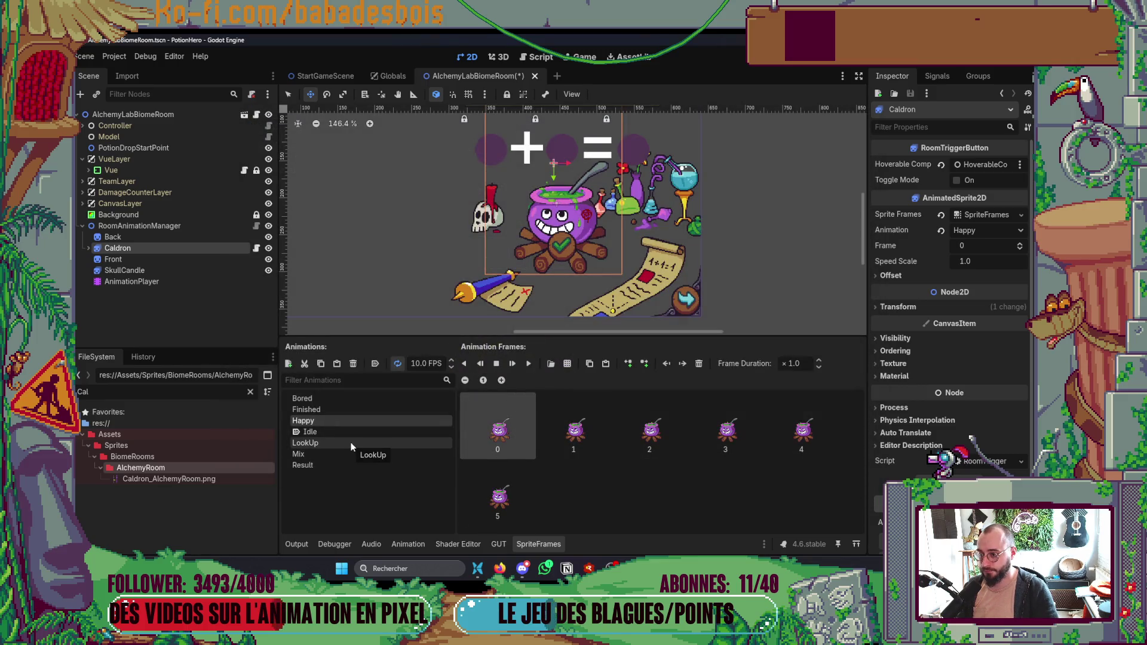
Delete all existing frames from the Bored animation.
{"action": "left_click", "coordinate": [350, 398]}
{"action": "left_click", "coordinate": [699, 363]}
{"action": "left_click", "coordinate": [699, 363]}
{"action": "left_click", "coordinate": [699, 363]}
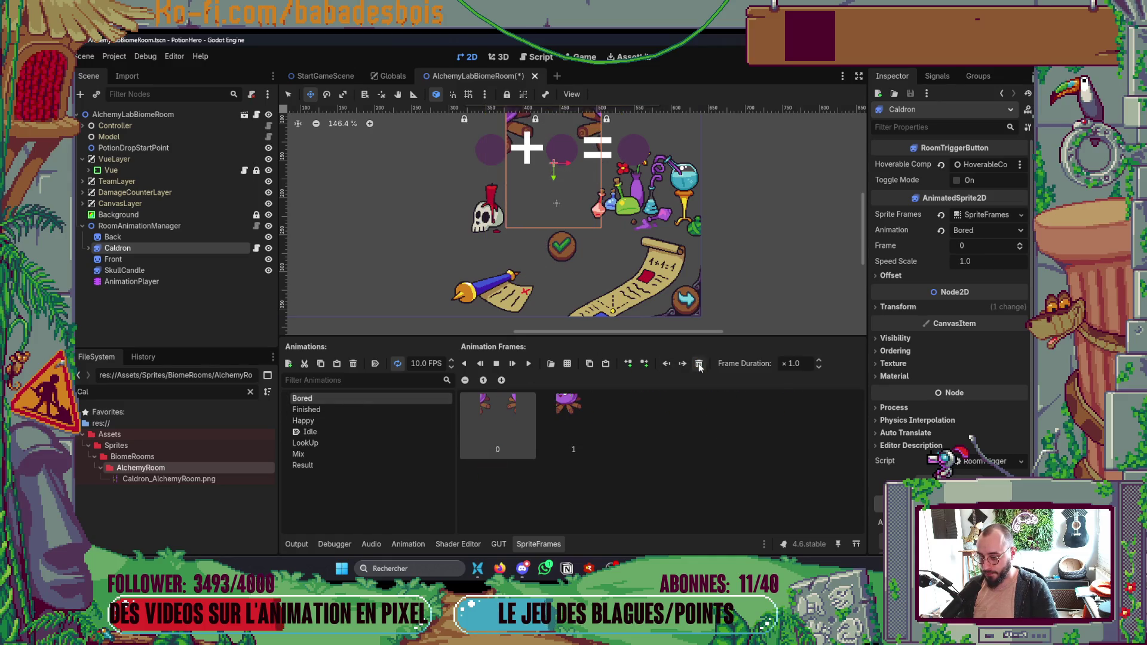
{"action": "left_click", "coordinate": [698, 363]}
{"action": "left_click", "coordinate": [698, 363]}
{"action": "left_click", "coordinate": [699, 363]}
{"action": "left_click", "coordinate": [565, 363]}
Add the six third-row caldron frames from Caldron_AlchemyRoom.png to Bored.
{"action": "left_click", "coordinate": [454, 202]}
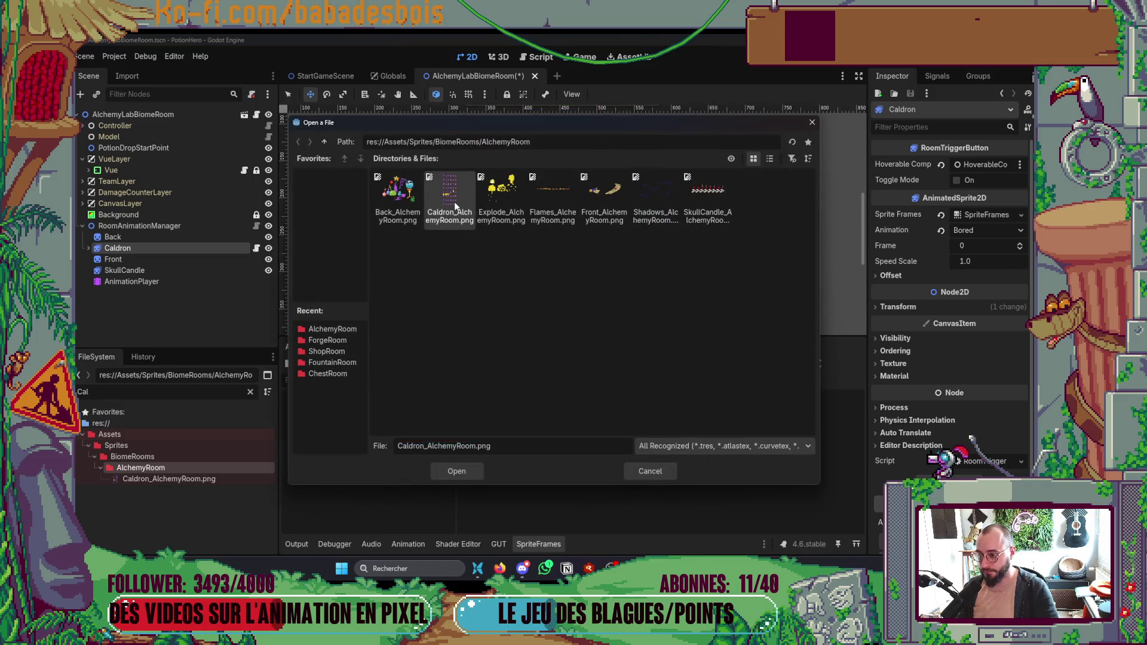
{"action": "double_click", "coordinate": [454, 202]}
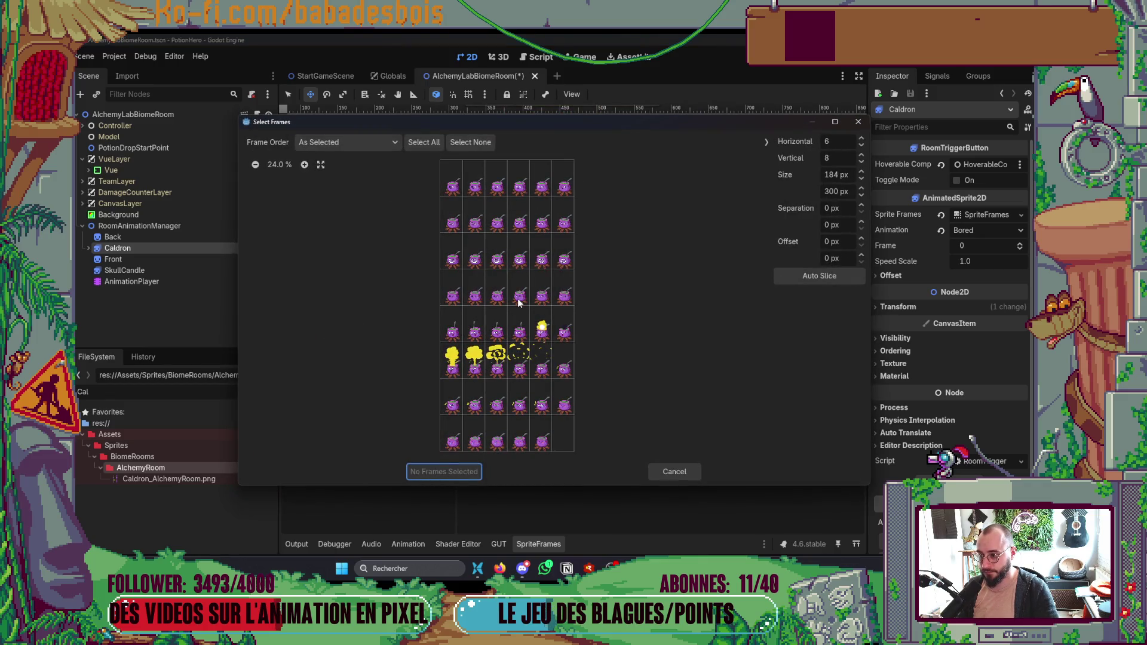
{"action": "scroll", "coordinate": [476, 215], "scroll_direction": "up", "scroll_amount": 4}
{"action": "scroll", "coordinate": [499, 276], "scroll_direction": "down", "scroll_amount": 2}
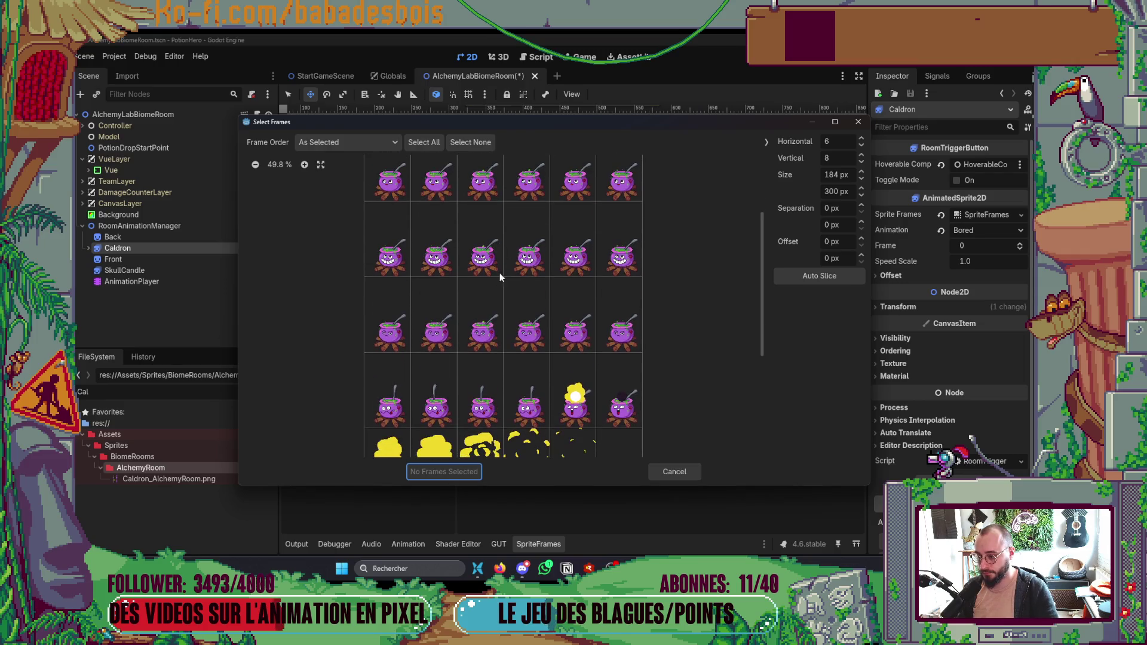
{"action": "left_click_drag", "start_coordinate": [400, 333], "coordinate": [605, 326]}
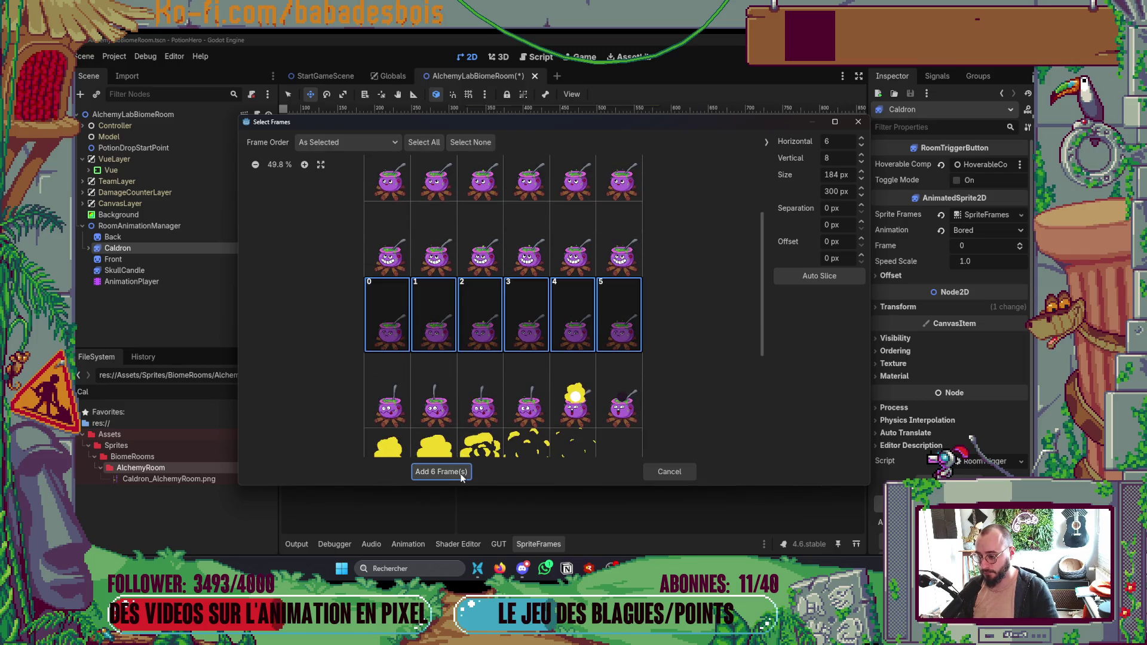
{"action": "left_click", "coordinate": [441, 471]}
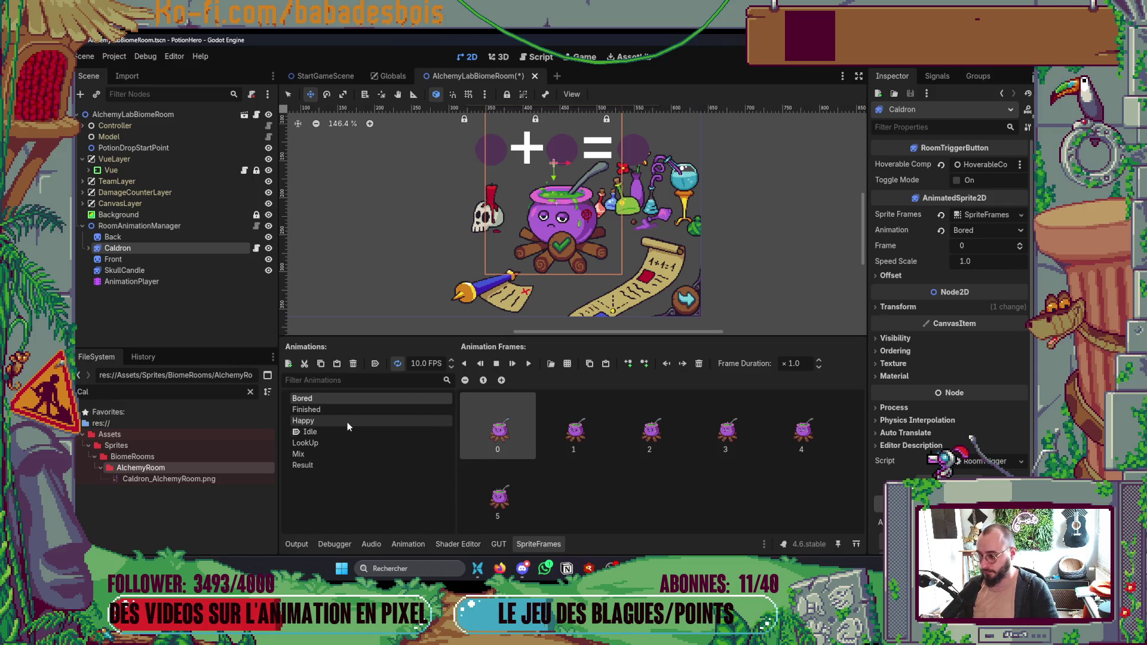
{"action": "left_click", "coordinate": [332, 408]}
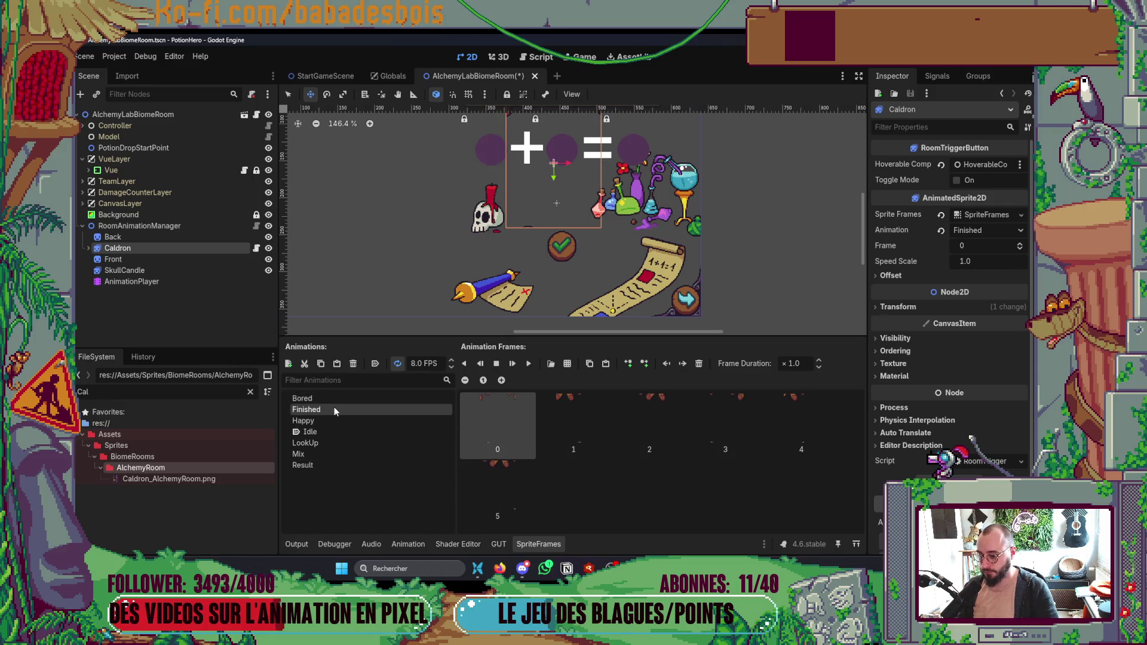
Replace Finished's frames with the rightmost caldron frame plus five bottom-row caldron frames.
{"action": "left_click", "coordinate": [698, 363]}
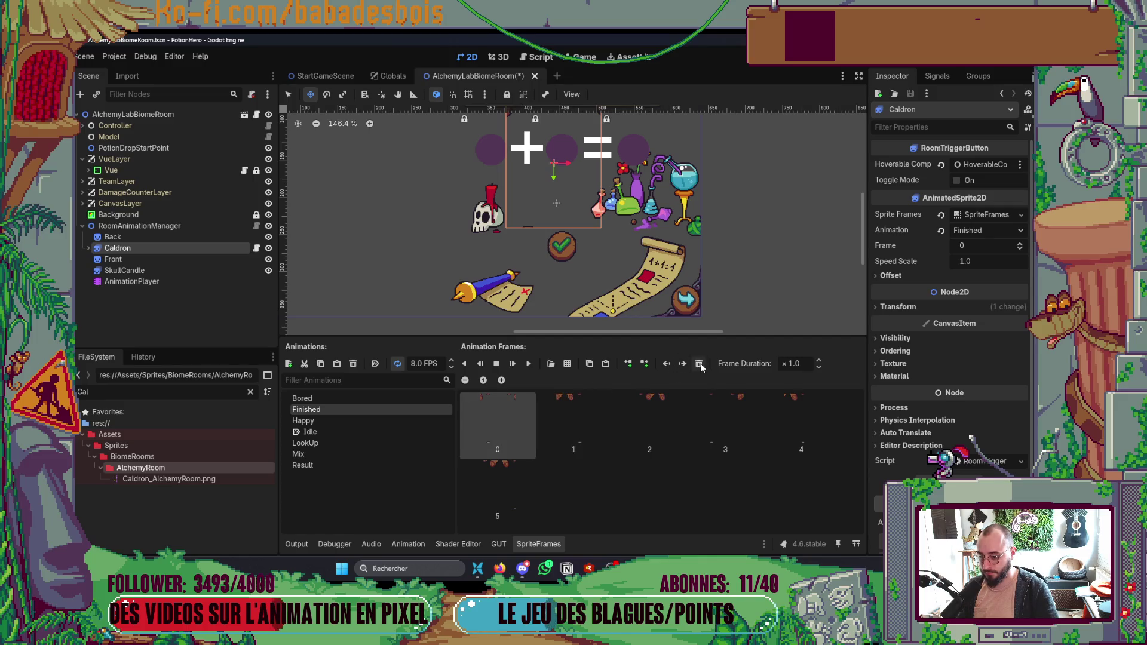
{"action": "left_click", "coordinate": [698, 363]}
{"action": "left_click", "coordinate": [698, 363]}
{"action": "left_click", "coordinate": [698, 363]}
{"action": "left_click", "coordinate": [698, 363]}
{"action": "left_click", "coordinate": [698, 363]}
{"action": "left_click", "coordinate": [566, 363]}
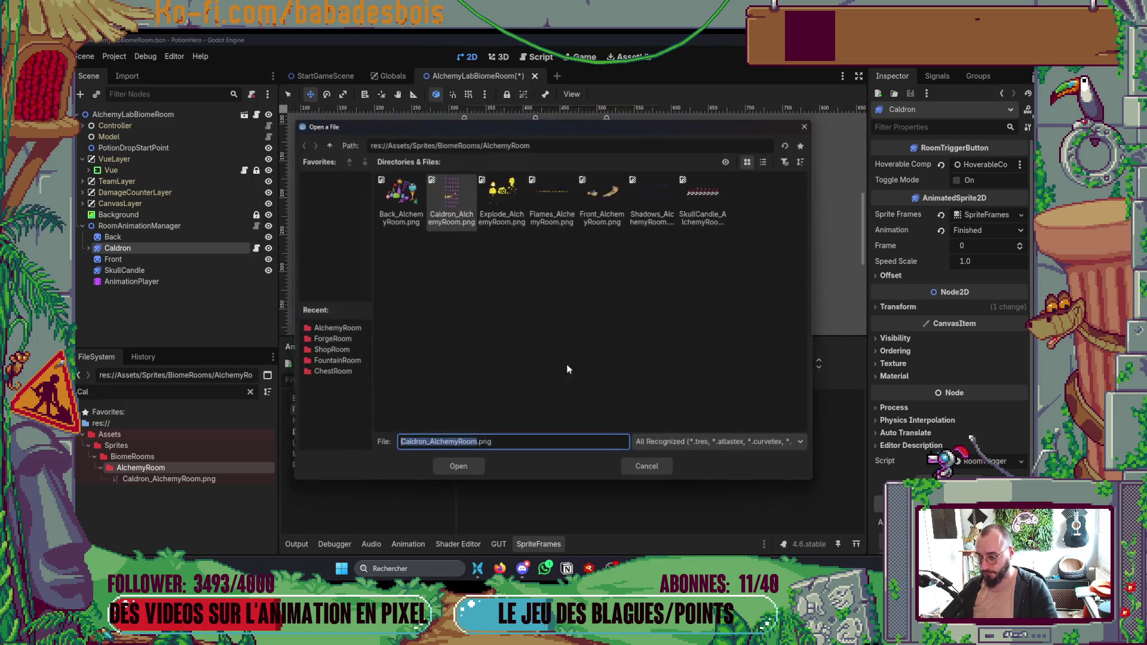
{"action": "double_click", "coordinate": [454, 192]}
{"action": "scroll", "coordinate": [514, 345], "scroll_direction": "down", "scroll_amount": 3}
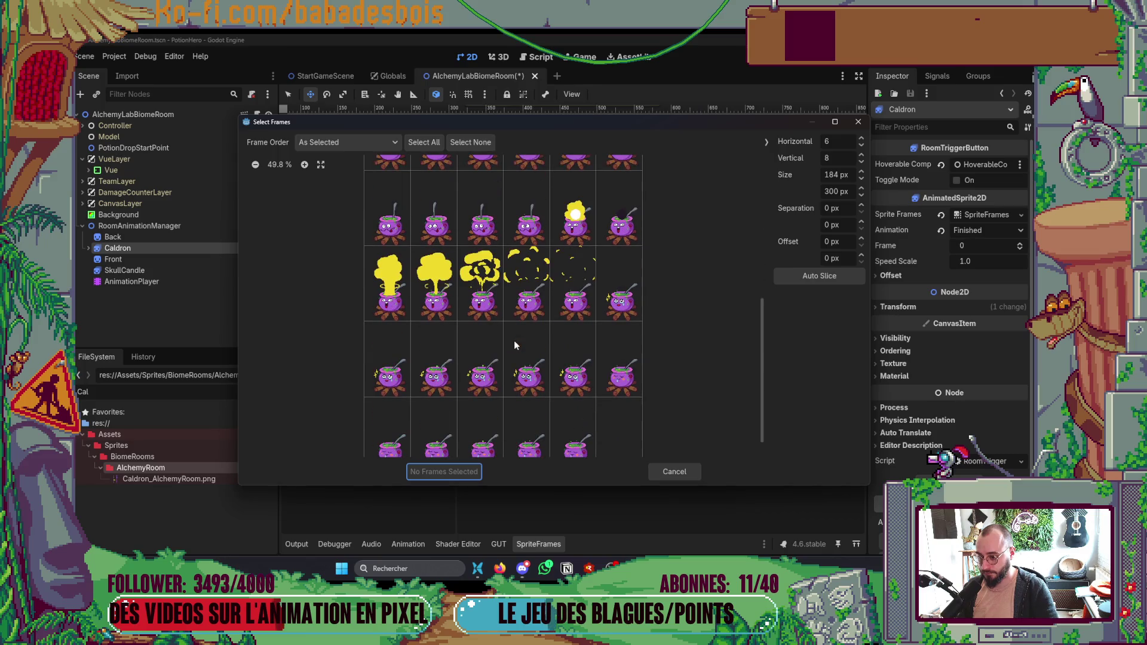
{"action": "left_click", "coordinate": [617, 357]}
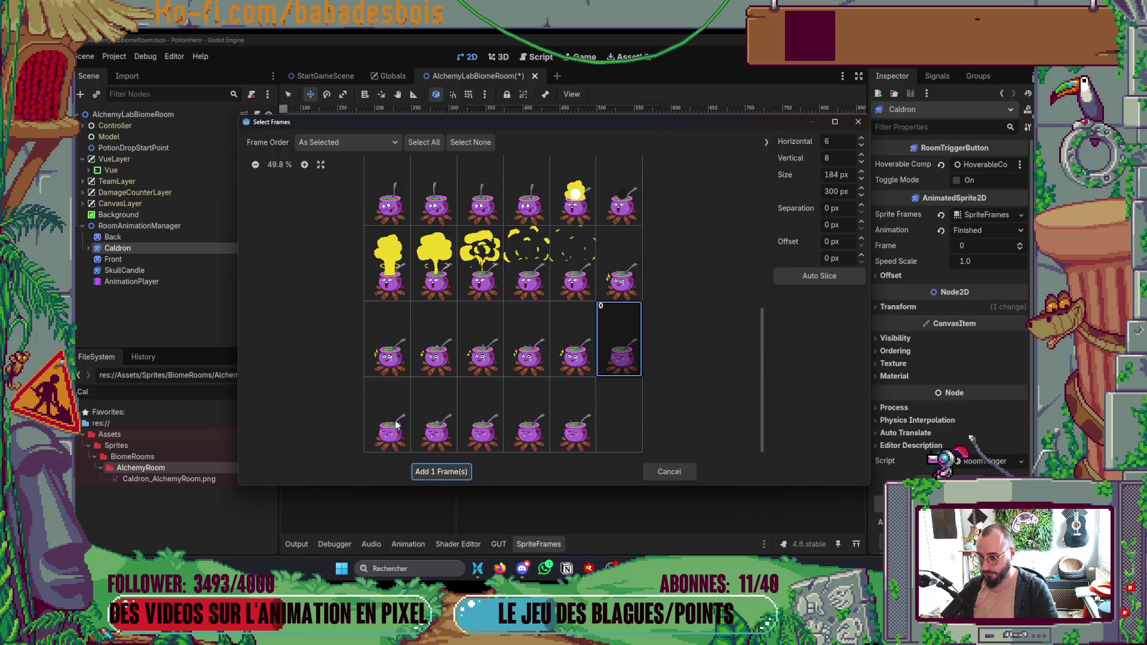
{"action": "left_click_drag", "start_coordinate": [394, 425], "coordinate": [575, 424]}
{"action": "left_click", "coordinate": [442, 471]}
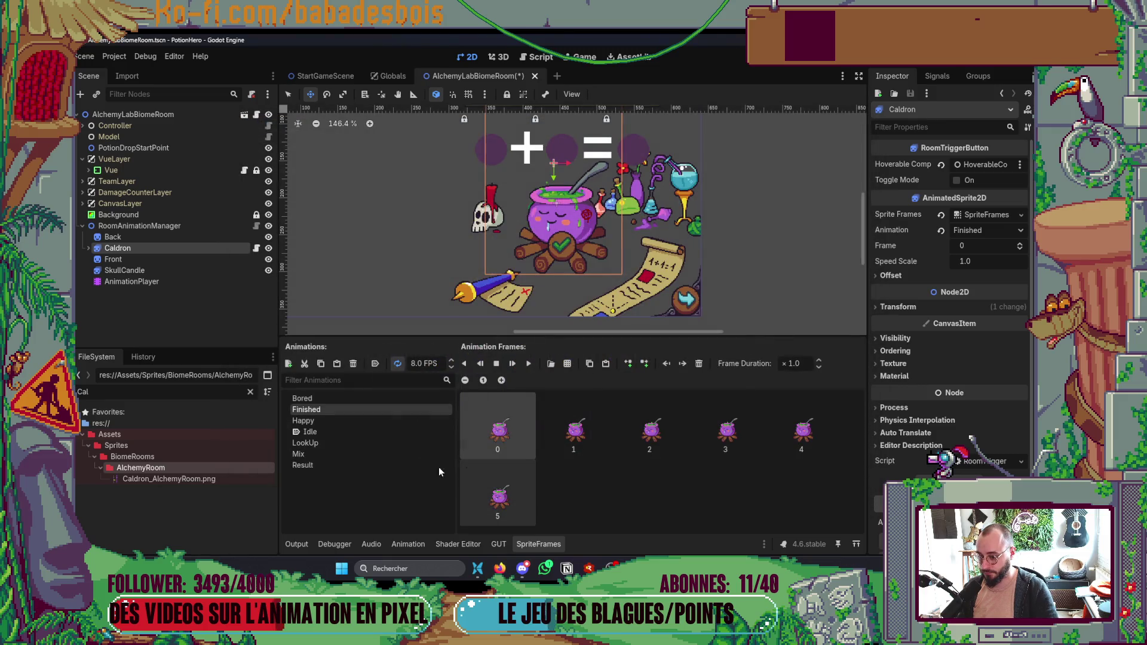
Delete the old frames from the Caldron's Mix animation.
{"action": "left_click", "coordinate": [335, 420]}
{"action": "left_click", "coordinate": [321, 431]}
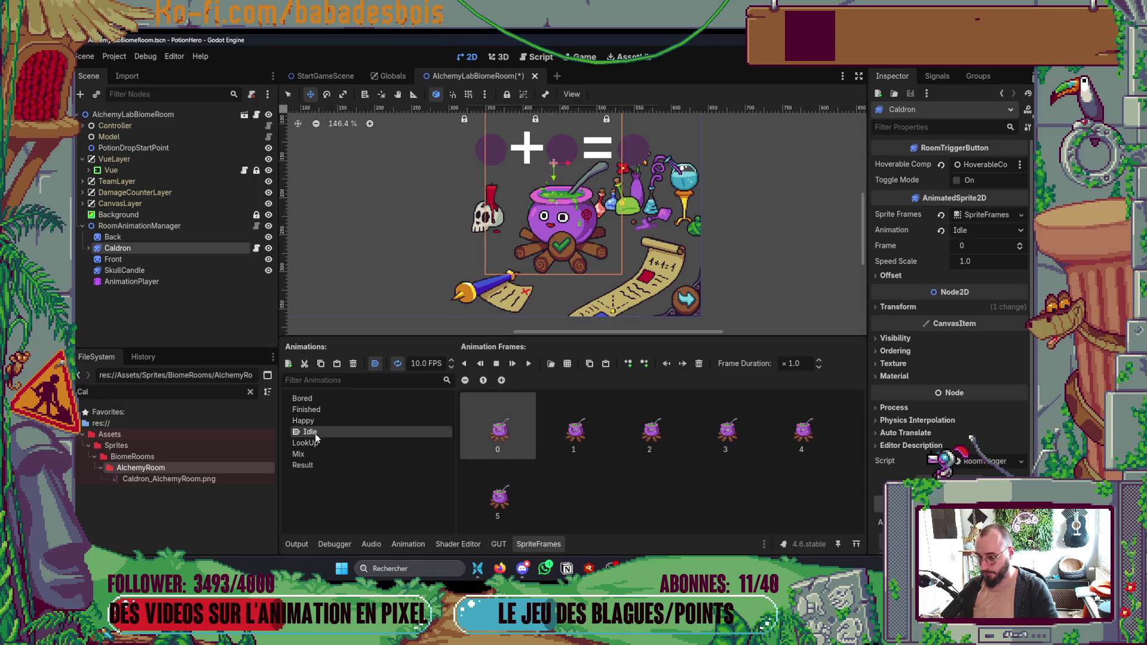
{"action": "left_click", "coordinate": [313, 442]}
{"action": "left_click", "coordinate": [310, 455]}
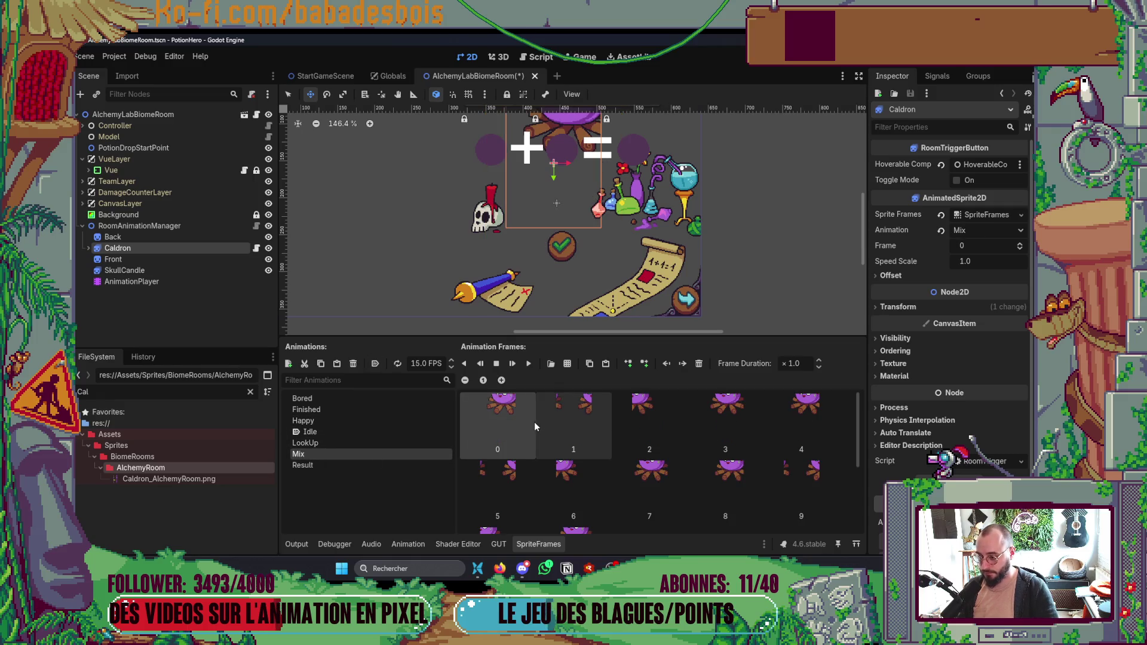
{"action": "left_click", "coordinate": [698, 364]}
{"action": "left_click", "coordinate": [699, 364]}
{"action": "left_click", "coordinate": [698, 364]}
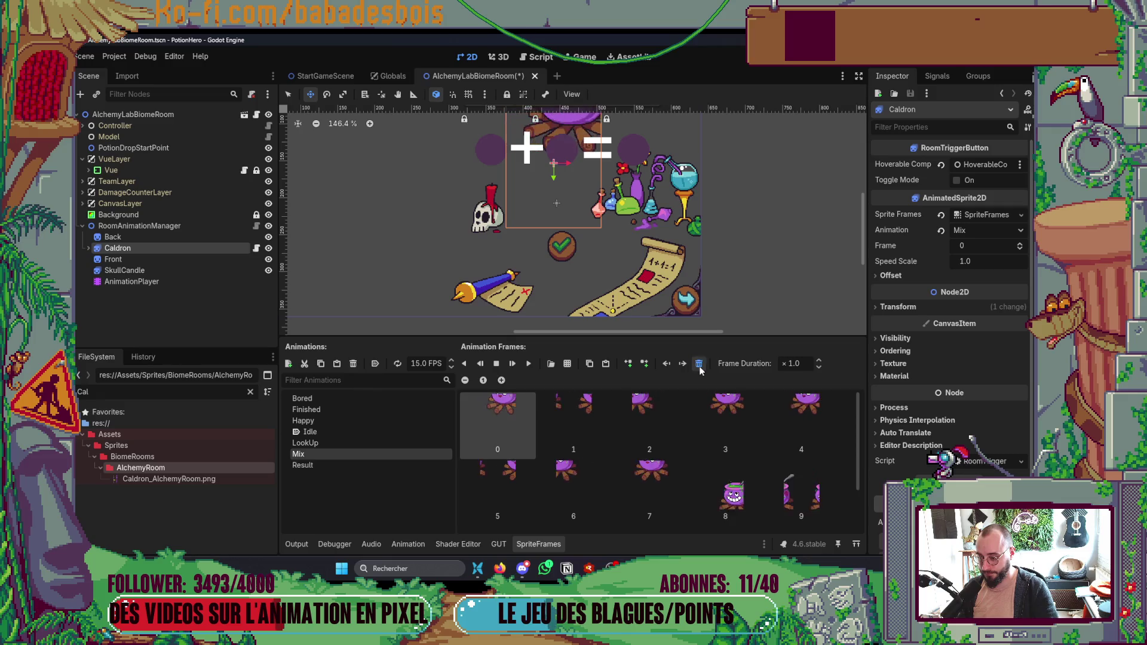
{"action": "left_click", "coordinate": [698, 364]}
{"action": "left_click", "coordinate": [698, 364]}
{"action": "left_click", "coordinate": [698, 363]}
{"action": "left_click", "coordinate": [698, 364]}
{"action": "left_click", "coordinate": [698, 363]}
{"action": "left_click", "coordinate": [698, 364]}
{"action": "left_click", "coordinate": [698, 364]}
{"action": "left_click", "coordinate": [698, 364]}
{"action": "left_click", "coordinate": [698, 364]}
{"action": "left_click", "coordinate": [698, 363]}
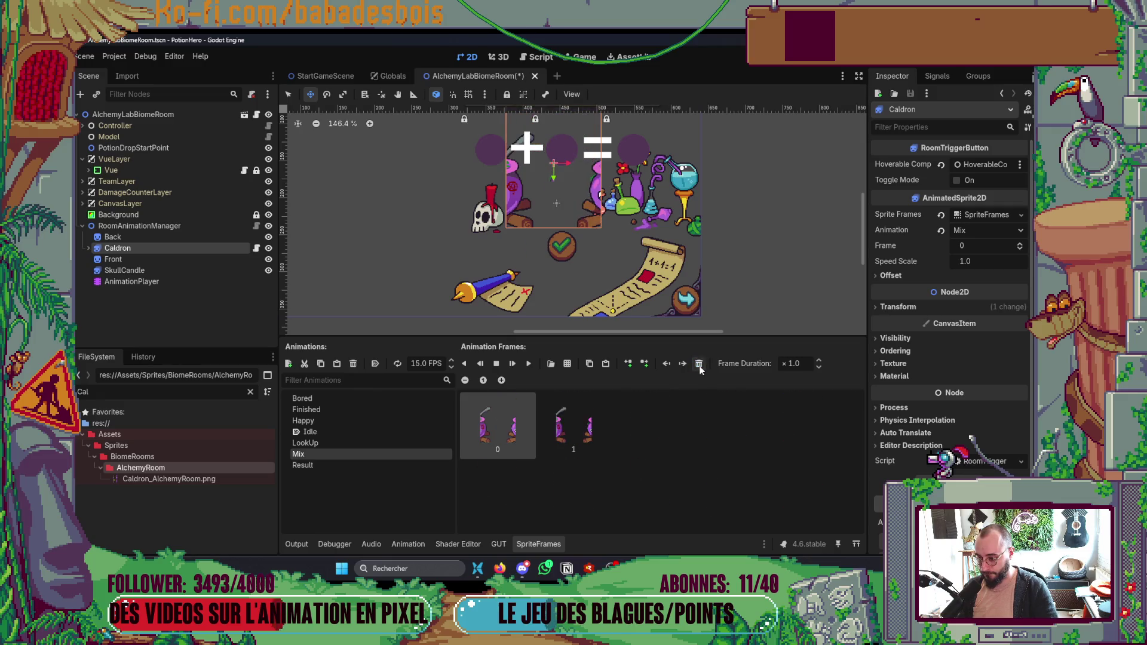
{"action": "left_click", "coordinate": [699, 364]}
{"action": "left_click", "coordinate": [698, 364]}
Add eleven frames to Mix: six caldron frames plus five yellow explosion frames.
{"action": "left_click", "coordinate": [567, 364]}
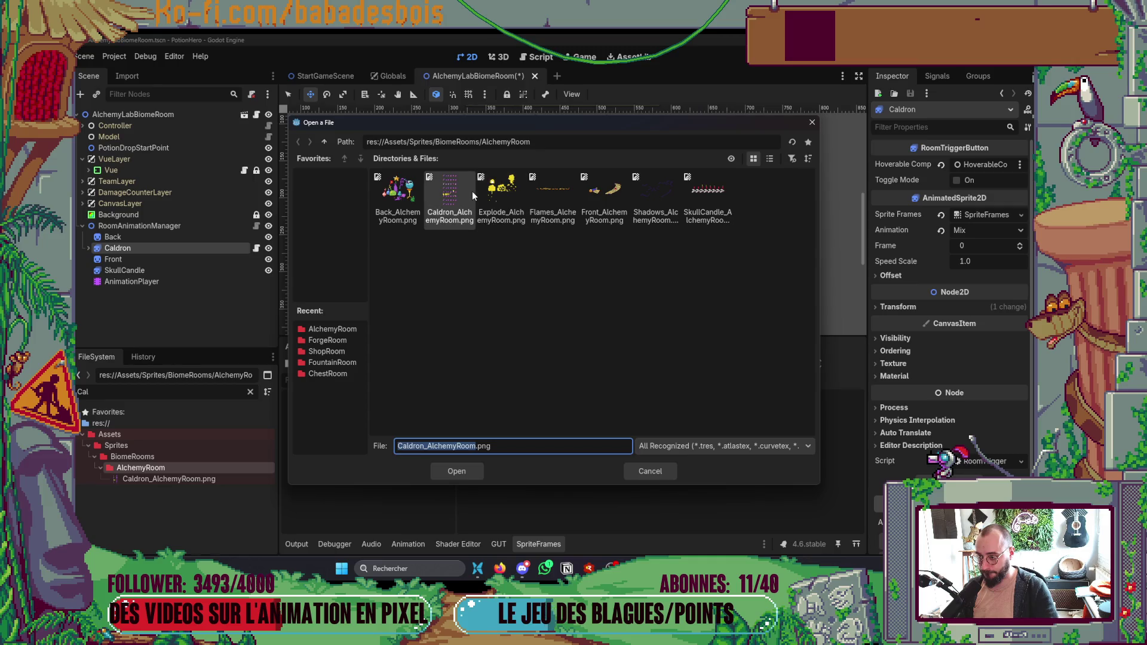
{"action": "double_click", "coordinate": [472, 191]}
{"action": "scroll", "coordinate": [580, 314], "scroll_direction": "up", "scroll_amount": 2}
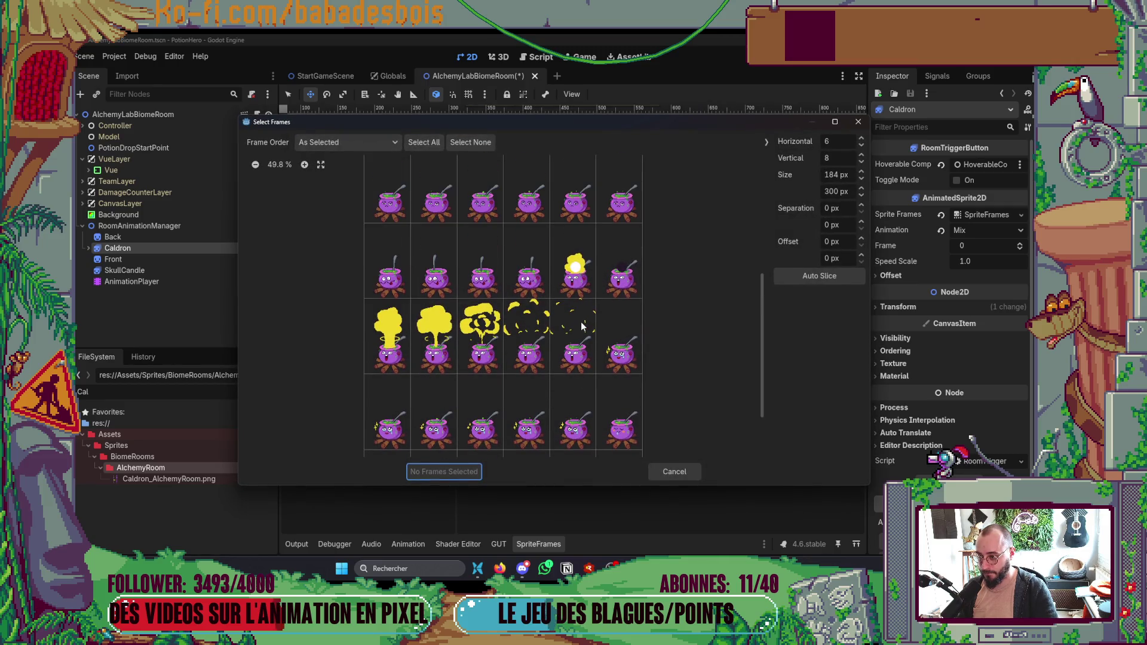
{"action": "left_click_drag", "start_coordinate": [399, 273], "coordinate": [628, 277]}
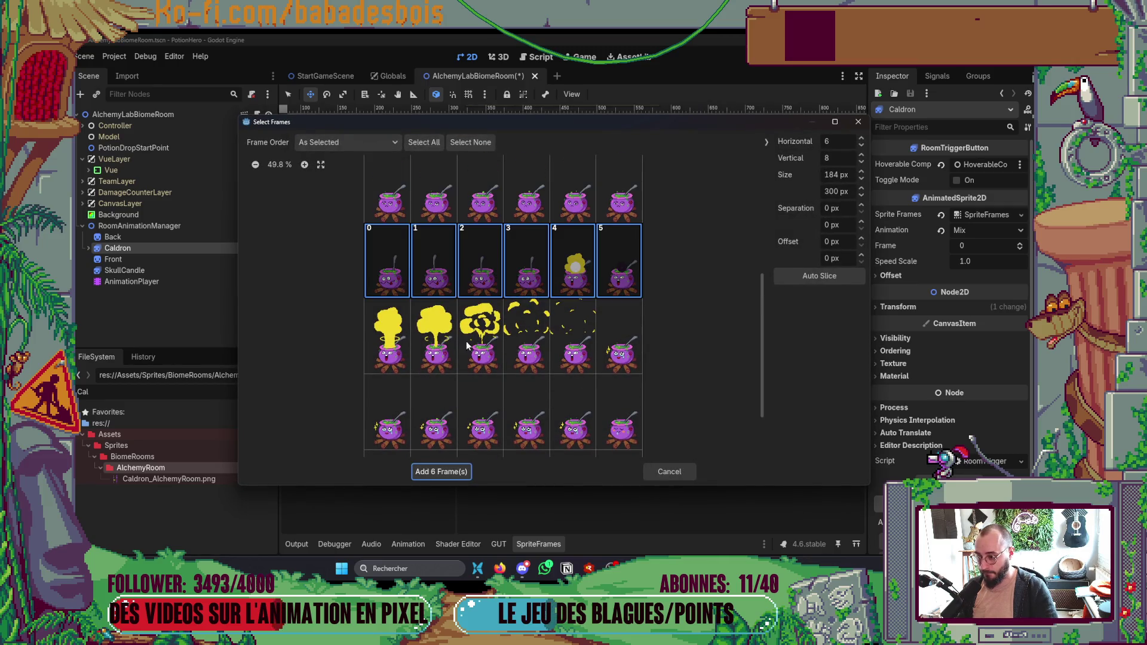
{"action": "left_click_drag", "start_coordinate": [394, 343], "coordinate": [557, 343]}
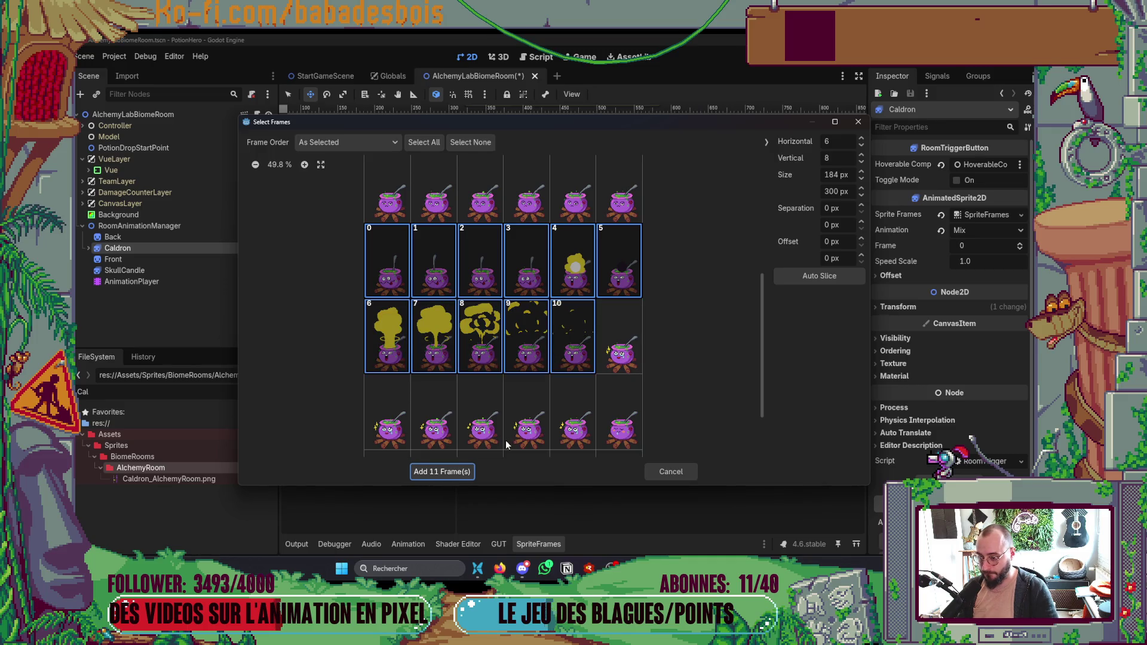
{"action": "left_click", "coordinate": [442, 471]}
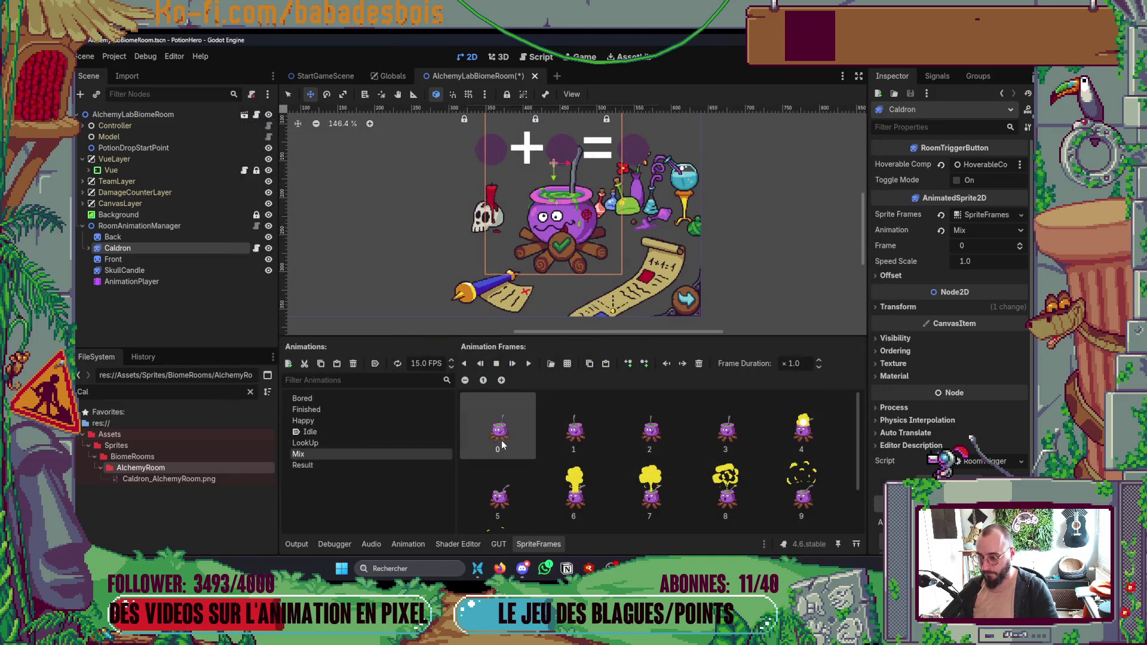
{"action": "left_click", "coordinate": [712, 440], "text": "shift"}
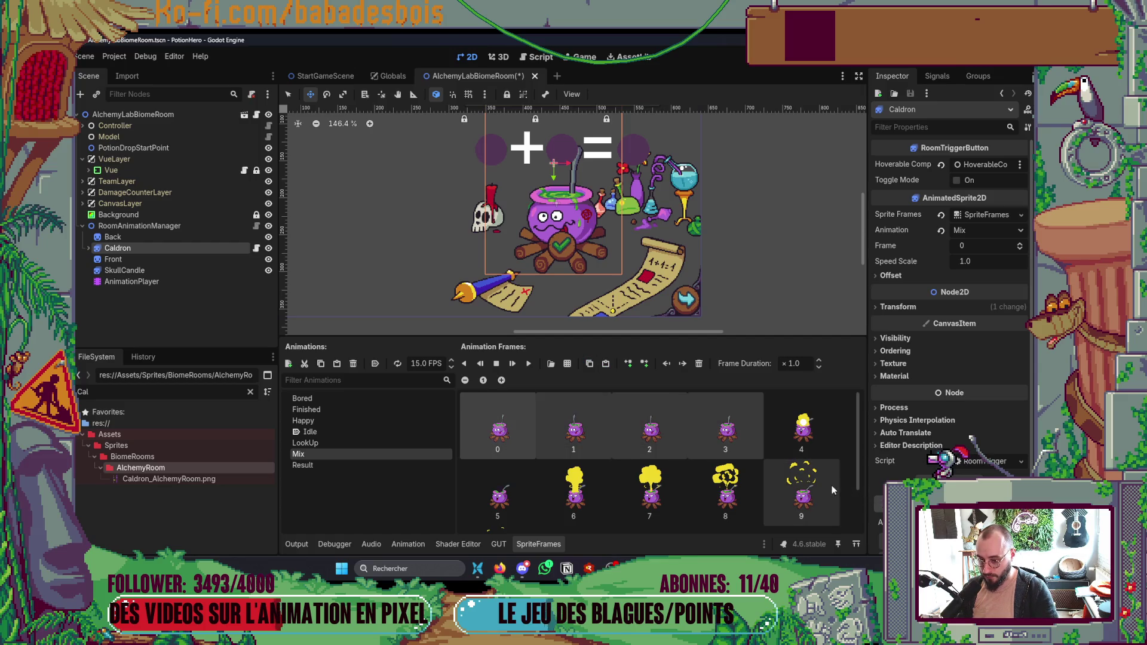
Select Mix frames 11–18, reorder them, and preview the Mix animation.
{"action": "scroll", "coordinate": [778, 460], "scroll_direction": "down", "scroll_amount": 2}
{"action": "scroll", "coordinate": [775, 450], "scroll_direction": "up", "scroll_amount": 1}
{"action": "scroll", "coordinate": [775, 448], "scroll_direction": "down", "scroll_amount": 2}
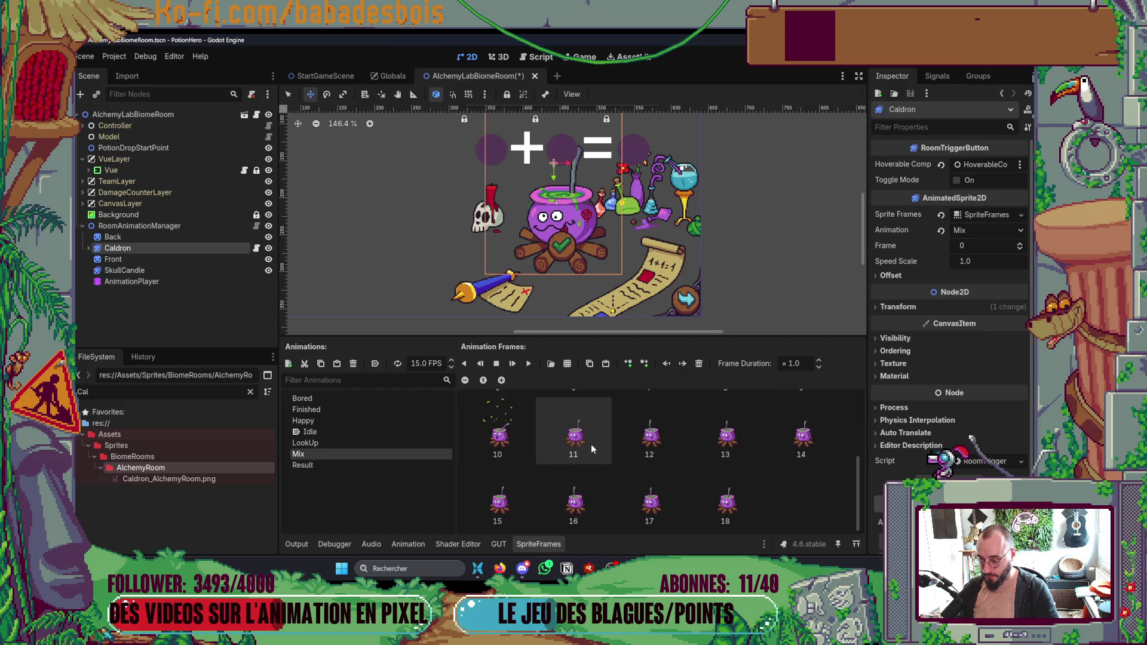
{"action": "left_click", "coordinate": [590, 443]}
{"action": "left_click", "coordinate": [704, 490], "text": "shift"}
{"action": "scroll", "coordinate": [551, 428], "scroll_direction": "up", "scroll_amount": 2}
{"action": "left_click_drag", "start_coordinate": [579, 428], "coordinate": [469, 424]}
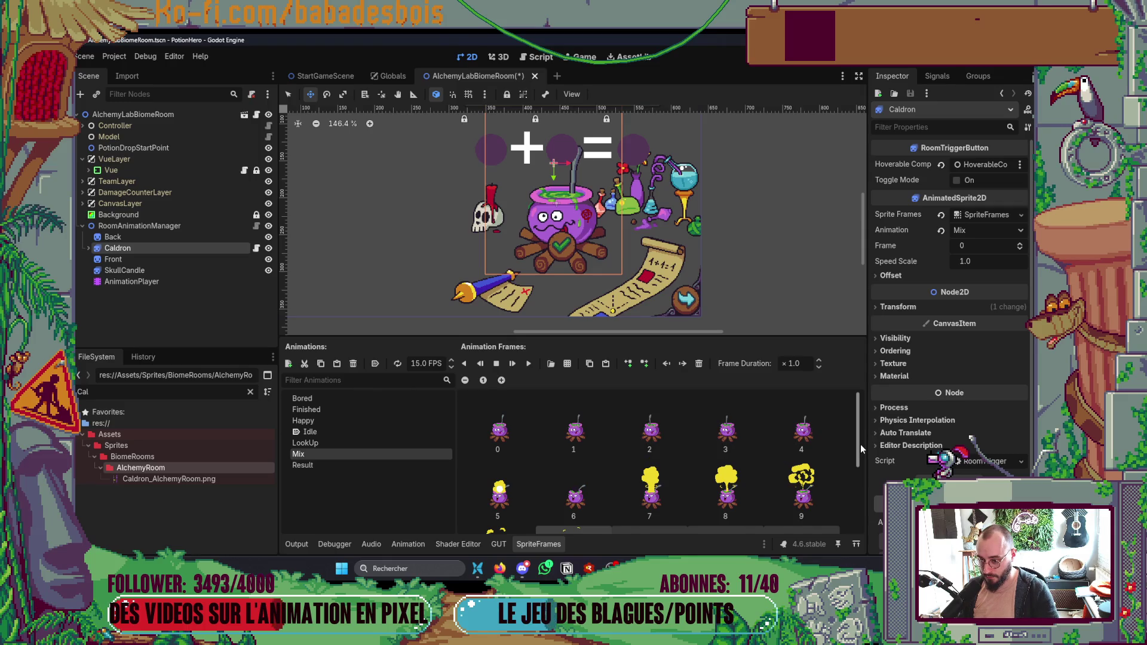
{"action": "scroll", "coordinate": [730, 276], "scroll_direction": "down", "scroll_amount": 2}
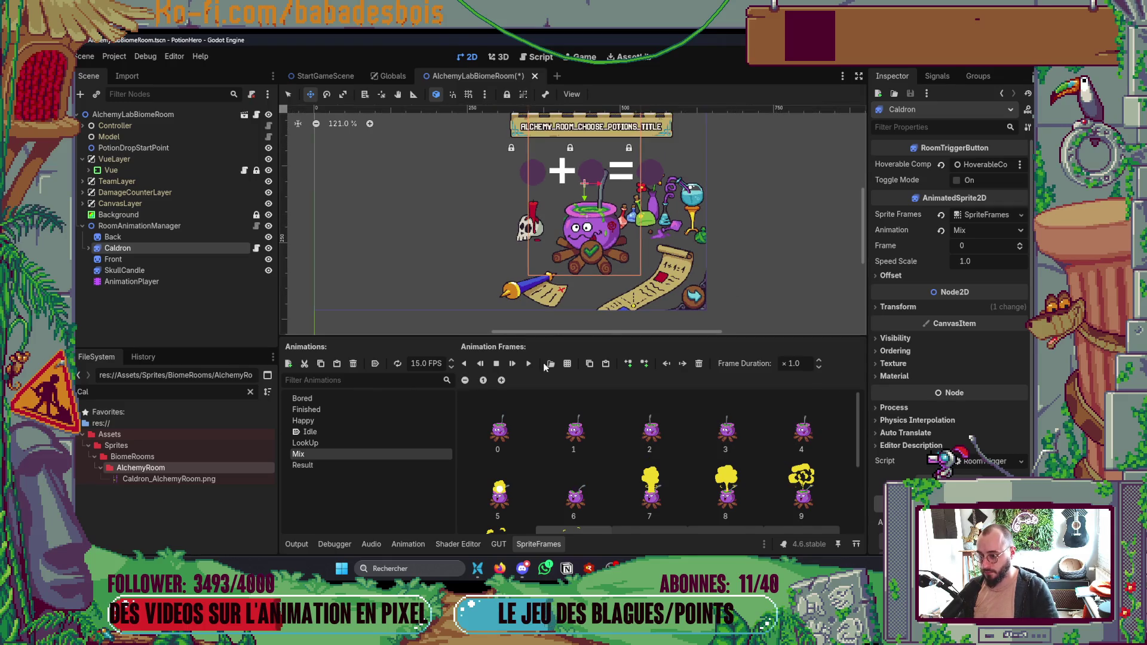
{"action": "left_click", "coordinate": [527, 365]}
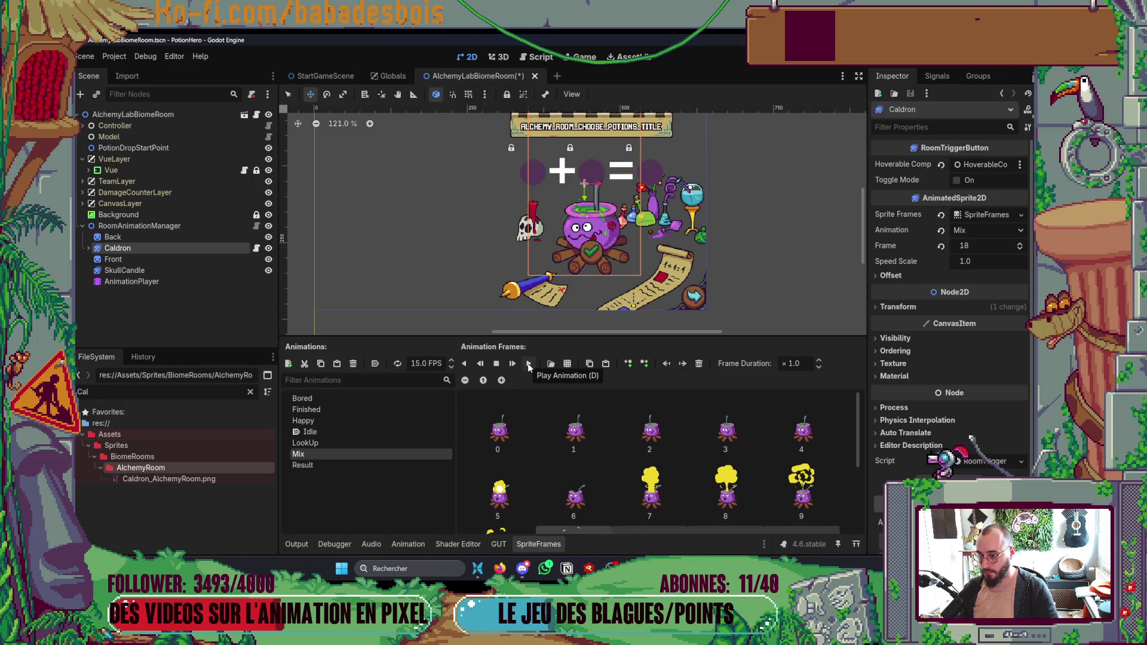
Try moving Mix frame 12 to the start, then undo the change.
{"action": "scroll", "coordinate": [573, 407], "scroll_direction": "down", "scroll_amount": 3}
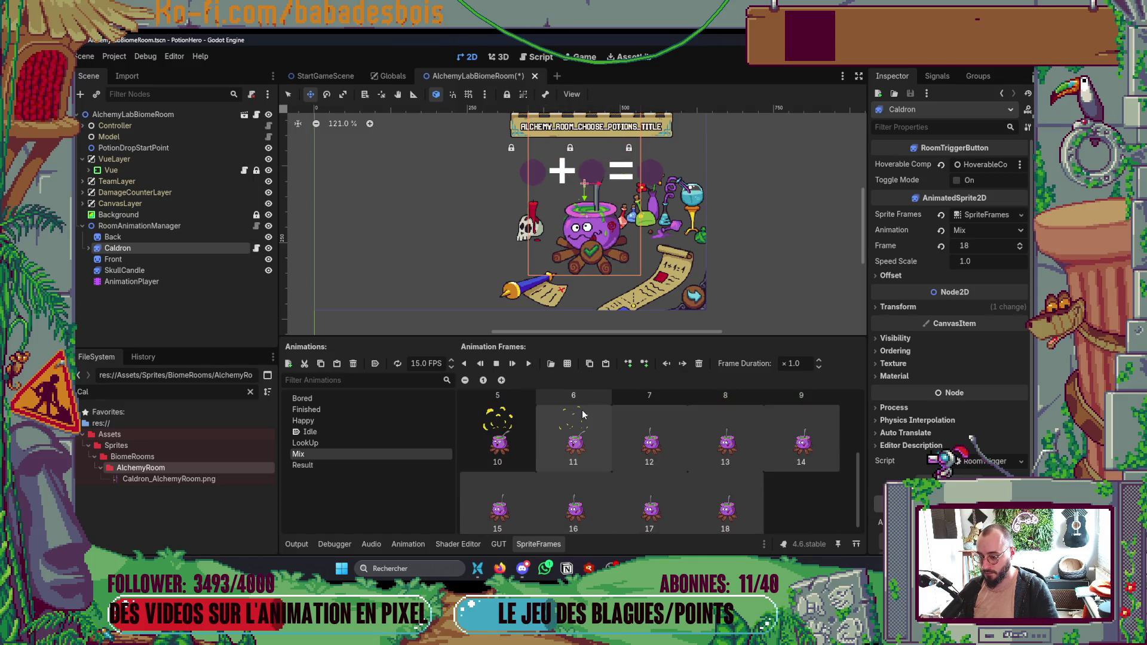
{"action": "left_click", "coordinate": [668, 436]}
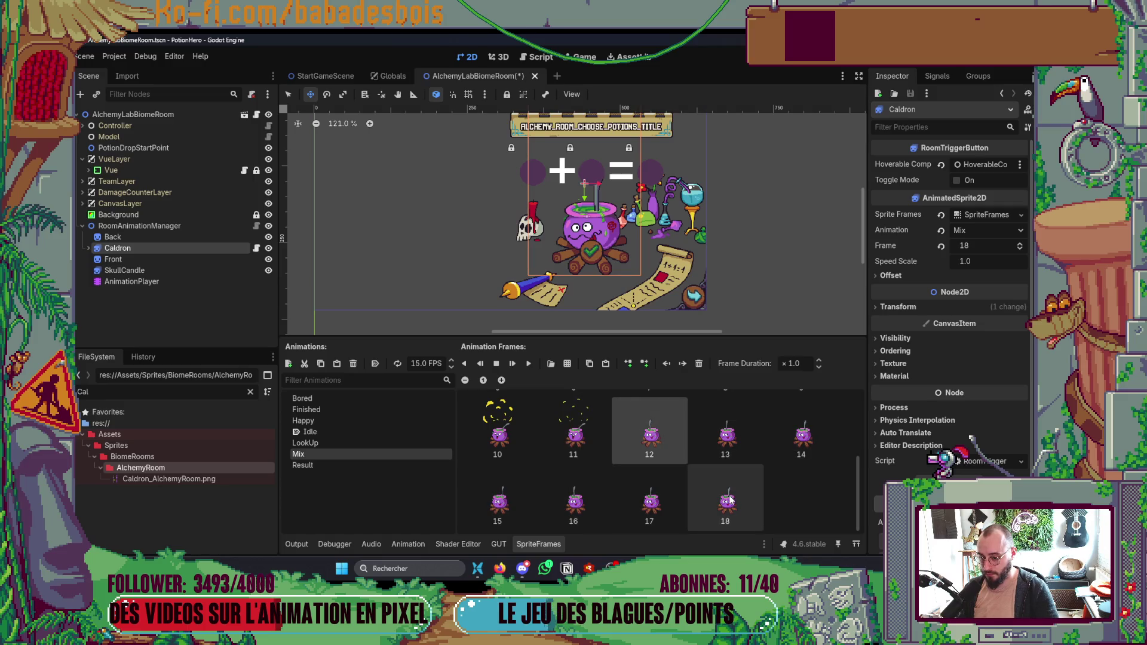
{"action": "mouse_move", "coordinate": [623, 428]}
{"action": "left_mouse_down"}
{"action": "mouse_move", "coordinate": [558, 402]}
{"action": "mouse_move", "coordinate": [473, 425]}
{"action": "left_mouse_up"}
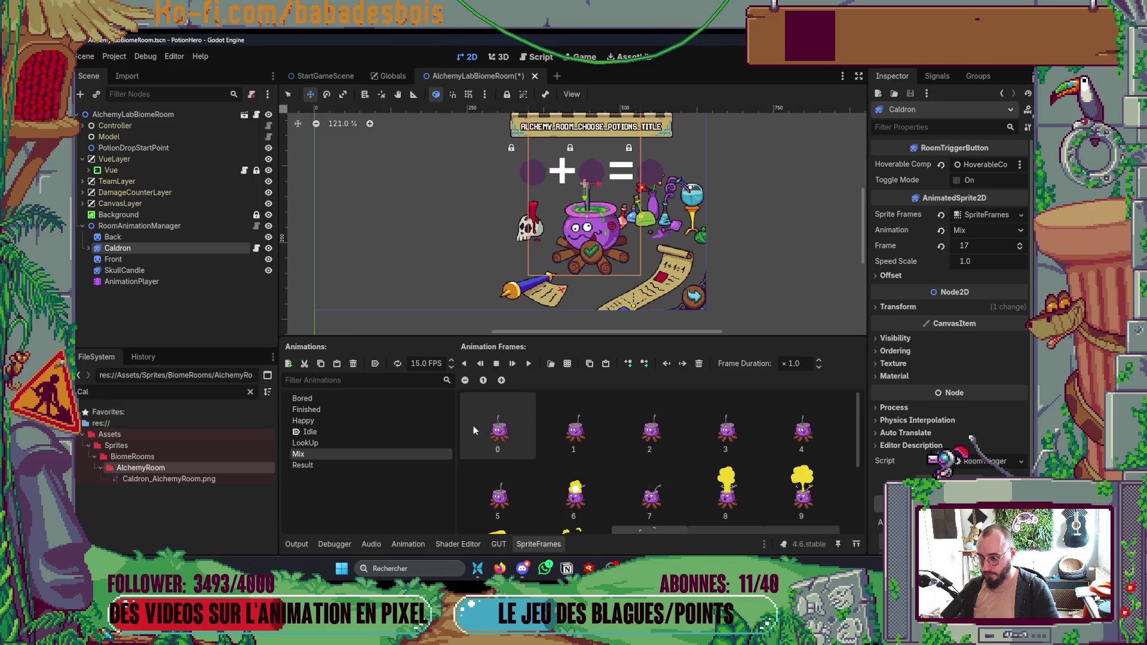
{"action": "scroll", "coordinate": [512, 417], "scroll_direction": "down", "scroll_amount": 3}
{"action": "scroll", "coordinate": [533, 400], "scroll_direction": "up", "scroll_amount": 1}
{"action": "scroll", "coordinate": [532, 400], "scroll_direction": "down", "scroll_amount": 1}
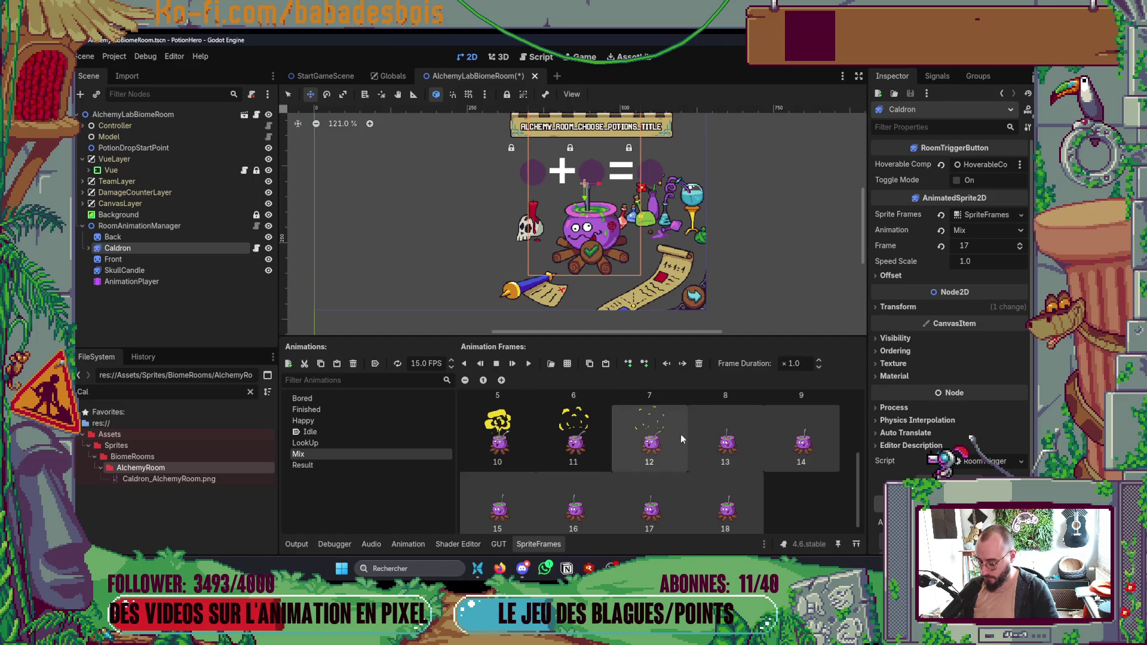
{"action": "scroll", "coordinate": [666, 455], "scroll_direction": "up", "scroll_amount": 2}
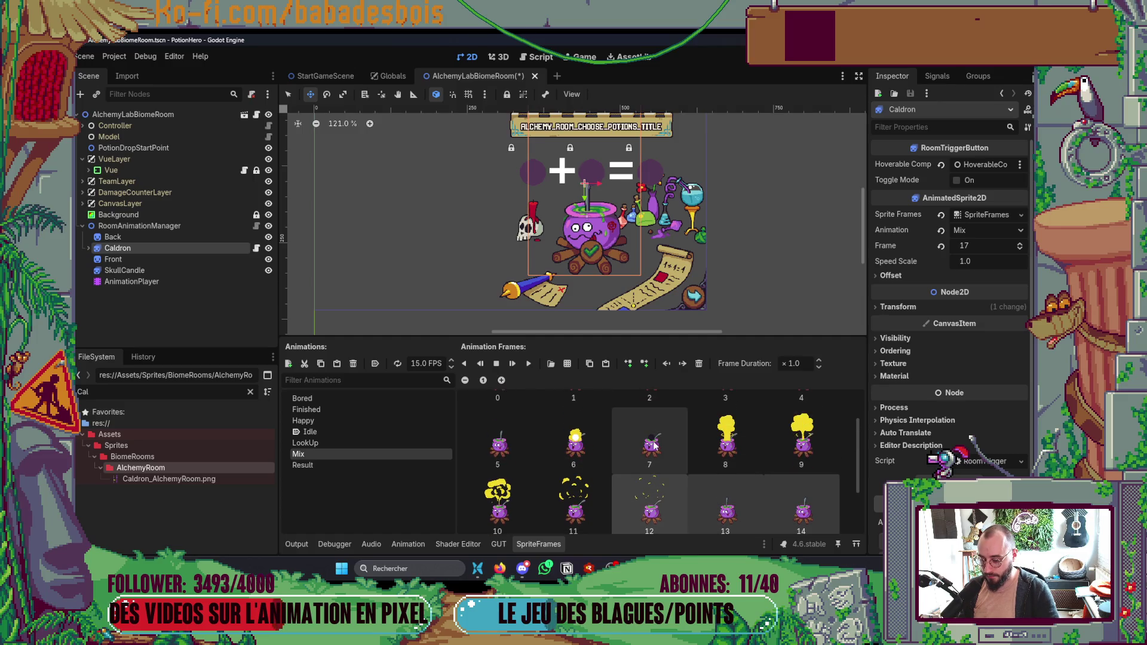
{"action": "key", "text": "ctrl+z"}
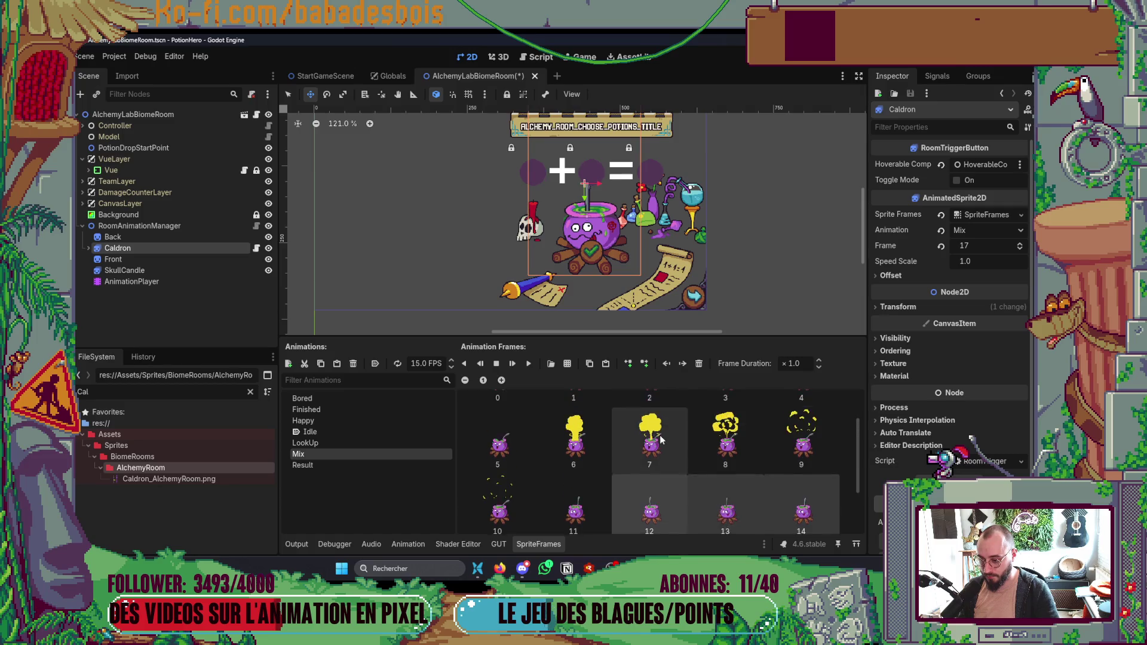
{"action": "scroll", "coordinate": [663, 436], "scroll_direction": "up", "scroll_amount": 2}
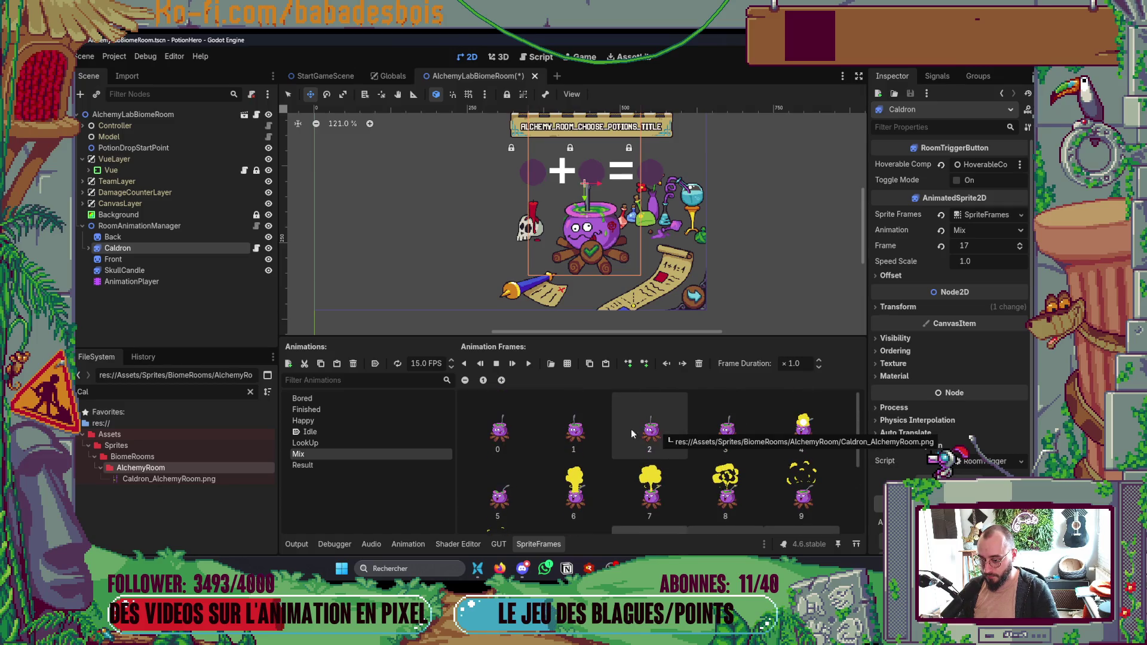
{"action": "scroll", "coordinate": [718, 435], "scroll_direction": "down", "scroll_amount": 1}
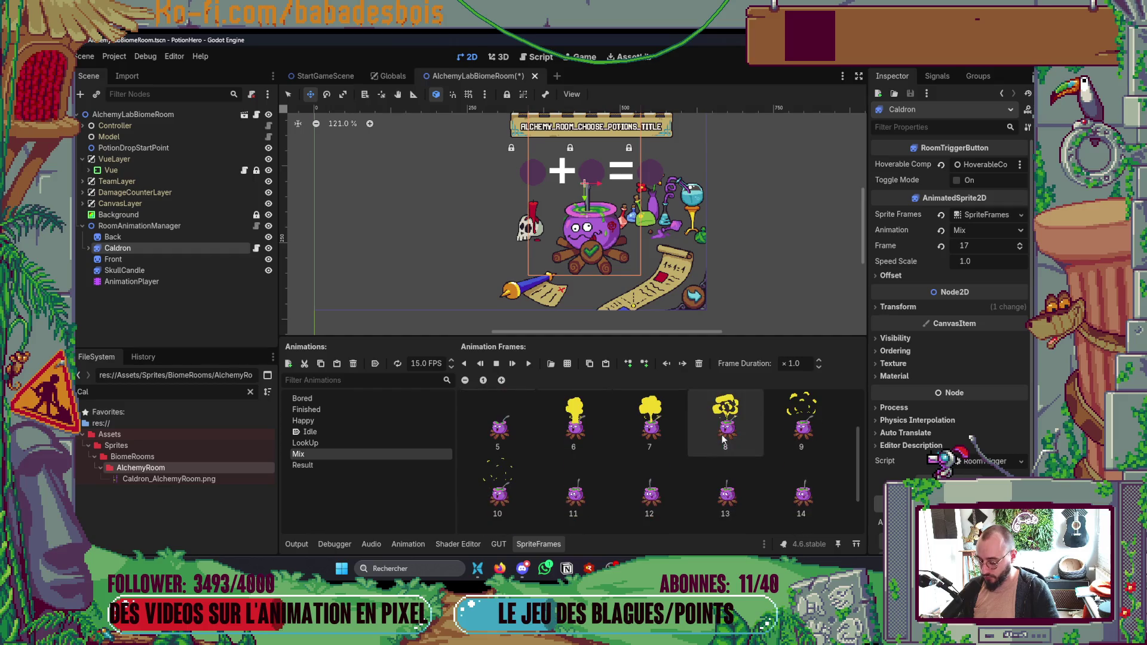
{"action": "key", "text": "ctrl+z"}
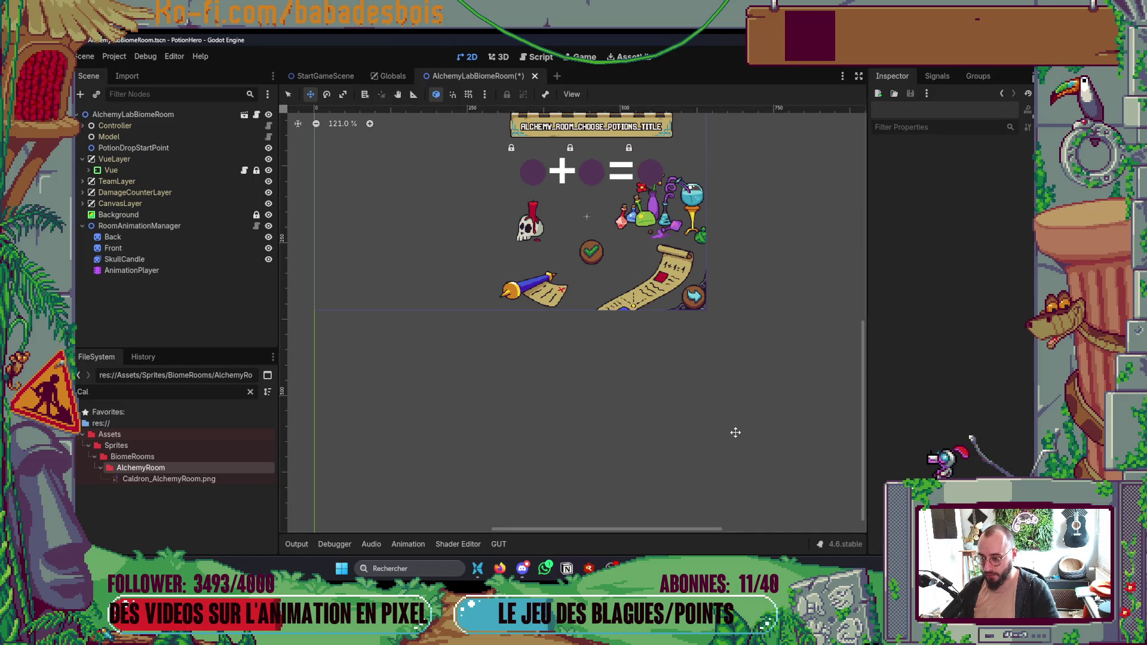
{"action": "key", "text": "ctrl+shift+z"}
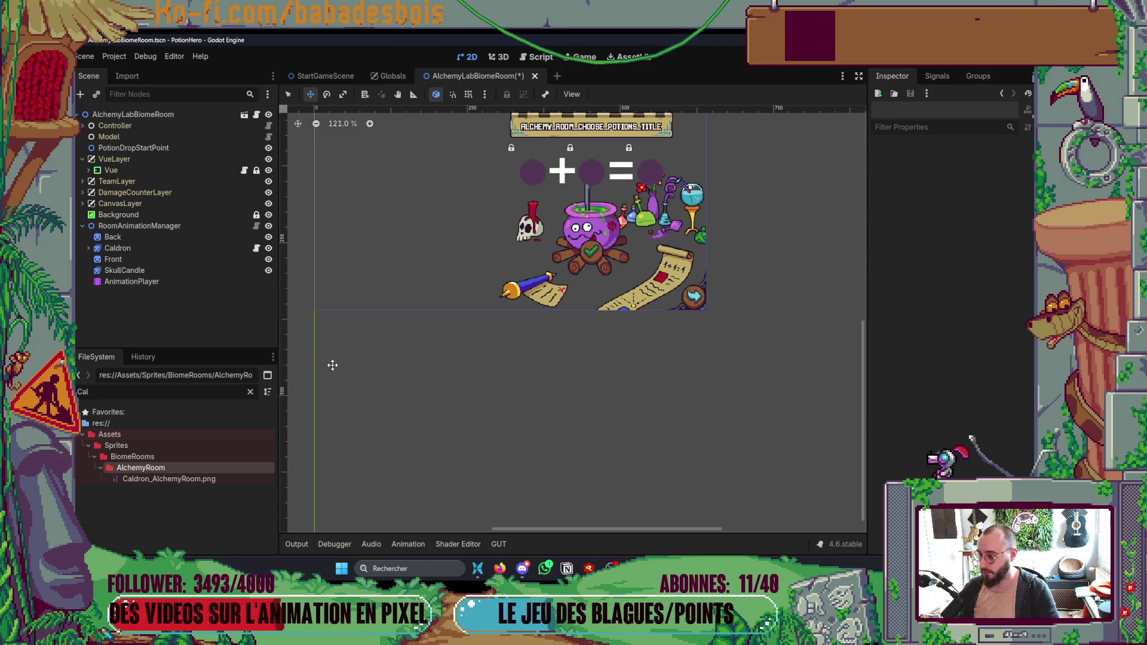
Reselect the Caldron and delete the first leading frames of the Mix animation.
{"action": "left_click", "coordinate": [169, 249]}
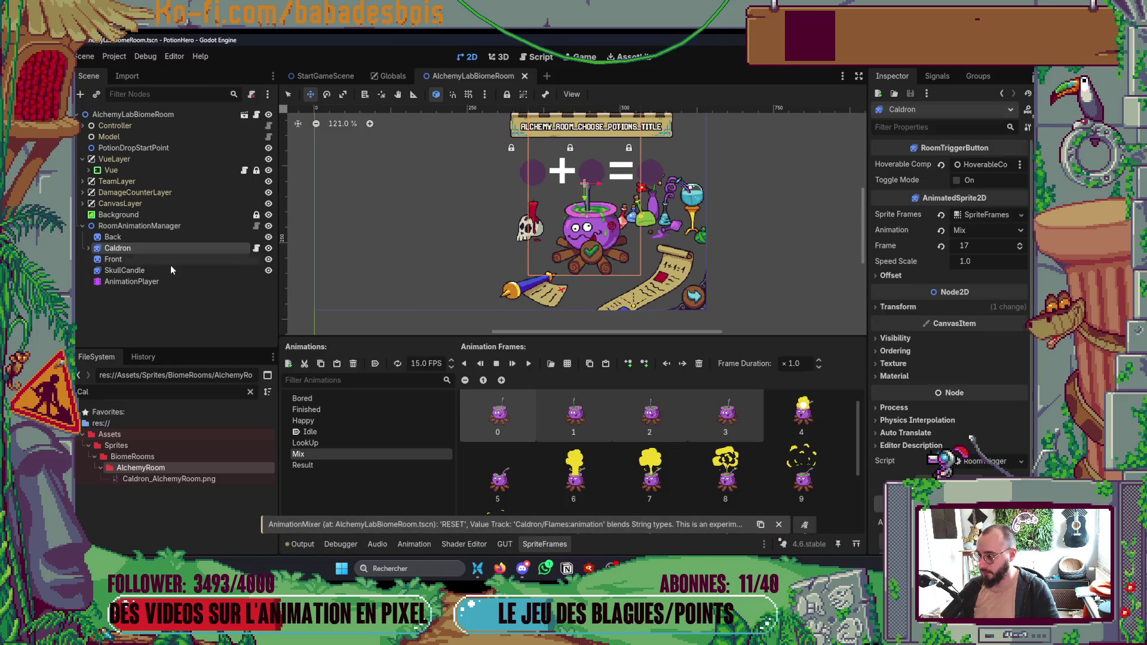
{"action": "left_click", "coordinate": [516, 438]}
{"action": "left_click", "coordinate": [736, 419], "text": "shift"}
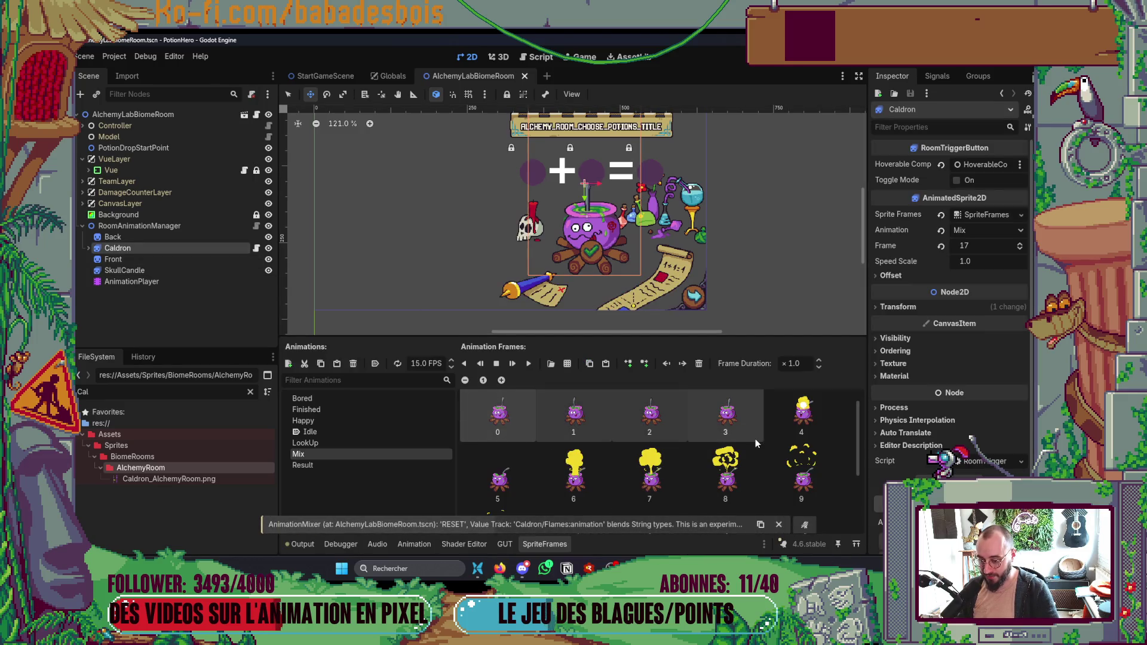
{"action": "left_click", "coordinate": [501, 431]}
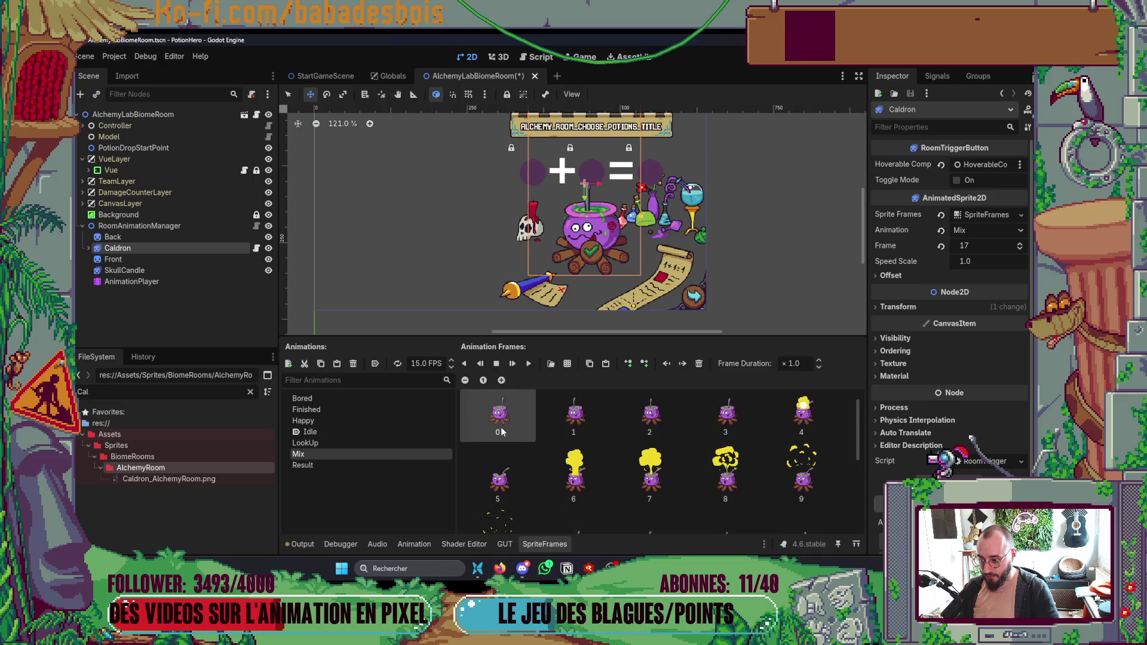
{"action": "key", "text": "Delete"}
{"action": "left_click", "coordinate": [698, 363]}
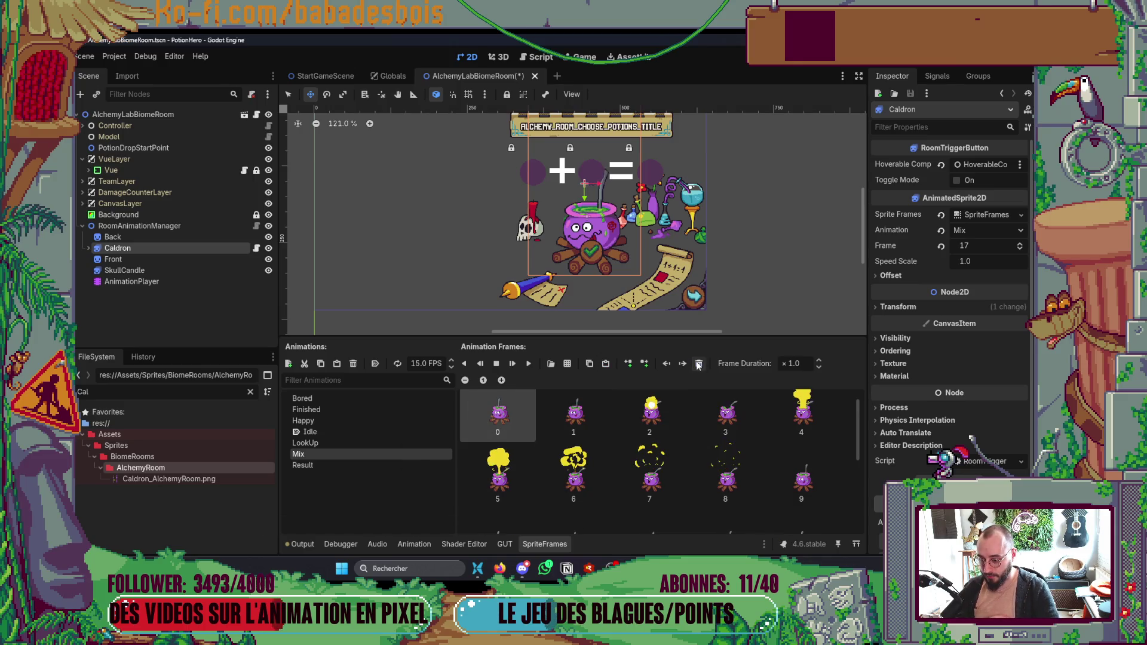
{"action": "left_click", "coordinate": [698, 363]}
{"action": "left_click", "coordinate": [698, 363]}
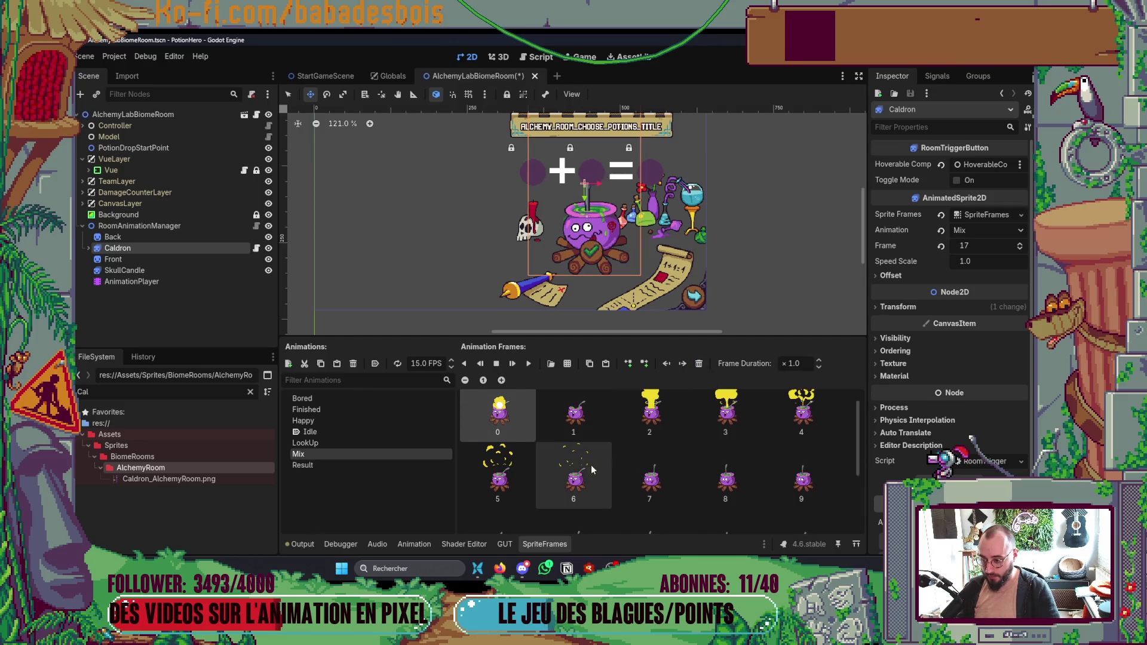
Delete more leading Mix frames from the 0–7 range and save the scene.
{"action": "left_click", "coordinate": [582, 481], "text": "shift"}
{"action": "left_click", "coordinate": [654, 489], "text": "shift"}
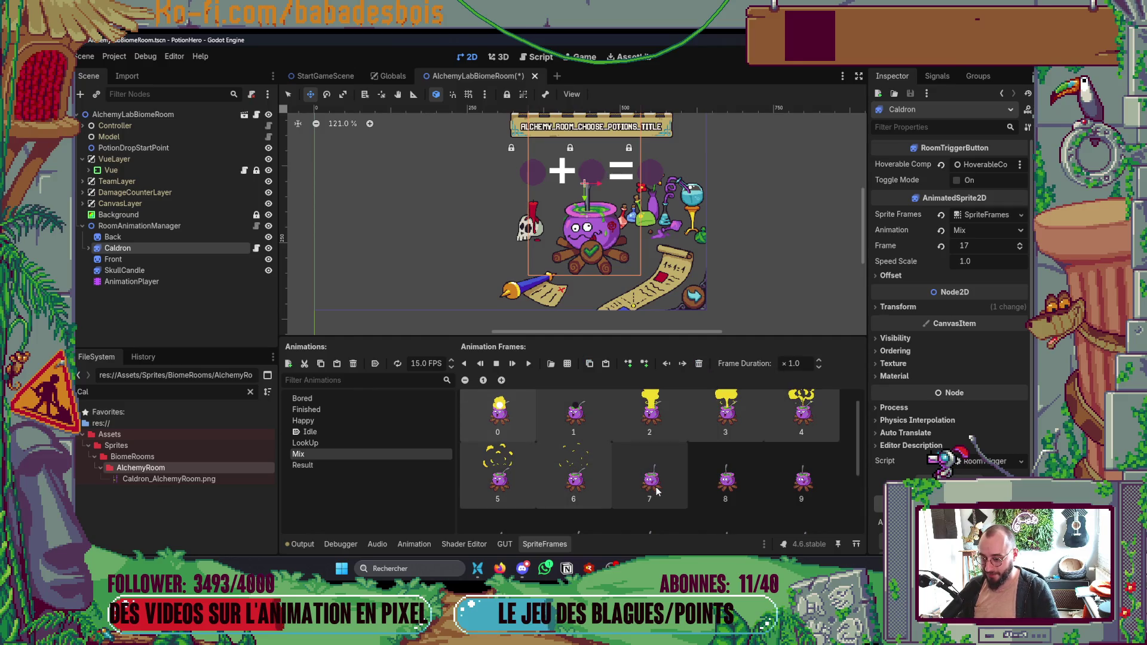
{"action": "left_click", "coordinate": [699, 364]}
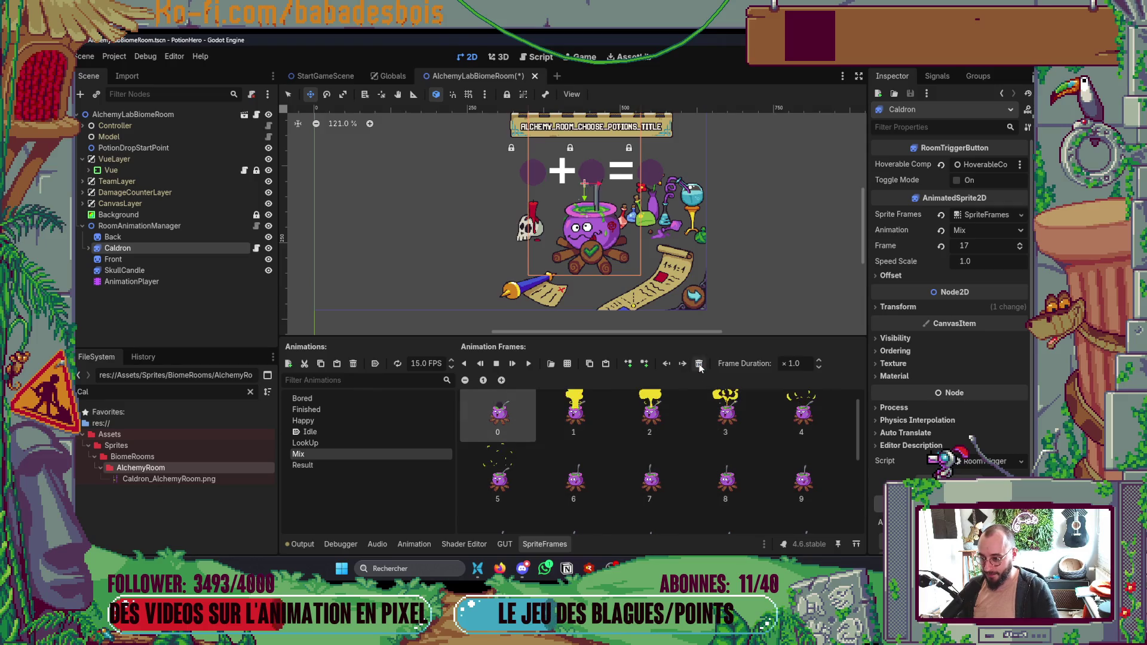
{"action": "left_click", "coordinate": [699, 364]}
{"action": "left_click", "coordinate": [699, 363]}
{"action": "left_click", "coordinate": [699, 364]}
{"action": "left_click", "coordinate": [699, 363]}
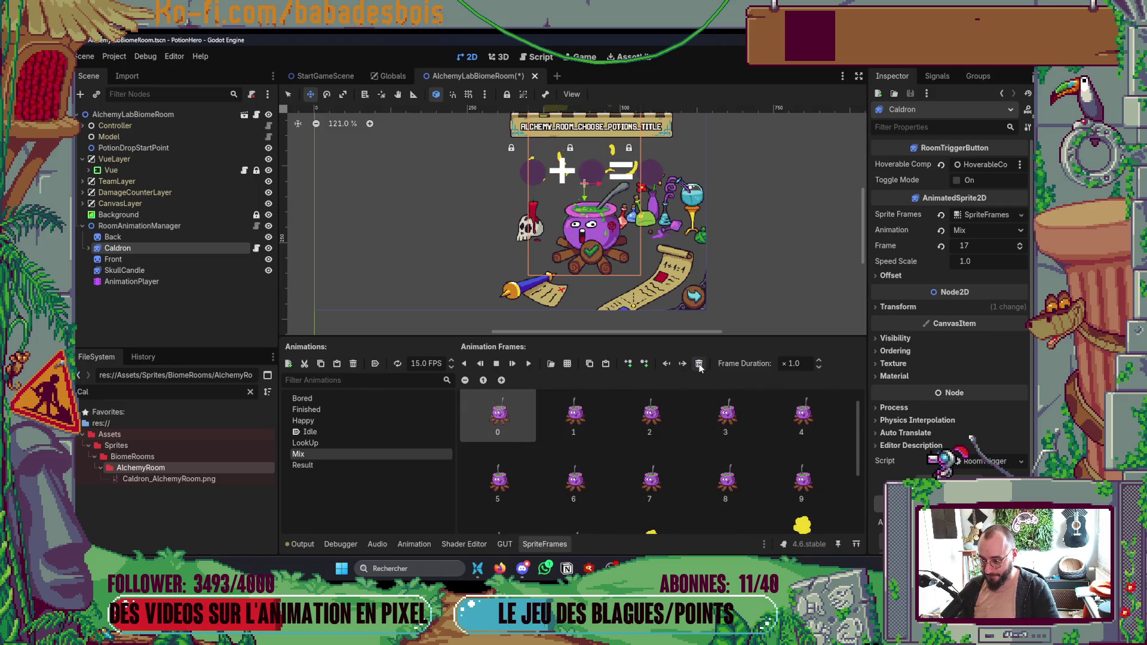
{"action": "scroll", "coordinate": [700, 418], "scroll_direction": "down", "scroll_amount": 3}
{"action": "scroll", "coordinate": [700, 422], "scroll_direction": "up", "scroll_amount": 3}
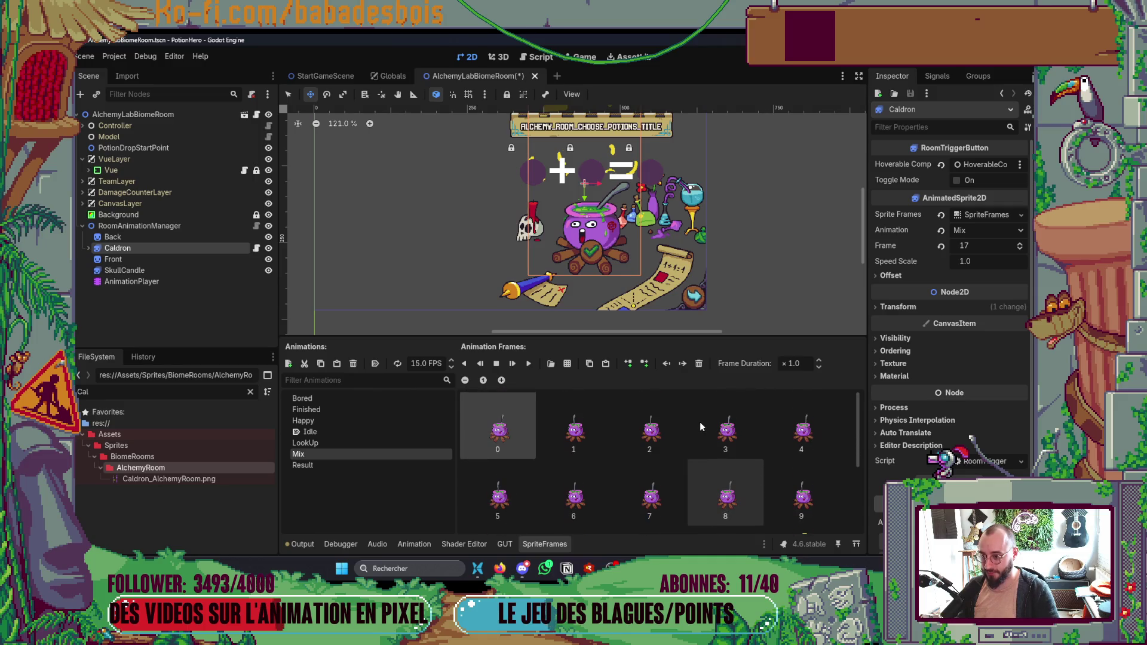
{"action": "scroll", "coordinate": [663, 258], "scroll_direction": "down", "scroll_amount": 3}
{"action": "key", "text": "ctrl+s"}
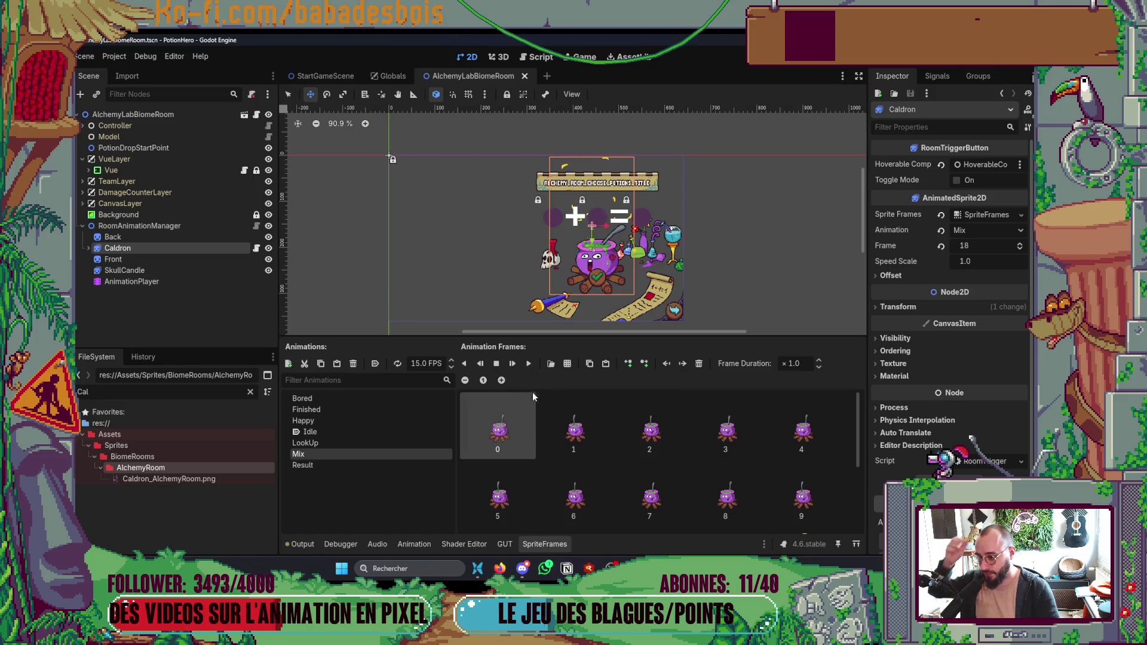
Set the cauldron's starting Frame to 0 in the Inspector and save the scene.
{"action": "left_click", "coordinate": [941, 246]}
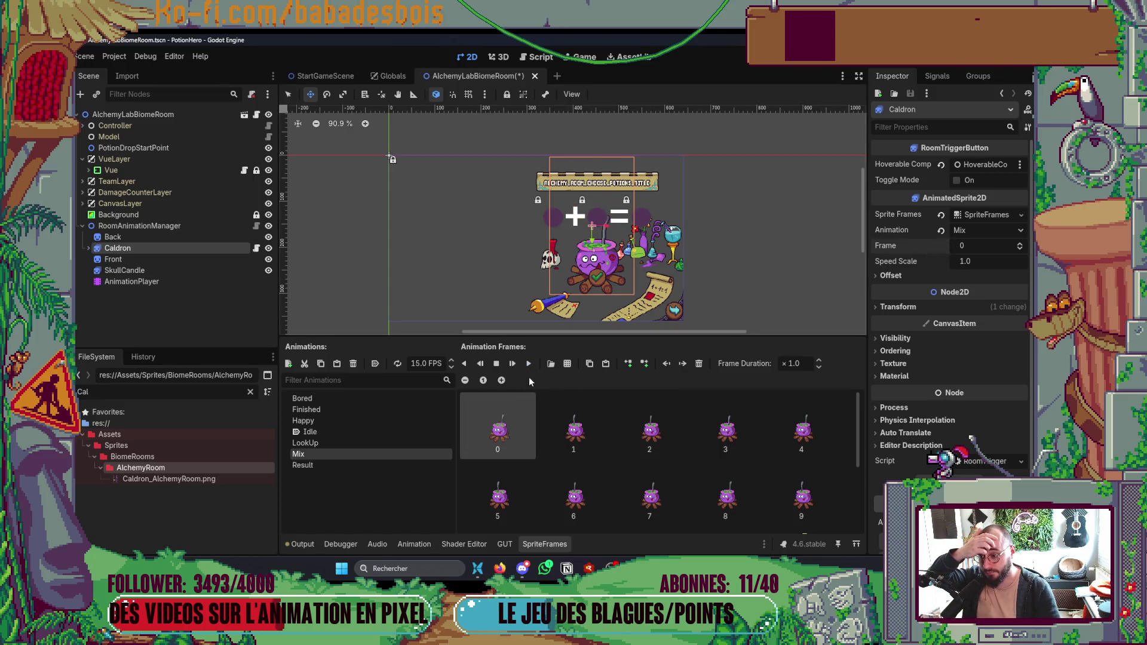
{"action": "left_click", "coordinate": [528, 364]}
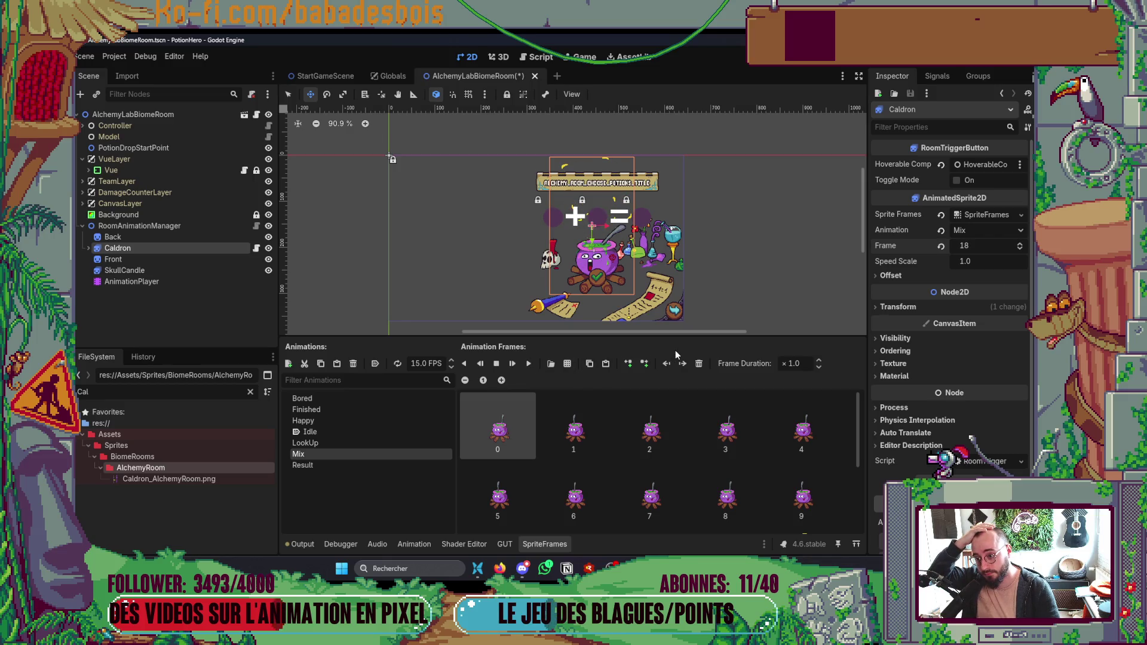
{"action": "left_click", "coordinate": [985, 241]}
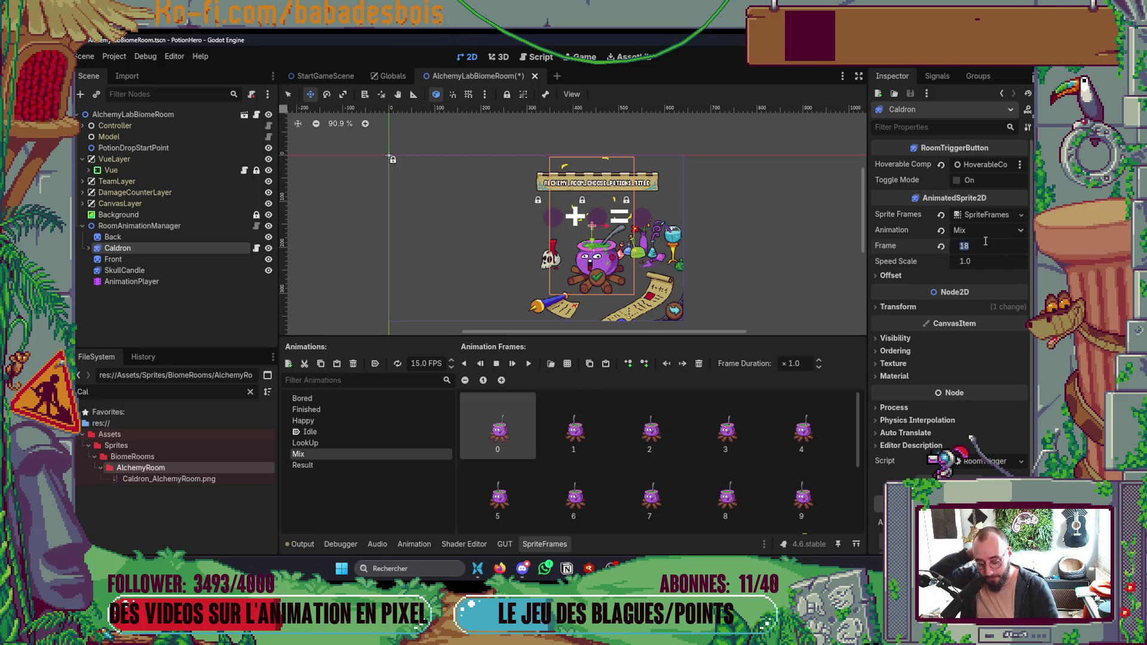
{"action": "left_click", "coordinate": [533, 363]}
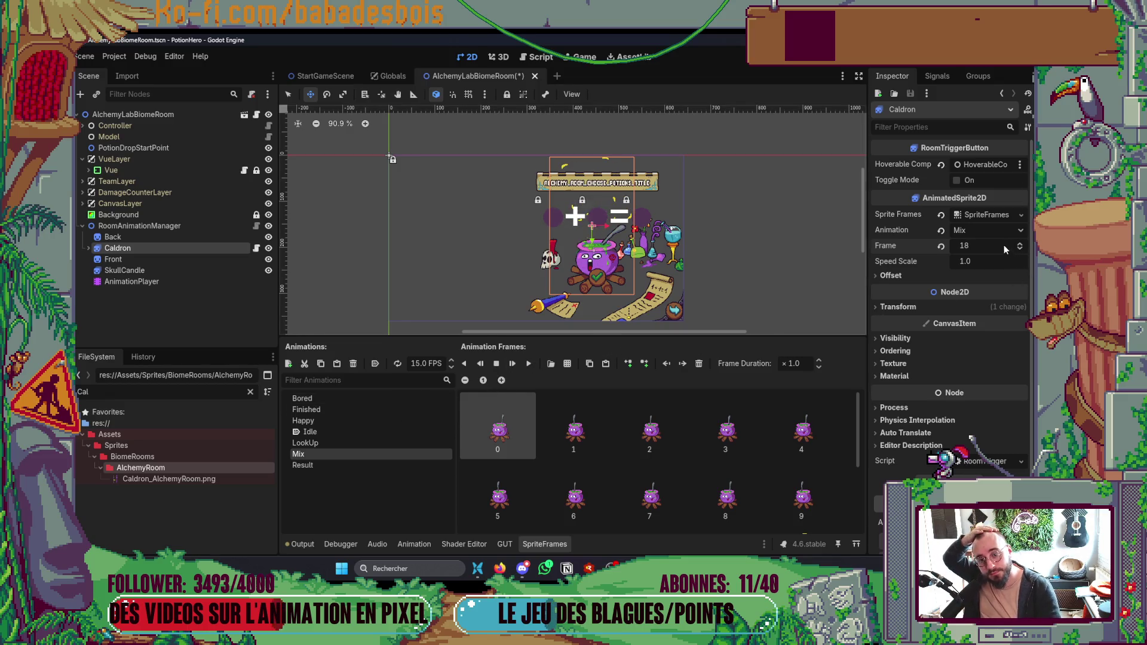
{"action": "key", "text": "Return"}
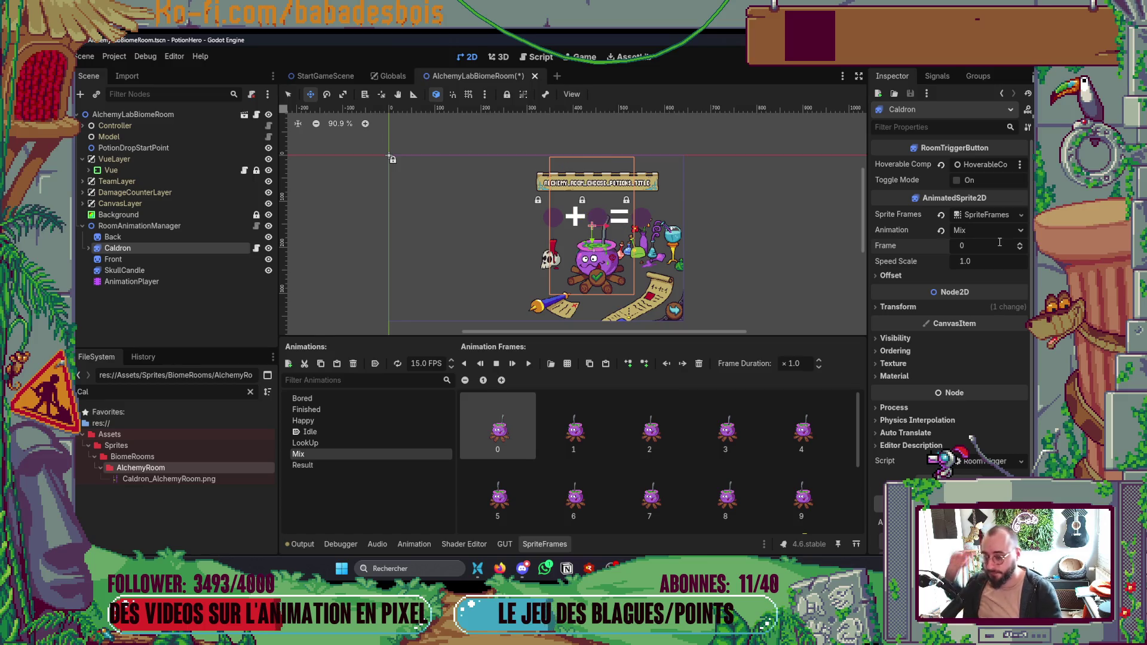
{"action": "left_click_drag", "start_coordinate": [737, 273], "coordinate": [725, 244]}
{"action": "key", "text": "ctrl+s"}
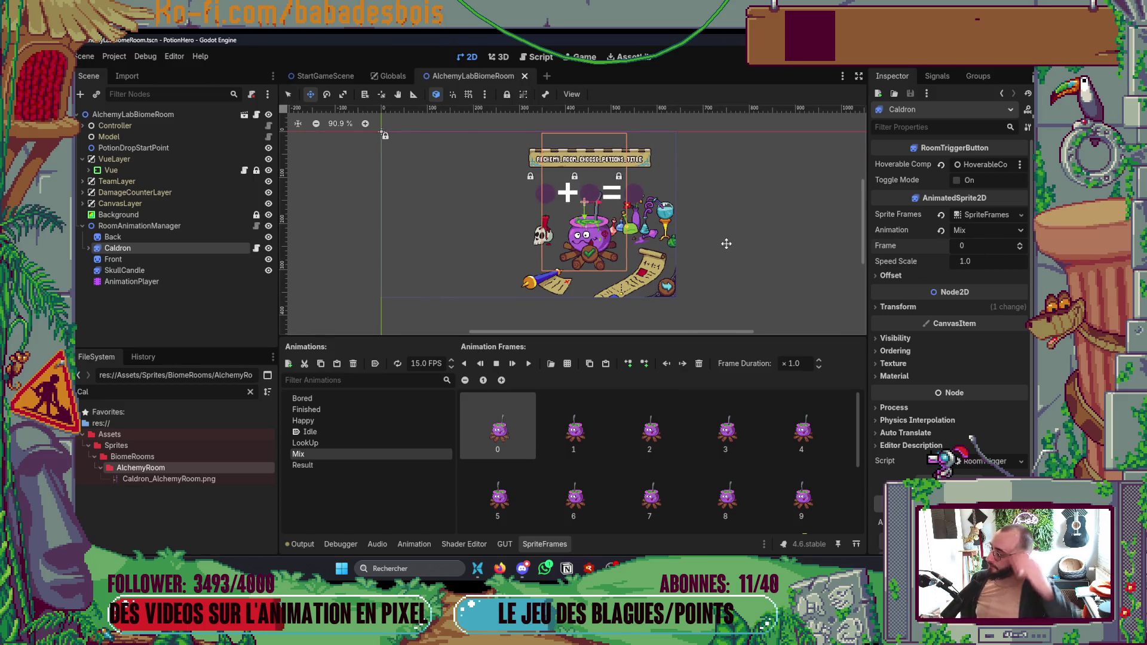
Playtest the game with F5, then close the game window.
{"action": "key", "text": "F5"}
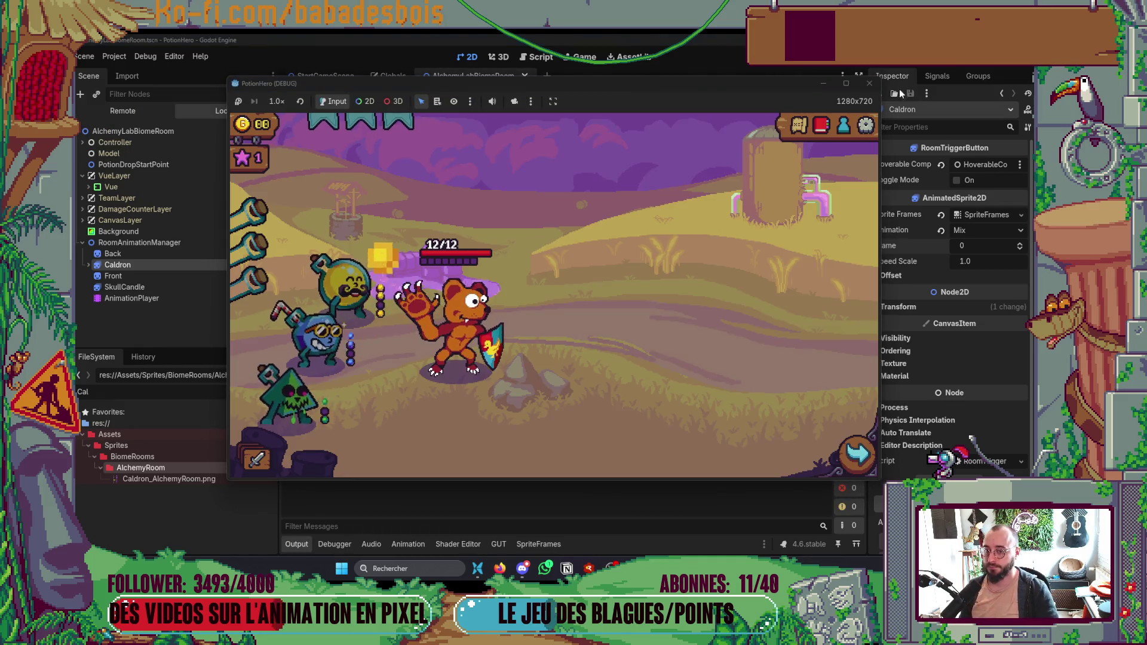
{"action": "left_click", "coordinate": [869, 83]}
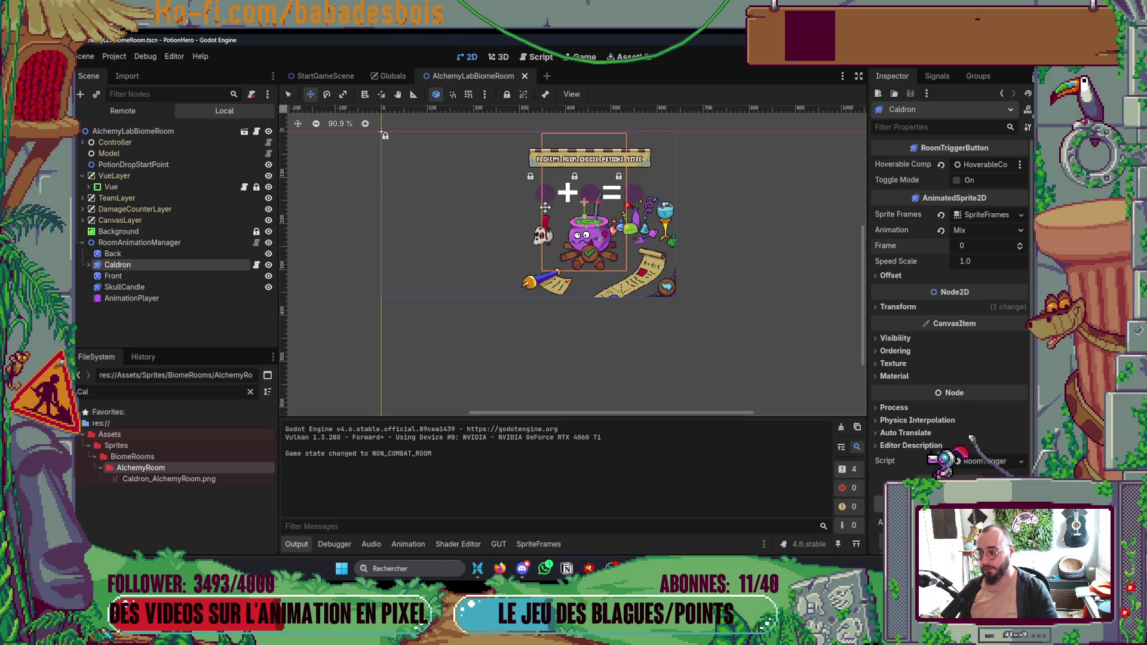
{"action": "left_click", "coordinate": [142, 274]}
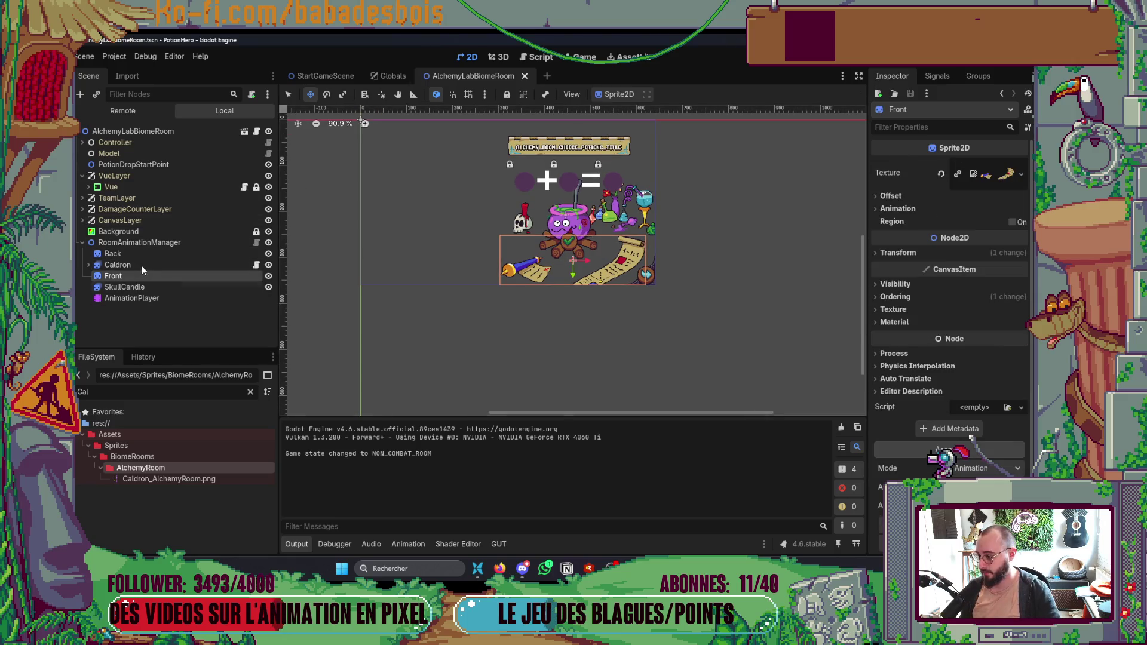
Select the Caldron and delete the old frames from its Result animation.
{"action": "left_click", "coordinate": [142, 265]}
{"action": "left_click", "coordinate": [320, 464]}
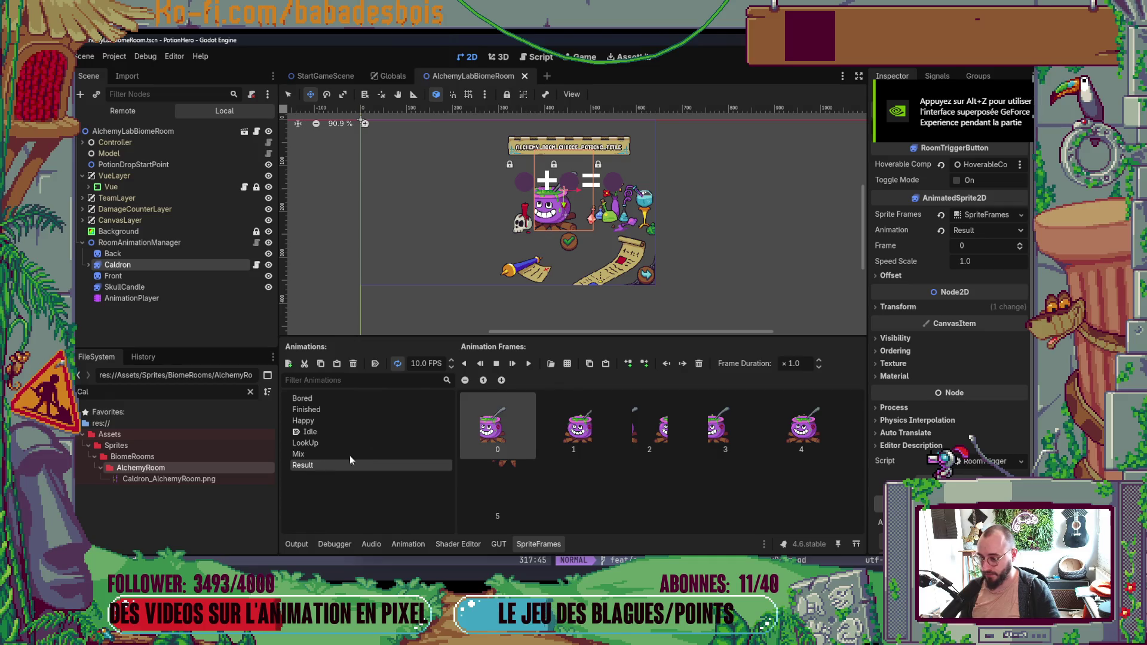
{"action": "left_click", "coordinate": [699, 364]}
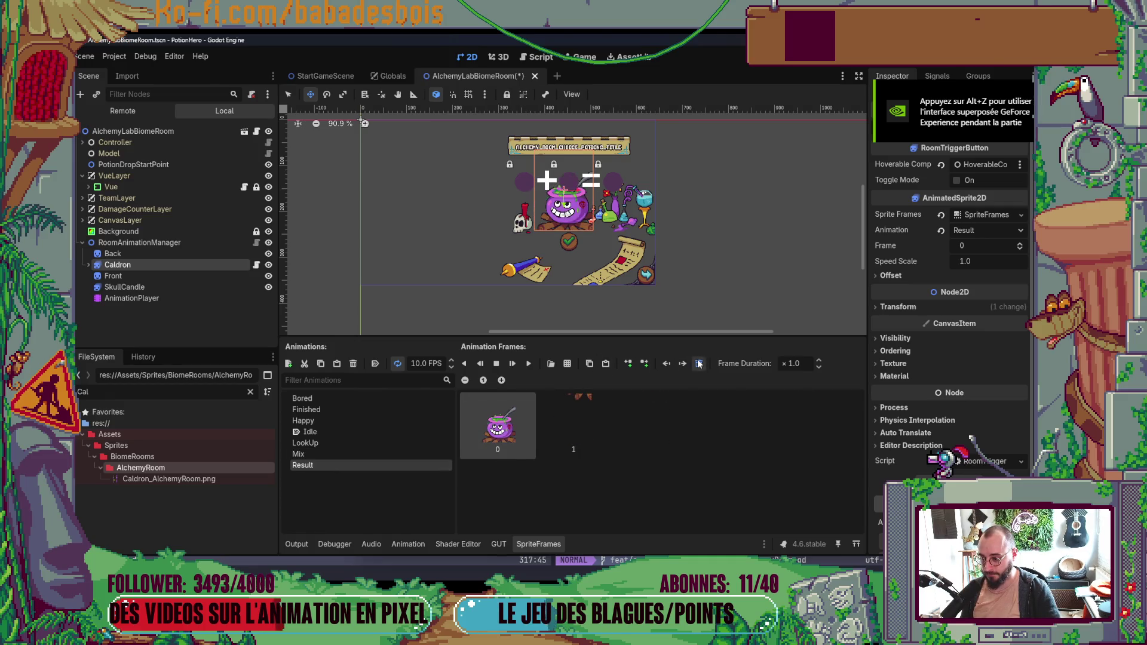
{"action": "left_click", "coordinate": [698, 364]}
Add six cells from Caldron_AlchemyRoom.png to Result, then save the scene.
{"action": "left_click", "coordinate": [699, 364]}
{"action": "left_click", "coordinate": [551, 364]}
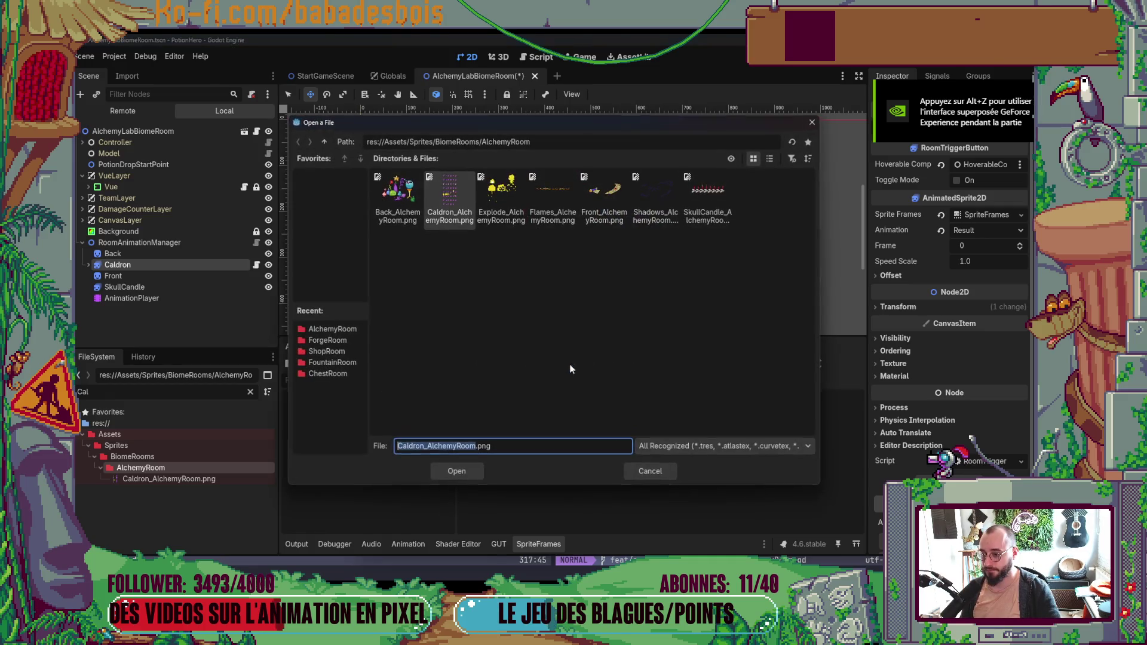
{"action": "double_click", "coordinate": [471, 201]}
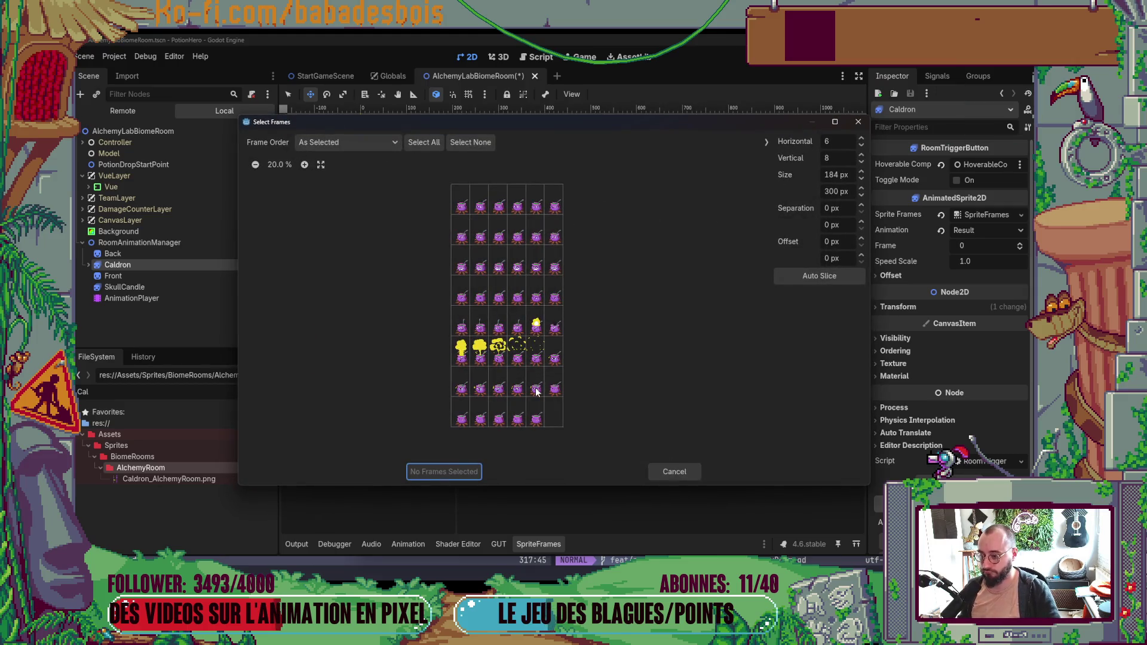
{"action": "scroll", "coordinate": [536, 391], "scroll_direction": "up", "scroll_amount": 3}
{"action": "left_click", "coordinate": [572, 304]}
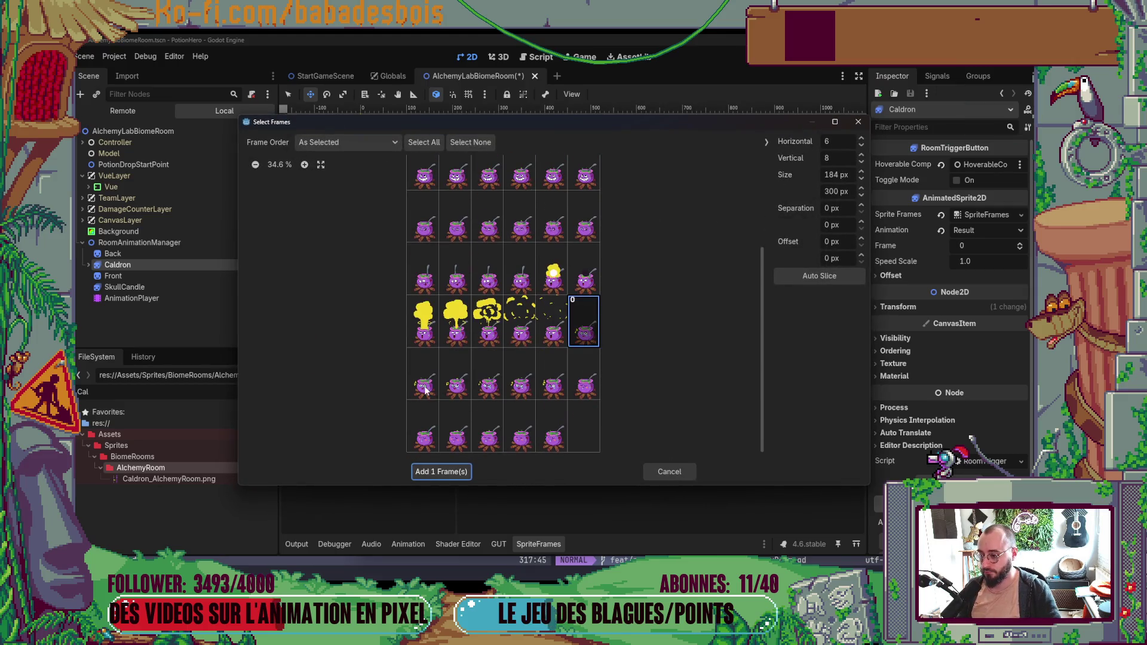
{"action": "mouse_move", "coordinate": [424, 390]}
{"action": "left_mouse_down"}
{"action": "mouse_move", "coordinate": [514, 387]}
{"action": "mouse_move", "coordinate": [534, 402]}
{"action": "left_mouse_up"}
{"action": "left_click", "coordinate": [448, 476]}
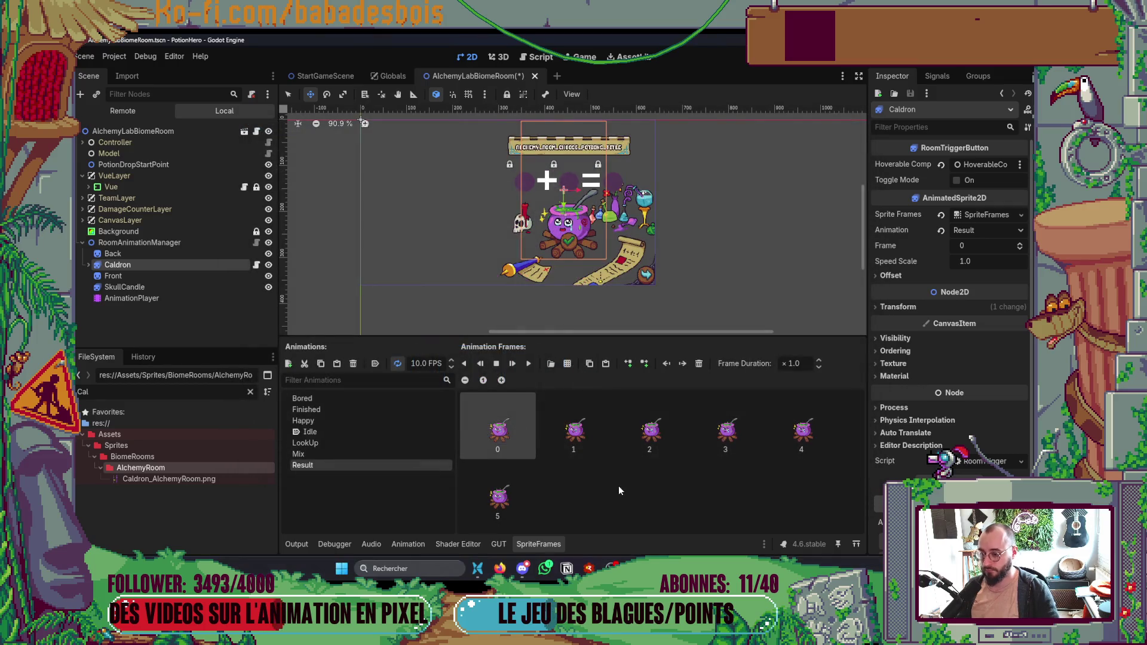
{"action": "left_click", "coordinate": [529, 545]}
{"action": "key", "text": "ctrl+s"}
{"action": "scroll", "coordinate": [568, 295], "scroll_direction": "up", "scroll_amount": 4}
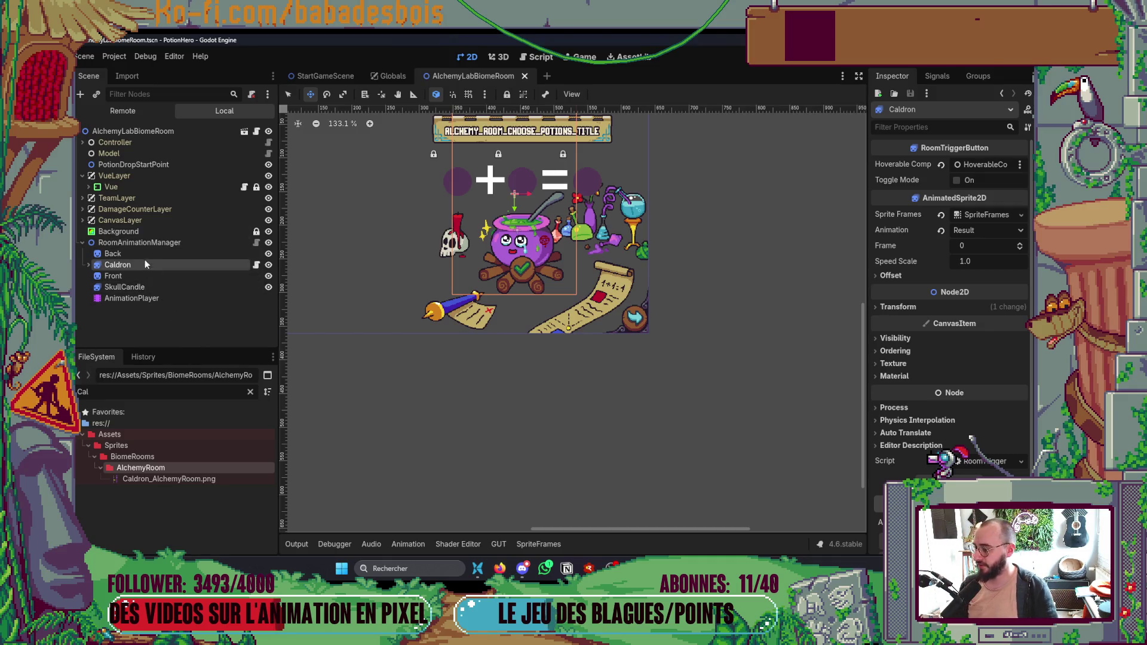
Add a Sprite2D named Shadows under RoomAnimationManager and make it the first child.
{"action": "left_click", "coordinate": [166, 244]}
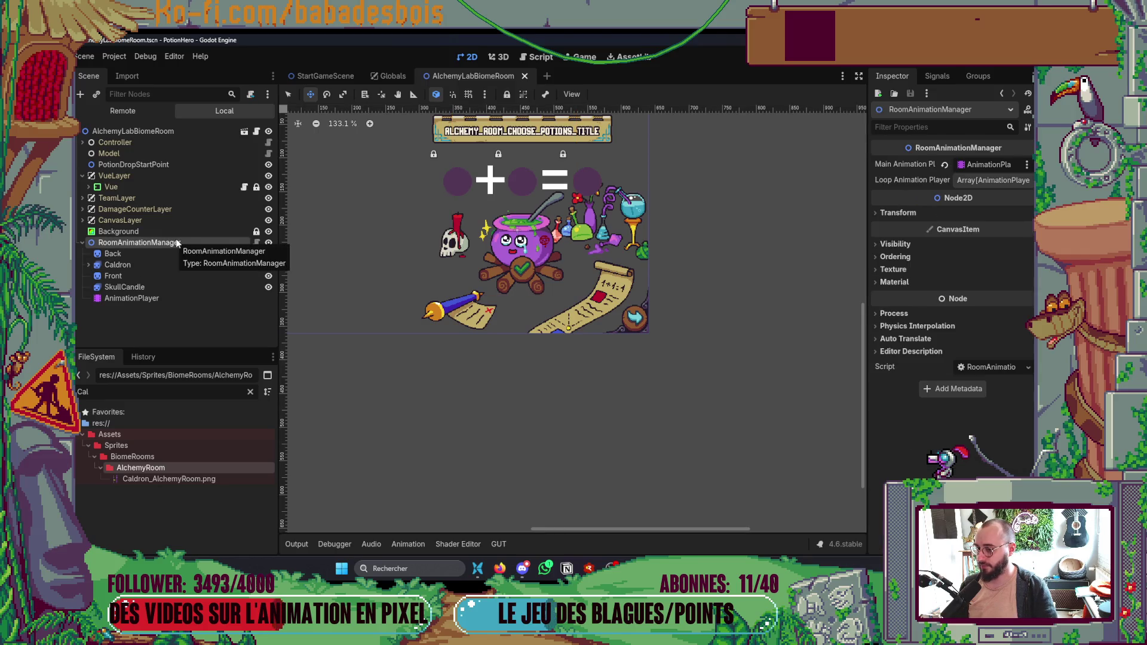
{"action": "right_click", "coordinate": [177, 243]}
{"action": "left_click", "coordinate": [225, 250]}
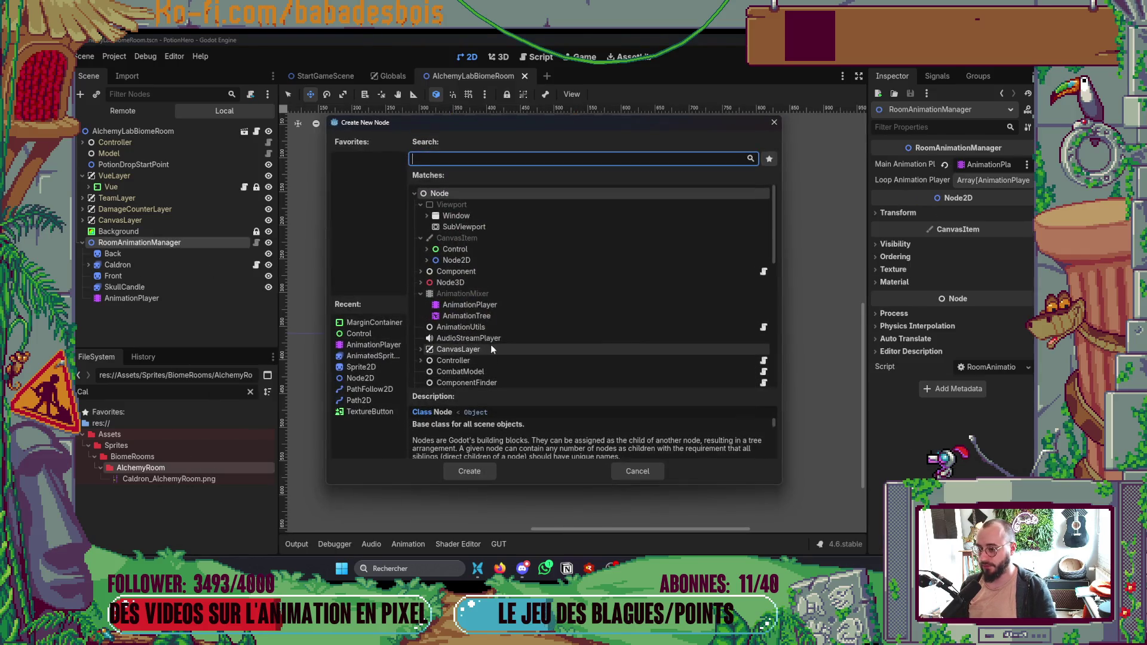
{"action": "double_click", "coordinate": [366, 367]}
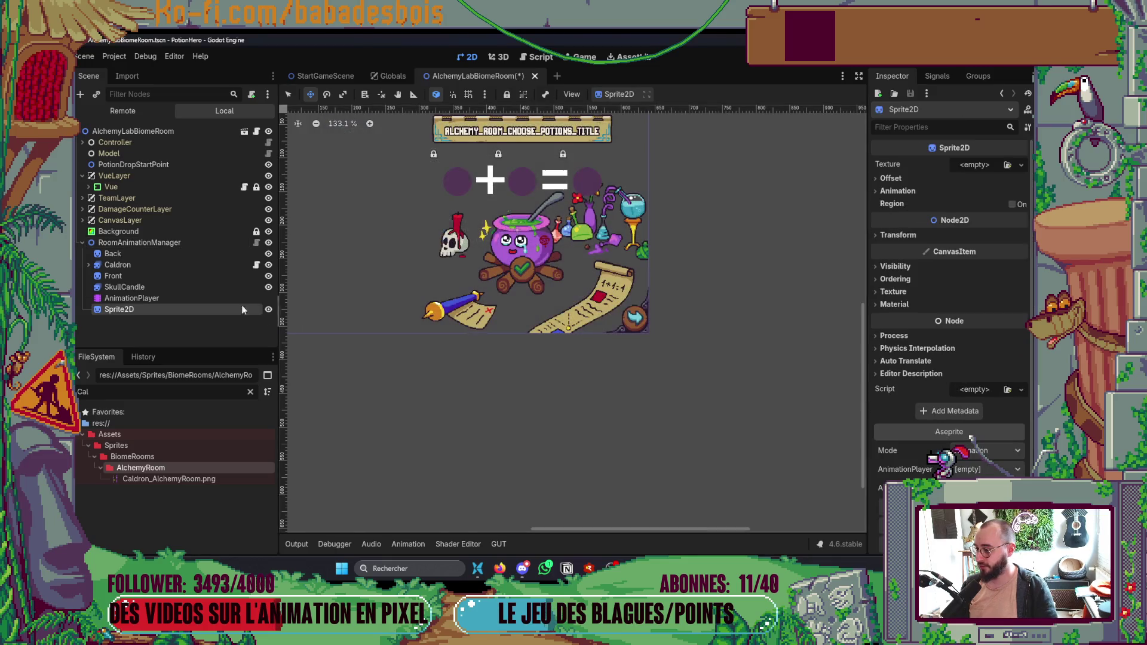
{"action": "double_click", "coordinate": [135, 309]}
{"action": "type", "text": "Shado"}
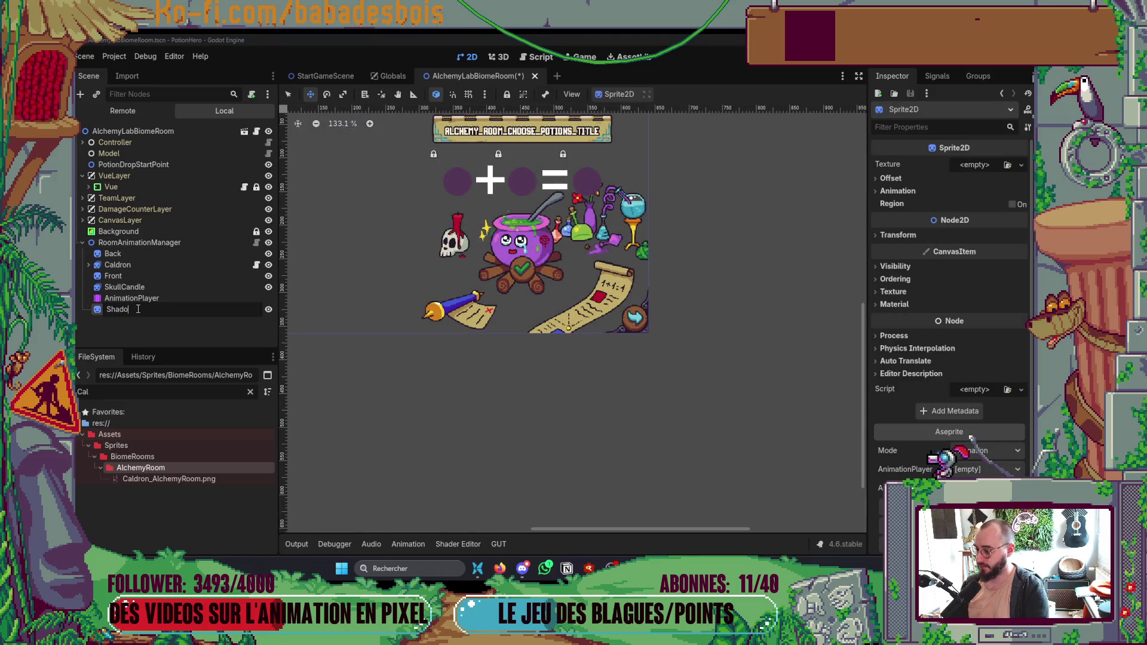
{"action": "type", "text": "ws"}
{"action": "key", "text": "Return"}
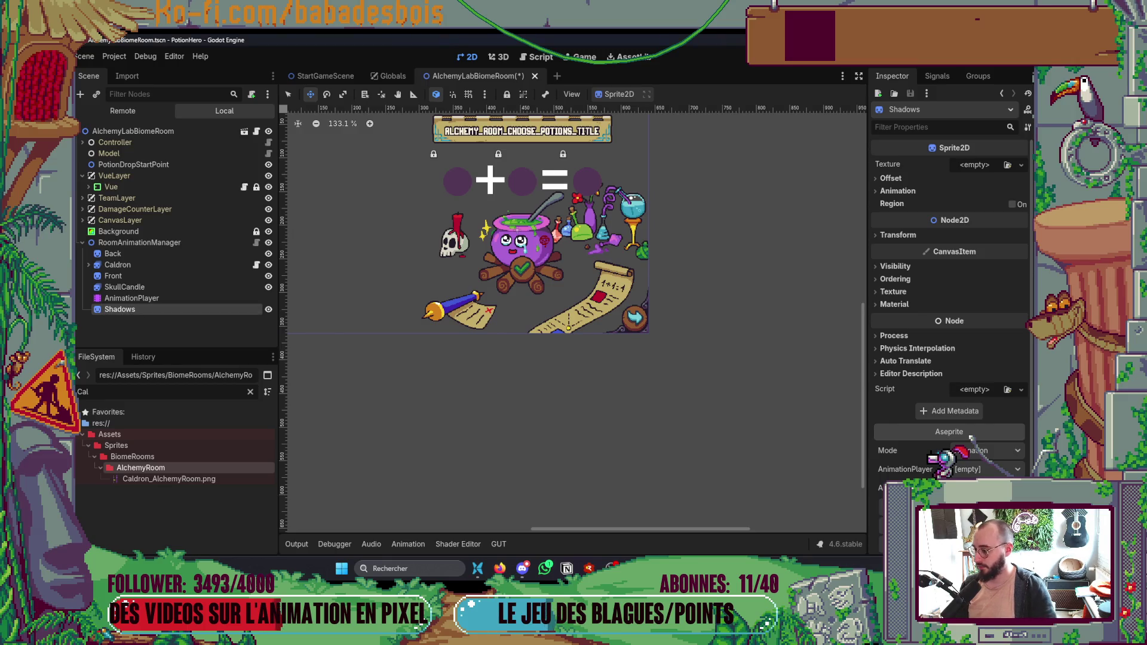
{"action": "left_click_drag", "start_coordinate": [139, 310], "coordinate": [152, 259]}
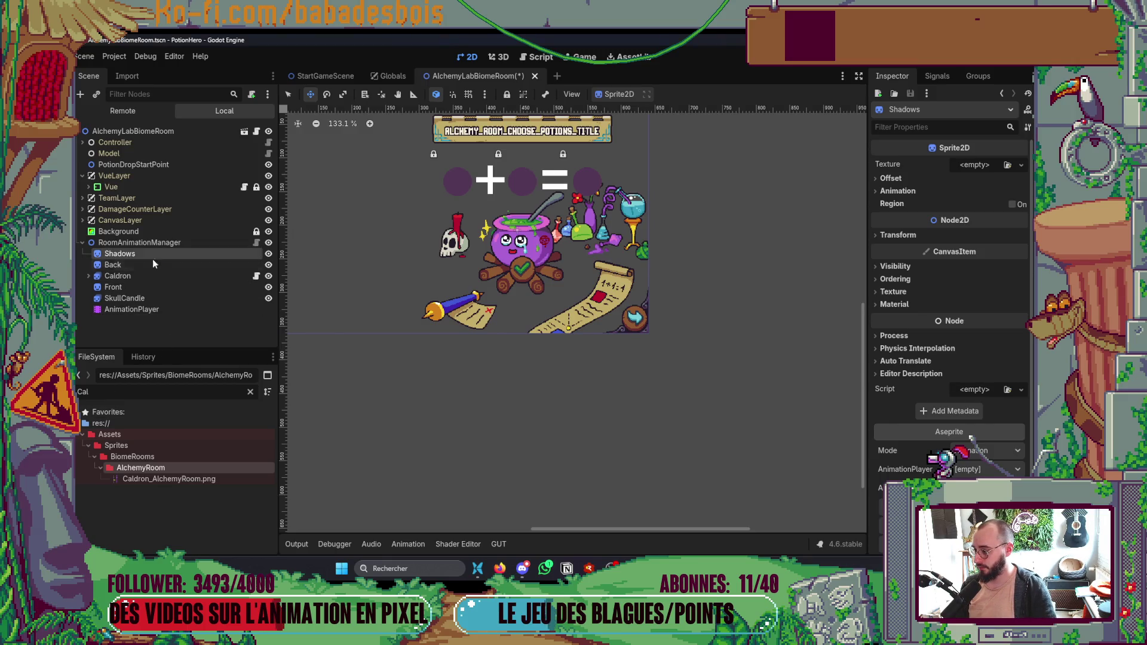
Save, give Shadows the Shadows_AlchemyRoom.png texture, and place it over the cauldron.
{"action": "key", "text": "ctrl+s"}
{"action": "left_click", "coordinate": [250, 392]}
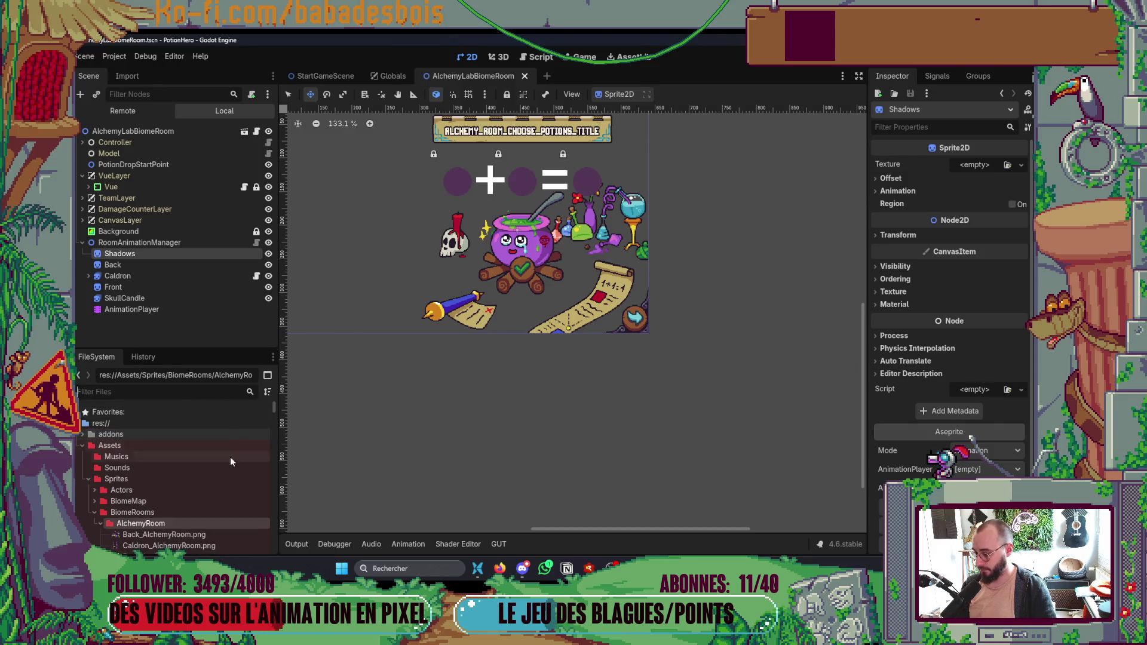
{"action": "scroll", "coordinate": [230, 457], "scroll_direction": "down", "scroll_amount": 3}
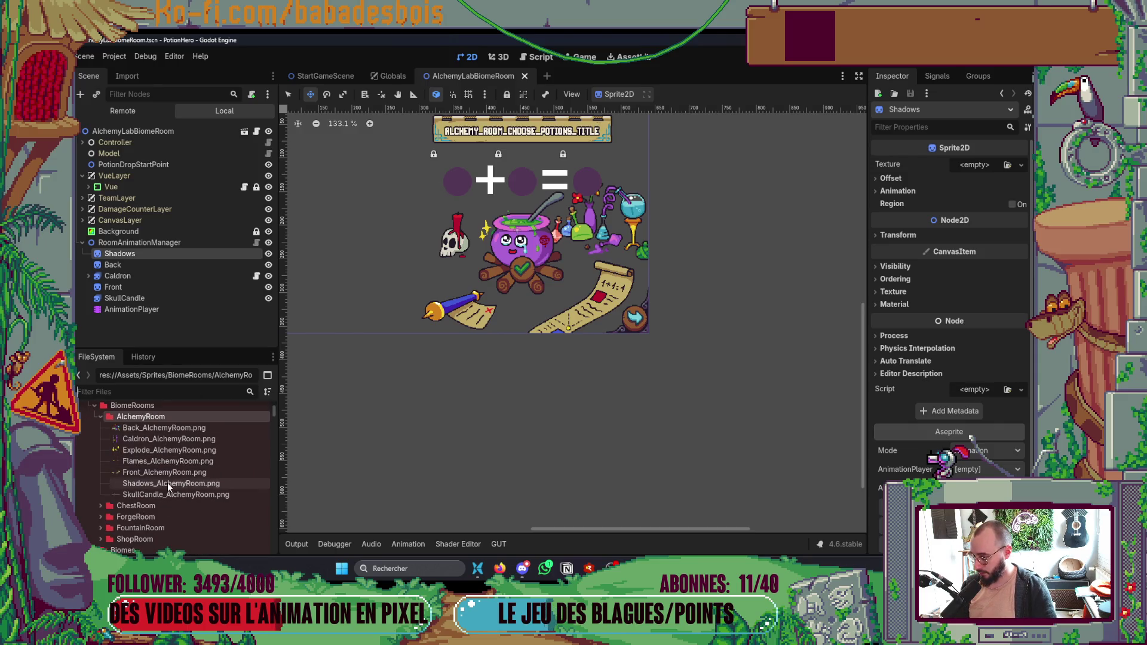
{"action": "mouse_move", "coordinate": [167, 483]}
{"action": "left_mouse_down"}
{"action": "mouse_move", "coordinate": [955, 457]}
{"action": "mouse_move", "coordinate": [976, 173]}
{"action": "left_mouse_up"}
{"action": "left_click_drag", "start_coordinate": [402, 261], "coordinate": [519, 330]}
{"action": "mouse_move", "coordinate": [453, 194]}
{"action": "left_mouse_down"}
{"action": "mouse_move", "coordinate": [729, 330]}
{"action": "mouse_move", "coordinate": [789, 385]}
{"action": "mouse_move", "coordinate": [777, 388]}
{"action": "left_mouse_up"}
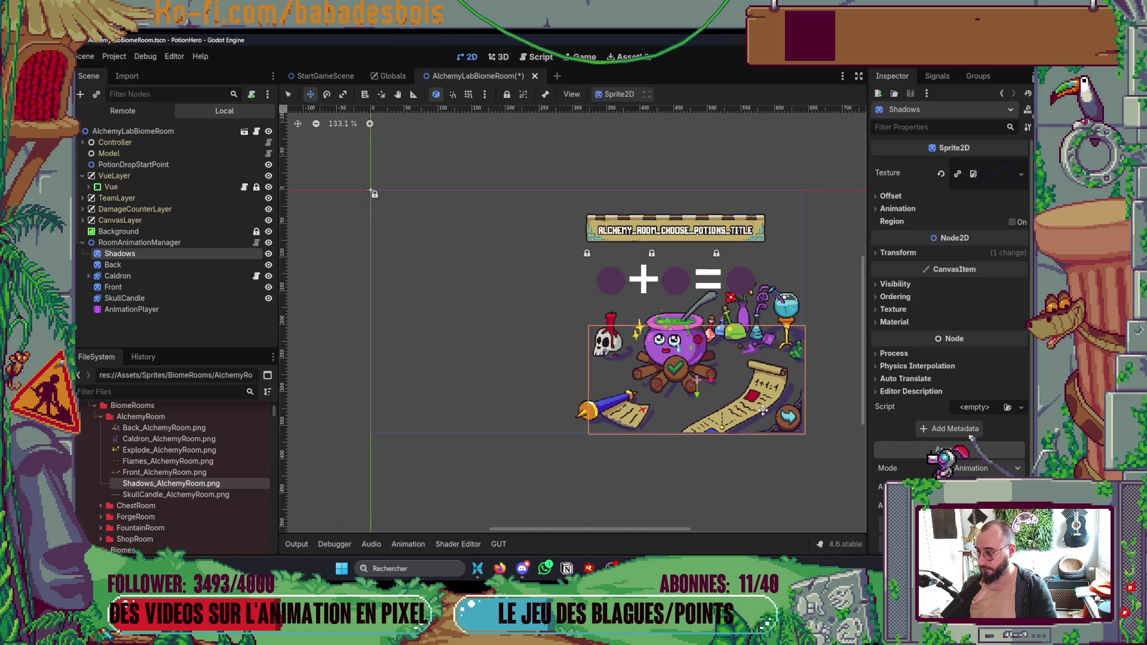
Set the Shadows Z Index to -1 and nudge it slightly left.
{"action": "scroll", "coordinate": [777, 388], "scroll_direction": "up", "scroll_amount": 2}
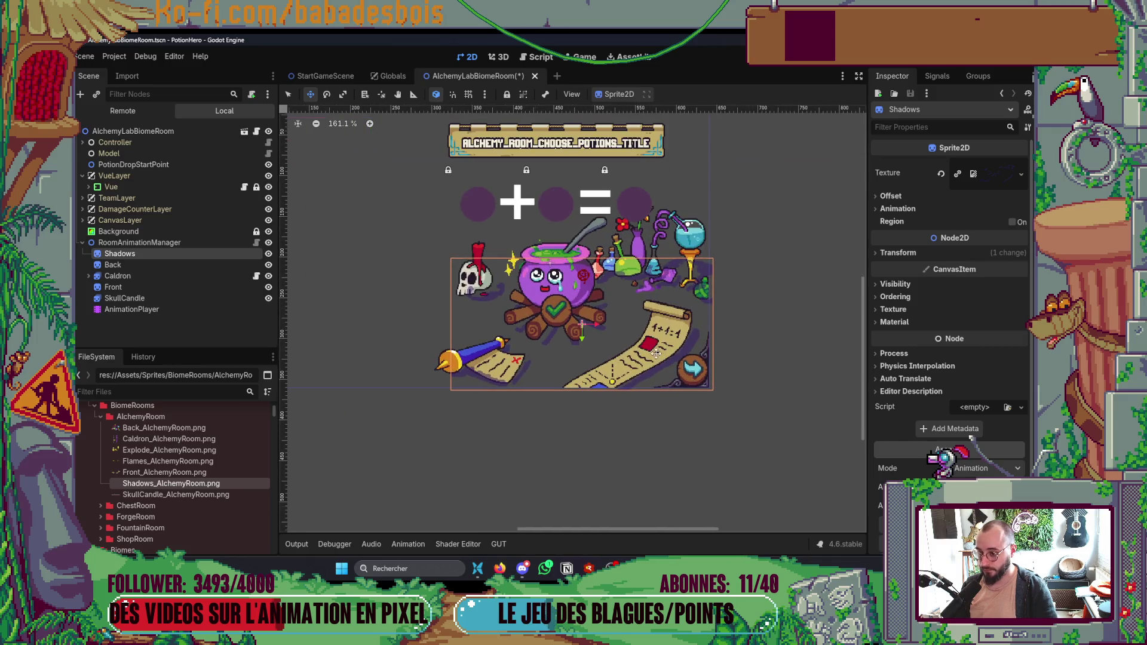
{"action": "left_click", "coordinate": [905, 254]}
{"action": "left_click", "coordinate": [910, 256]}
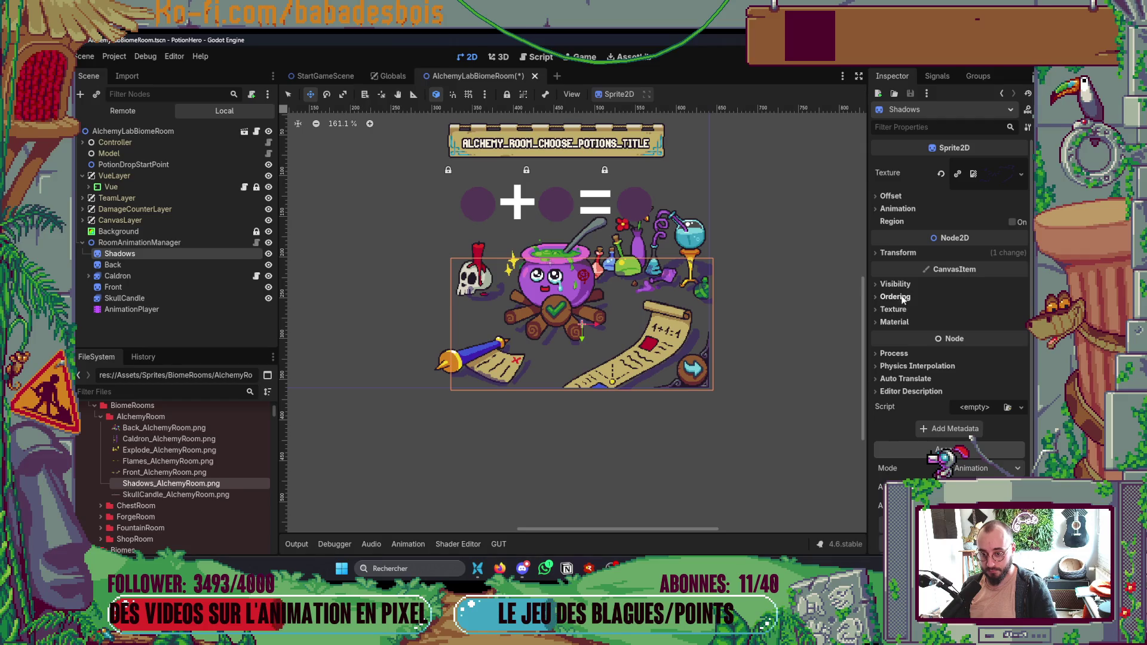
{"action": "left_click", "coordinate": [899, 297]}
{"action": "left_click", "coordinate": [1020, 312]}
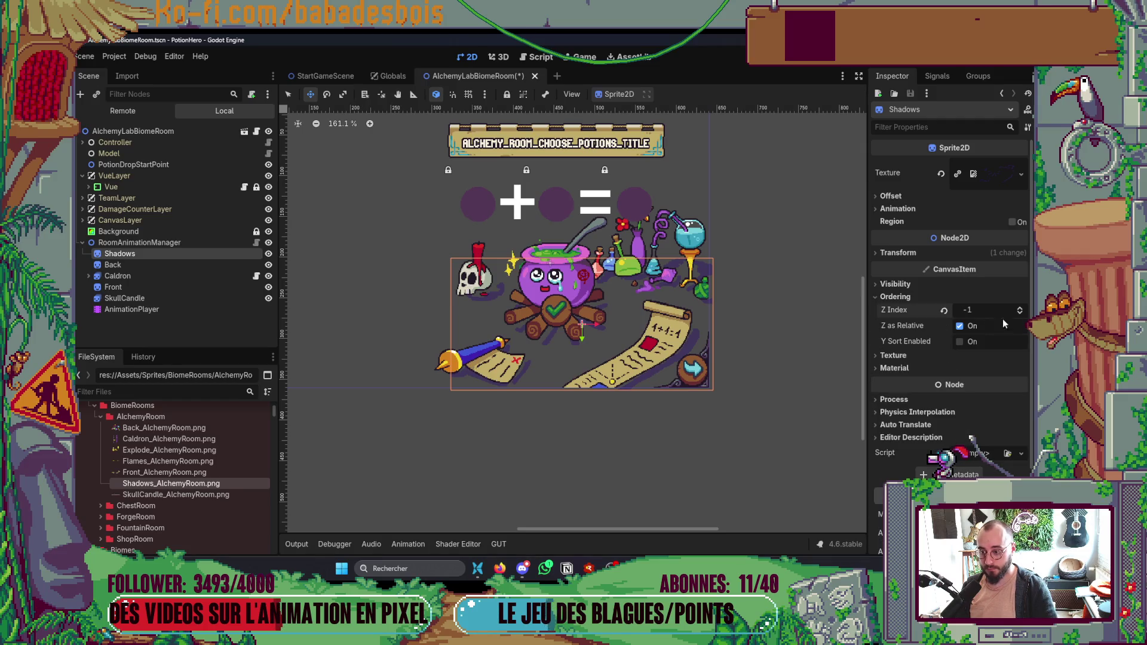
{"action": "scroll", "coordinate": [515, 361], "scroll_direction": "up", "scroll_amount": 6}
{"action": "left_click_drag", "start_coordinate": [448, 390], "coordinate": [439, 383]}
{"action": "left_click", "coordinate": [898, 253]}
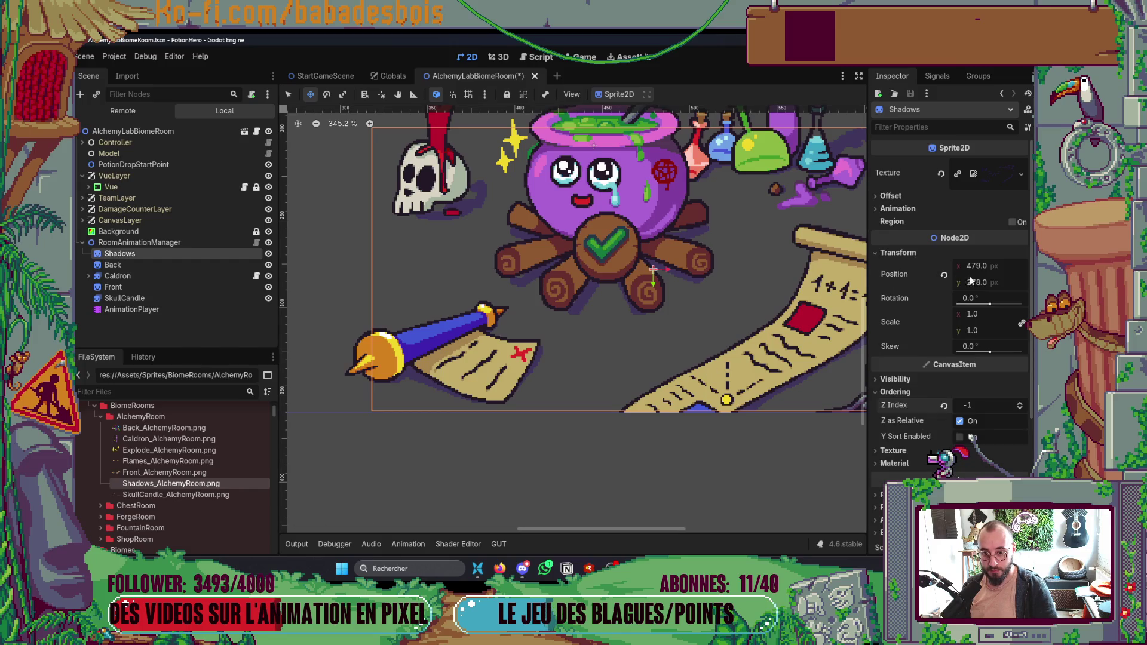
{"action": "scroll", "coordinate": [667, 295], "scroll_direction": "up", "scroll_amount": 1}
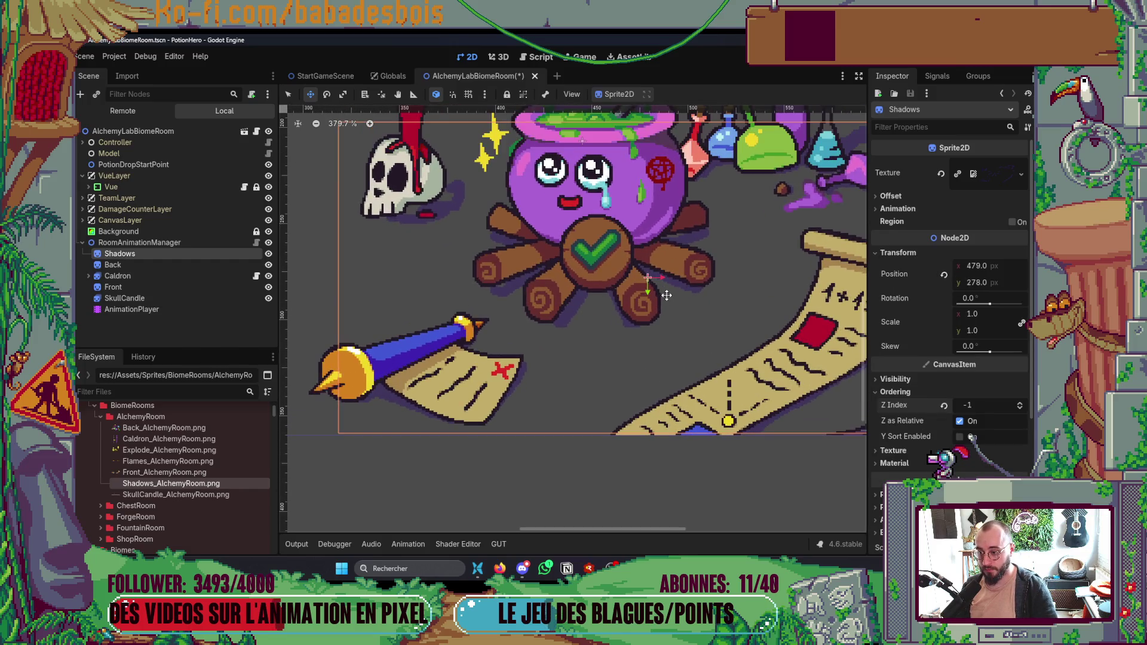
{"action": "scroll", "coordinate": [670, 334], "scroll_direction": "down", "scroll_amount": 3}
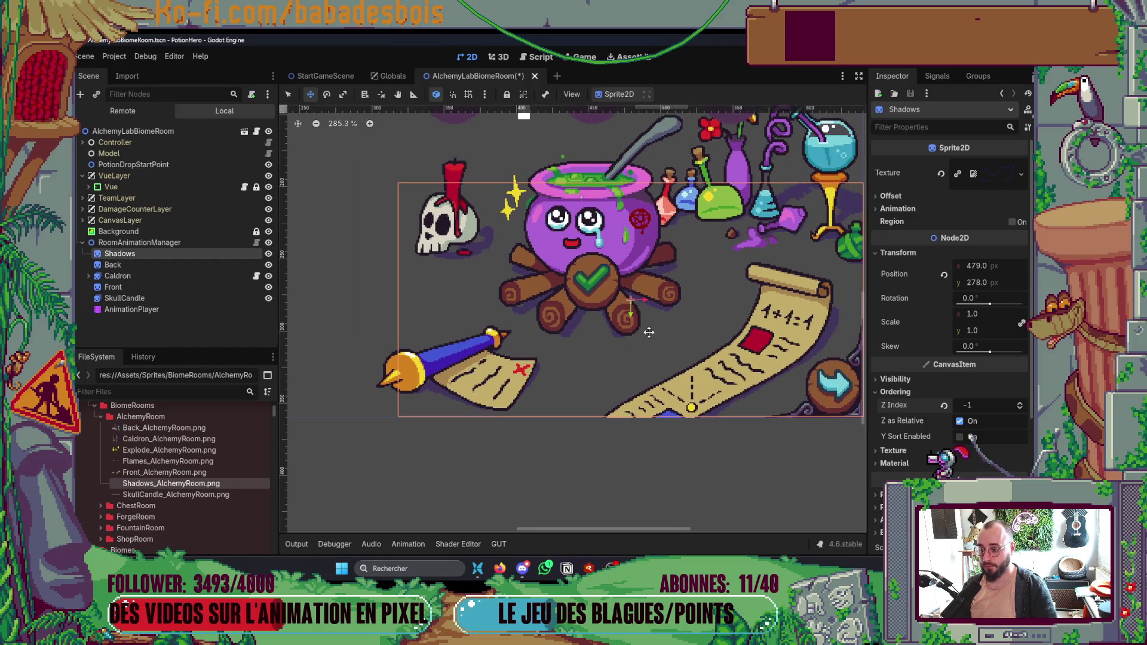
{"action": "mouse_move", "coordinate": [588, 352]}
{"action": "left_mouse_down"}
{"action": "mouse_move", "coordinate": [574, 357]}
{"action": "mouse_move", "coordinate": [659, 375]}
{"action": "left_mouse_up"}
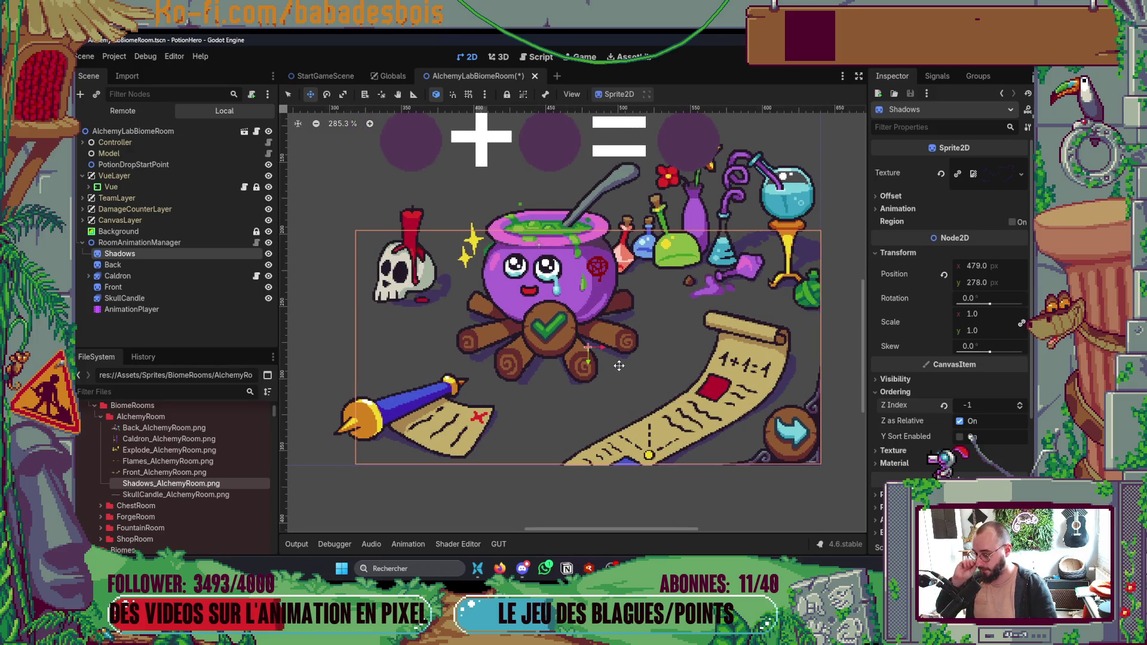
Nudge the Caldron one pixel right and two pixels down.
{"action": "left_click", "coordinate": [149, 276]}
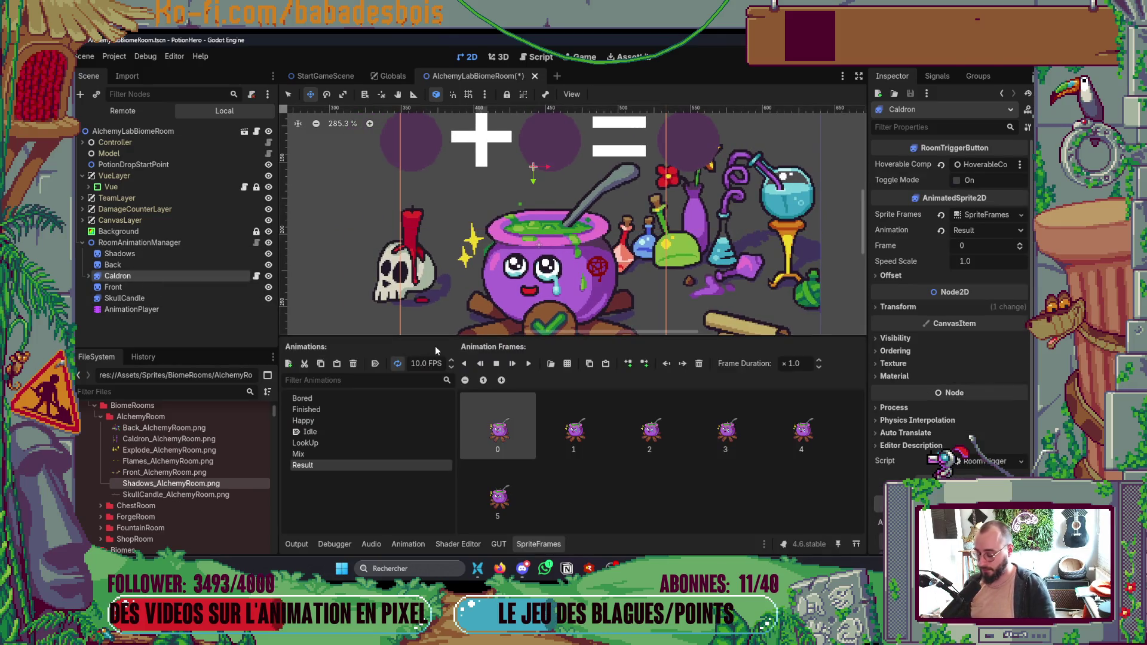
{"action": "left_click_drag", "start_coordinate": [435, 326], "coordinate": [438, 290]}
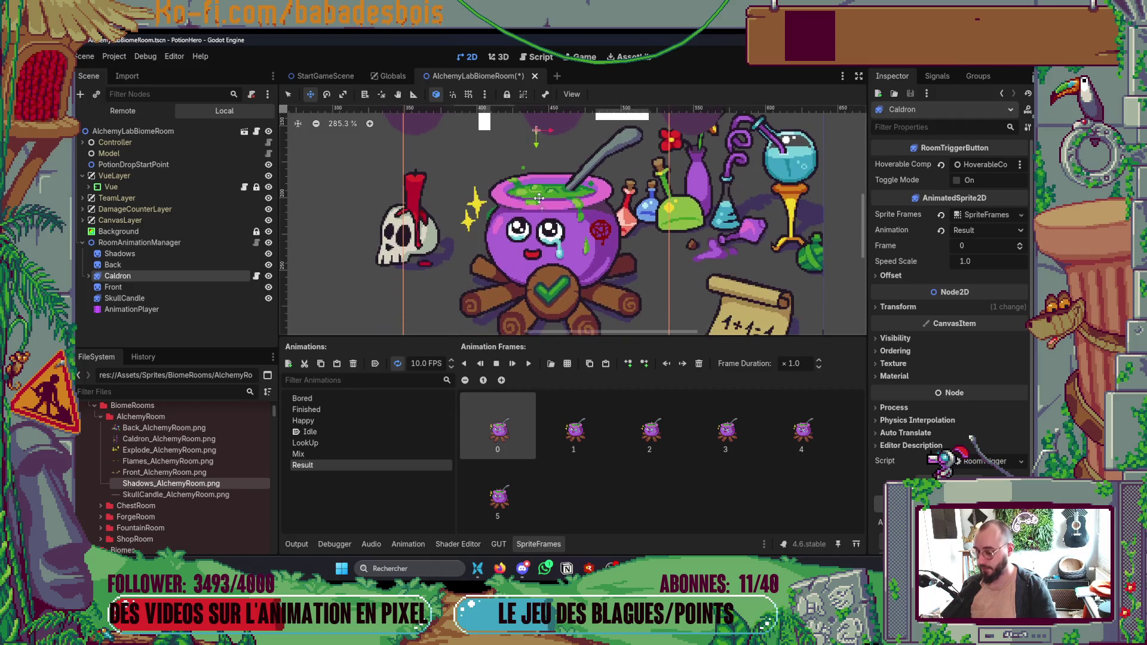
{"action": "left_click", "coordinate": [542, 546]}
{"action": "key", "text": "Right"}
{"action": "key", "text": "Right"}
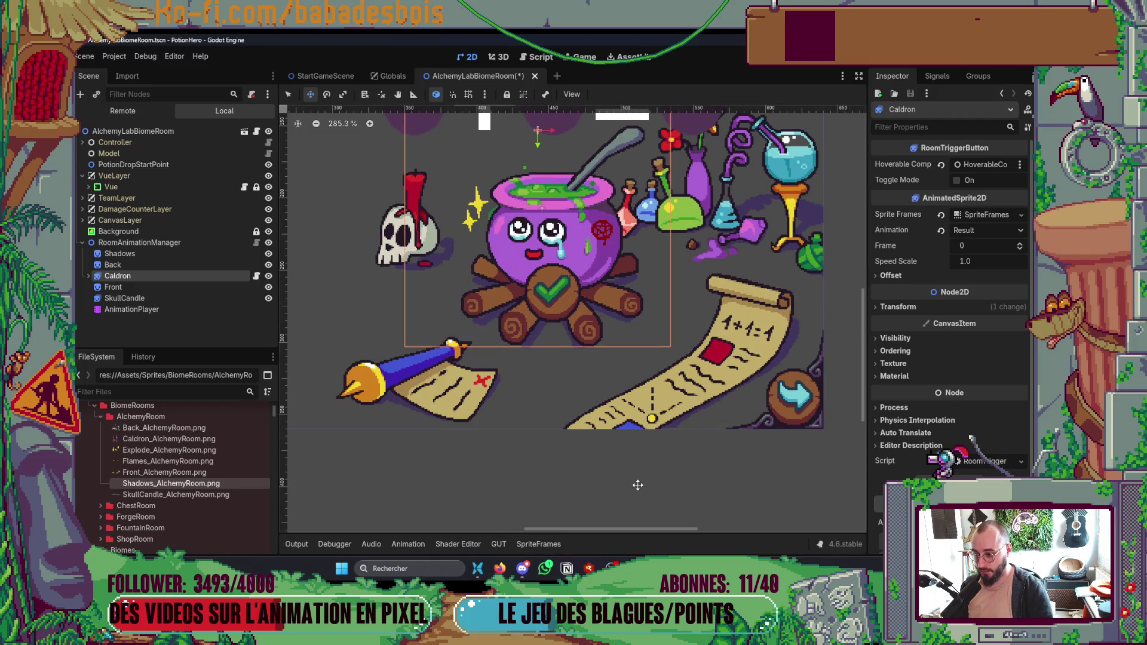
{"action": "key", "text": "Down"}
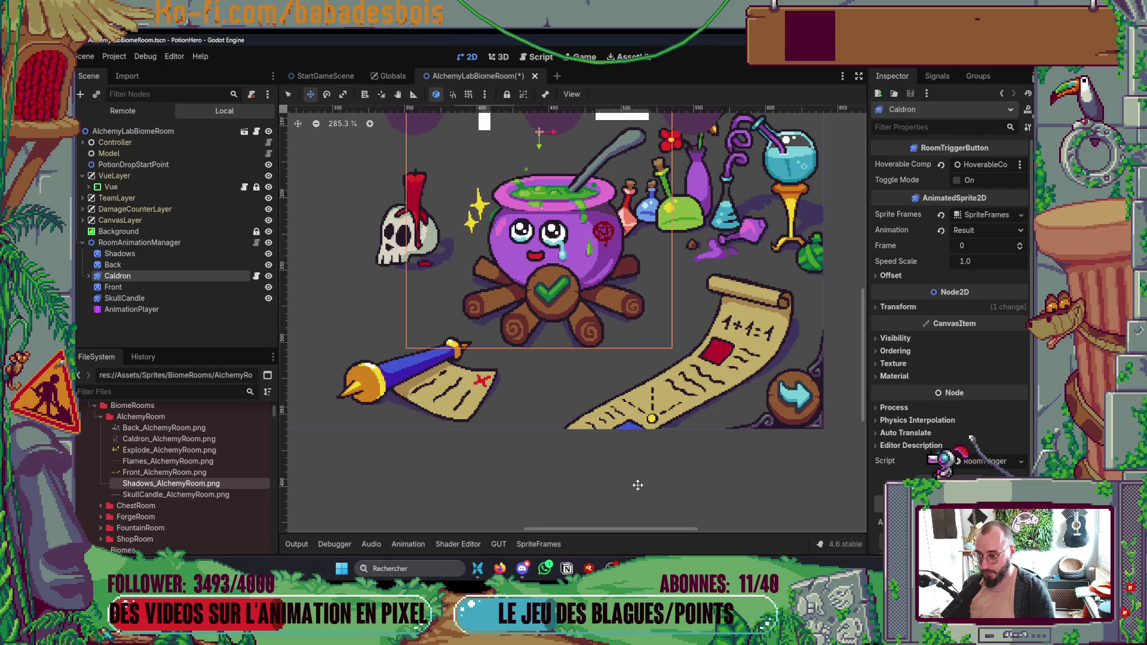
{"action": "key", "text": "Down"}
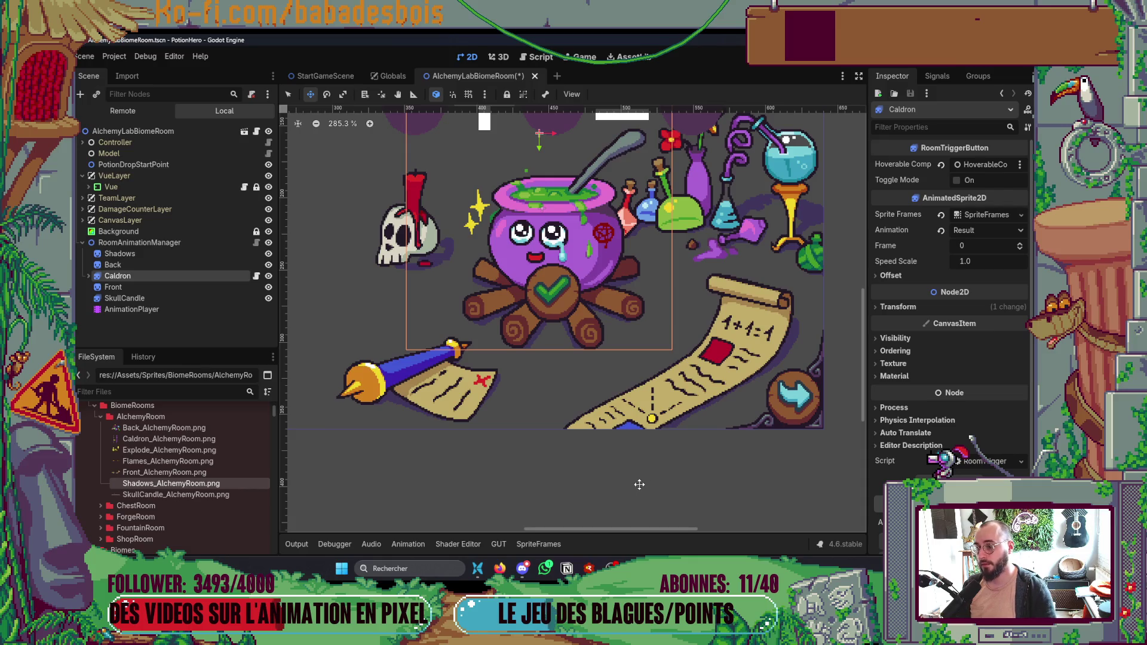
{"action": "left_click_drag", "start_coordinate": [698, 368], "coordinate": [699, 394]}
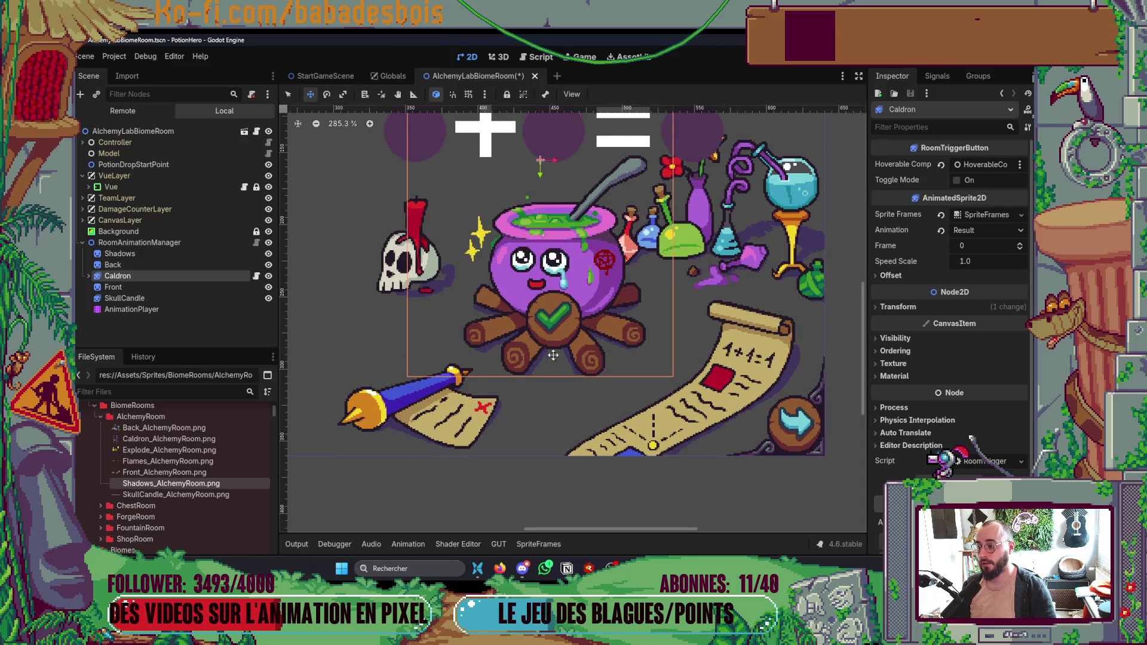
{"action": "left_click", "coordinate": [126, 298]}
Reposition the SkullCandle with a small drag and arrow nudges, ending one pixel left.
{"action": "key", "text": "Down"}
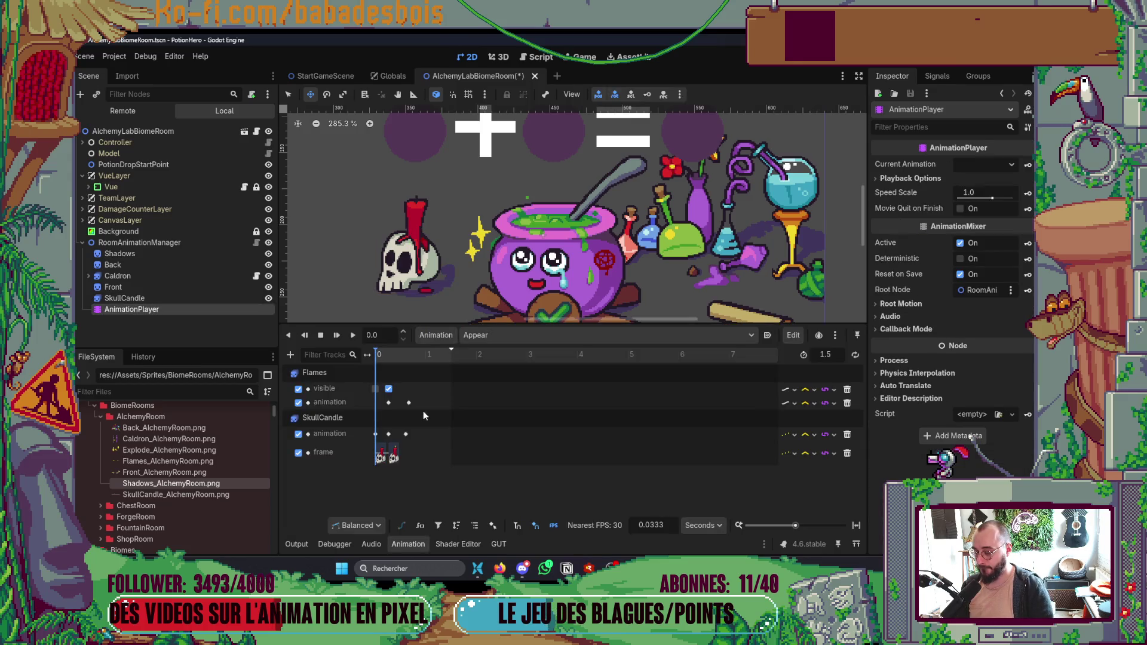
{"action": "left_click", "coordinate": [155, 298]}
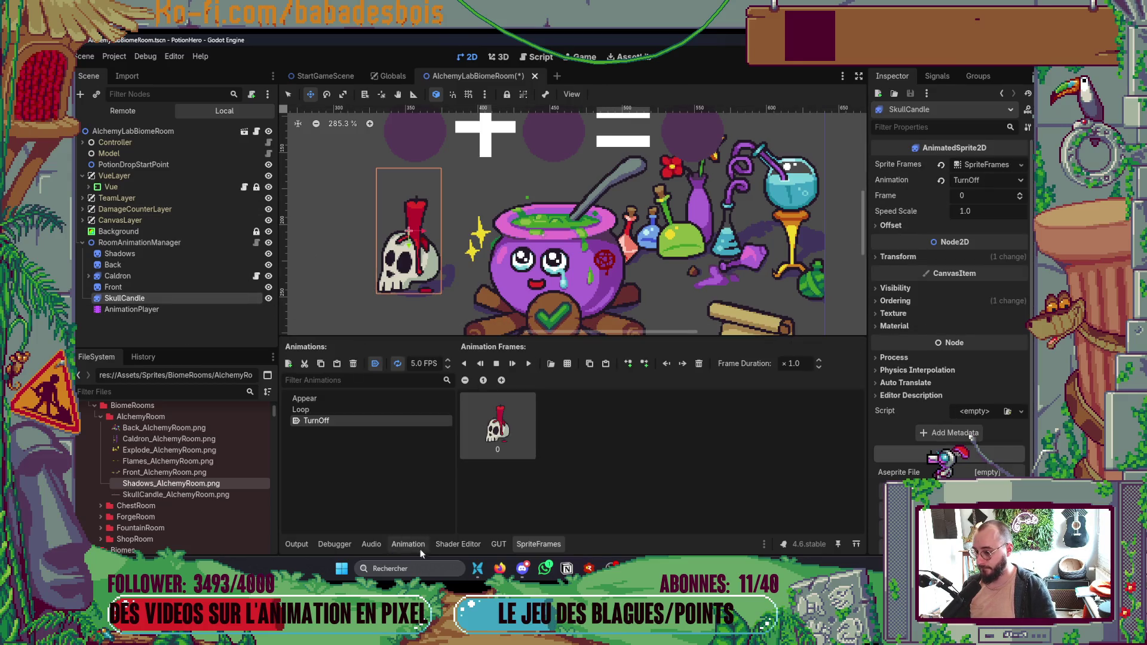
{"action": "left_click", "coordinate": [538, 543]}
{"action": "left_click_drag", "start_coordinate": [423, 281], "coordinate": [429, 282]}
{"action": "key", "text": "Right"}
{"action": "key", "text": "Right"}
{"action": "key", "text": "Right"}
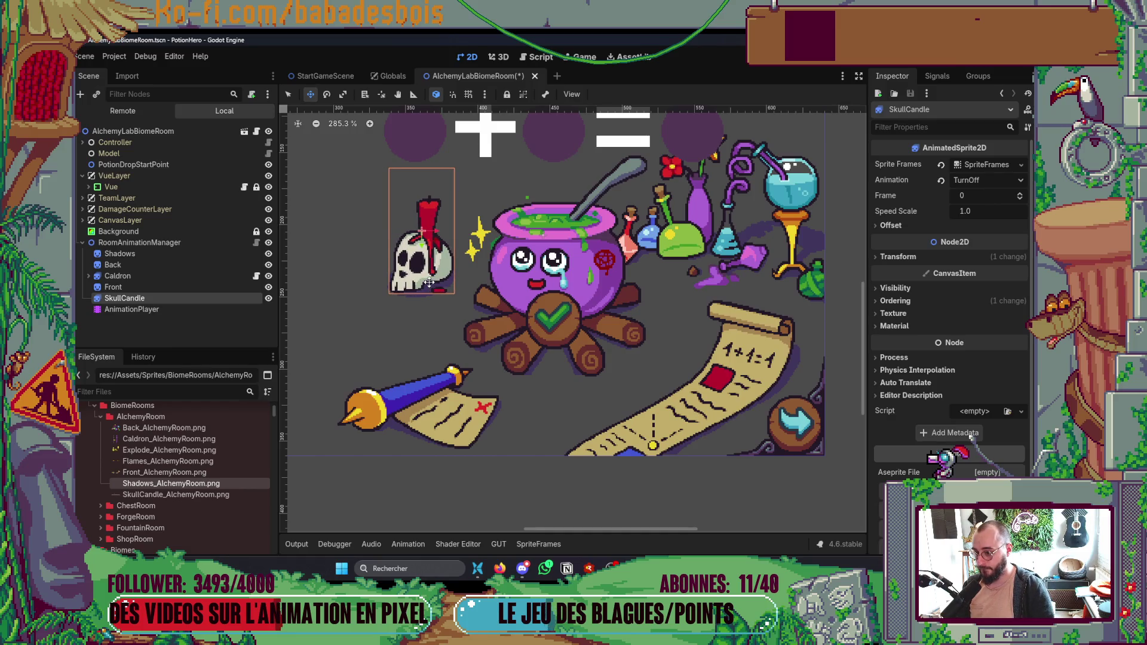
{"action": "key", "text": "Left"}
Save the alchemy room scene and launch the game to playtest.
{"action": "scroll", "coordinate": [429, 282], "scroll_direction": "down", "scroll_amount": 2}
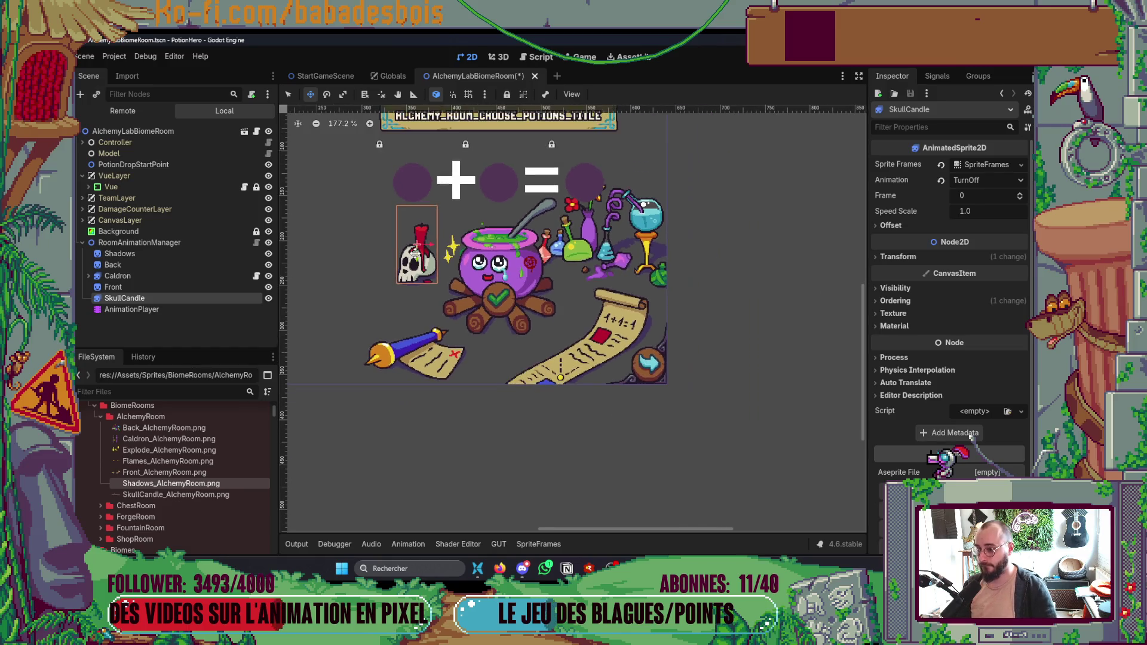
{"action": "key", "text": "ctrl+s"}
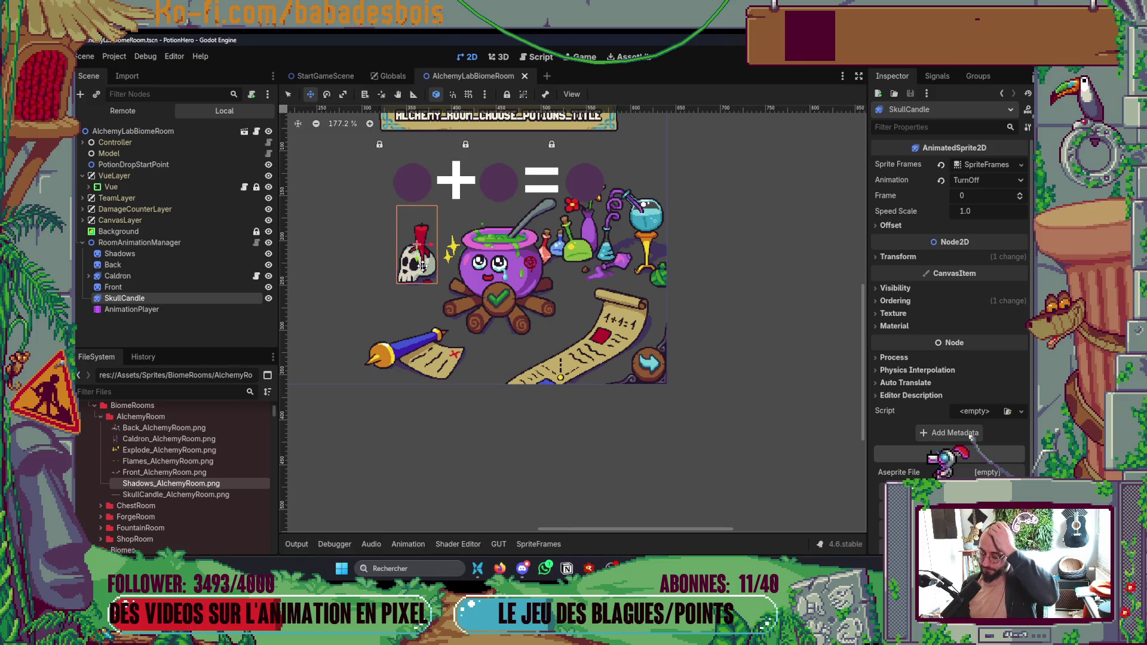
{"action": "key", "text": "F5"}
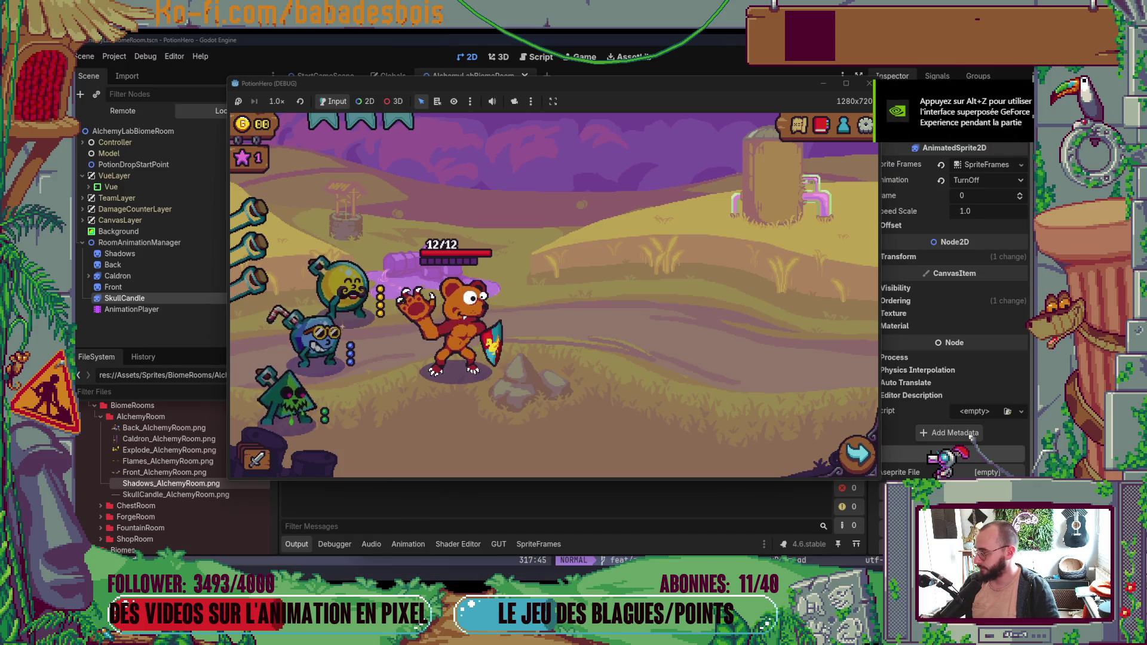
Switch from the running game to the web browser.
{"action": "key", "text": "alt+Tab"}
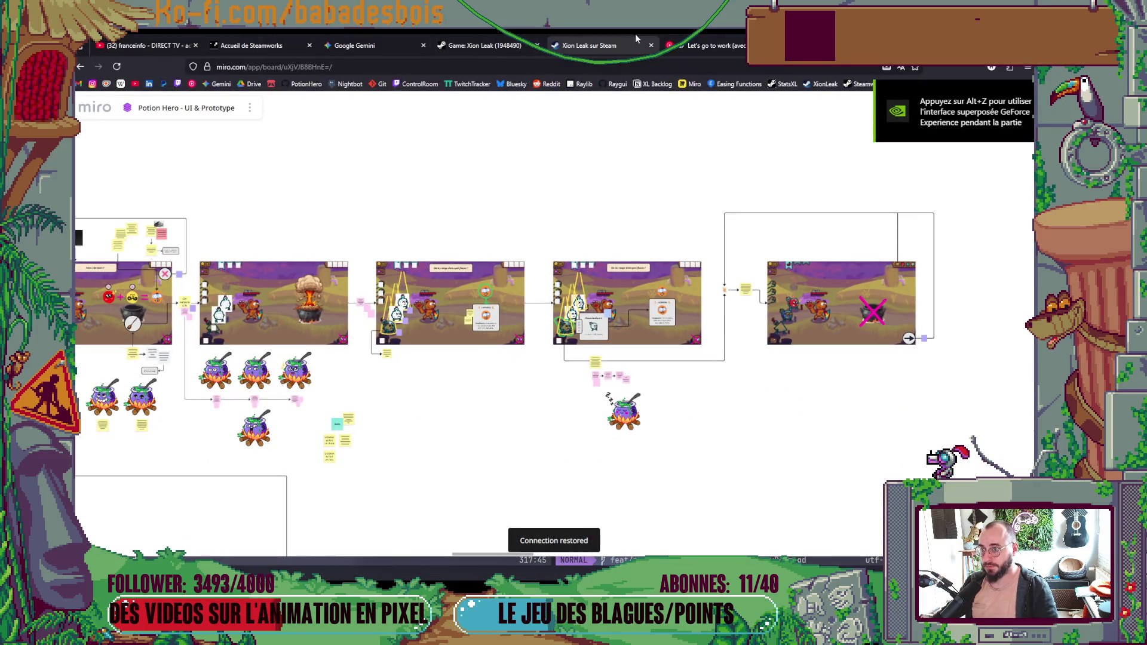
{"action": "left_click", "coordinate": [717, 42]}
{"action": "scroll", "coordinate": [694, 212], "scroll_direction": "down", "scroll_amount": 1}
{"action": "scroll", "coordinate": [693, 212], "scroll_direction": "down", "scroll_amount": 3}
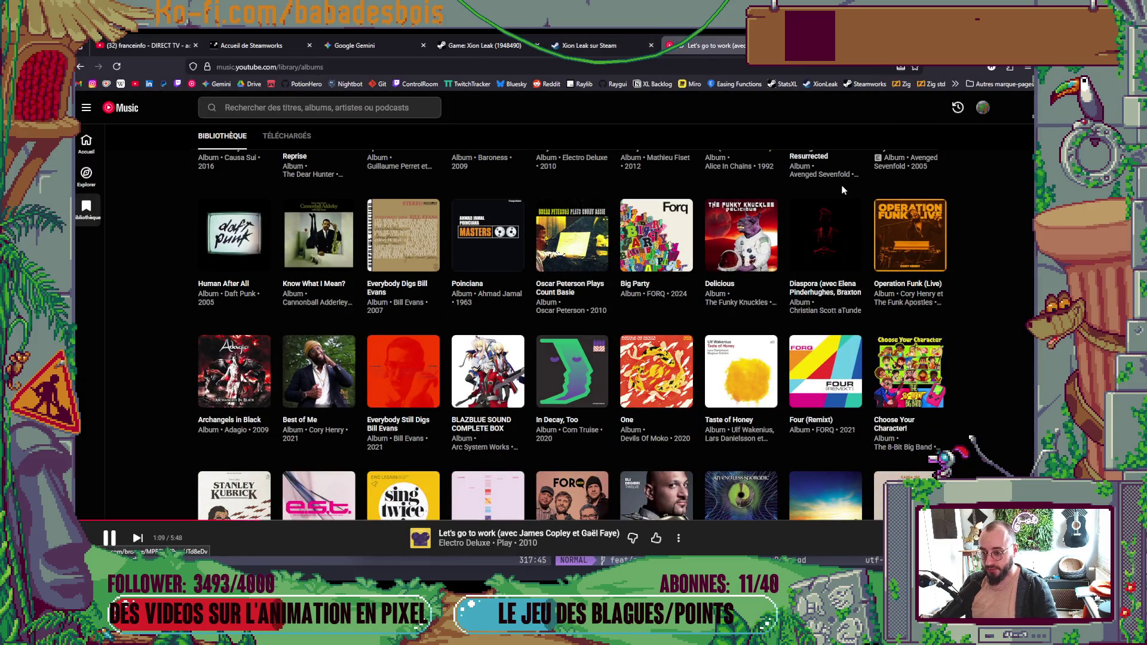
{"action": "scroll", "coordinate": [830, 189], "scroll_direction": "down", "scroll_amount": 2}
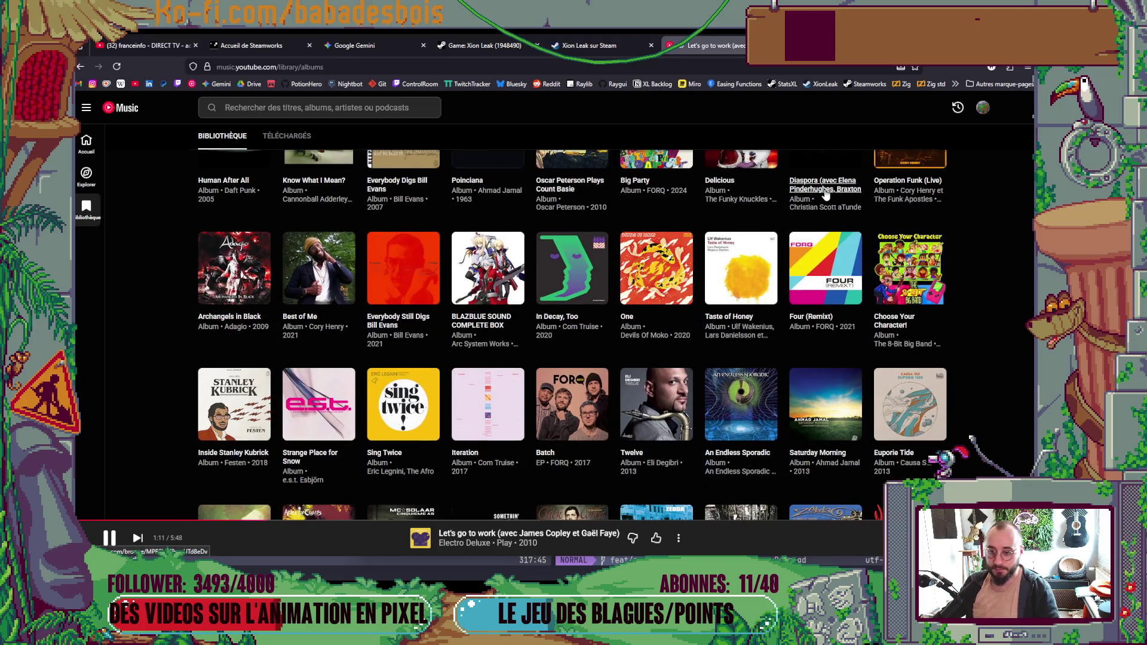
{"action": "scroll", "coordinate": [830, 196], "scroll_direction": "down", "scroll_amount": 2}
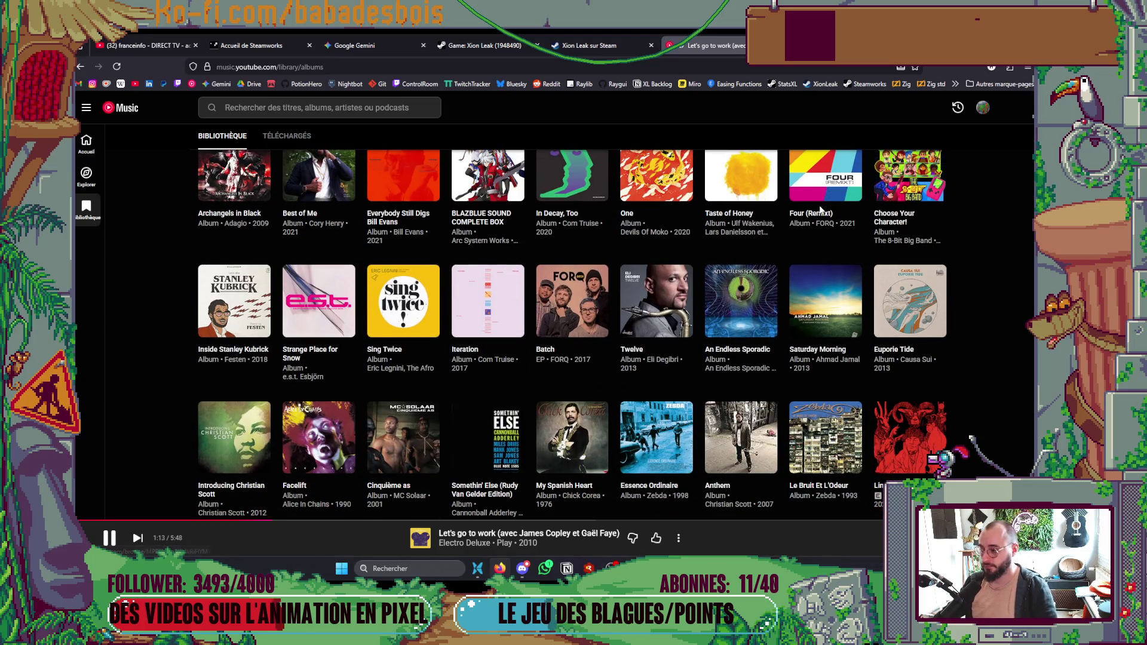
{"action": "scroll", "coordinate": [819, 209], "scroll_direction": "down", "scroll_amount": 3}
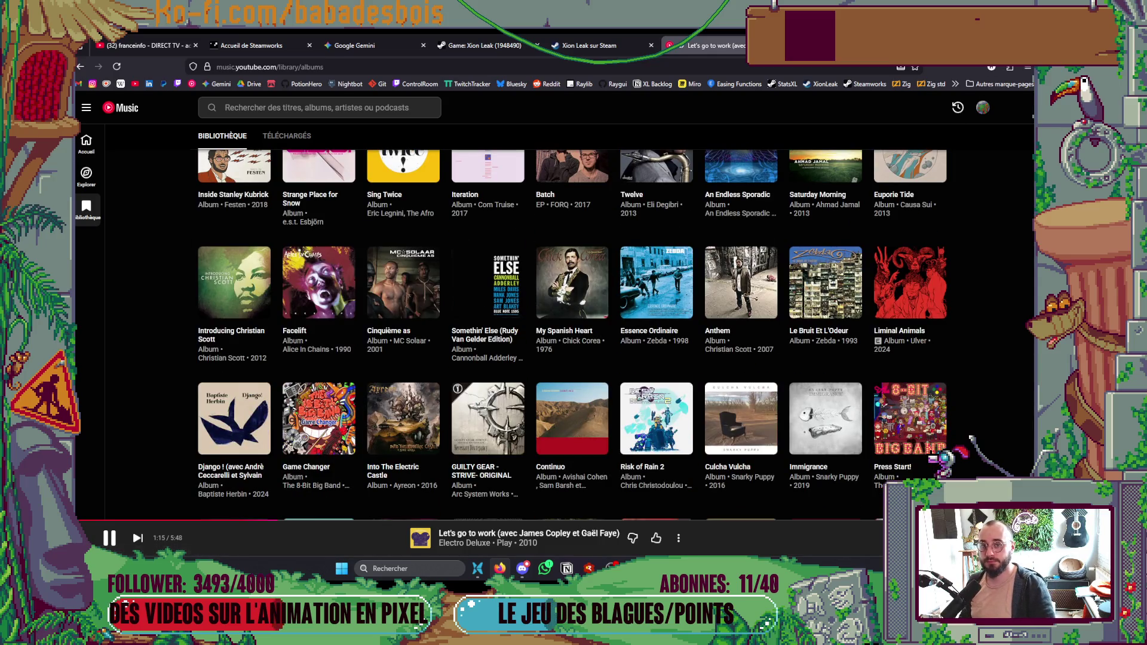
{"action": "key", "text": "alt+Tab"}
{"action": "left_click", "coordinate": [857, 454]}
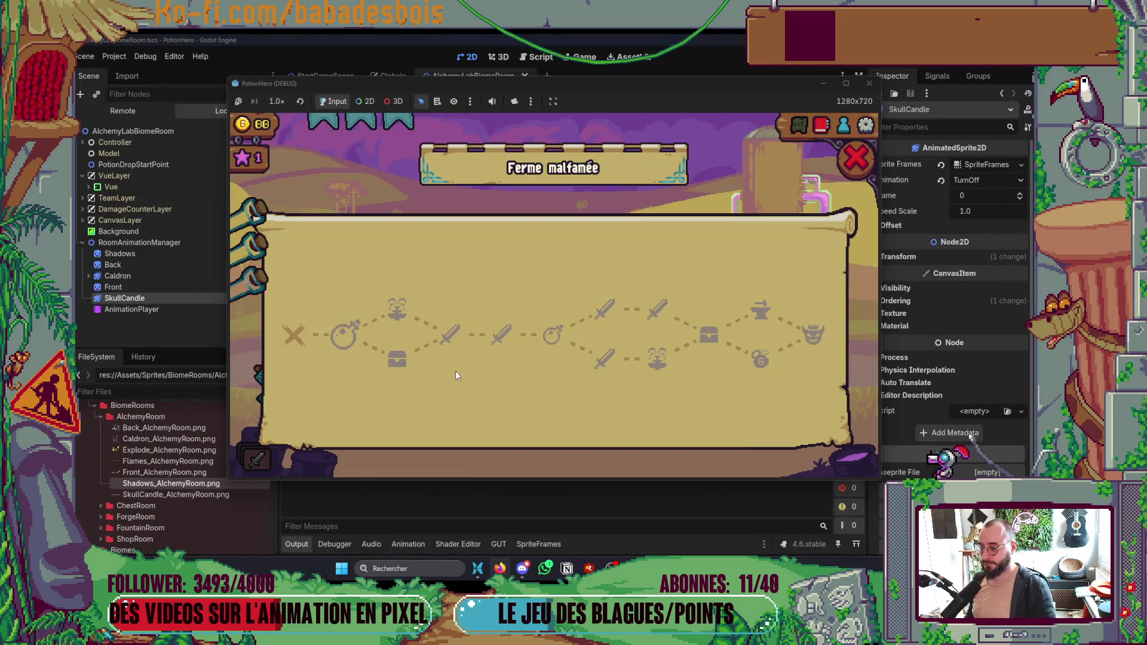
Travel on the map to the alchemy room, then stop the running game.
{"action": "left_click", "coordinate": [344, 337]}
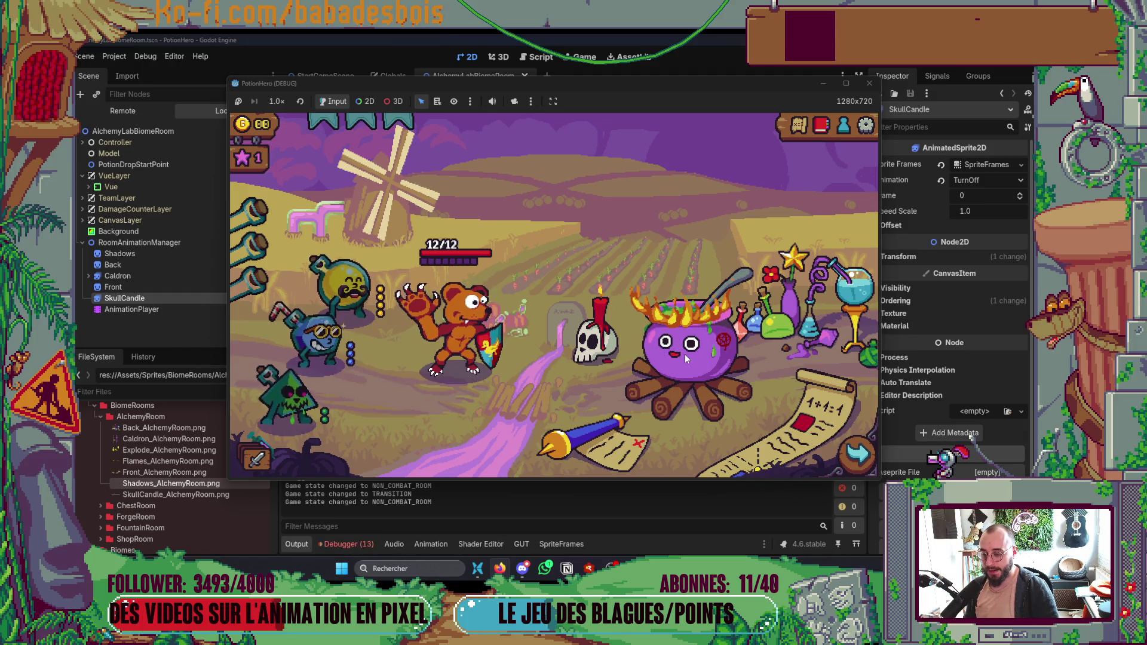
{"action": "left_click", "coordinate": [870, 84]}
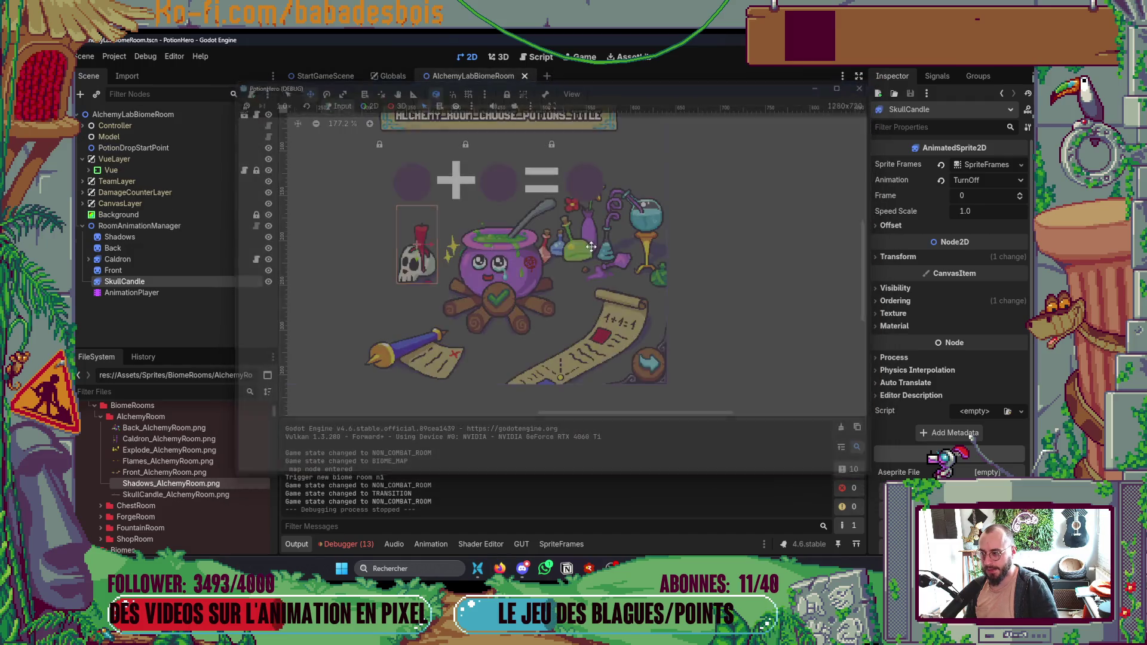
Select the Caldron's Flames child and preview its Loop and Appear animations.
{"action": "left_click_drag", "start_coordinate": [588, 296], "coordinate": [614, 252]}
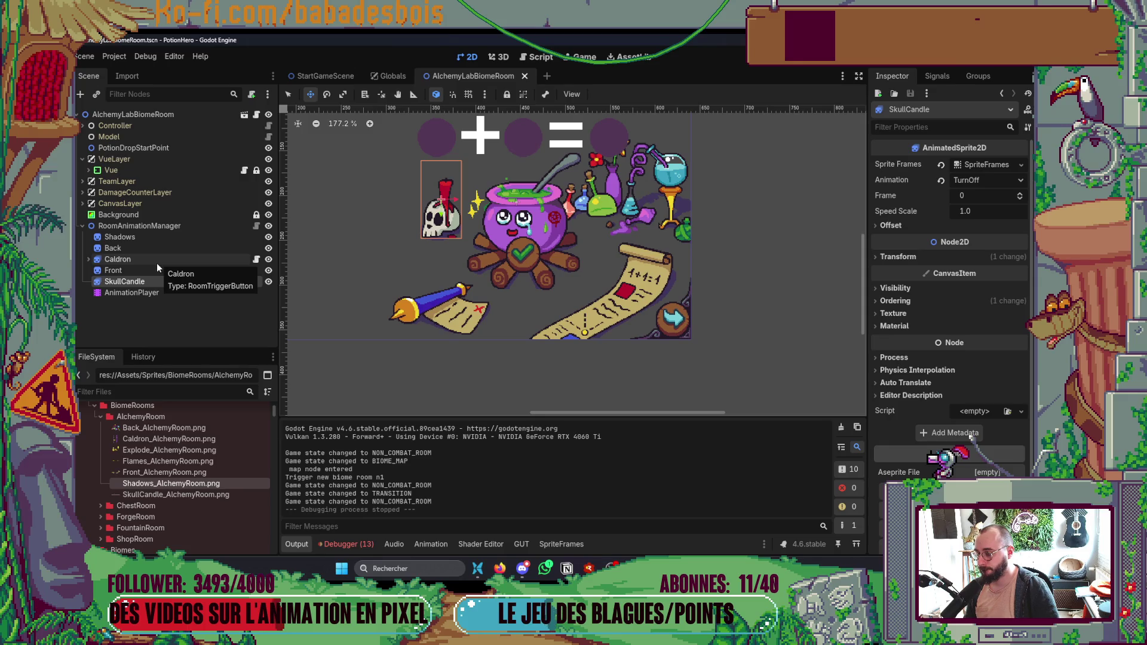
{"action": "left_click", "coordinate": [88, 259]}
{"action": "left_click", "coordinate": [123, 270]}
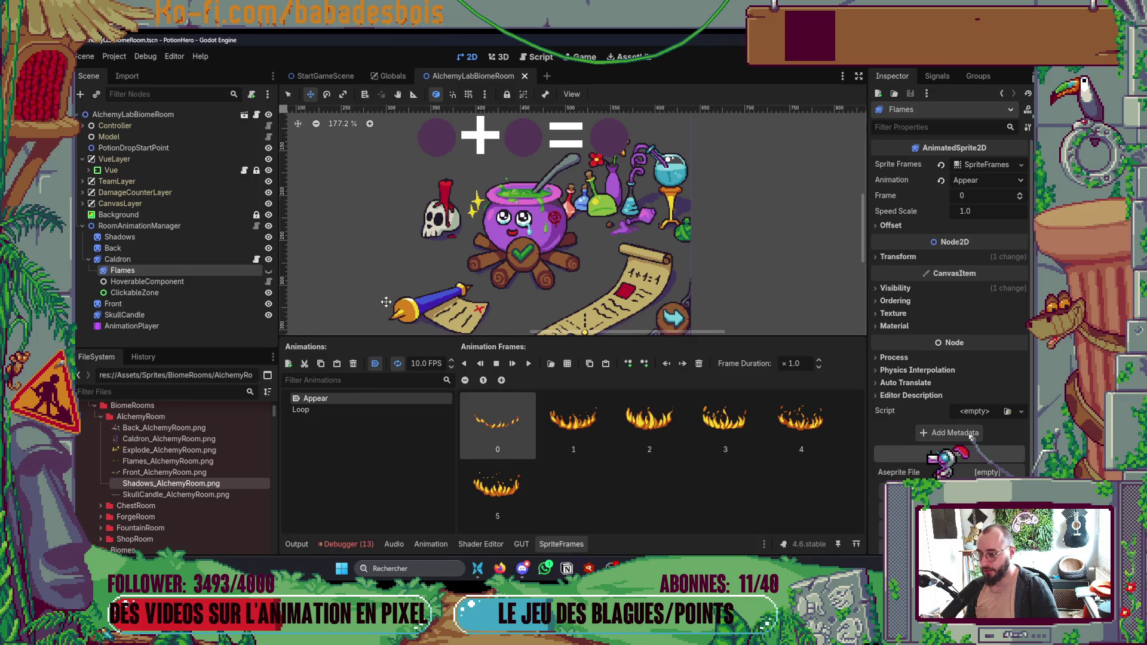
{"action": "left_click", "coordinate": [318, 409]}
{"action": "left_click", "coordinate": [318, 399]}
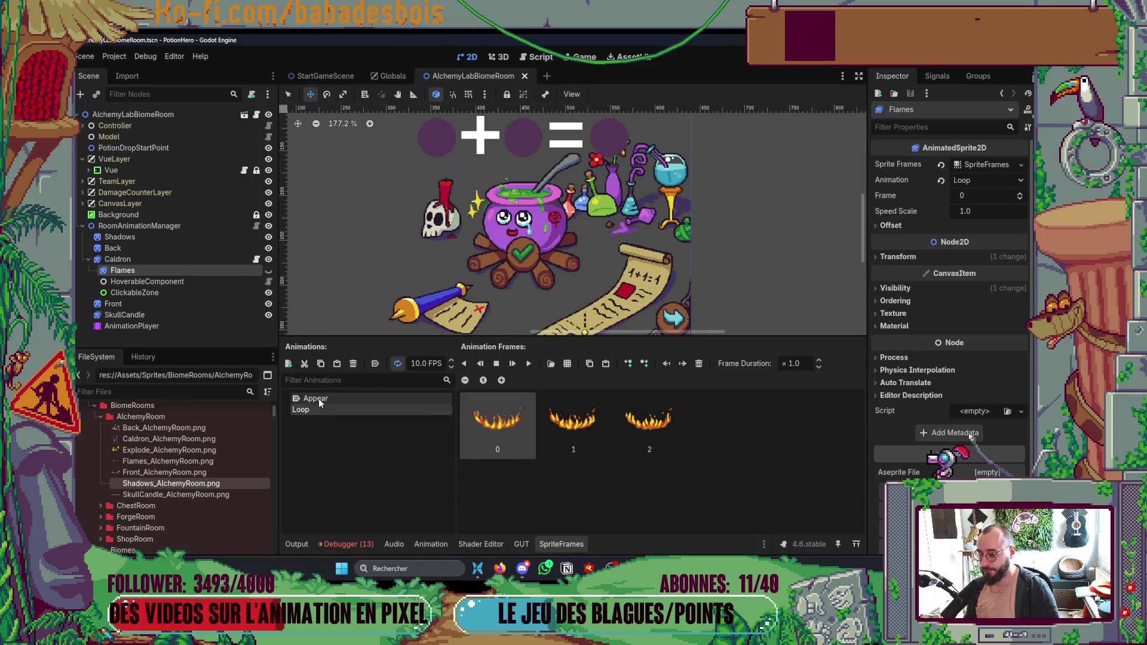
Collapse the bottom panel, make Flames visible, and drag it beneath the pot.
{"action": "left_click", "coordinate": [353, 540]}
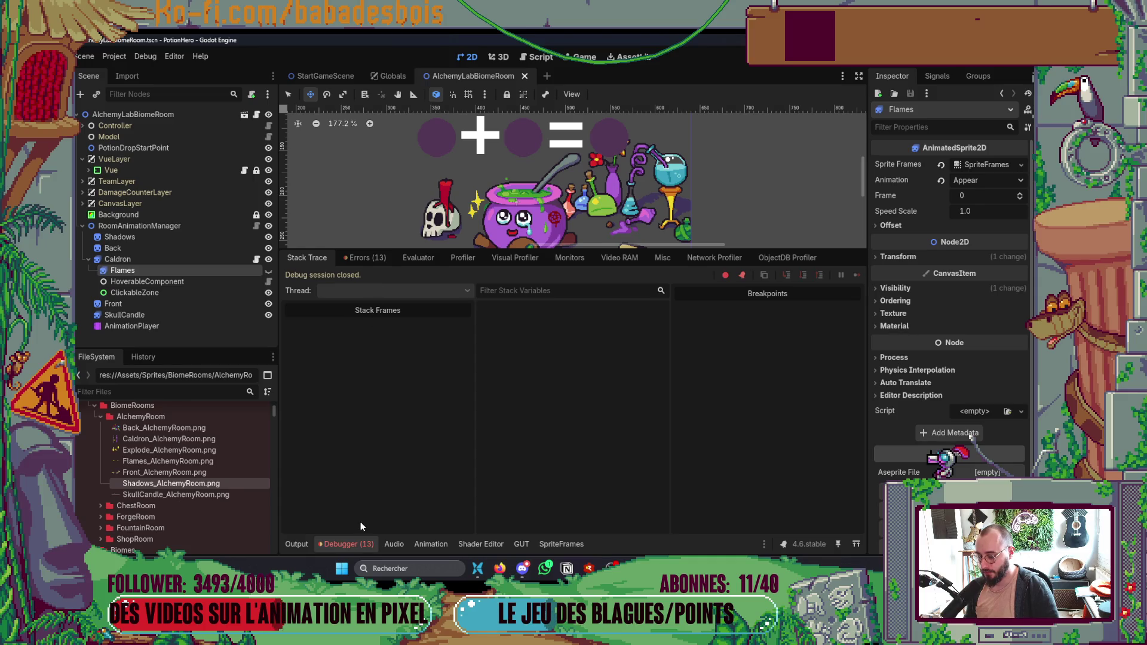
{"action": "left_click", "coordinate": [353, 540]}
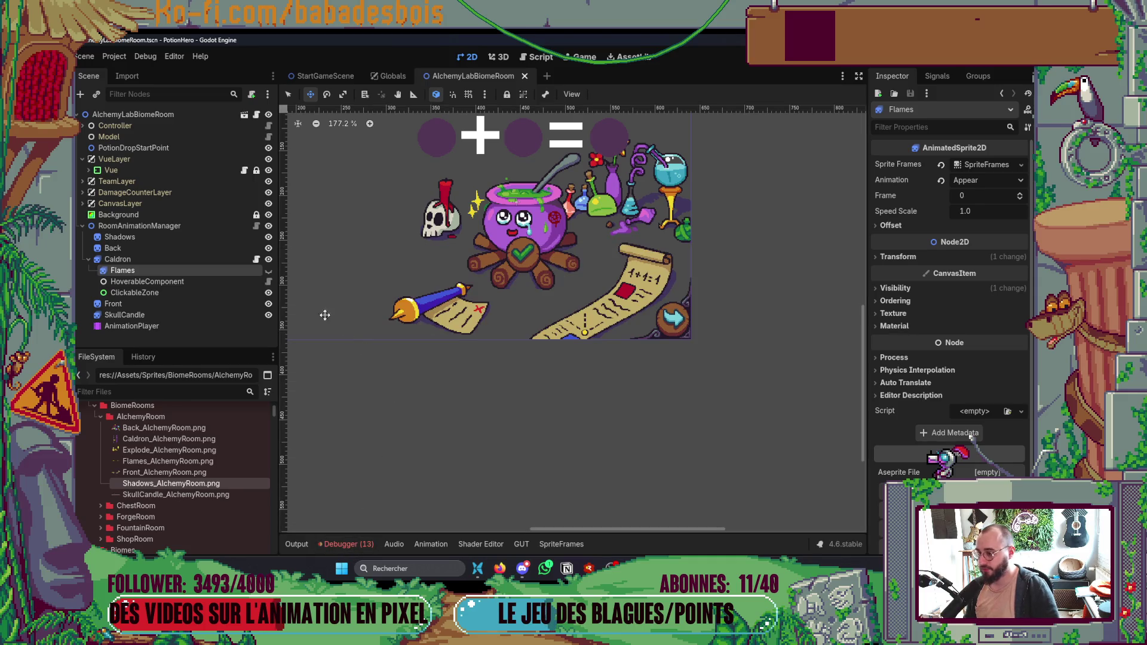
{"action": "left_click", "coordinate": [268, 270]}
{"action": "scroll", "coordinate": [476, 238], "scroll_direction": "up", "scroll_amount": 2}
{"action": "scroll", "coordinate": [506, 224], "scroll_direction": "up", "scroll_amount": 1}
{"action": "left_click_drag", "start_coordinate": [555, 195], "coordinate": [563, 251]}
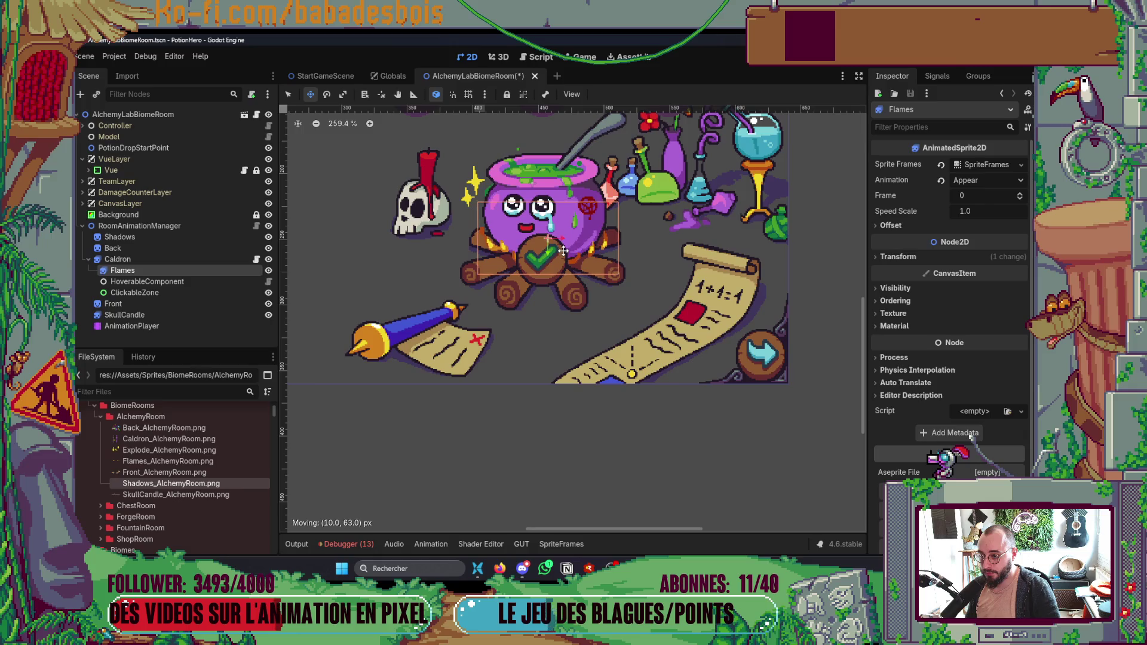
Preview the flame frames up to frame 5, then set Frame back to 0.
{"action": "left_click", "coordinate": [1020, 193]}
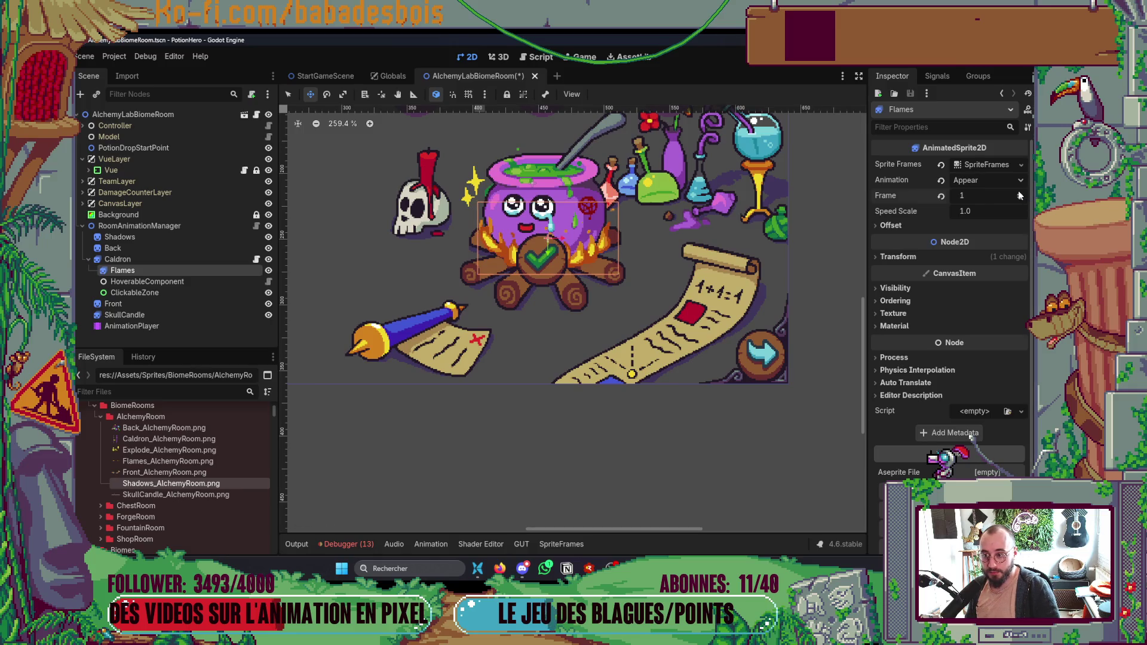
{"action": "key", "text": "ctrl+equal"}
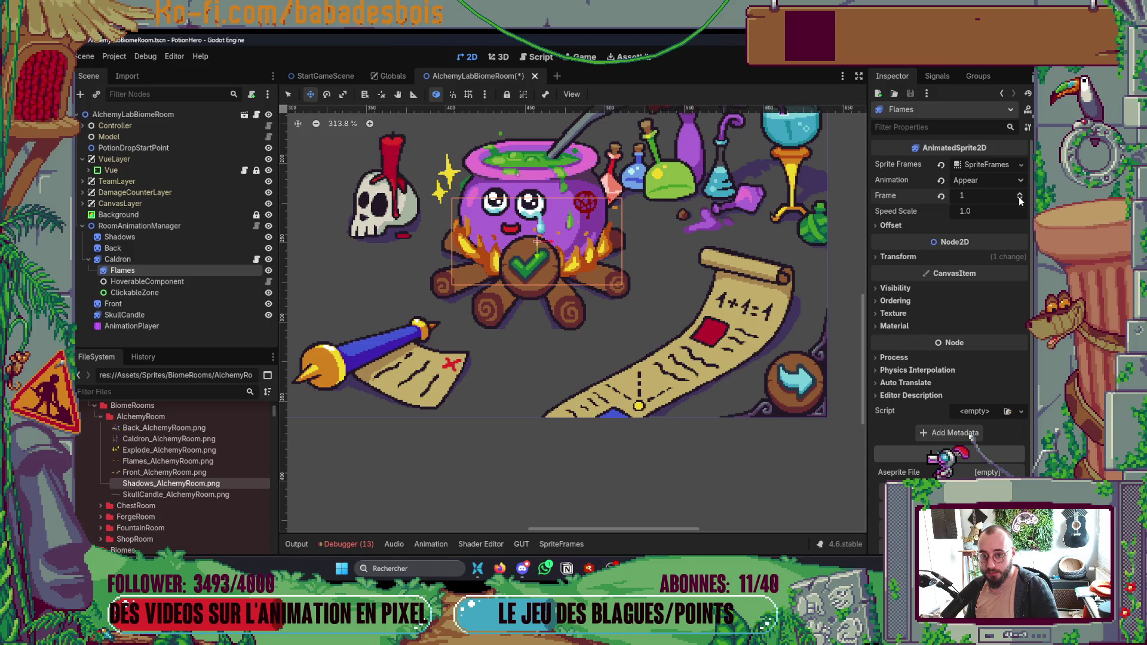
{"action": "left_click", "coordinate": [1019, 199]}
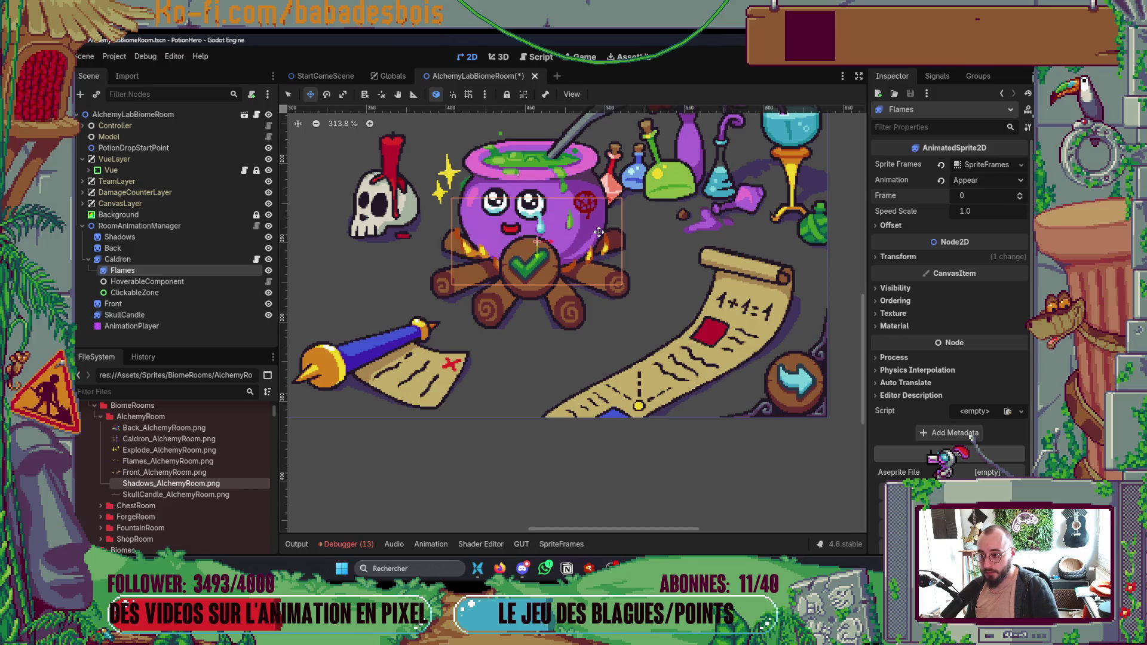
{"action": "left_click_drag", "start_coordinate": [597, 231], "coordinate": [597, 234]}
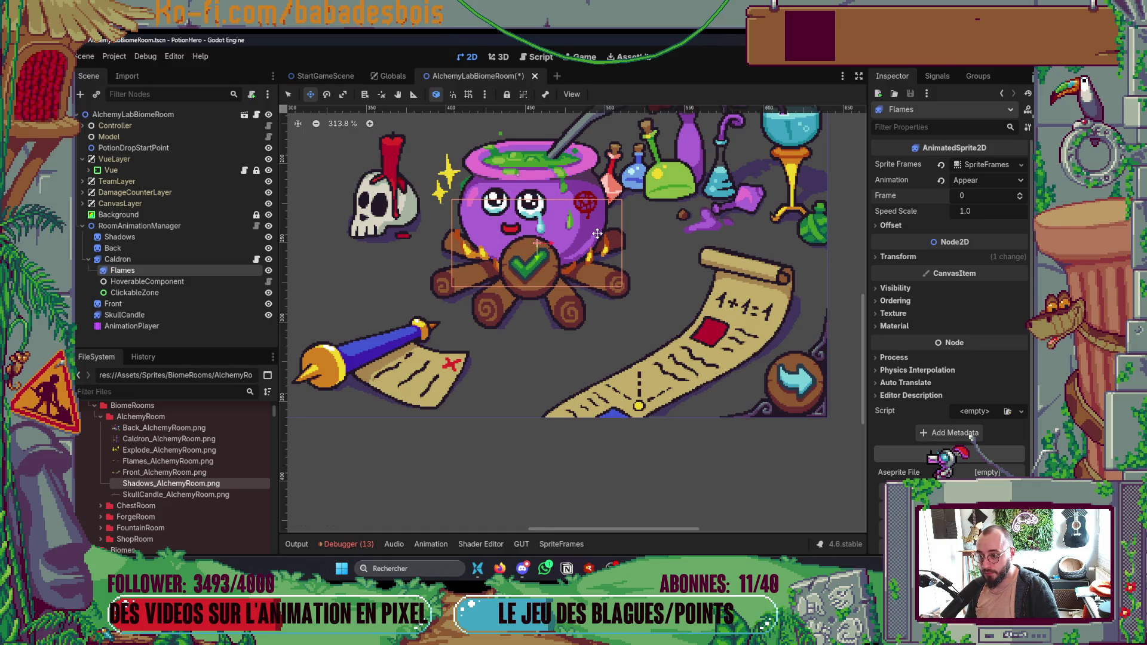
{"action": "left_click", "coordinate": [1020, 194]}
{"action": "left_click", "coordinate": [1019, 194]}
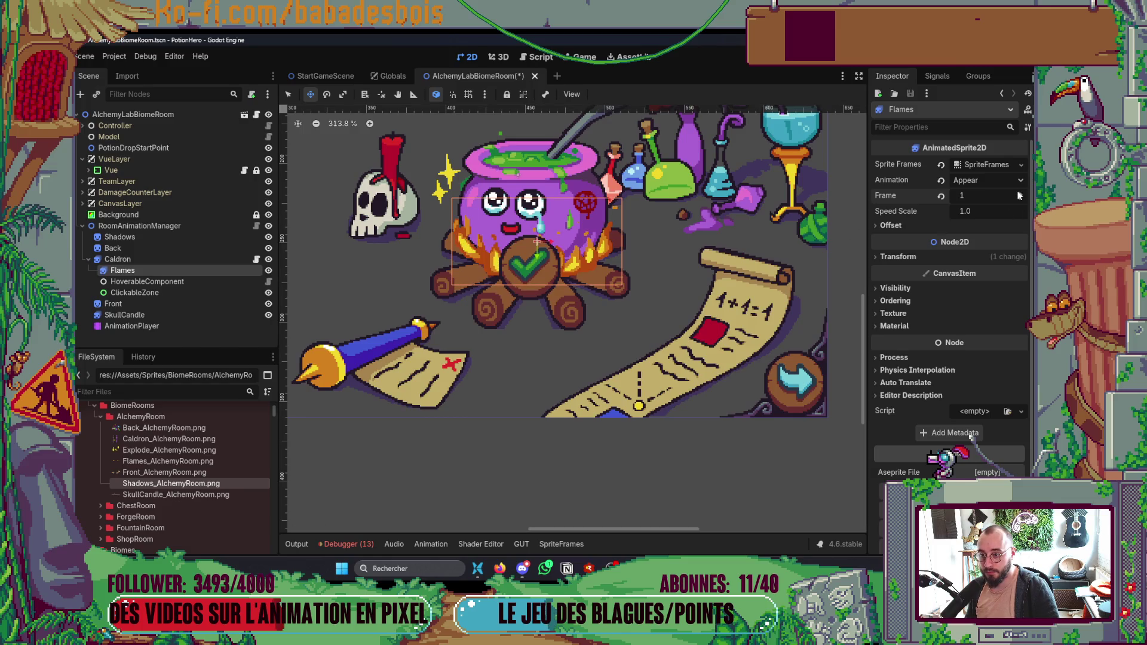
{"action": "left_click", "coordinate": [1020, 194]}
{"action": "left_click", "coordinate": [1020, 194]}
{"action": "left_click", "coordinate": [1019, 194]}
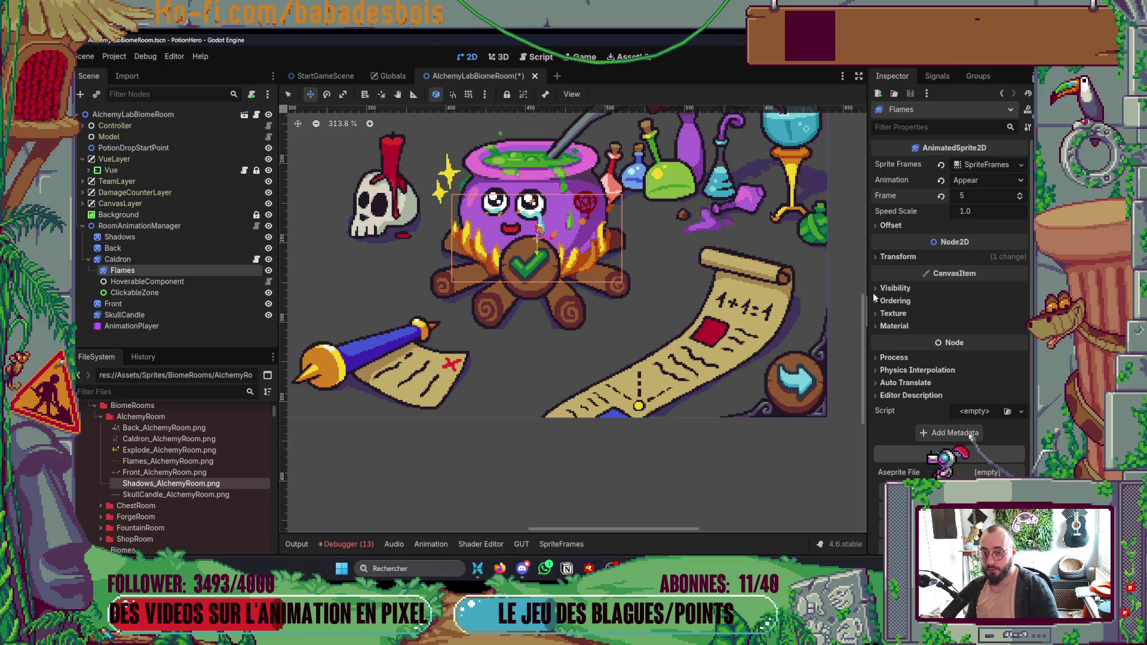
{"action": "key", "text": "Return"}
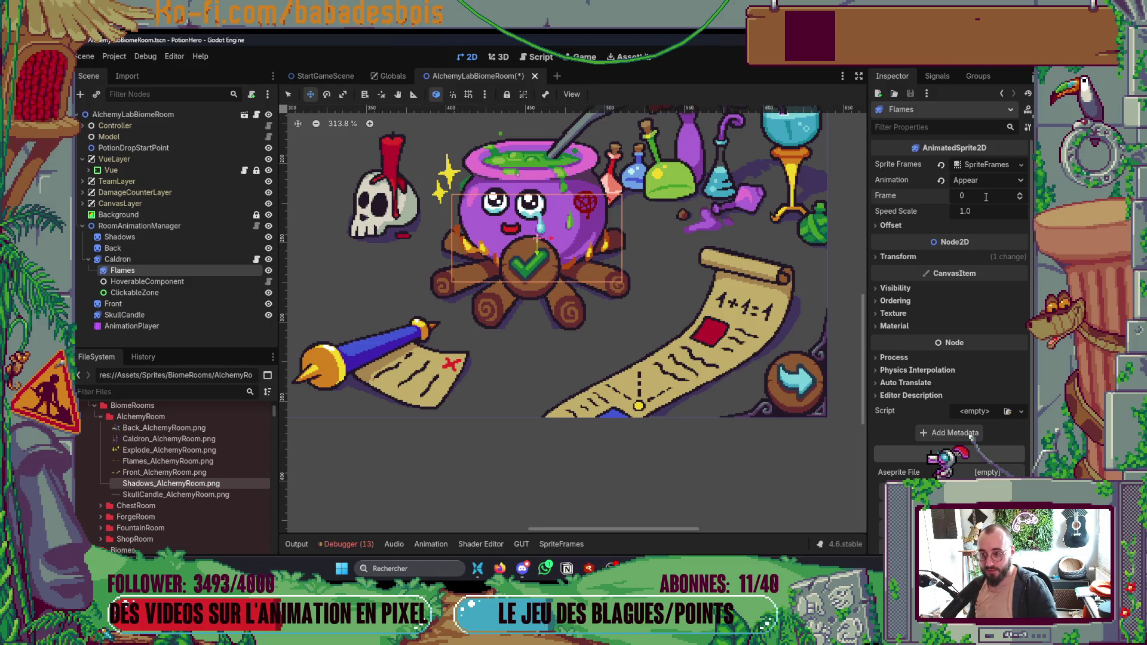
Hide the Flames sprite, save the scene, and relaunch the game.
{"action": "left_click", "coordinate": [268, 270]}
{"action": "key", "text": "ctrl+s"}
{"action": "scroll", "coordinate": [569, 312], "scroll_direction": "down", "scroll_amount": 3}
{"action": "key", "text": "F5"}
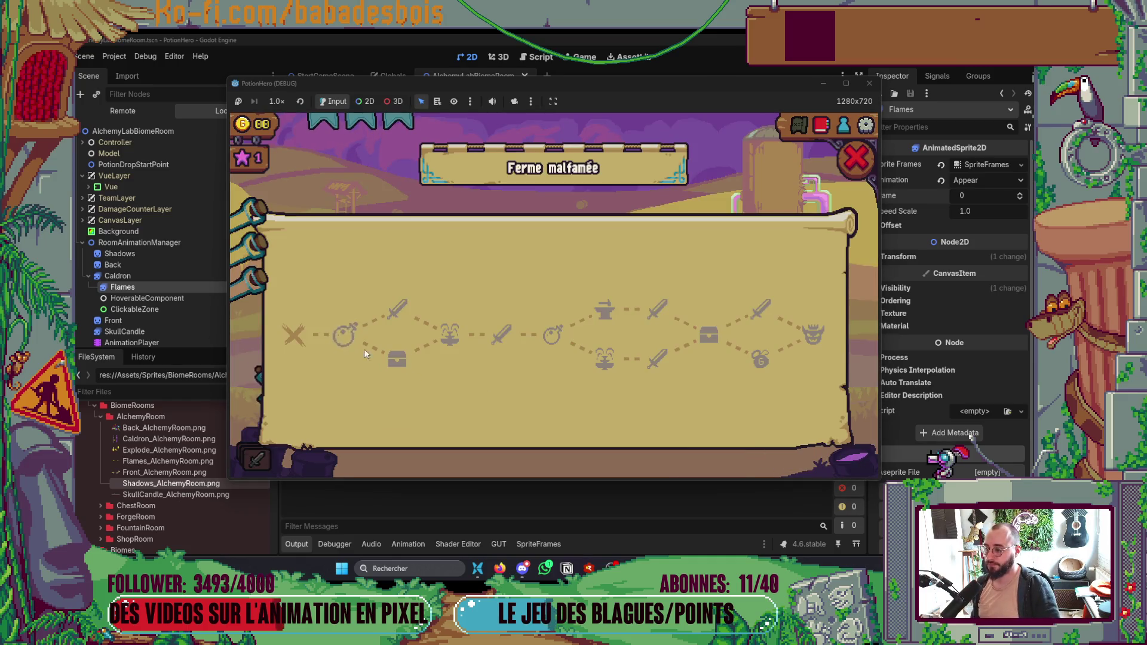
Travel to the next node on the map to enter the alchemy room.
{"action": "left_click", "coordinate": [364, 353]}
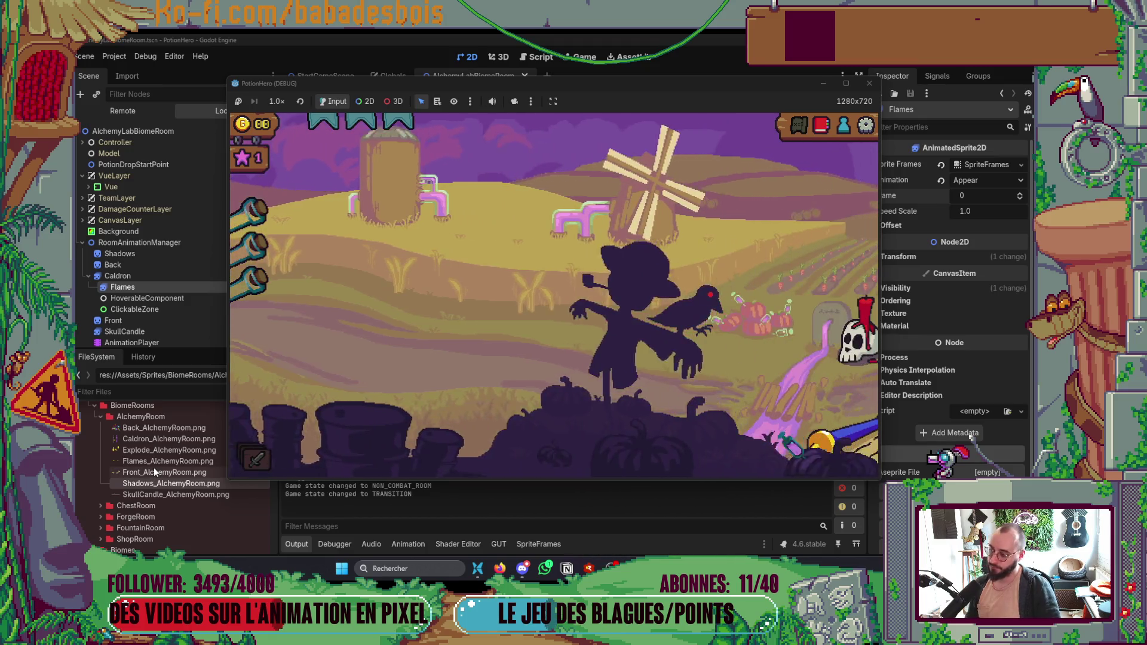
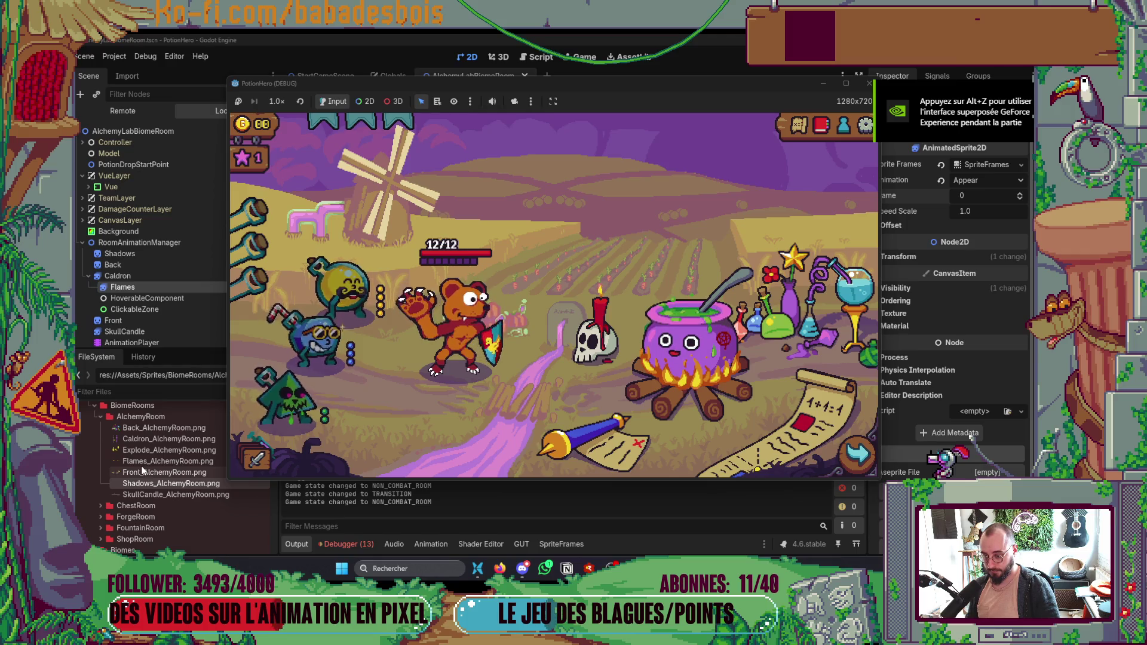
Open and close the cauldron's alchemy mix screen, then quit the running game.
{"action": "left_click", "coordinate": [716, 346]}
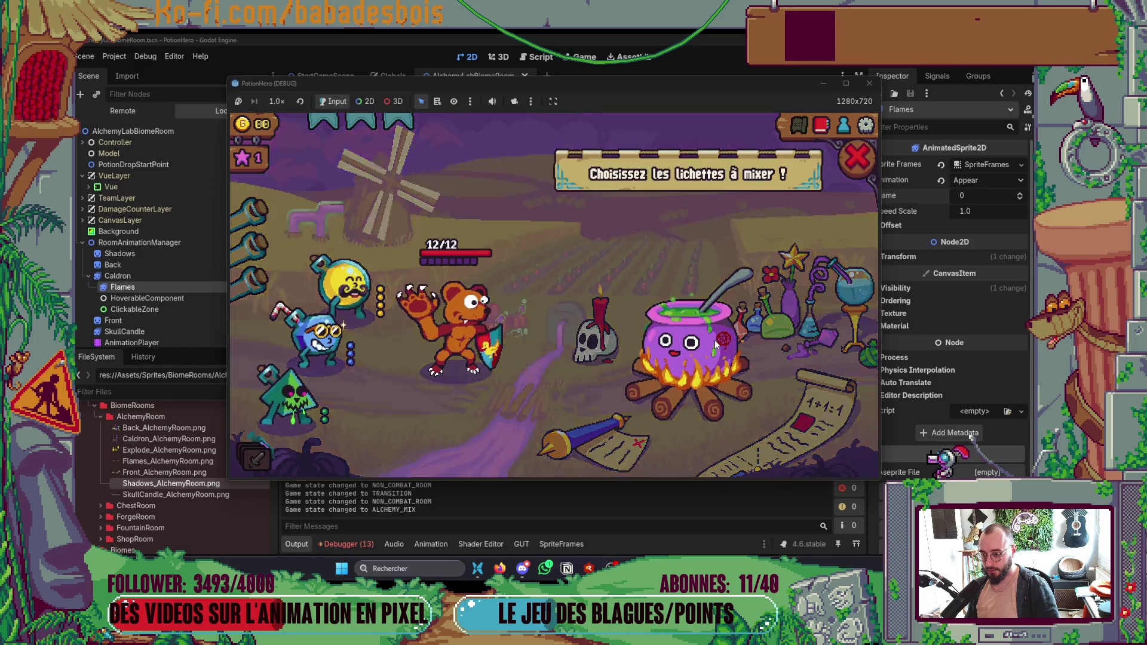
{"action": "left_click", "coordinate": [857, 159]}
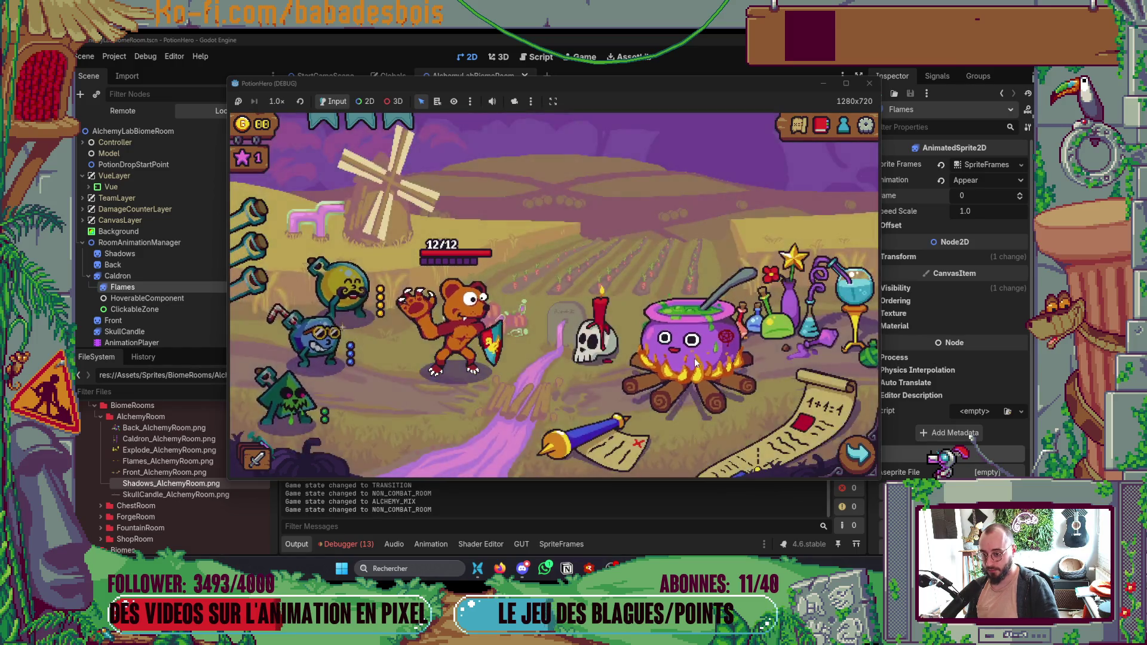
{"action": "left_click", "coordinate": [844, 123]}
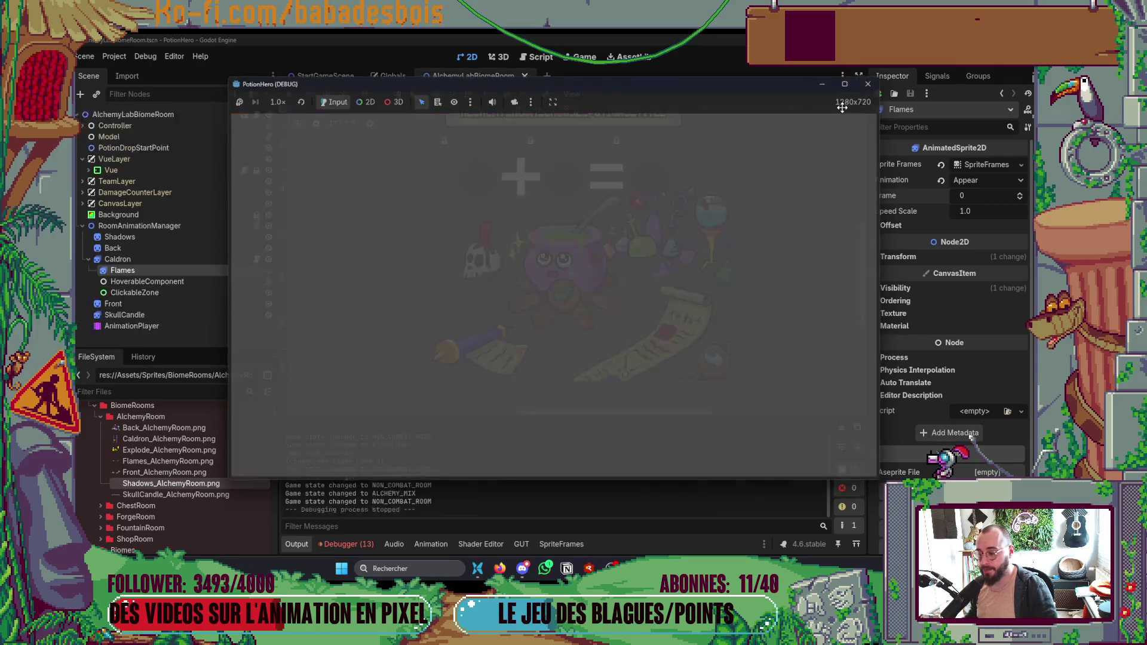
Close the game window and move the Flames sprite up beneath the cauldron.
{"action": "left_click", "coordinate": [122, 259]}
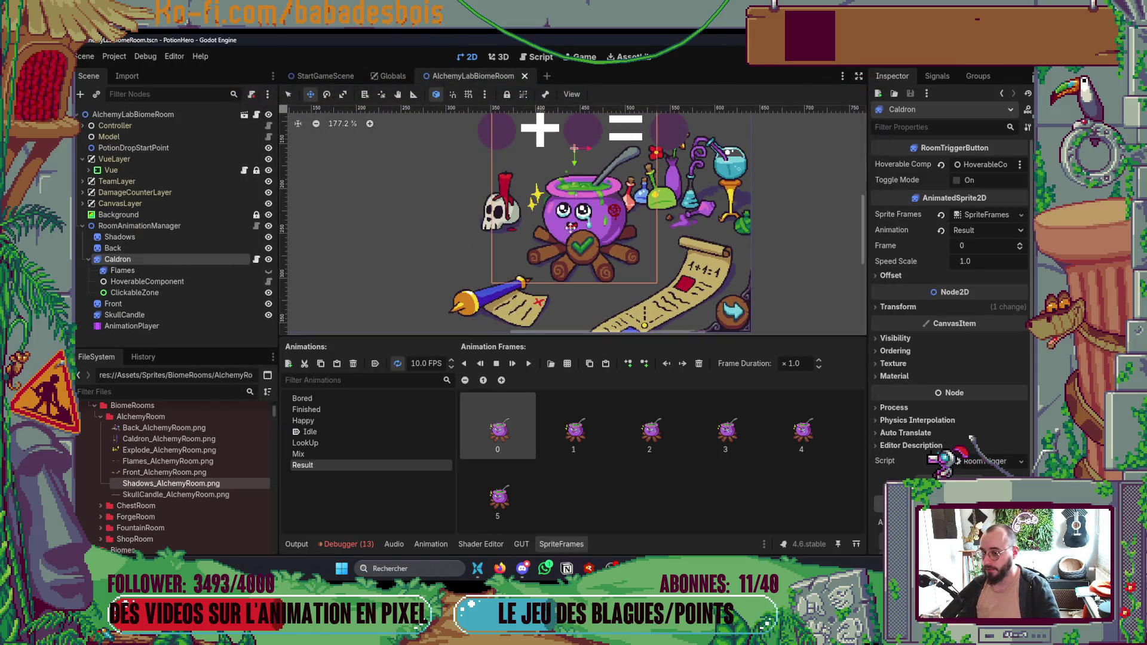
{"action": "scroll", "coordinate": [589, 199], "scroll_direction": "up", "scroll_amount": 2}
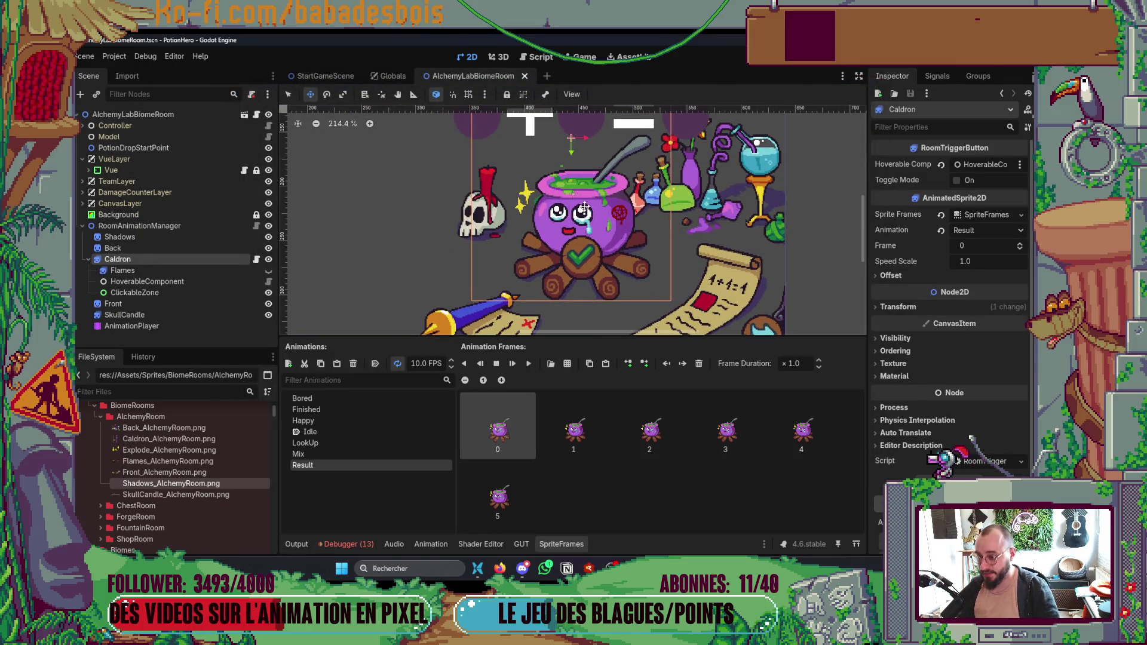
{"action": "left_click", "coordinate": [288, 94]}
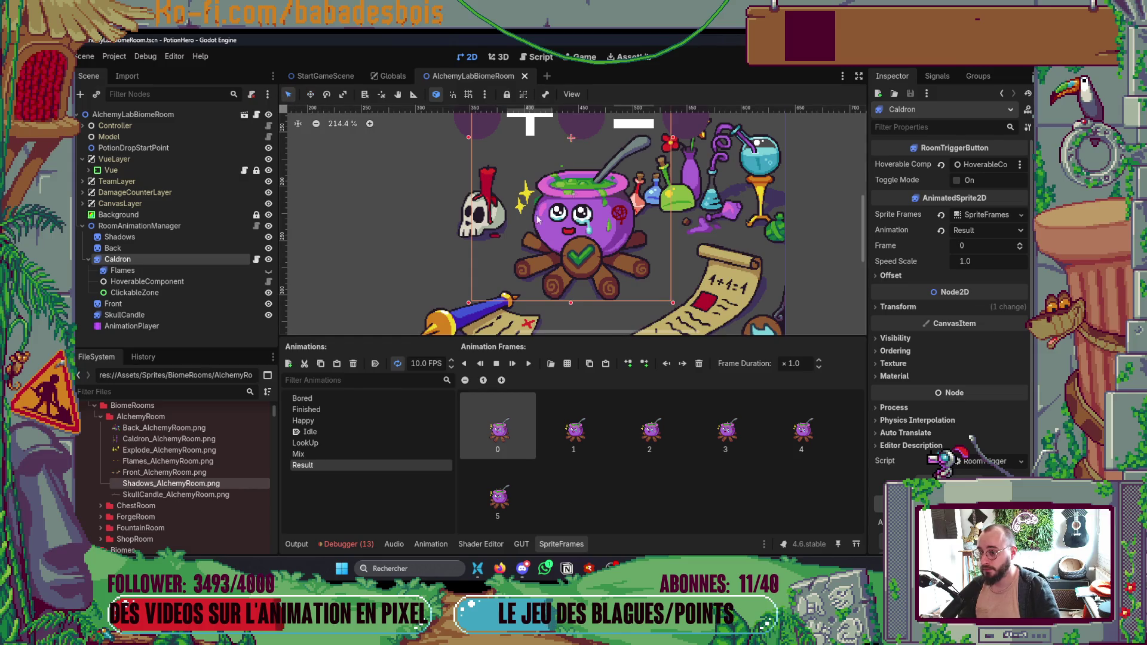
{"action": "left_click", "coordinate": [582, 235]}
{"action": "left_click_drag", "start_coordinate": [514, 255], "coordinate": [487, 272]}
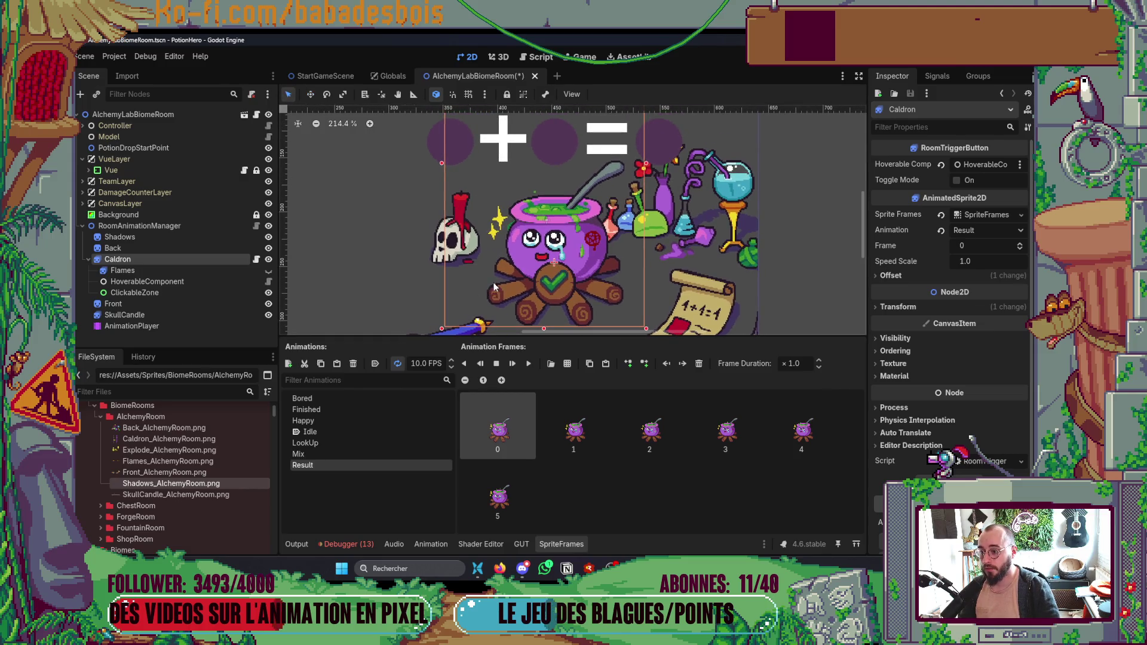
{"action": "left_click", "coordinate": [123, 271]}
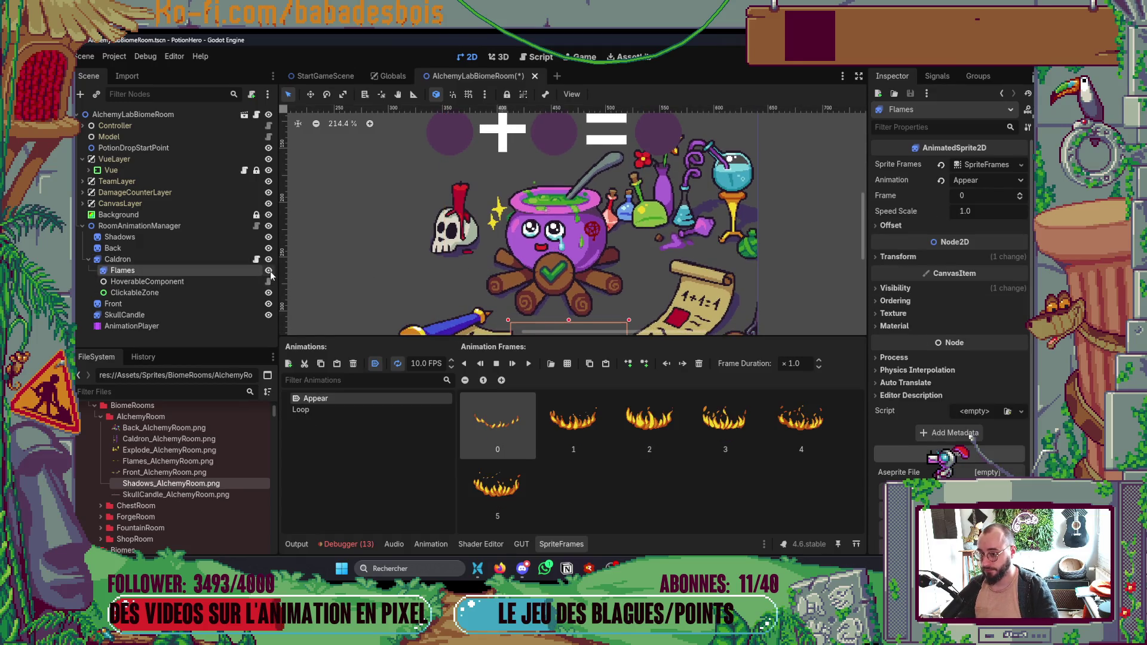
{"action": "scroll", "coordinate": [570, 252], "scroll_direction": "down", "scroll_amount": 3}
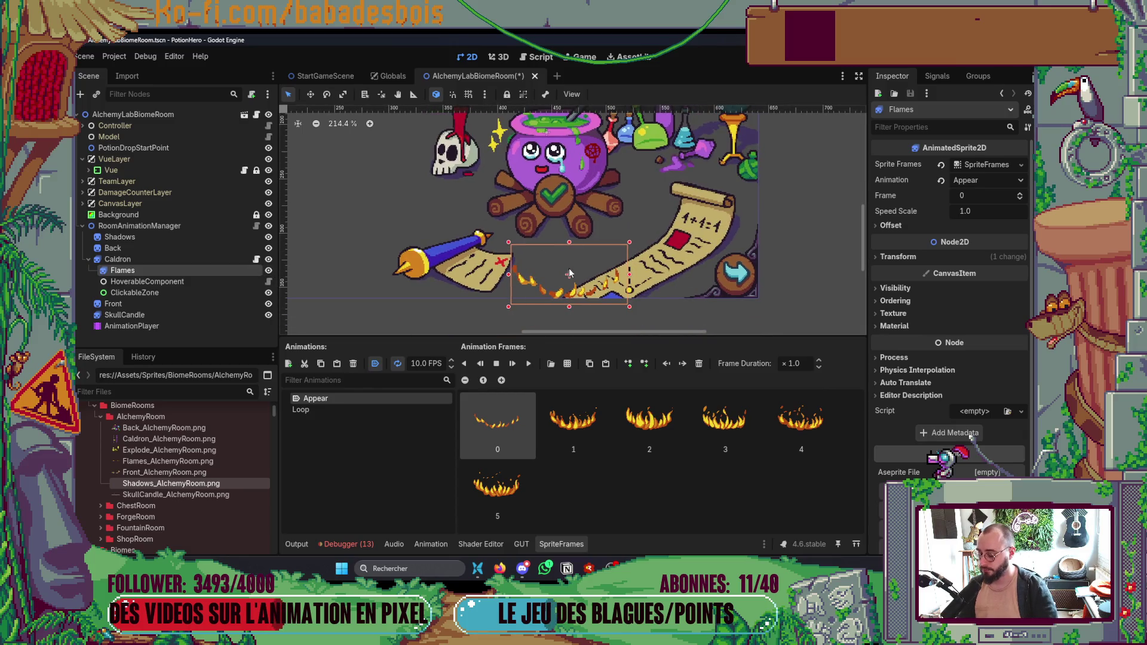
{"action": "key", "text": "w"}
{"action": "left_click_drag", "start_coordinate": [569, 273], "coordinate": [559, 182]}
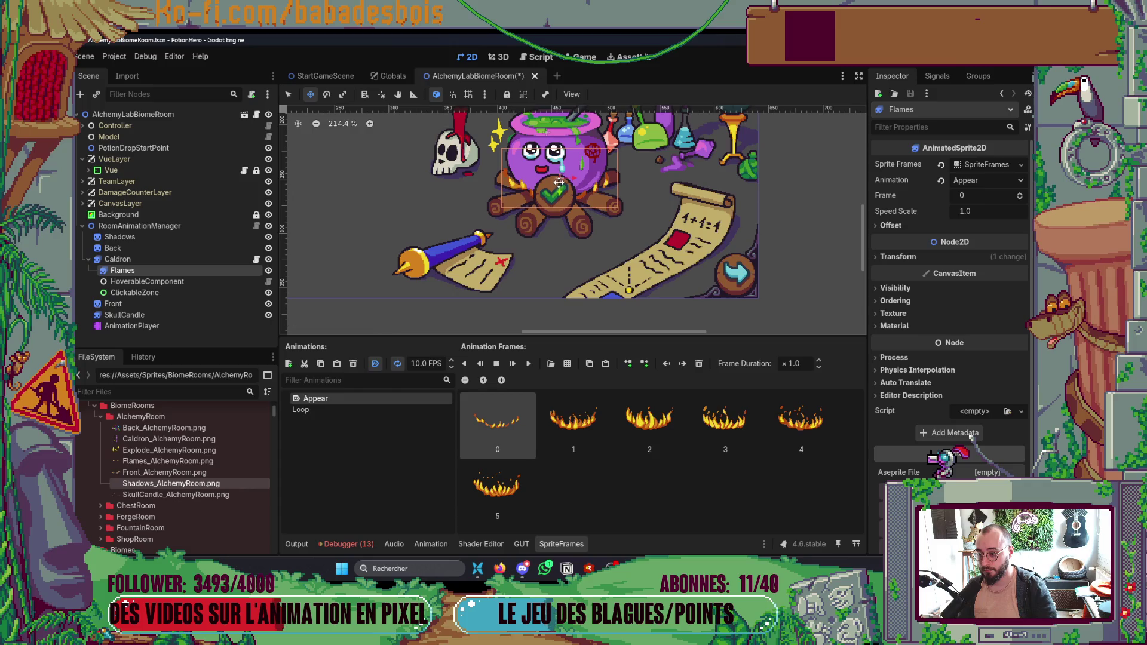
Preview the Flames Appear animation, reset its Frame to 0, and save the scene.
{"action": "left_click", "coordinate": [513, 364]}
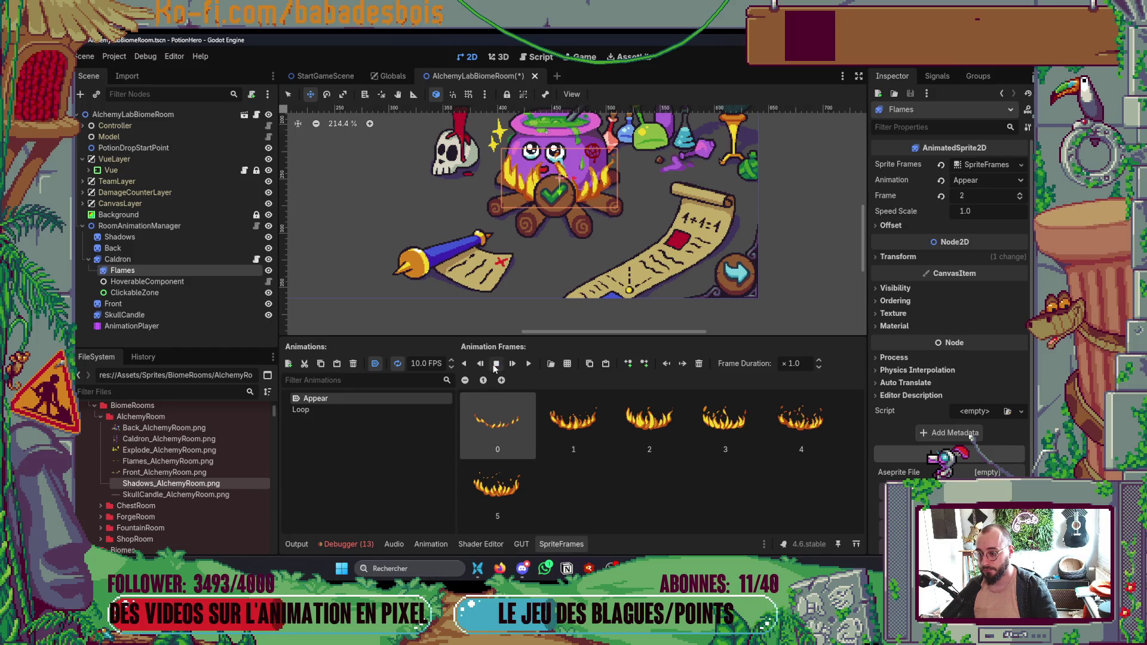
{"action": "left_click", "coordinate": [496, 365]}
{"action": "scroll", "coordinate": [563, 243], "scroll_direction": "up", "scroll_amount": 2}
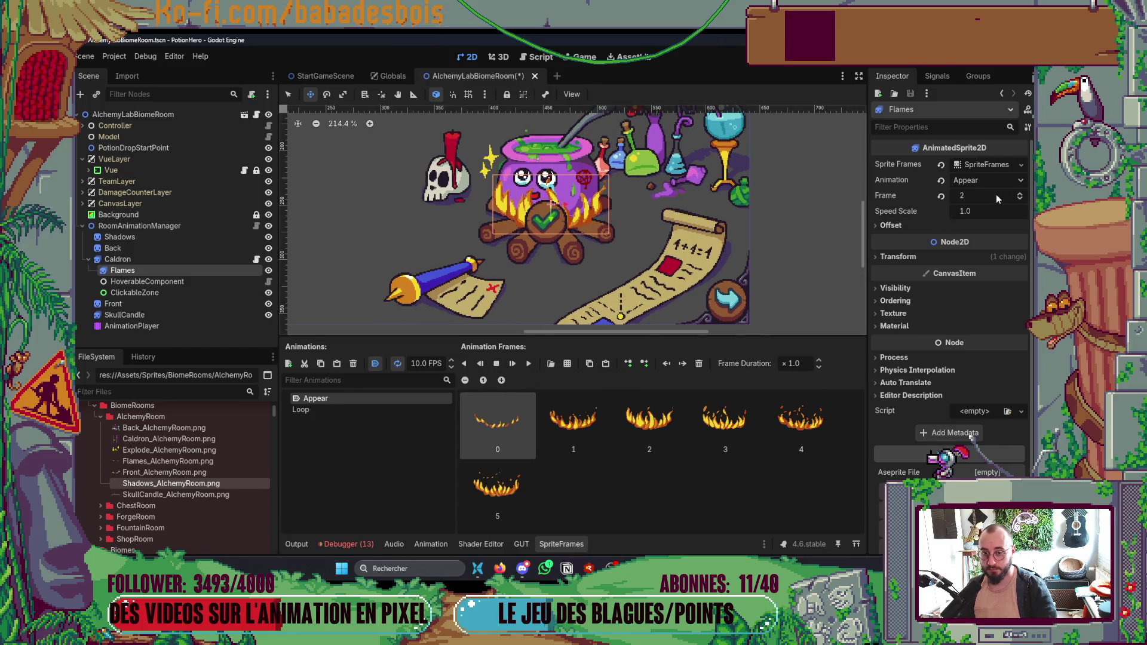
{"action": "left_click", "coordinate": [941, 196]}
{"action": "scroll", "coordinate": [606, 261], "scroll_direction": "down", "scroll_amount": 1}
{"action": "key", "text": "ctrl+s"}
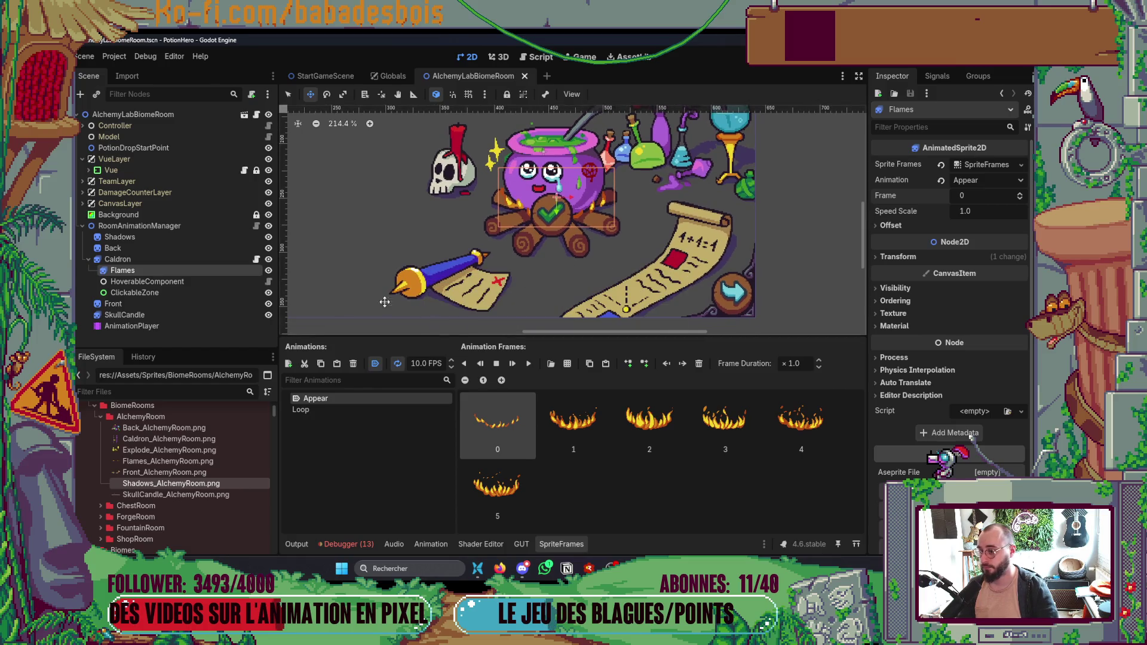
{"action": "left_click", "coordinate": [122, 284]}
Nudge the ClickableZone up over the cauldron with the arrow keys, save, and launch the game.
{"action": "left_click", "coordinate": [117, 292]}
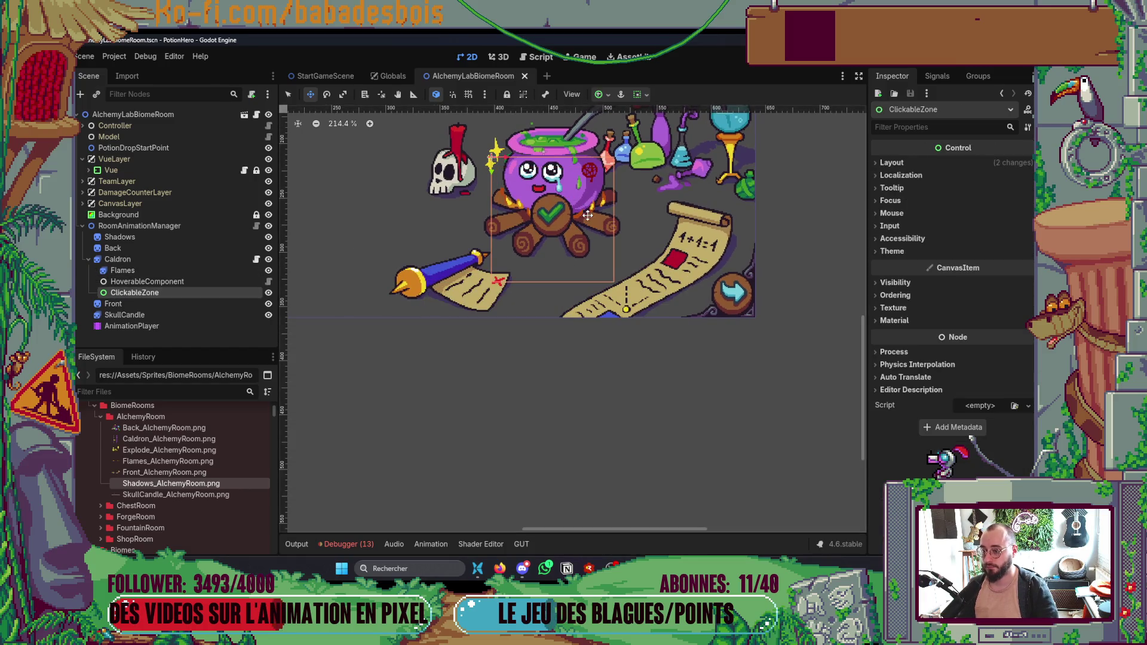
{"action": "scroll", "coordinate": [588, 215], "scroll_direction": "up", "scroll_amount": 2}
{"action": "key", "text": "Up"}
{"action": "key", "text": "Up"}
{"action": "key", "text": "Up"}
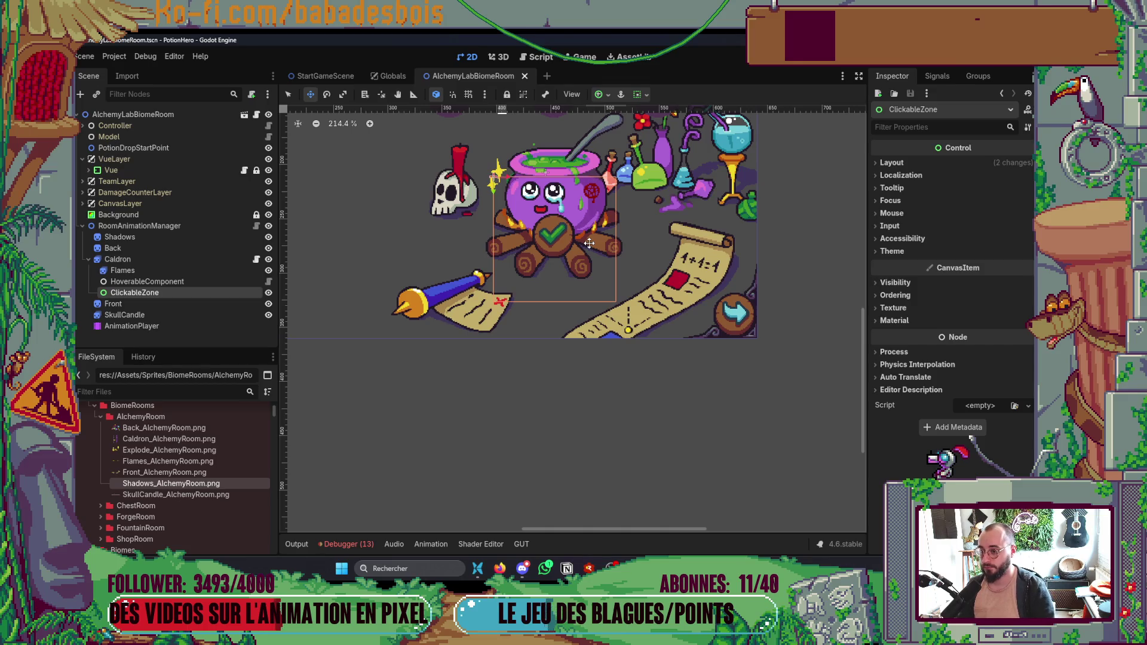
{"action": "key", "text": "Down"}
{"action": "key", "text": "Down"}
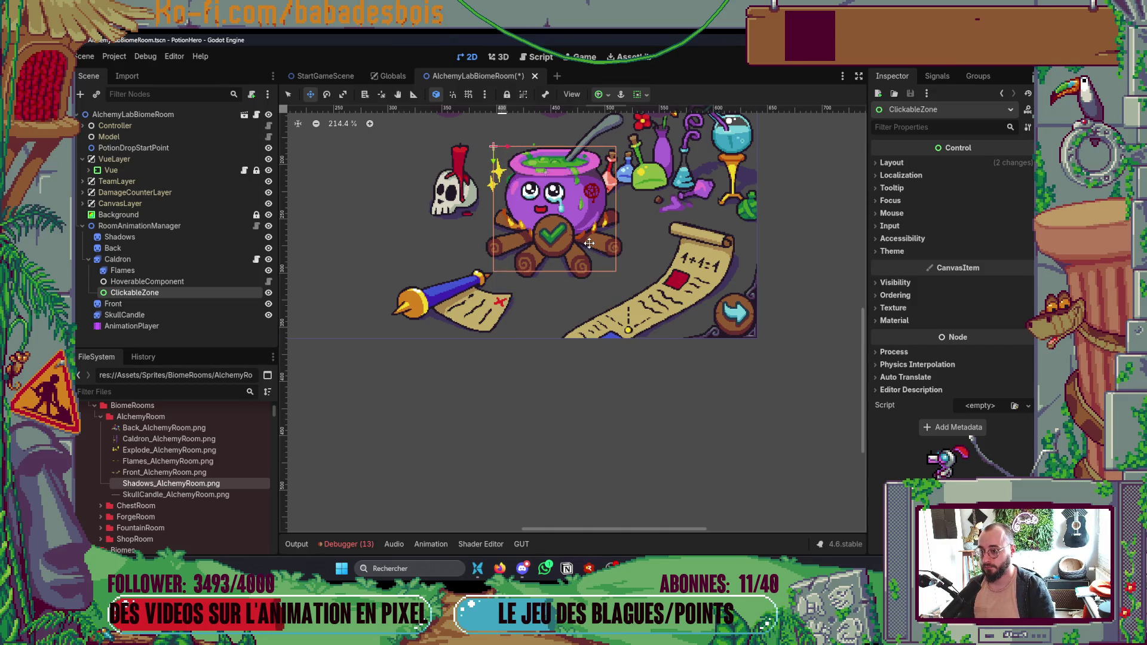
{"action": "key", "text": "ctrl+s"}
{"action": "scroll", "coordinate": [484, 322], "scroll_direction": "down", "scroll_amount": 2}
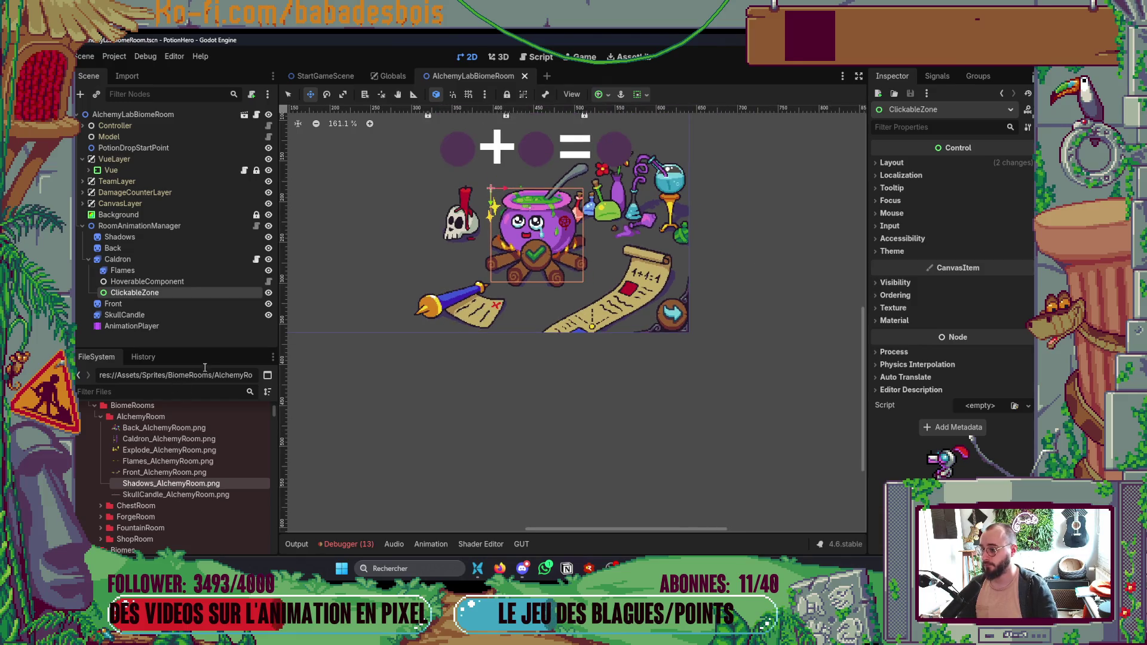
{"action": "key", "text": "F6"}
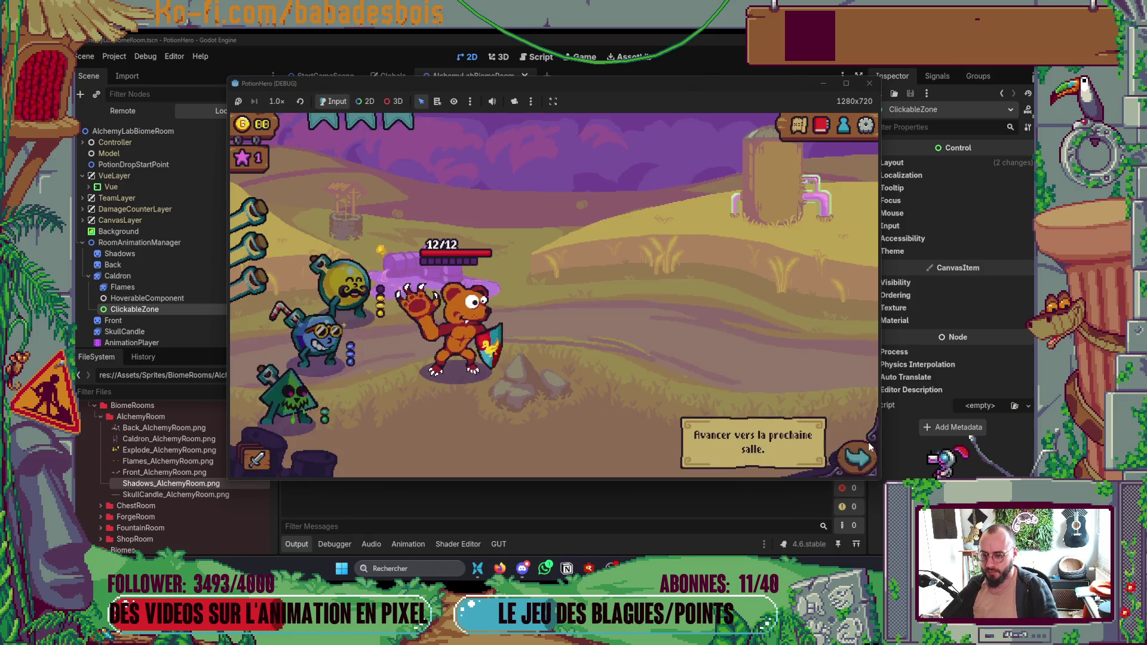
Travel to the first map room, open and close the cauldron's alchemy mix twice, then stop the game.
{"action": "left_click", "coordinate": [851, 460]}
{"action": "left_click", "coordinate": [343, 333]}
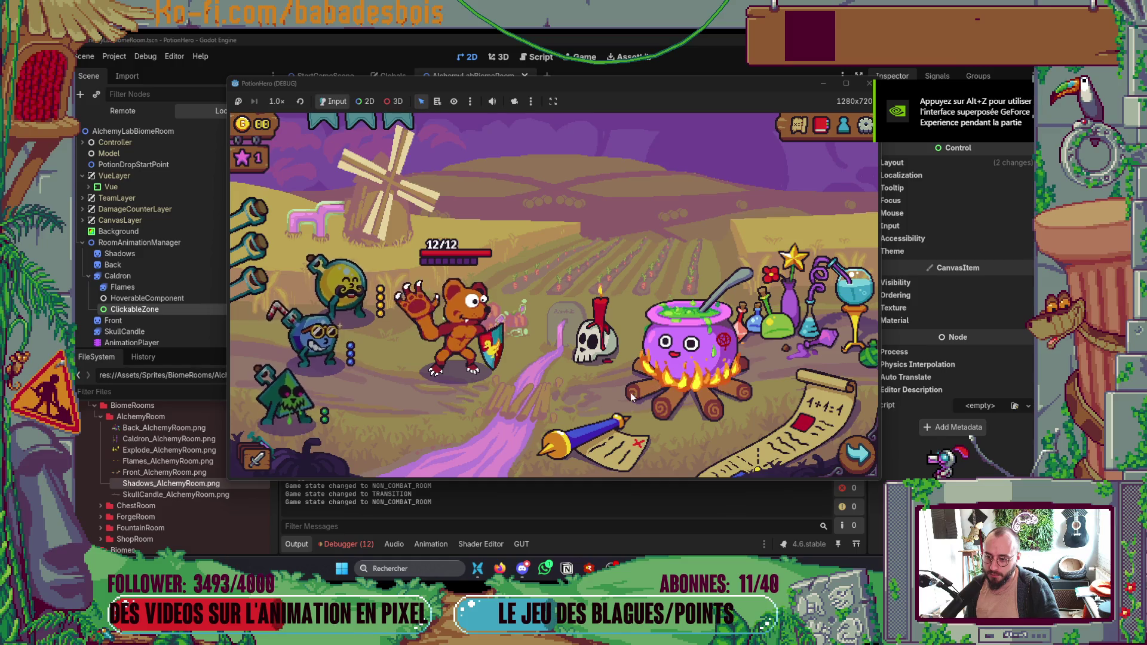
{"action": "left_click", "coordinate": [709, 389]}
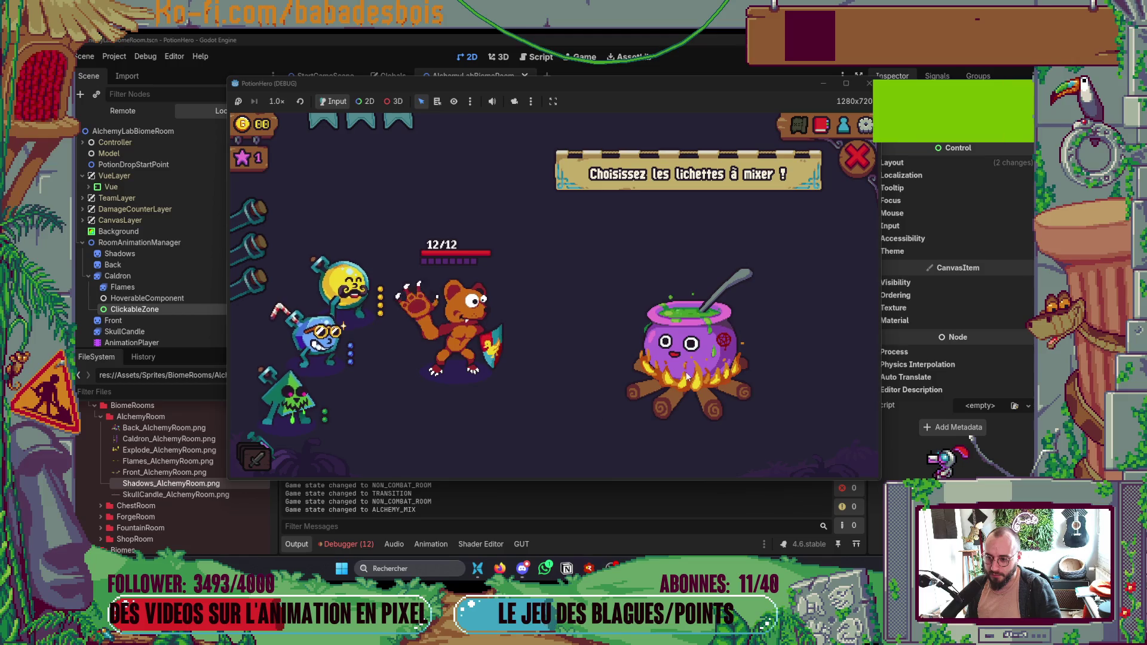
{"action": "left_click", "coordinate": [866, 160]}
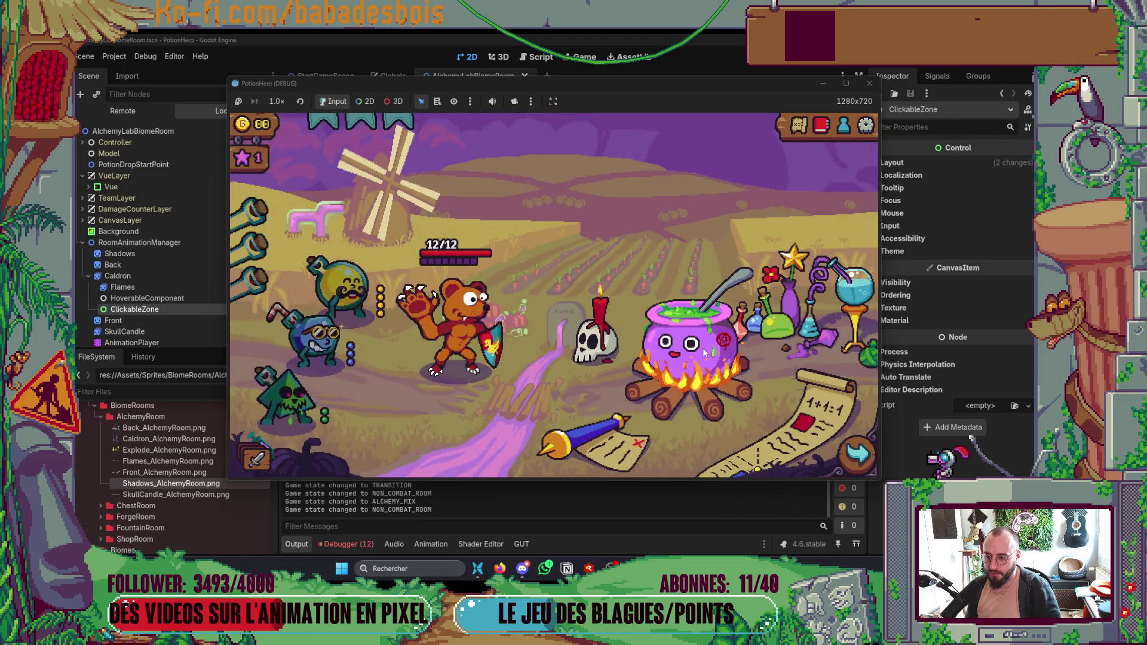
{"action": "left_click", "coordinate": [703, 348]}
{"action": "left_click", "coordinate": [865, 160]}
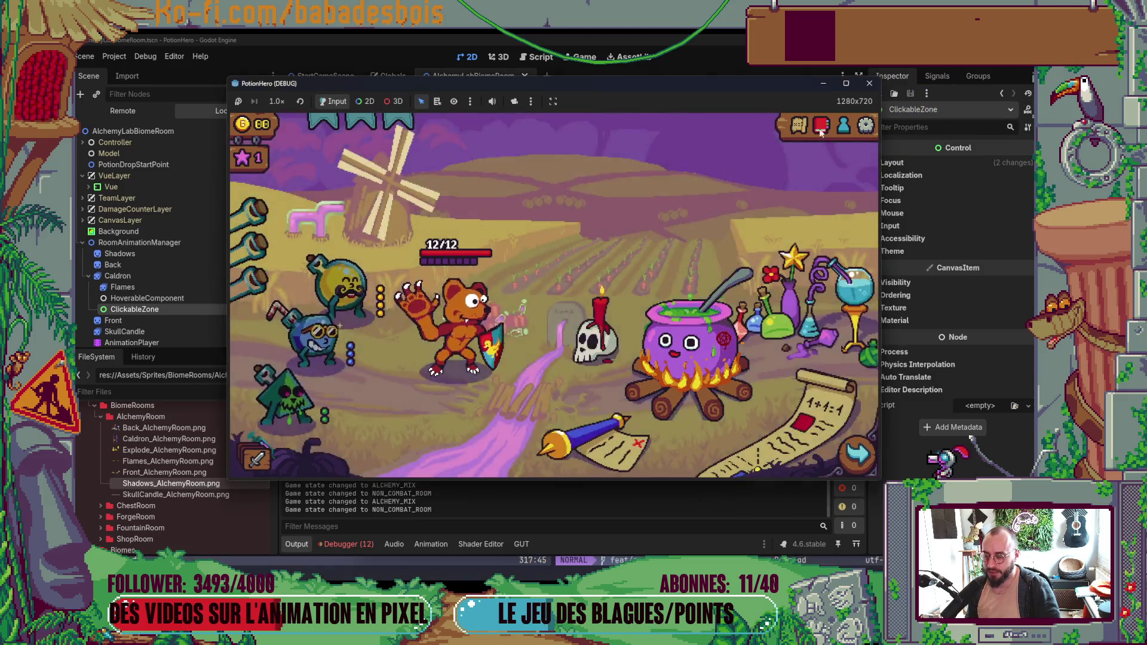
{"action": "left_click", "coordinate": [869, 83]}
{"action": "left_click", "coordinate": [160, 273]}
{"action": "left_click", "coordinate": [152, 344]}
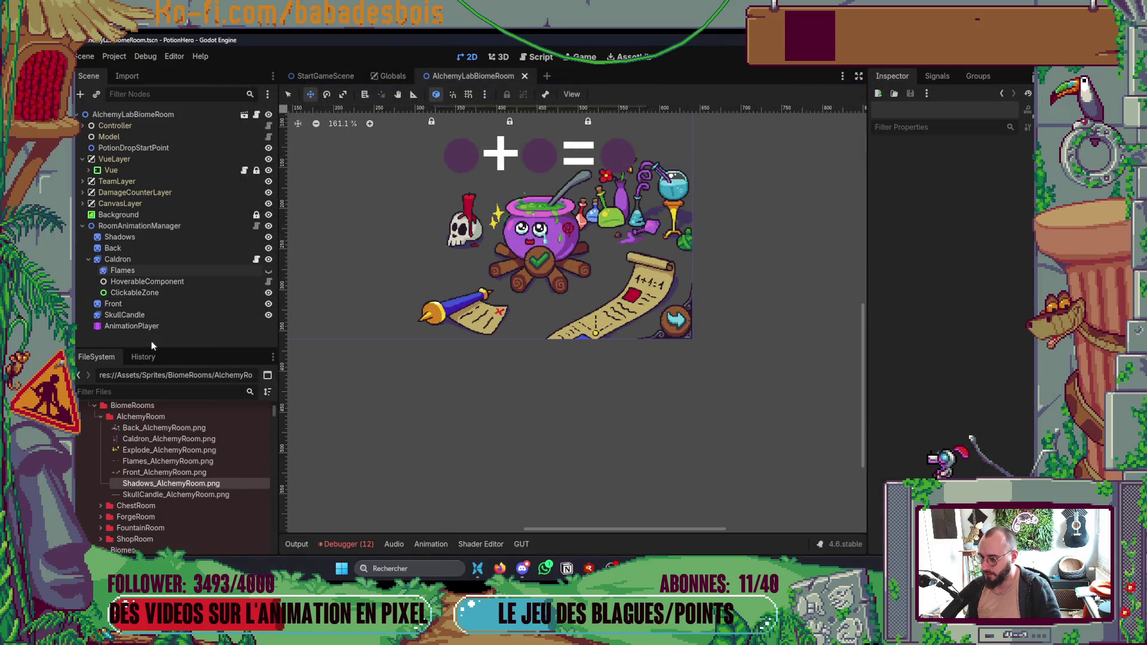
Turn off the Flames Appear autoplay on load and set its animation to Loop.
{"action": "left_click", "coordinate": [159, 318]}
{"action": "left_click", "coordinate": [161, 325]}
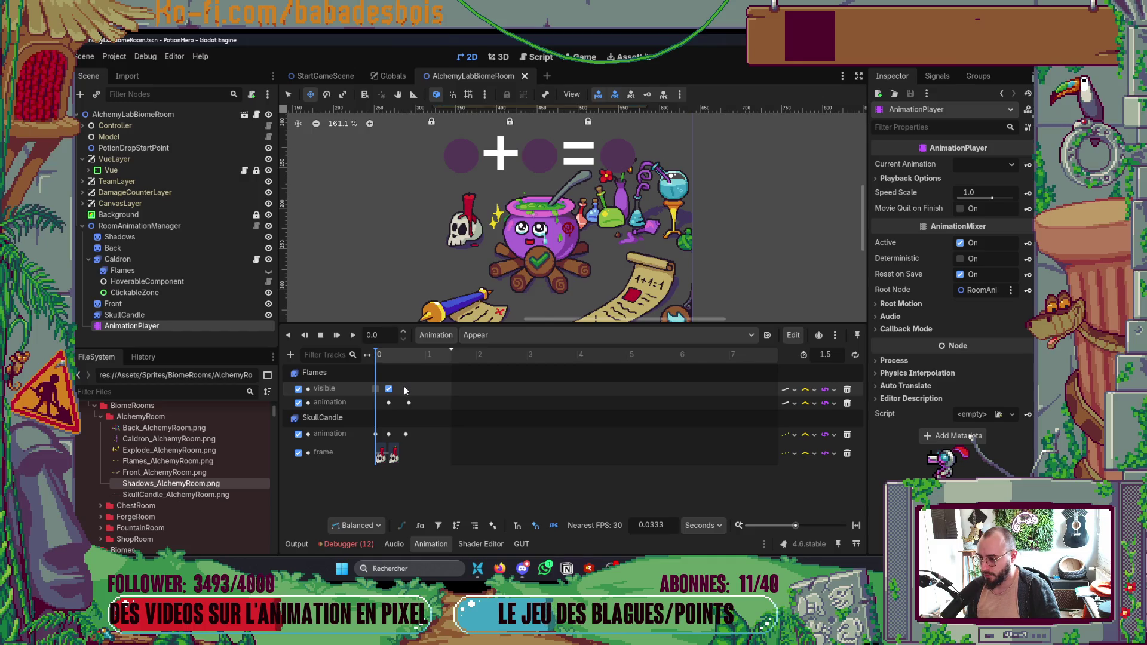
{"action": "left_click", "coordinate": [382, 354]}
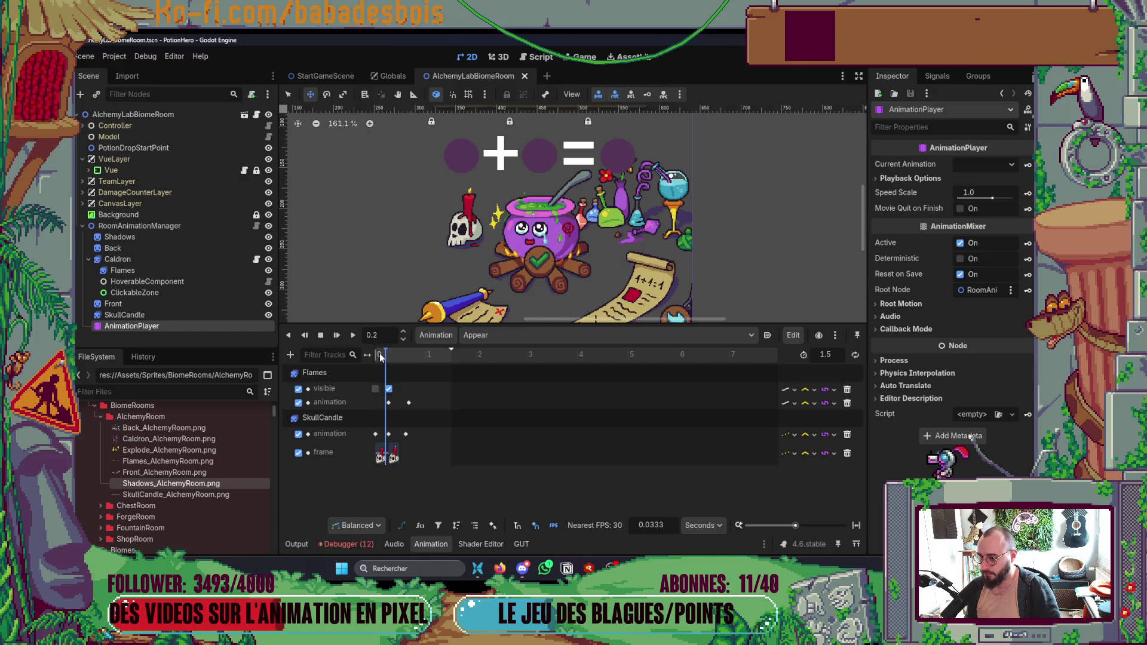
{"action": "left_click", "coordinate": [164, 270]}
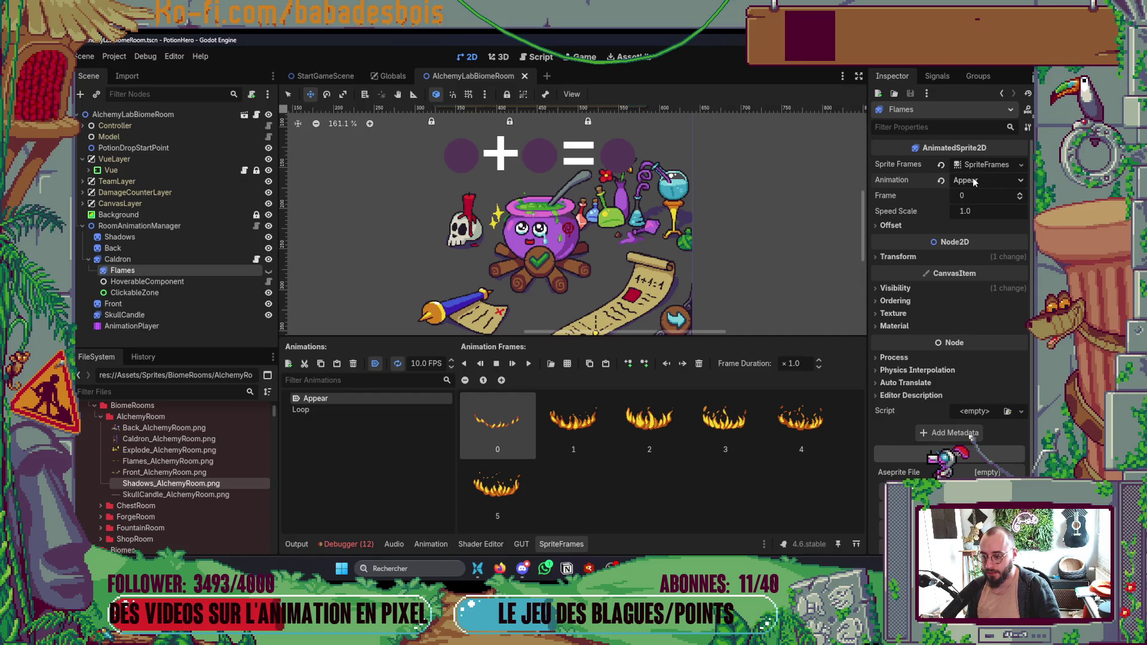
{"action": "left_click", "coordinate": [374, 364]}
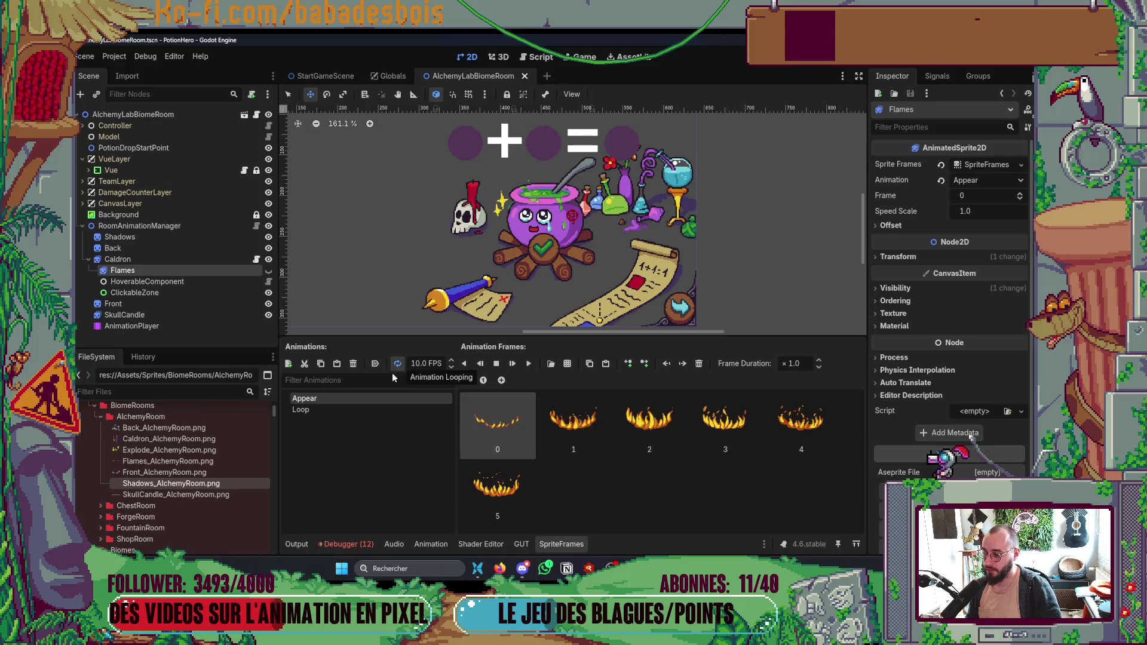
{"action": "left_click", "coordinate": [345, 406]}
{"action": "left_click", "coordinate": [342, 397]}
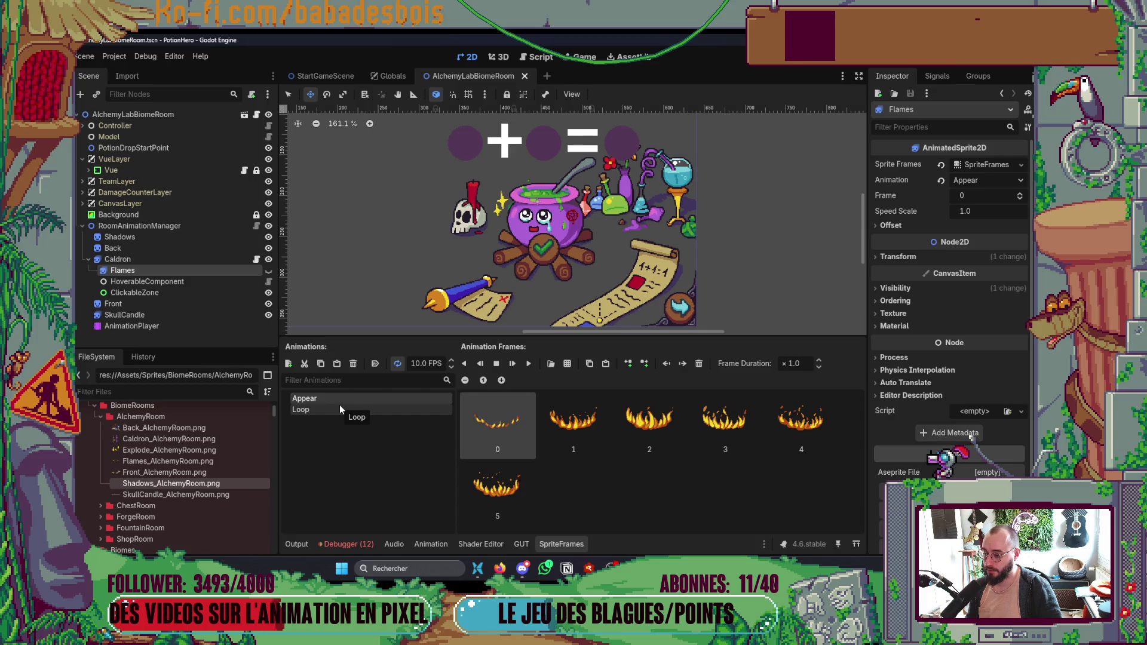
{"action": "left_click", "coordinate": [339, 406]}
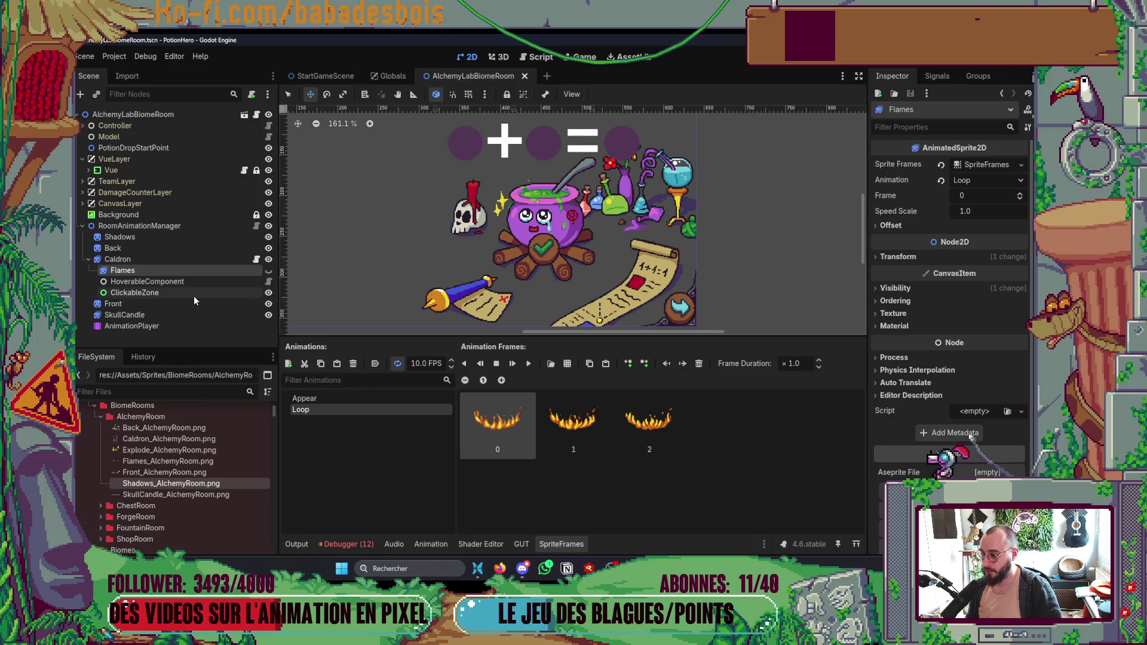
Play the AnimationPlayer's Appear animation and rewind it to the start.
{"action": "left_click", "coordinate": [182, 328]}
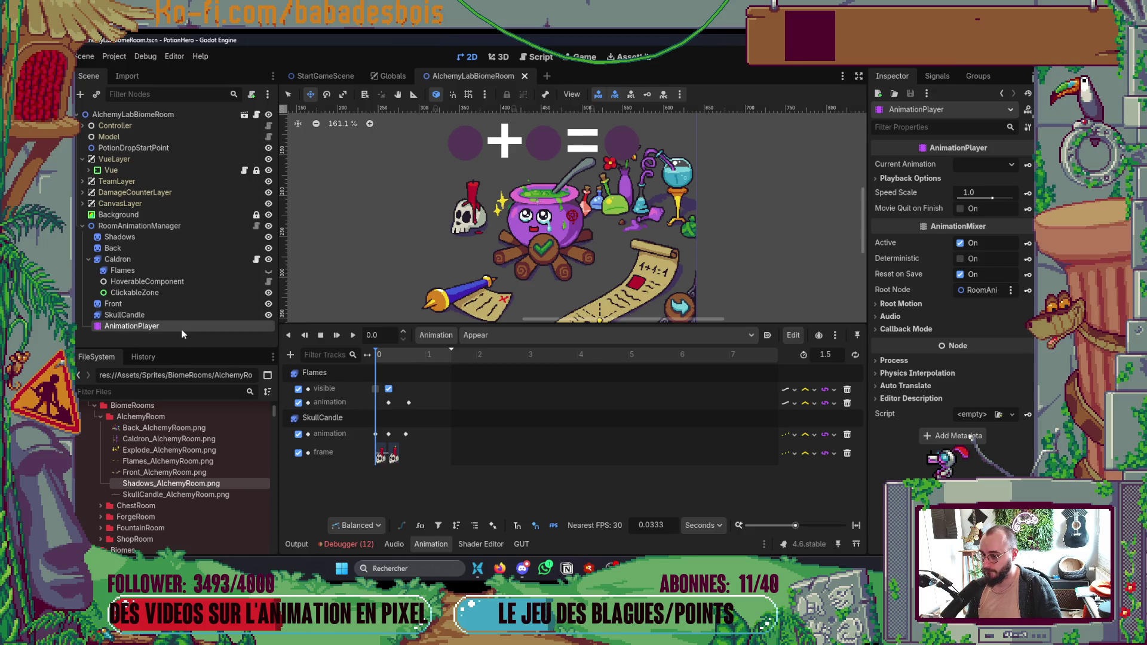
{"action": "left_click", "coordinate": [352, 335]}
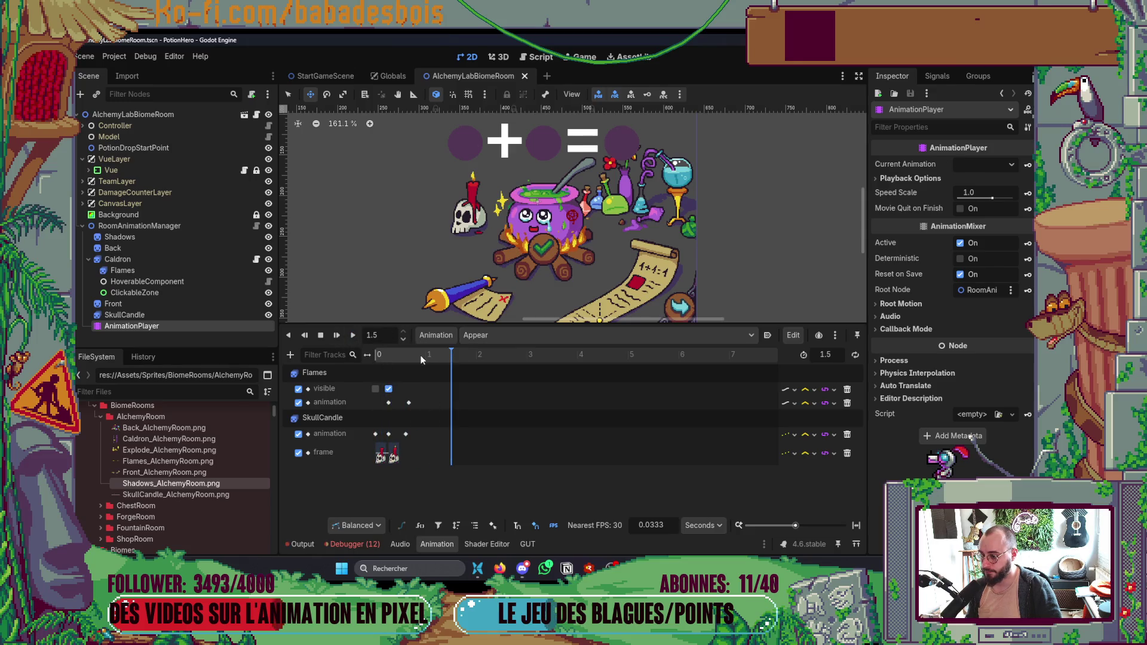
{"action": "mouse_move", "coordinate": [421, 354]}
{"action": "left_mouse_down"}
{"action": "mouse_move", "coordinate": [359, 357]}
{"action": "mouse_move", "coordinate": [472, 355]}
{"action": "mouse_move", "coordinate": [238, 357]}
{"action": "left_mouse_up"}
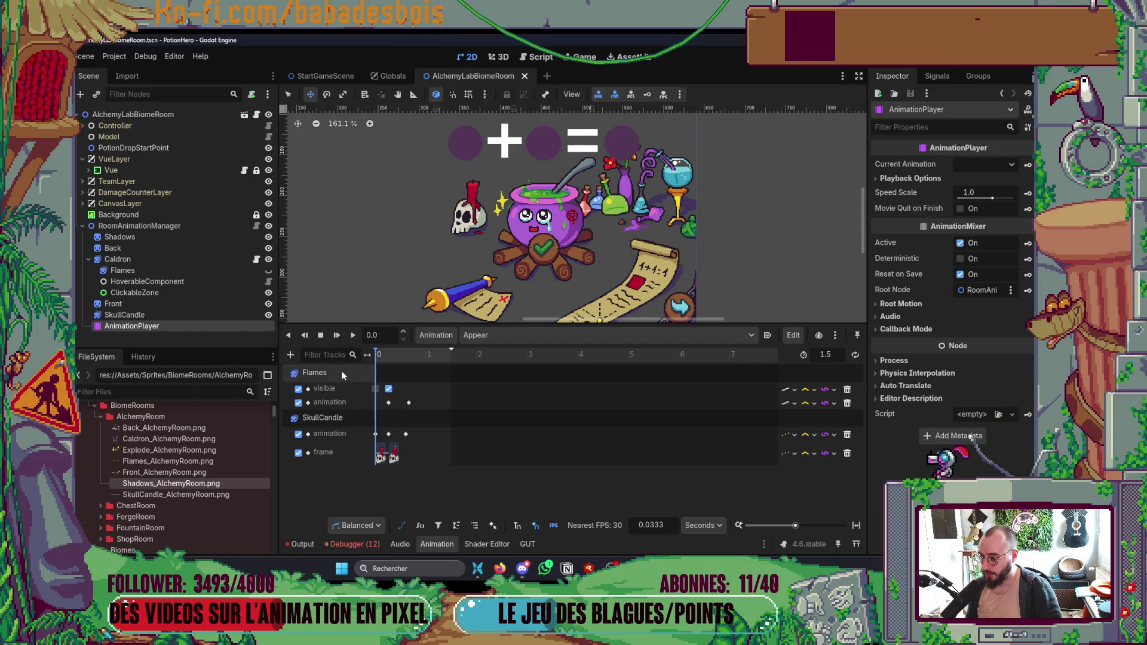
{"action": "left_click", "coordinate": [290, 354]}
Add a property track for the Flames node's sprite_frames to the Appear animation.
{"action": "left_click", "coordinate": [317, 370]}
{"action": "type", "text": "flam"}
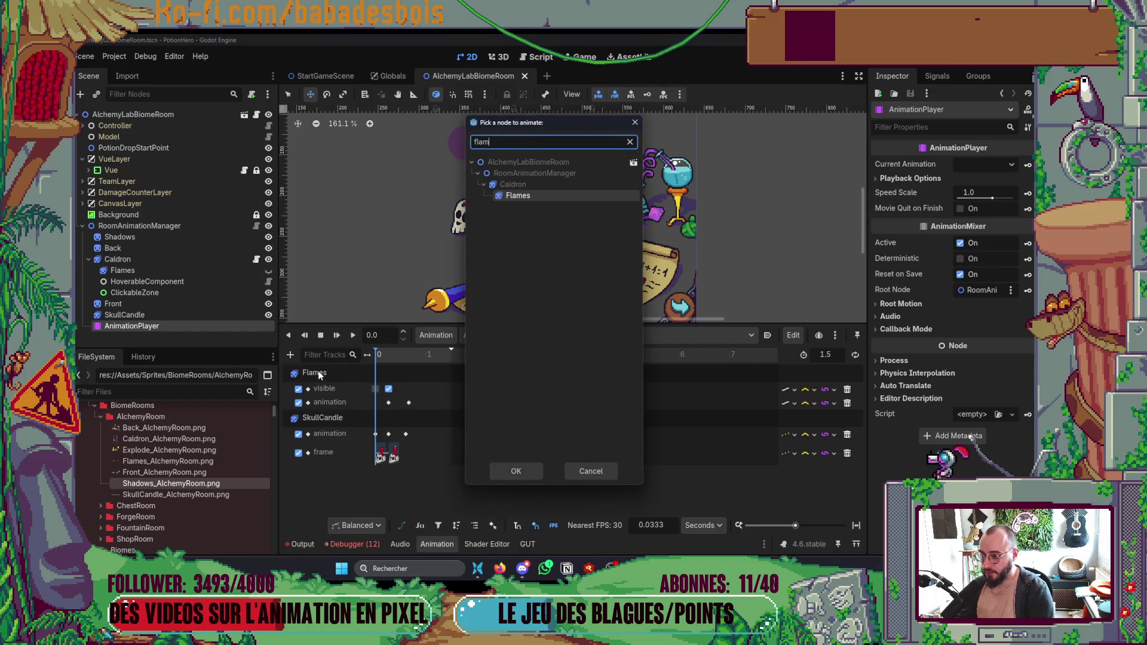
{"action": "key", "text": "Return"}
{"action": "type", "text": "p"}
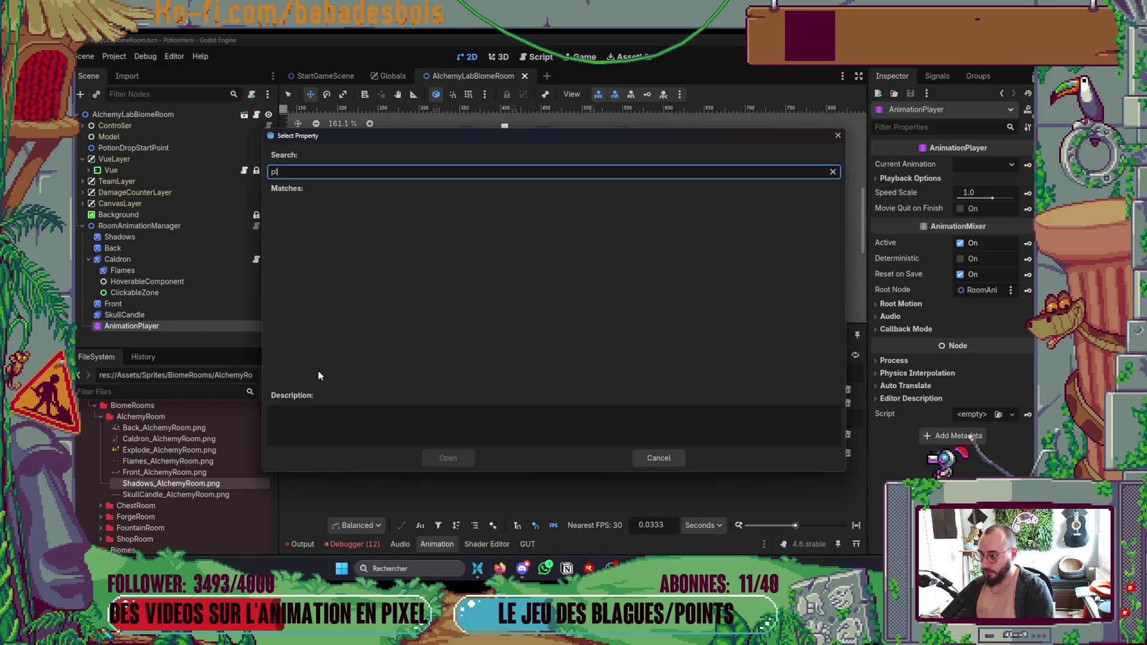
{"action": "key", "text": "BackSpace"}
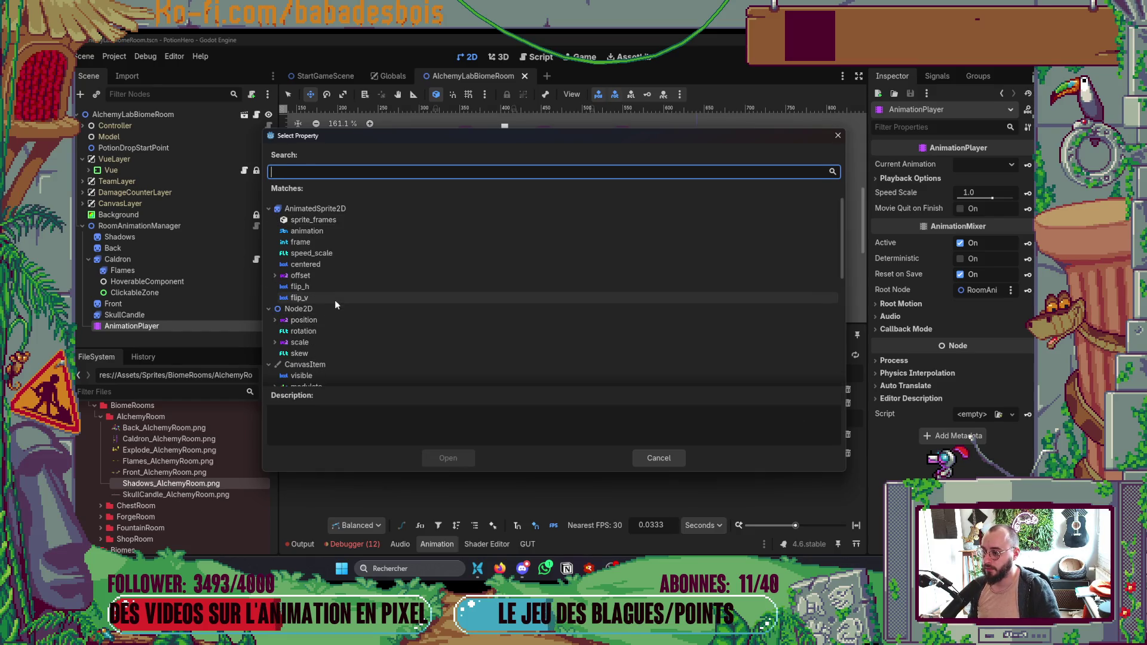
{"action": "double_click", "coordinate": [313, 220]}
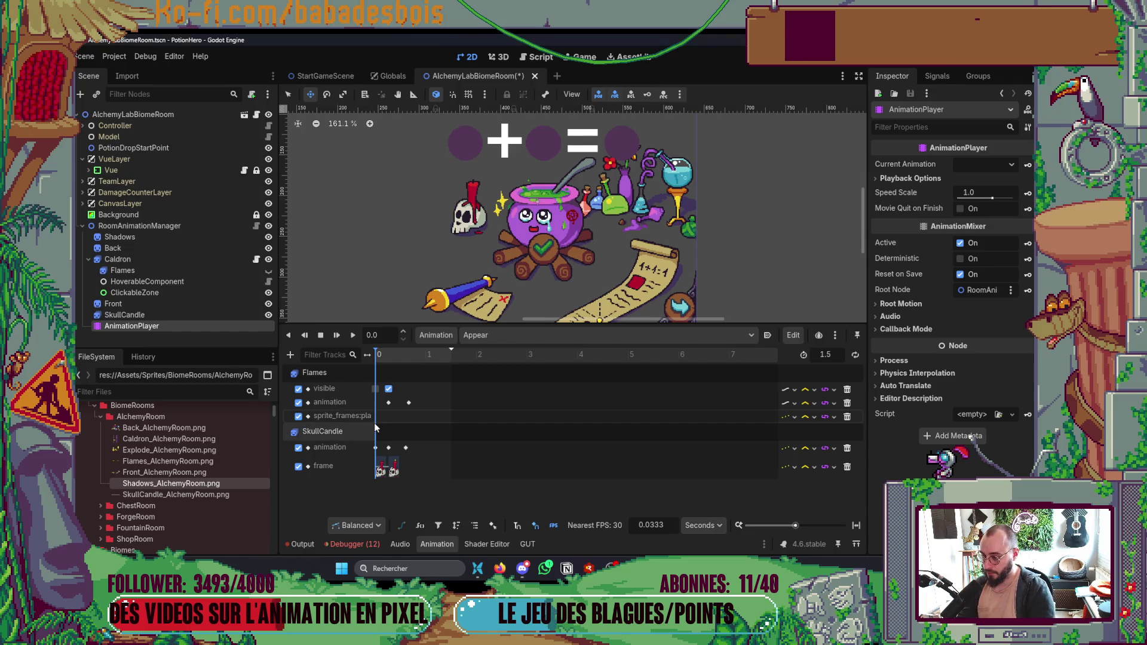
Expand the Flames node's Sprite Frames resource in the Inspector.
{"action": "left_click", "coordinate": [174, 315]}
{"action": "left_click", "coordinate": [173, 270]}
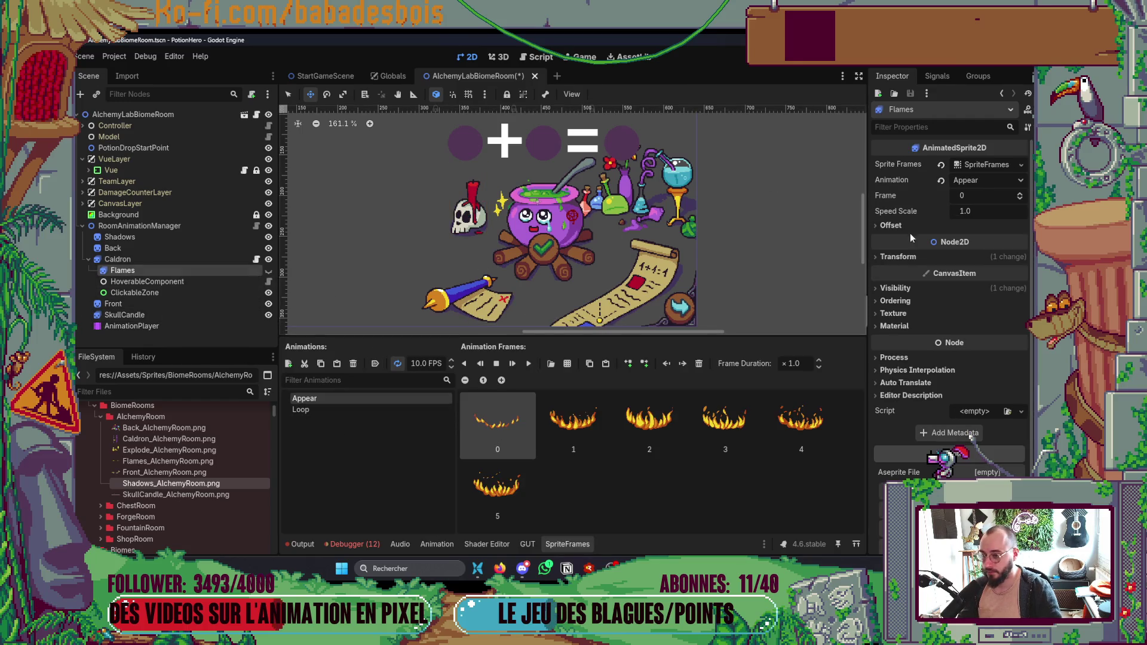
{"action": "left_click", "coordinate": [976, 167]}
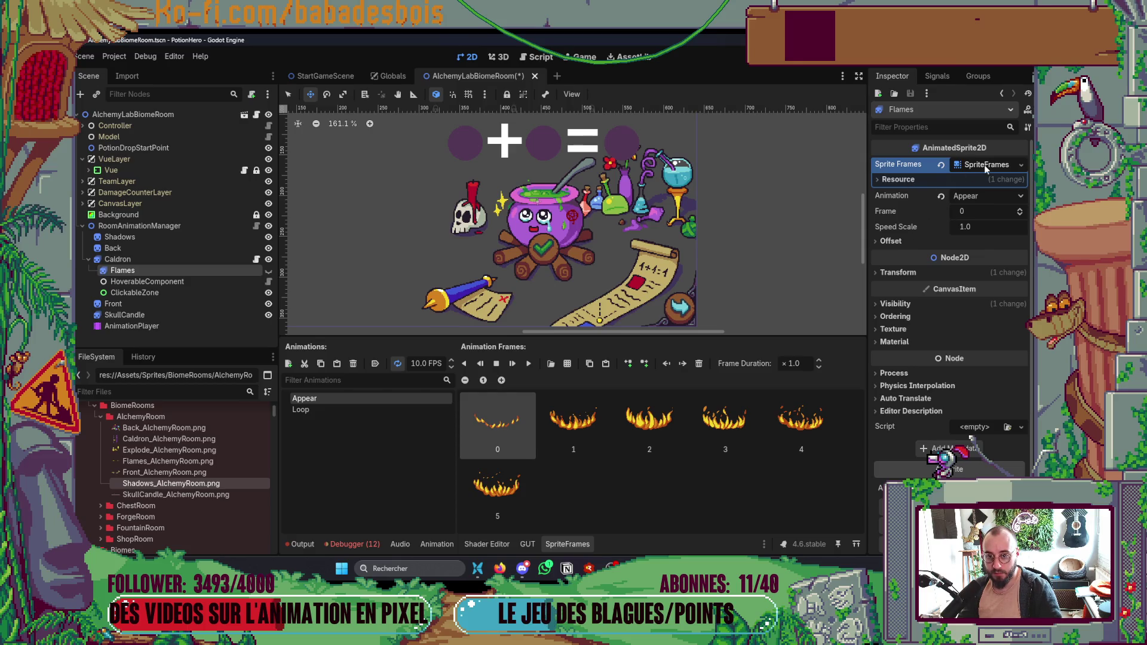
Search the built-in help for 'SpriteFrames' and read its class reference.
{"action": "left_click", "coordinate": [538, 57]}
{"action": "left_click", "coordinate": [779, 92]}
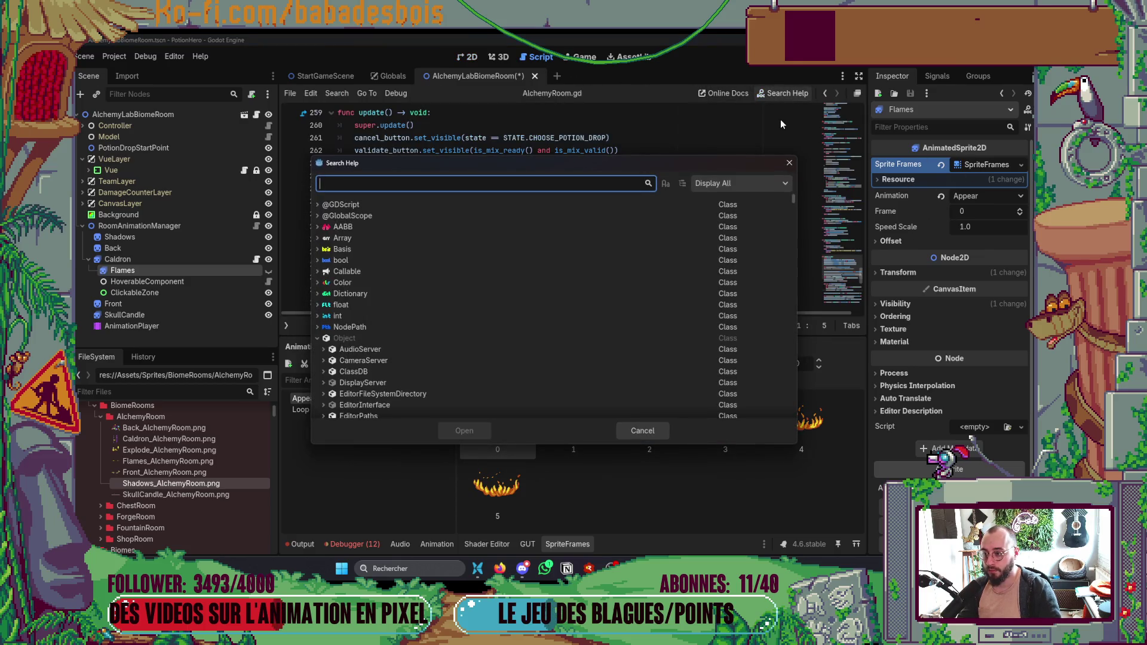
{"action": "type", "text": "SpriteFramn"}
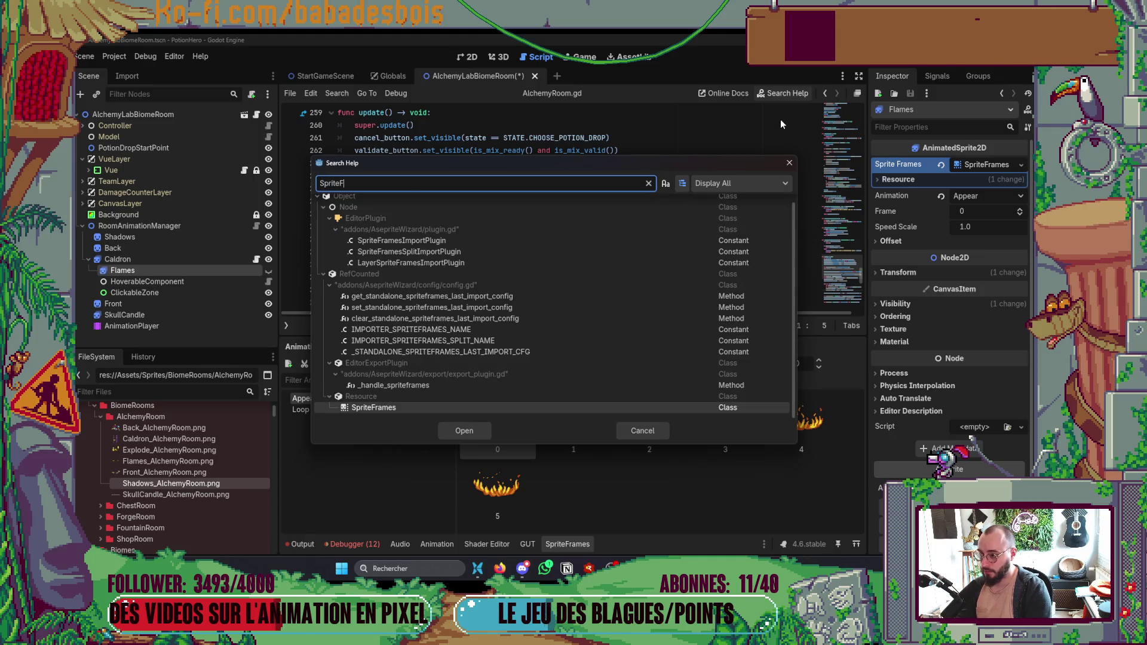
{"action": "key", "text": "BackSpace"}
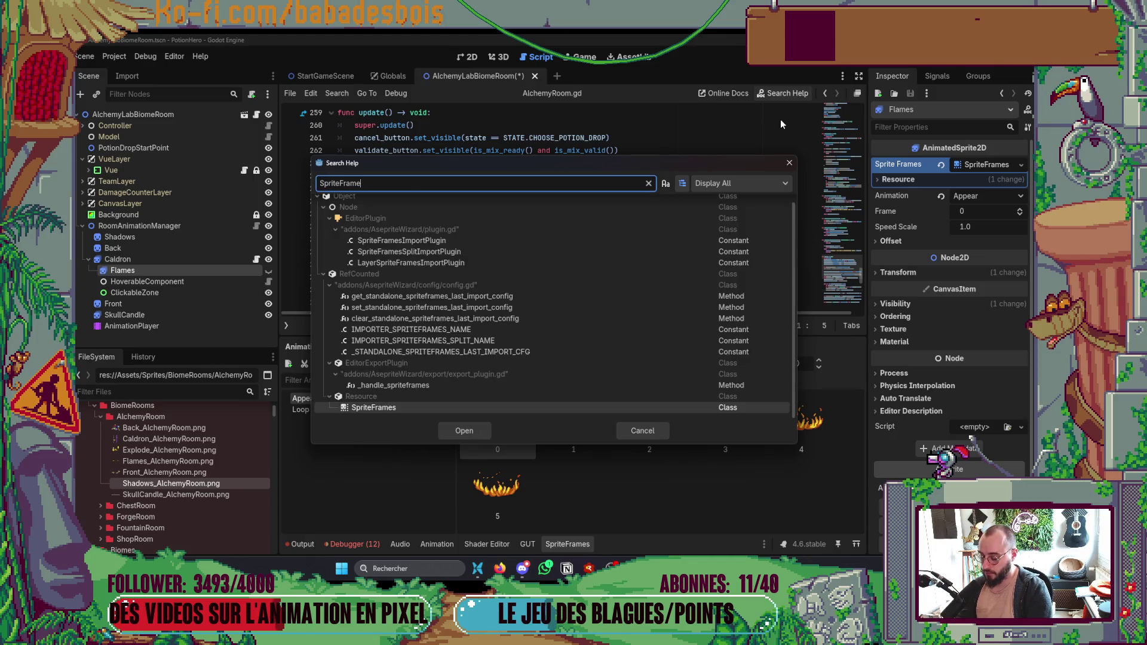
{"action": "double_click", "coordinate": [403, 407]}
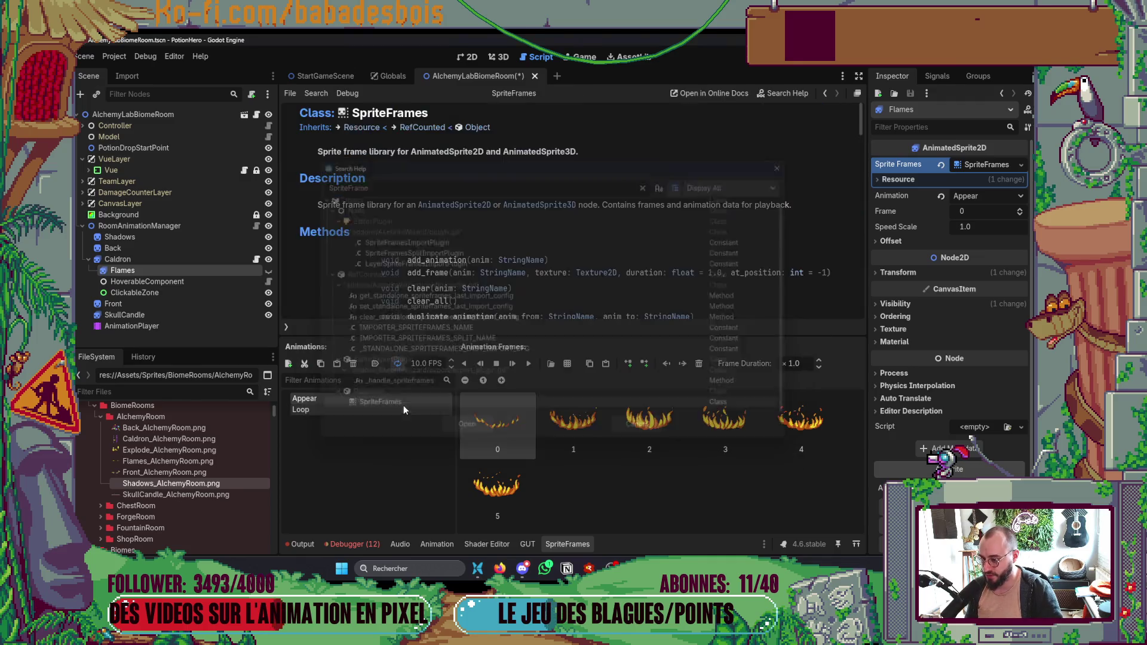
{"action": "scroll", "coordinate": [490, 269], "scroll_direction": "down", "scroll_amount": 5}
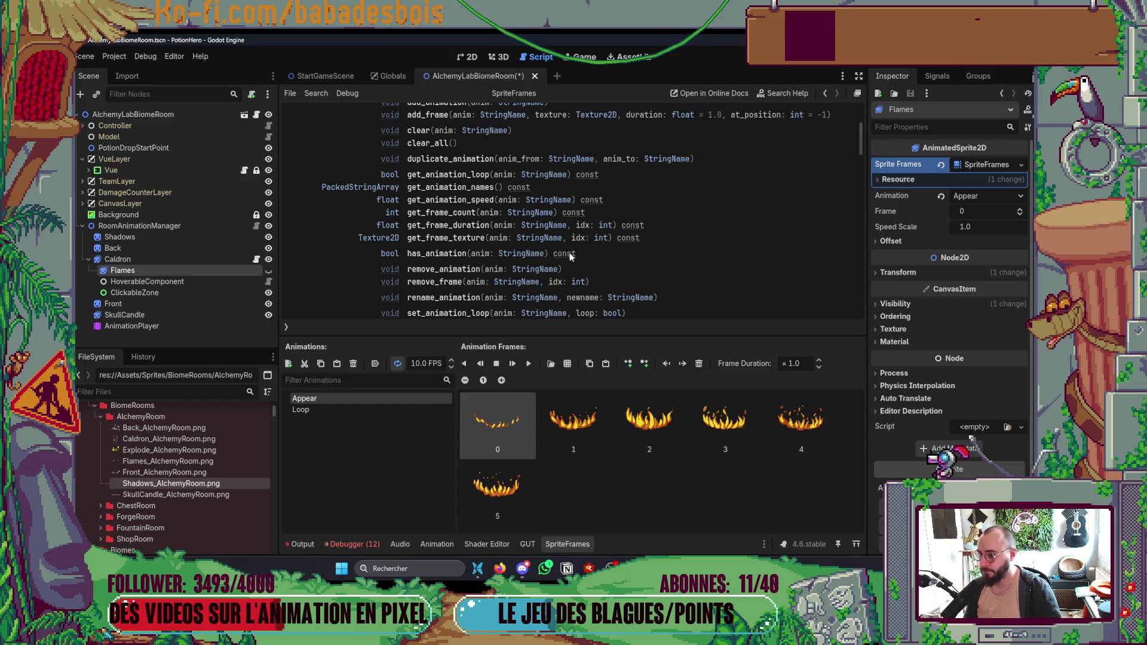
{"action": "scroll", "coordinate": [569, 252], "scroll_direction": "up", "scroll_amount": 2}
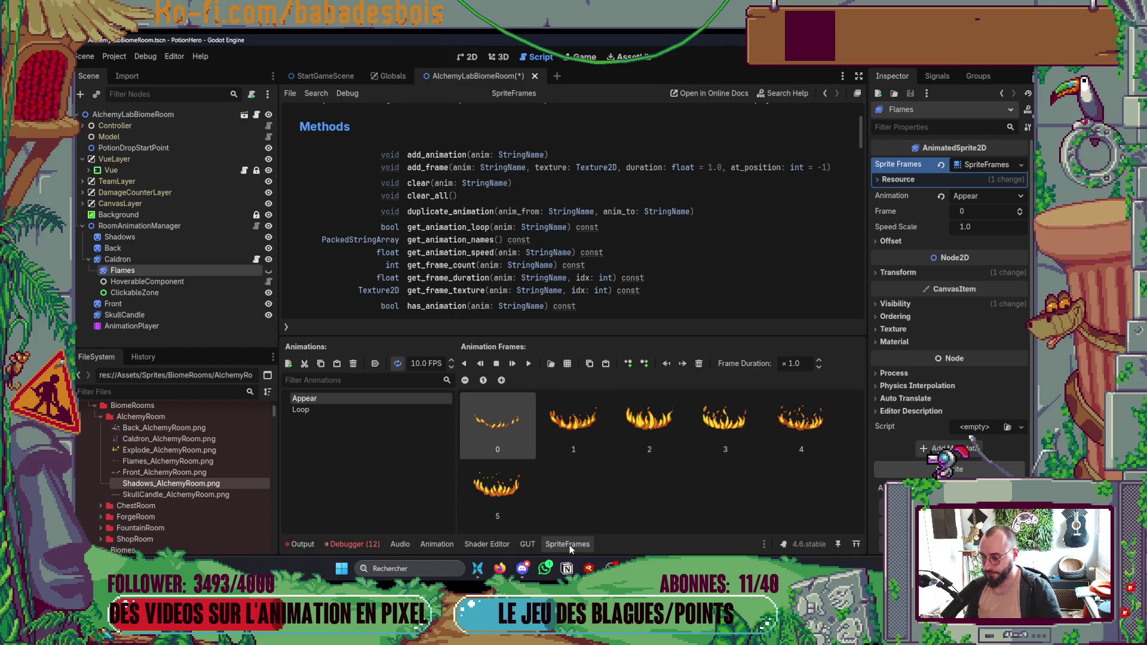
Review the 12 debugger errors, then inspect the first key on SkullCandle's frame track.
{"action": "left_click", "coordinate": [366, 544]}
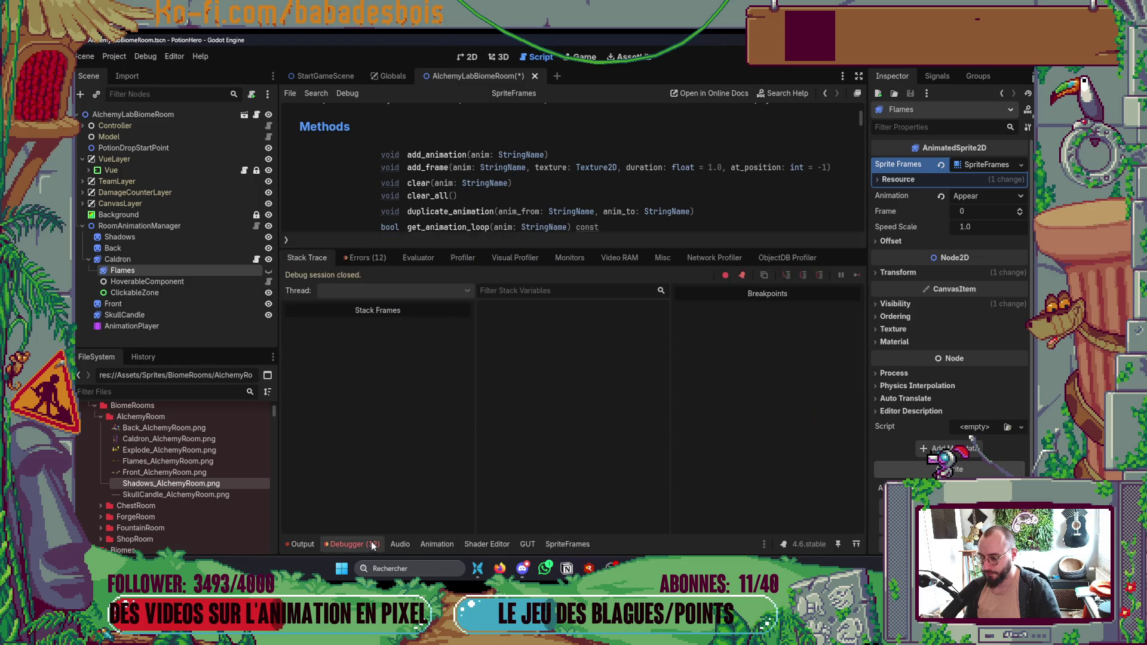
{"action": "left_click", "coordinate": [375, 259]}
{"action": "mouse_move", "coordinate": [537, 324]}
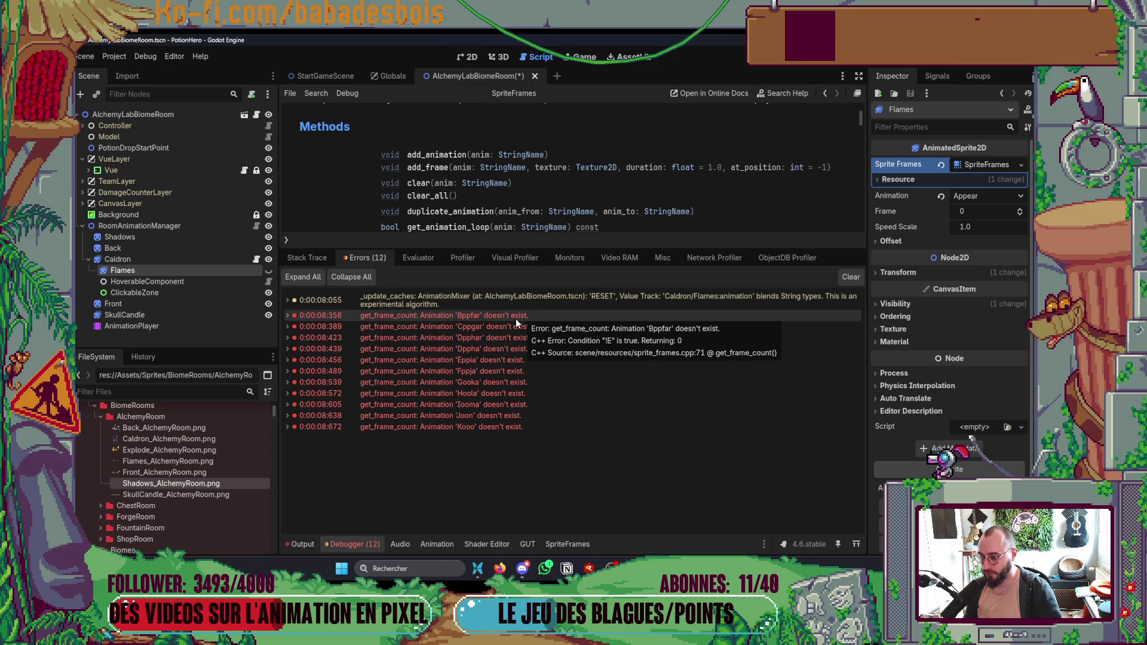
{"action": "mouse_move", "coordinate": [500, 426]}
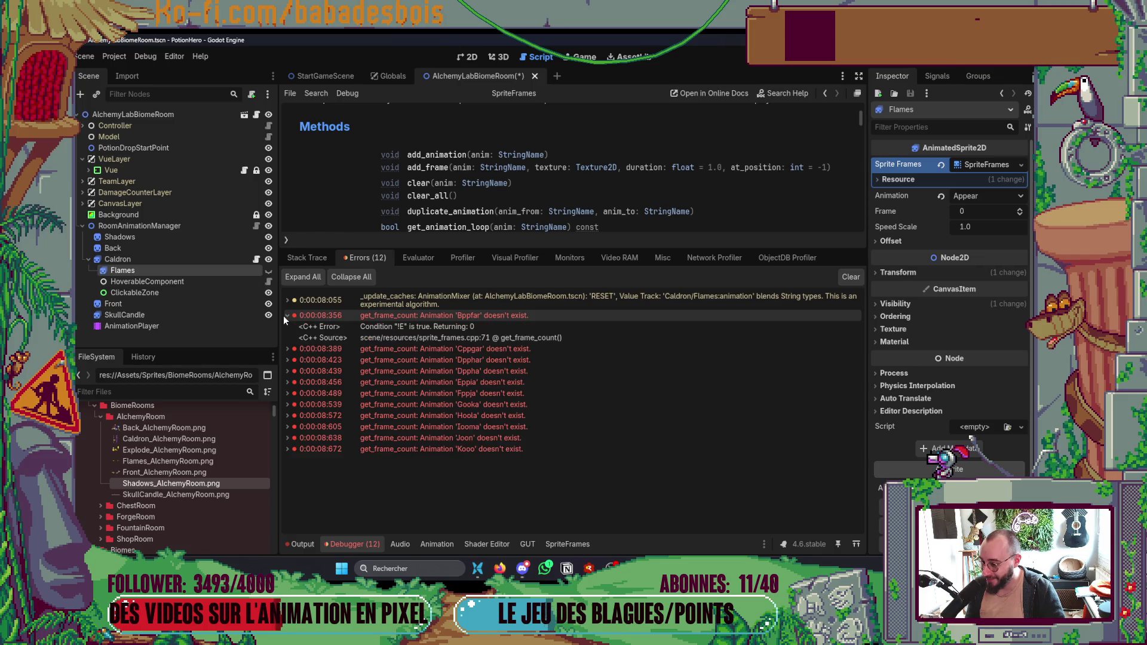
{"action": "left_click", "coordinate": [155, 326]}
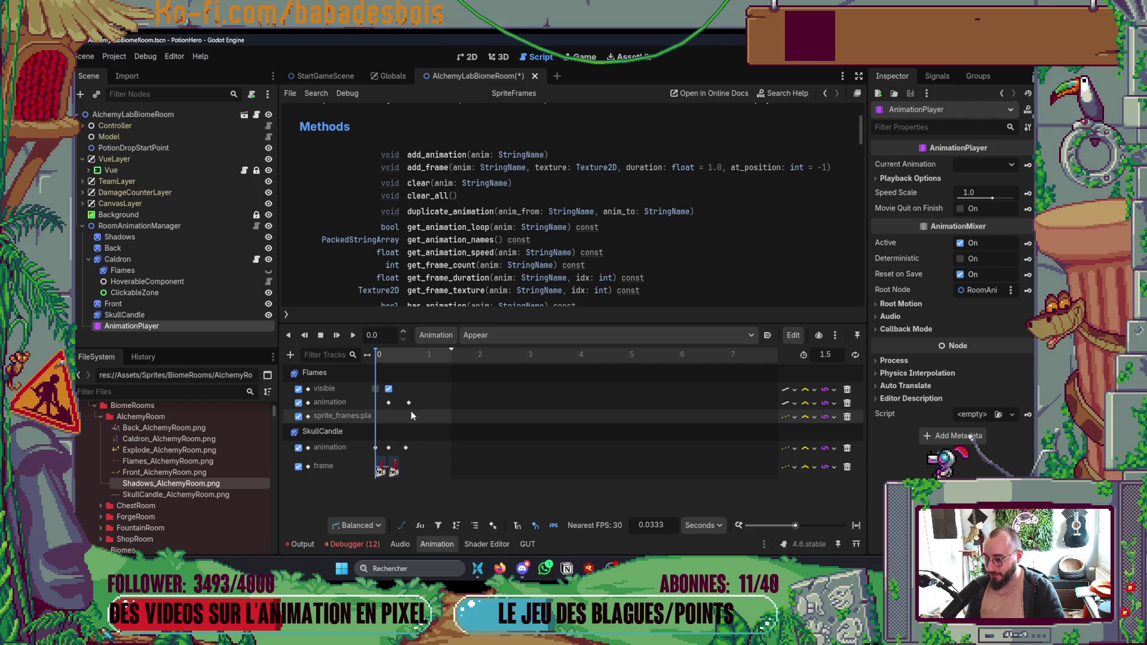
{"action": "left_click", "coordinate": [380, 470]}
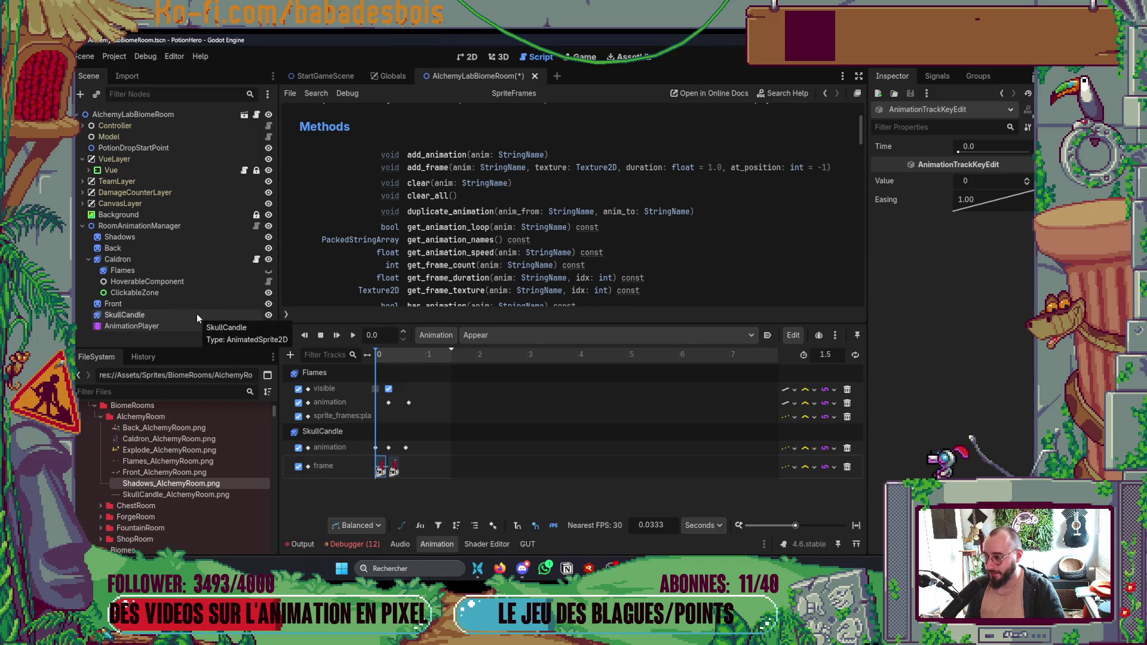
Read the Bppfar error details, then bring back the AnimationPlayer's animation tracks.
{"action": "left_click", "coordinate": [355, 540]}
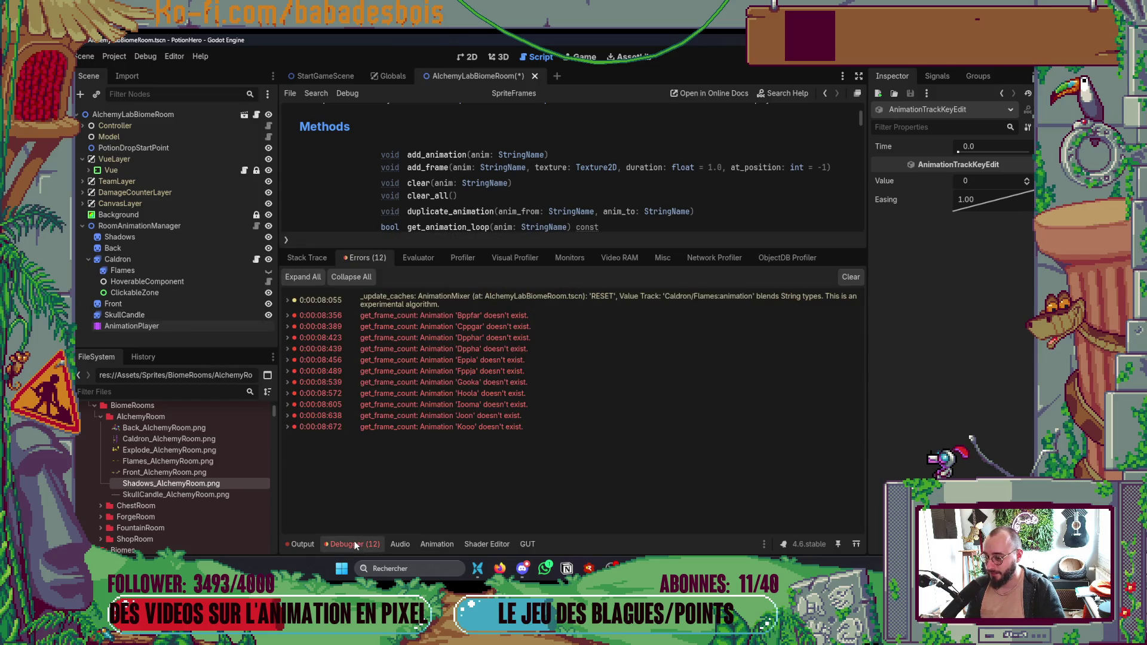
{"action": "left_click", "coordinate": [287, 315]}
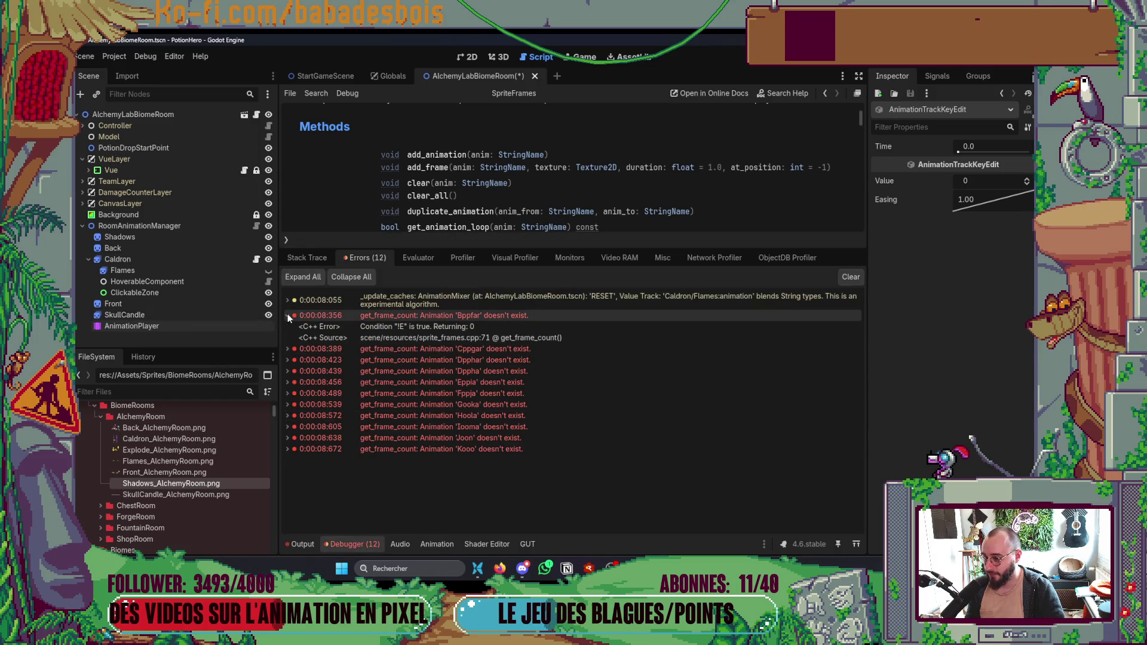
{"action": "left_click", "coordinate": [287, 315]}
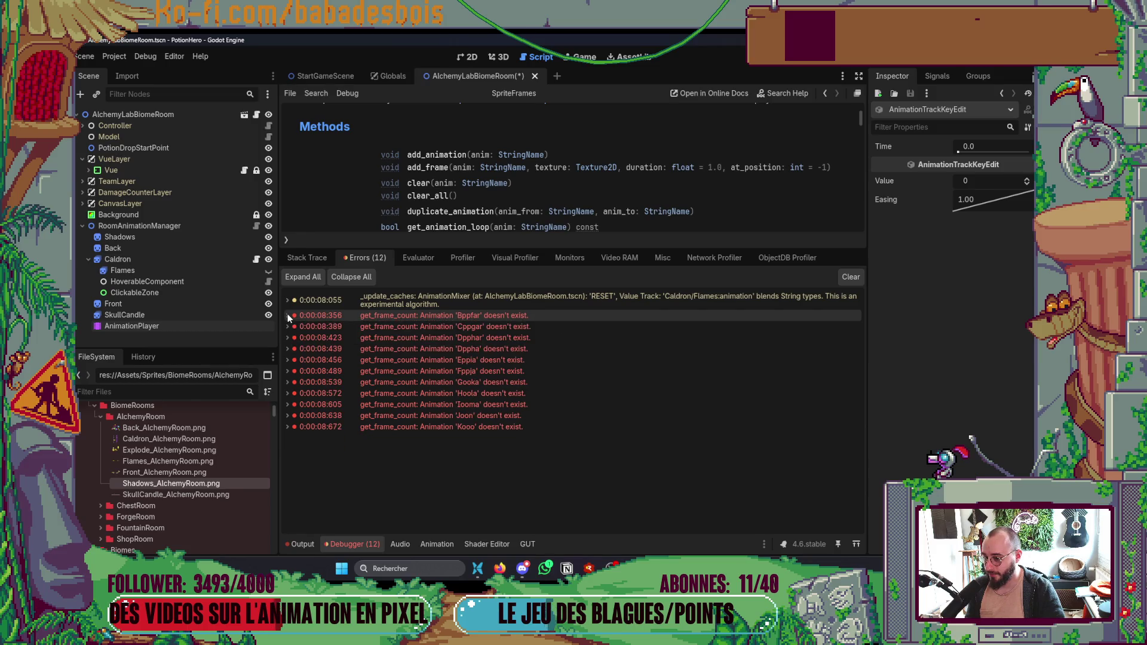
{"action": "mouse_move", "coordinate": [493, 434]}
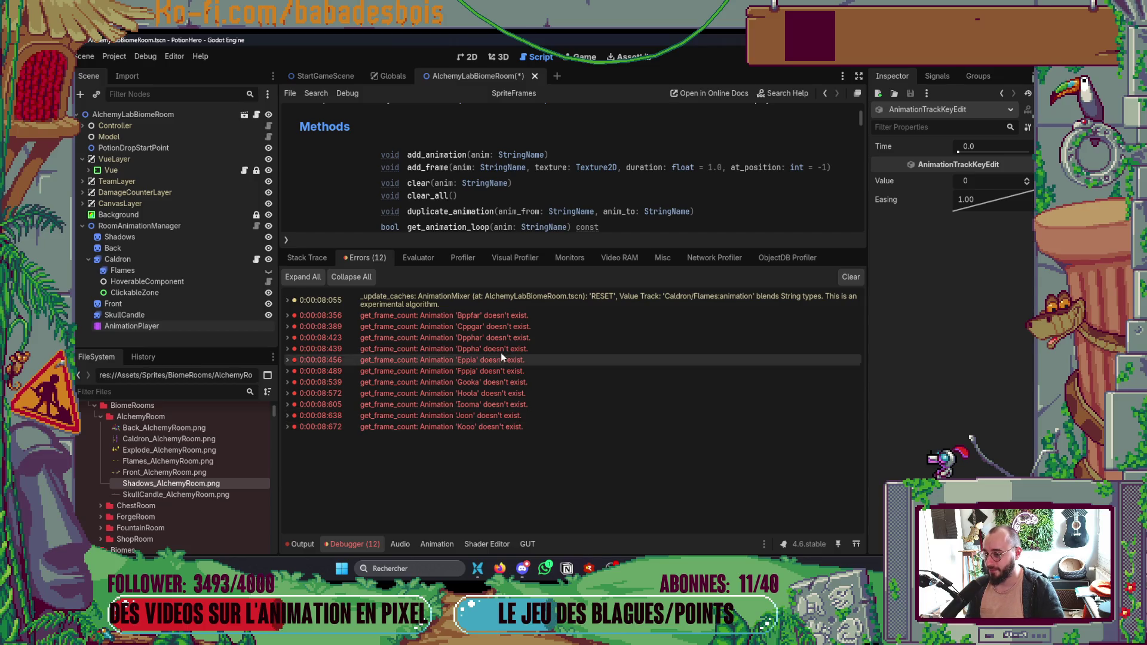
{"action": "mouse_move", "coordinate": [515, 309]}
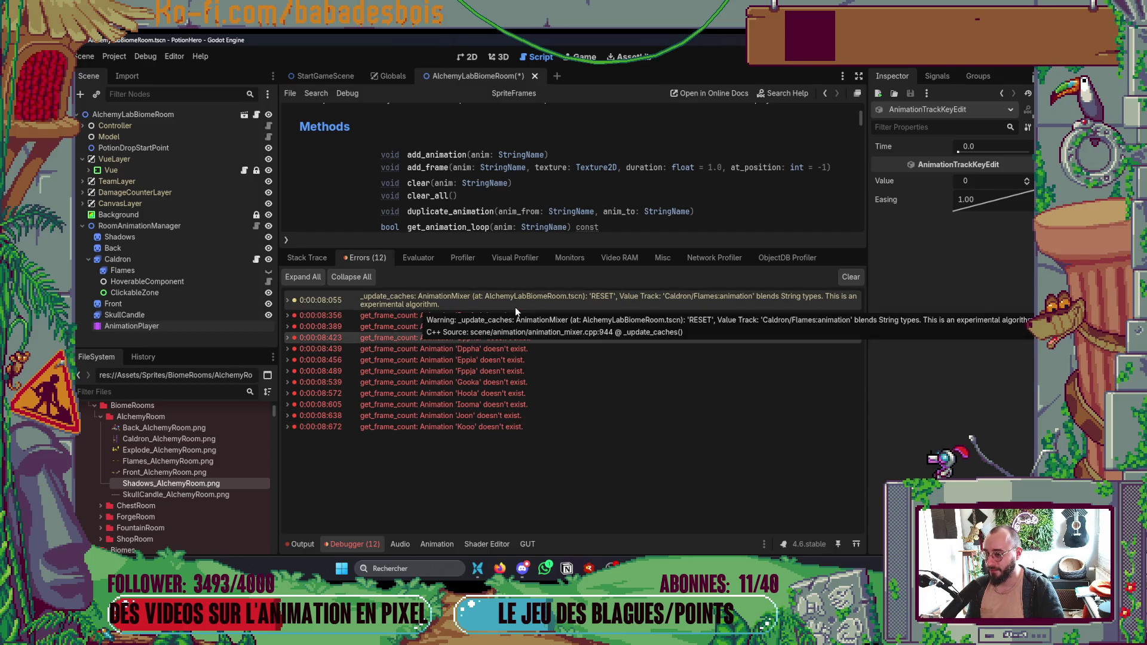
{"action": "left_click", "coordinate": [188, 328]}
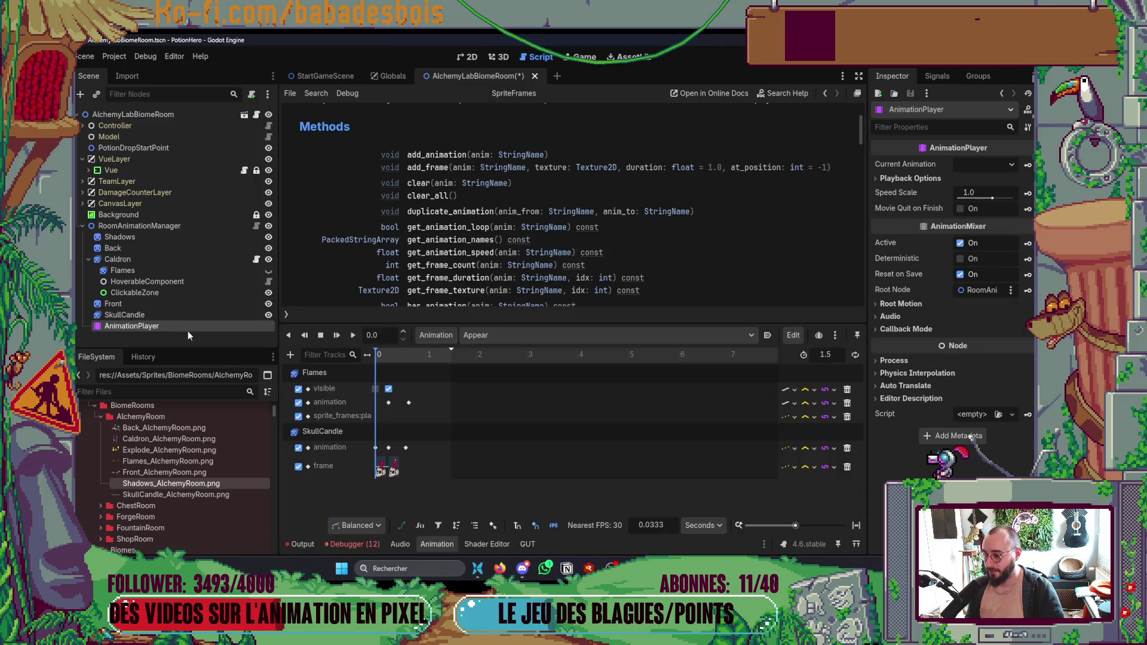
Compare the Flames animation keys in the RESET and Appear animations.
{"action": "left_click", "coordinate": [510, 339]}
{"action": "left_click", "coordinate": [501, 367]}
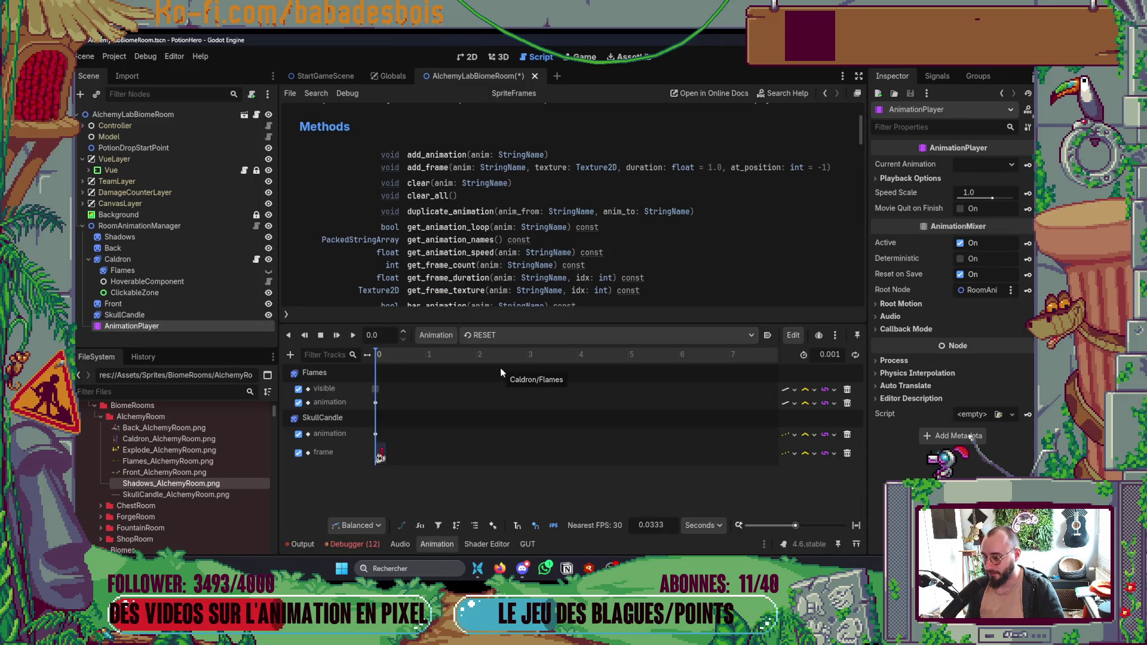
{"action": "left_click", "coordinate": [376, 404]}
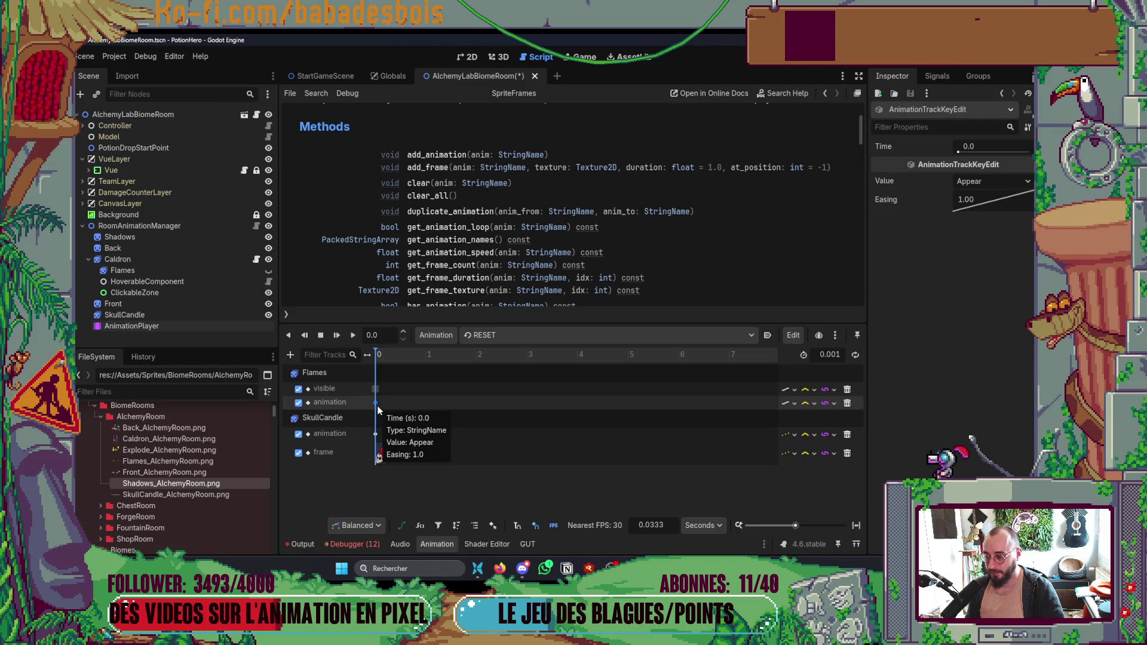
{"action": "left_click", "coordinate": [507, 328]}
{"action": "left_click", "coordinate": [502, 353]}
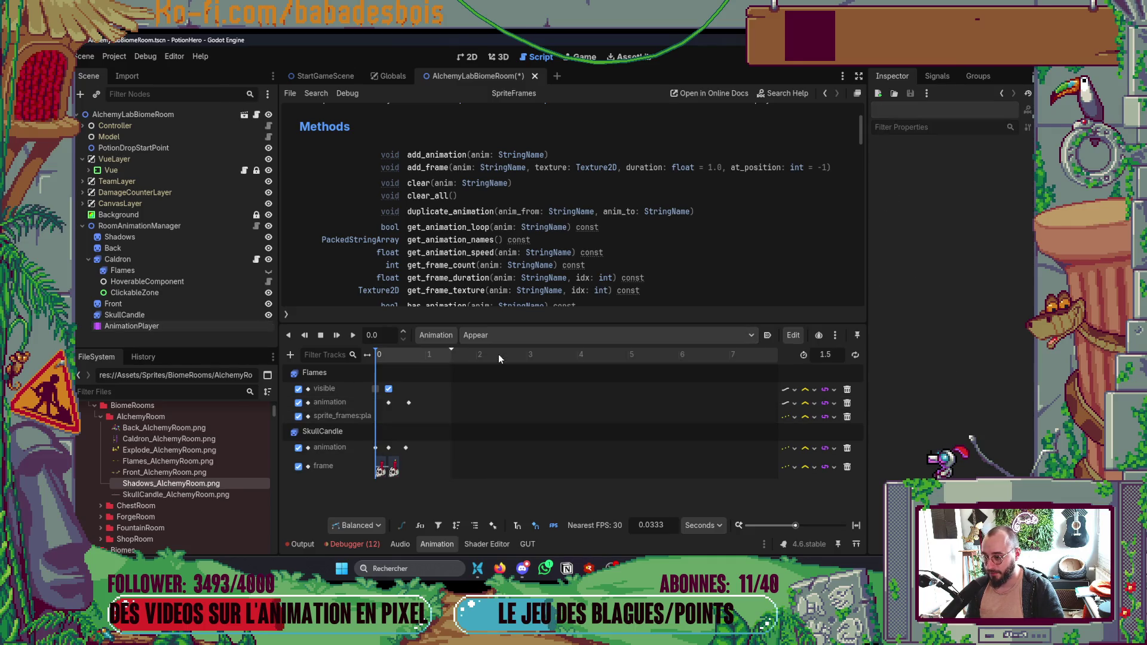
{"action": "left_click", "coordinate": [389, 402]}
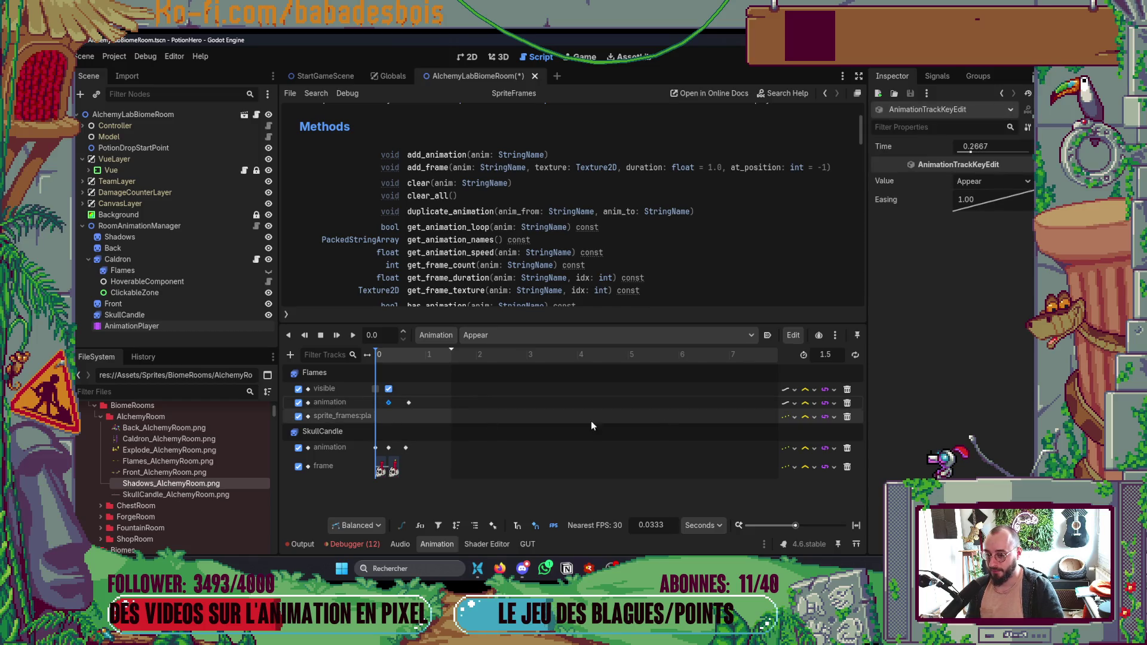
Change the animation track's update mode, delete the Flames sprite_frames track, and save.
{"action": "left_click", "coordinate": [786, 404]}
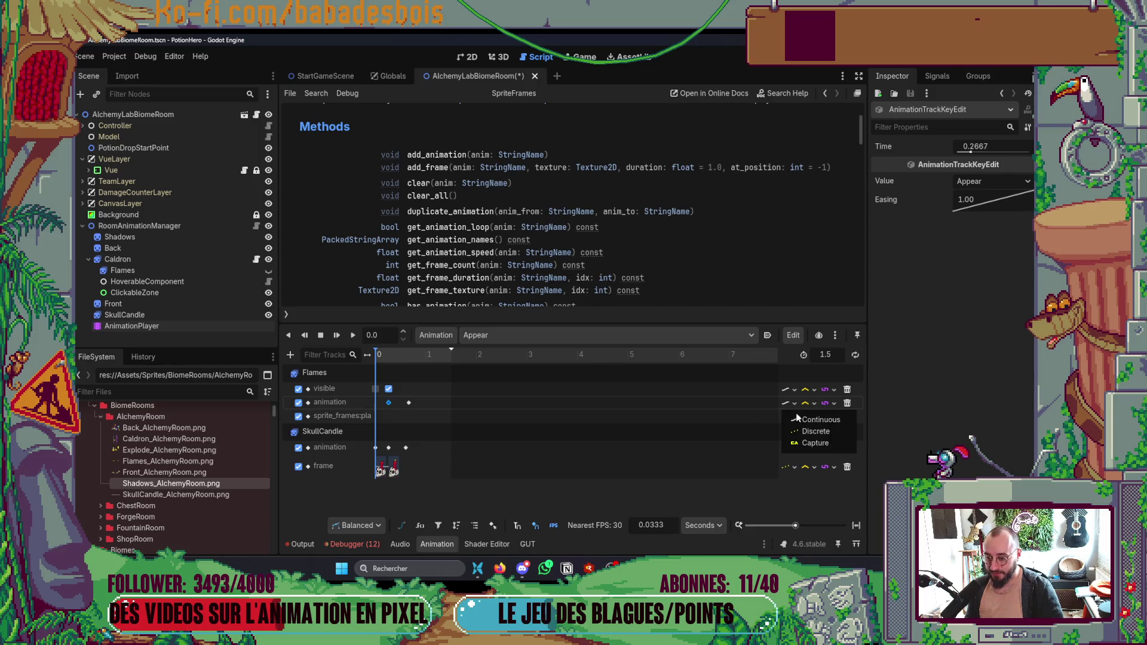
{"action": "left_click", "coordinate": [814, 439]}
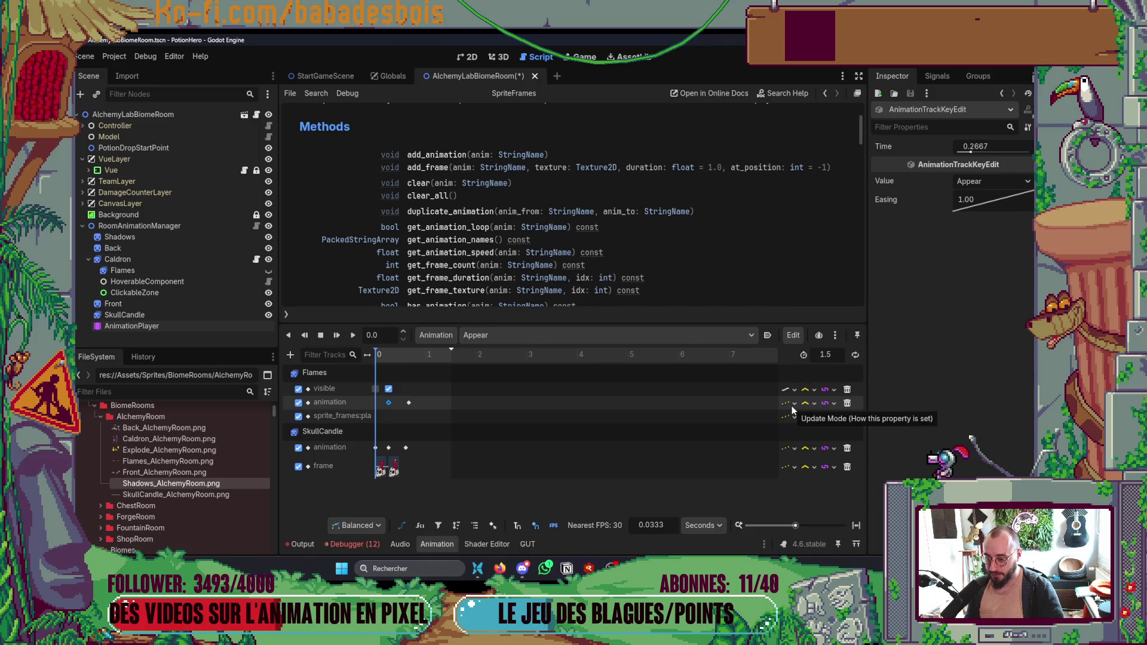
{"action": "left_click", "coordinate": [843, 428]}
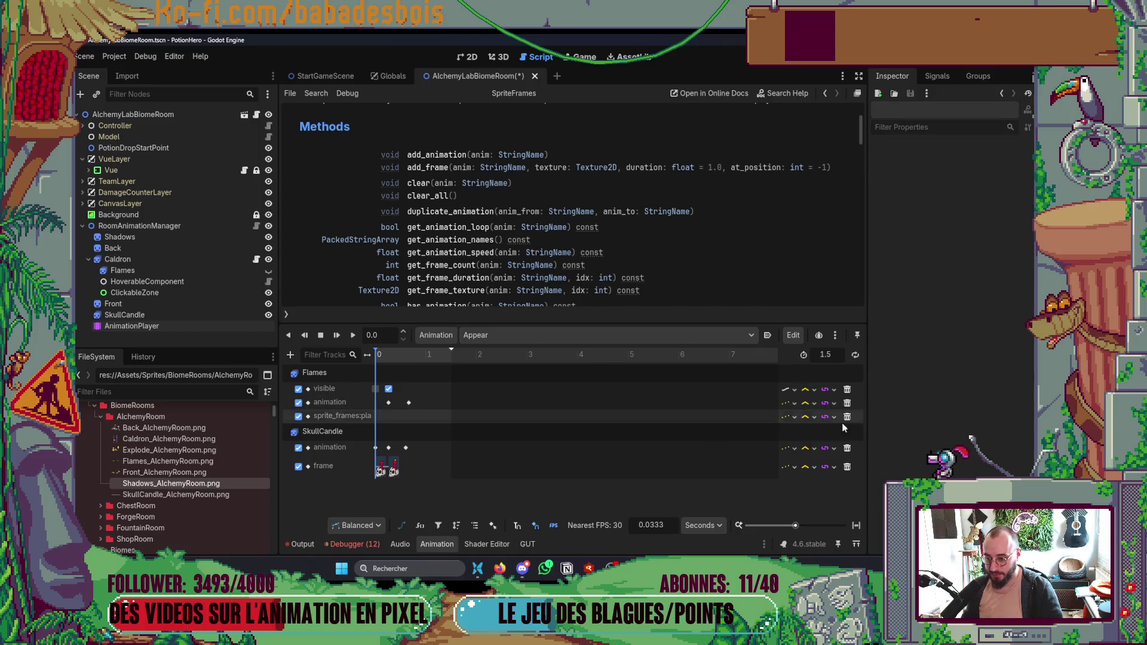
{"action": "left_click", "coordinate": [847, 417]}
{"action": "key", "text": "ctrl+s"}
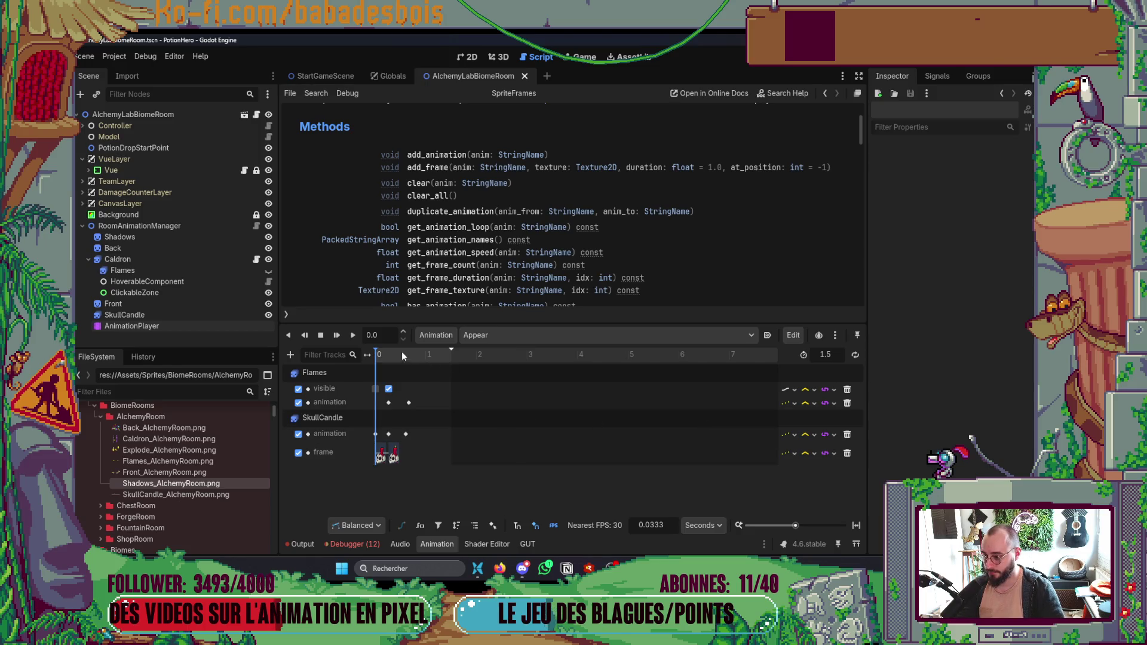
{"action": "left_click", "coordinate": [462, 56]}
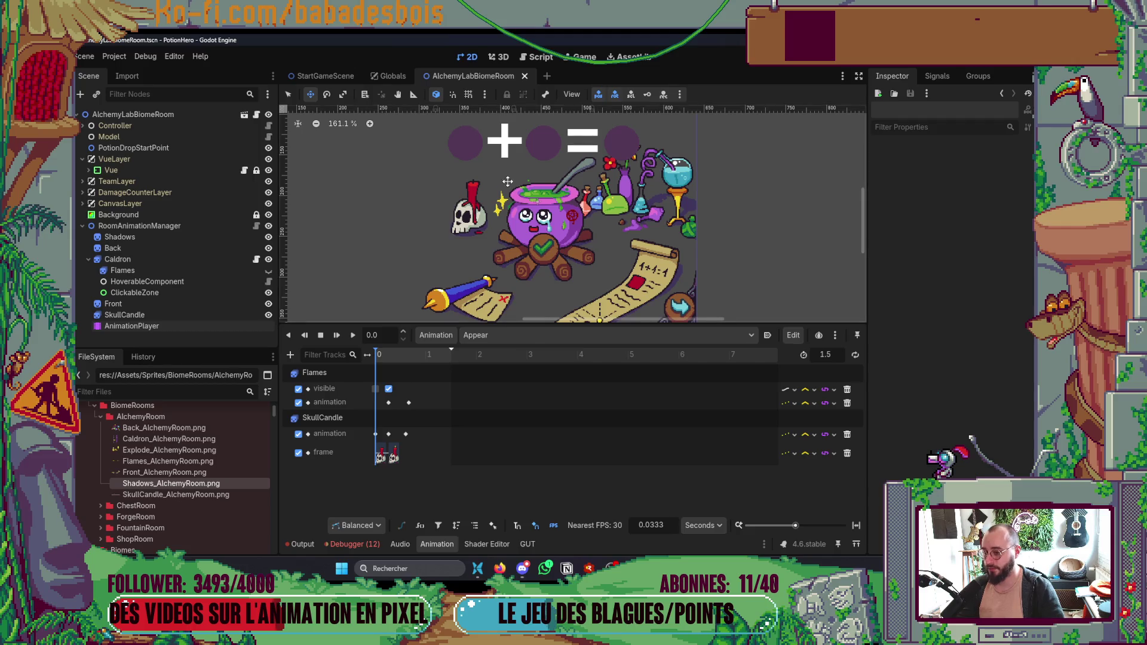
{"action": "key", "text": "F5"}
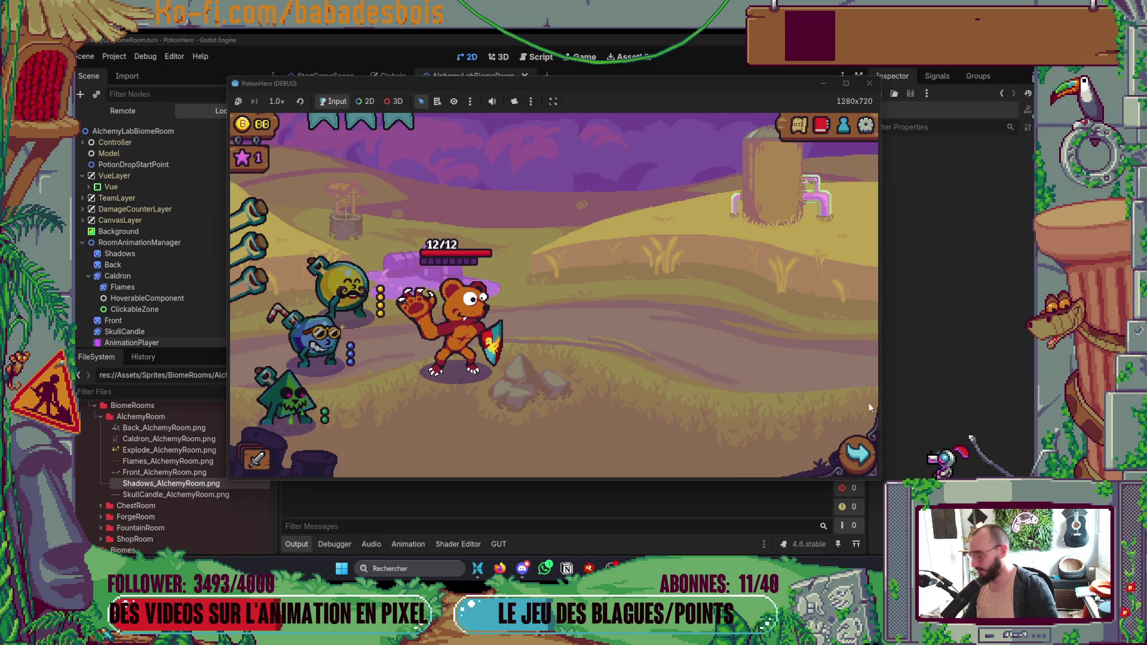
{"action": "left_click", "coordinate": [872, 452]}
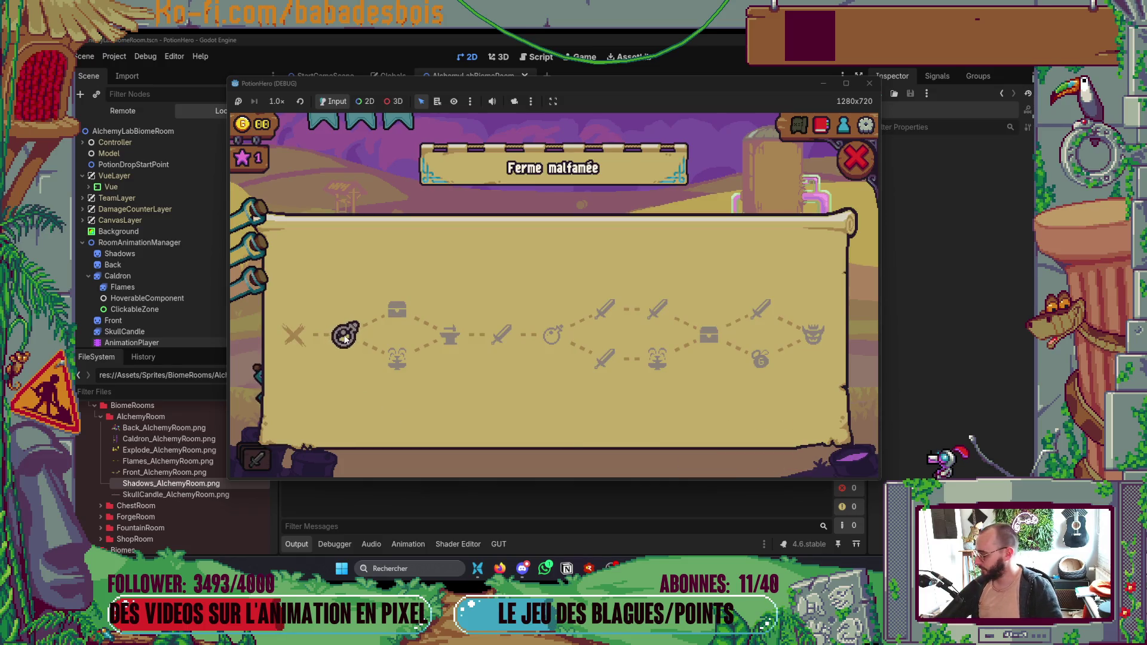
{"action": "left_click", "coordinate": [344, 335]}
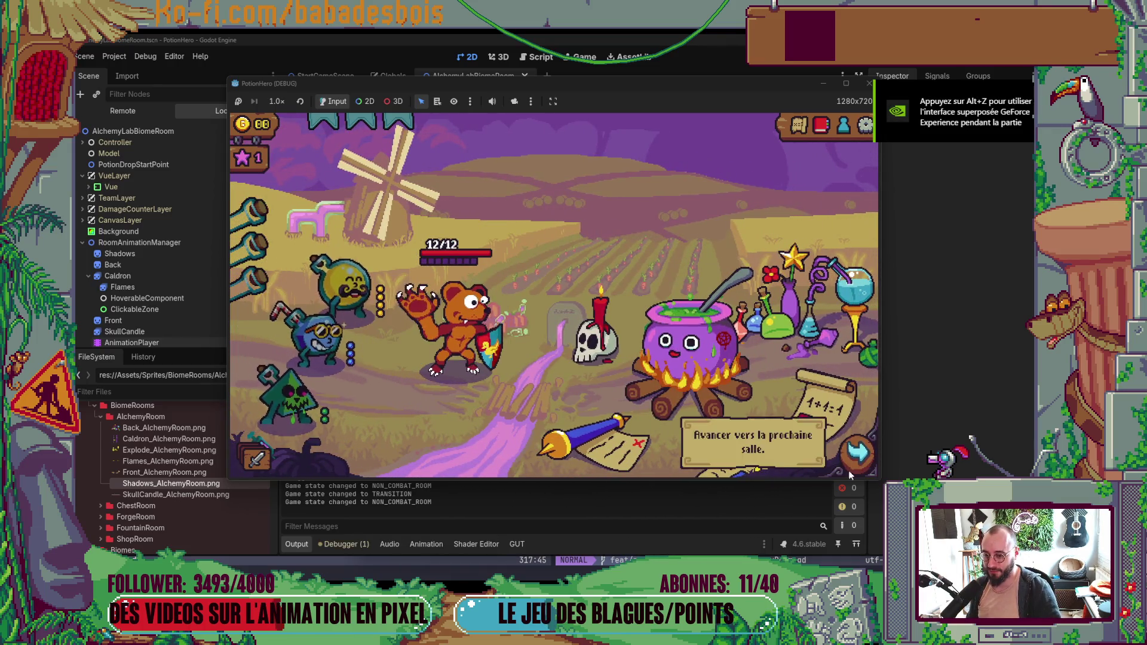
{"action": "left_click", "coordinate": [695, 386]}
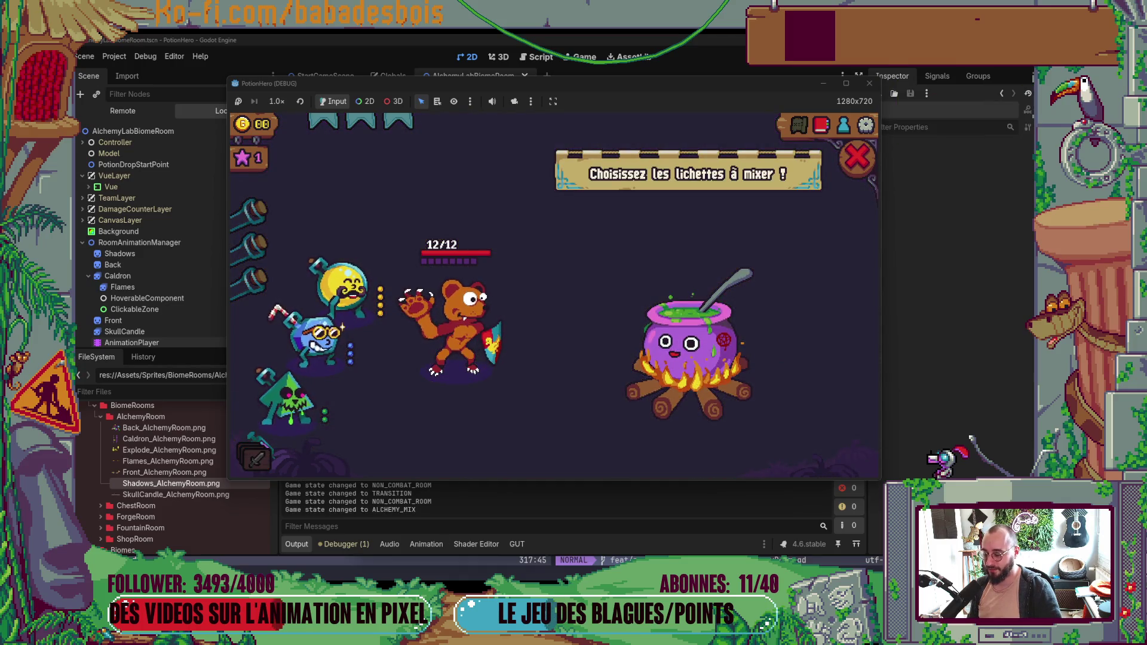
{"action": "left_click", "coordinate": [333, 272]}
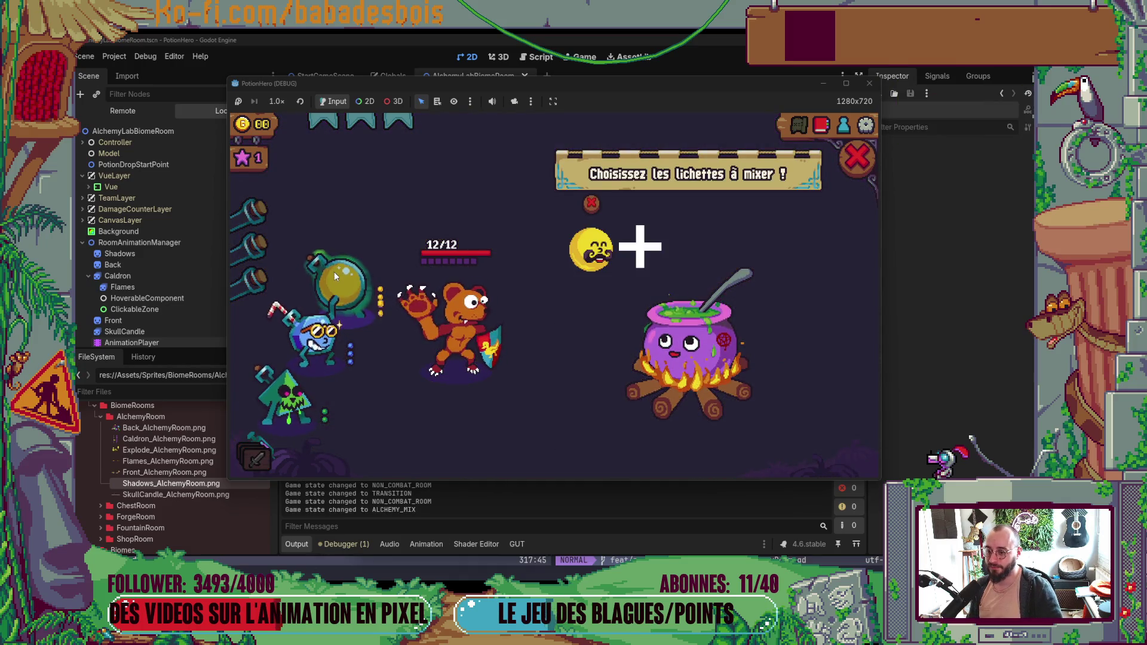
{"action": "left_click", "coordinate": [320, 335]}
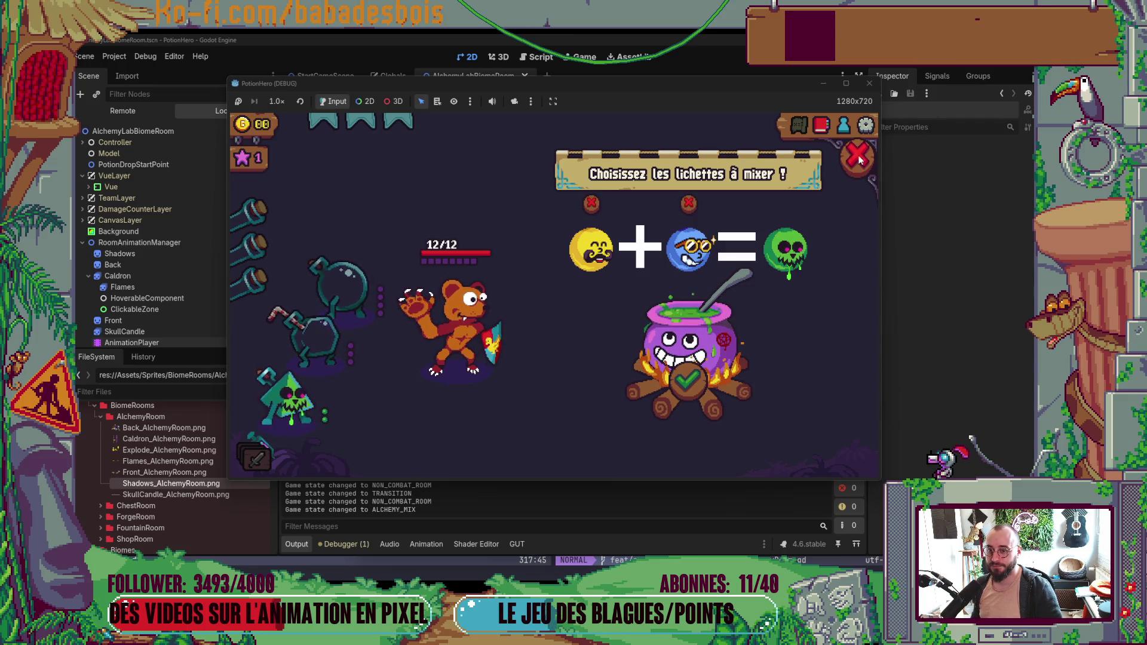
{"action": "left_click", "coordinate": [857, 157]}
{"action": "key", "text": "F8"}
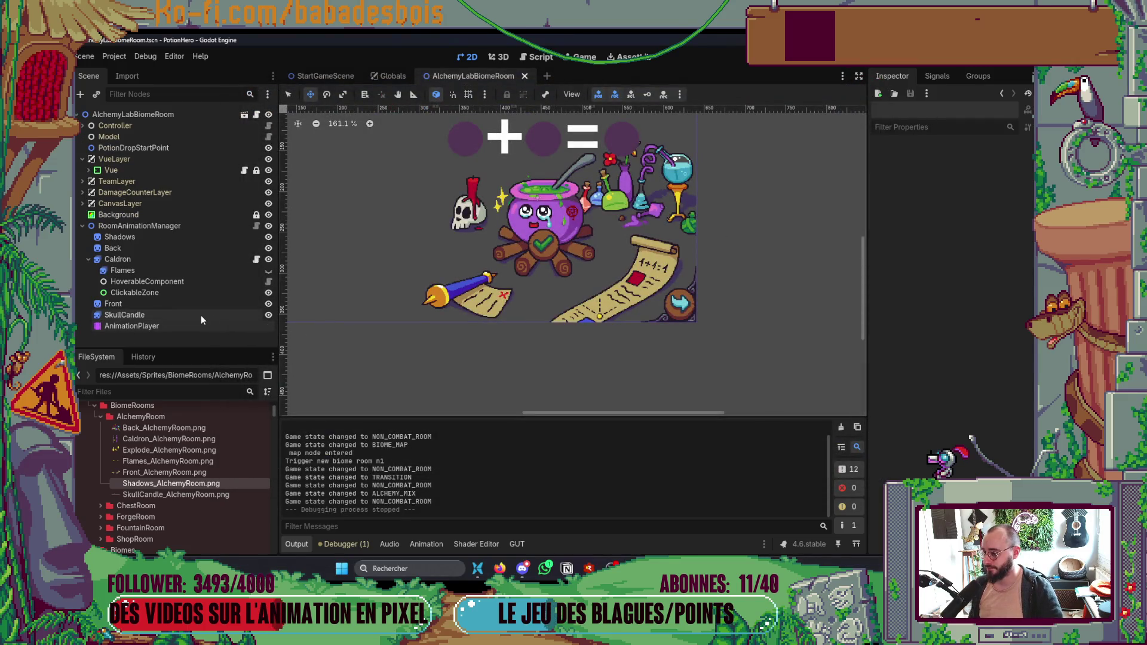
Set Flames' Appear animation to autoplay on load, then test it in the next game room.
{"action": "left_click", "coordinate": [122, 270]}
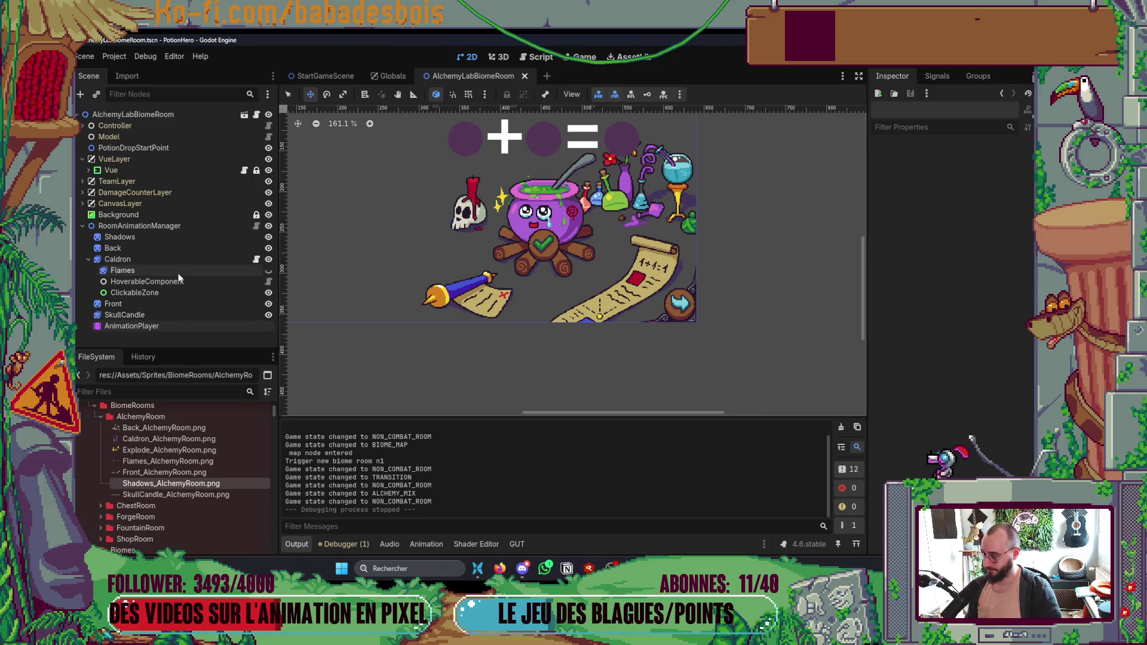
{"action": "left_click", "coordinate": [375, 364]}
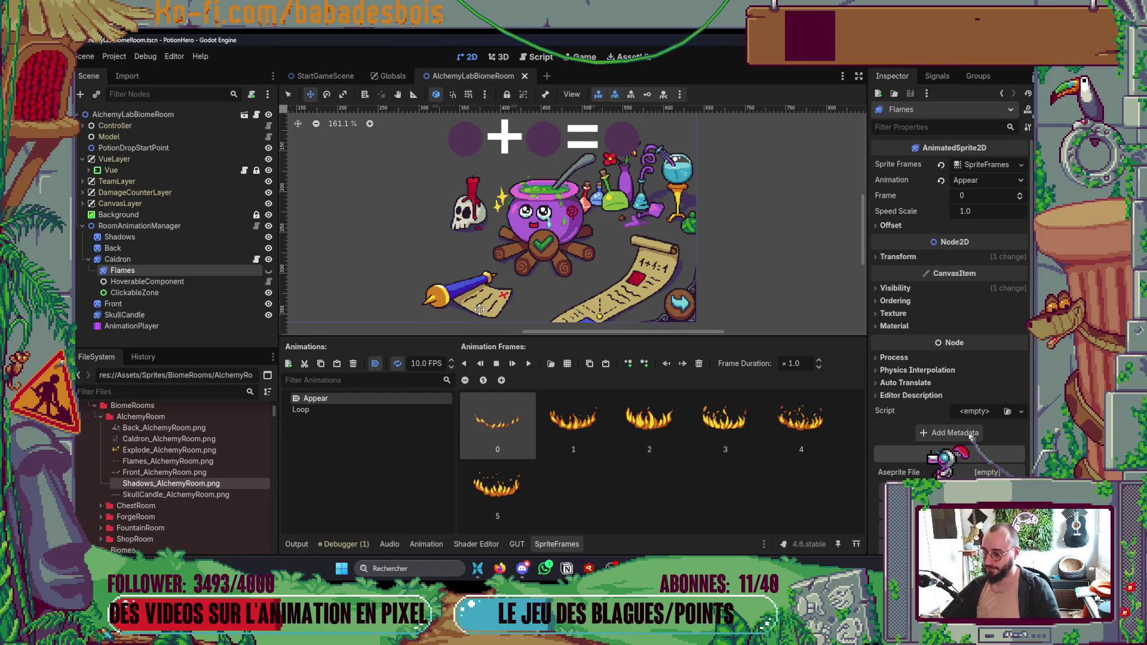
{"action": "key", "text": "F6"}
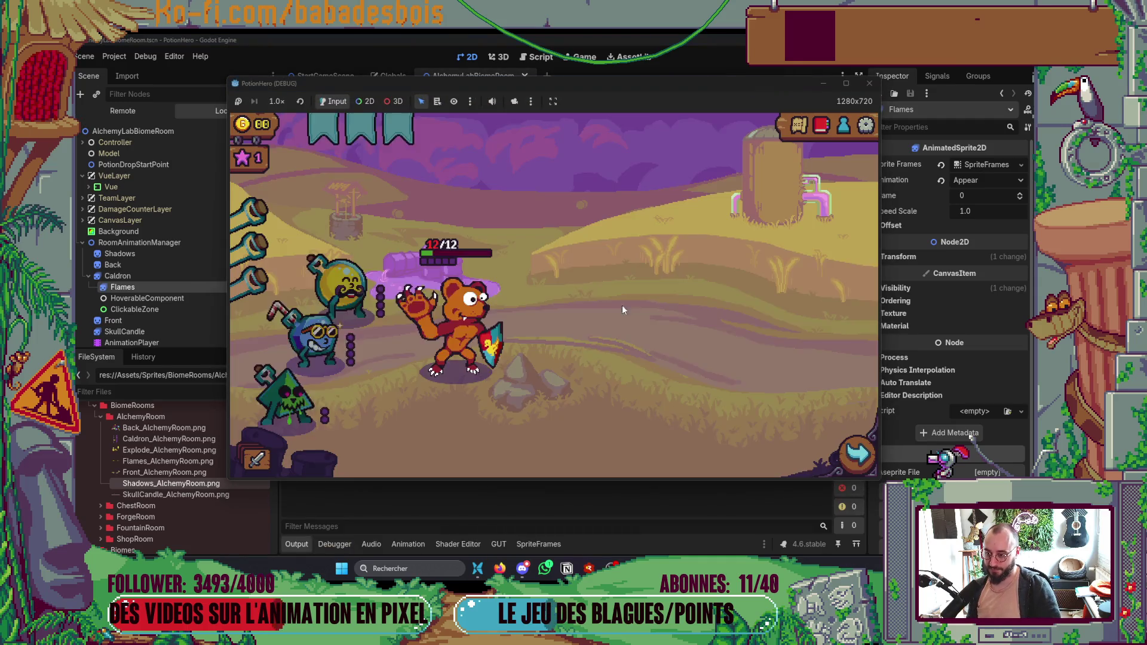
{"action": "left_click", "coordinate": [860, 447]}
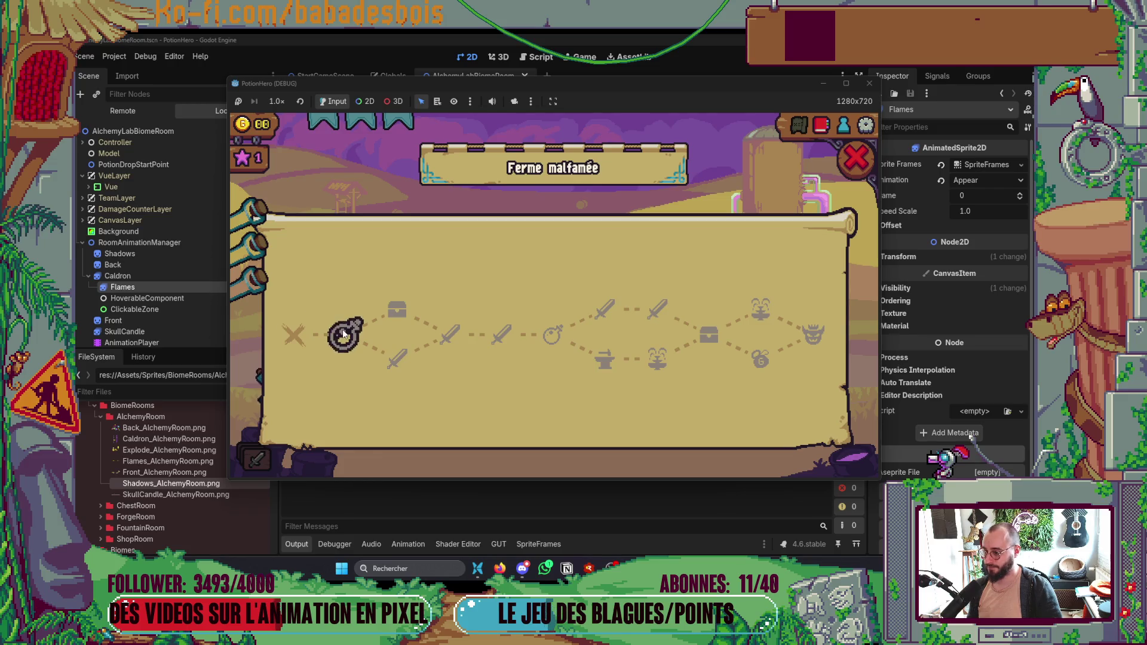
{"action": "left_click", "coordinate": [343, 329]}
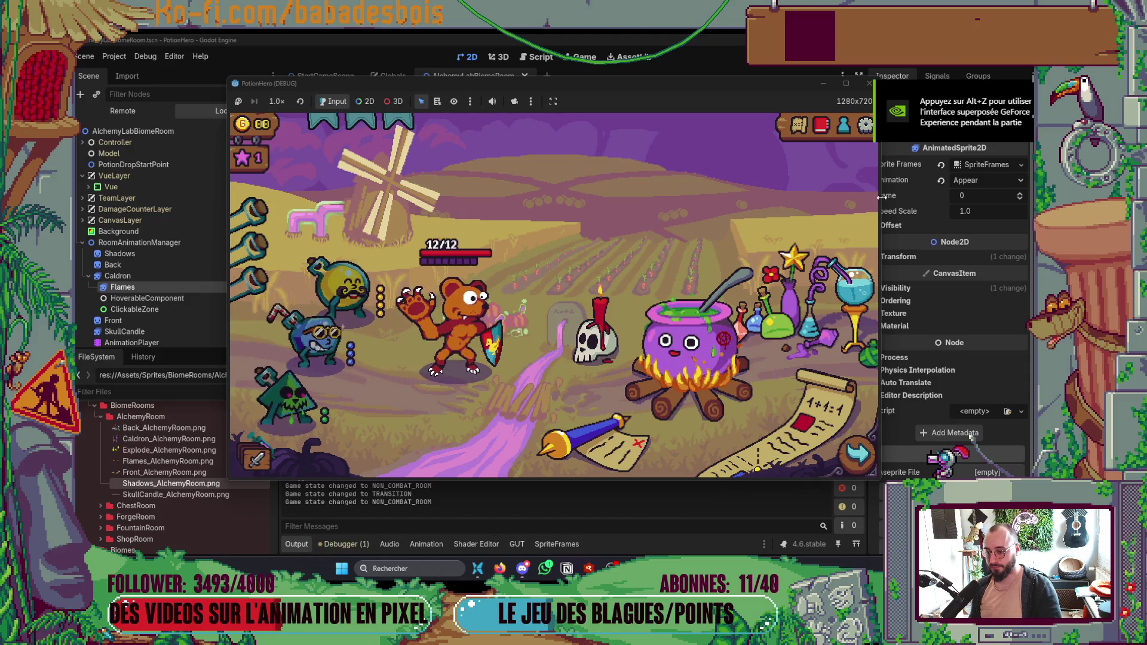
{"action": "key", "text": "F8"}
{"action": "left_click", "coordinate": [142, 329]}
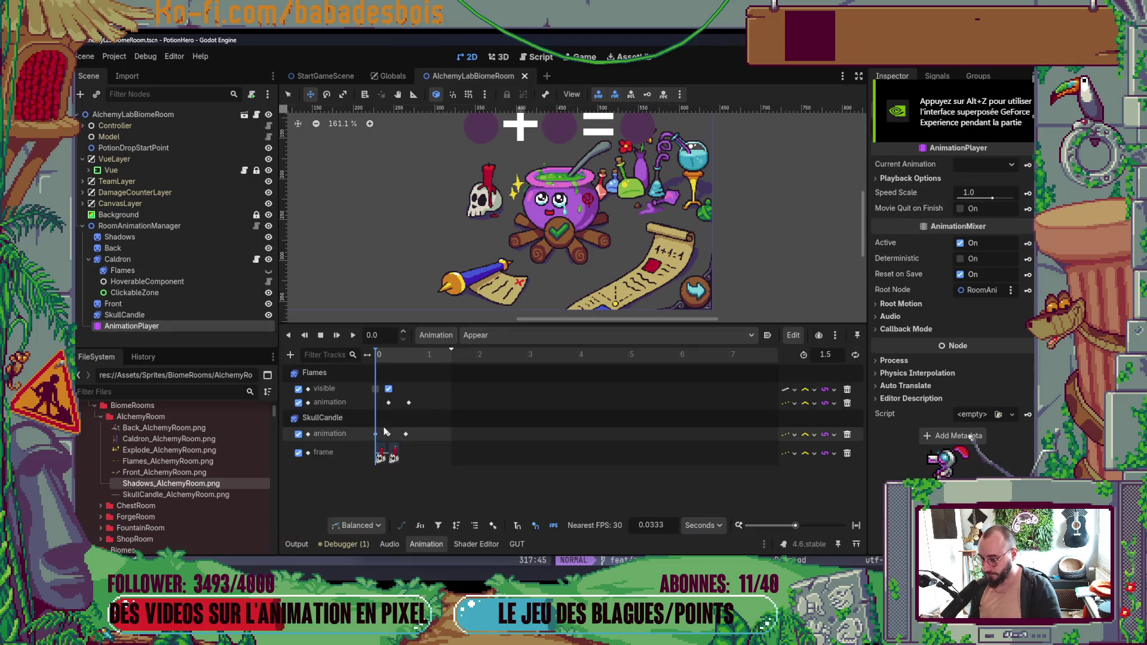
Set the Flames animation key at 0.6 s to Loop, then launch the game into the next room.
{"action": "left_click", "coordinate": [408, 403]}
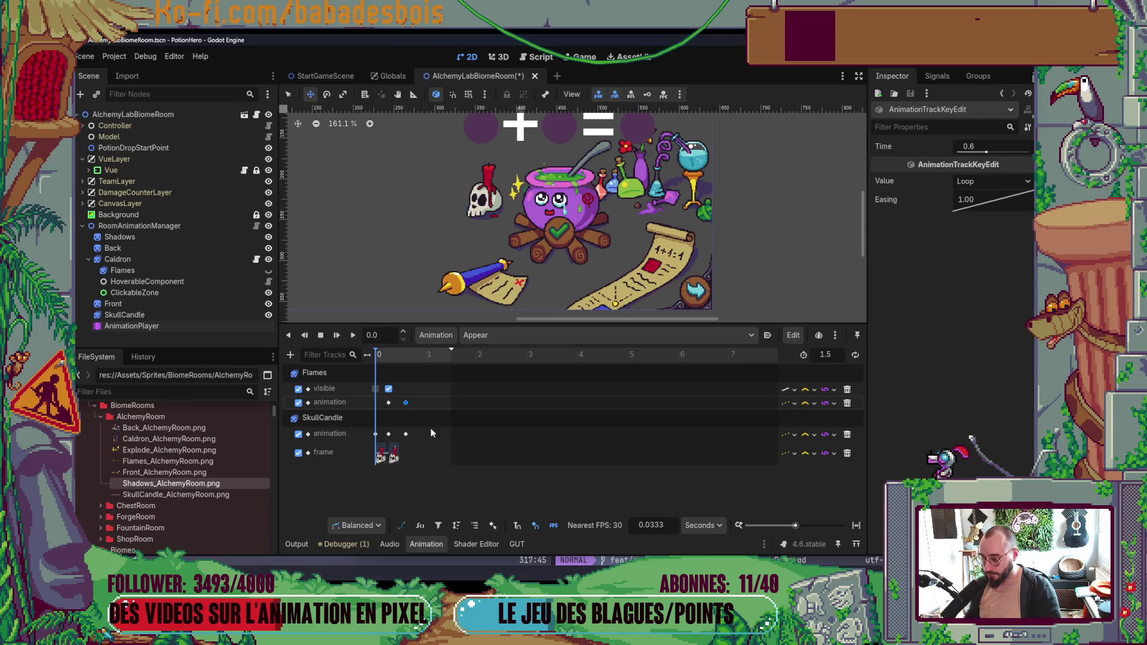
{"action": "key", "text": "F5"}
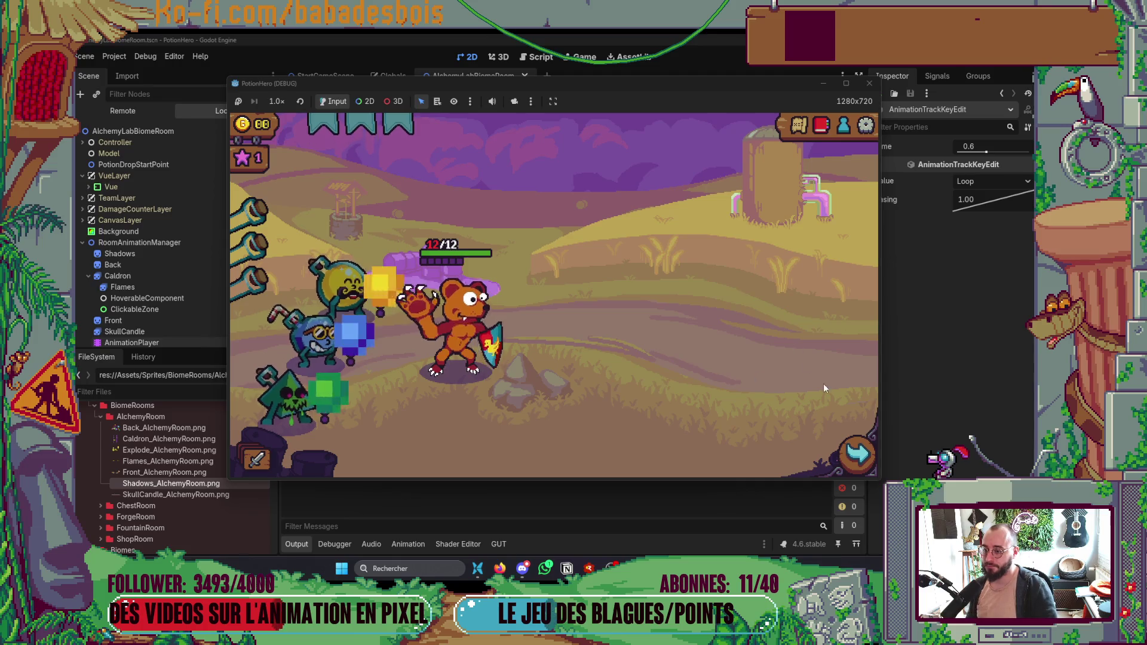
{"action": "left_click", "coordinate": [352, 335]}
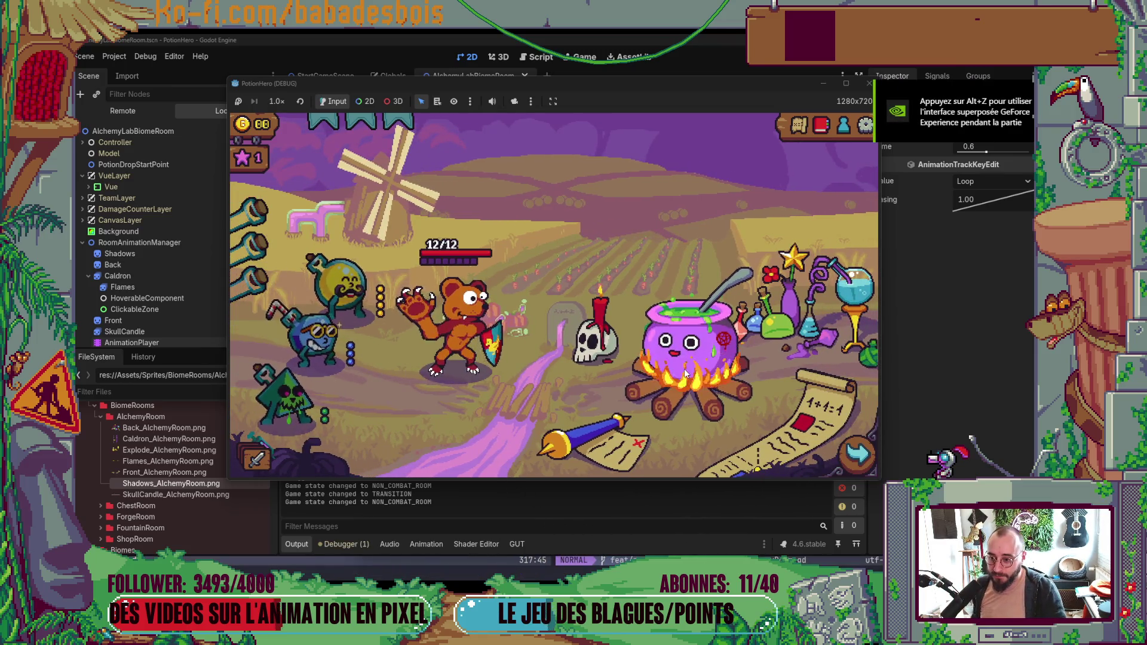
Mix the yellow and blue creatures at the cauldron, store the result in a vial, and close the game.
{"action": "left_click", "coordinate": [746, 400]}
{"action": "left_click", "coordinate": [354, 291]}
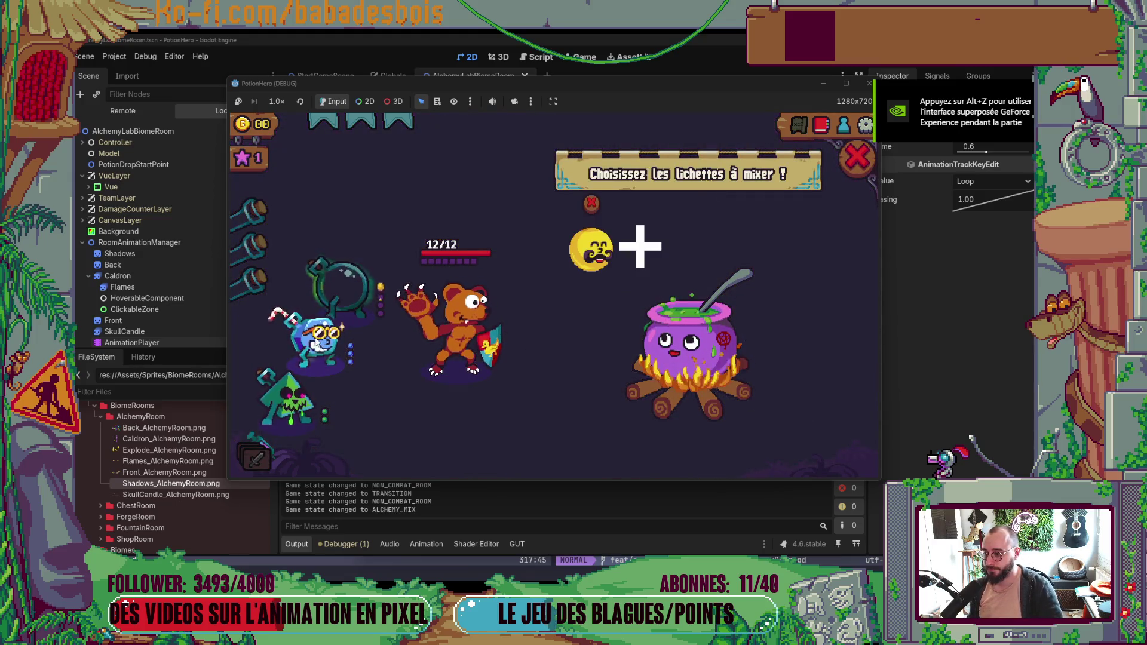
{"action": "left_click", "coordinate": [316, 335]}
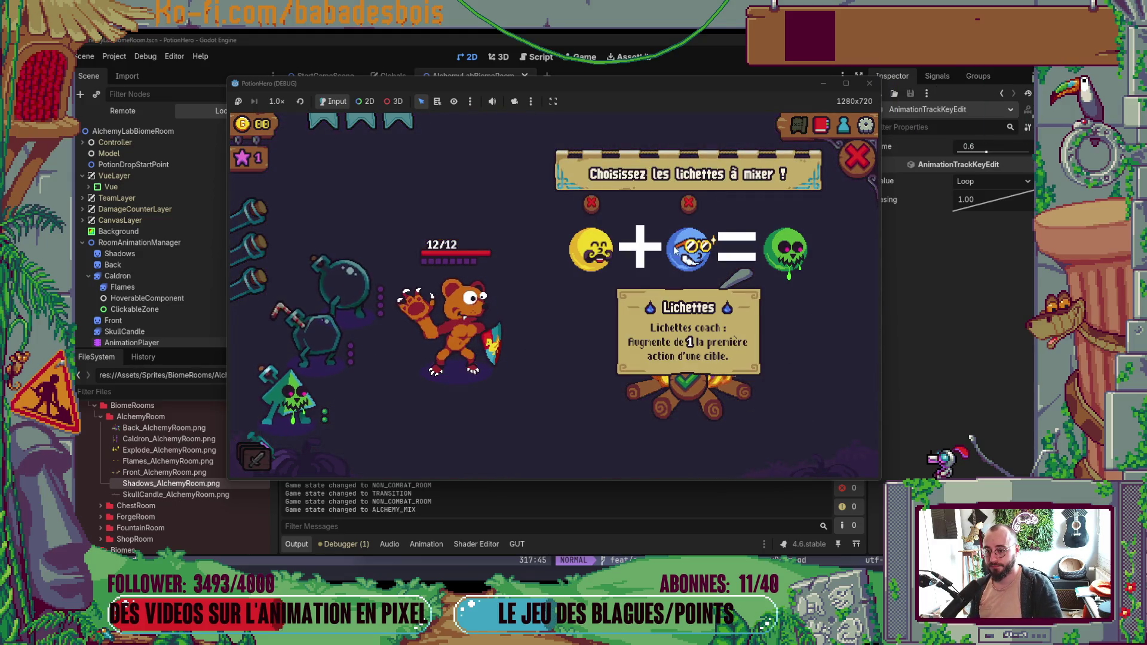
{"action": "left_click", "coordinate": [684, 381]}
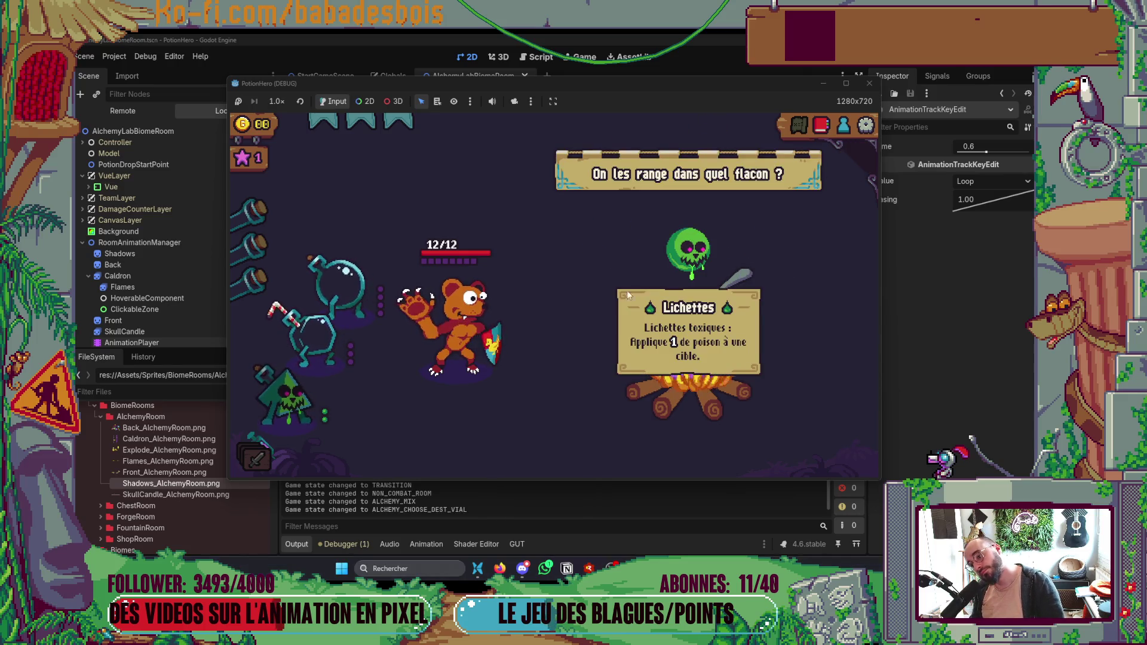
{"action": "left_click", "coordinate": [335, 279]}
{"action": "left_click", "coordinate": [854, 157]}
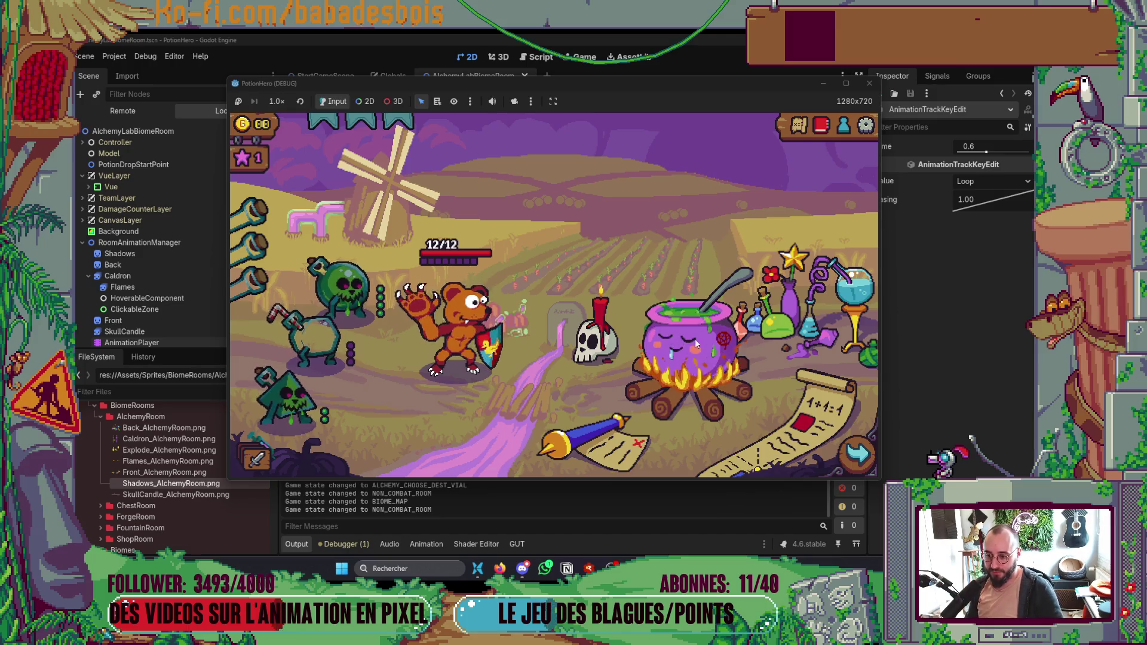
{"action": "left_click", "coordinate": [869, 83]}
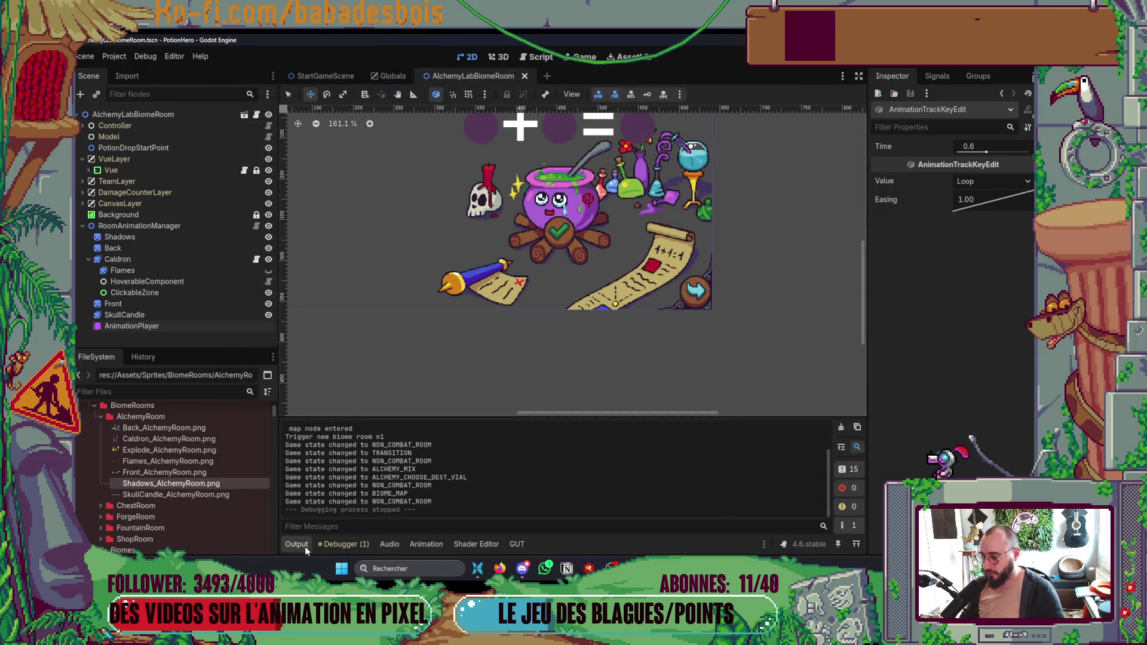
Collapse the Output panel, check AlchemyRoom.aseprite's animation layers in Aseprite, then move to Neovim.
{"action": "left_click", "coordinate": [297, 544]}
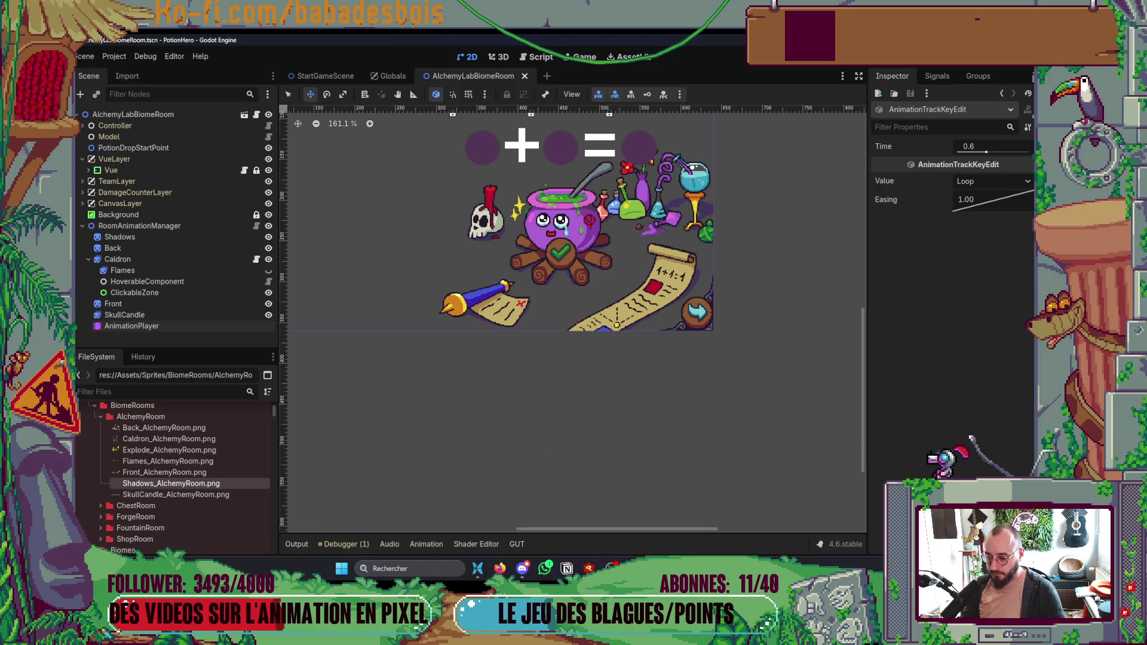
{"action": "key", "text": "alt+Tab"}
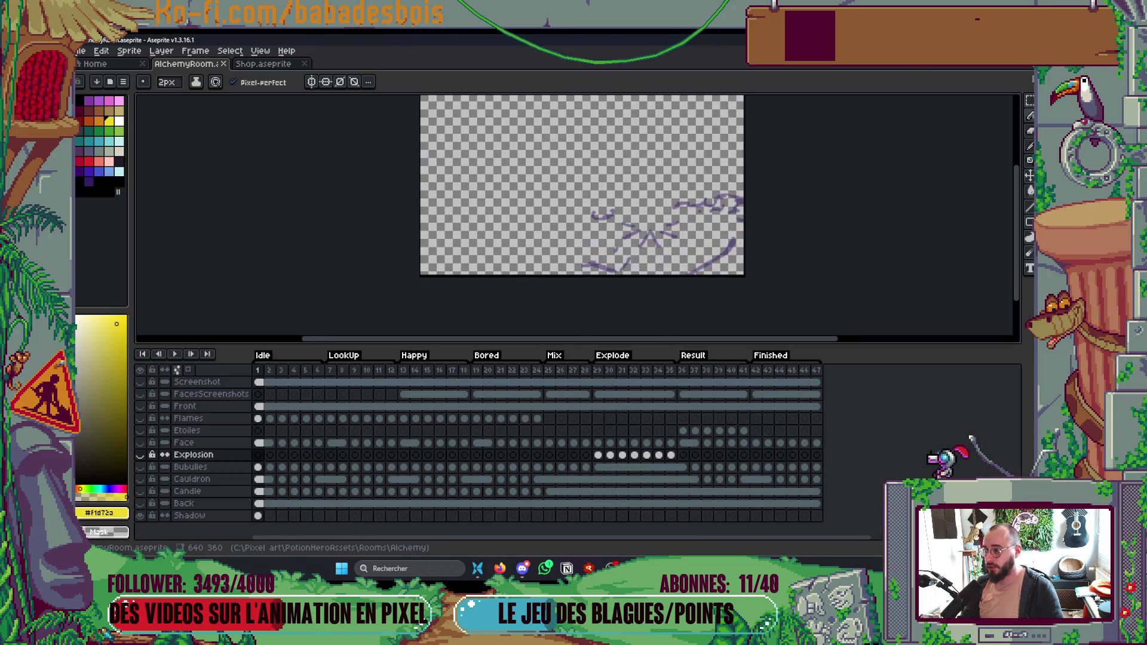
{"action": "key", "text": "alt+Tab"}
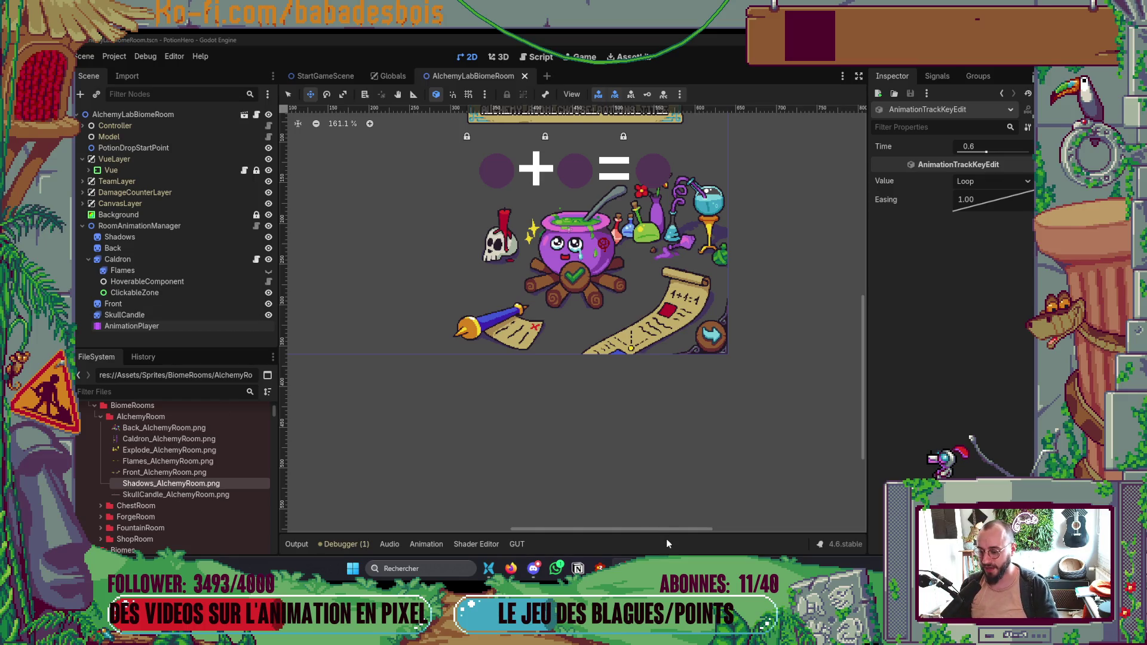
{"action": "key", "text": "alt+Tab"}
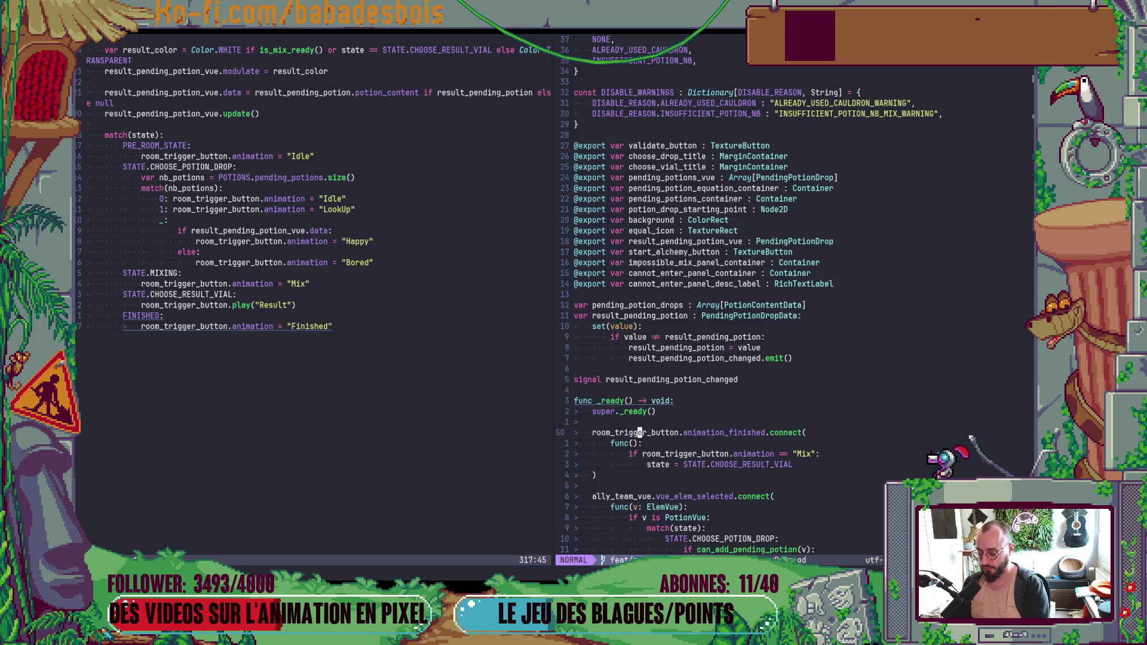
Open a terminal below the code, check git status, and stage the Caldron sprite file.
{"action": "key", "text": "ctrl+slash"}
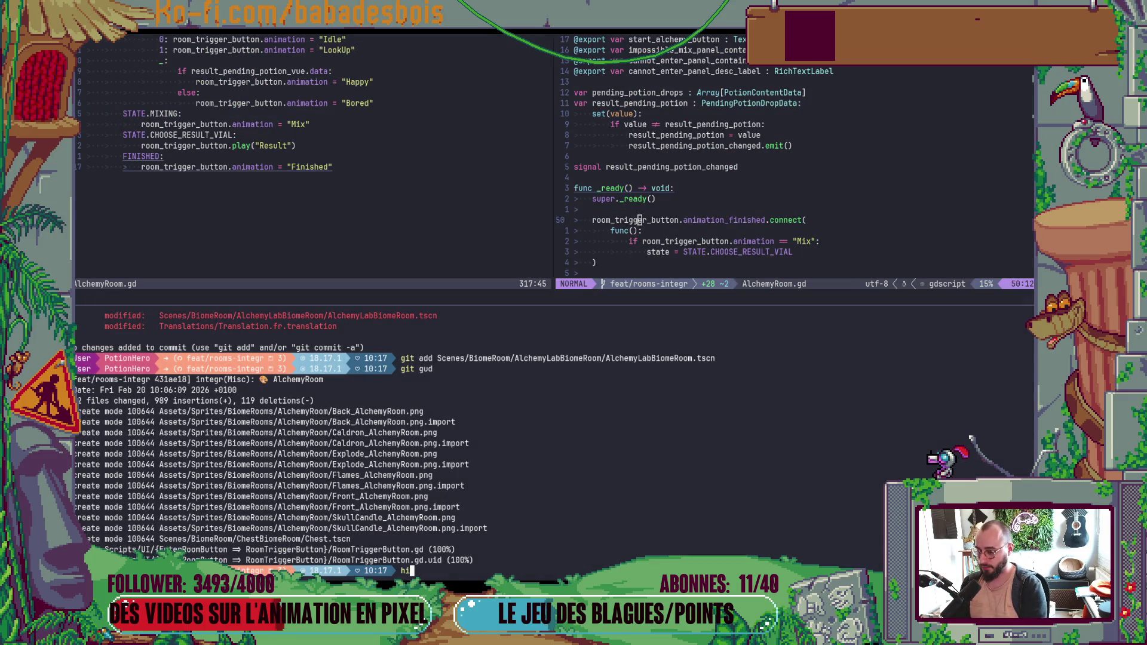
{"action": "key", "text": "Return"}
{"action": "type", "text": "git add"}
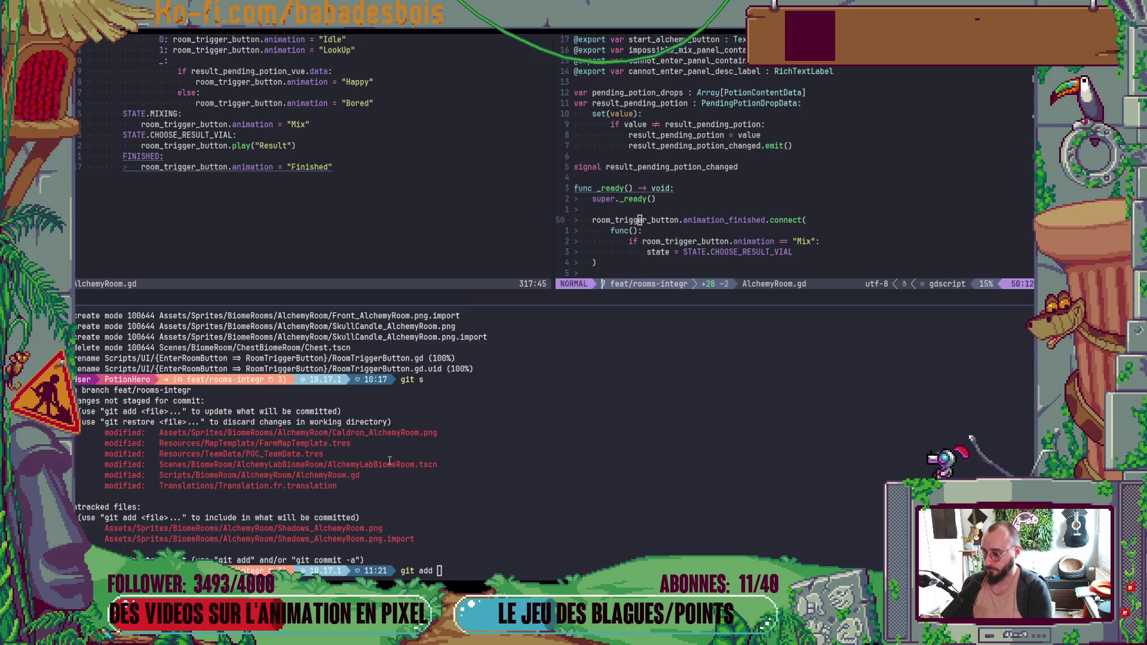
{"action": "double_click", "coordinate": [358, 432]}
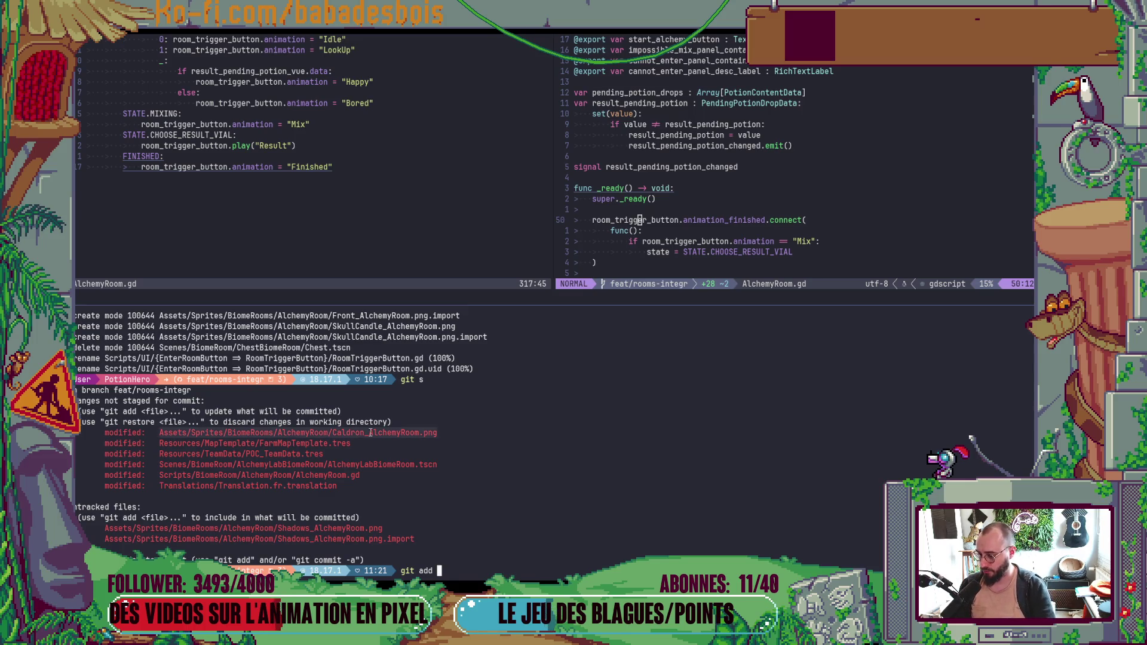
{"action": "middle_click", "coordinate": [358, 432]}
{"action": "key", "text": "Return"}
Stage the changed GDScript files and the Assets/Sprites/ folder.
{"action": "type", "text": "git add"}
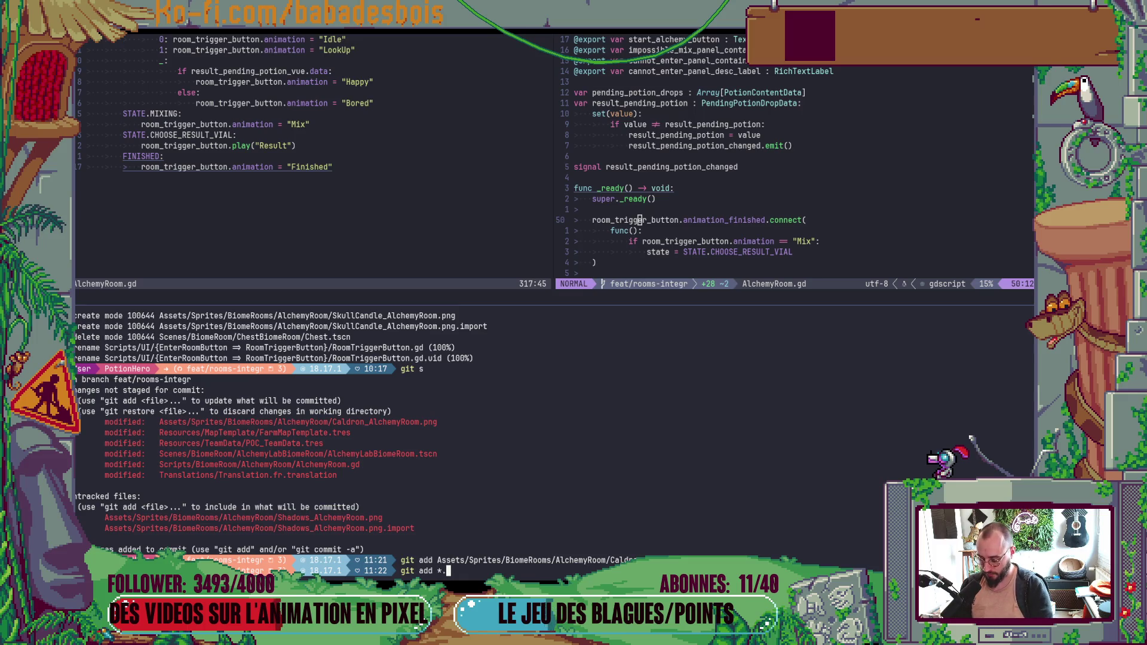
{"action": "key", "text": "Return"}
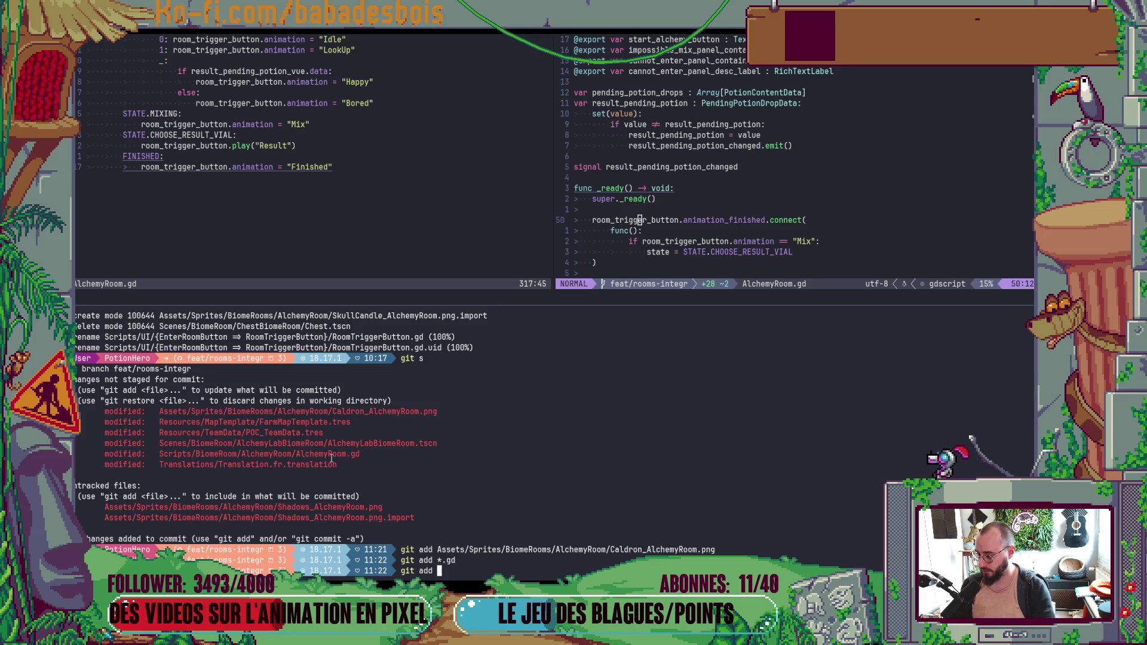
{"action": "left_click_drag", "start_coordinate": [174, 507], "coordinate": [76, 507]}
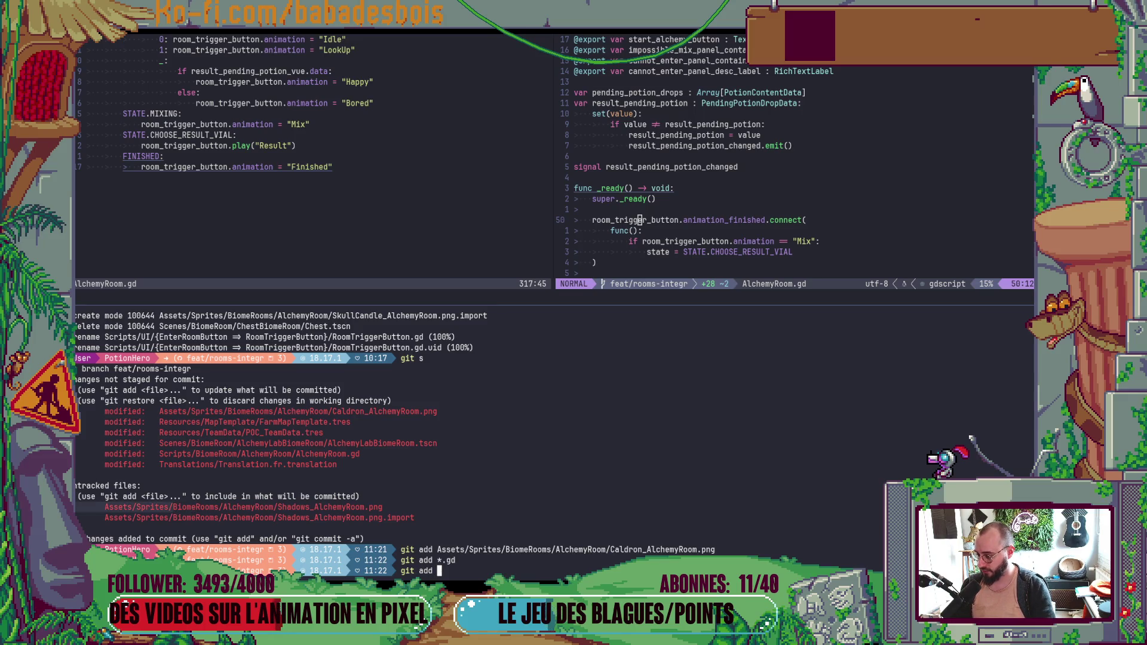
{"action": "middle_click", "coordinate": [136, 508]}
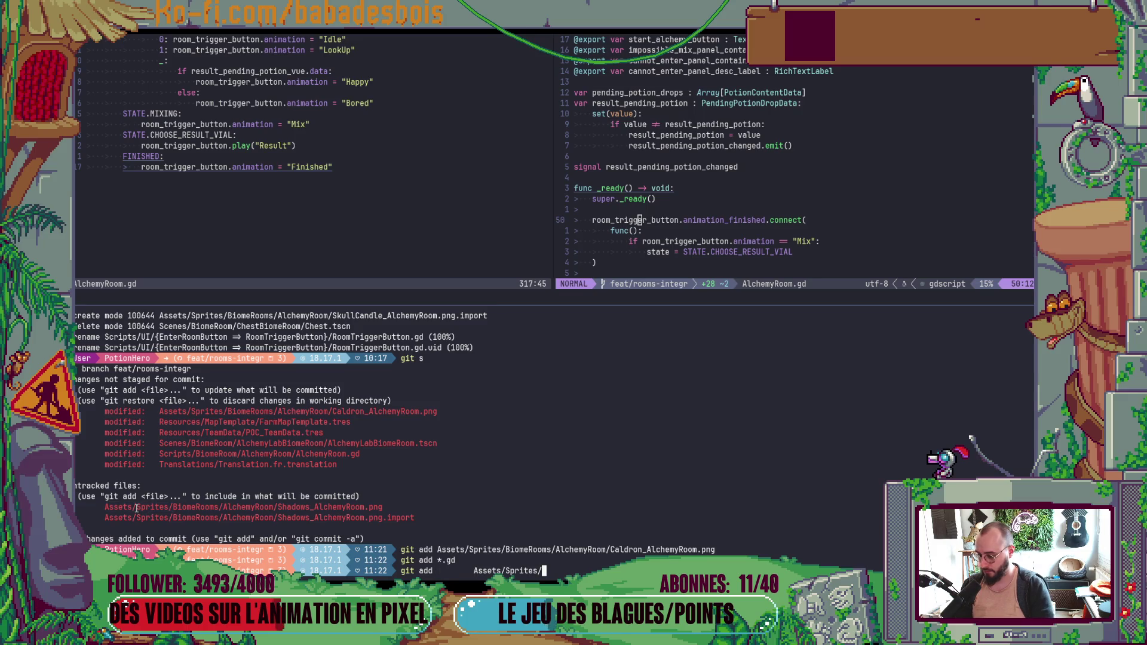
{"action": "key", "text": "alt+b"}
{"action": "key", "text": "ctrl+w"}
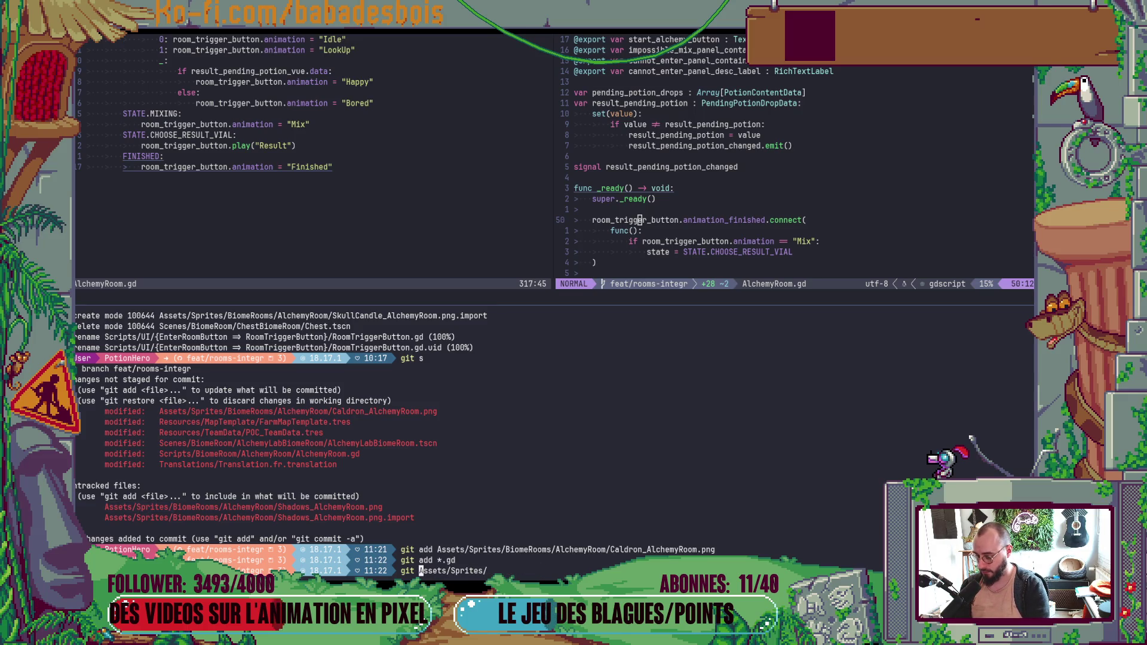
{"action": "type", "text": "add"}
{"action": "key", "text": "Return"}
Check git status and restore Translations/Translation.fr.translation with git r.
{"action": "type", "text": "t s"}
{"action": "key", "text": "Return"}
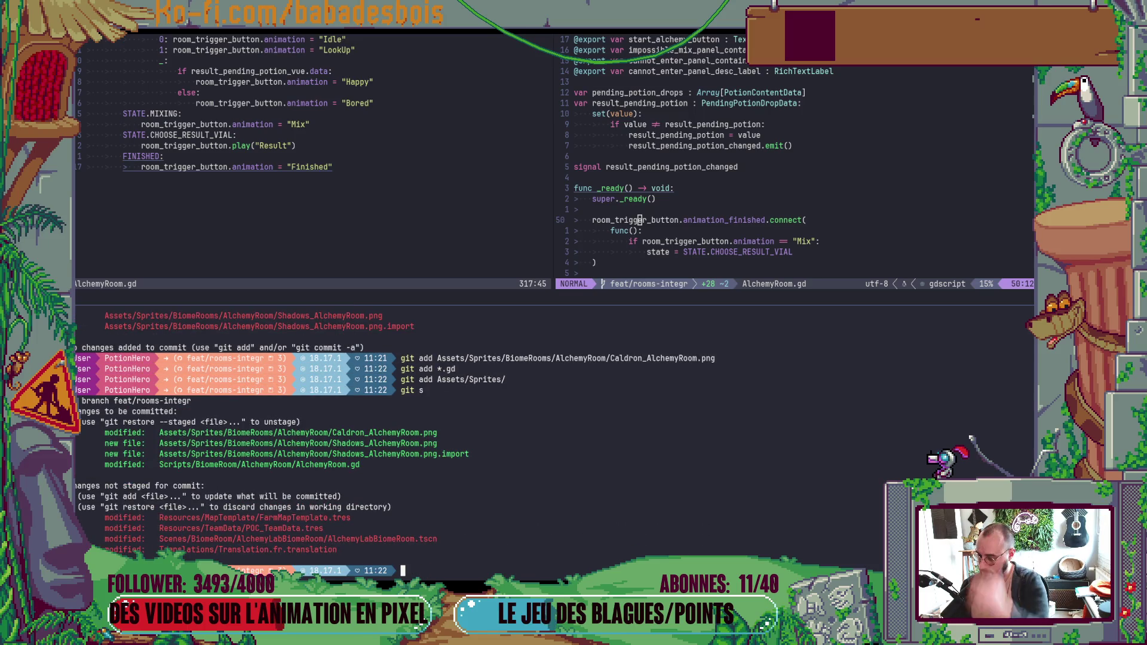
{"action": "type", "text": "git r"}
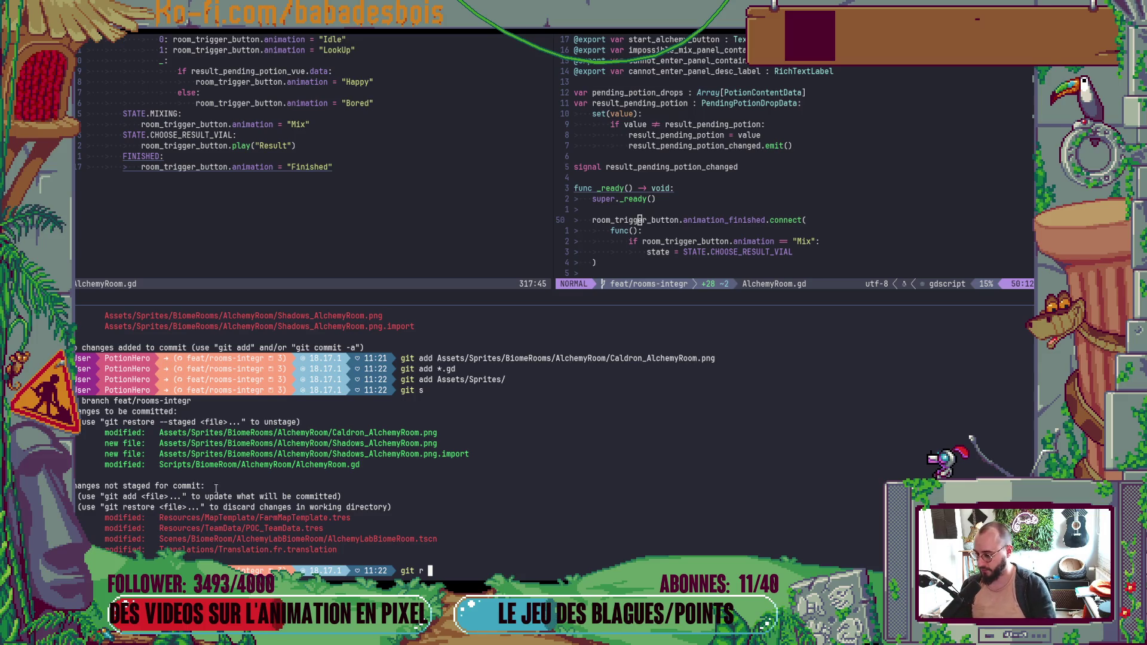
{"action": "double_click", "coordinate": [298, 550]}
{"action": "middle_click", "coordinate": [298, 550]}
{"action": "key", "text": "Return"}
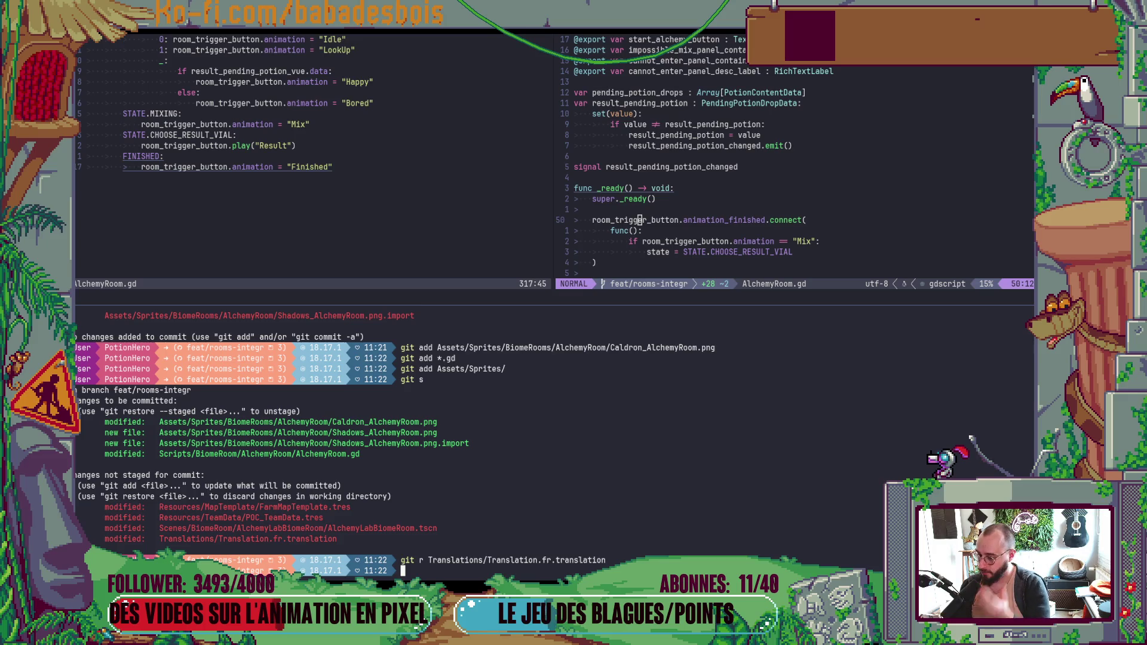
{"action": "type", "text": "git diff"}
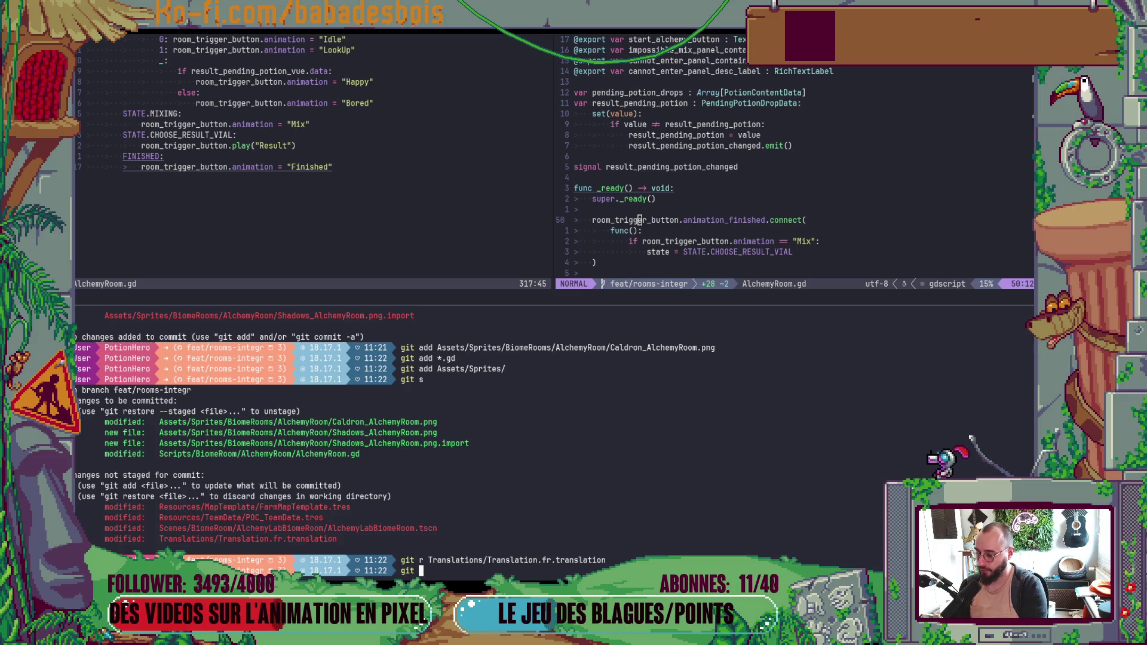
Review the git diff of AlchemyLabBiomeRoom.tscn.
{"action": "double_click", "coordinate": [389, 529]}
{"action": "middle_click", "coordinate": [389, 529]}
{"action": "key", "text": "Return"}
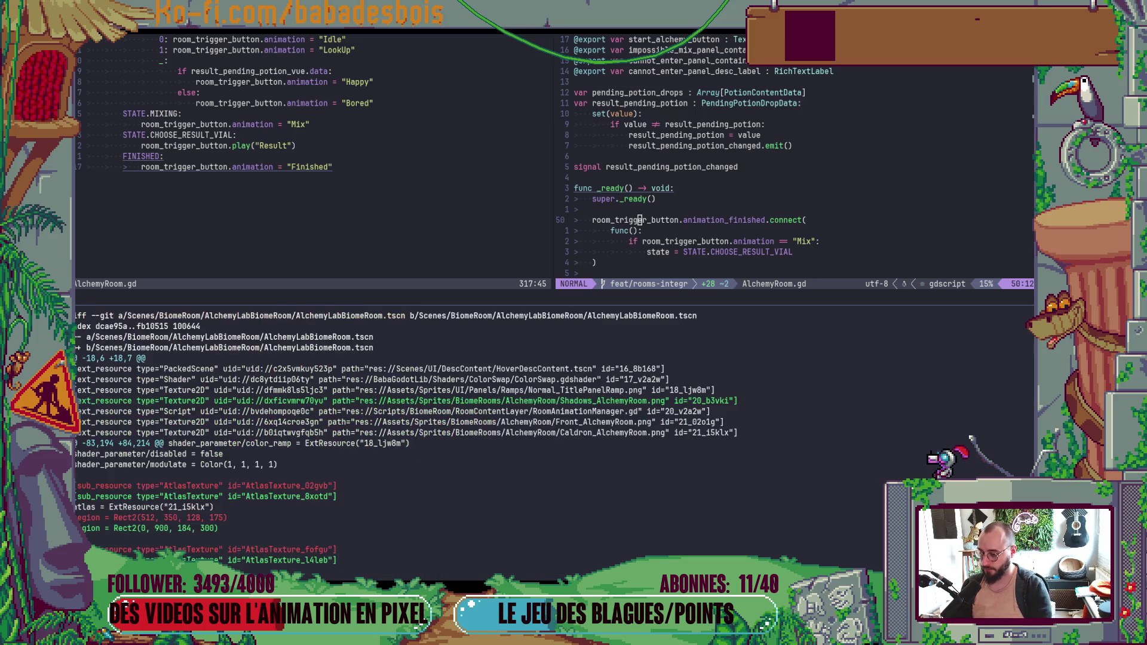
{"action": "scroll", "coordinate": [406, 436], "scroll_direction": "down", "scroll_amount": 1}
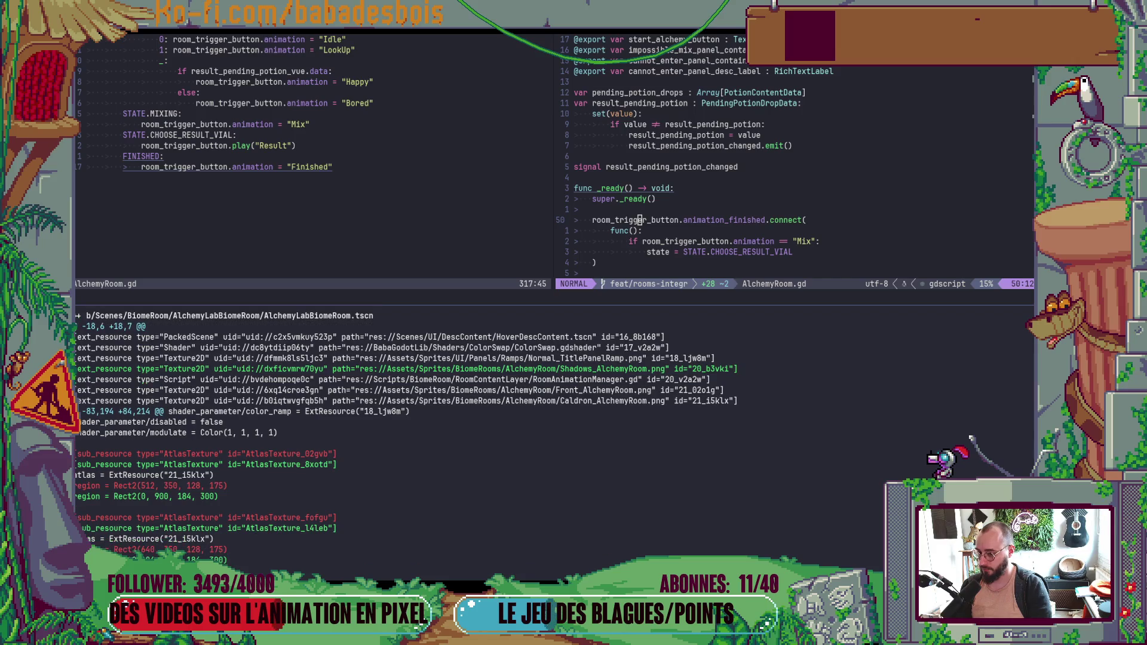
{"action": "scroll", "coordinate": [407, 436], "scroll_direction": "up", "scroll_amount": 3}
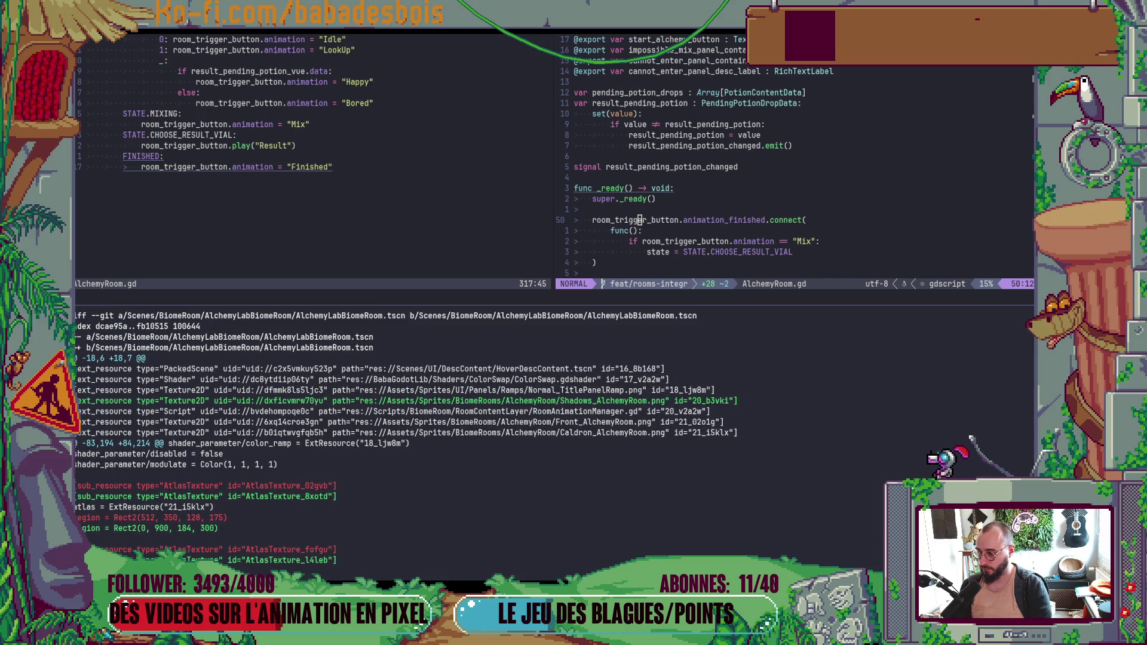
{"action": "scroll", "coordinate": [406, 436], "scroll_direction": "down", "scroll_amount": 3}
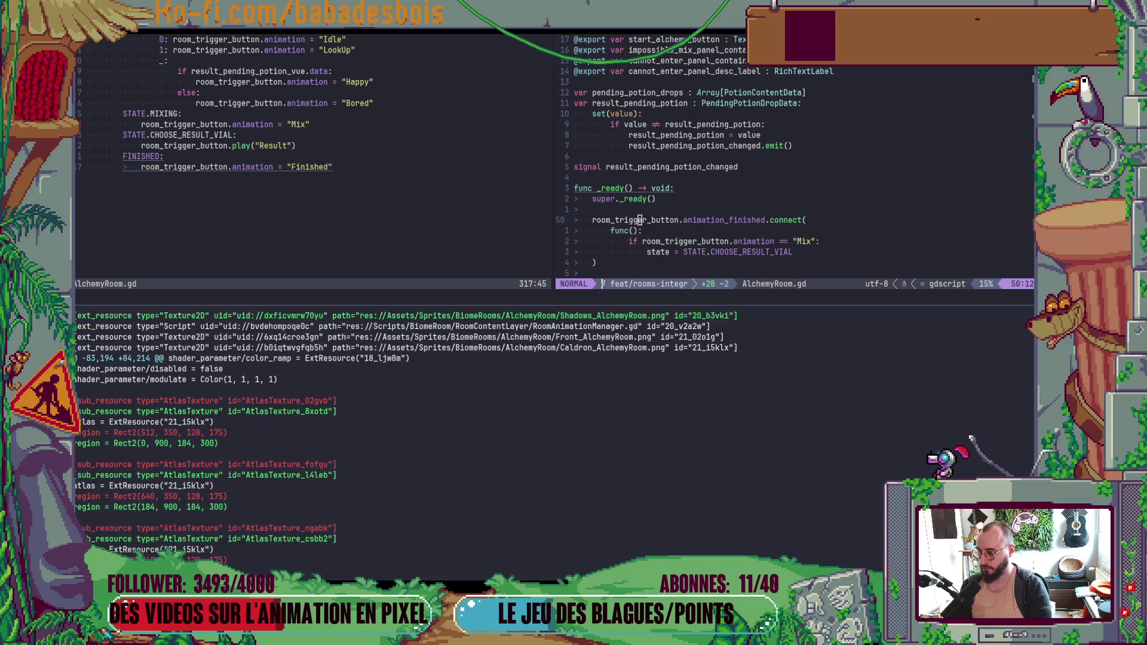
{"action": "scroll", "coordinate": [406, 435], "scroll_direction": "up", "scroll_amount": 1}
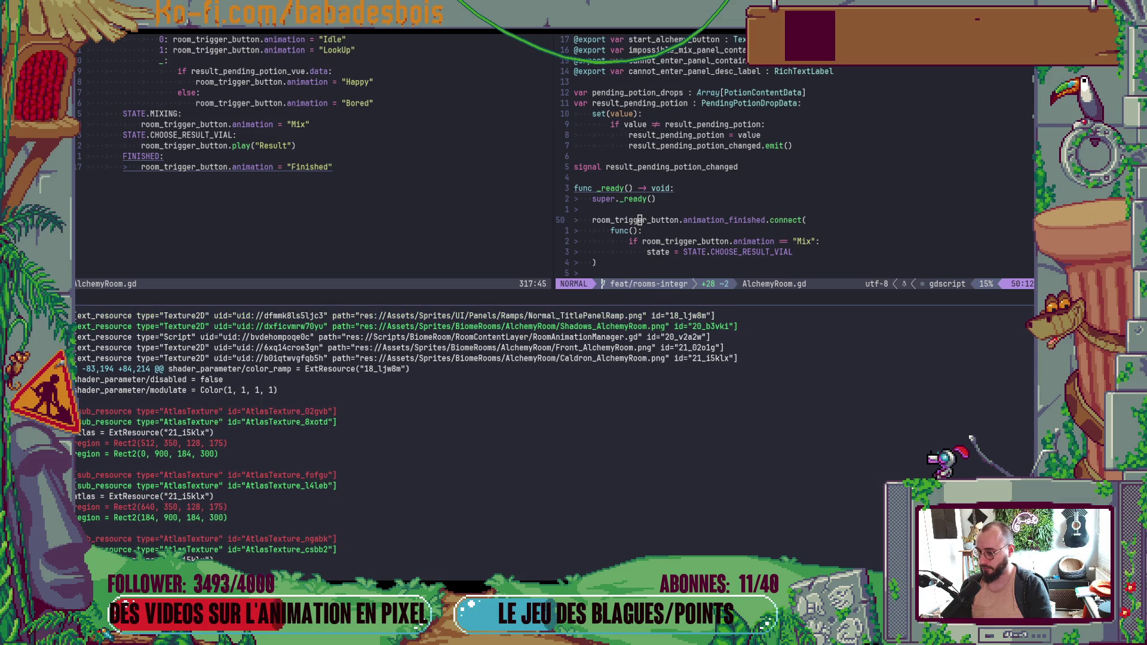
{"action": "scroll", "coordinate": [406, 436], "scroll_direction": "down", "scroll_amount": 10}
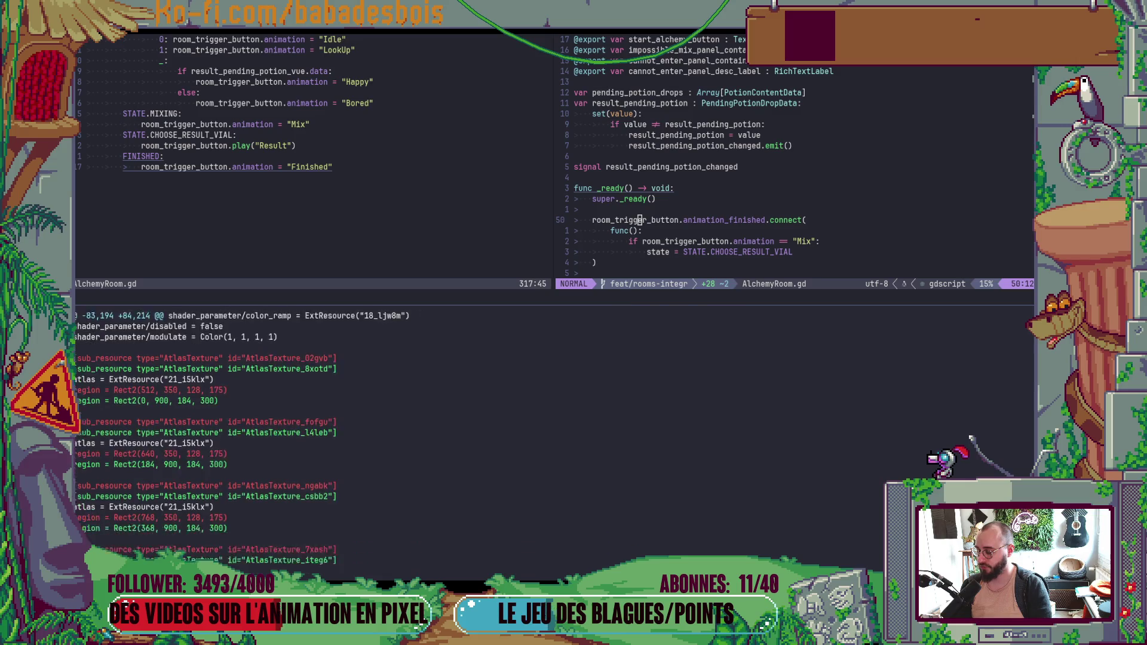
{"action": "scroll", "coordinate": [238, 436], "scroll_direction": "down", "scroll_amount": 3}
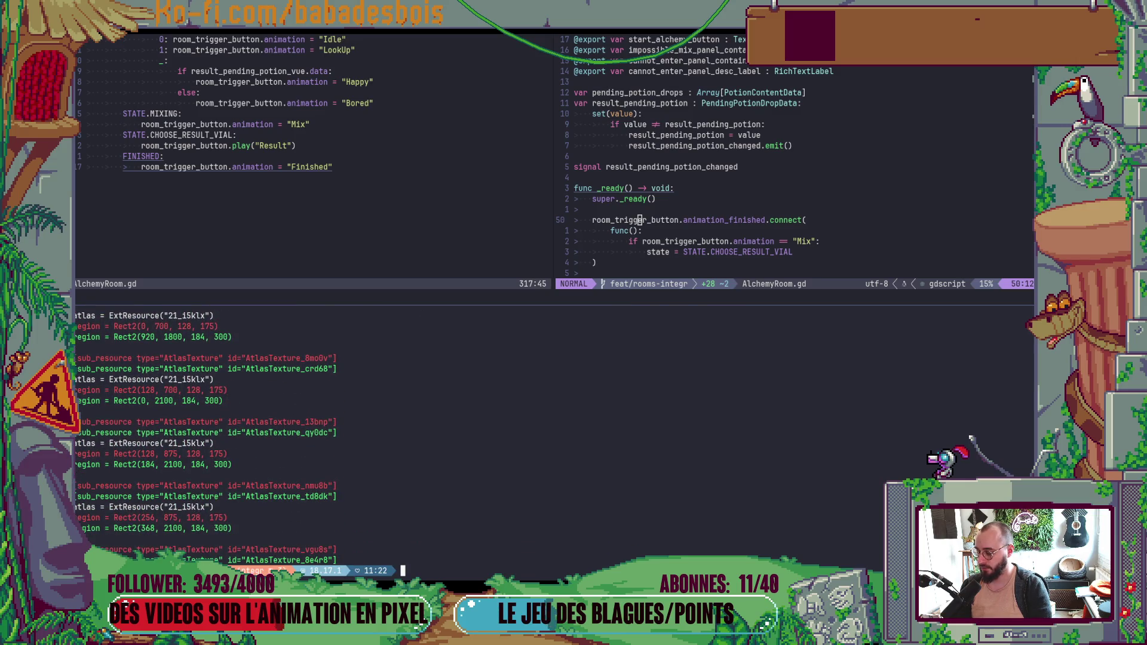
Stage AlchemyLabBiomeRoom.tscn and amend the AlchemyRoom commit with --no-edit.
{"action": "key", "text": "Up"}
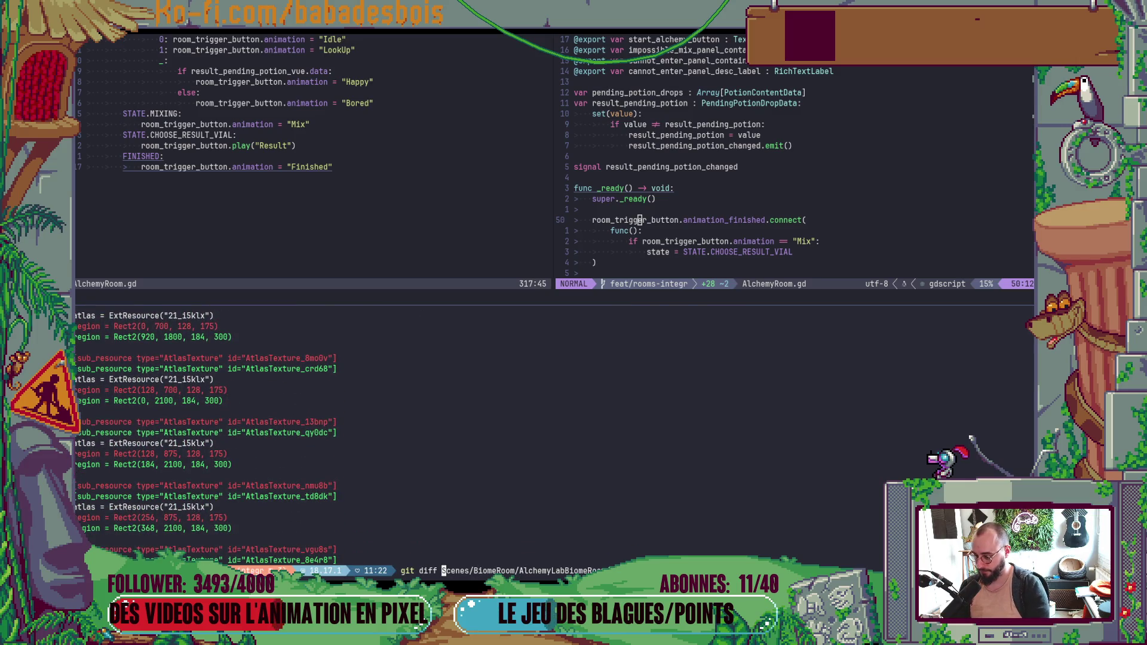
{"action": "key", "text": "ctrl+w"}
{"action": "type", "text": "add"}
{"action": "key", "text": "Return"}
{"action": "type", "text": "g"}
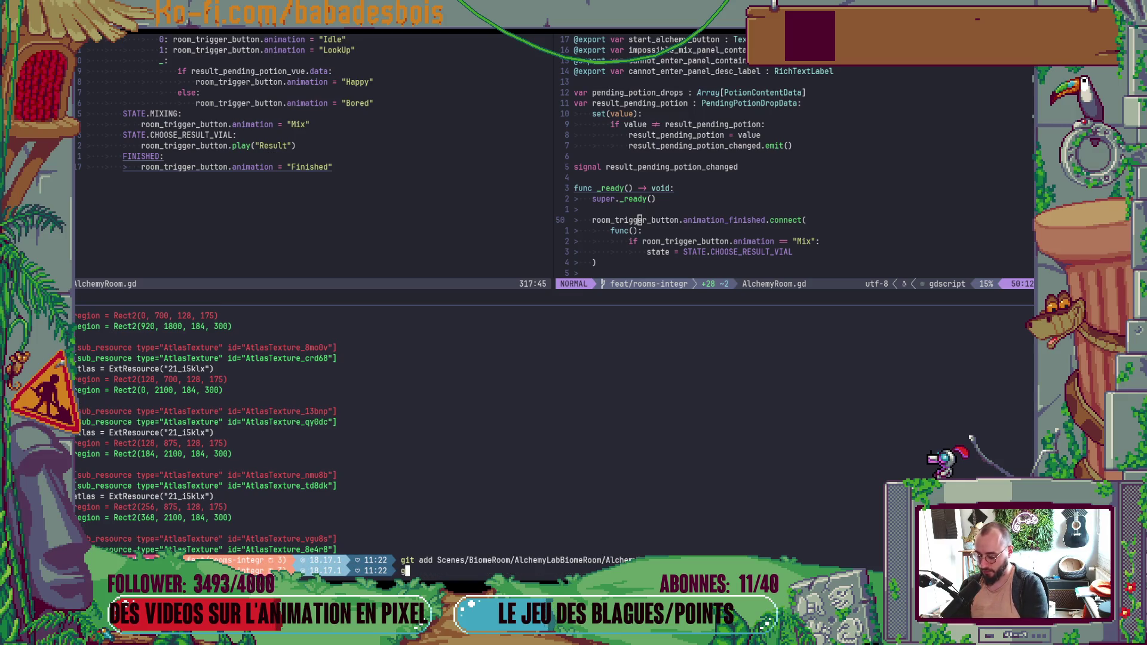
{"action": "type", "text": "commit --amend --no-edit"}
{"action": "key", "text": "Return"}
{"action": "key", "text": "alt+Tab"}
{"action": "key", "text": "alt+Tab"}
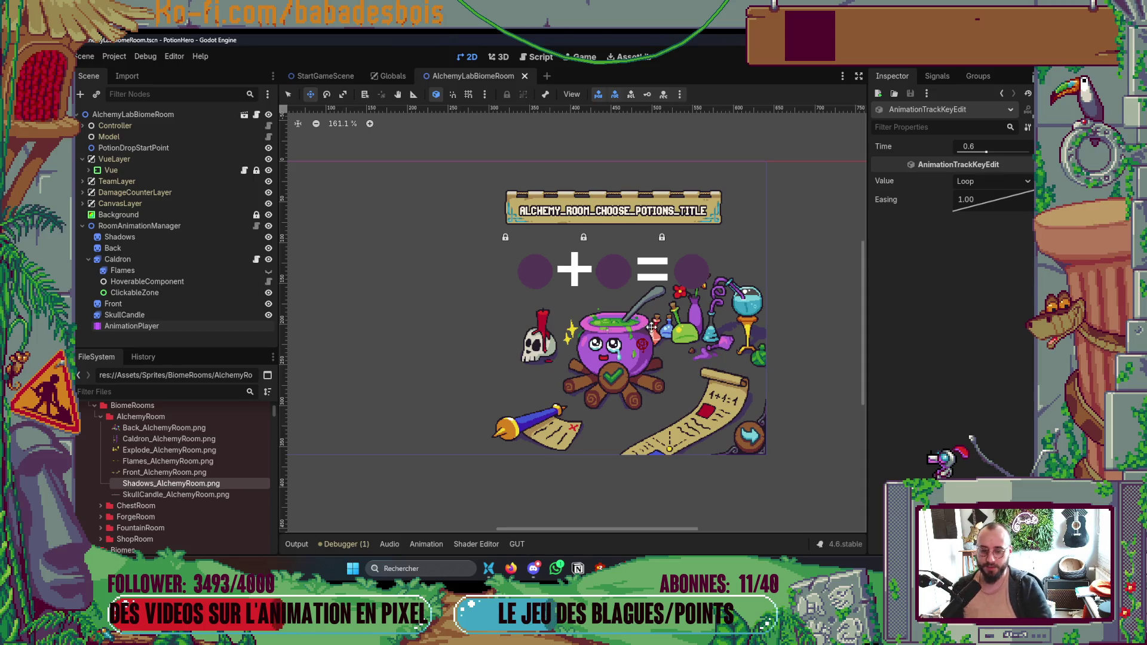
{"action": "key", "text": "alt+Tab"}
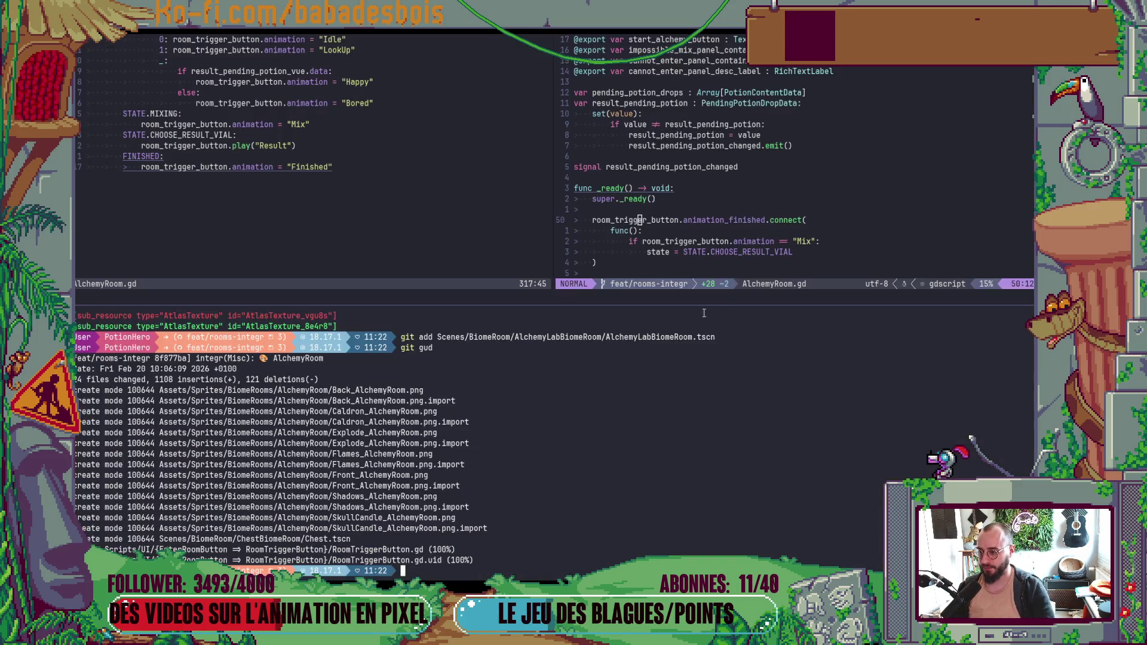
{"action": "scroll", "coordinate": [756, 324], "scroll_direction": "up", "scroll_amount": 3}
{"action": "scroll", "coordinate": [756, 328], "scroll_direction": "down", "scroll_amount": 3}
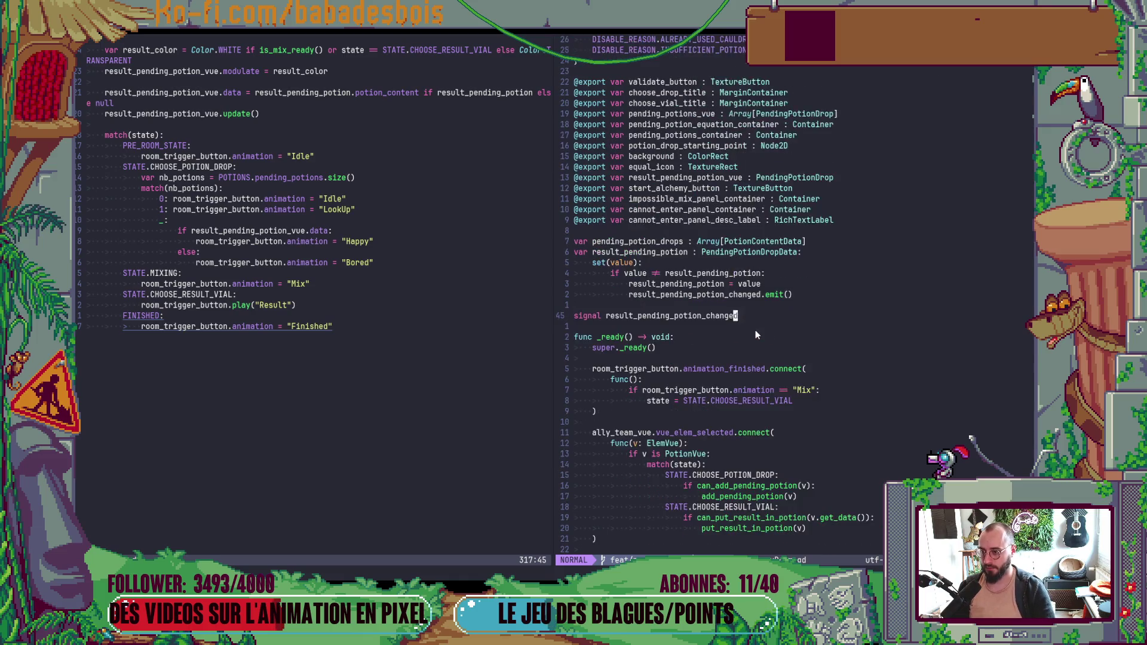
Open BiomeRoom.gd in the left split using the Telescope file finder.
{"action": "scroll", "coordinate": [756, 332], "scroll_direction": "up", "scroll_amount": 6}
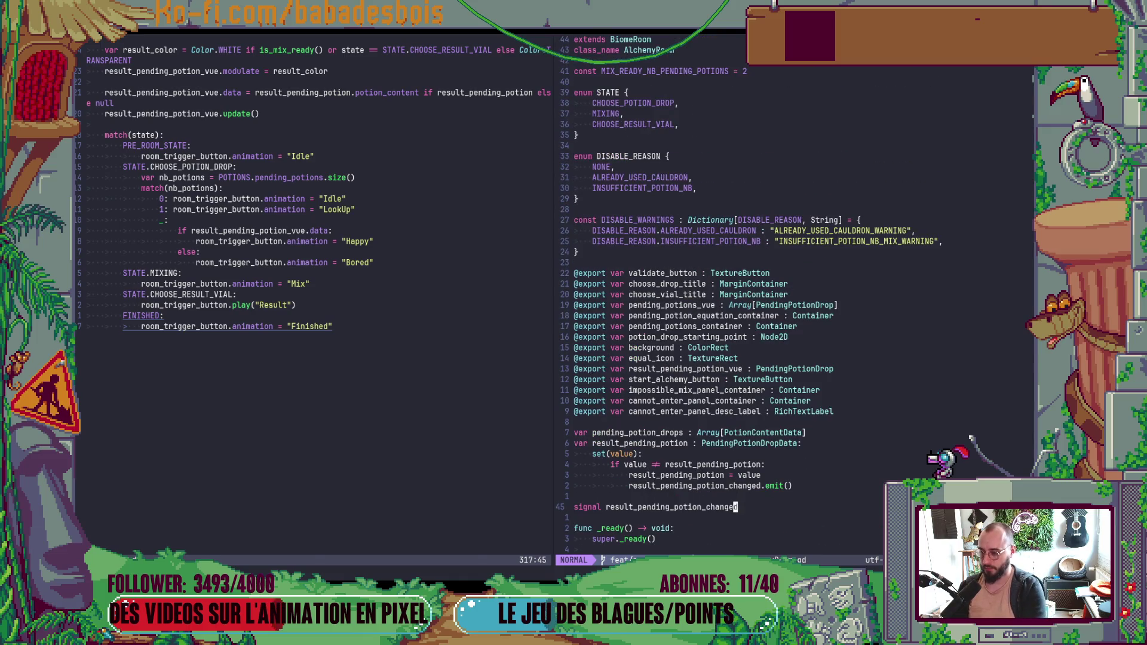
{"action": "left_click", "coordinate": [330, 326]}
{"action": "key", "text": "space"}
{"action": "key", "text": "f"}
{"action": "key", "text": "f"}
{"action": "type", "text": "Bionem"}
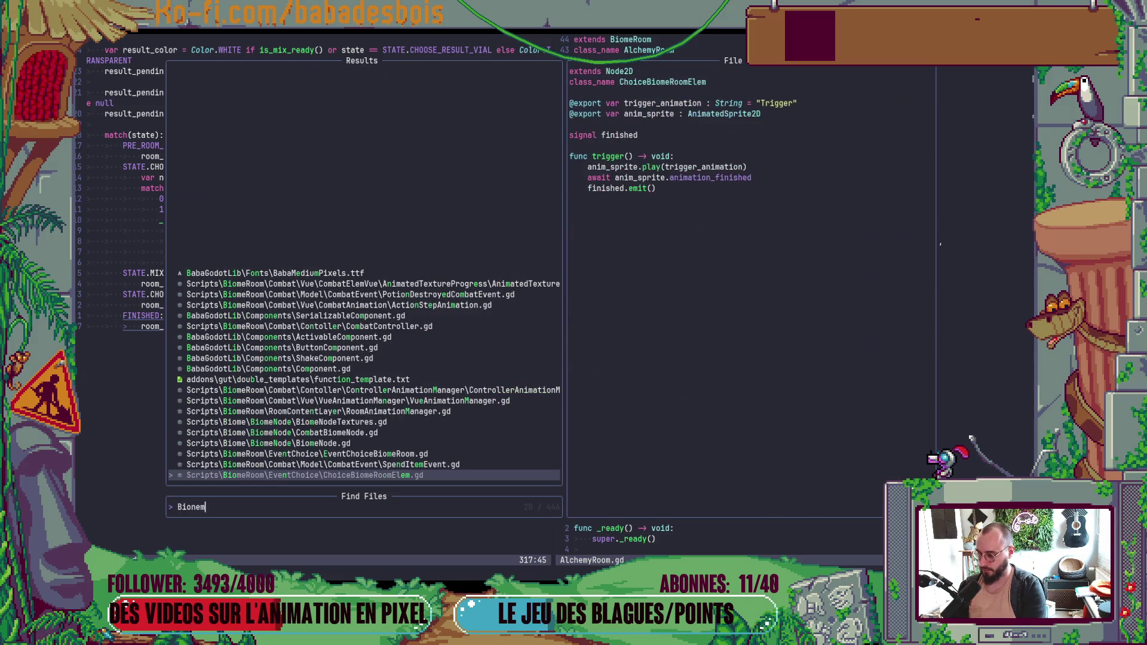
{"action": "key", "text": "BackSpace"}
{"action": "key", "text": "BackSpace"}
{"action": "key", "text": "BackSpace"}
{"action": "type", "text": "meRoom"}
{"action": "key", "text": "Return"}
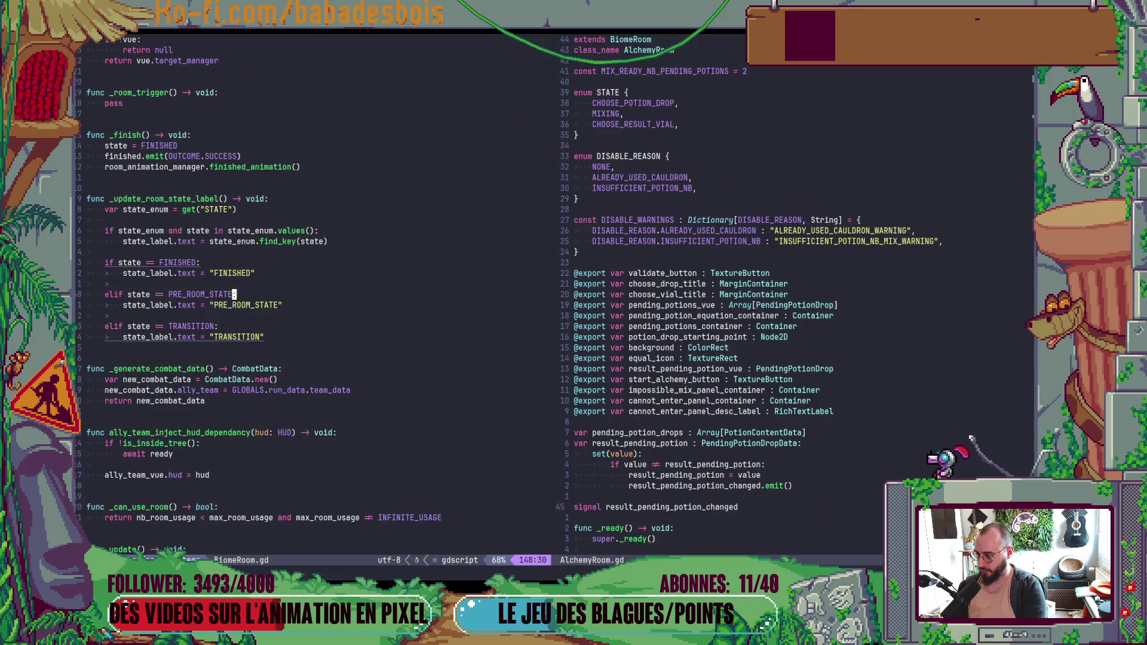
Navigate to the room_trigger_button.mouse_entered.connect line in BiomeRoom.gd's _ready function.
{"action": "key", "text": "ctrl+u"}
{"action": "key", "text": "ctrl+u"}
{"action": "key", "text": "ctrl+u"}
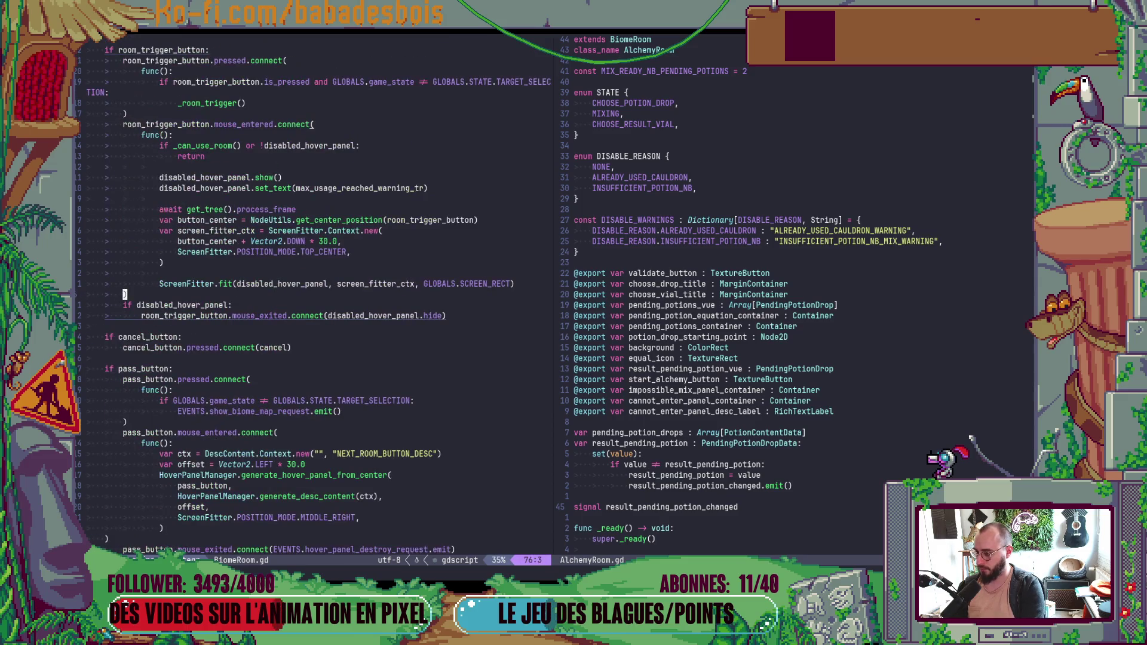
{"action": "key", "text": "ctrl+u"}
{"action": "key", "text": "ctrl+u"}
{"action": "key", "text": "ctrl+d"}
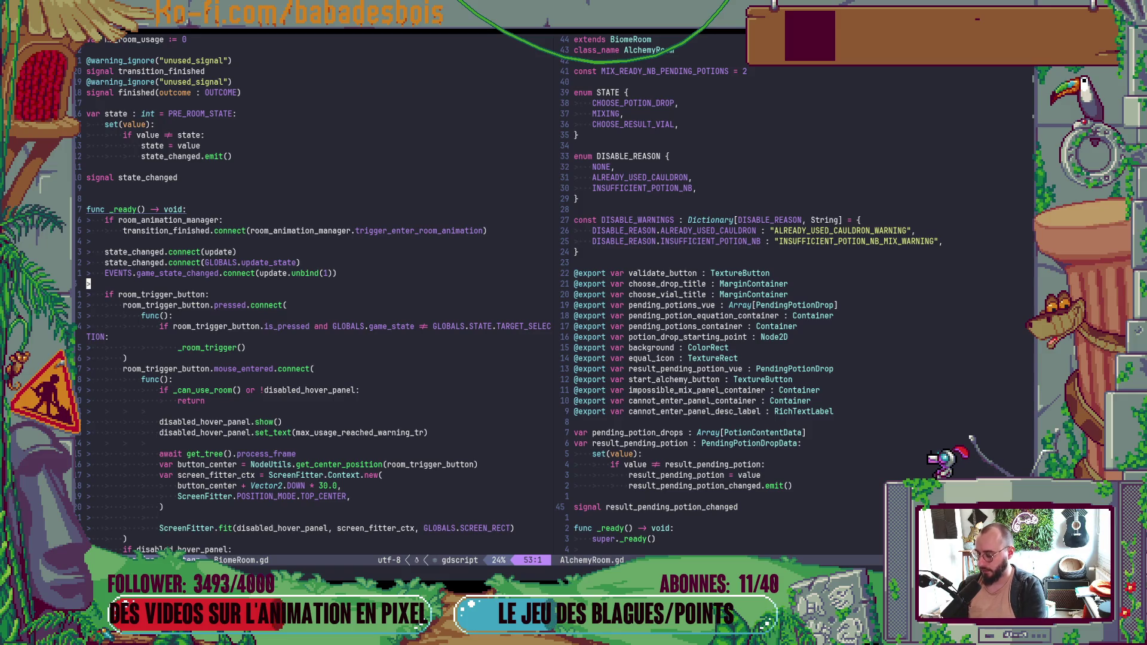
{"action": "key", "text": "j"}
{"action": "key", "text": "j"}
{"action": "key", "text": "j"}
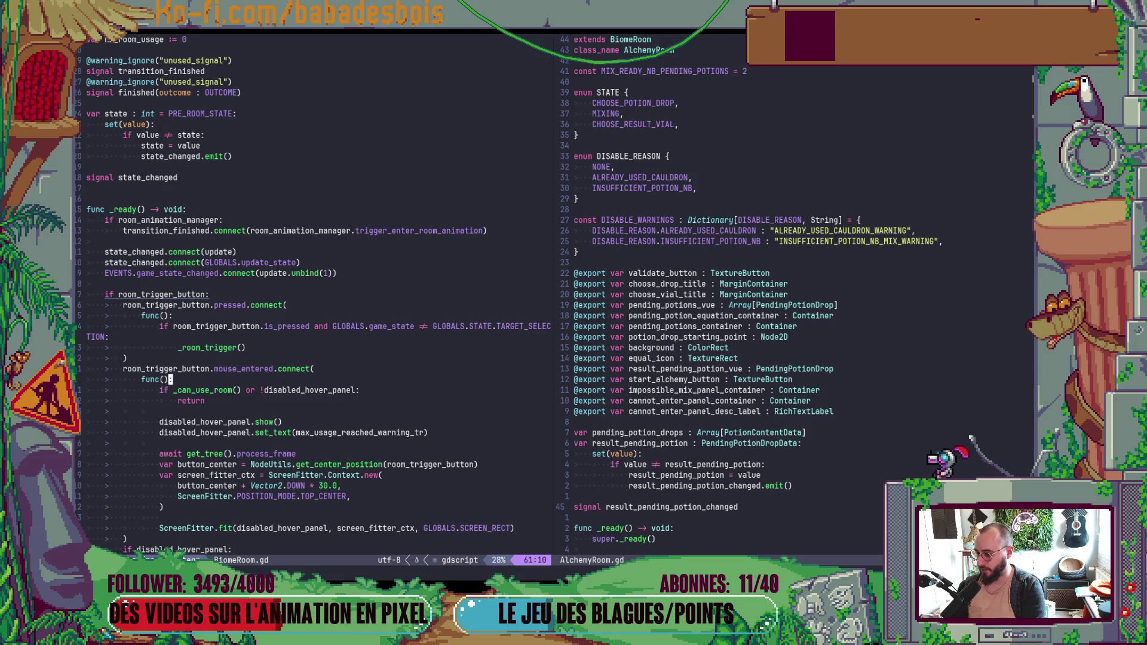
{"action": "scroll", "coordinate": [202, 303], "scroll_direction": "down", "scroll_amount": 4}
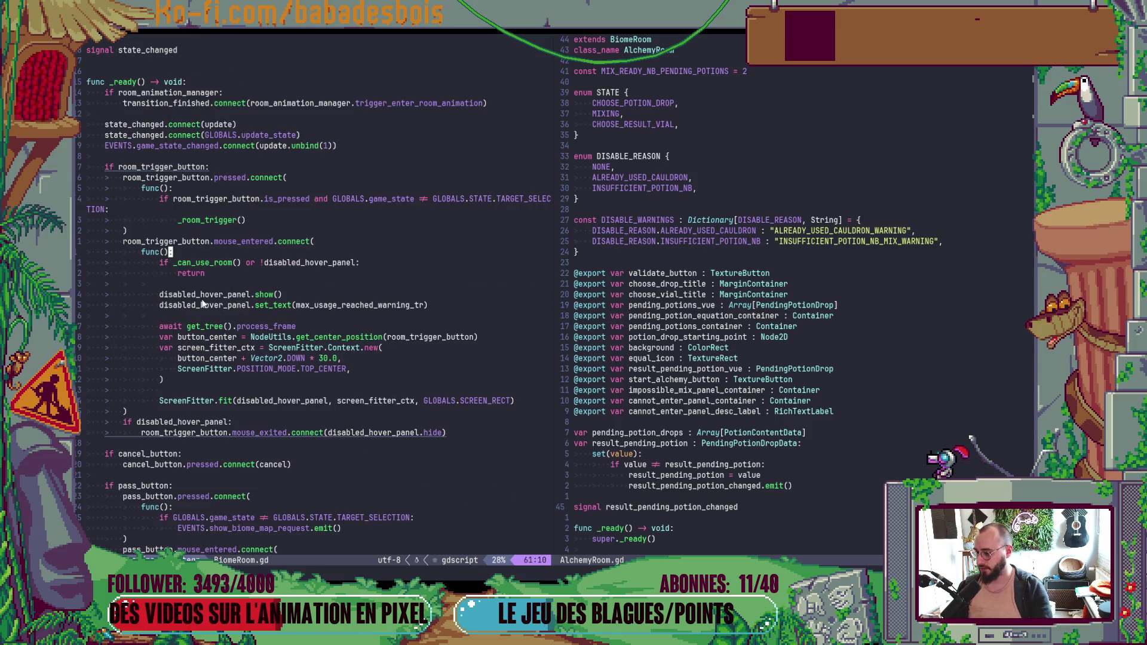
{"action": "left_click", "coordinate": [248, 294]}
{"action": "left_click", "coordinate": [267, 294]}
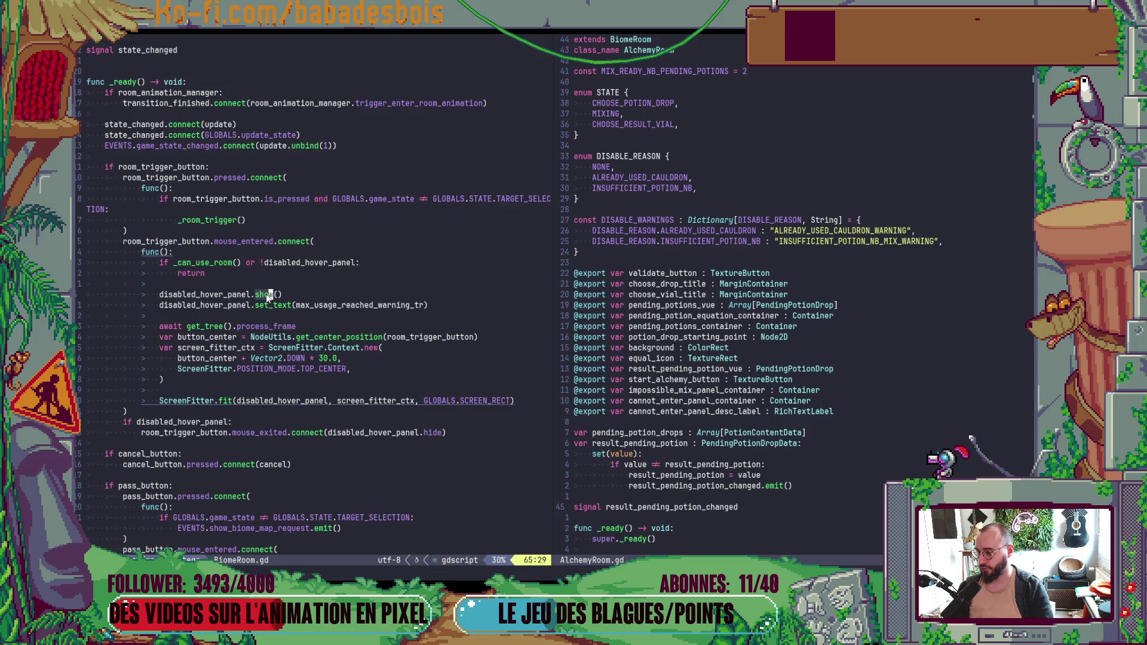
{"action": "double_click", "coordinate": [228, 244]}
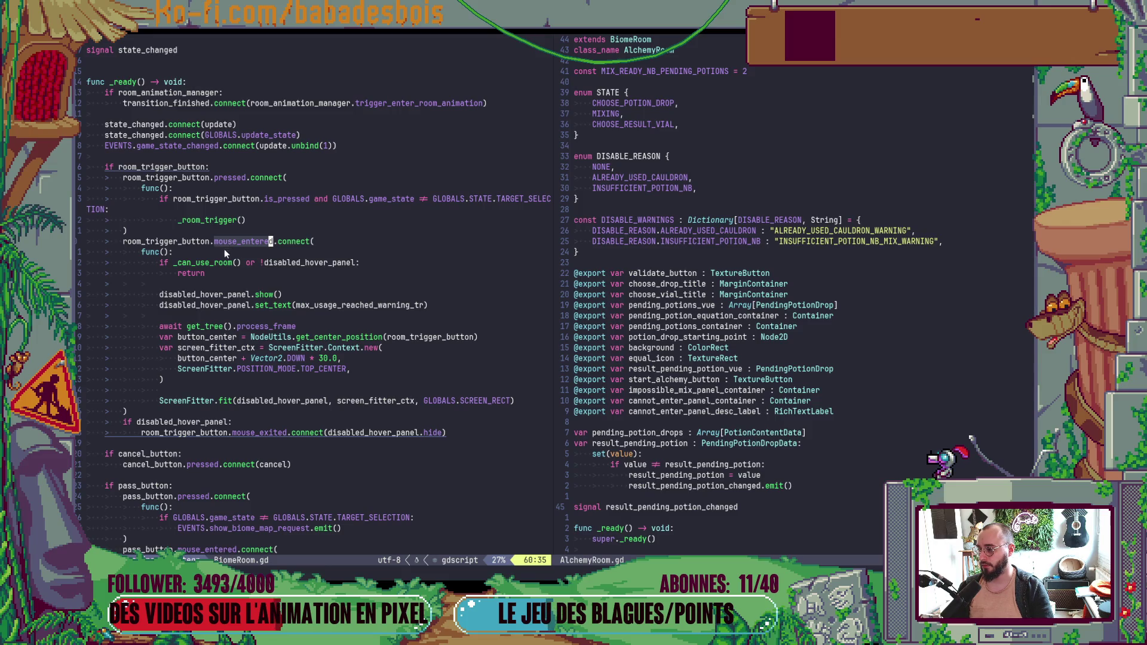
Change the mouse-entered handler's print() message to "Button mouse entered".
{"action": "left_click", "coordinate": [223, 249]}
{"action": "type", "text": "op"}
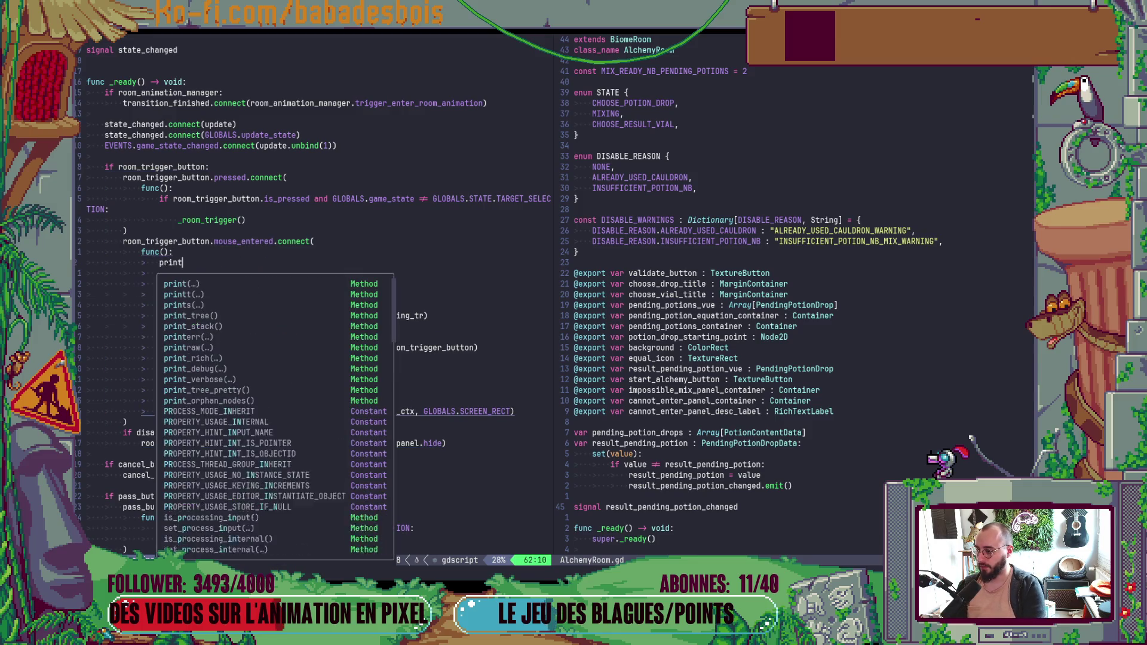
{"action": "key", "text": "Page_Down"}
{"action": "type", "text": "\""}
{"action": "key", "text": "Escape"}
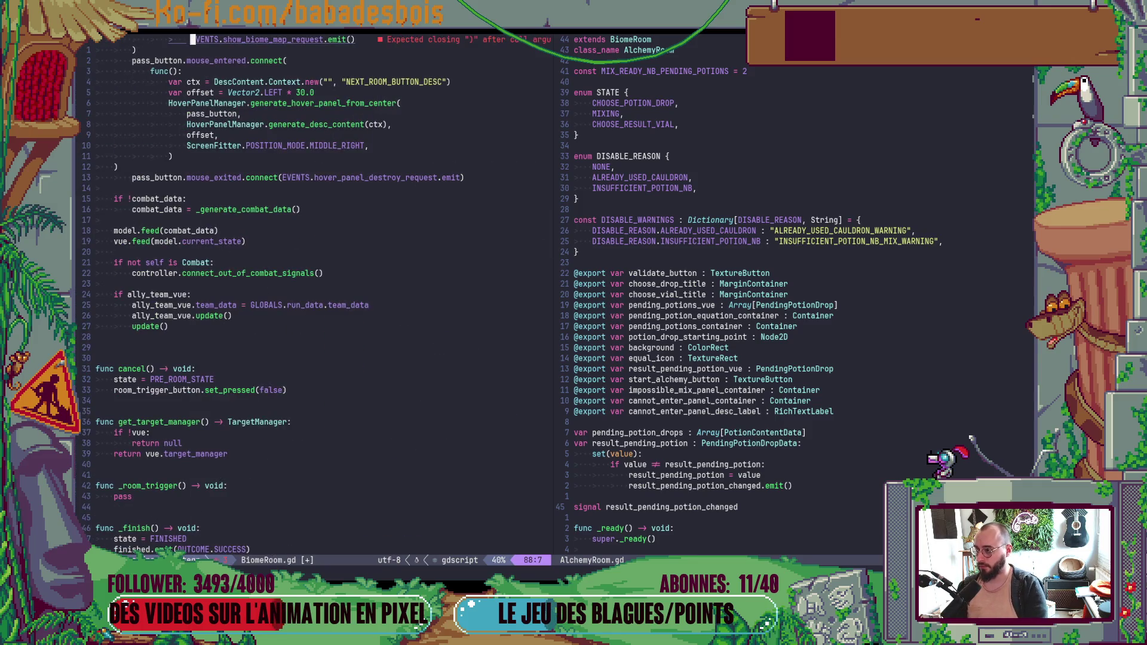
{"action": "scroll", "coordinate": [273, 284], "scroll_direction": "up", "scroll_amount": 13}
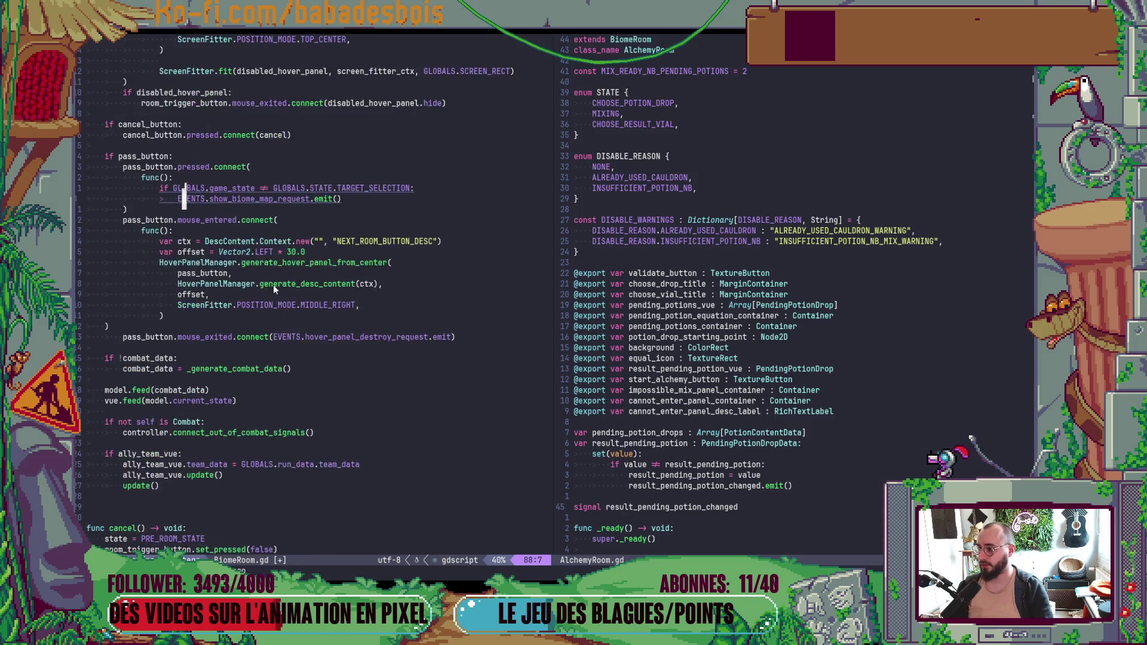
{"action": "scroll", "coordinate": [260, 294], "scroll_direction": "up", "scroll_amount": 8}
{"action": "scroll", "coordinate": [261, 293], "scroll_direction": "down", "scroll_amount": 5}
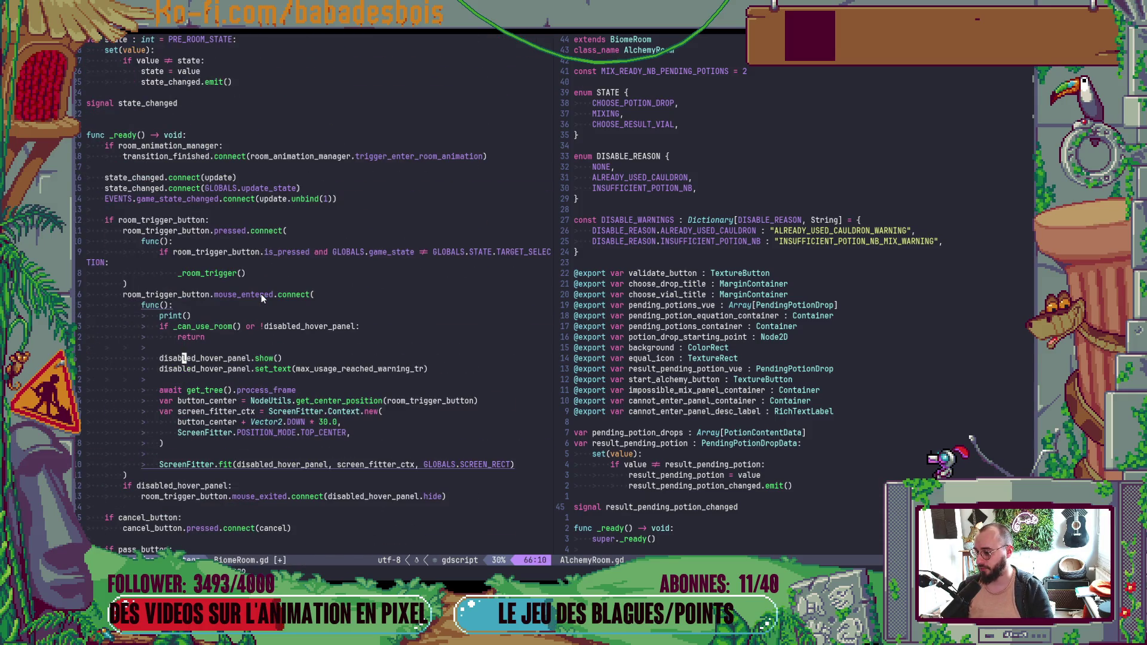
{"action": "left_click", "coordinate": [187, 284]}
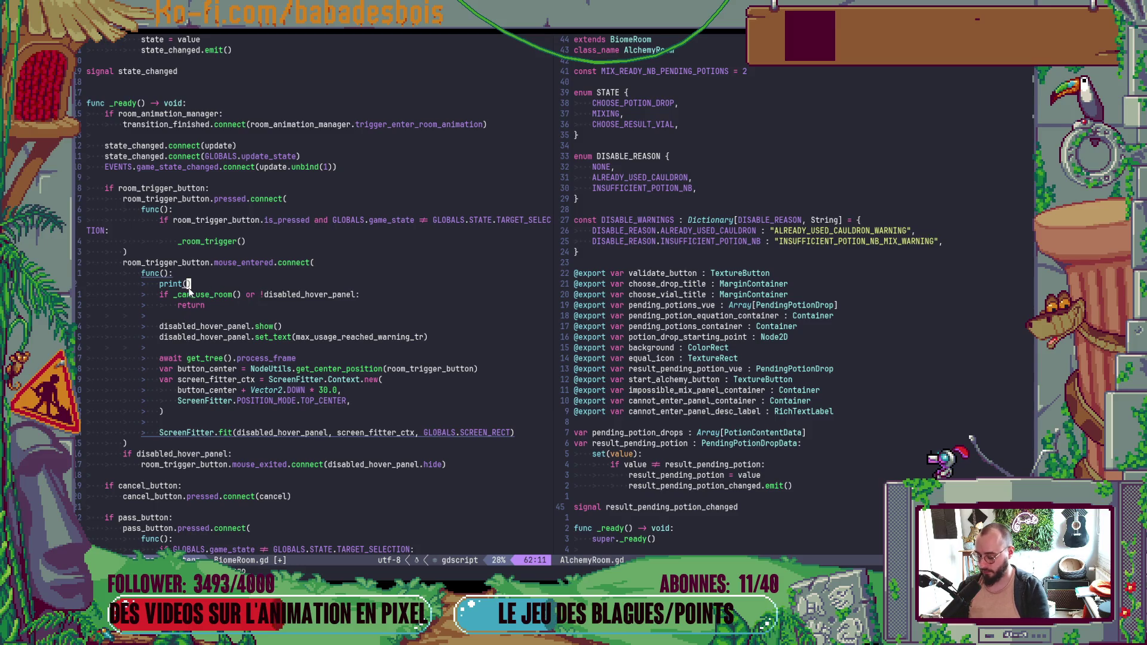
{"action": "type", "text": "\"M"}
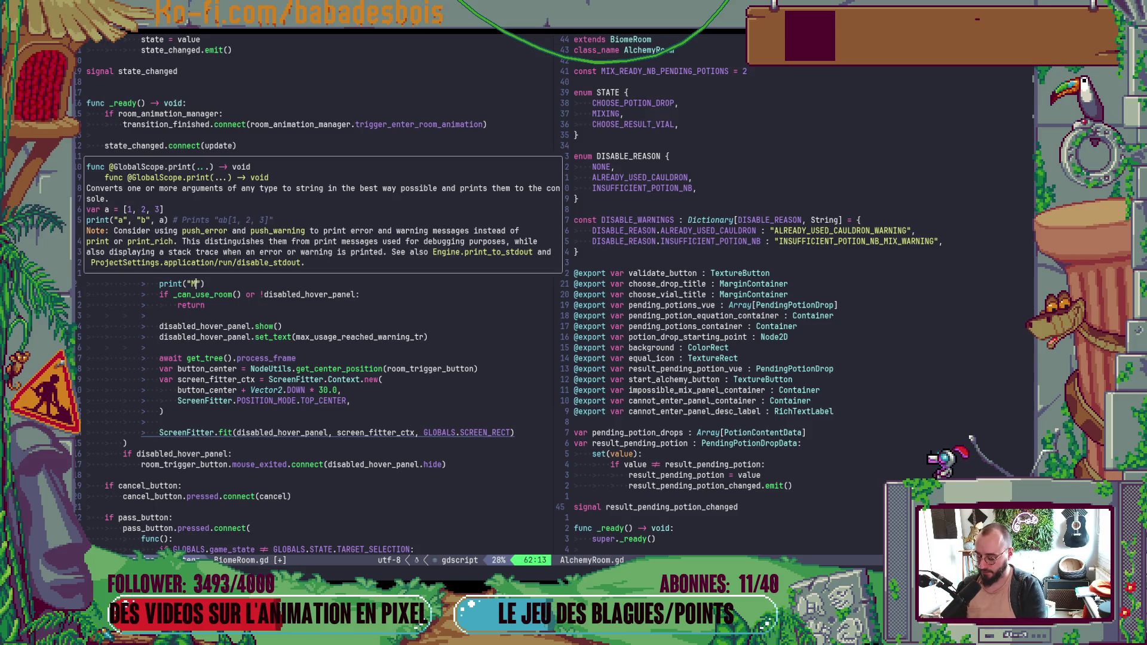
{"action": "key", "text": "BackSpace"}
{"action": "key", "text": "BackSpace"}
{"action": "type", "text": "Button mous"}
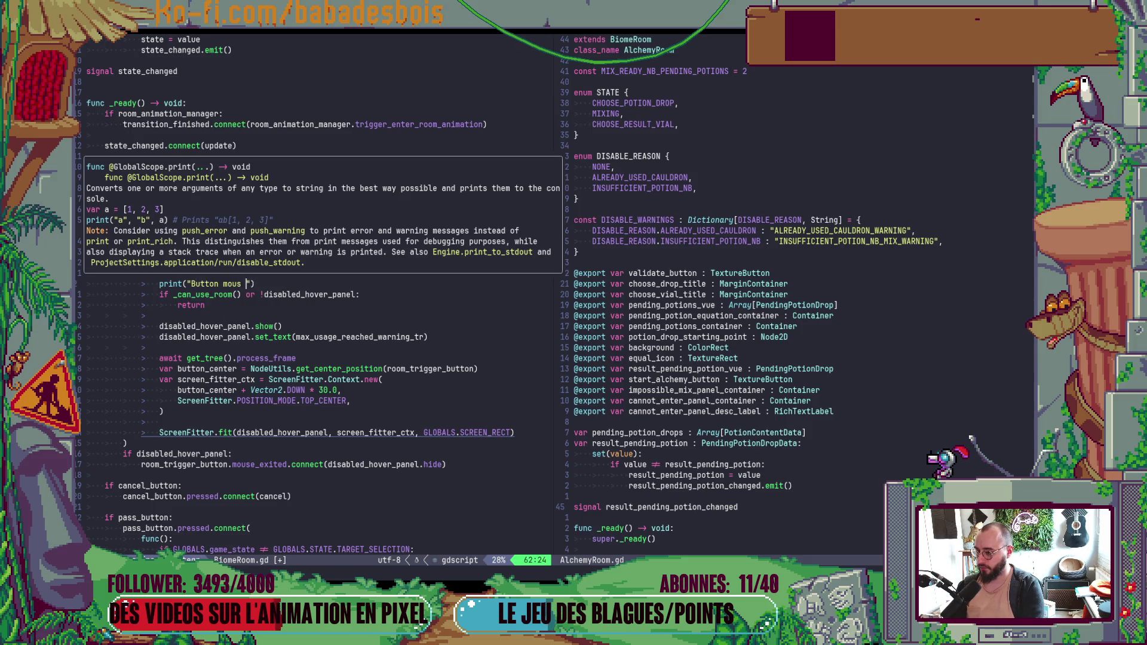
{"action": "key", "text": "Left"}
Save BiomeRoom.gd, return to Godot, and run the game.
{"action": "key", "text": "Escape"}
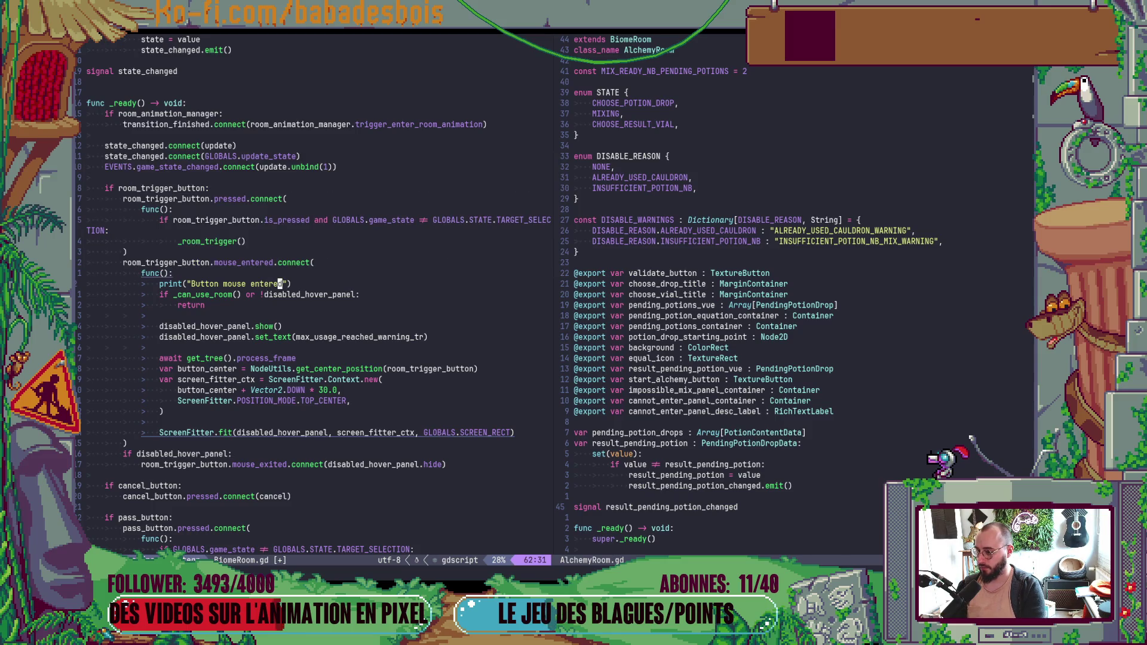
{"action": "key", "text": "ctrl+s"}
{"action": "key", "text": "alt+Tab"}
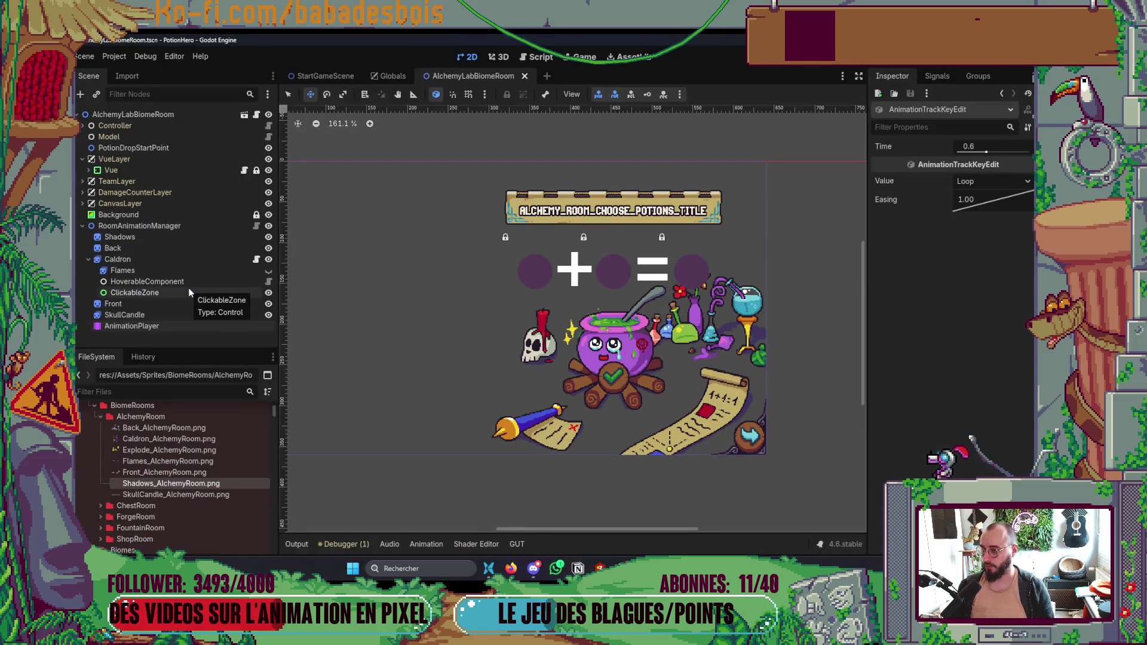
{"action": "key", "text": "F5"}
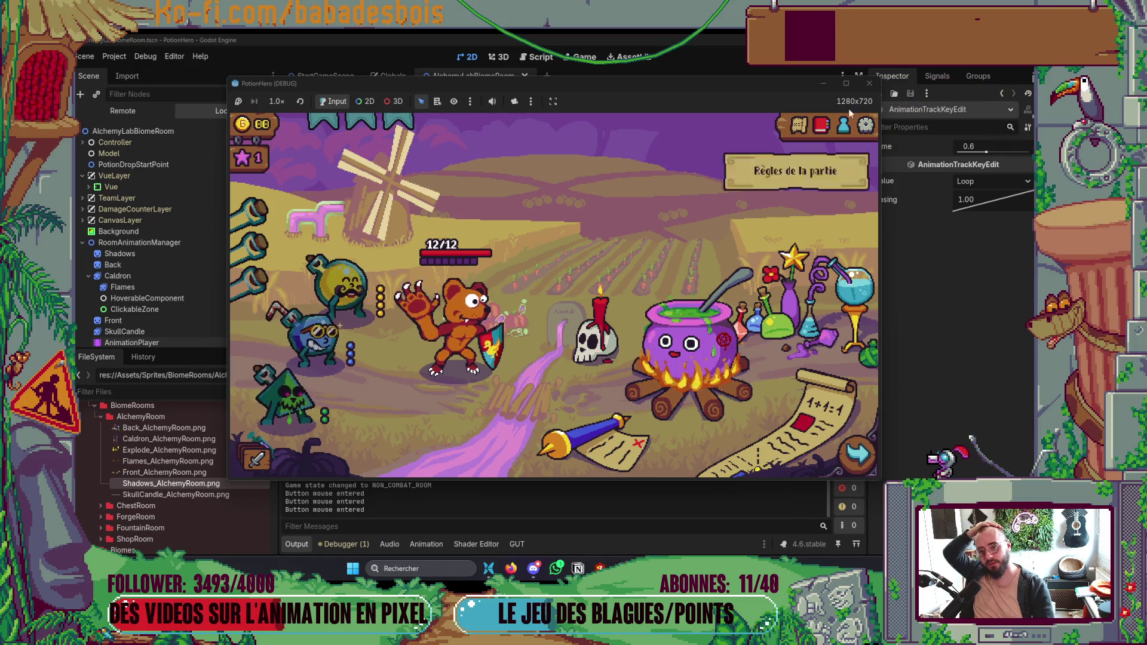
Restart the game, advance to the alchemy room to check the flames, then stop the run.
{"action": "key", "text": "F5"}
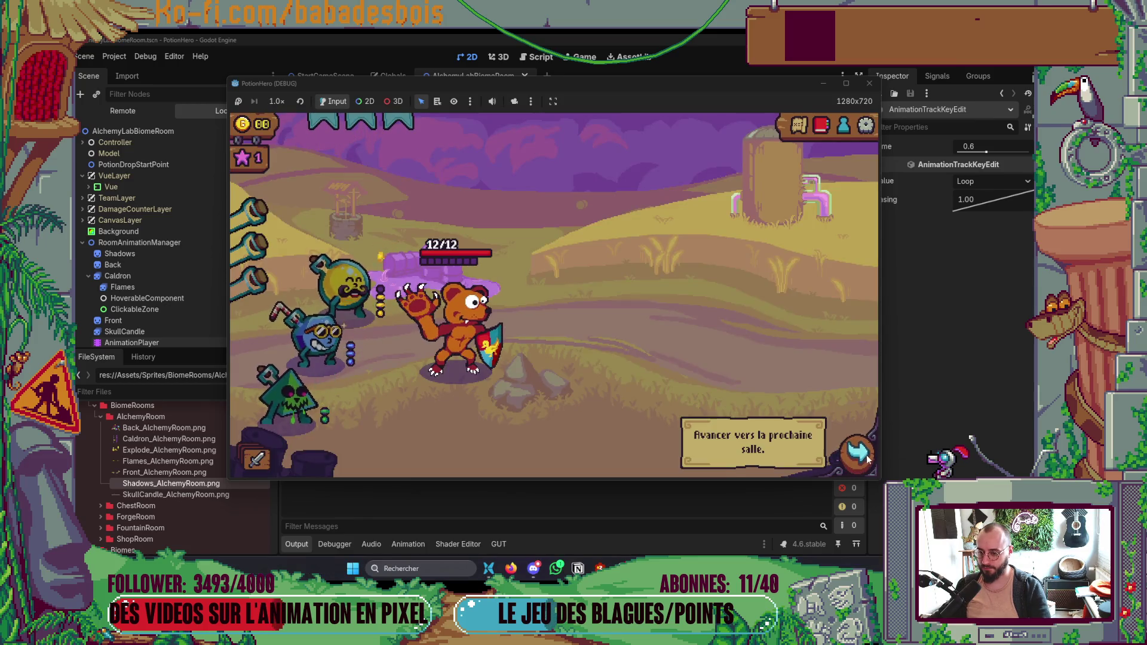
{"action": "left_click", "coordinate": [765, 427]}
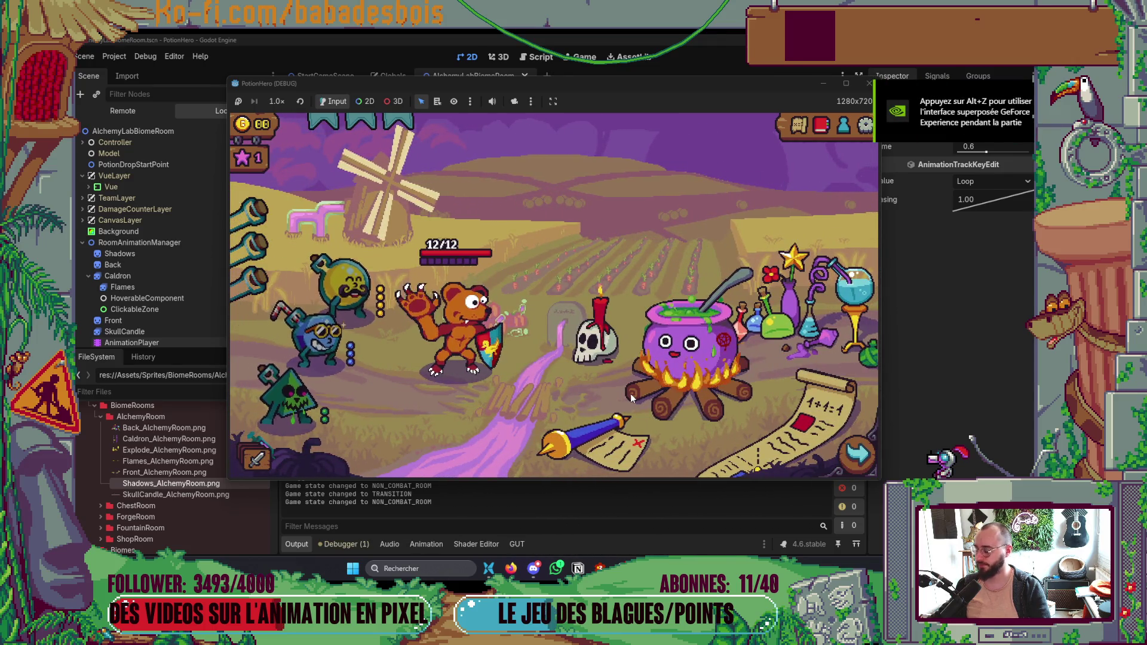
{"action": "left_click", "coordinate": [869, 83]}
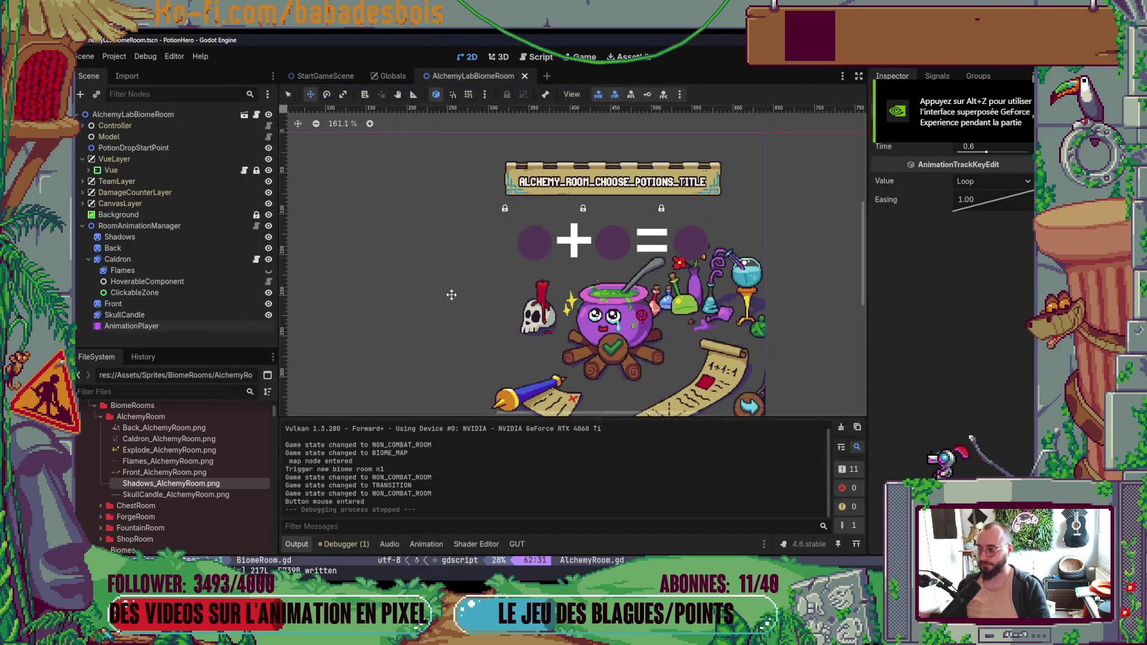
Add a Flames frame property track to the Appear animation.
{"action": "left_click", "coordinate": [175, 326]}
{"action": "left_click", "coordinate": [388, 402]}
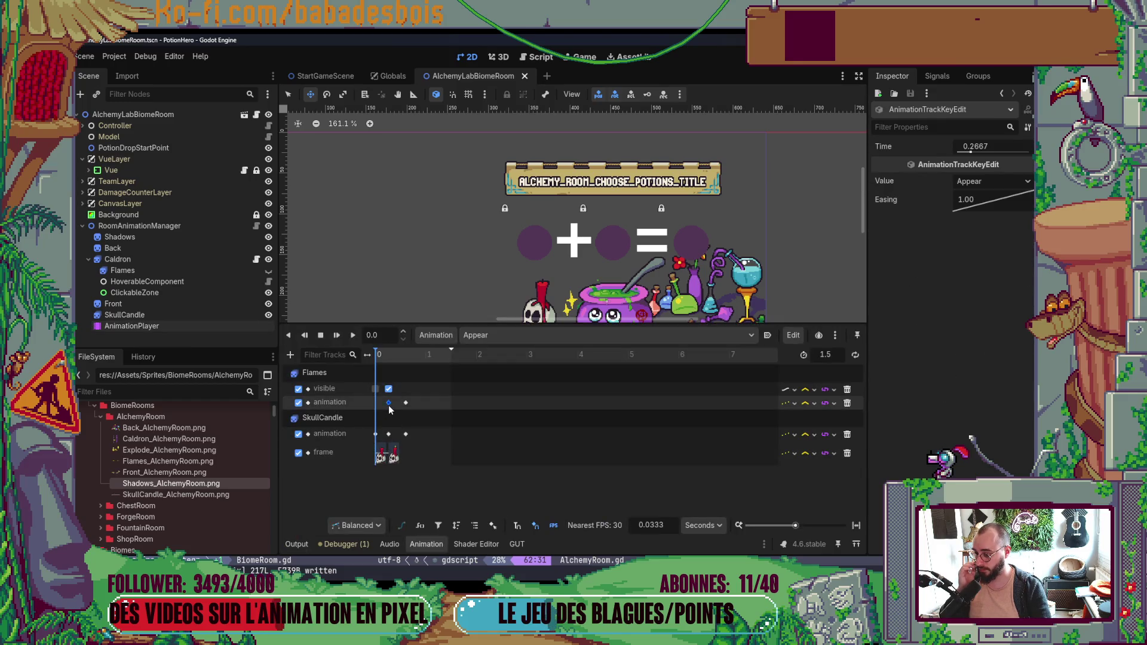
{"action": "left_click", "coordinate": [290, 355]}
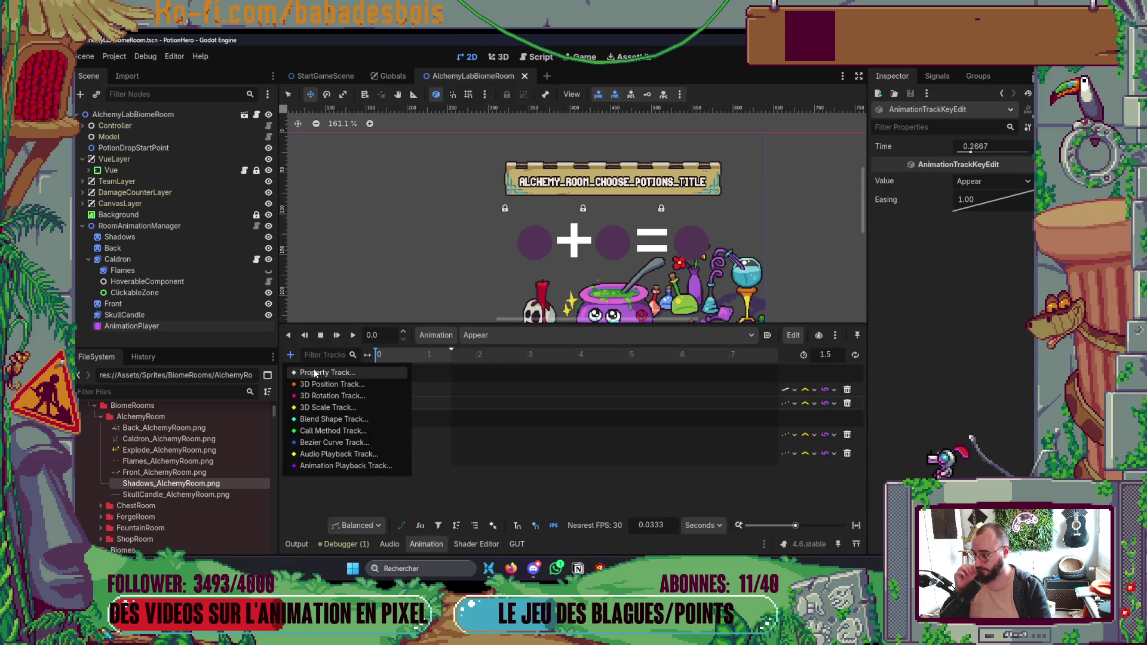
{"action": "left_click", "coordinate": [314, 368]}
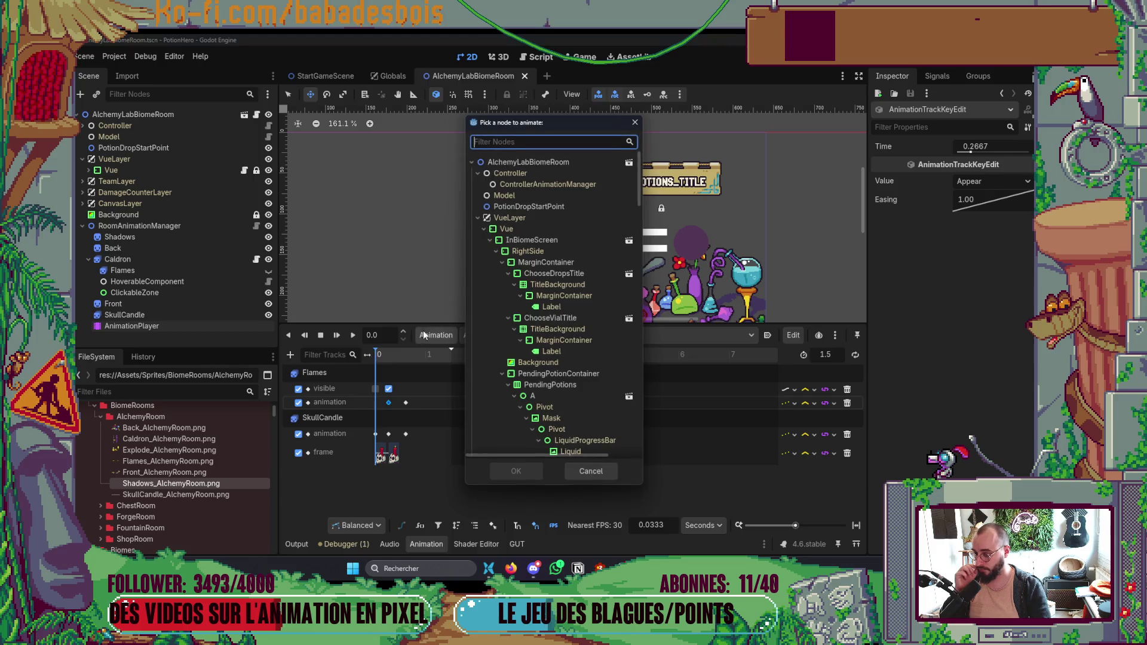
{"action": "type", "text": "Fla"}
{"action": "double_click", "coordinate": [512, 195]}
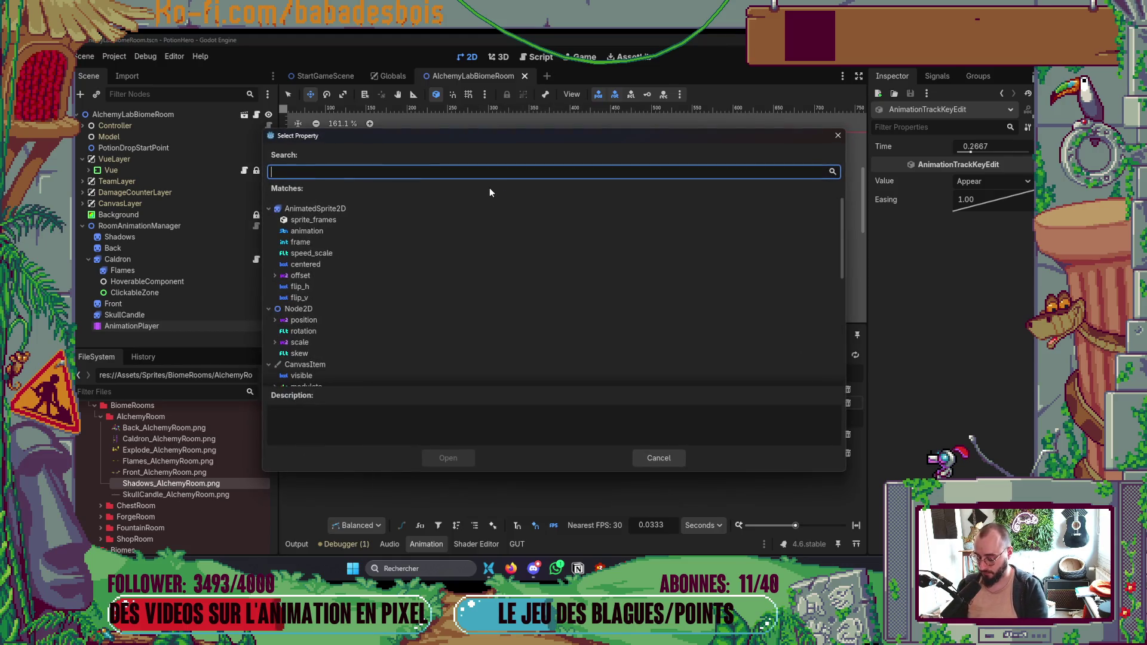
{"action": "type", "text": "fra"}
{"action": "key", "text": "Down"}
{"action": "key", "text": "Return"}
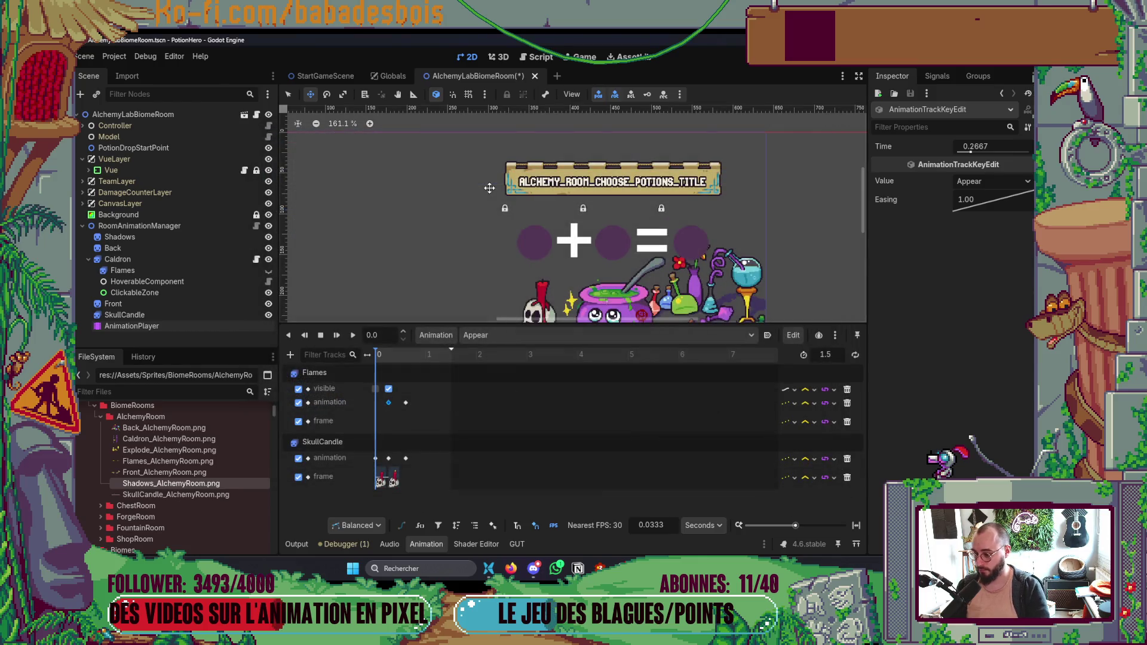
Insert a key of 0 on the Flames frame track at 0.2667 s and run a test.
{"action": "right_click", "coordinate": [389, 429]}
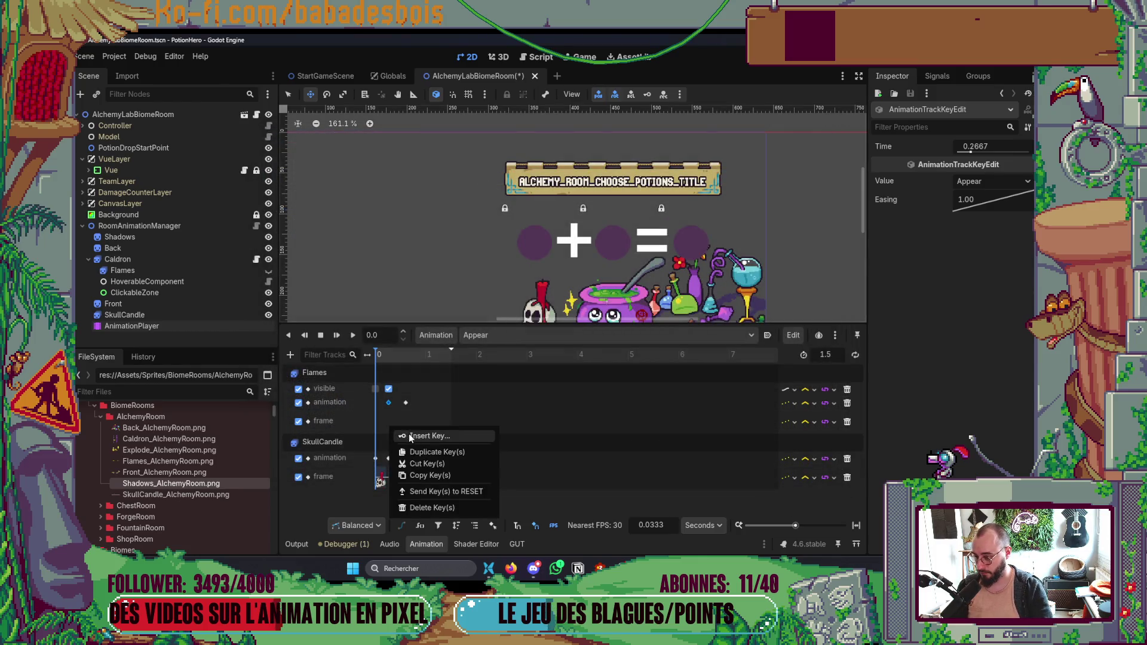
{"action": "left_click", "coordinate": [399, 435]}
{"action": "left_click_drag", "start_coordinate": [402, 424], "coordinate": [407, 425]}
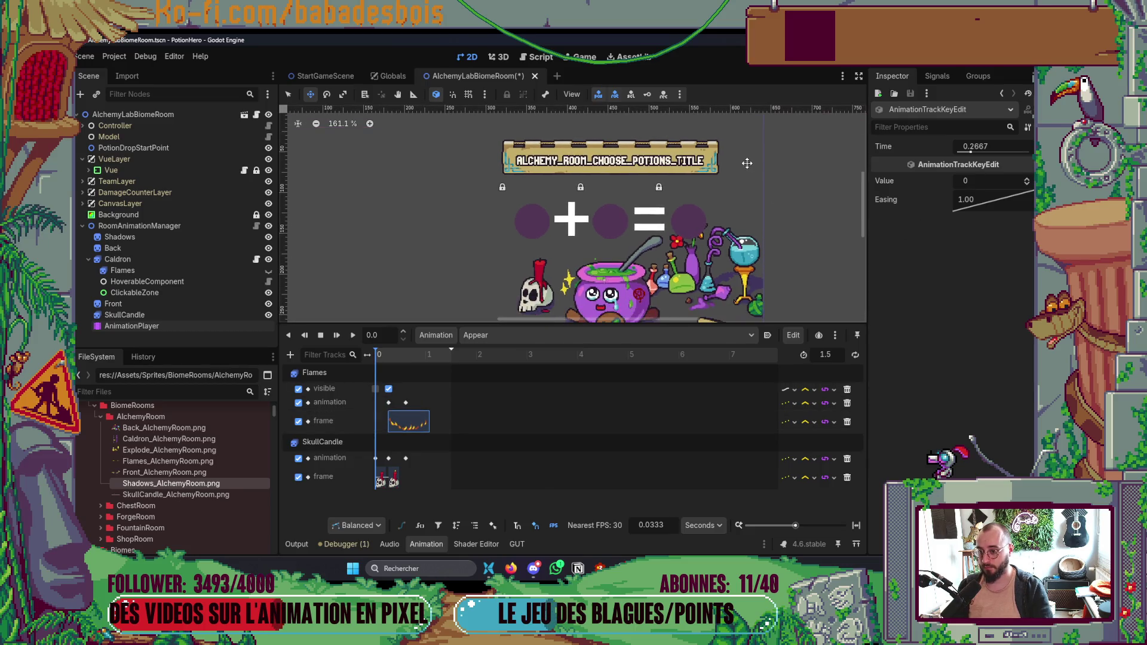
{"action": "key", "text": "F6"}
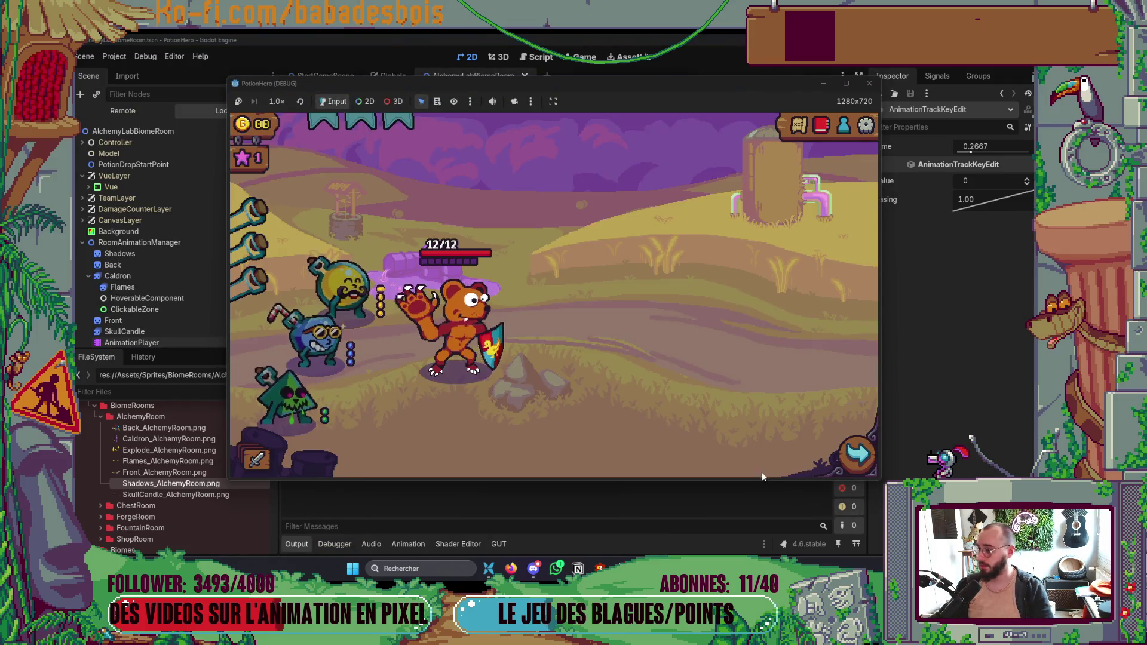
Travel via the route map into the alchemy room, then stop the game.
{"action": "left_click", "coordinate": [854, 450]}
{"action": "left_click", "coordinate": [347, 332]}
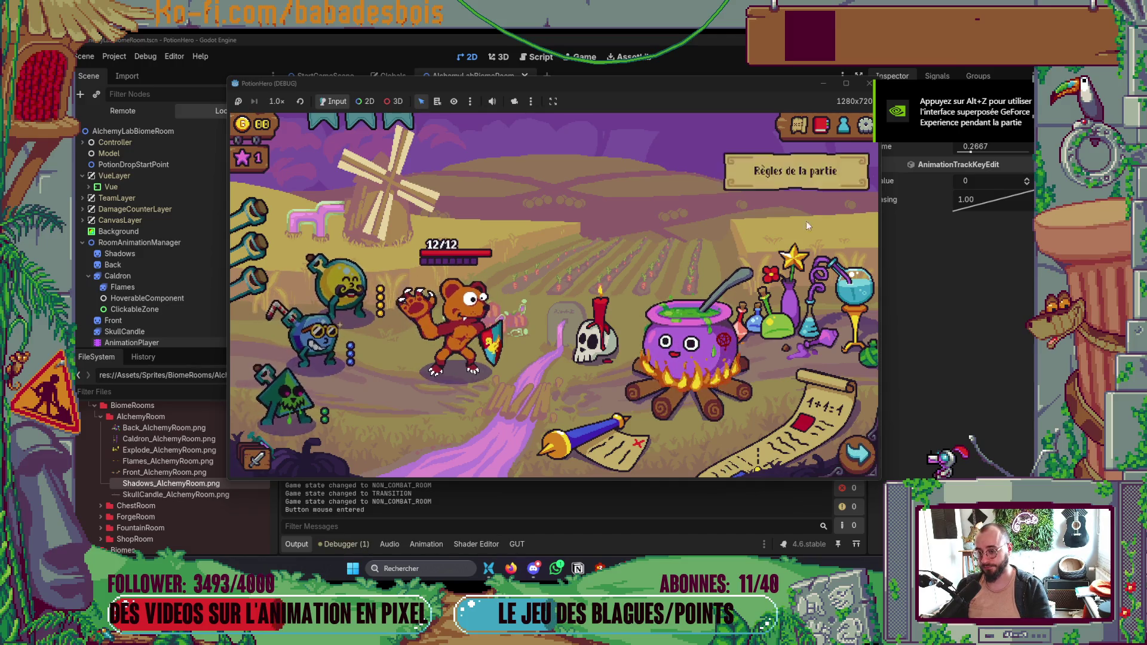
{"action": "left_click", "coordinate": [868, 84]}
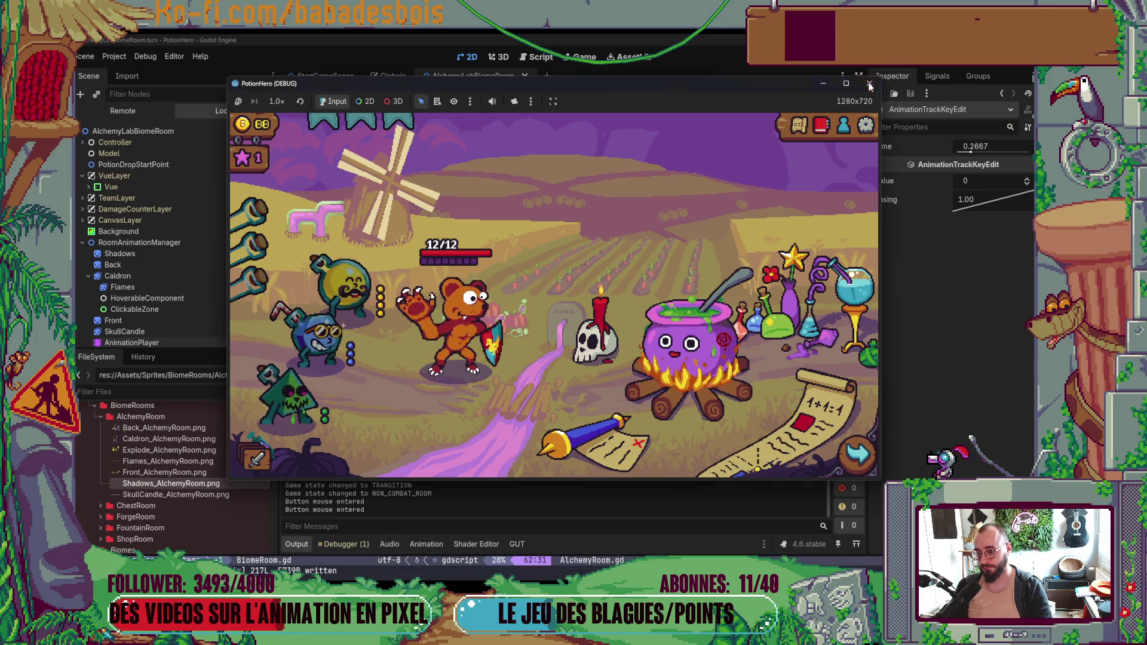
Relaunch the game, travel to the alchemy room again, then close it and return to Godot.
{"action": "key", "text": "F5"}
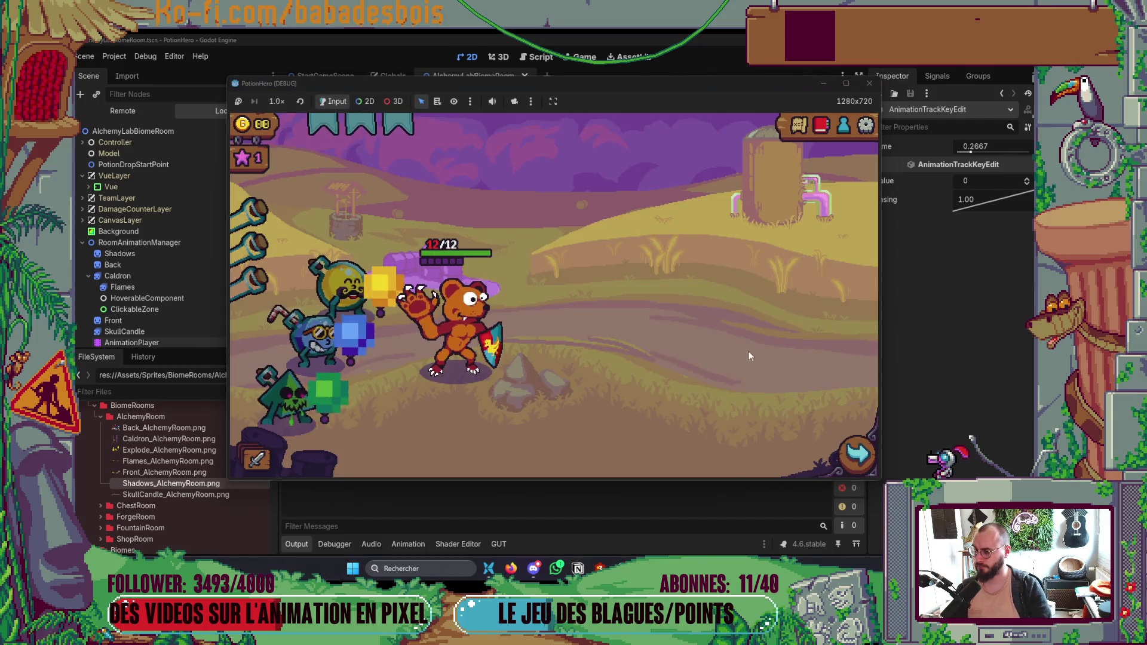
{"action": "left_click", "coordinate": [860, 449]}
{"action": "left_click", "coordinate": [344, 338]}
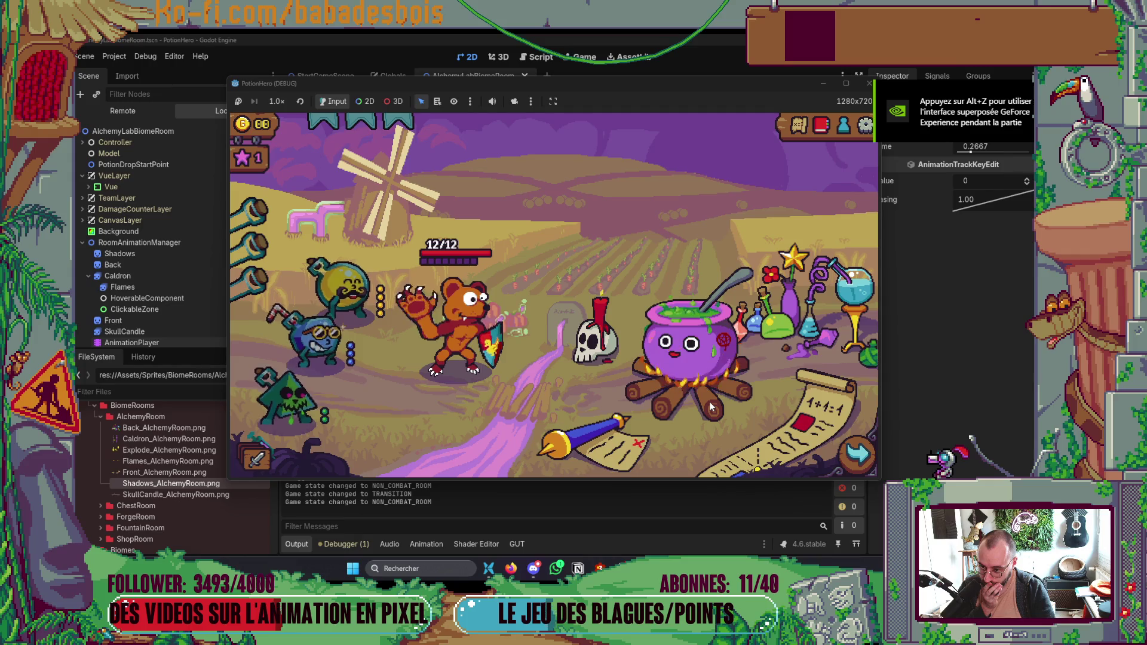
{"action": "key", "text": "alt+F4"}
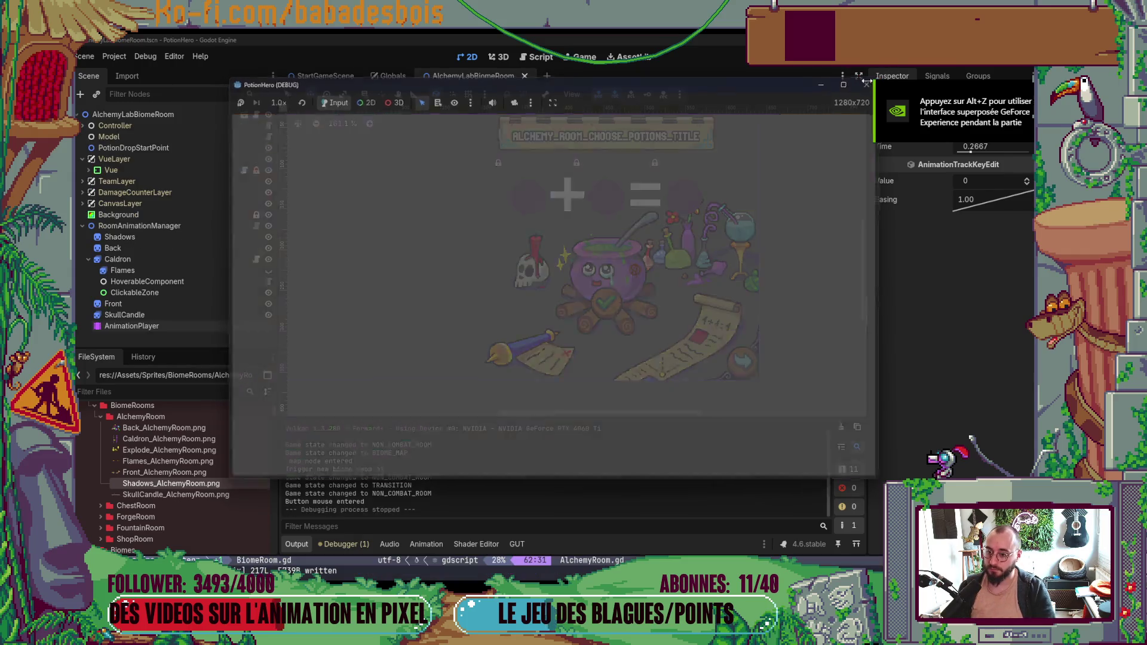
{"action": "key", "text": "alt+Tab"}
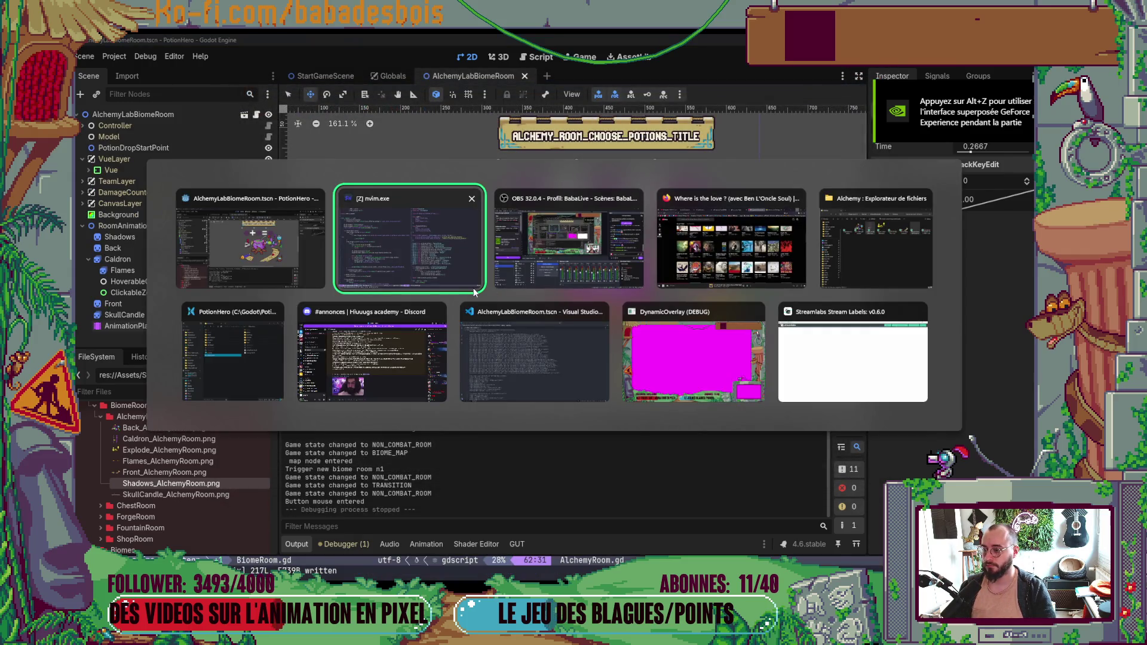
{"action": "key", "text": "alt+shift+Tab"}
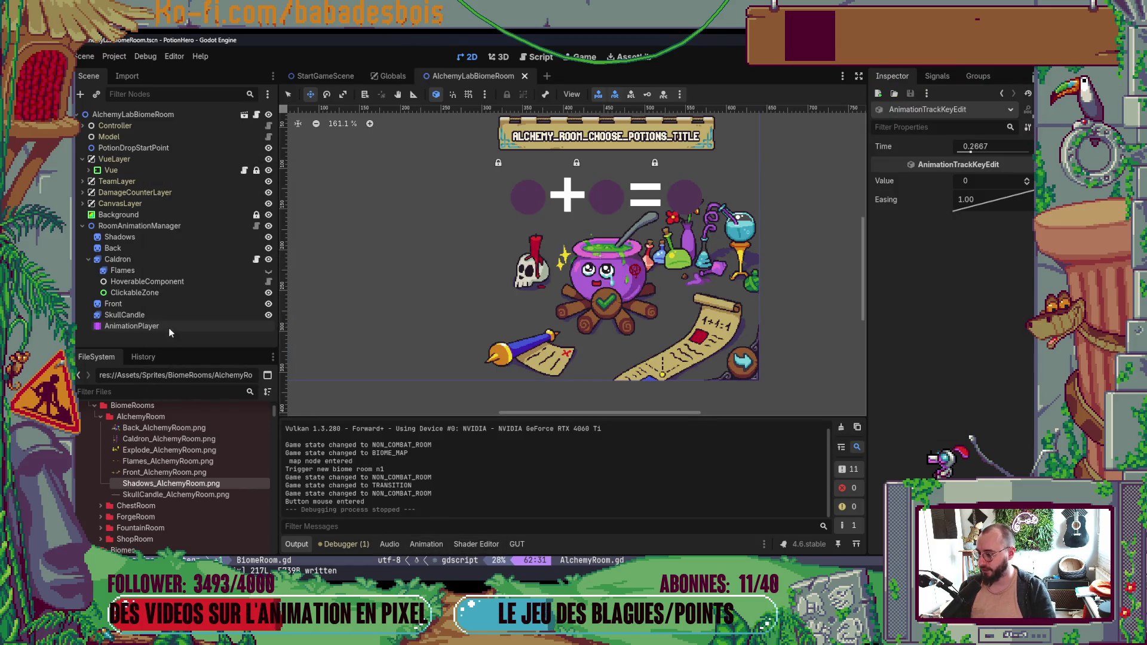
Inspect the Flames keys, move the frame key to 0.2667 s, and save the scene.
{"action": "left_click", "coordinate": [171, 328]}
{"action": "left_click", "coordinate": [389, 403]}
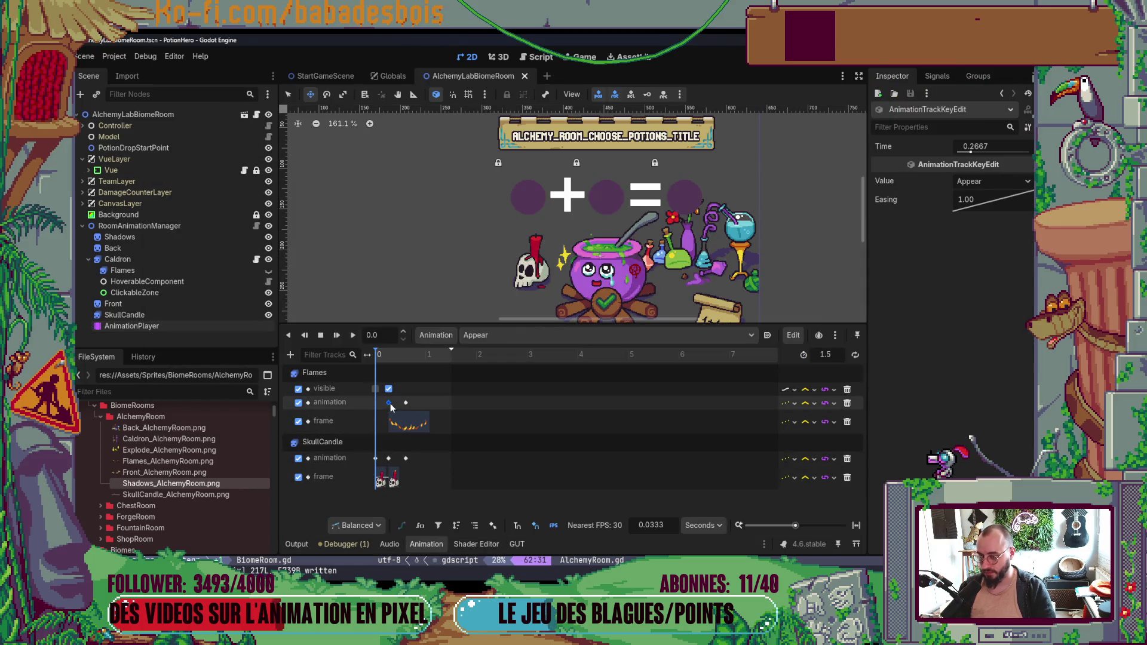
{"action": "left_click", "coordinate": [400, 423]}
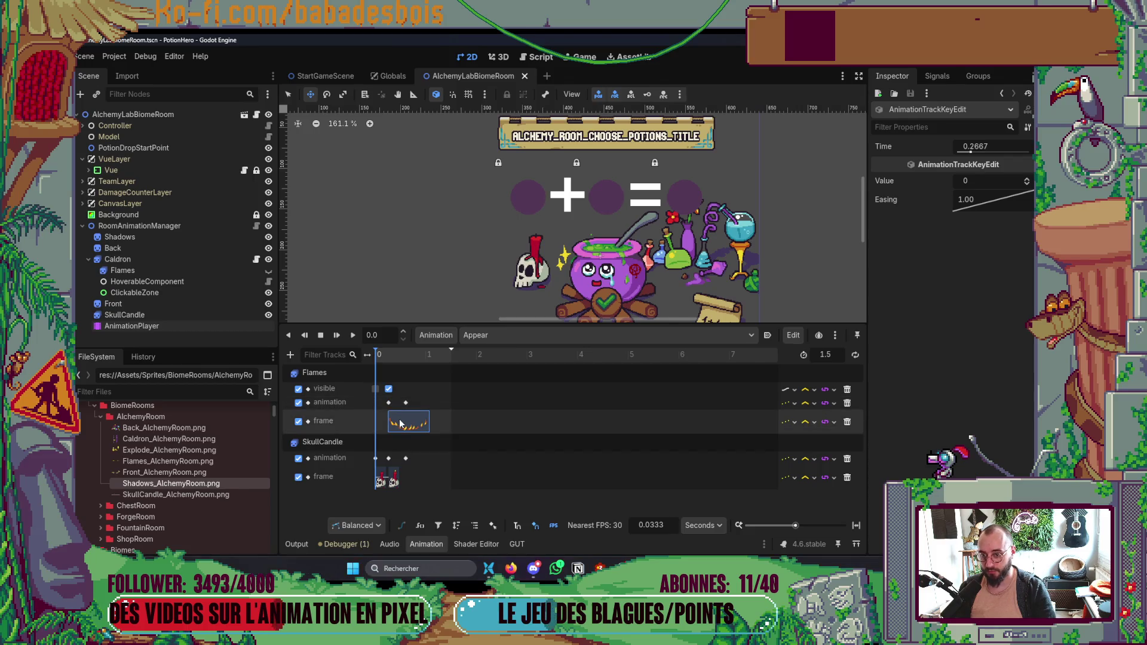
{"action": "left_click", "coordinate": [389, 402]}
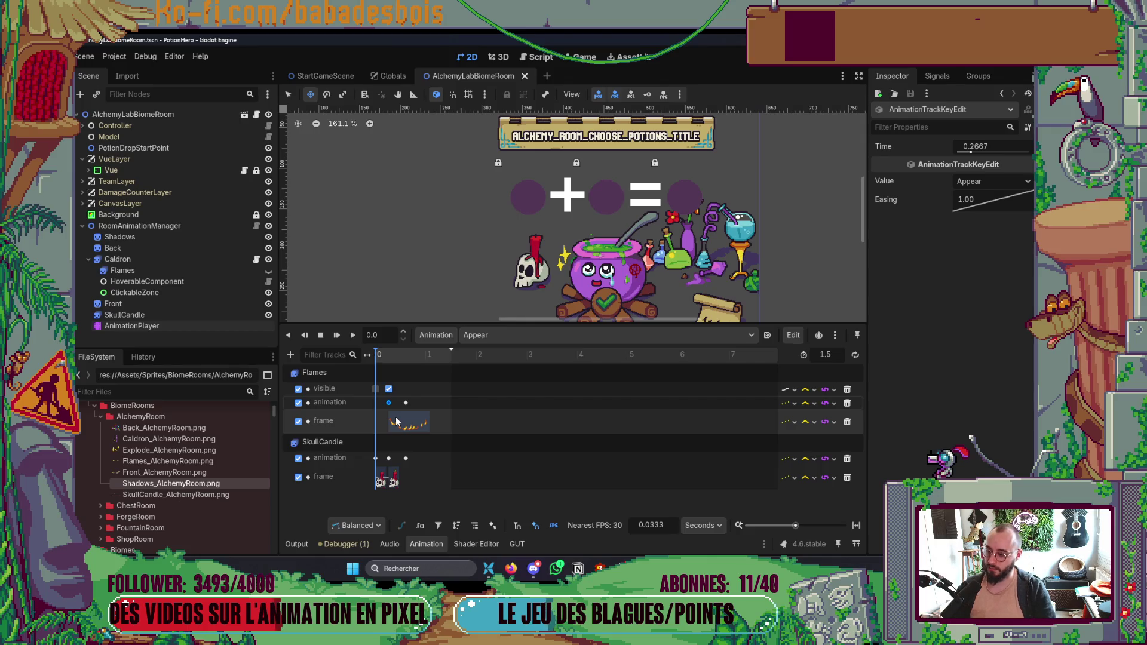
{"action": "left_click", "coordinate": [396, 421]}
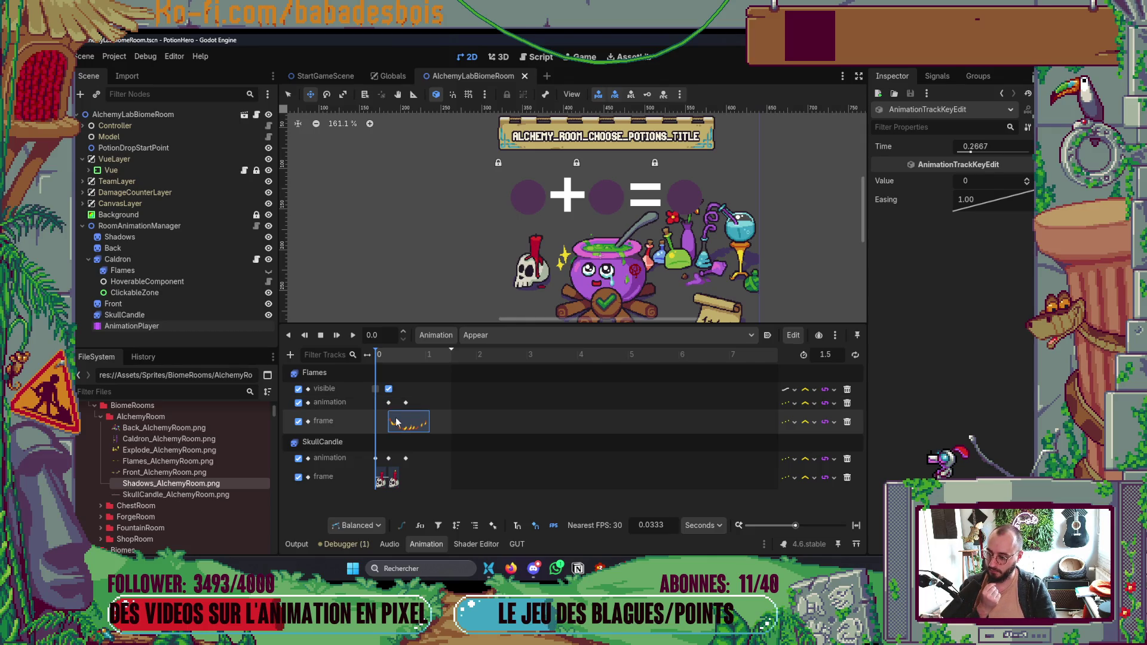
{"action": "left_click_drag", "start_coordinate": [396, 421], "coordinate": [393, 423]}
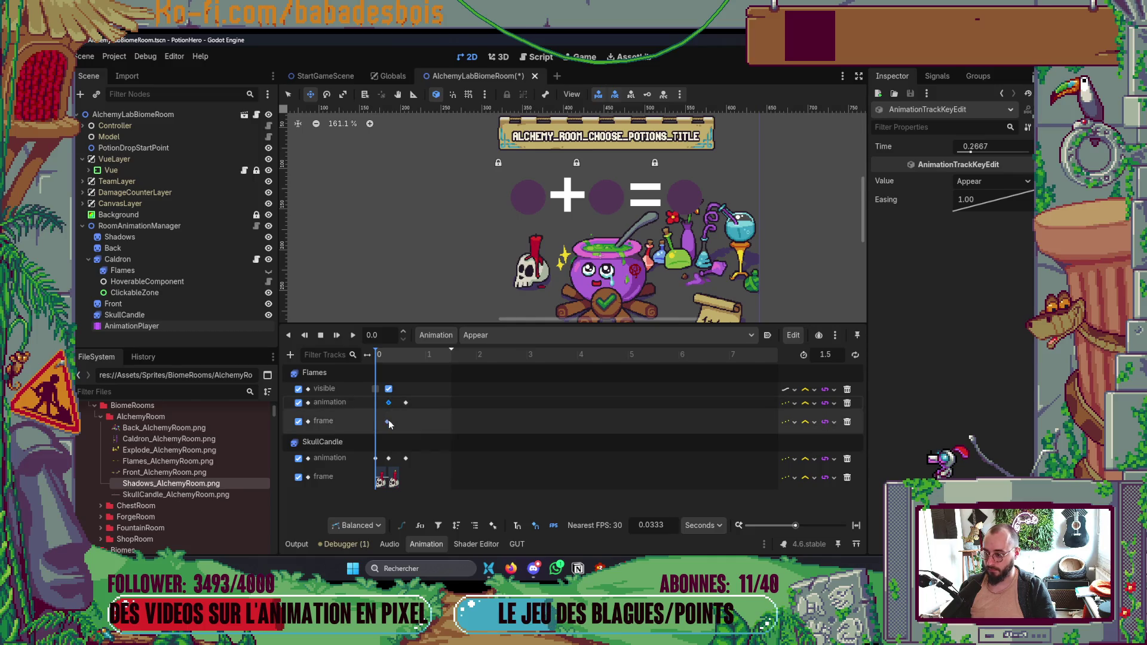
{"action": "left_click", "coordinate": [388, 422]}
{"action": "left_click_drag", "start_coordinate": [389, 422], "coordinate": [394, 425]}
{"action": "key", "text": "ctrl+s"}
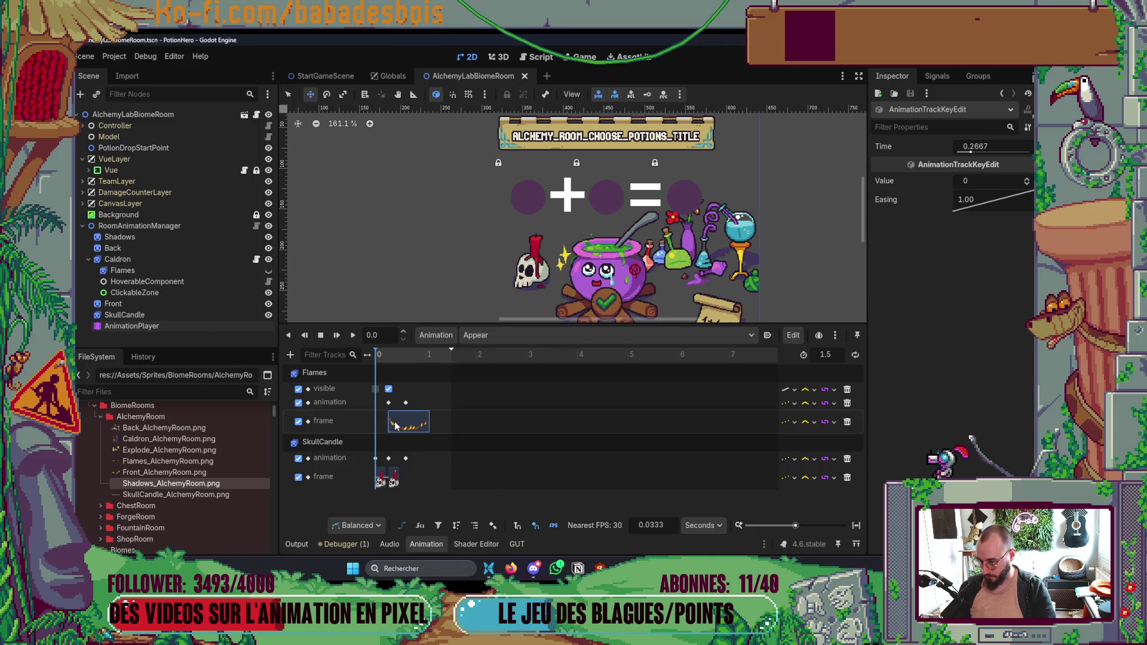
Insert another Flames frame key at 0.1667 s and run the game.
{"action": "left_click", "coordinate": [395, 425]}
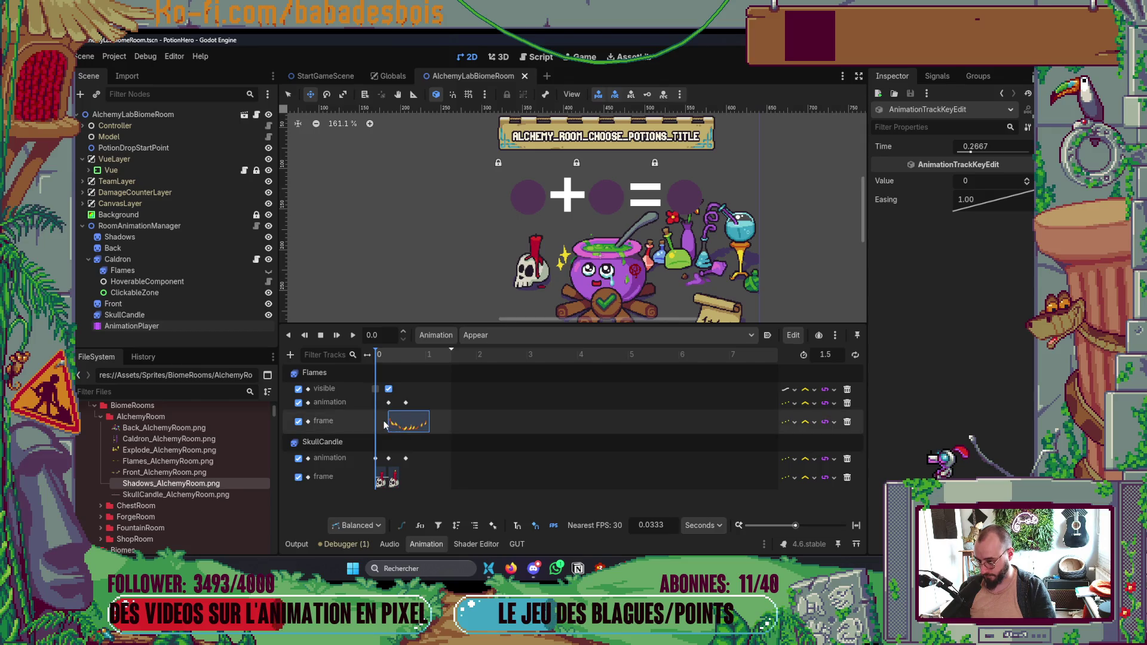
{"action": "right_click", "coordinate": [385, 424]}
{"action": "left_click", "coordinate": [397, 427]}
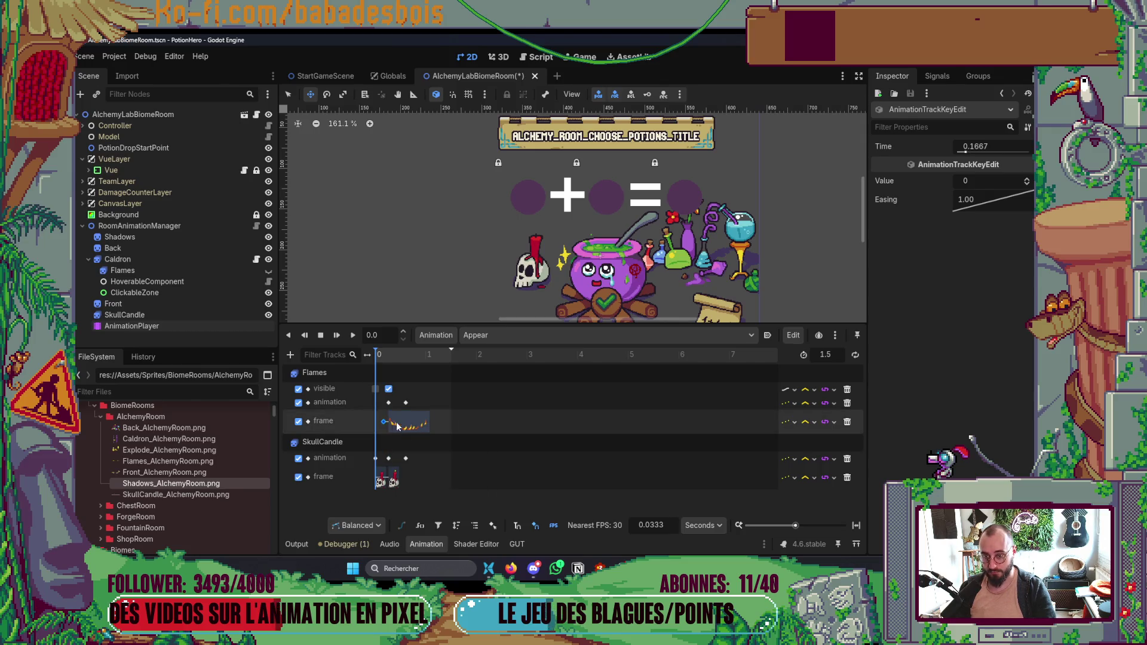
{"action": "key", "text": "F5"}
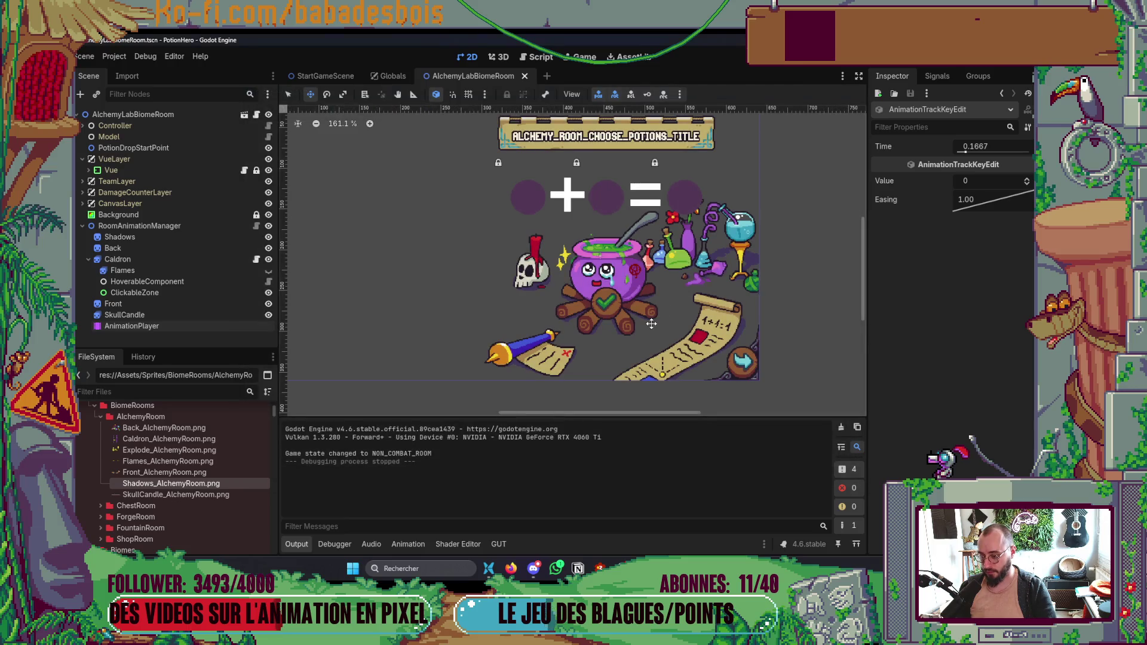
Drag the first Flames frame key to time 0 and launch another test run.
{"action": "left_click", "coordinate": [168, 325]}
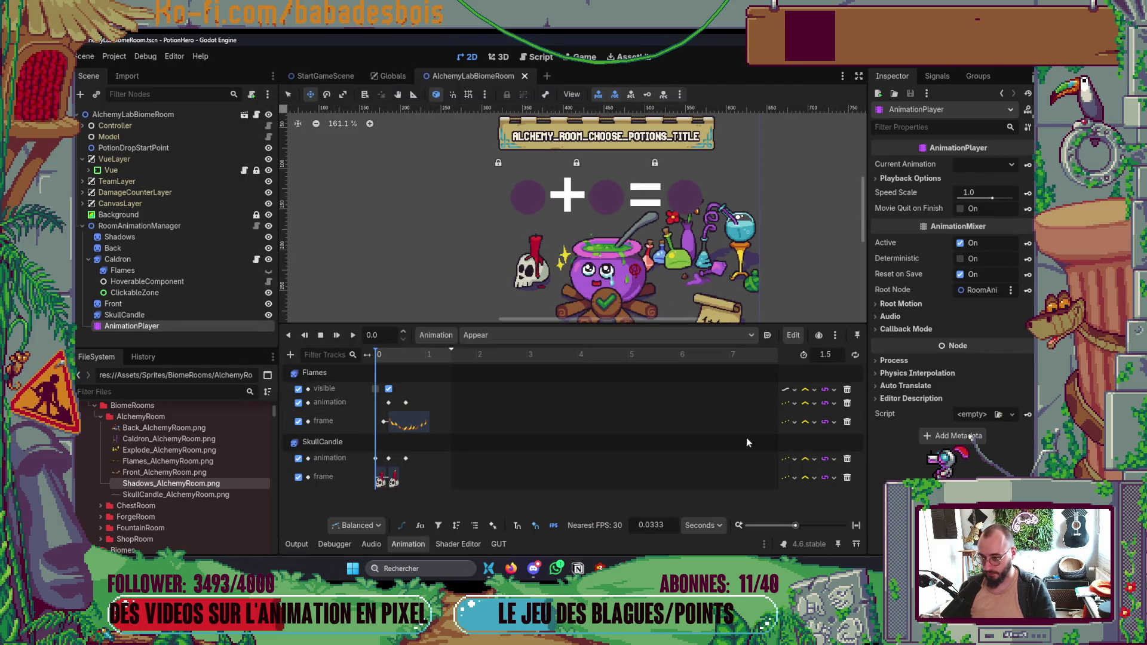
{"action": "left_click", "coordinate": [380, 422]}
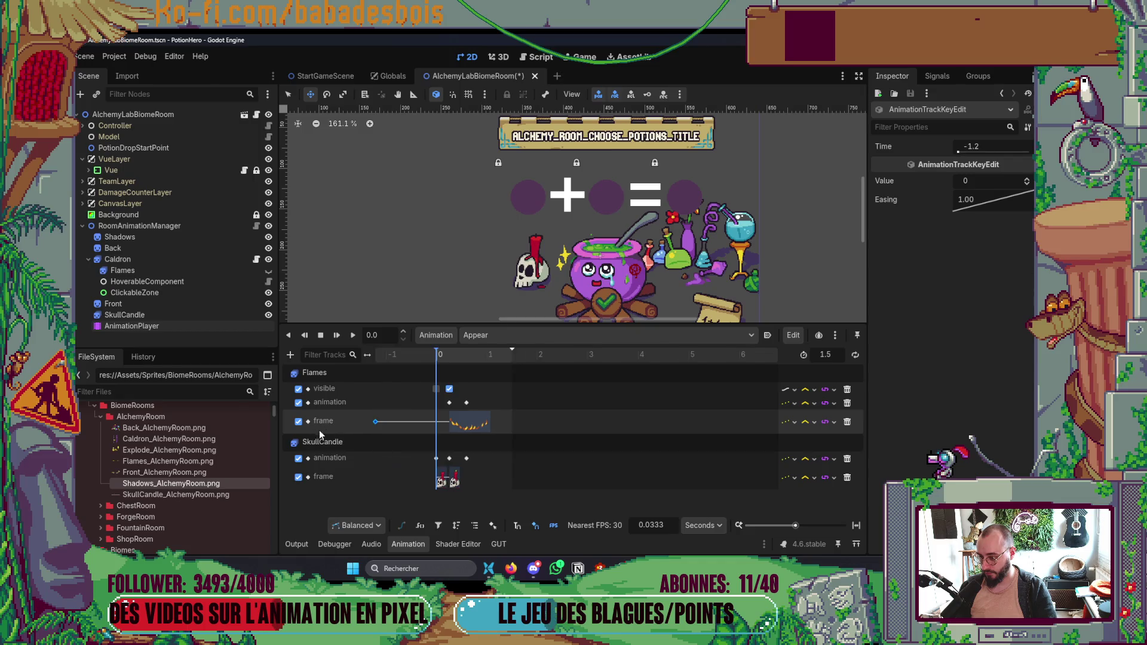
{"action": "left_click_drag", "start_coordinate": [383, 426], "coordinate": [375, 425]}
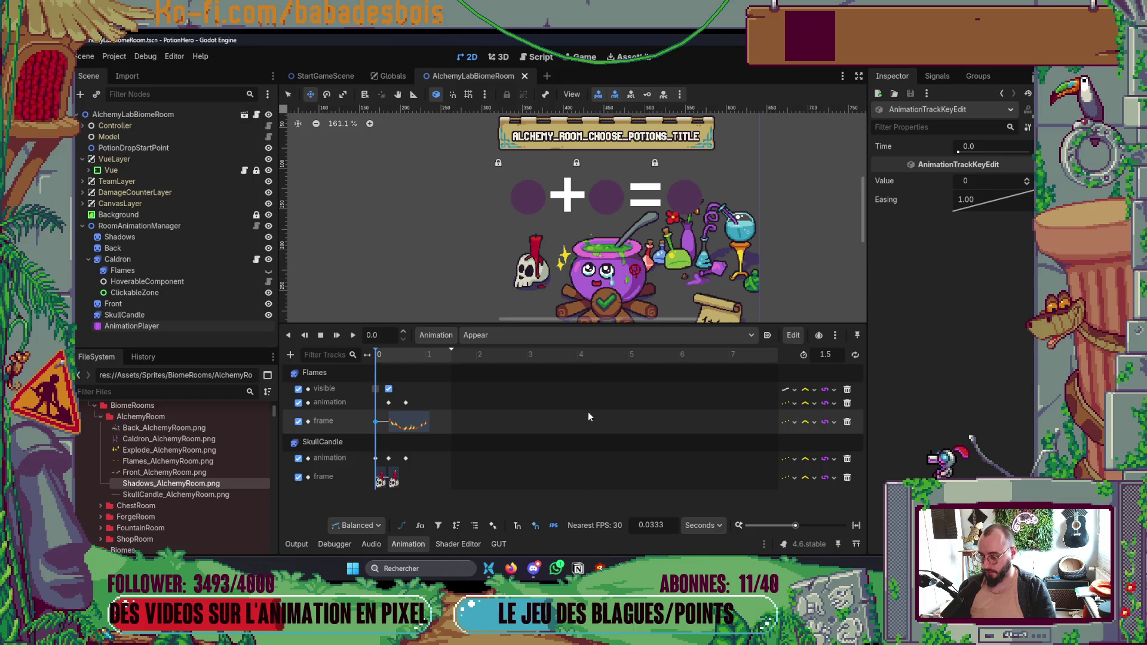
{"action": "key", "text": "F5"}
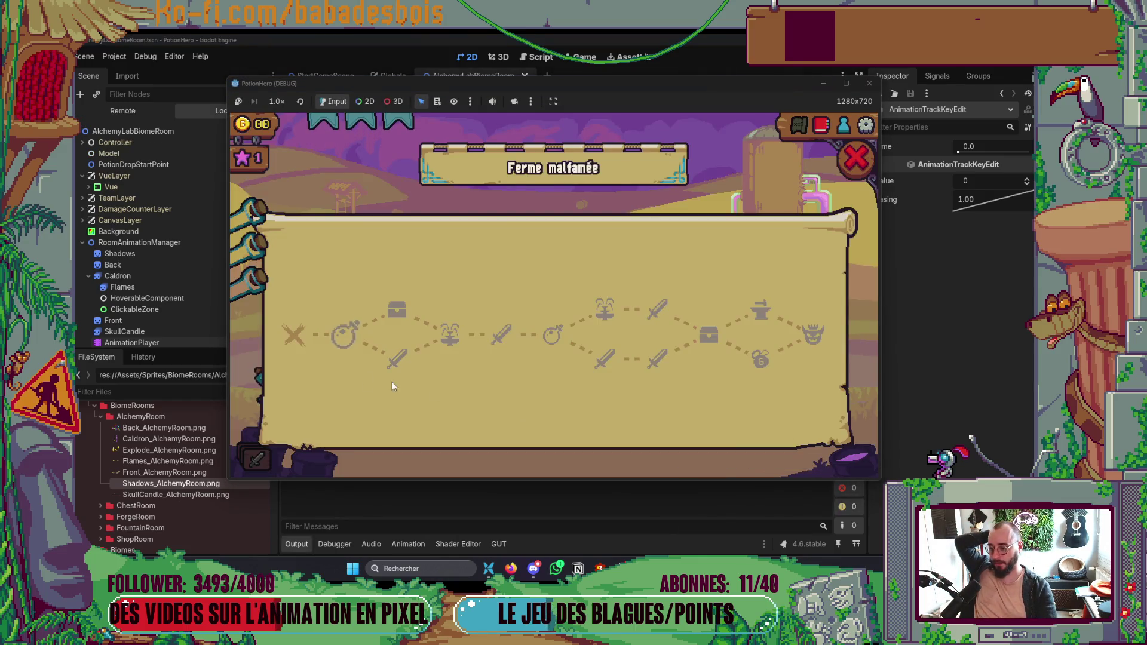
Close the previous run and move the Flames Loop key from 0.6 s to 0.5 s.
{"action": "left_click", "coordinate": [344, 337]}
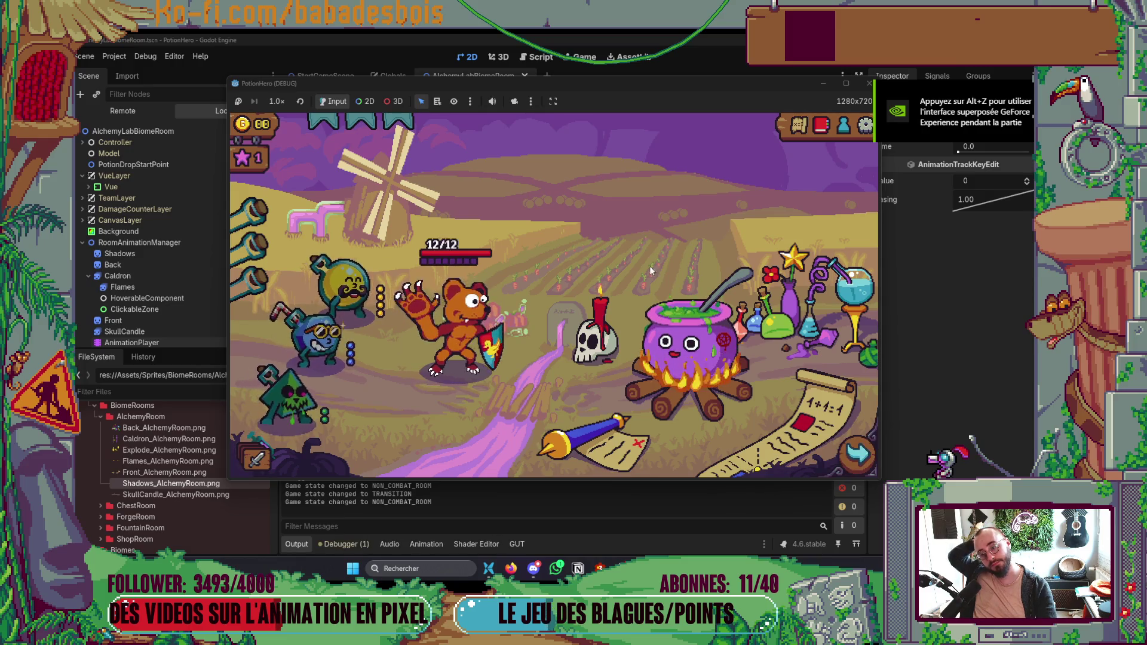
{"action": "left_click", "coordinate": [869, 83]}
{"action": "left_click", "coordinate": [197, 323]}
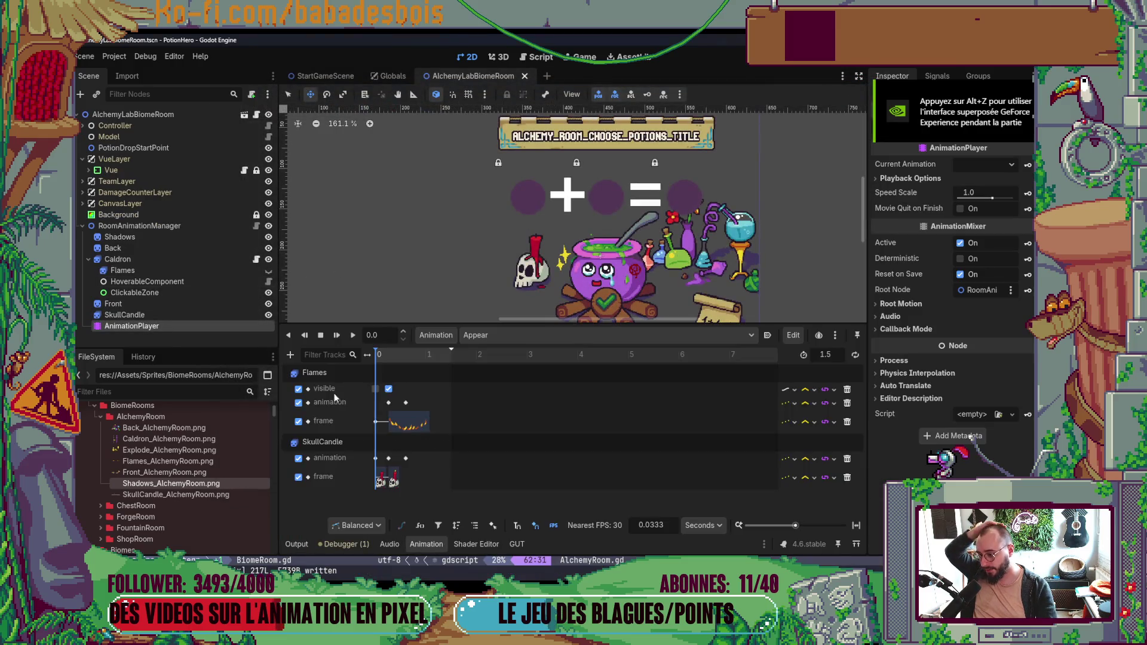
{"action": "left_click", "coordinate": [404, 403]}
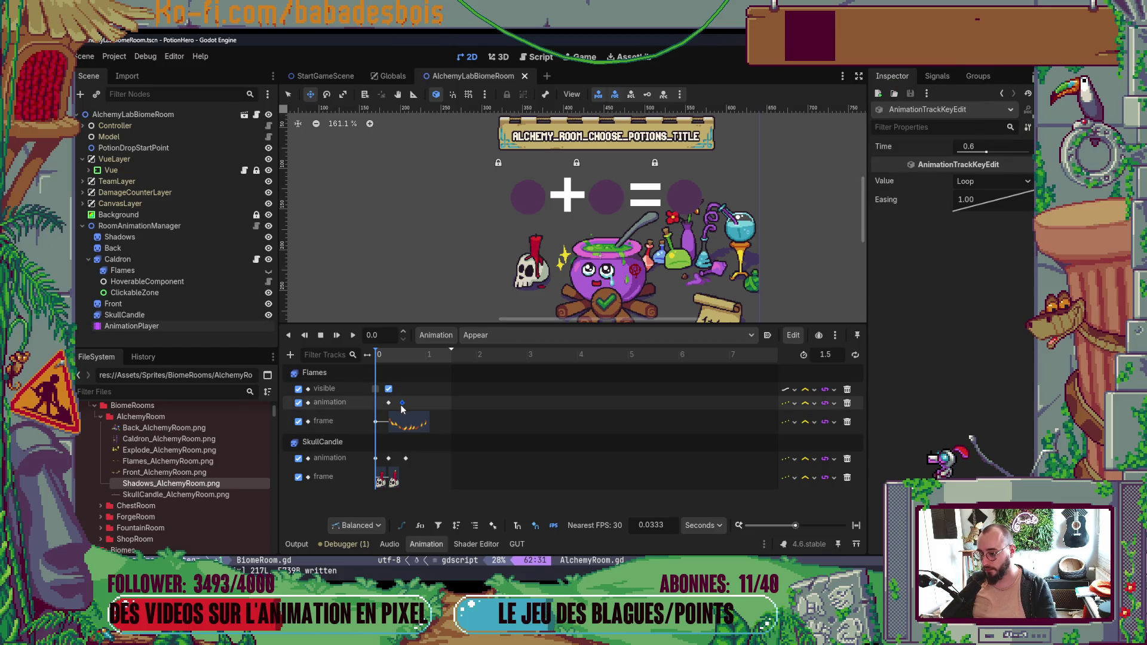
{"action": "left_click_drag", "start_coordinate": [400, 406], "coordinate": [400, 405]}
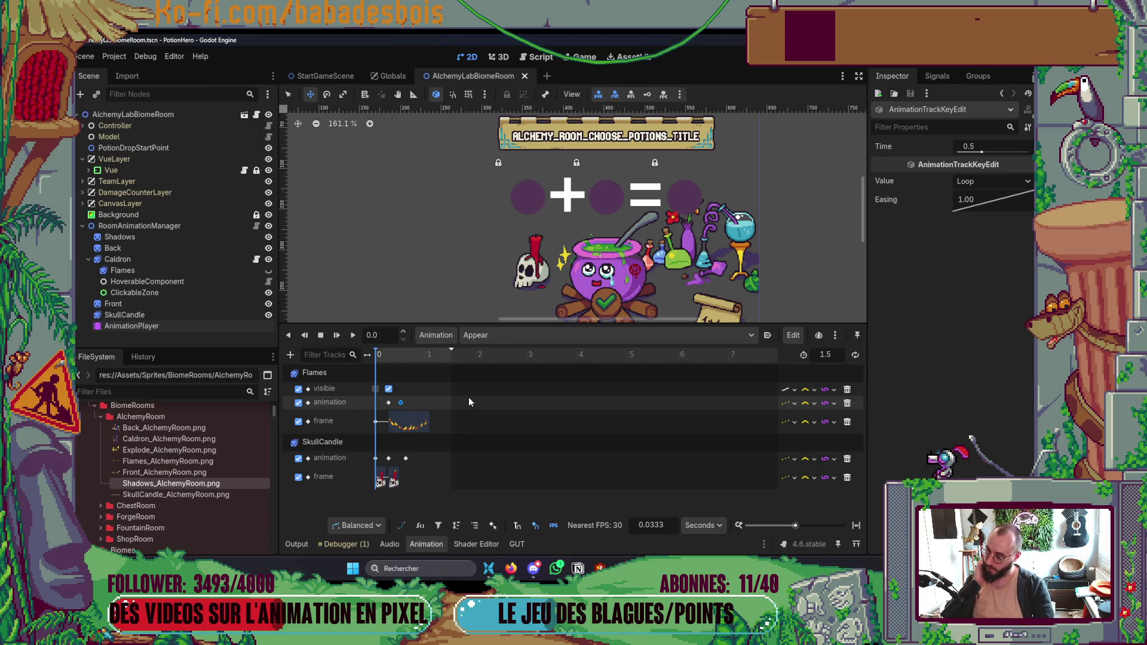
Run the game, enter the alchemy room to watch the flames, then stop it.
{"action": "key", "text": "F5"}
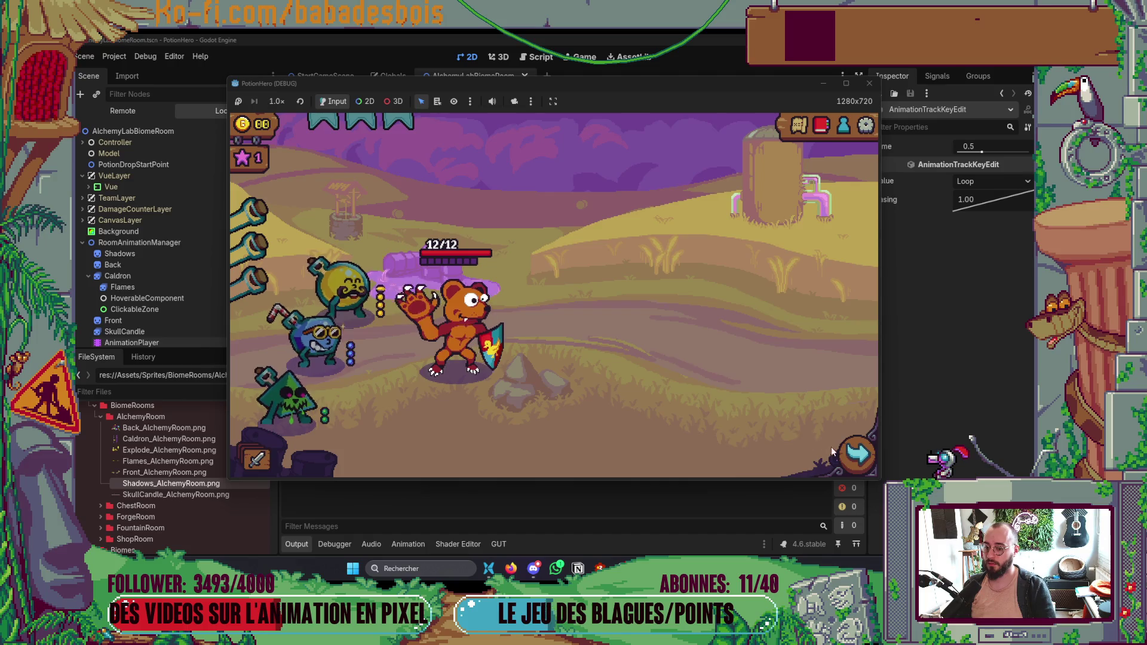
{"action": "left_click", "coordinate": [836, 452]}
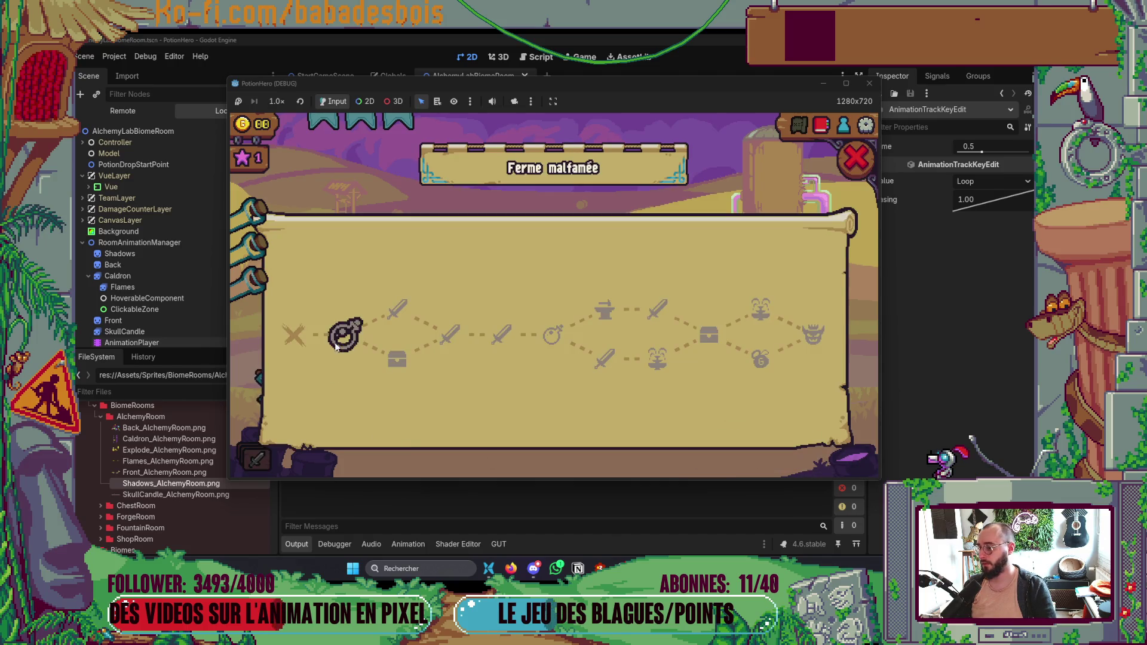
{"action": "left_click", "coordinate": [339, 338]}
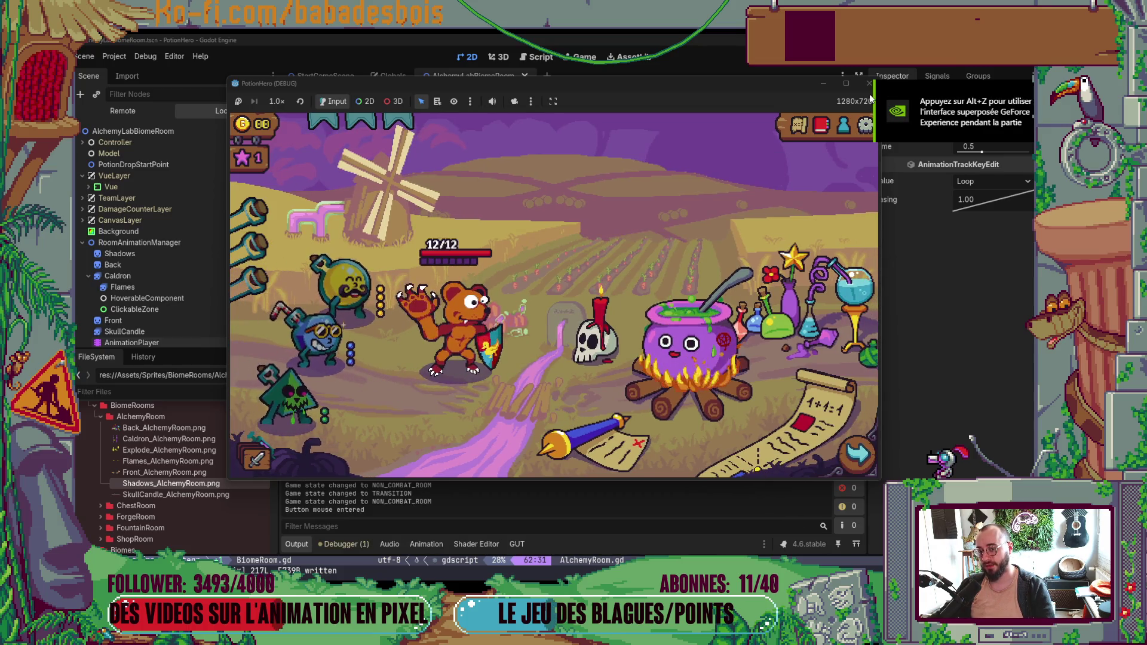
{"action": "key", "text": "F8"}
{"action": "left_click", "coordinate": [165, 328]}
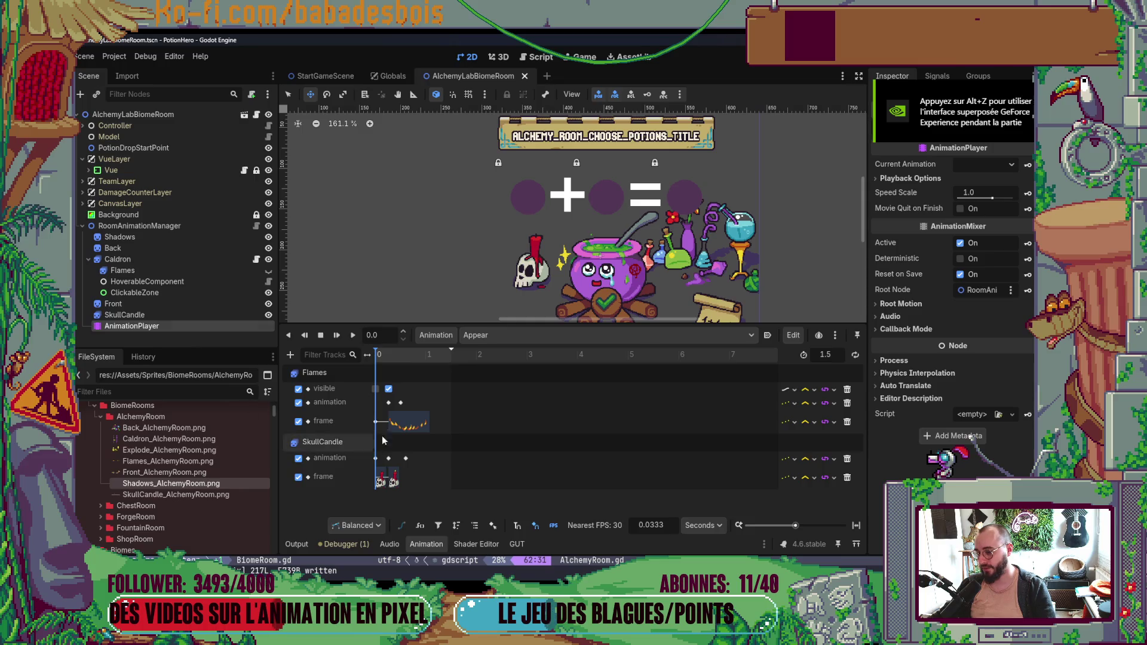
Move the Flames Loop key to 0.4667 s and save the scene.
{"action": "left_click", "coordinate": [399, 404]}
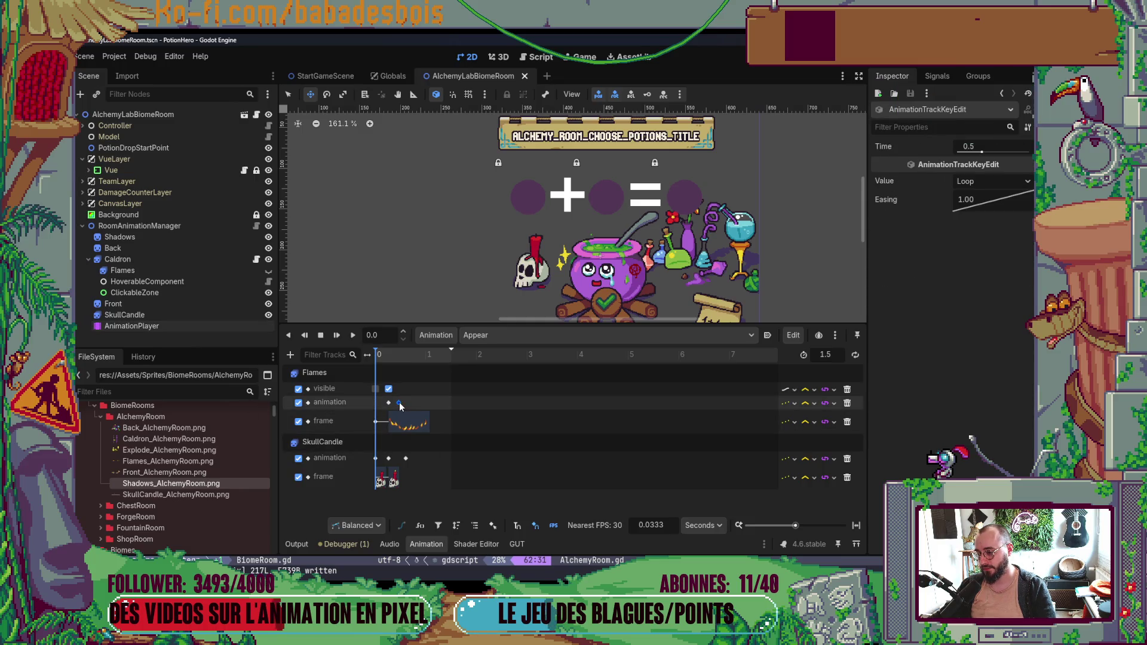
{"action": "left_click_drag", "start_coordinate": [401, 406], "coordinate": [398, 406]}
{"action": "mouse_move", "coordinate": [388, 354]}
{"action": "left_mouse_down"}
{"action": "mouse_move", "coordinate": [408, 360]}
{"action": "mouse_move", "coordinate": [351, 371]}
{"action": "left_mouse_up"}
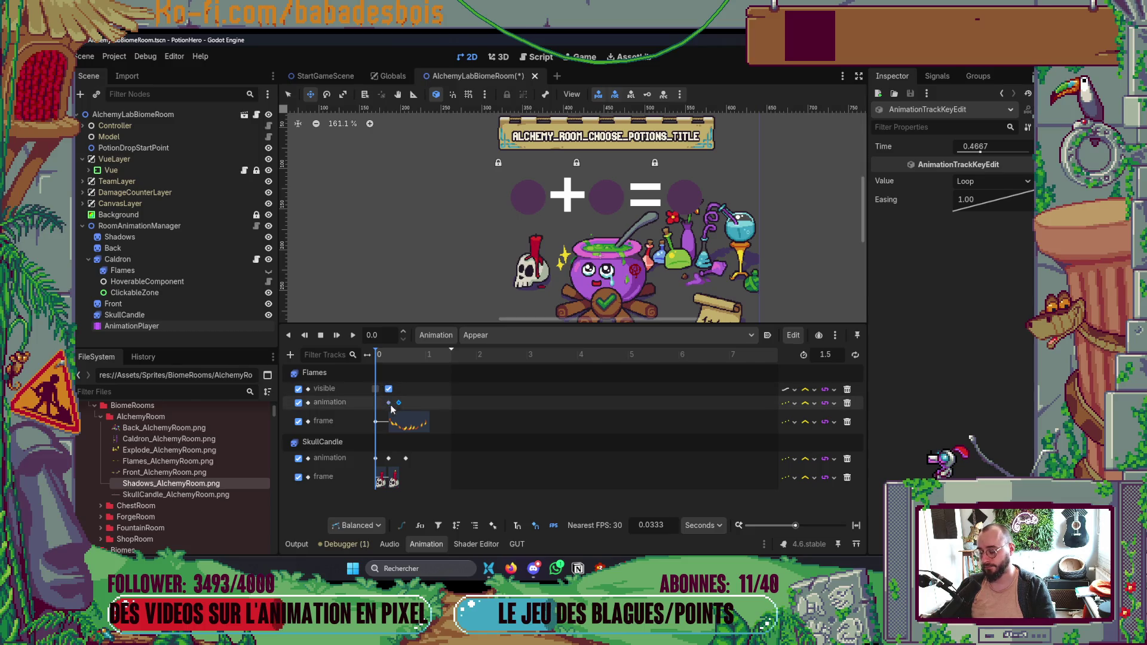
{"action": "key", "text": "ctrl+s"}
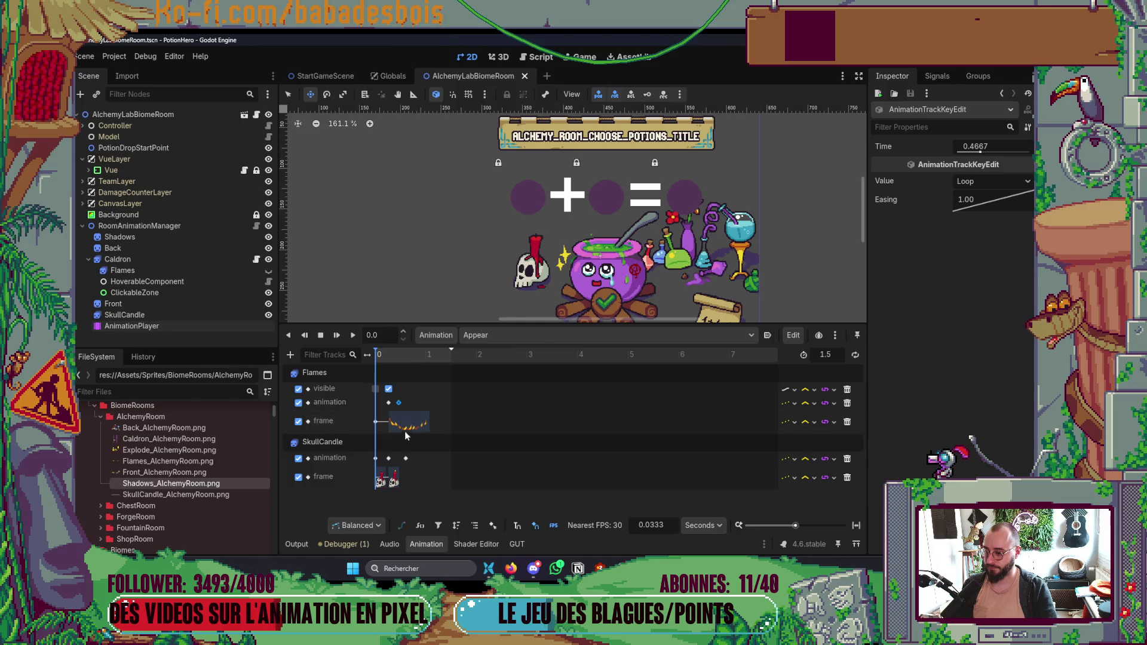
Move the Loop key back to 0.6 s and retest the cauldron flames in-game.
{"action": "left_click_drag", "start_coordinate": [402, 405], "coordinate": [406, 405]}
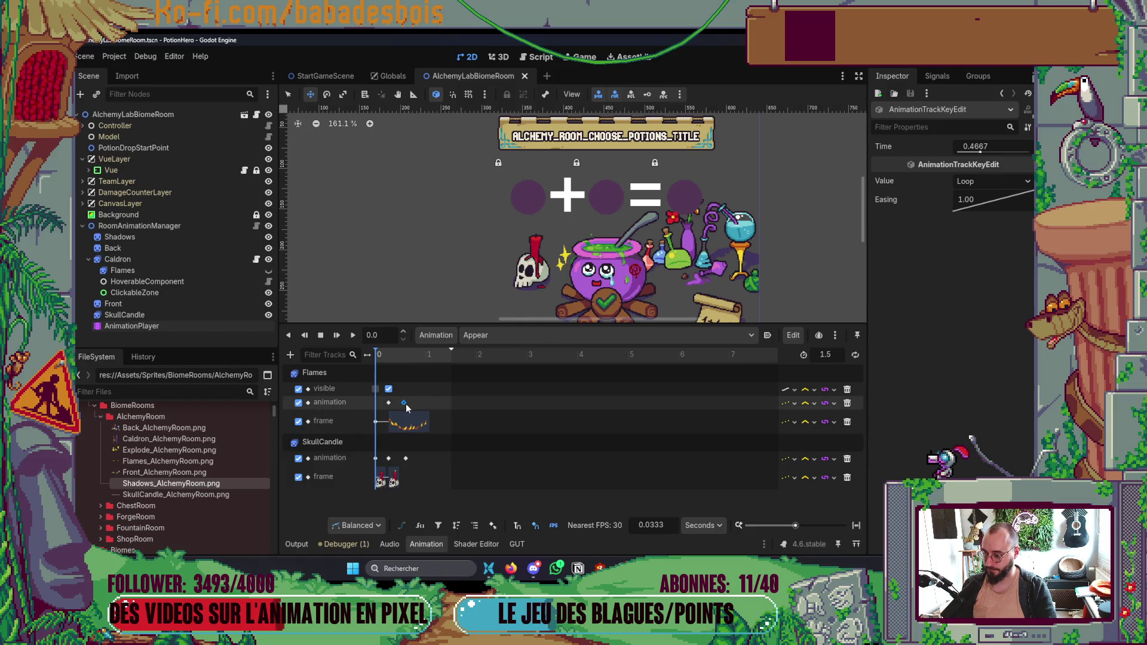
{"action": "left_click", "coordinate": [406, 458]}
{"action": "key", "text": "F5"}
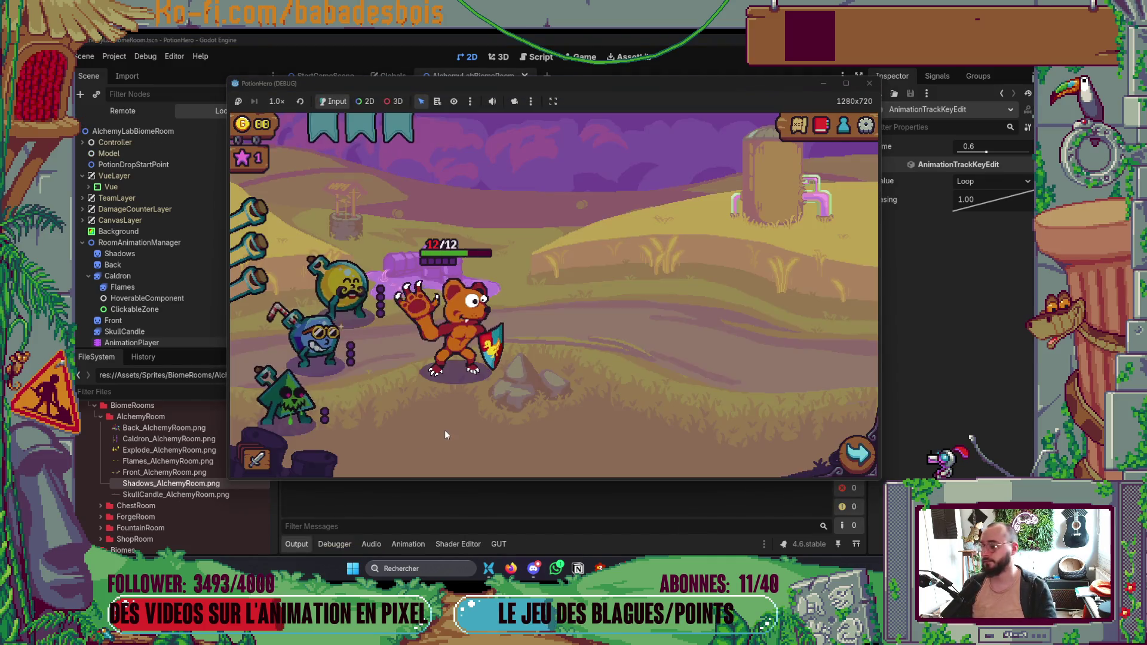
{"action": "left_click", "coordinate": [349, 333]}
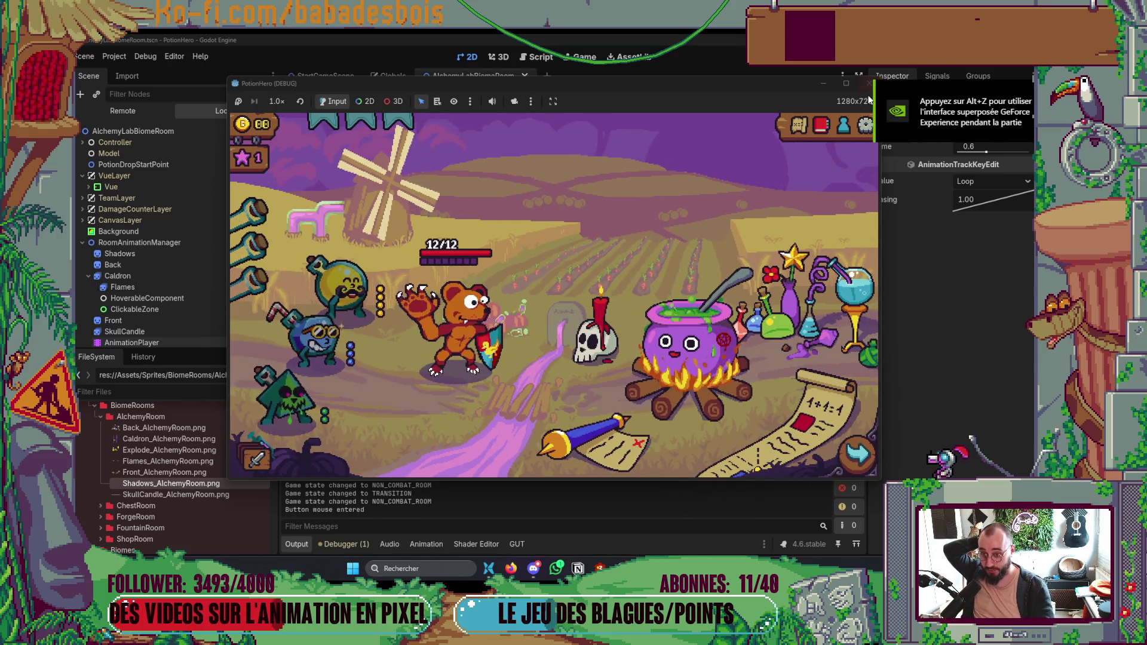
{"action": "key", "text": "F8"}
{"action": "left_click", "coordinate": [147, 326]}
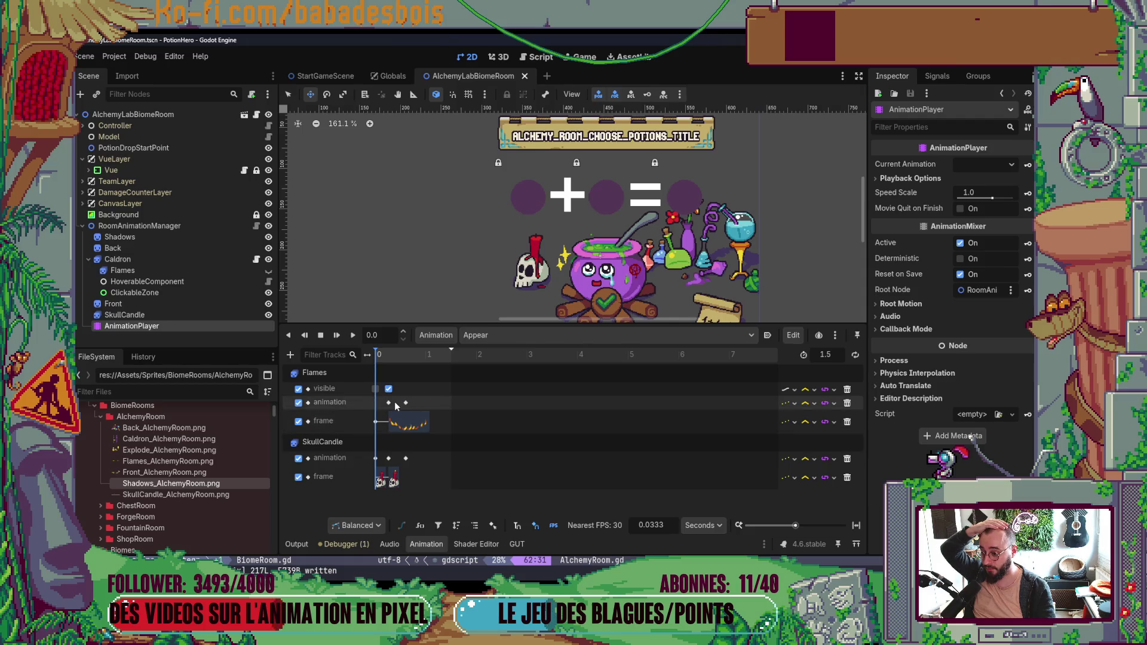
Inspect the Flames visible, frame and Loop keys in the Appear animation.
{"action": "mouse_move", "coordinate": [391, 407]}
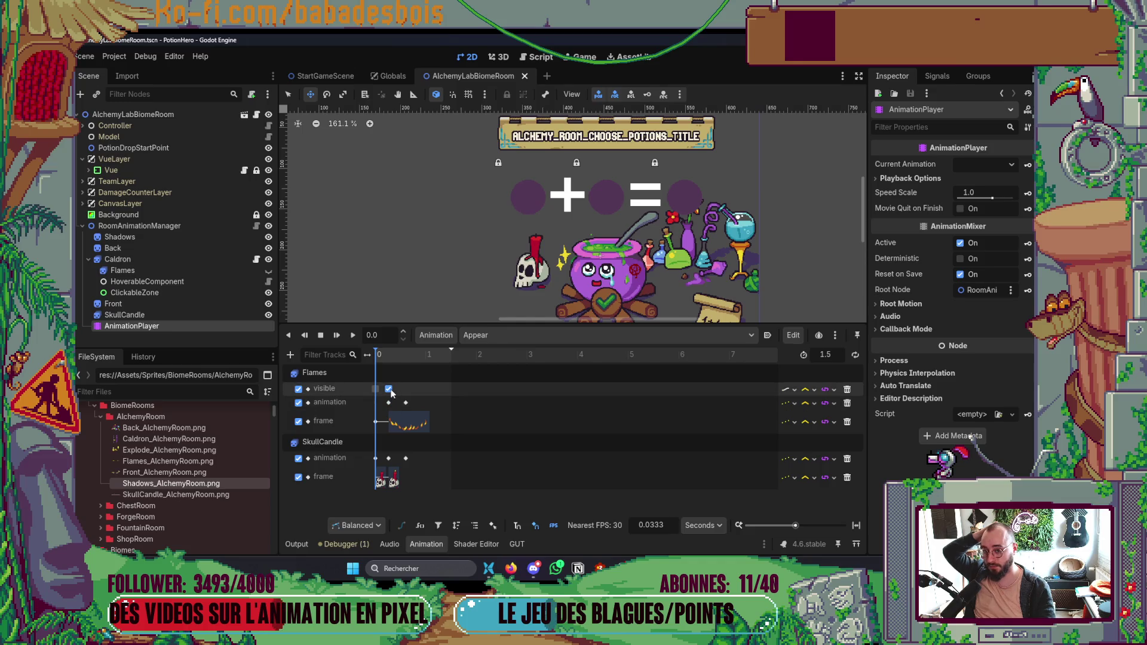
{"action": "left_click", "coordinate": [390, 390]}
{"action": "left_click", "coordinate": [392, 424]}
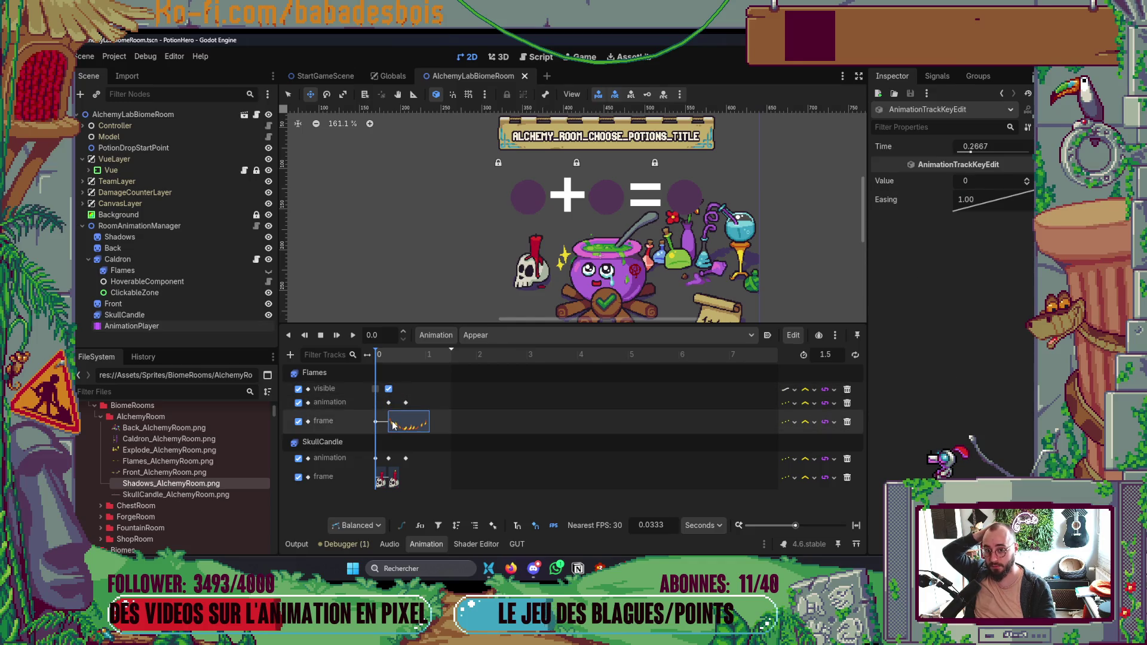
{"action": "mouse_move", "coordinate": [389, 405]}
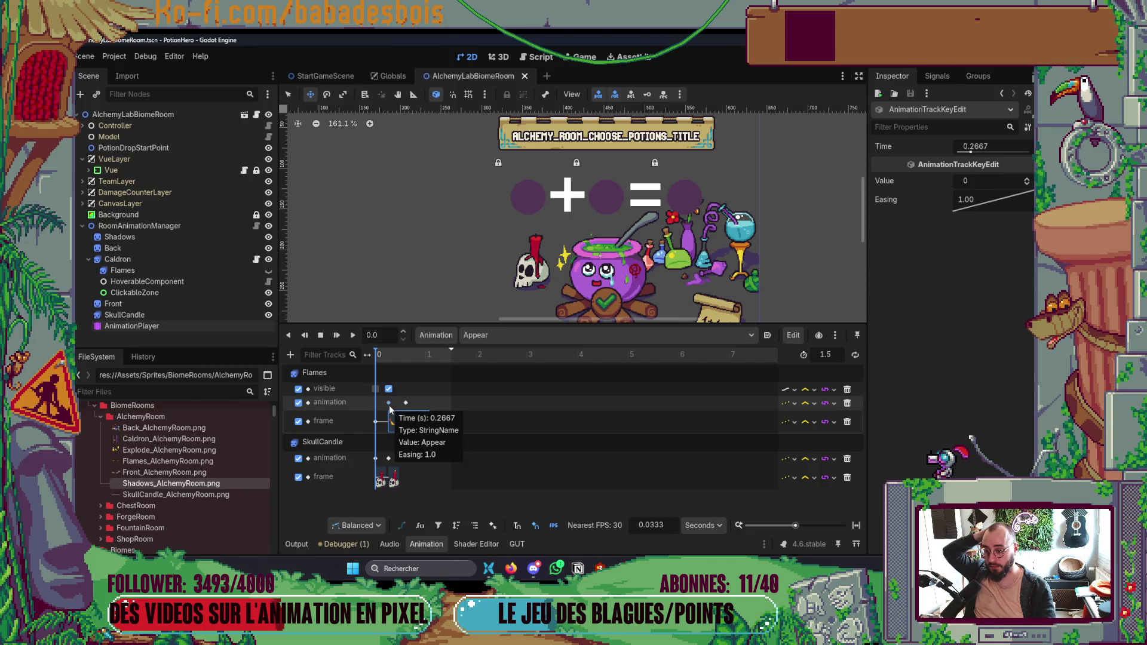
{"action": "left_click", "coordinate": [405, 402]}
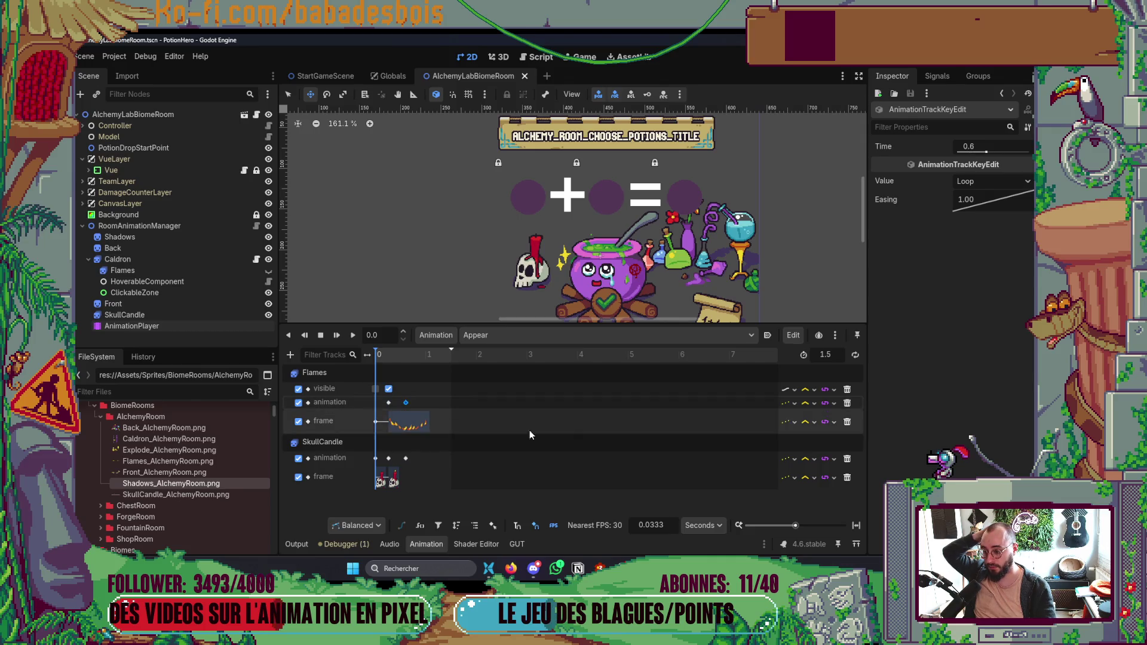
Remove the Flames animation track from Appear, leaving its visible and frame tracks.
{"action": "left_click", "coordinate": [846, 403]}
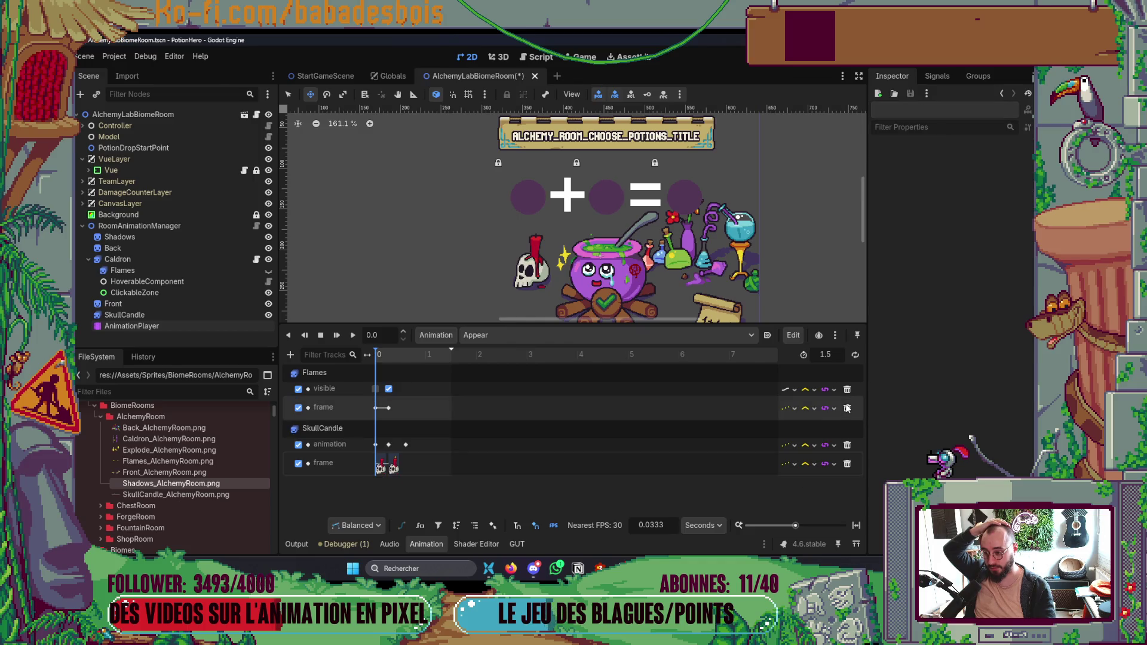
{"action": "key", "text": "ctrl+z"}
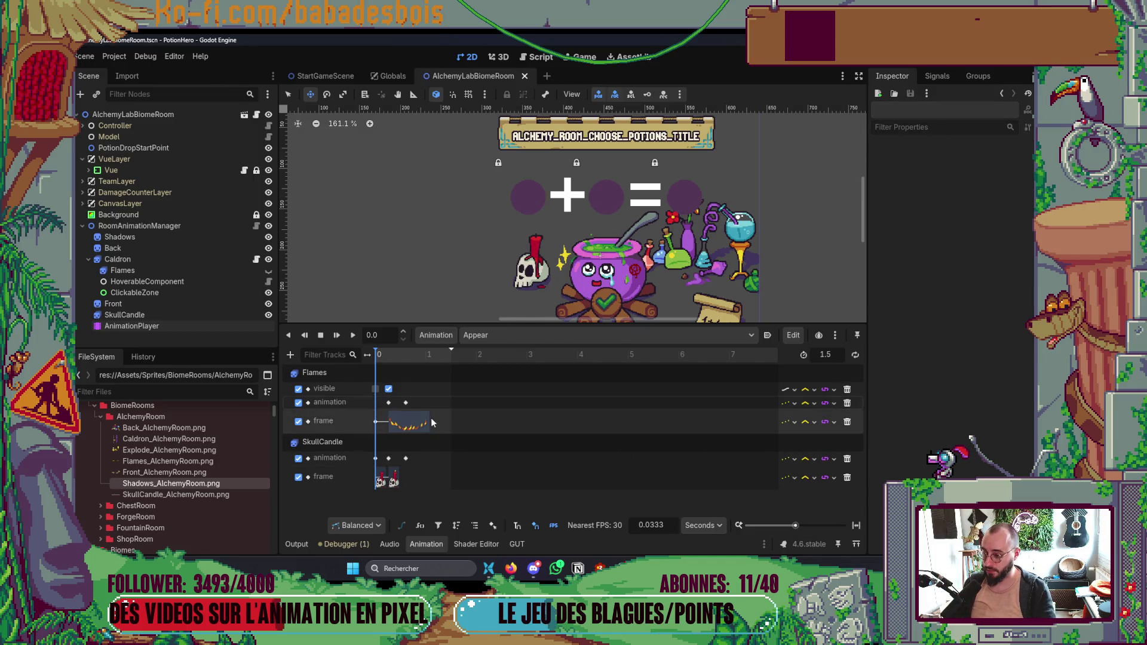
{"action": "left_click", "coordinate": [388, 402]}
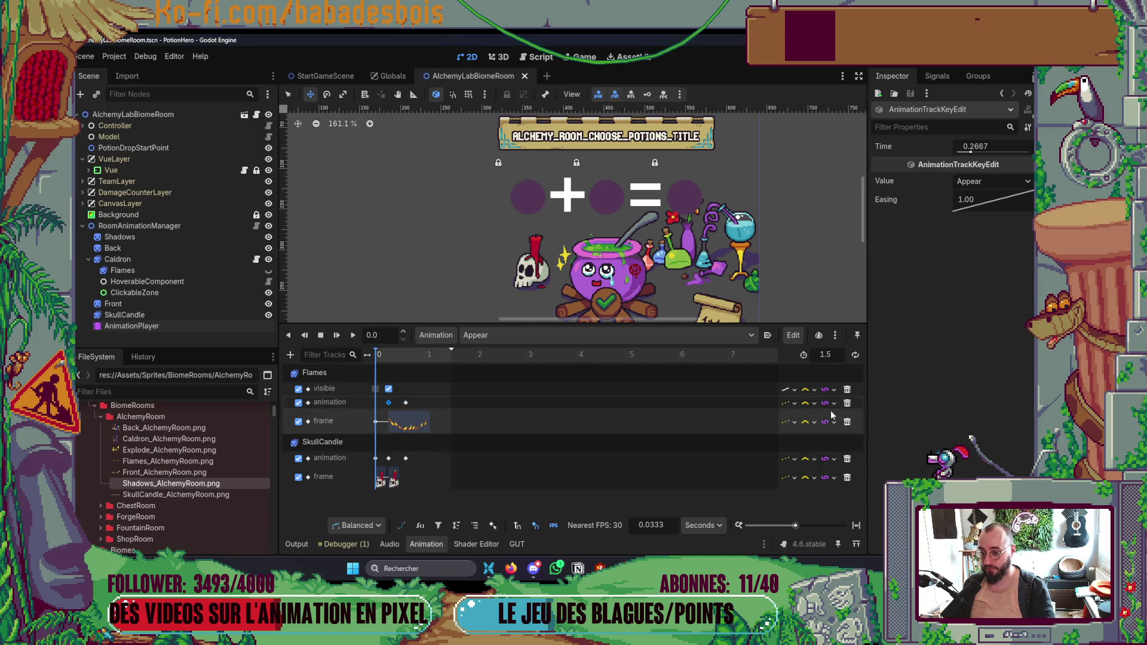
{"action": "left_click", "coordinate": [846, 409]}
{"action": "left_click", "coordinate": [847, 403]}
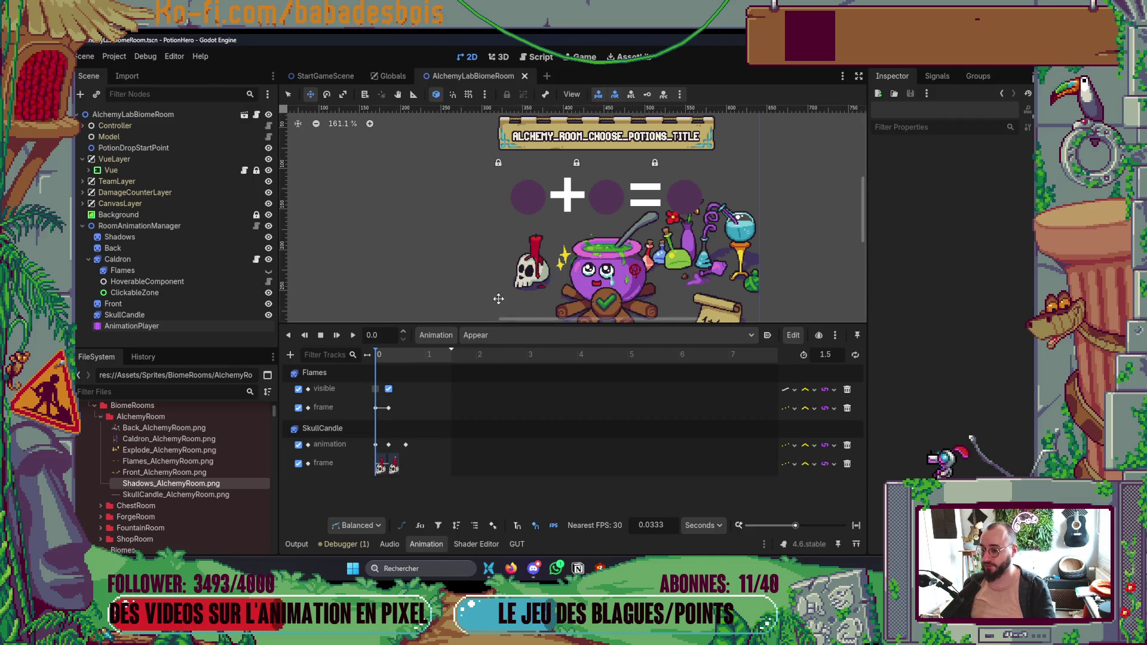
{"action": "scroll", "coordinate": [500, 300], "scroll_direction": "down", "scroll_amount": 1}
{"action": "key", "text": "alt+Tab"}
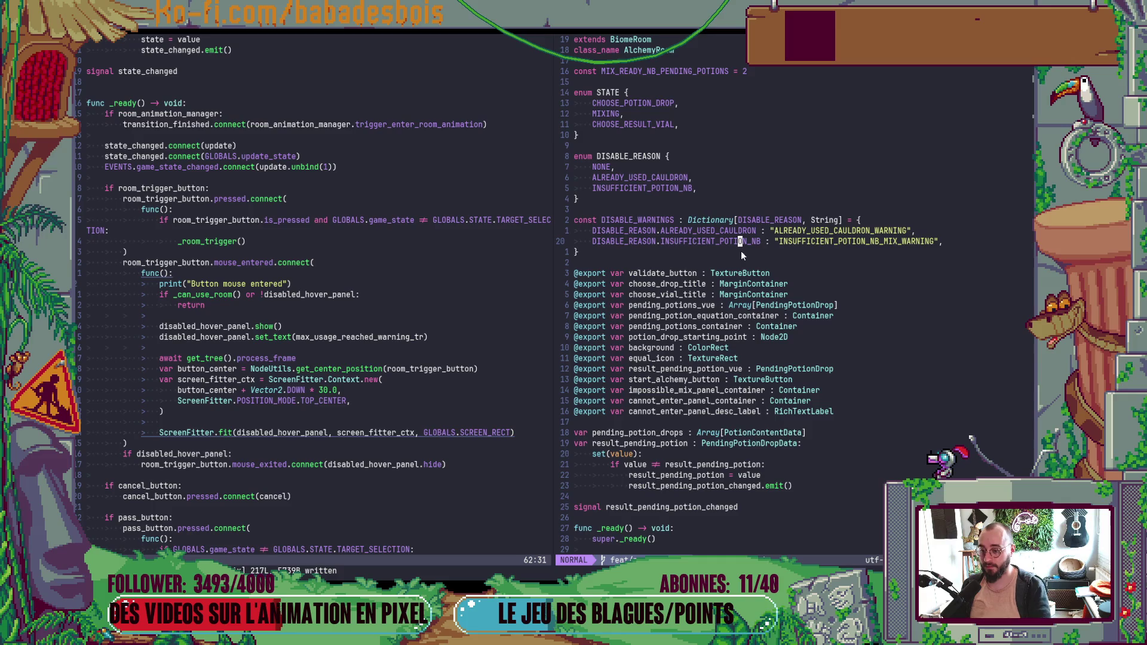
Try rewriting the Mix if check as a match(room_trigger_button.animation) statement.
{"action": "scroll", "coordinate": [790, 369], "scroll_direction": "down", "scroll_amount": 10}
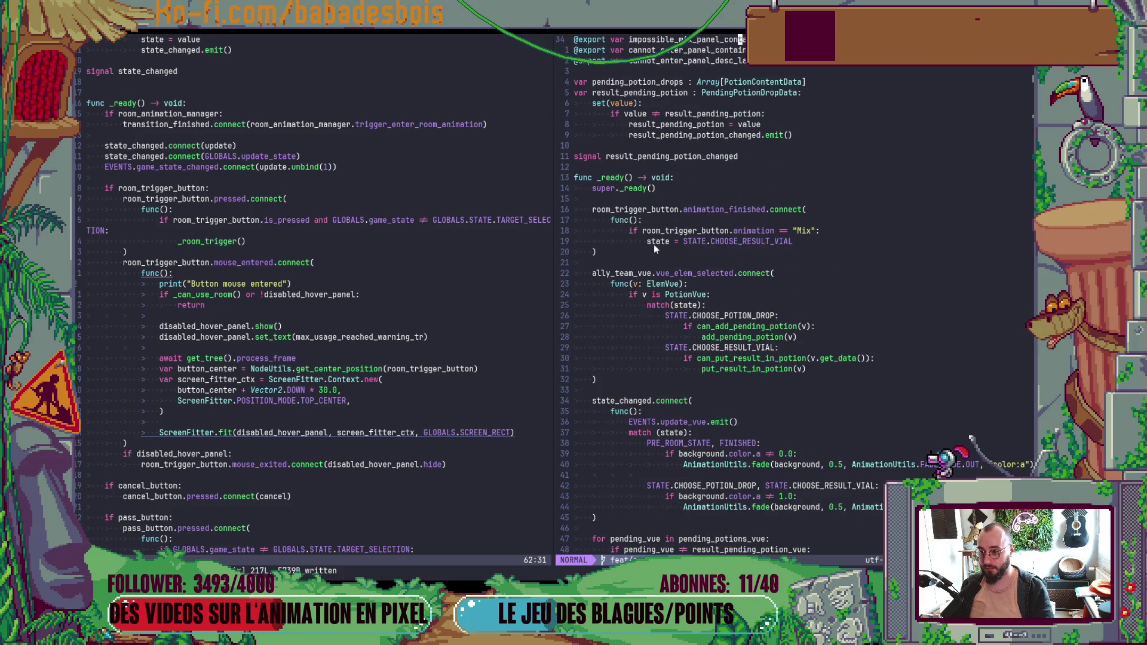
{"action": "left_click", "coordinate": [733, 242]}
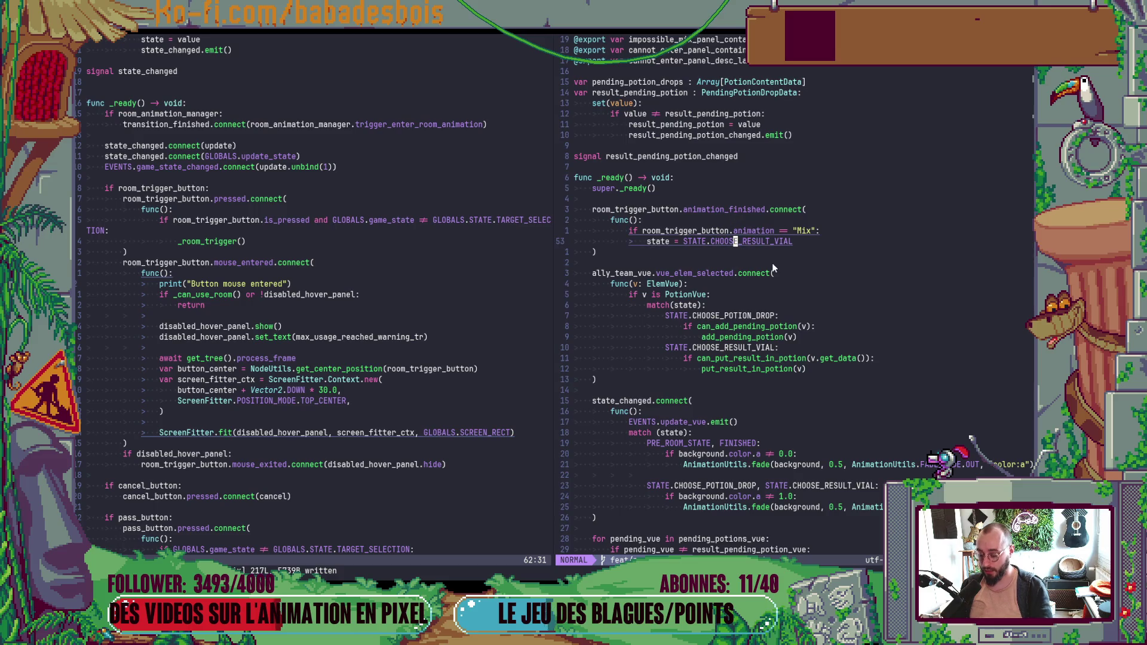
{"action": "key", "text": "o"}
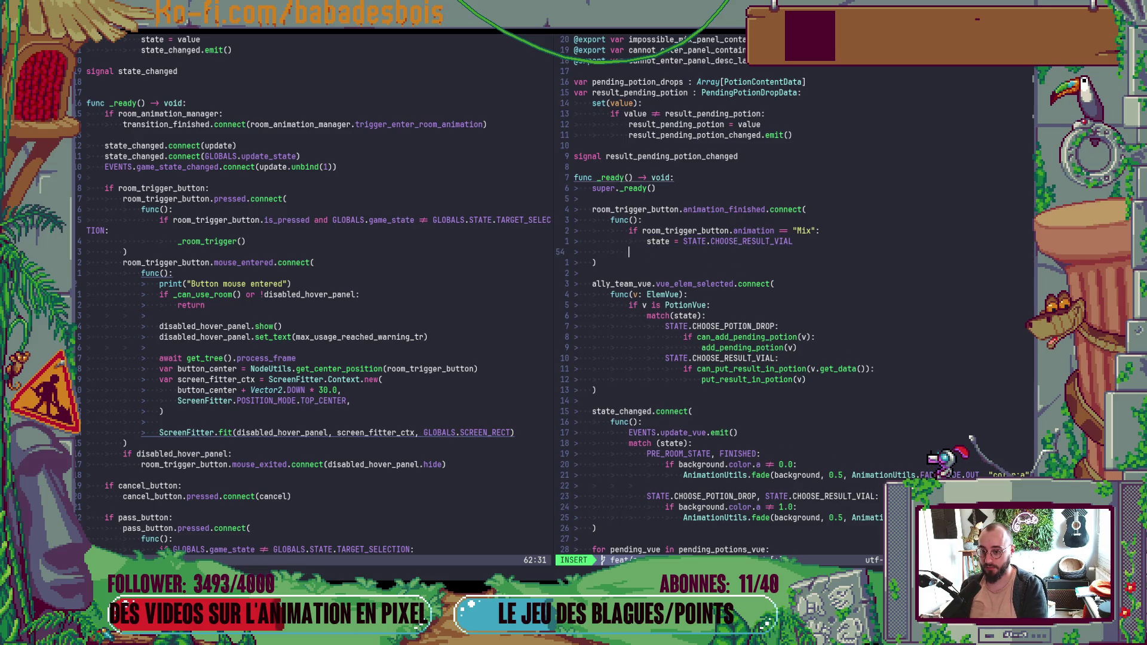
{"action": "key", "text": "Escape"}
{"action": "key", "text": "k"}
{"action": "key", "text": "k"}
{"action": "key", "text": "c"}
{"action": "key", "text": "c"}
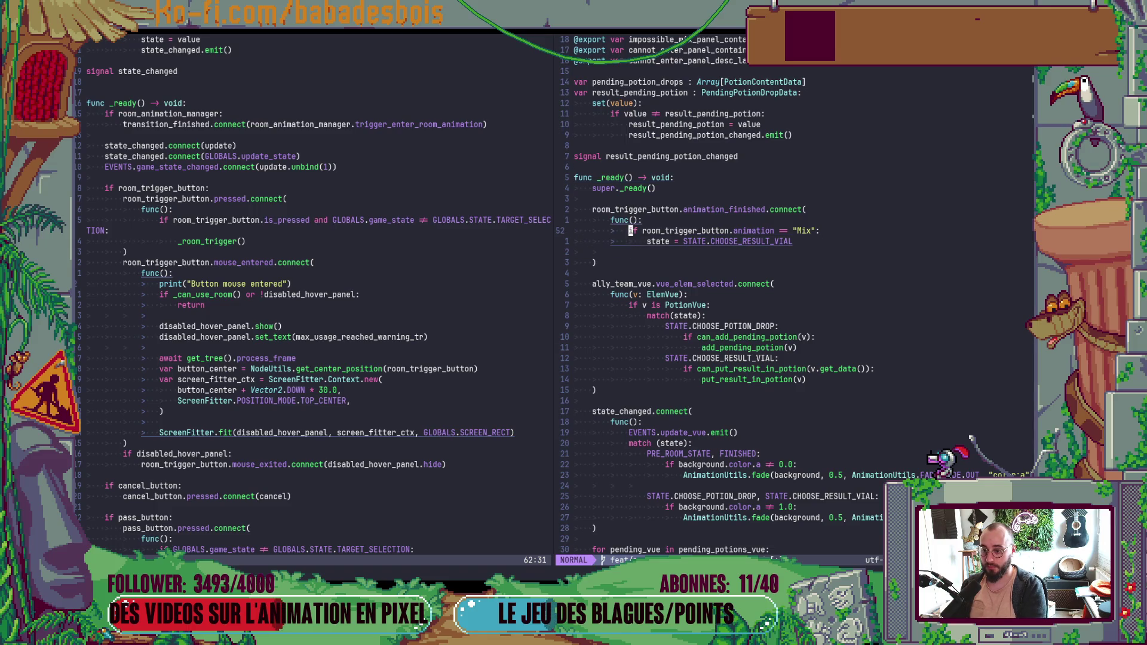
{"action": "type", "text": "match"}
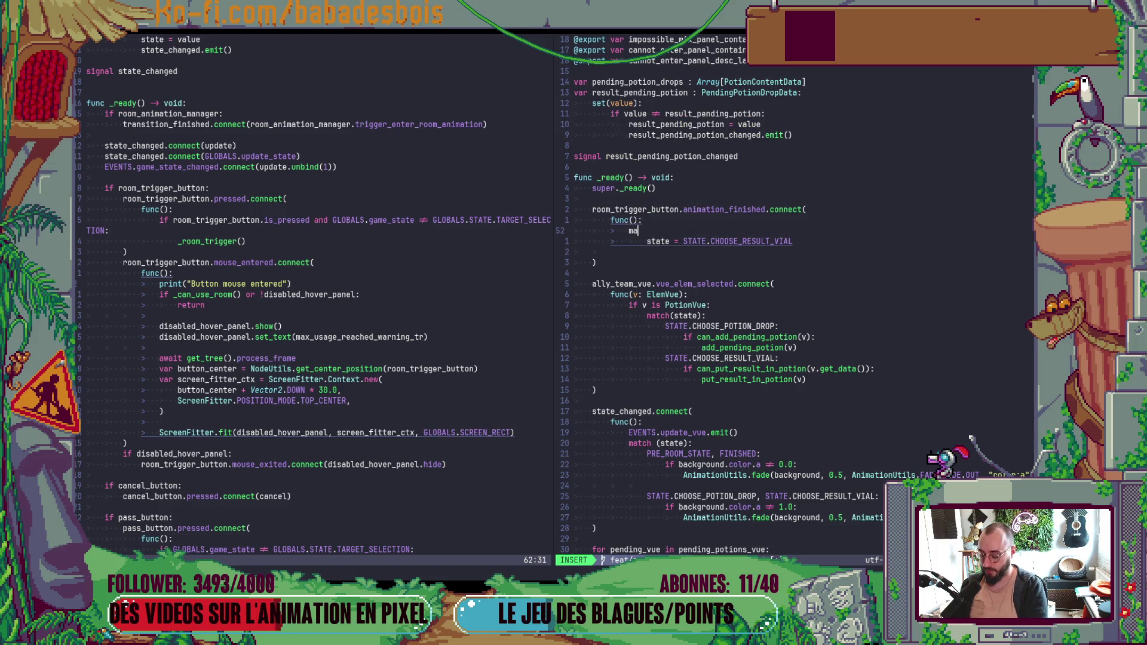
{"action": "type", "text": "("}
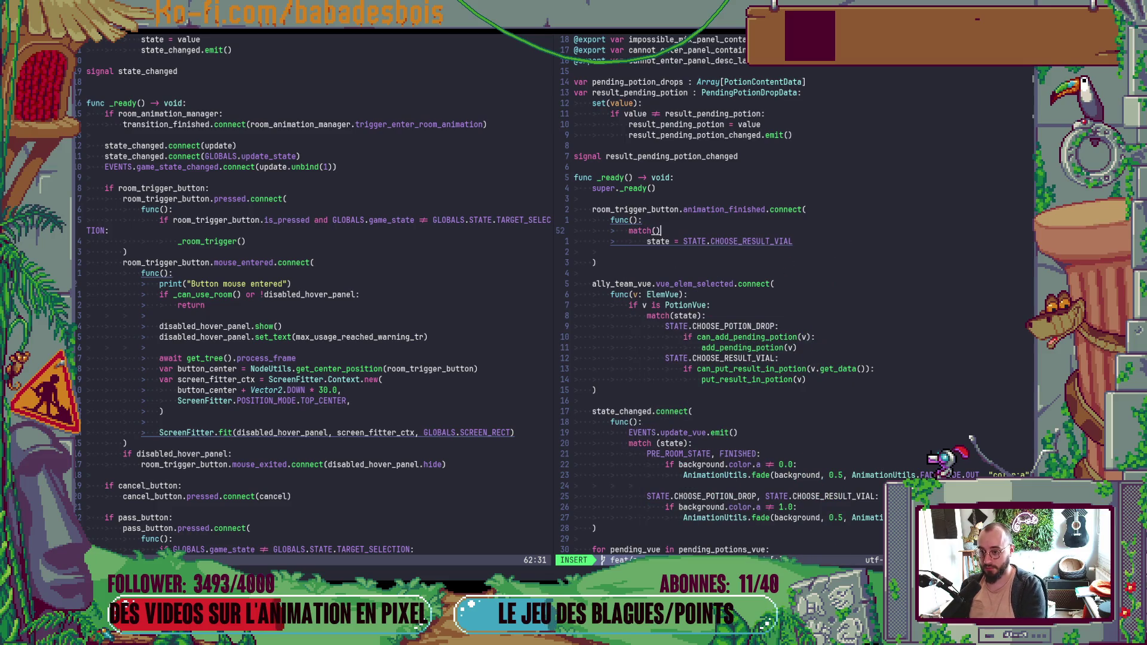
{"action": "type", "text": "room_trigger_button.an"}
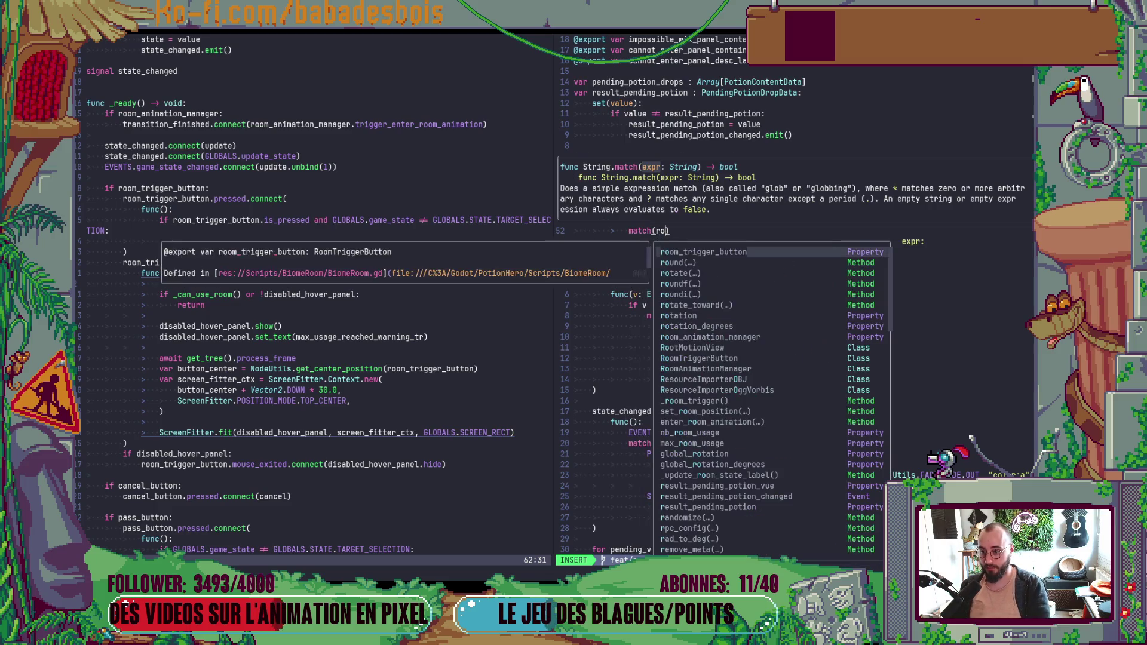
{"action": "key", "text": "Tab"}
{"action": "type", "text": "):"}
{"action": "key", "text": "Escape"}
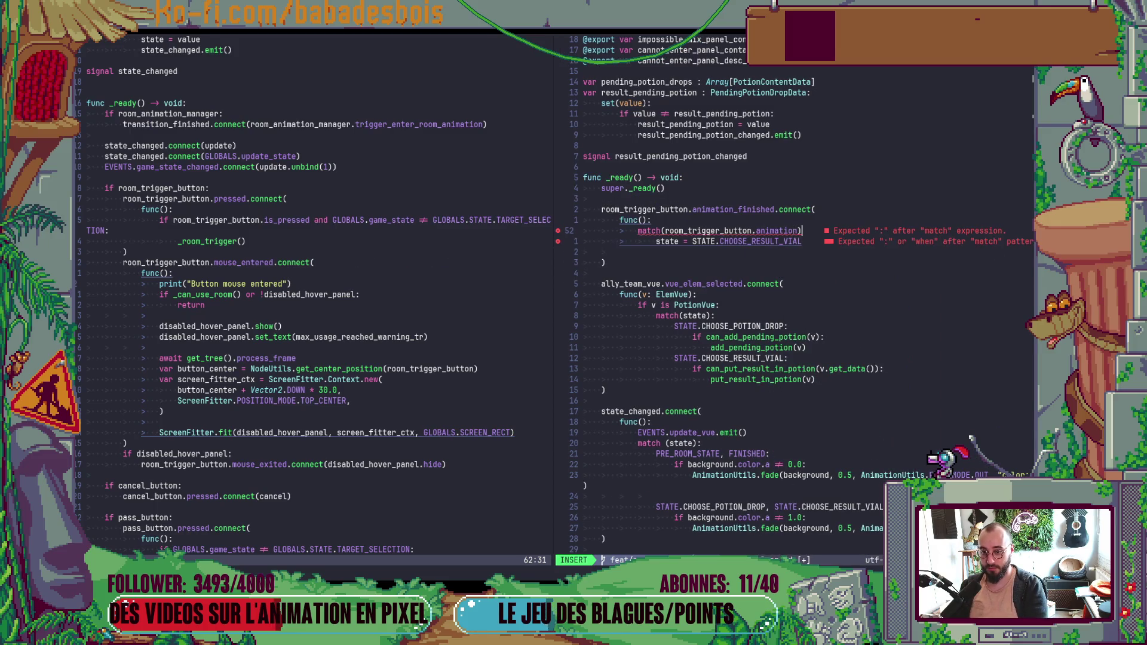
{"action": "key", "text": "j"}
{"action": "type", "text": "O"}
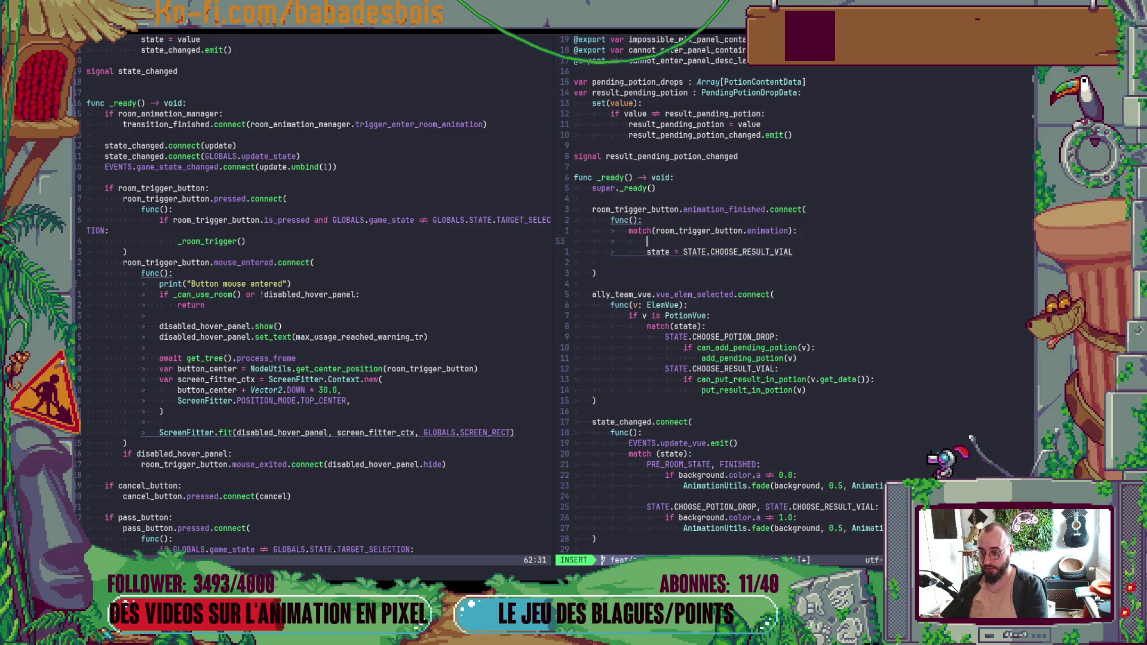
{"action": "type", "text": "\"M"}
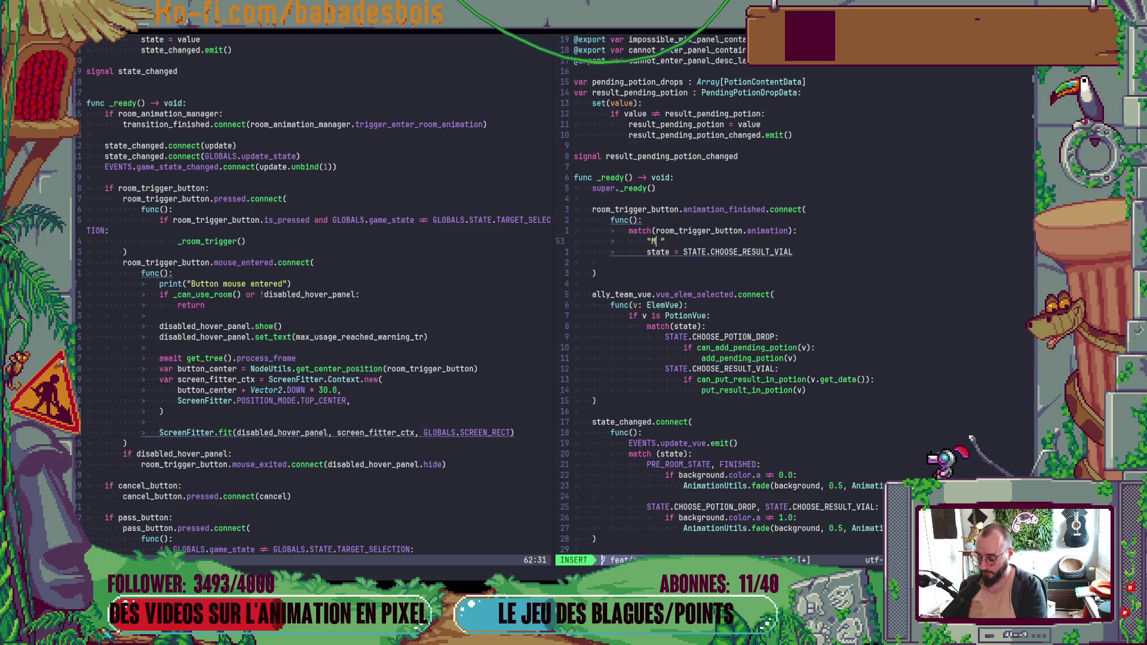
{"action": "type", "text": "ix\""}
{"action": "key", "text": "Escape"}
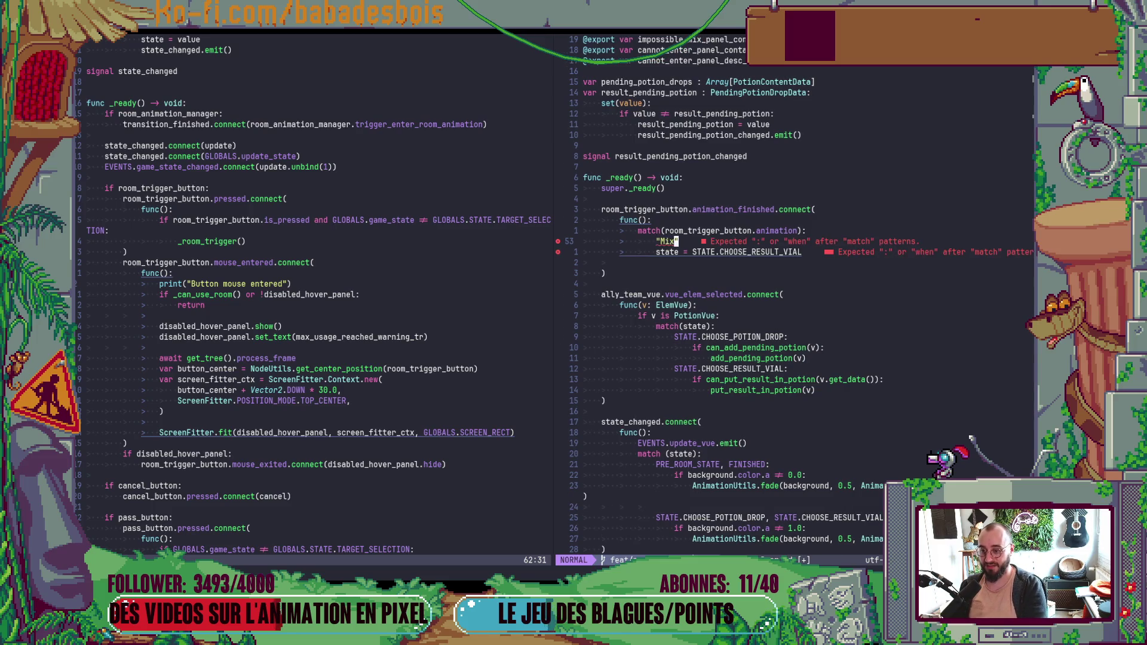
Undo back to the original Mix if check and delete the stray blank line.
{"action": "key", "text": "u"}
{"action": "key", "text": "ctrl+r"}
{"action": "key", "text": "u"}
{"action": "key", "text": "u"}
{"action": "key", "text": "u"}
{"action": "key", "text": "u"}
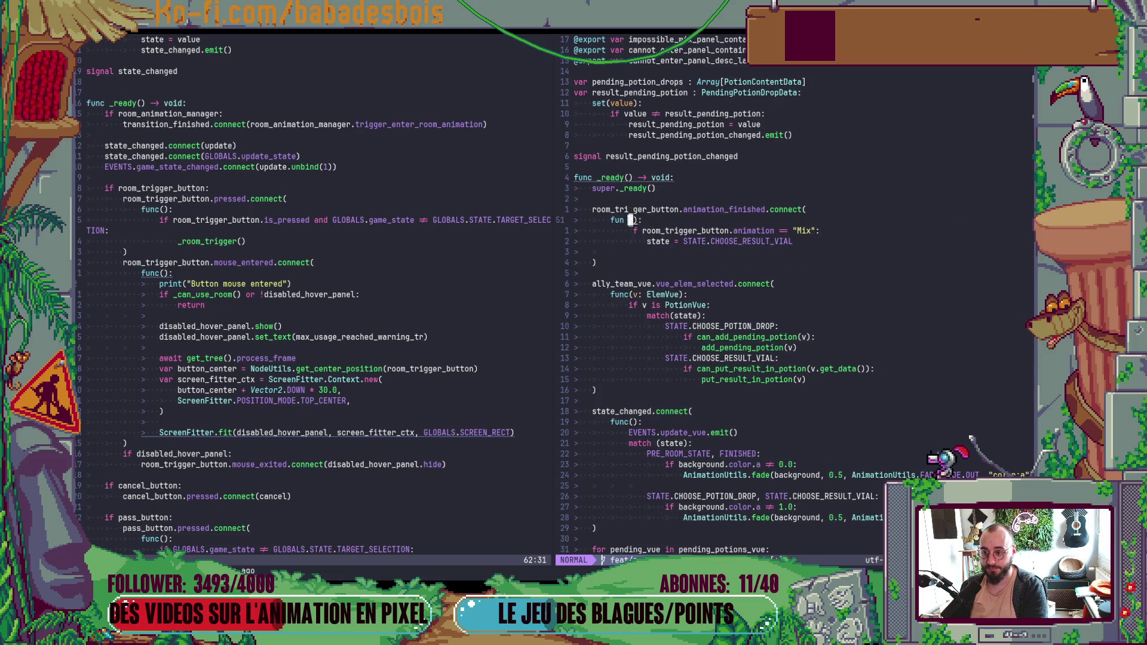
{"action": "key", "text": "braceleft"}
{"action": "key", "text": "braceright"}
{"action": "key", "text": "d"}
{"action": "key", "text": "d"}
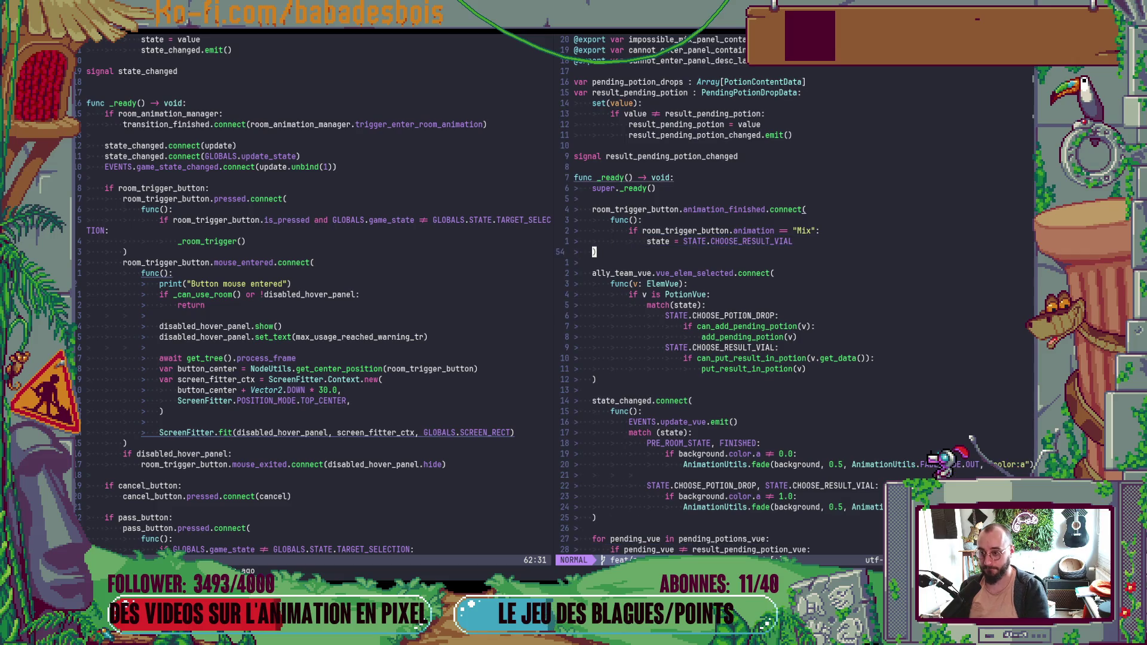
{"action": "scroll", "coordinate": [815, 227], "scroll_direction": "up", "scroll_amount": 5}
{"action": "left_click", "coordinate": [815, 221]}
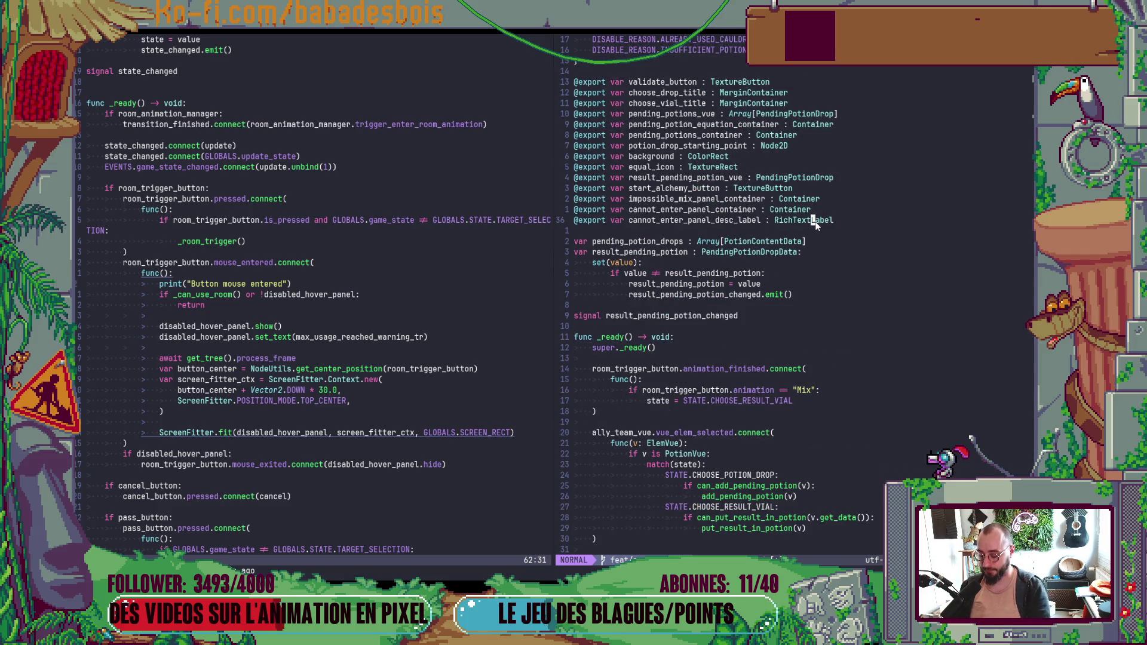
{"action": "type", "text": "o"}
{"action": "type", "text": "@export var "}
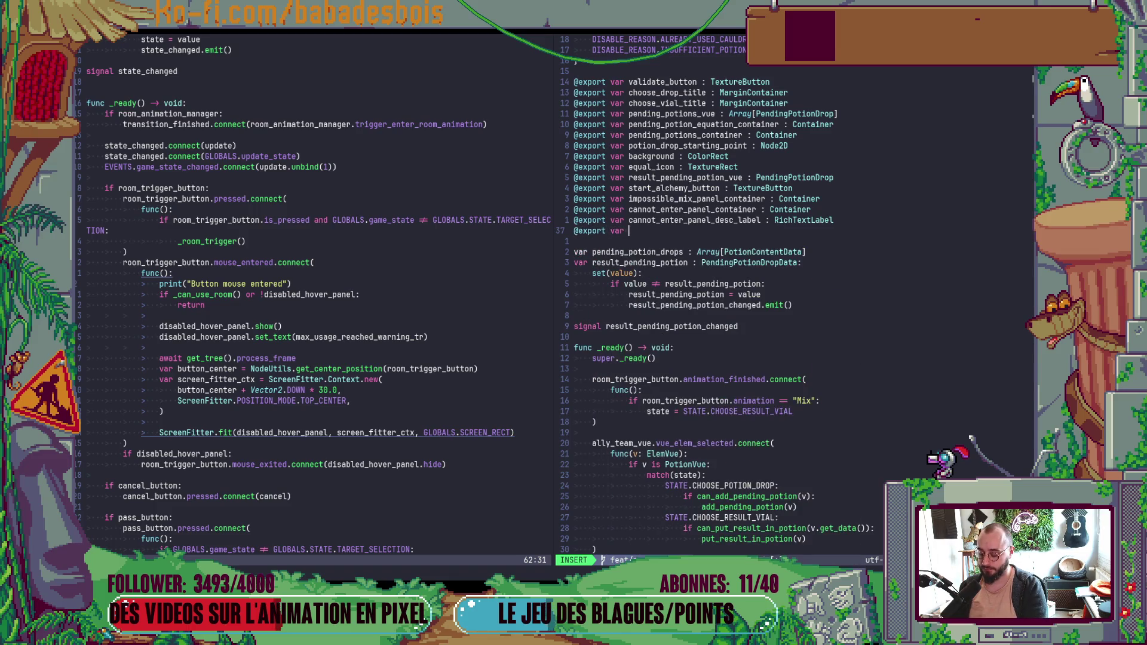
{"action": "type", "text": "flames_"}
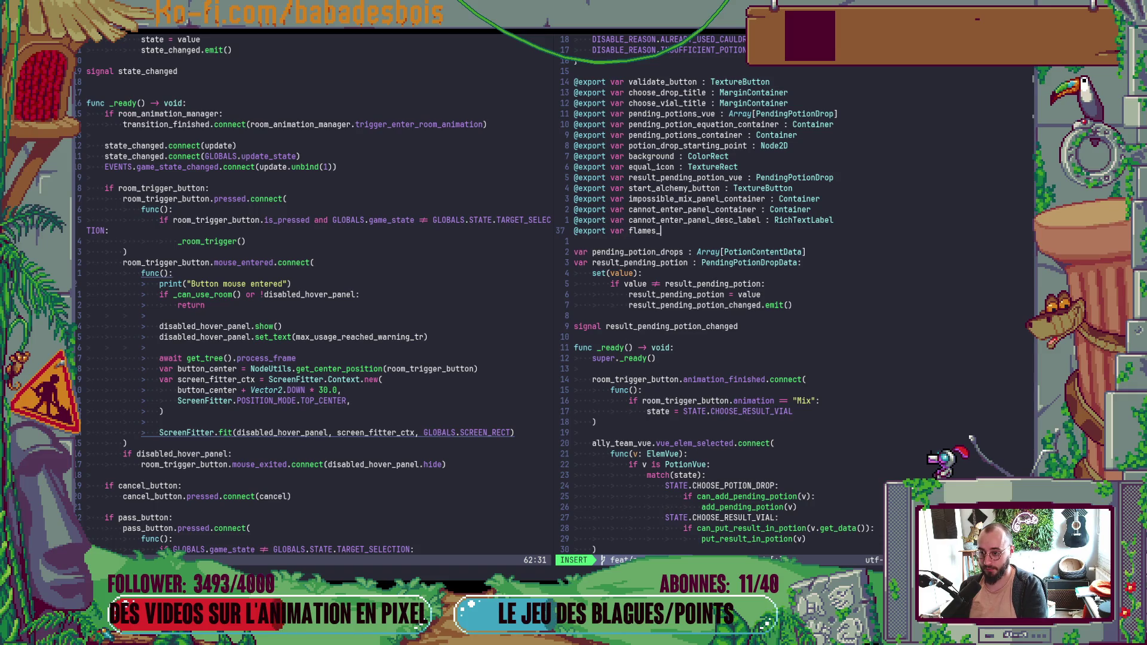
{"action": "type", "text": "imated_spr"}
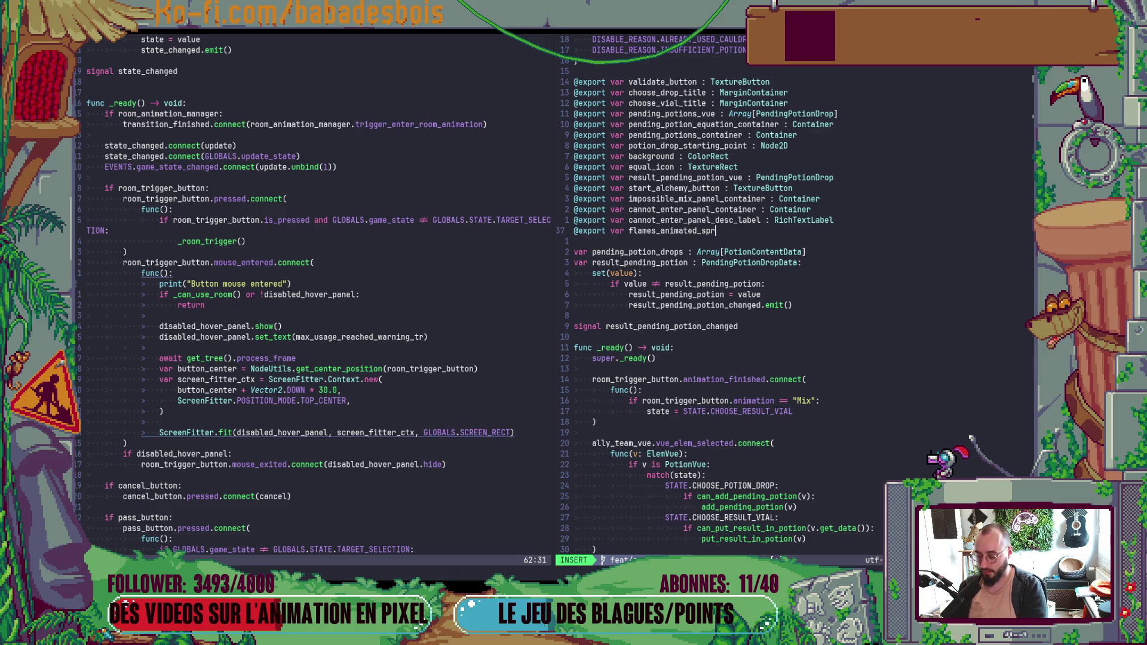
{"action": "type", "text": ": Ani"}
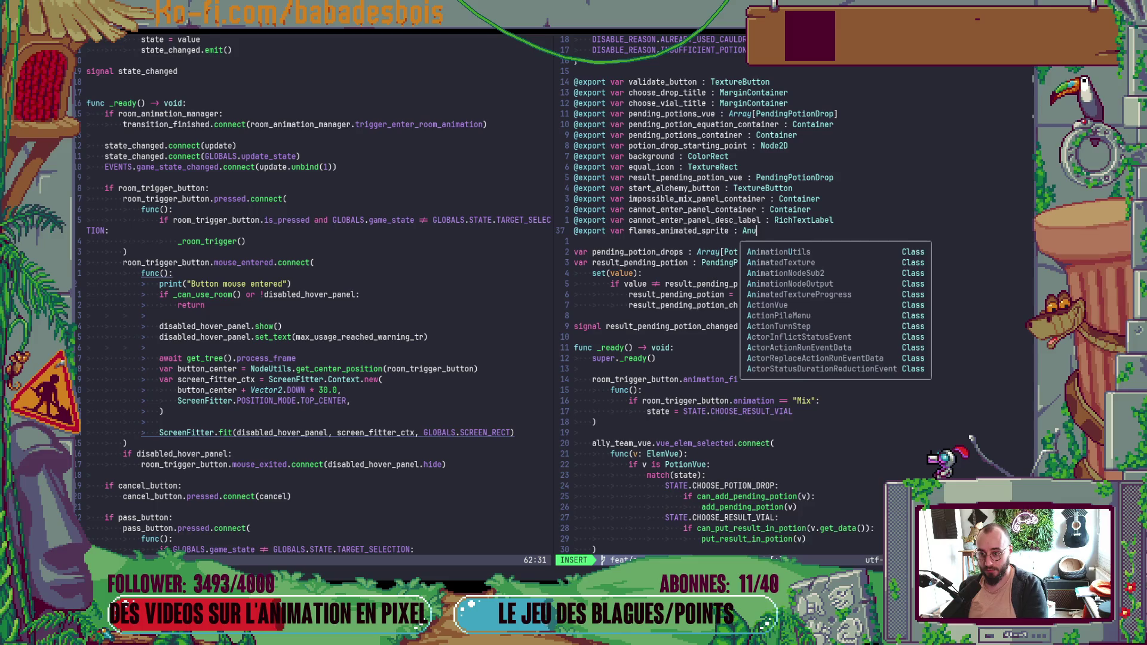
{"action": "type", "text": "mate"}
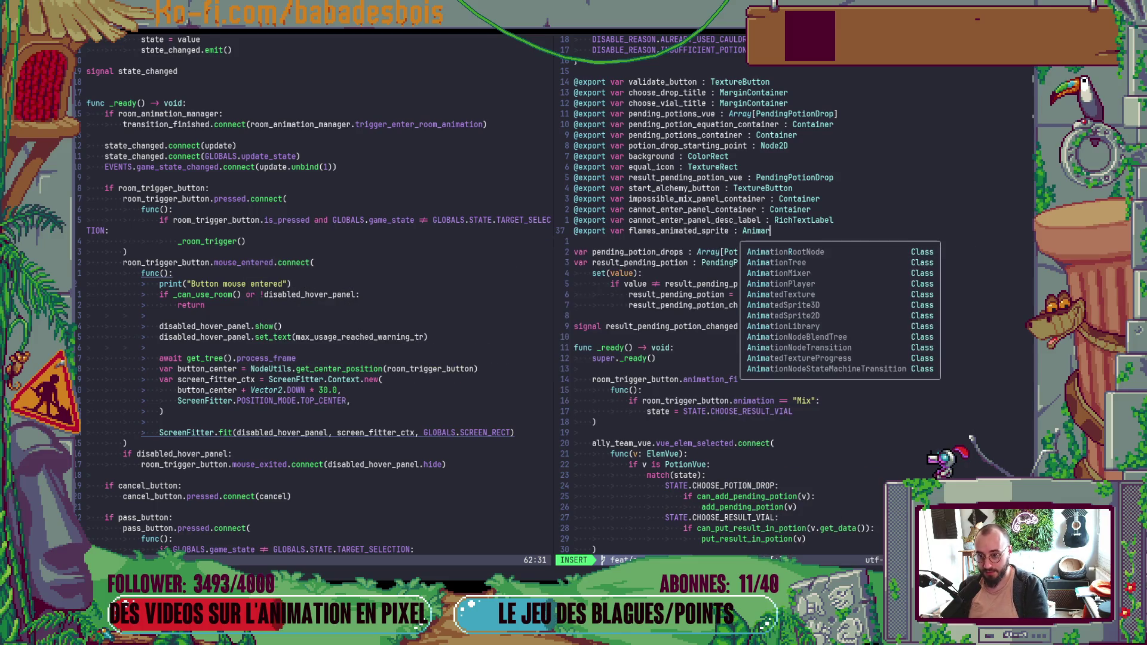
{"action": "type", "text": "d"}
{"action": "key", "text": "Down"}
{"action": "key", "text": "Down"}
{"action": "key", "text": "Down"}
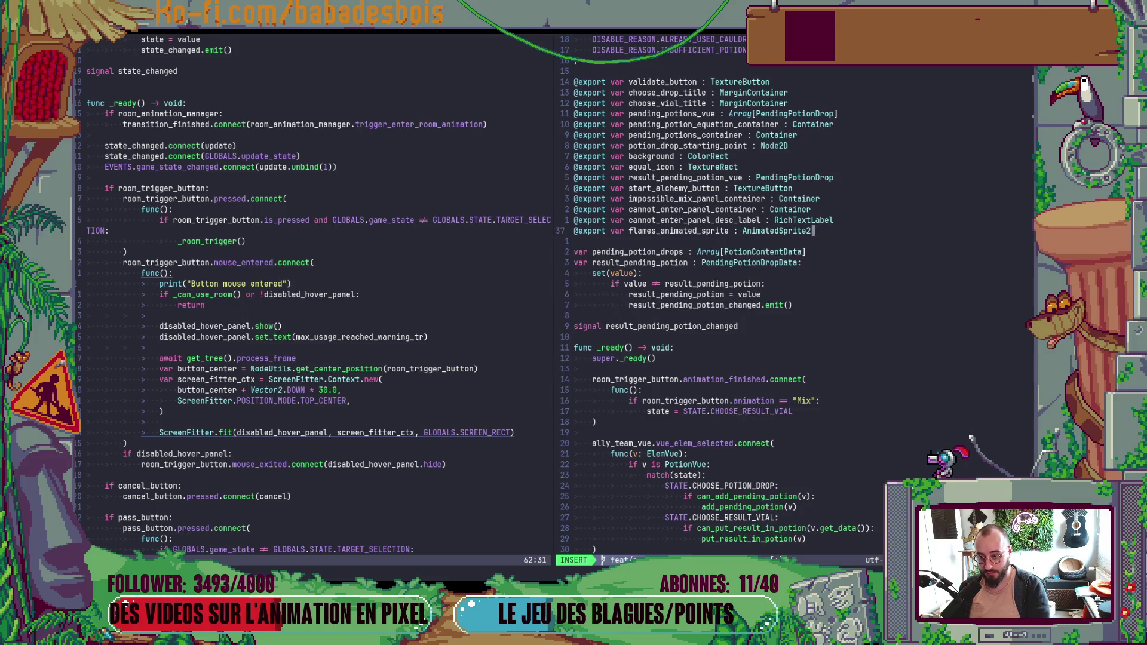
{"action": "key", "text": "Return"}
{"action": "key", "text": "Escape"}
{"action": "type", "text": ":w"}
{"action": "key", "text": "Return"}
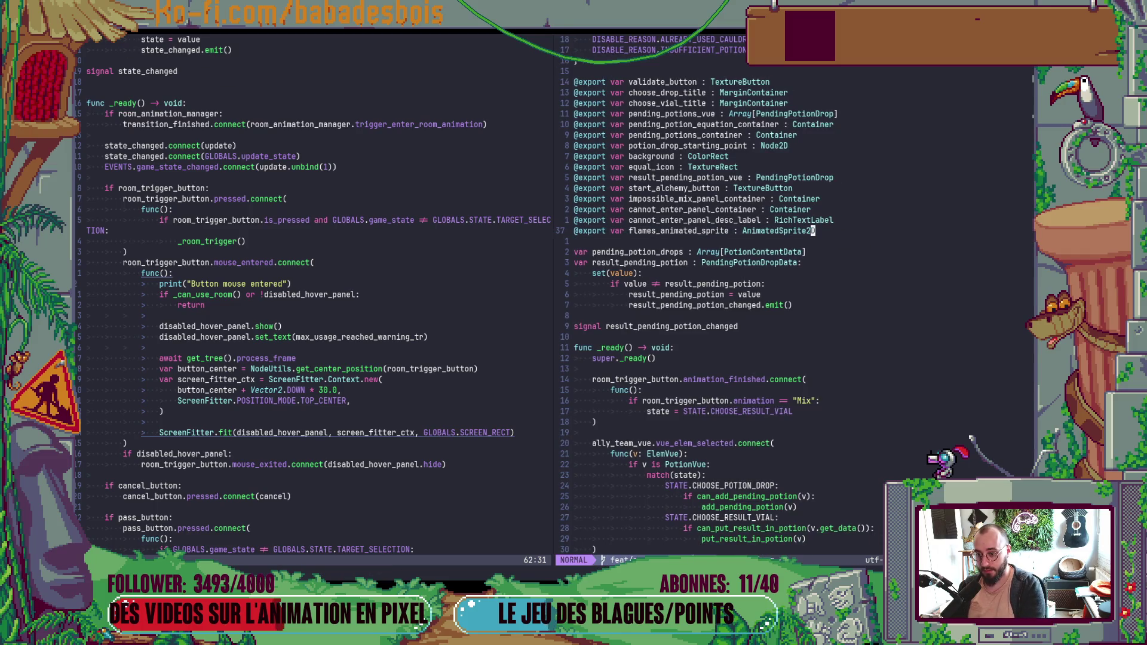
In _ready, connect flames_animated_sprite.animation_finished to a new func(): callback.
{"action": "key", "text": "b"}
{"action": "key", "text": "b"}
{"action": "key", "text": "b"}
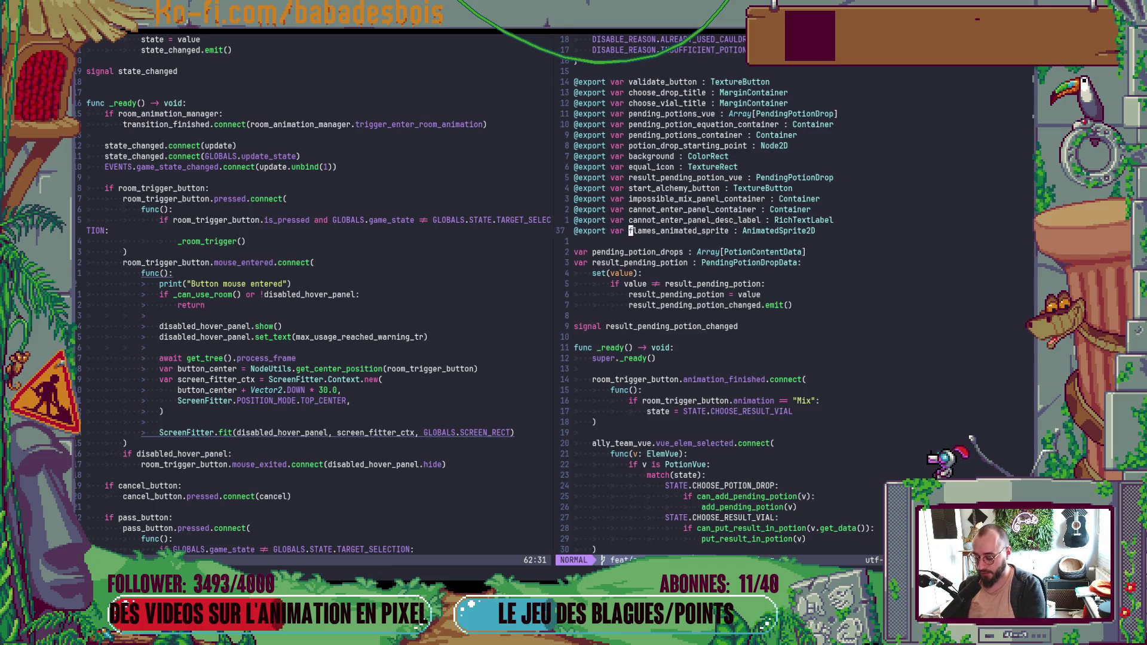
{"action": "key", "text": "j"}
{"action": "key", "text": "j"}
{"action": "key", "text": "j"}
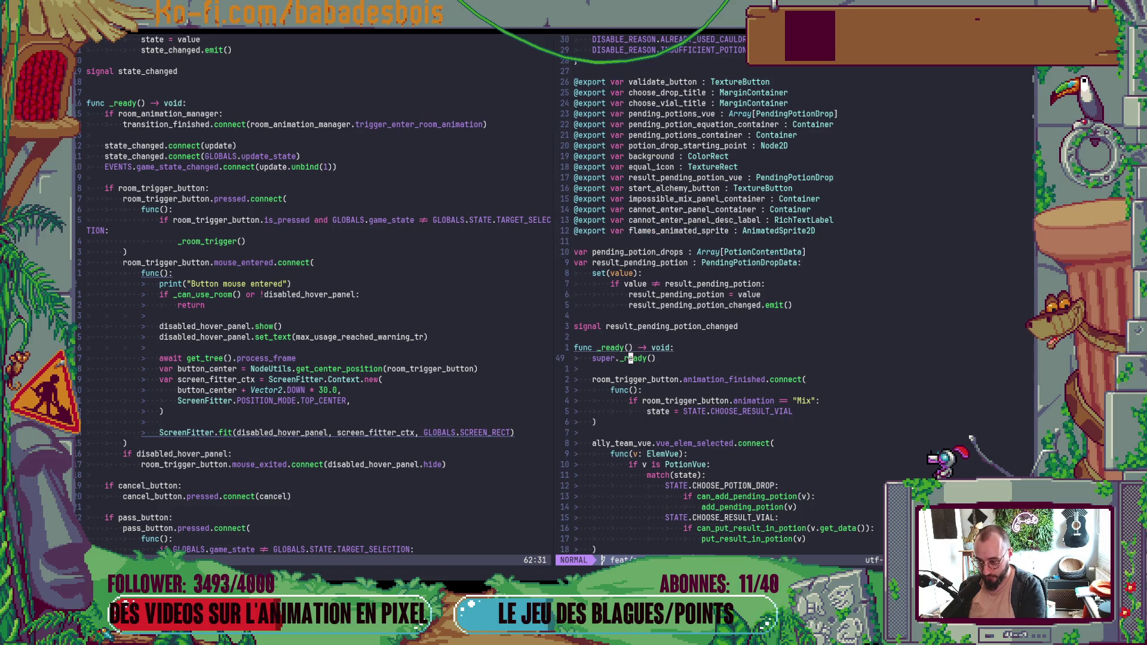
{"action": "type", "text": "oflames_animated_sprite.an"}
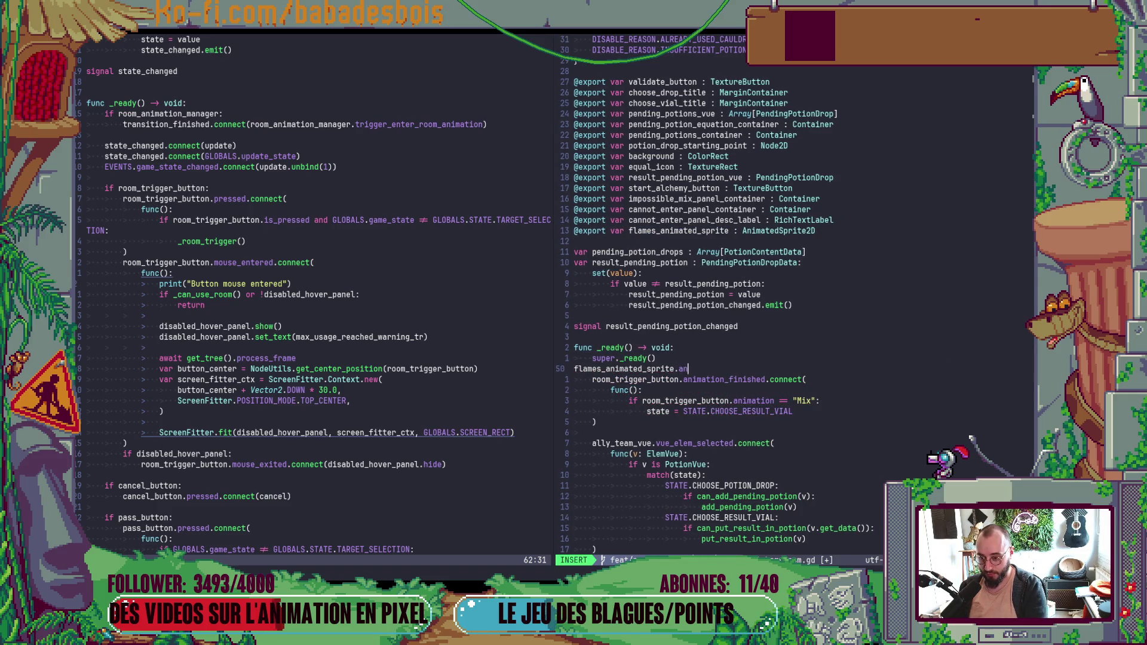
{"action": "key", "text": "BackSpace"}
{"action": "key", "text": "Escape"}
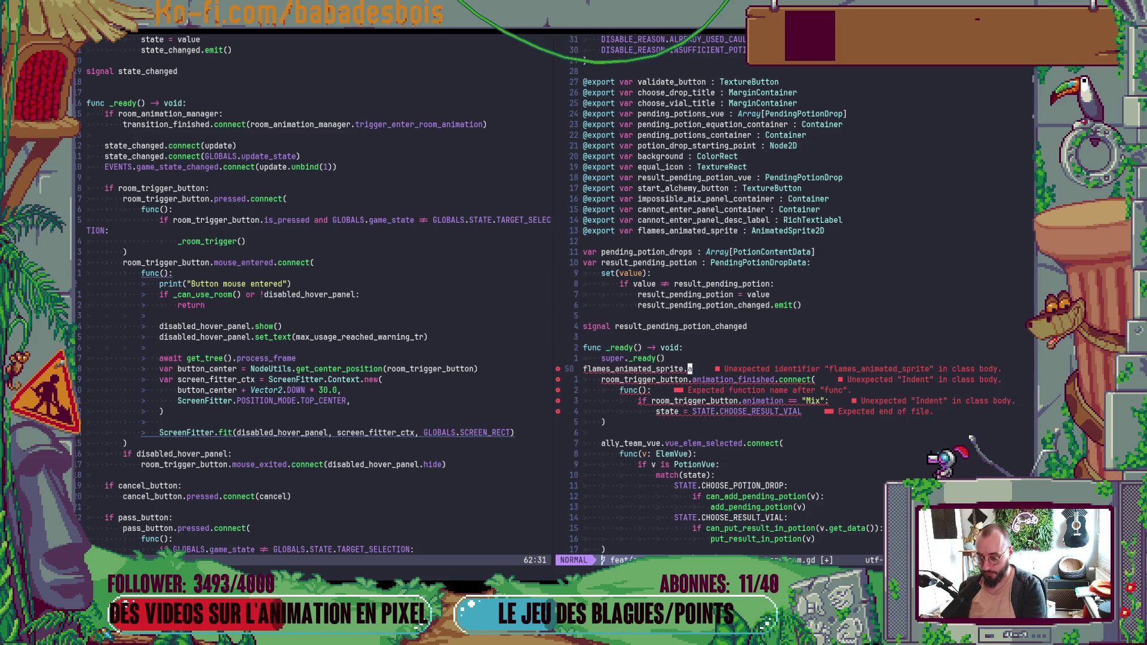
{"action": "key", "text": "shift+v"}
{"action": "type", "text": "Anui"}
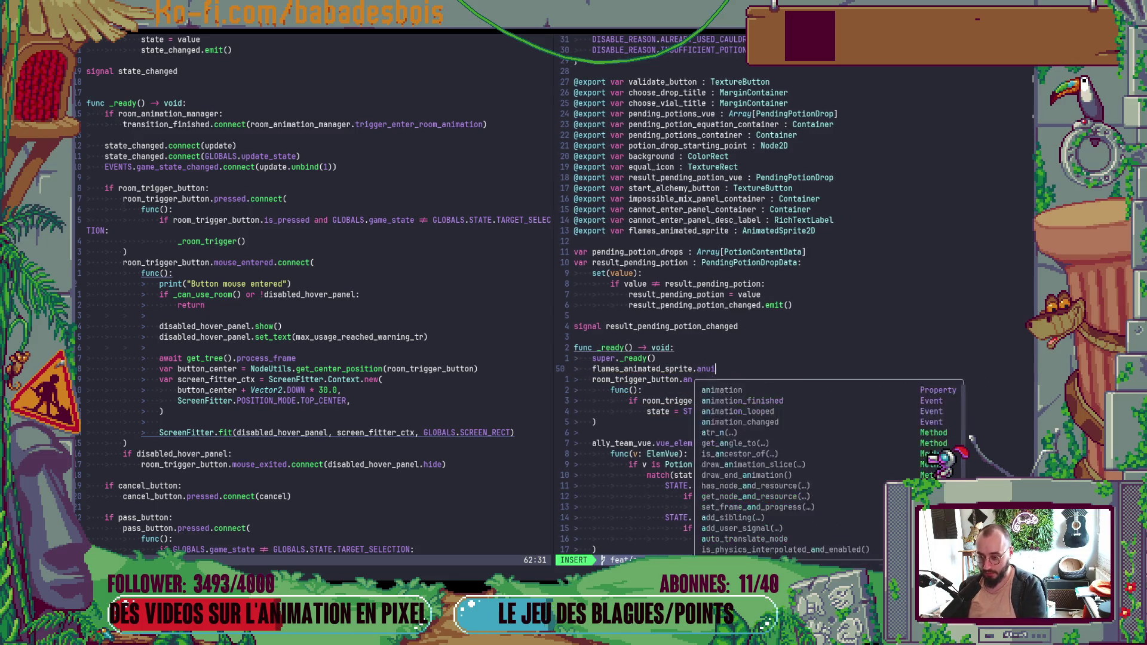
{"action": "key", "text": "BackSpace"}
{"action": "key", "text": "BackSpace"}
{"action": "type", "text": "imation_finished."}
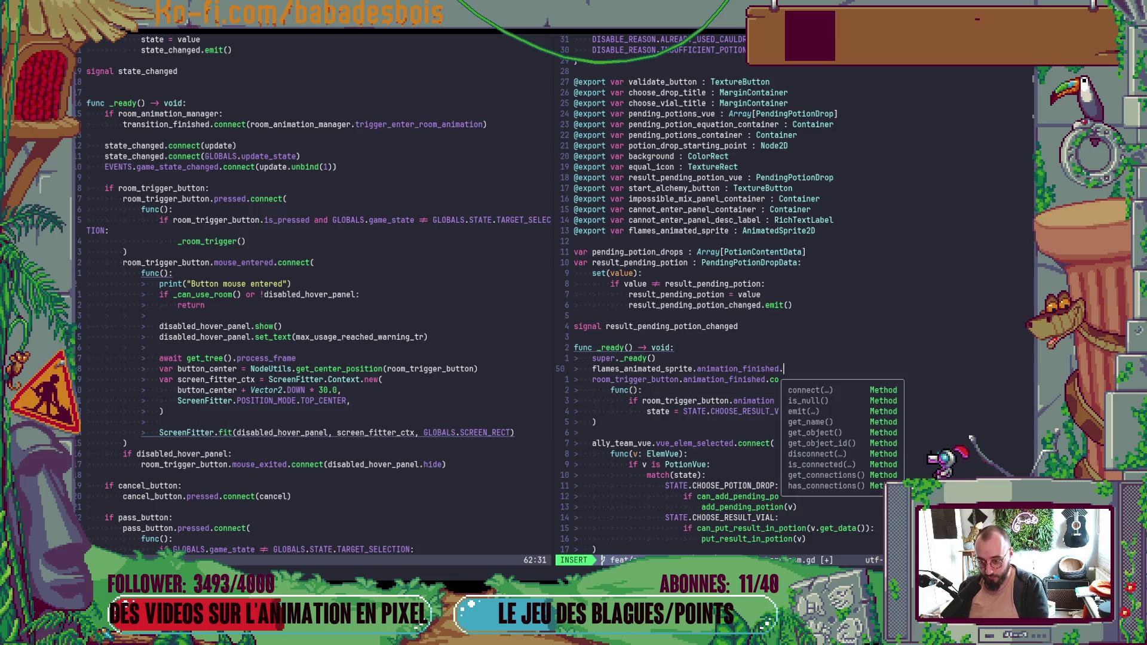
{"action": "type", "text": "connect("}
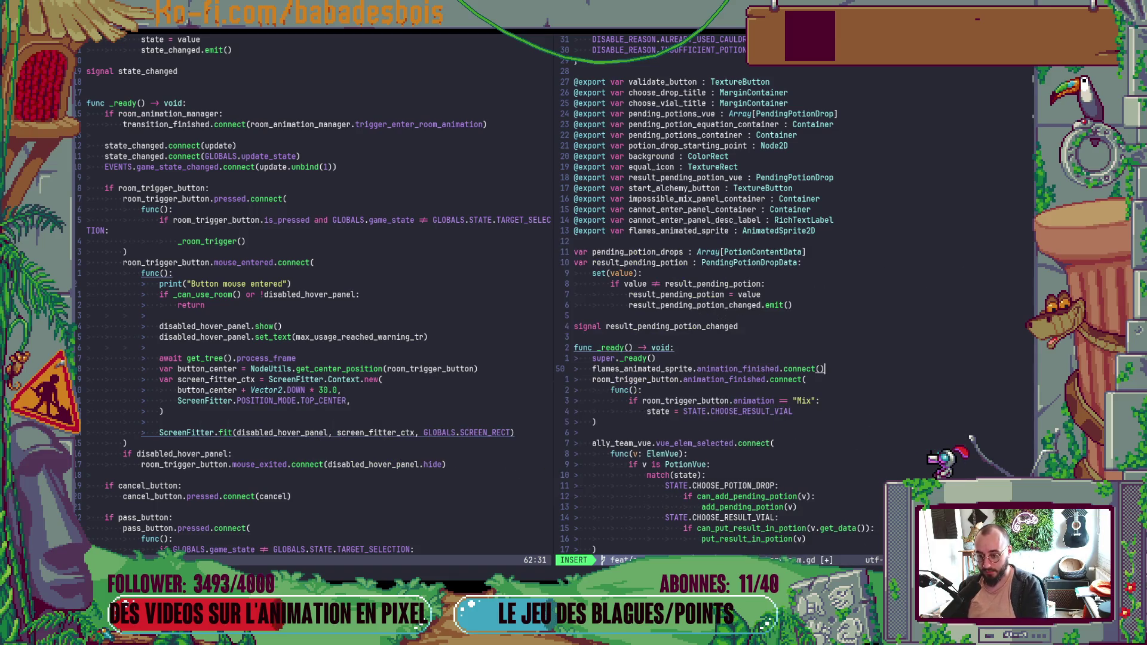
{"action": "key", "text": "Return"}
{"action": "key", "text": "Return"}
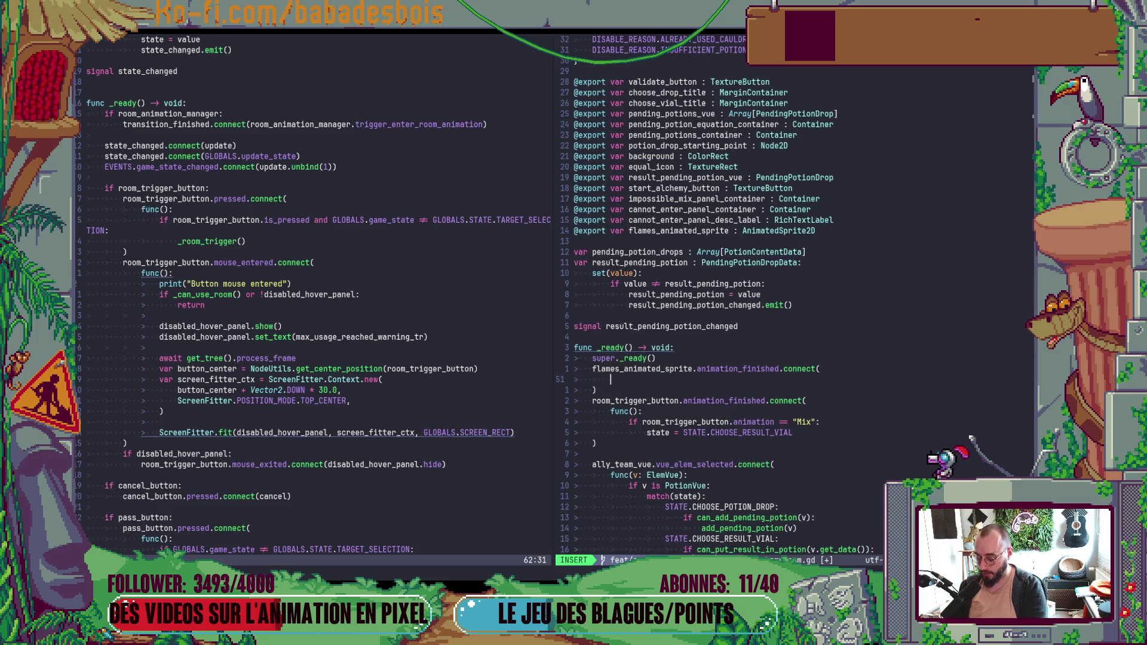
{"action": "type", "text": "func()"}
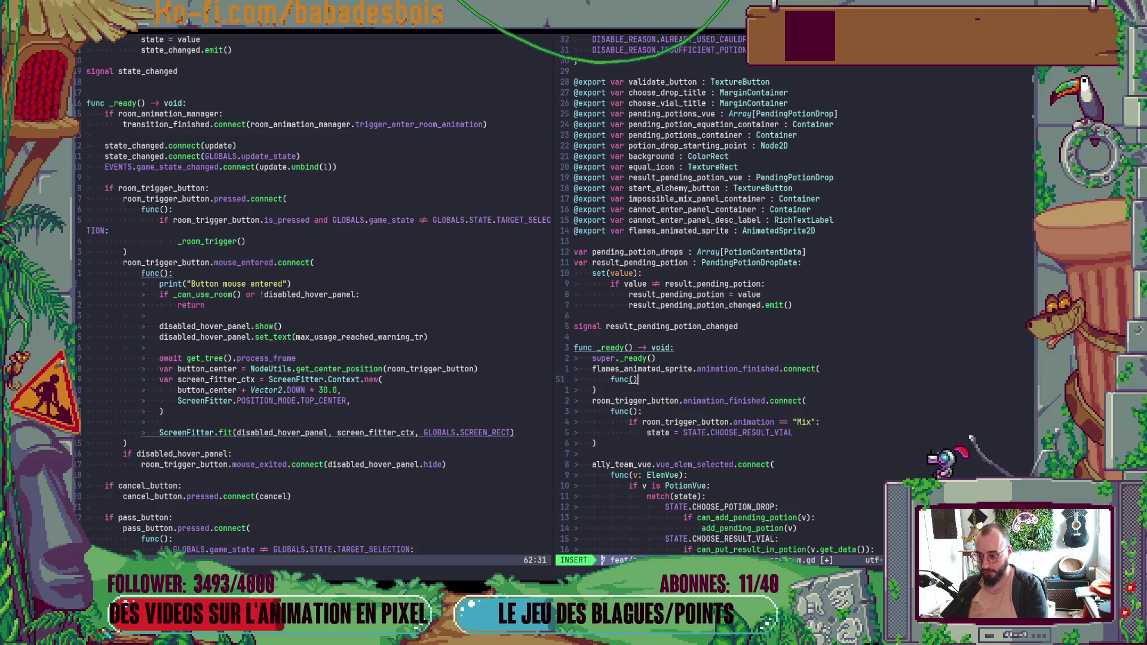
{"action": "type", "text": ":"}
{"action": "key", "text": "Return"}
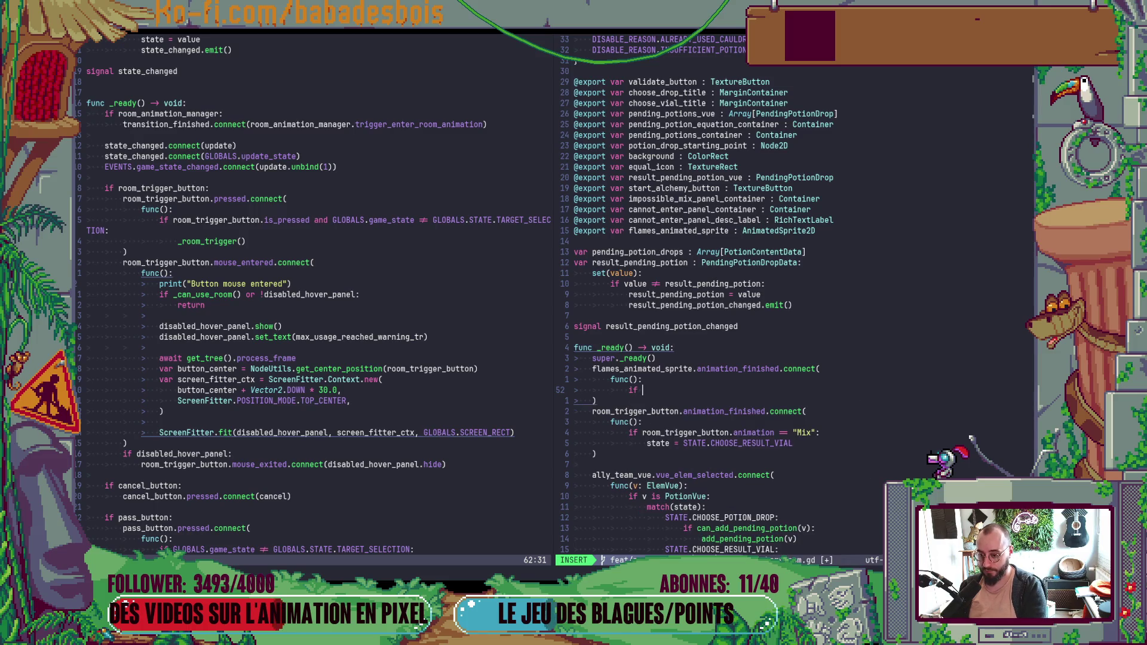
Inside the callback, check whether flames_animated_sprite.animation == "Appear".
{"action": "type", "text": "flames_animated_sprite."}
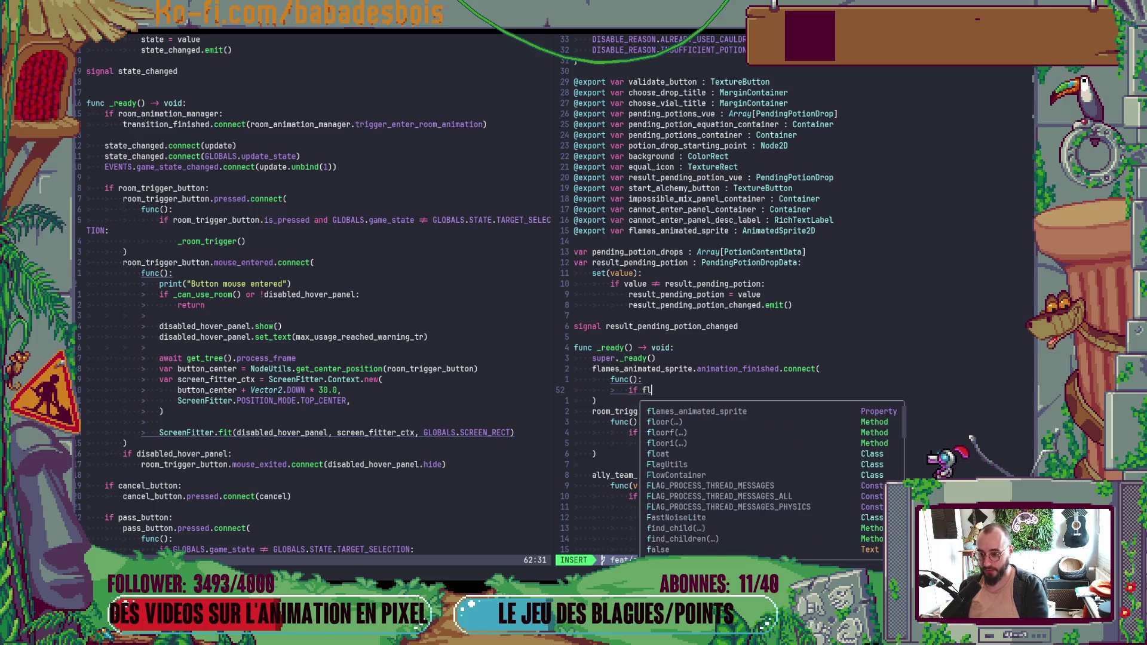
{"action": "type", "text": "animation == \"\""}
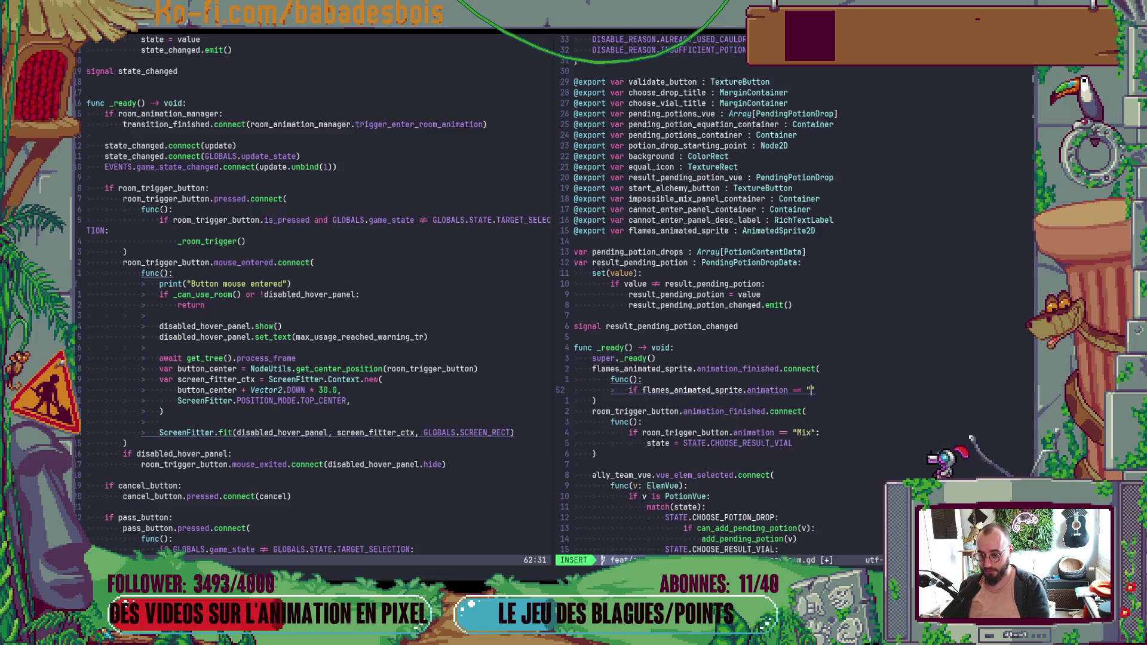
{"action": "key", "text": "alt+Tab"}
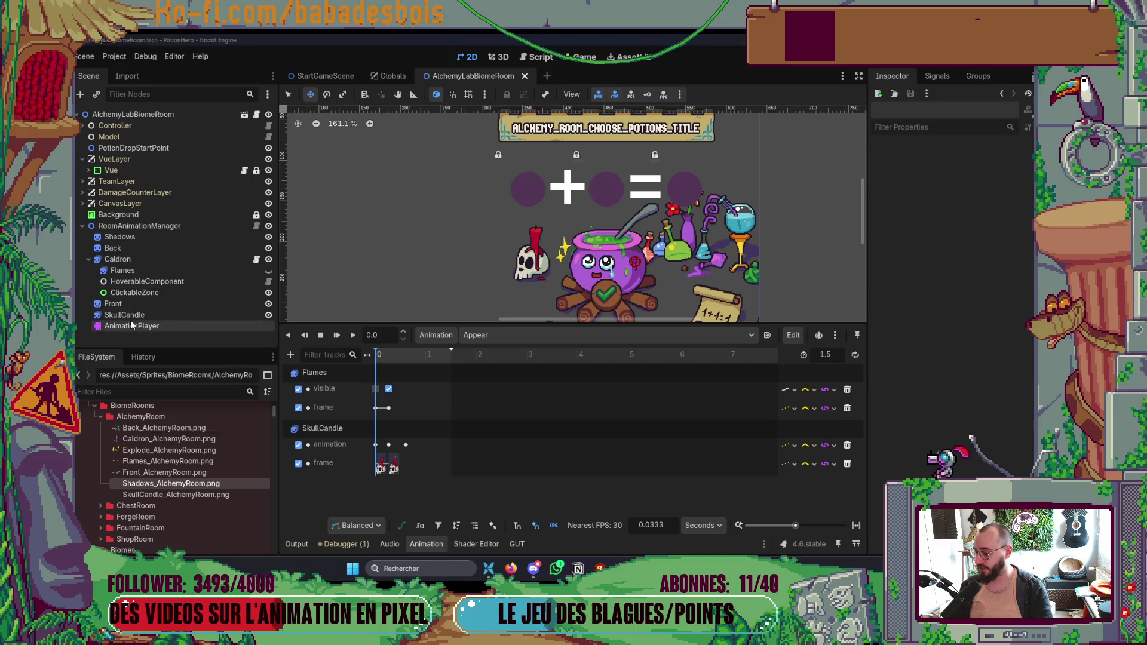
{"action": "key", "text": "alt+Tab"}
{"action": "type", "text": "App"}
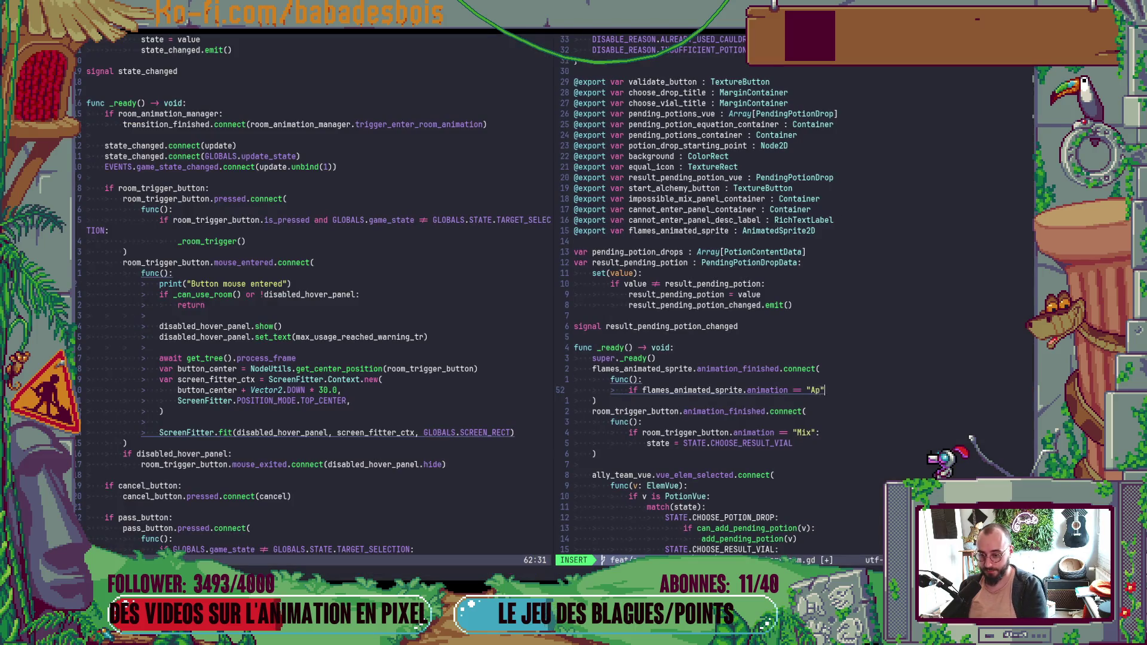
{"action": "type", "text": "e"}
{"action": "type", "text": "\":"}
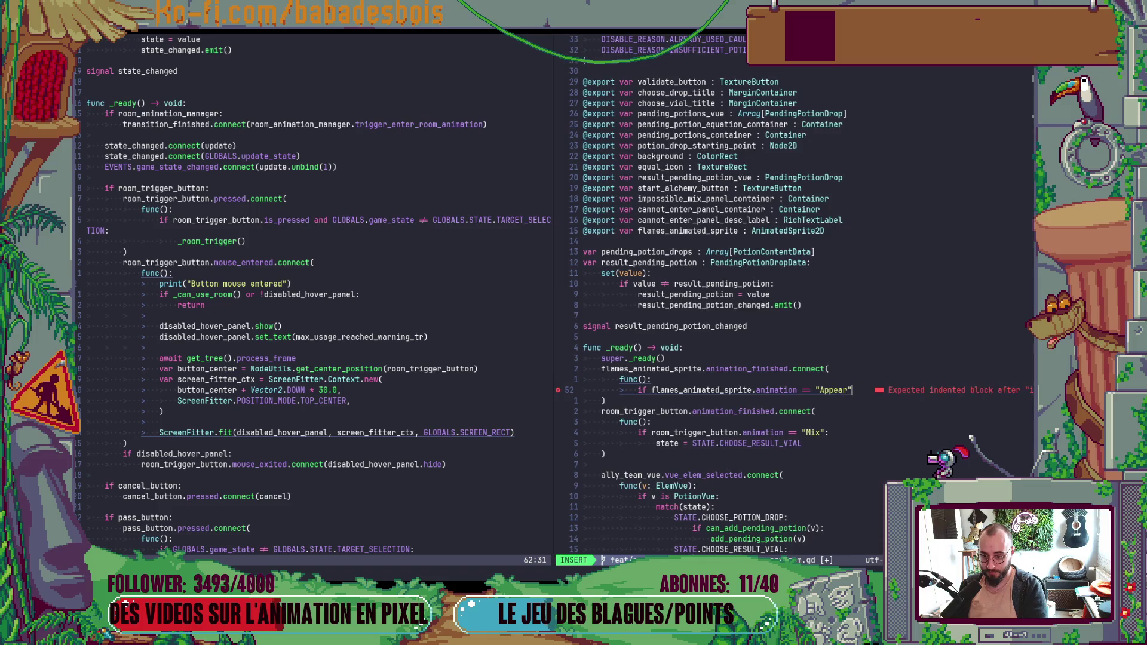
{"action": "key", "text": "Return"}
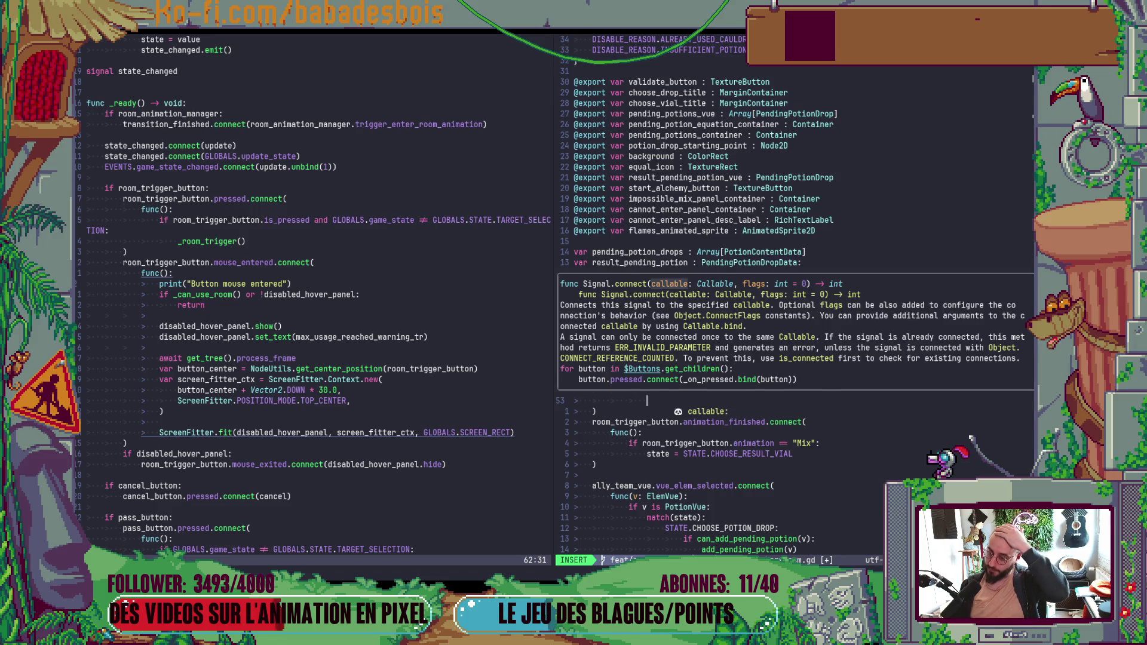
{"action": "key", "text": "Escape"}
{"action": "key", "text": "alt+Tab"}
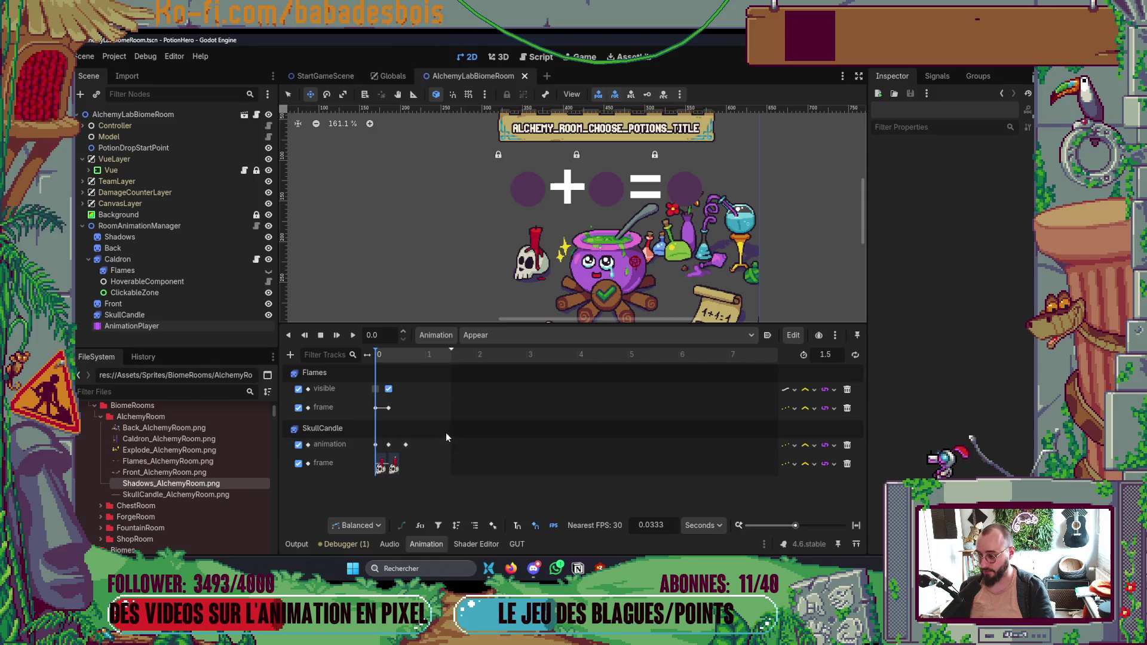
Delete the Flames frame track, turn off Appear autoplay on Flames, and save.
{"action": "left_click", "coordinate": [846, 409]}
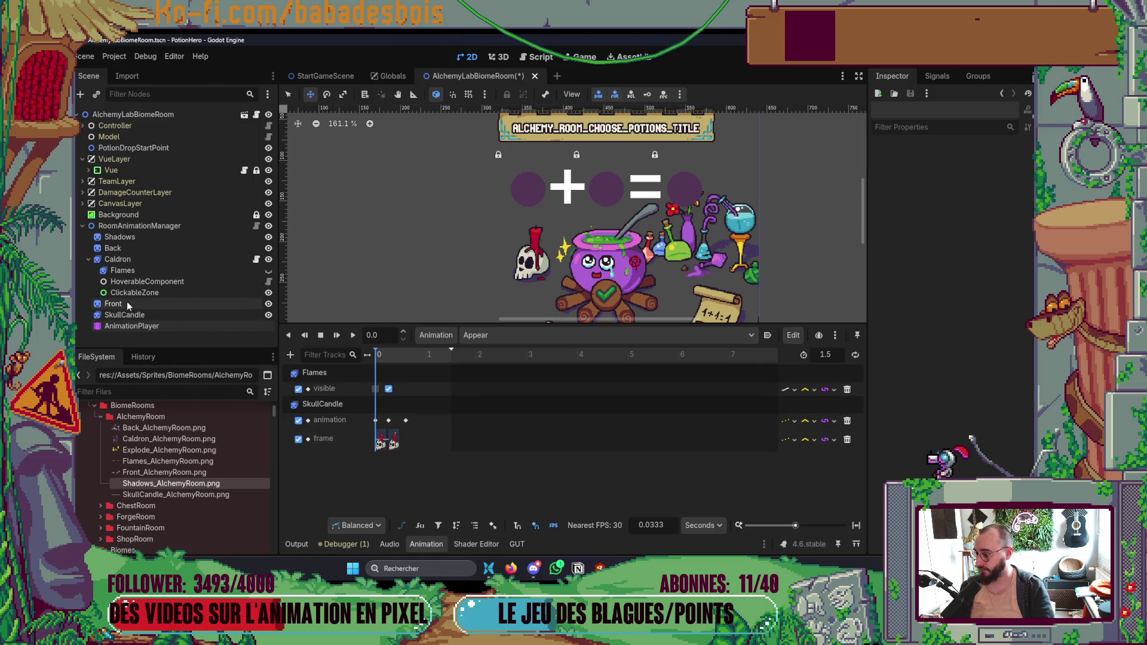
{"action": "left_click", "coordinate": [128, 270]}
{"action": "left_click", "coordinate": [381, 367]}
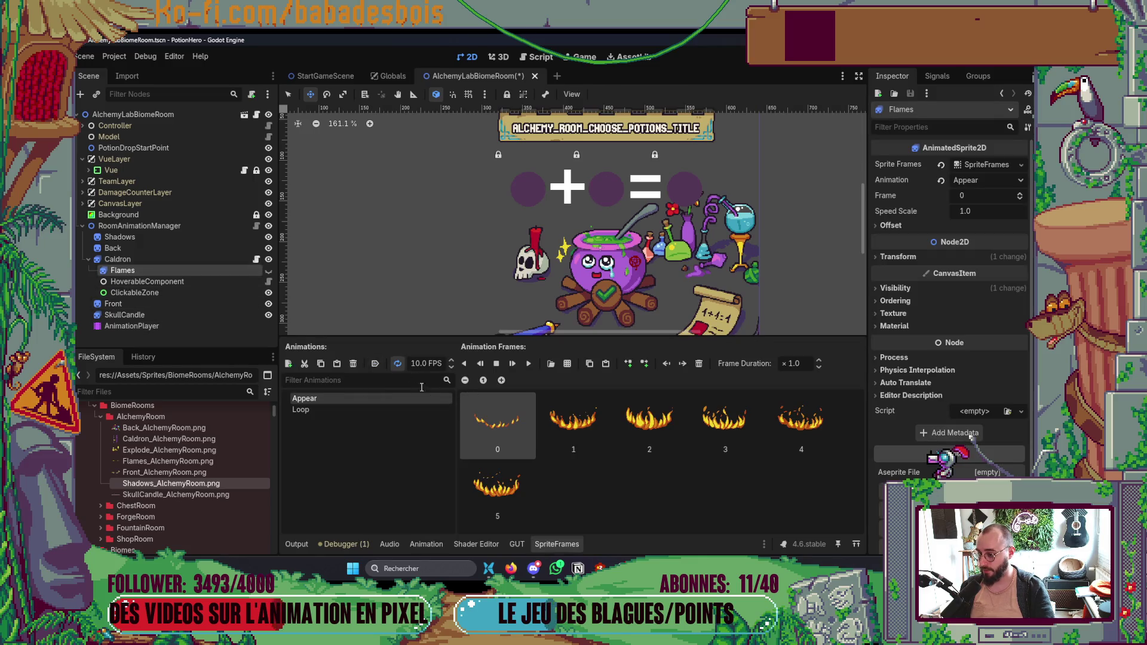
{"action": "key", "text": "ctrl+s"}
{"action": "scroll", "coordinate": [446, 272], "scroll_direction": "down", "scroll_amount": 1}
{"action": "scroll", "coordinate": [446, 272], "scroll_direction": "down", "scroll_amount": 1}
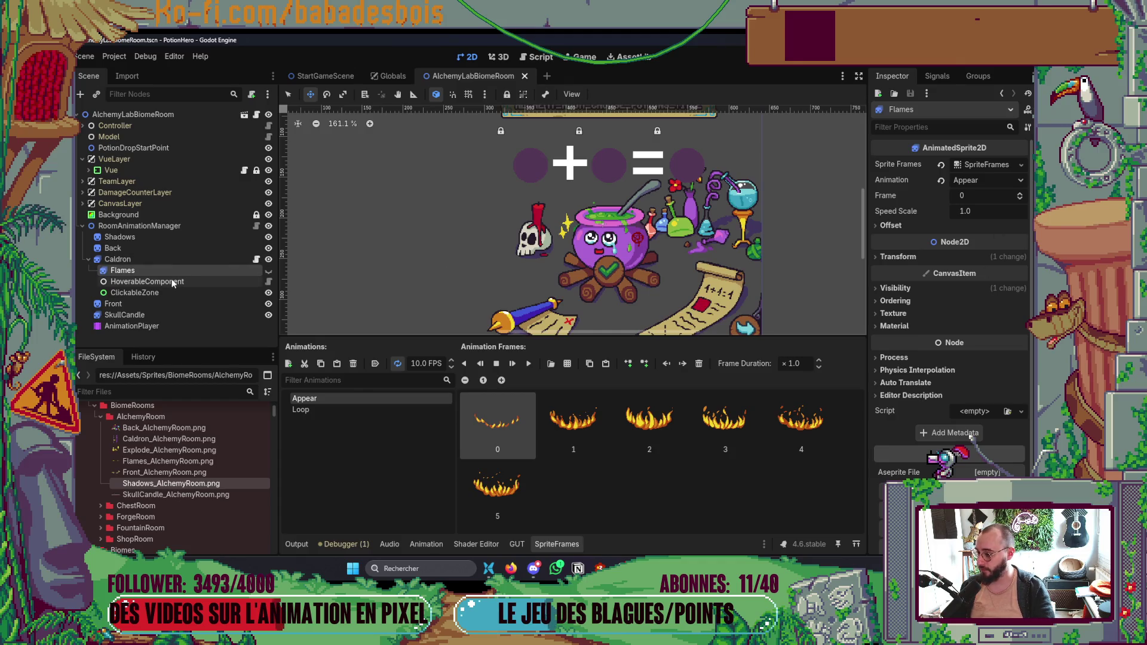
Add a Call Method track targeting Flames, removing a mistakenly inserted is_playing key.
{"action": "left_click", "coordinate": [134, 326]}
{"action": "left_click", "coordinate": [289, 355]}
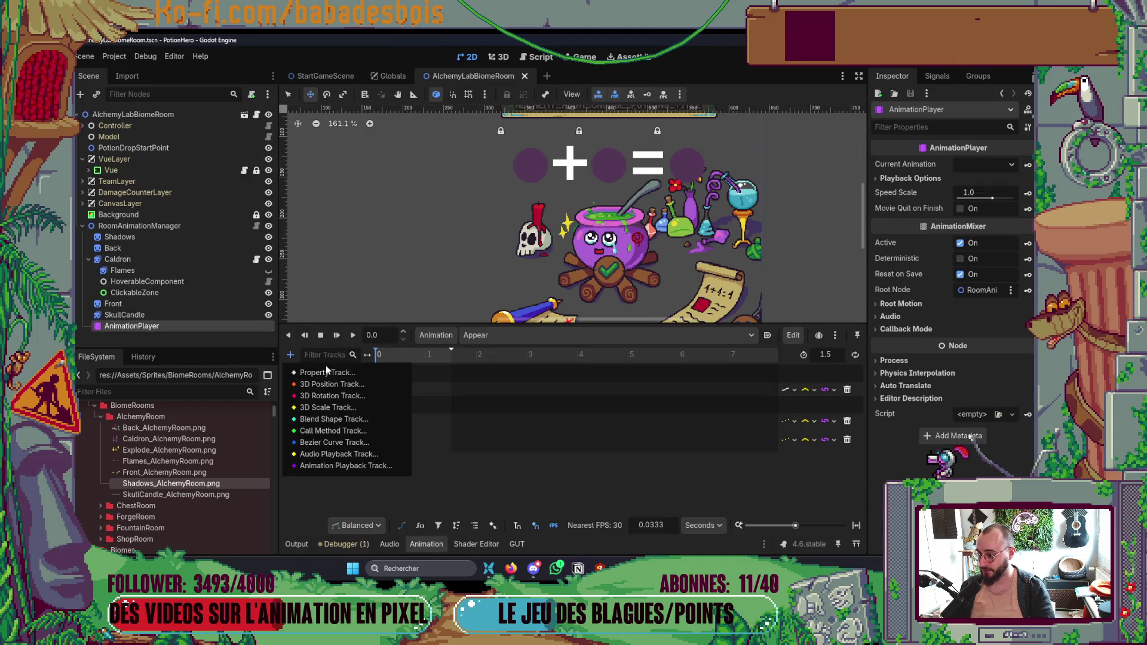
{"action": "left_click", "coordinate": [346, 428]}
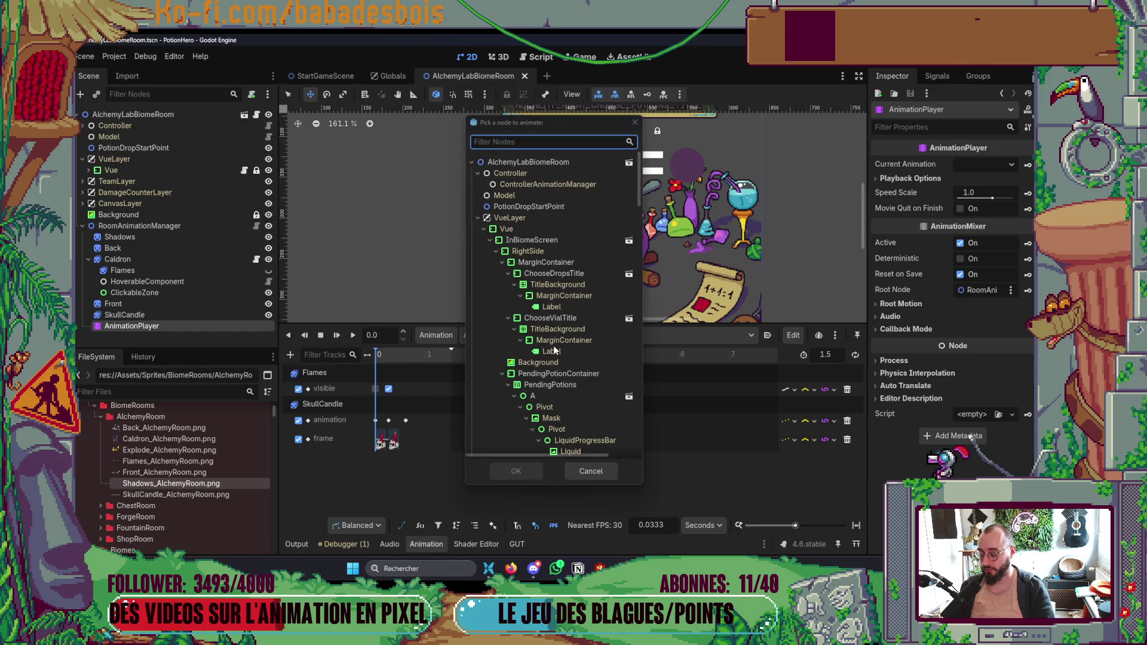
{"action": "type", "text": "Flam"}
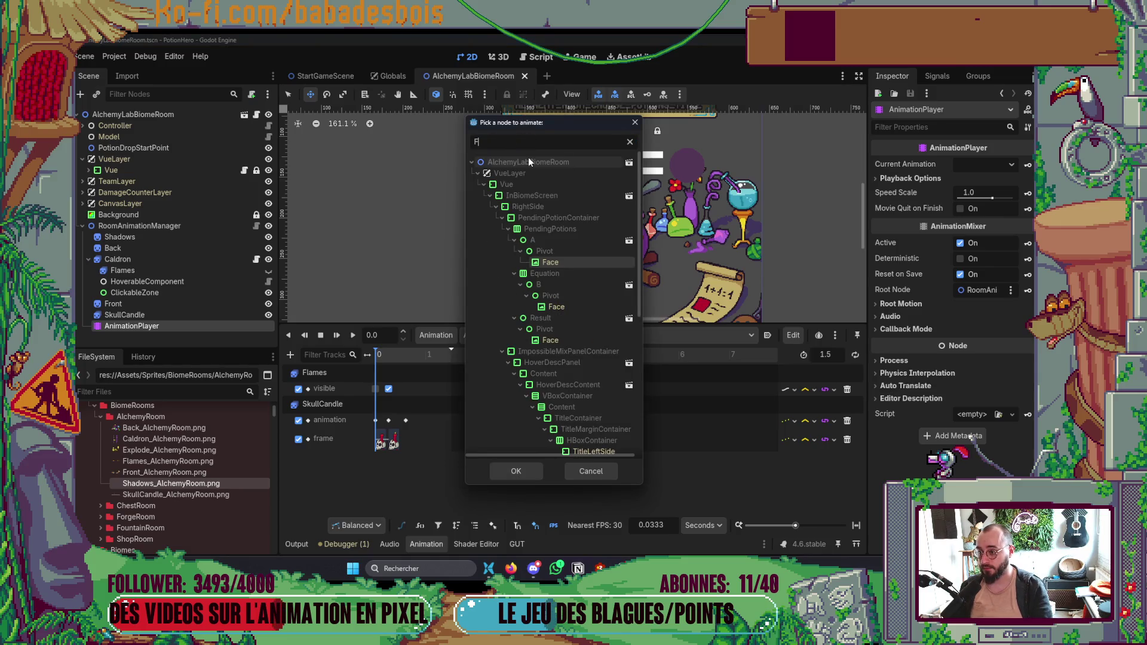
{"action": "left_click", "coordinate": [527, 474]}
{"action": "right_click", "coordinate": [390, 404]}
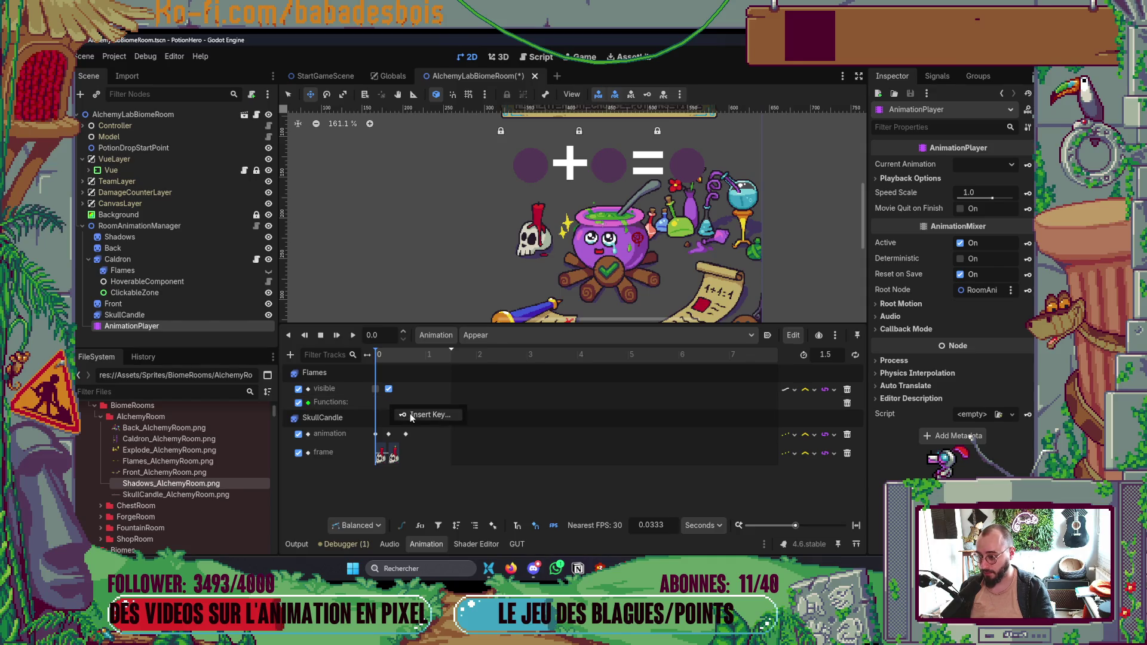
{"action": "left_click", "coordinate": [410, 414]}
{"action": "type", "text": "pla"}
{"action": "key", "text": "Return"}
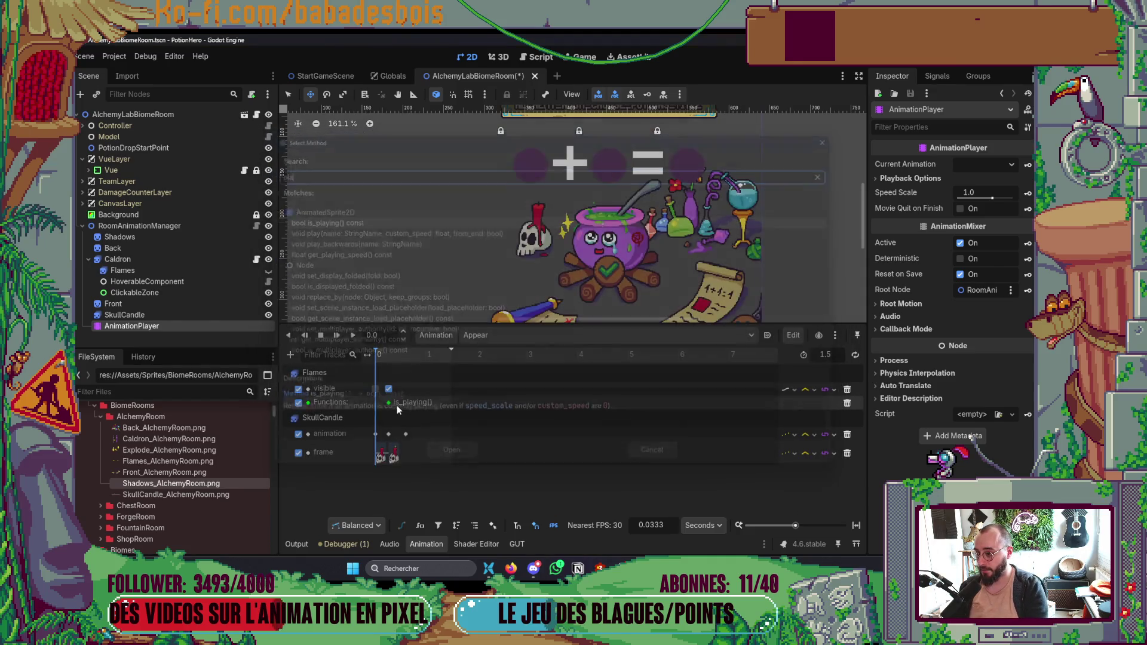
{"action": "left_click", "coordinate": [388, 403]}
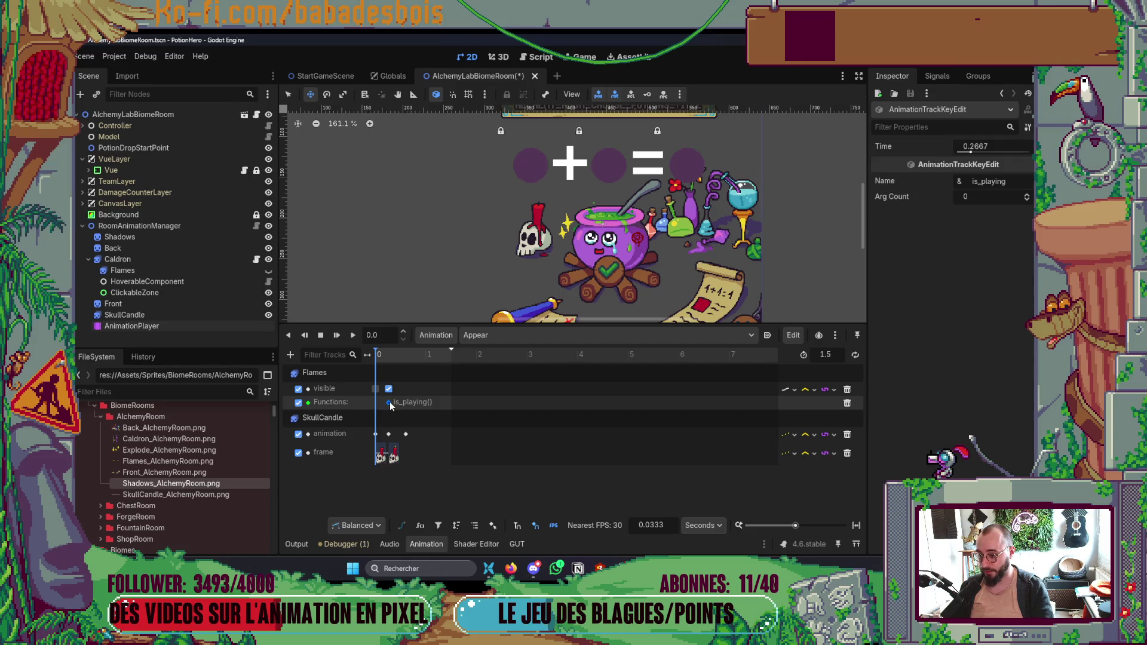
{"action": "key", "text": "Delete"}
Key a play call on the Flames track with animation argument "Appear" and save the scene.
{"action": "right_click", "coordinate": [392, 407]}
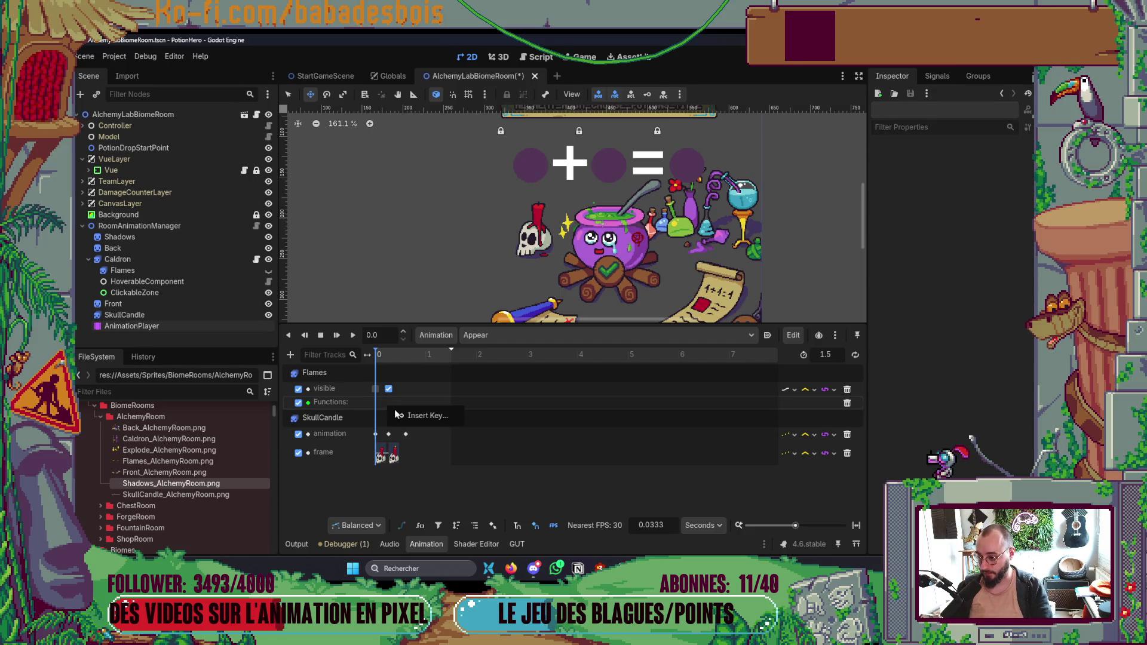
{"action": "left_click", "coordinate": [397, 416]}
{"action": "type", "text": "play"}
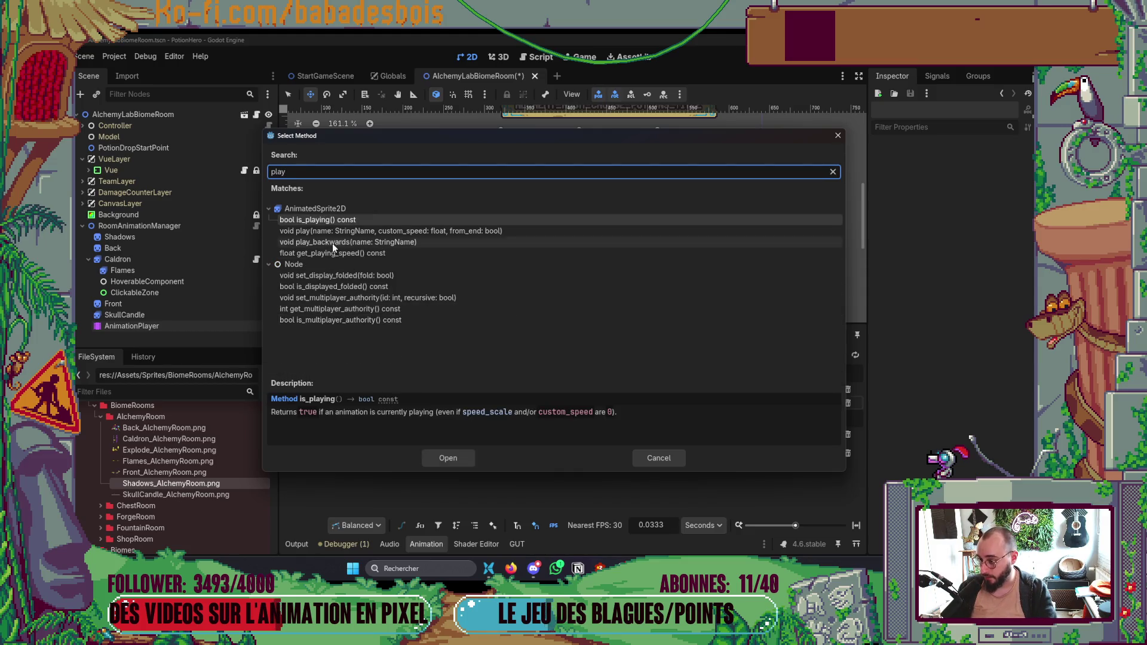
{"action": "double_click", "coordinate": [342, 232]}
{"action": "left_click", "coordinate": [389, 403]}
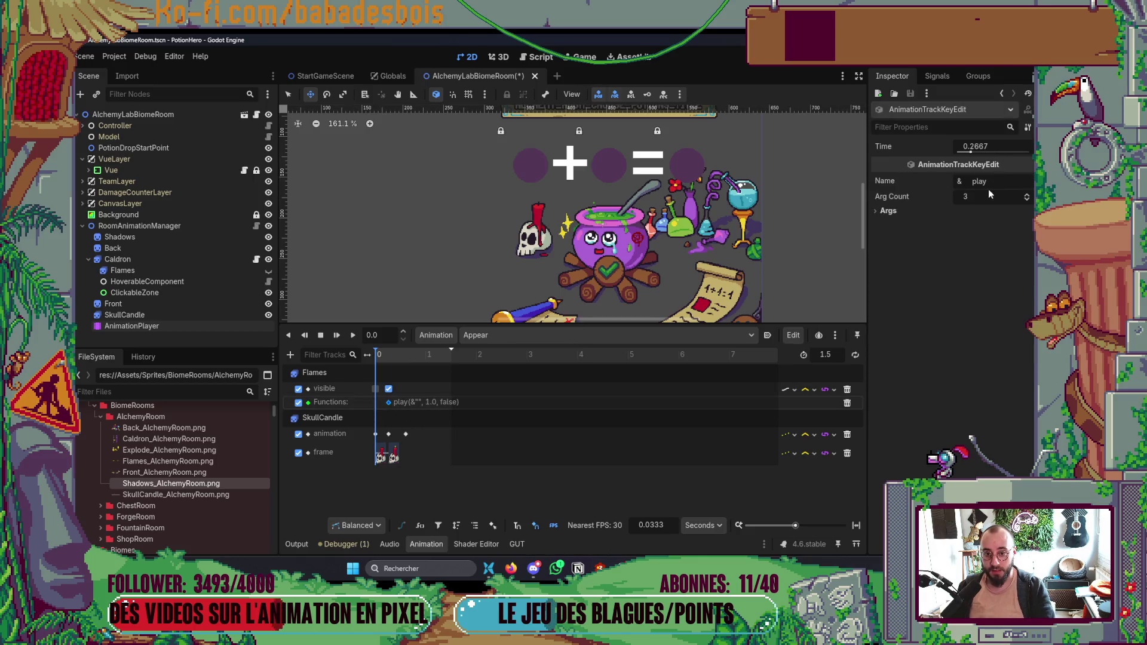
{"action": "left_click", "coordinate": [1003, 177]}
{"action": "key", "text": "ctrl+a"}
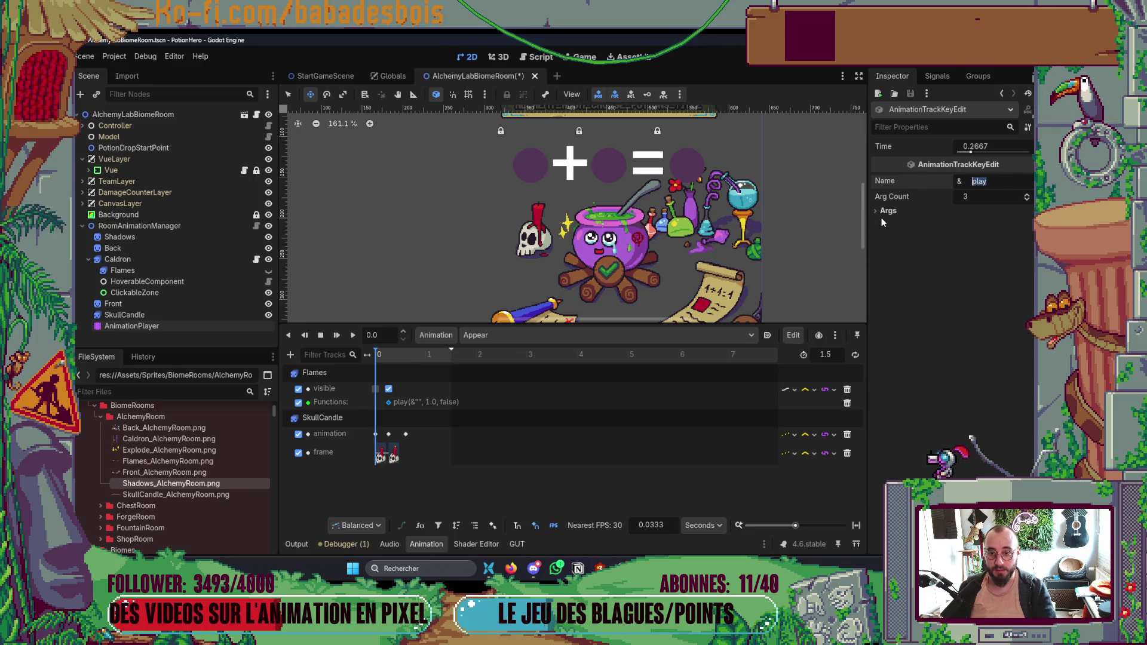
{"action": "left_click", "coordinate": [882, 212]}
{"action": "left_click", "coordinate": [888, 223]}
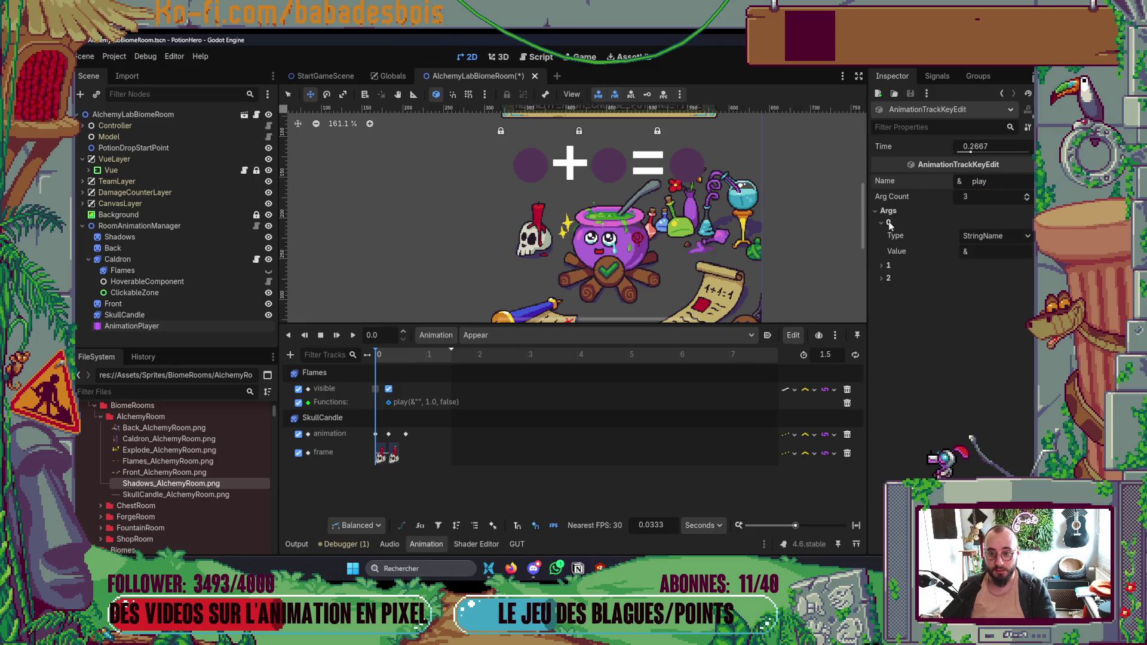
{"action": "left_click", "coordinate": [986, 253]}
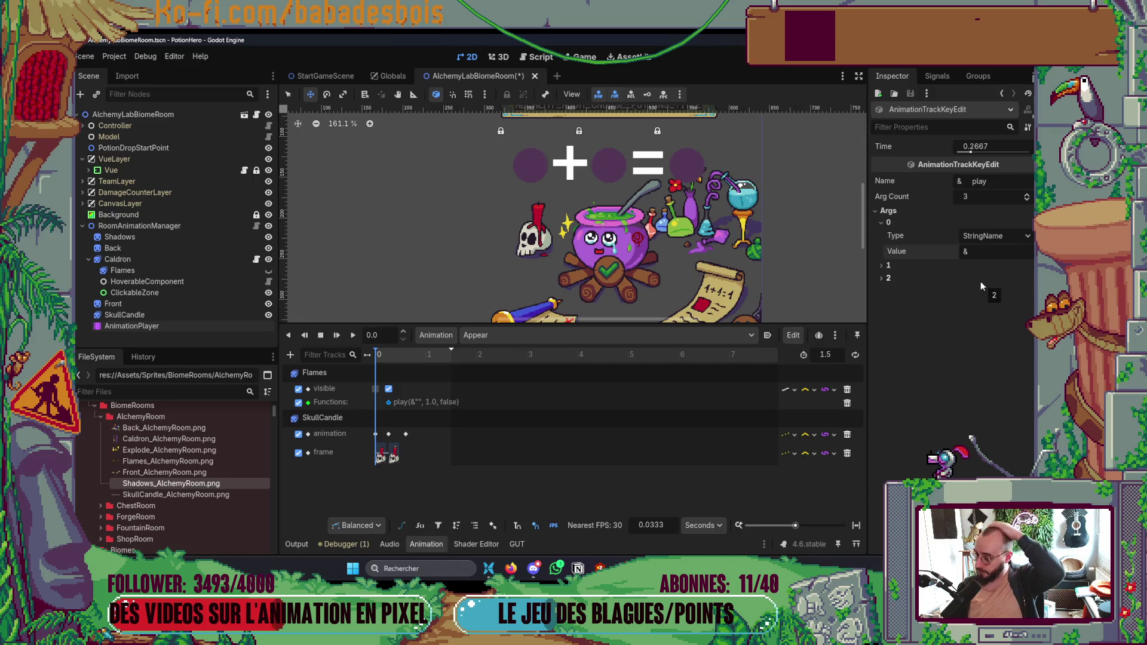
{"action": "type", "text": "Appe"}
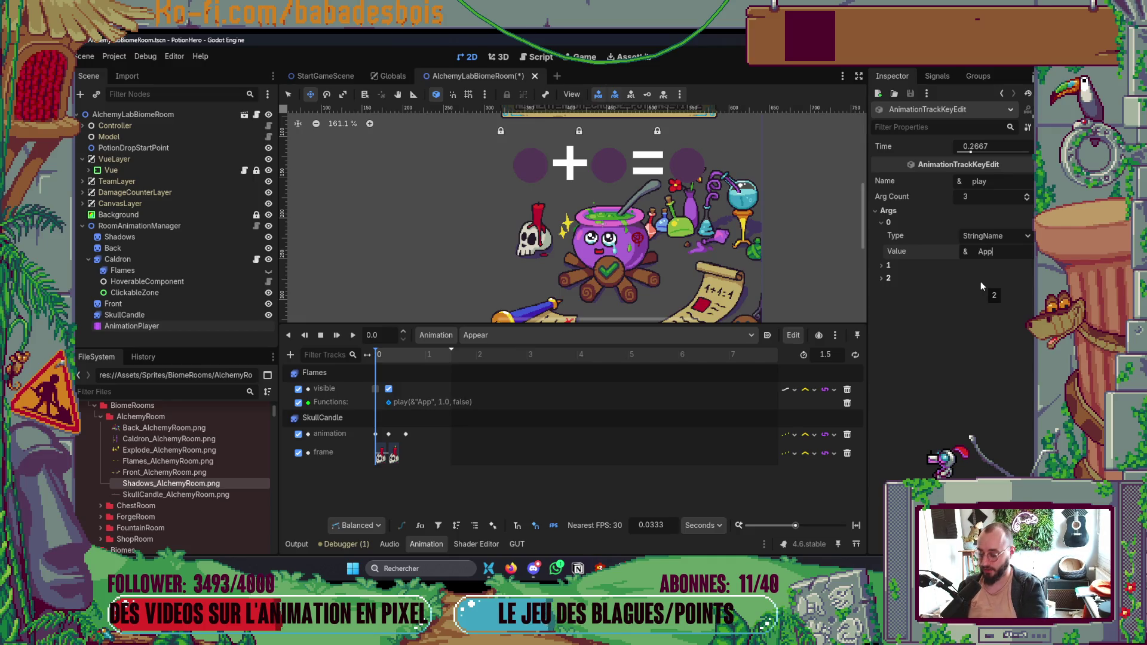
{"action": "type", "text": "ar"}
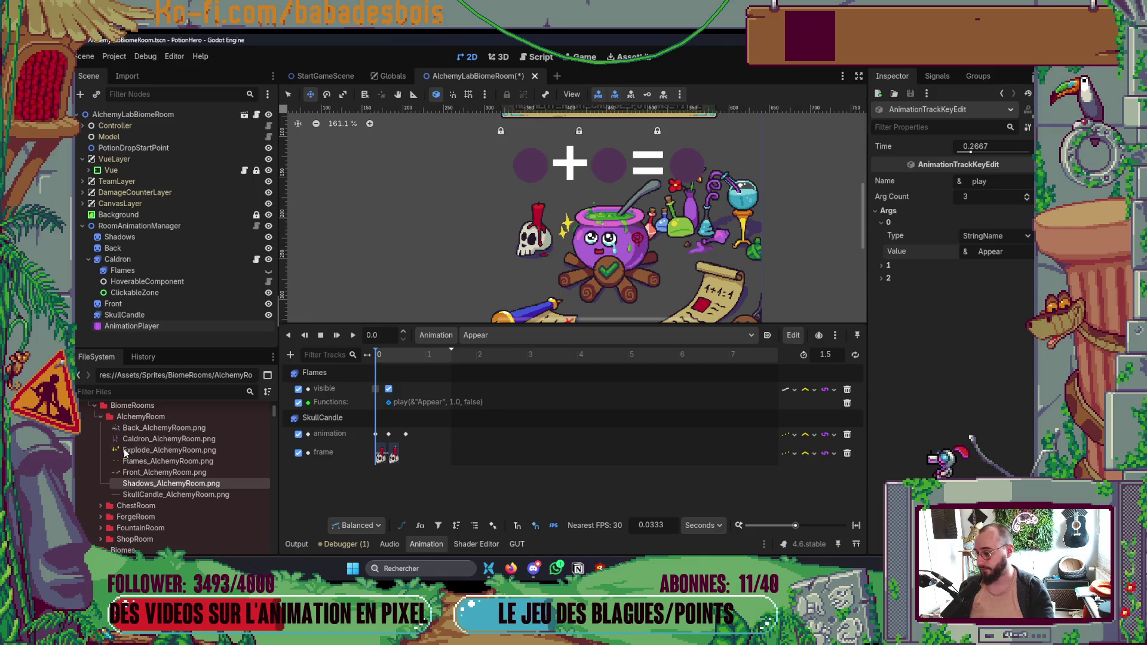
{"action": "key", "text": "ctrl+s"}
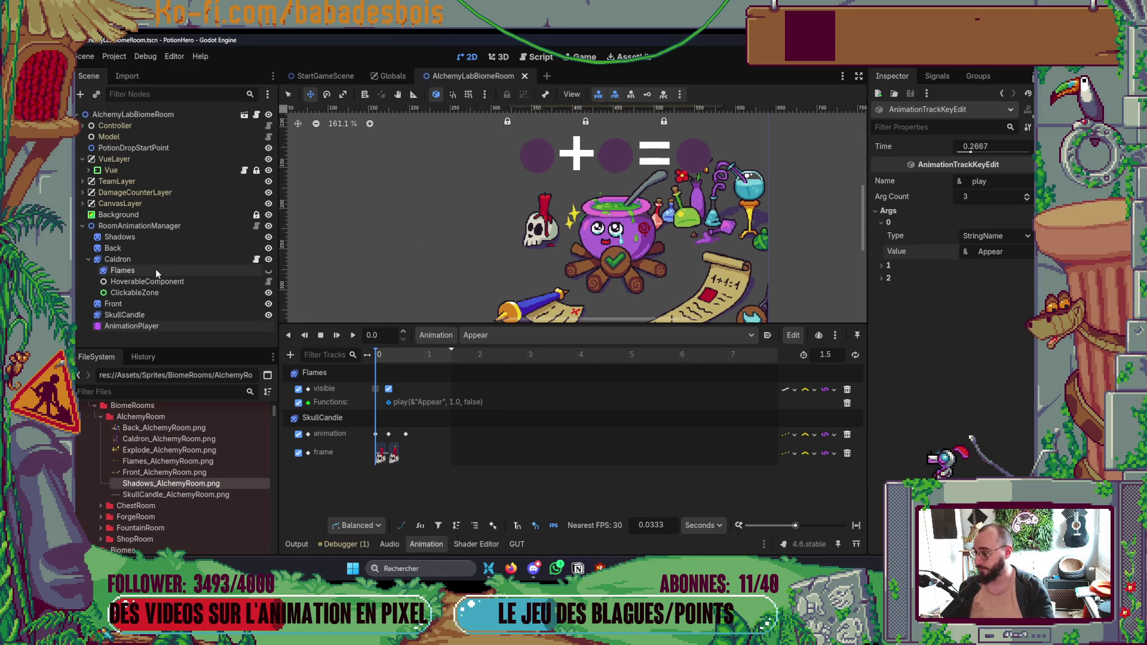
{"action": "left_click", "coordinate": [134, 274]}
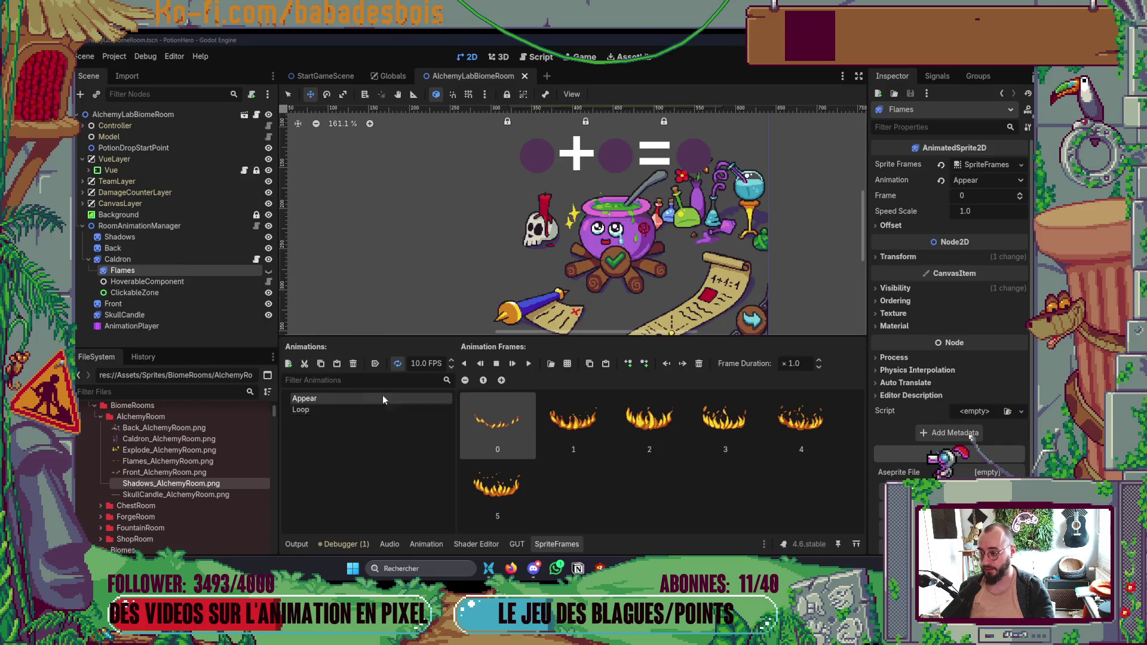
{"action": "key", "text": "alt+Tab"}
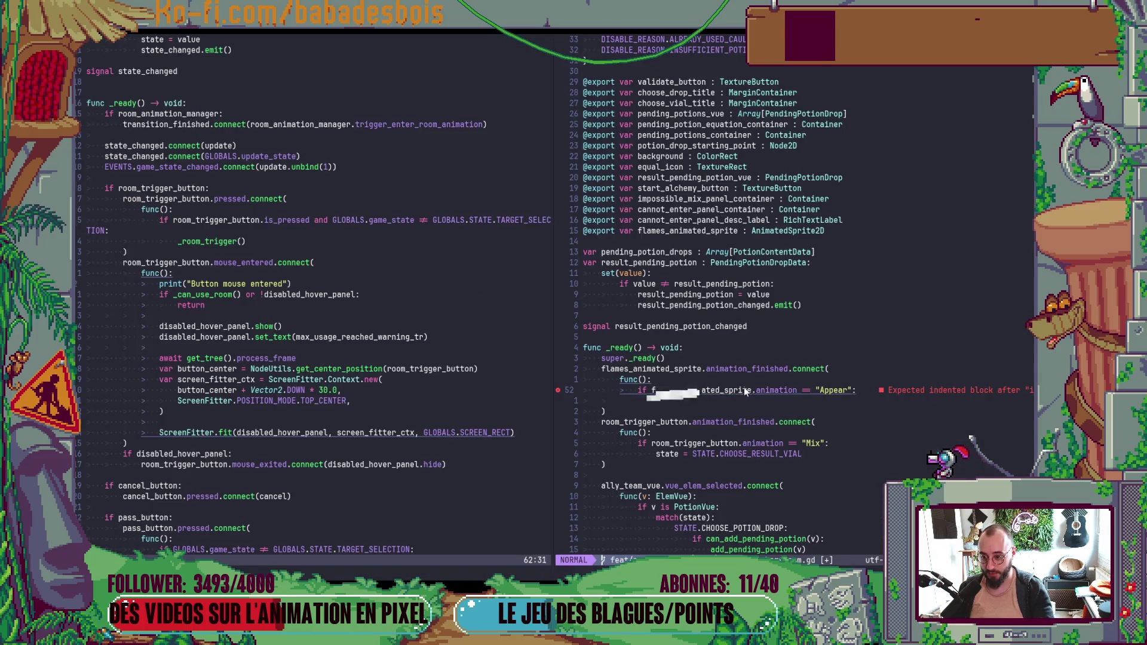
Add flames_animated_sprite.play("Loop") under the Appear check and save with :w.
{"action": "type", "text": "O"}
{"action": "type", "text": "flames_animated_sprite.pla"}
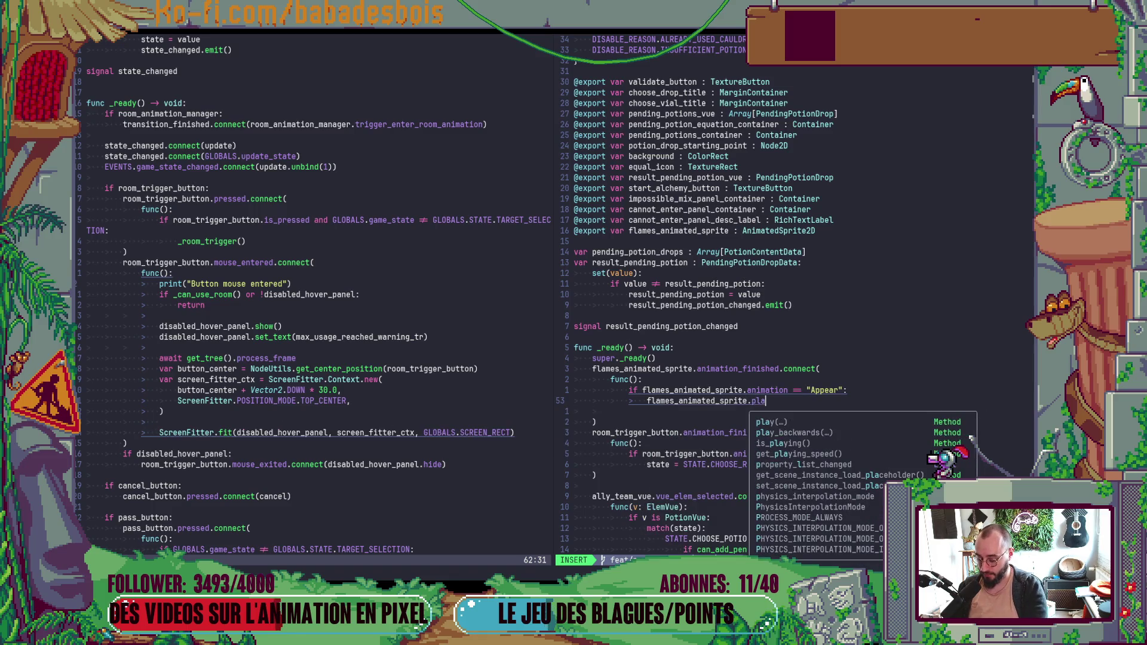
{"action": "type", "text": "a()"}
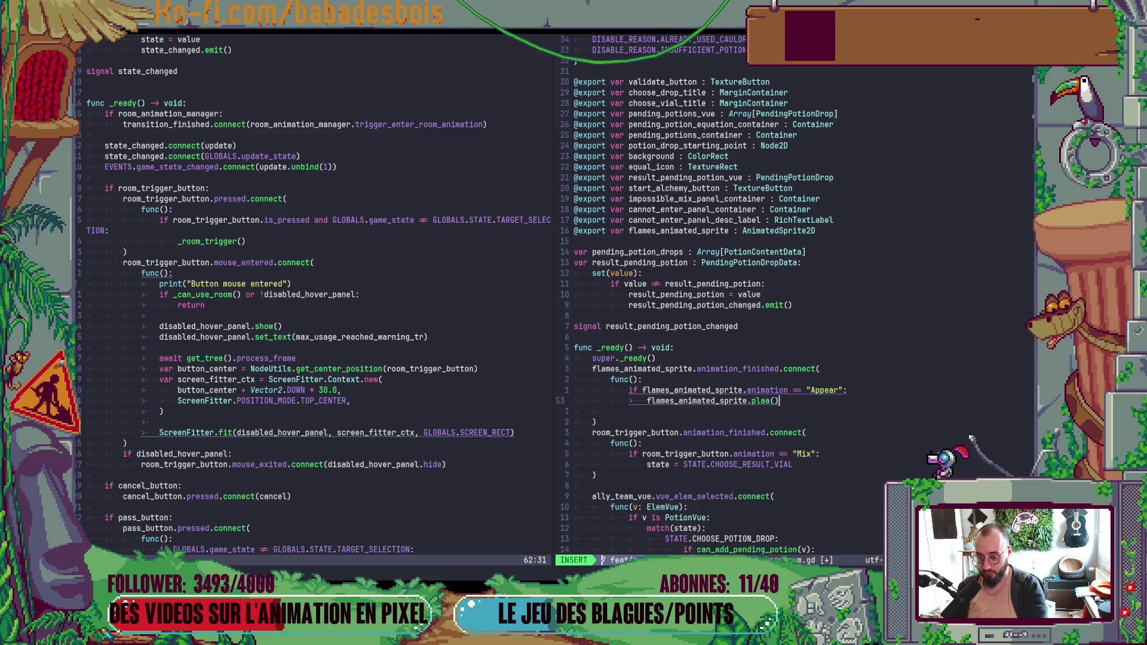
{"action": "type", "text": "op\")"}
{"action": "key", "text": "Escape"}
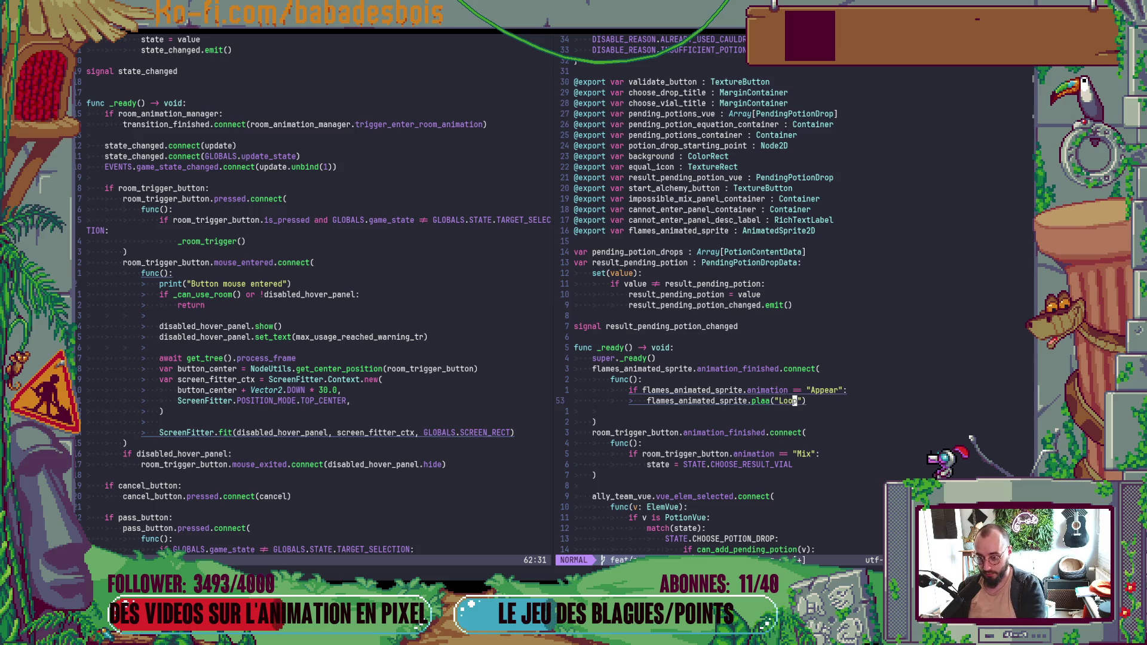
{"action": "key", "text": "h"}
{"action": "key", "text": "h"}
{"action": "key", "text": "h"}
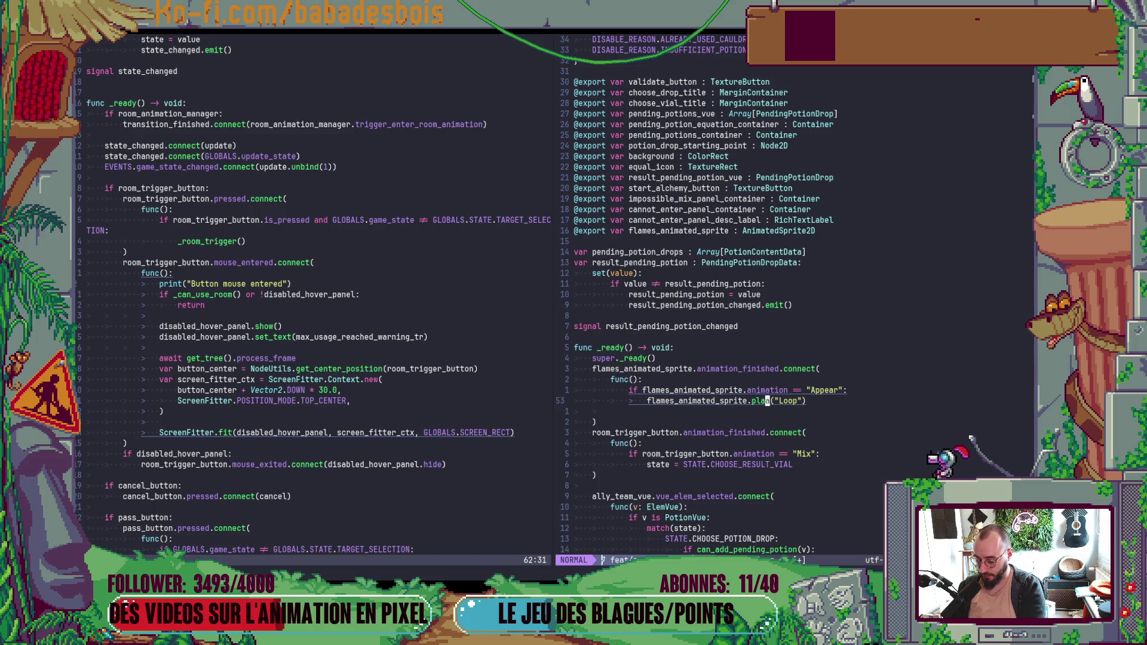
{"action": "type", "text": ":w"}
{"action": "key", "text": "Return"}
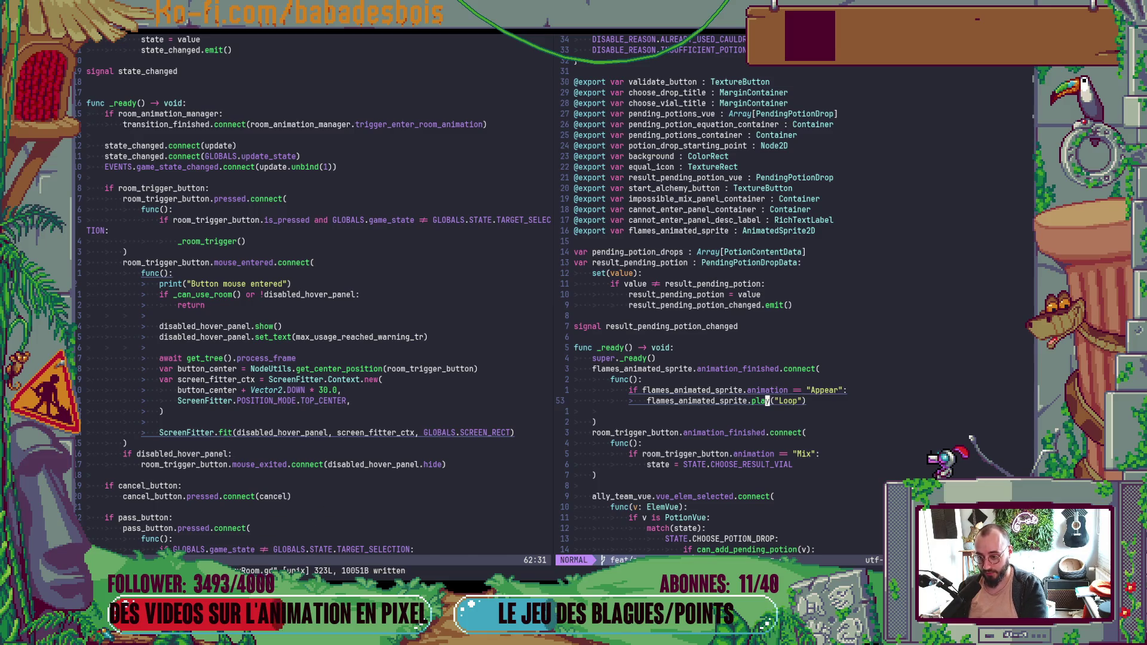
Move the stray blank line below the closing parenthesis of the connect call.
{"action": "key", "text": "j"}
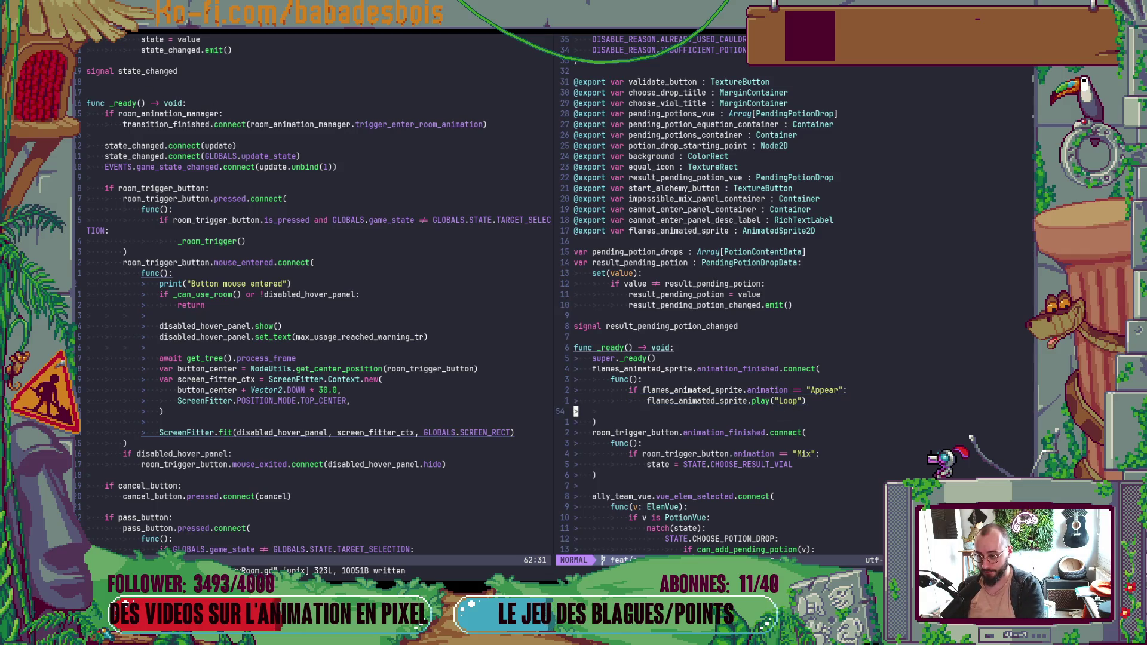
{"action": "key", "text": "d"}
{"action": "key", "text": "d"}
{"action": "key", "text": "p"}
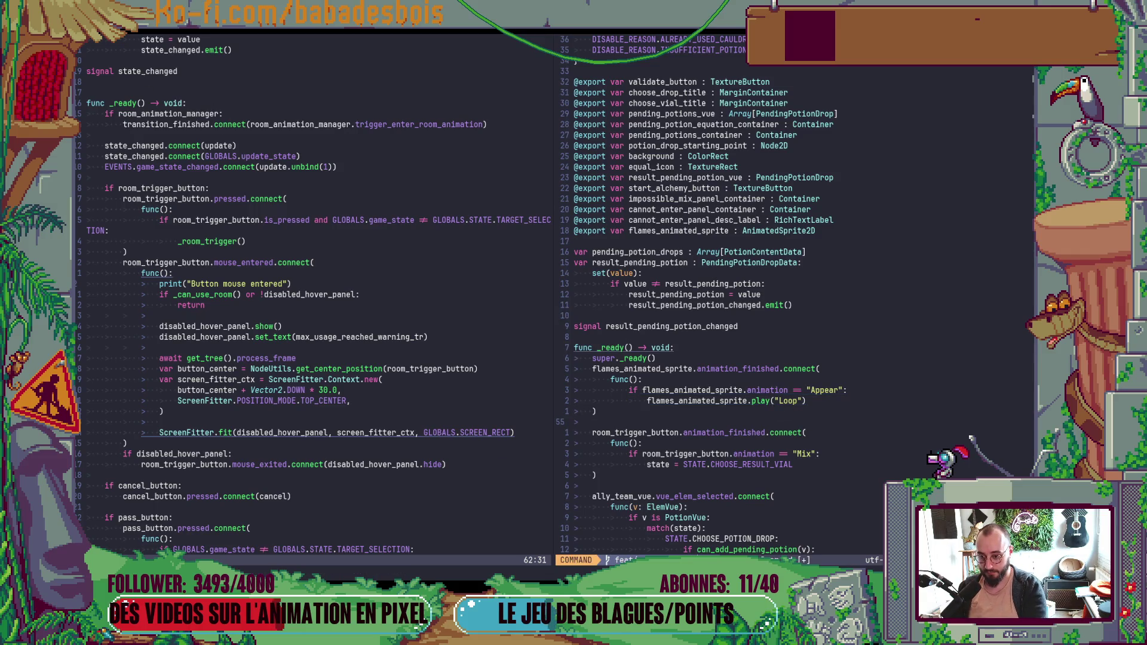
{"action": "scroll", "coordinate": [735, 293], "scroll_direction": "down", "scroll_amount": 6}
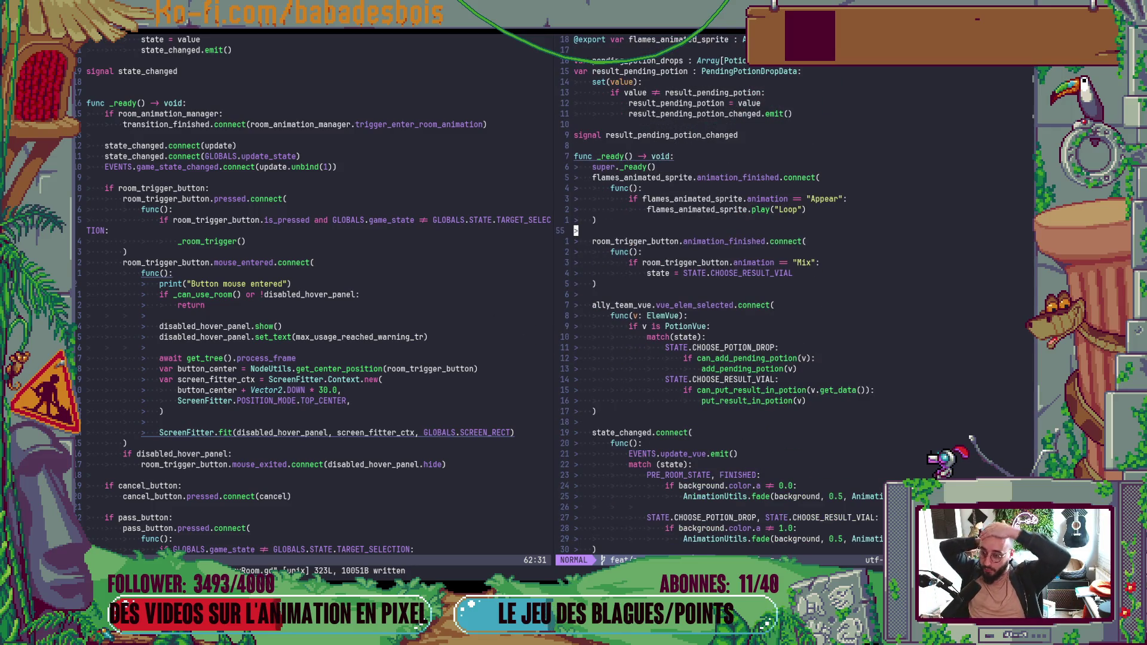
{"action": "left_click", "coordinate": [844, 326]}
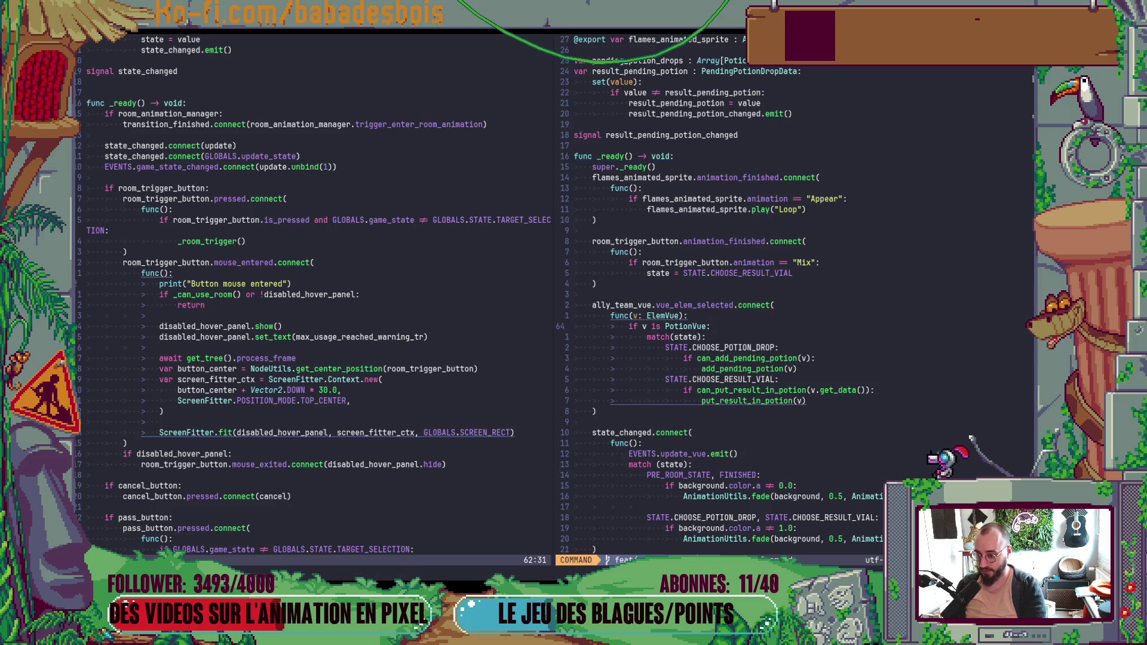
{"action": "key", "text": "alt+Tab"}
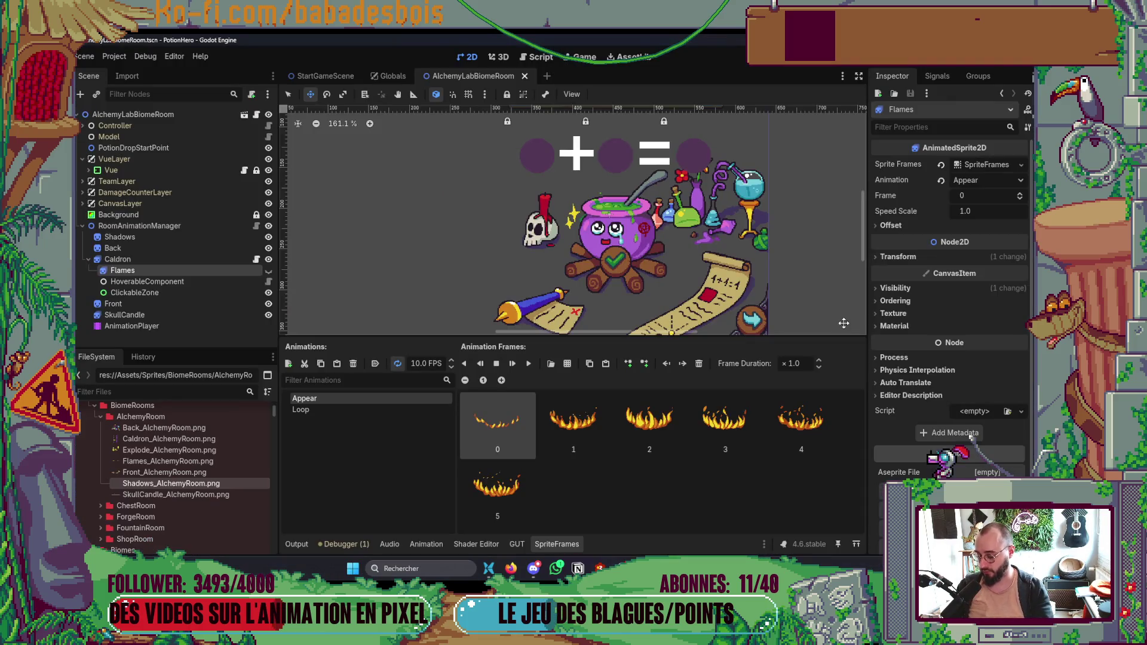
Run the game toward the alchemy room, hit the Nil flames-sprite error, and stop it.
{"action": "left_click", "coordinate": [349, 547]}
{"action": "left_click", "coordinate": [349, 547]}
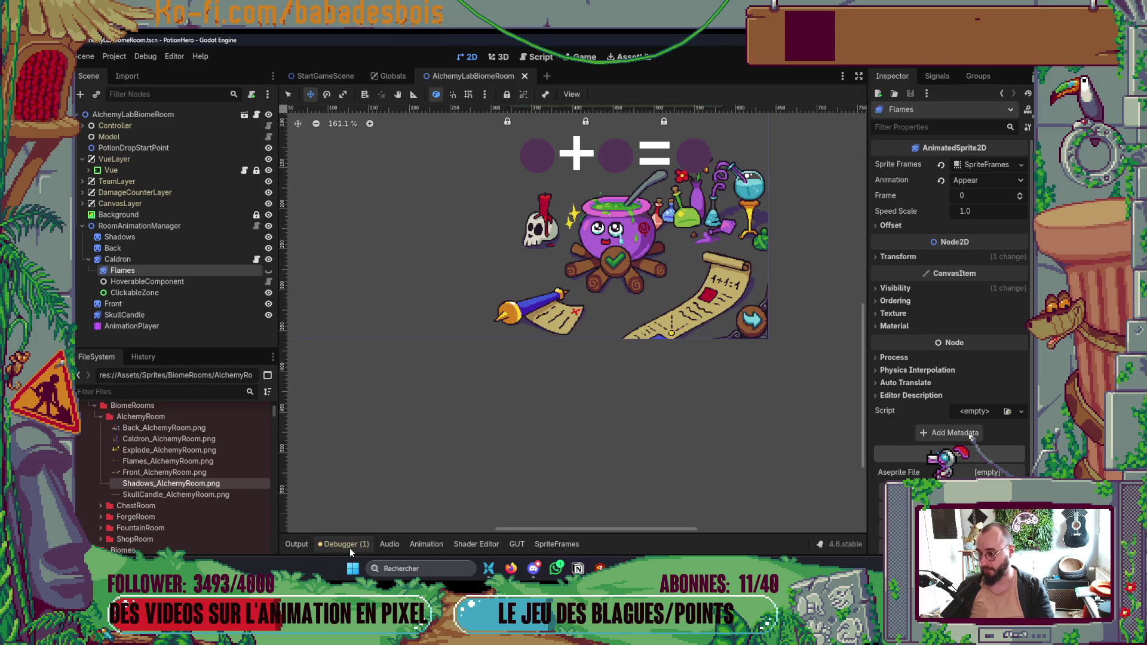
{"action": "key", "text": "F5"}
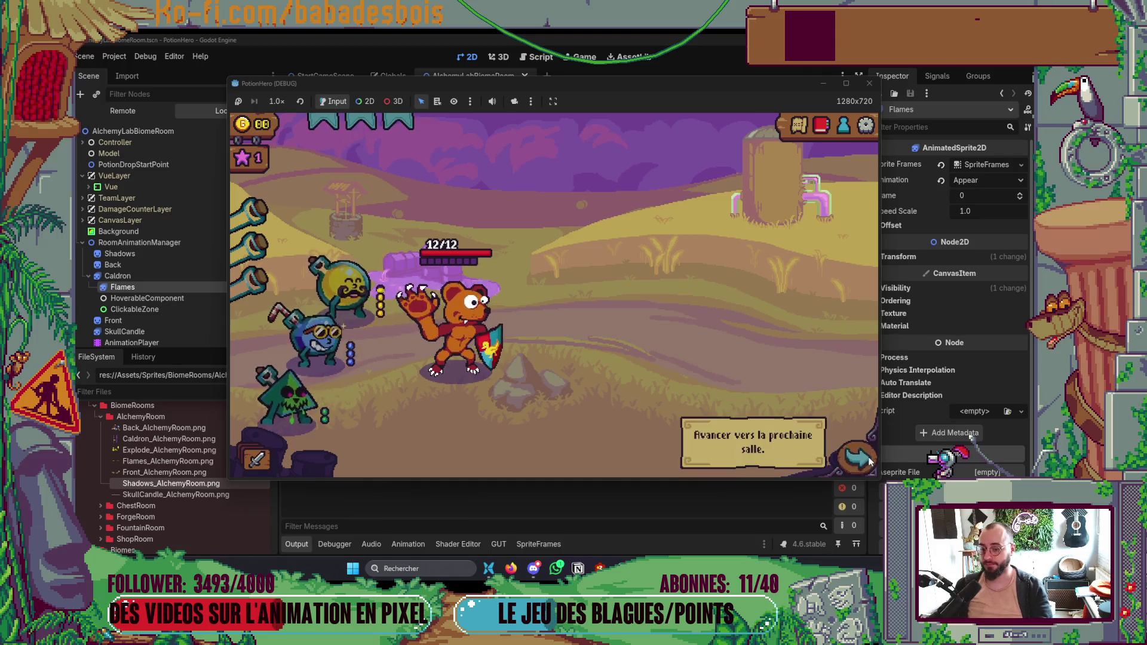
{"action": "left_click", "coordinate": [773, 443]}
{"action": "left_click", "coordinate": [338, 339]}
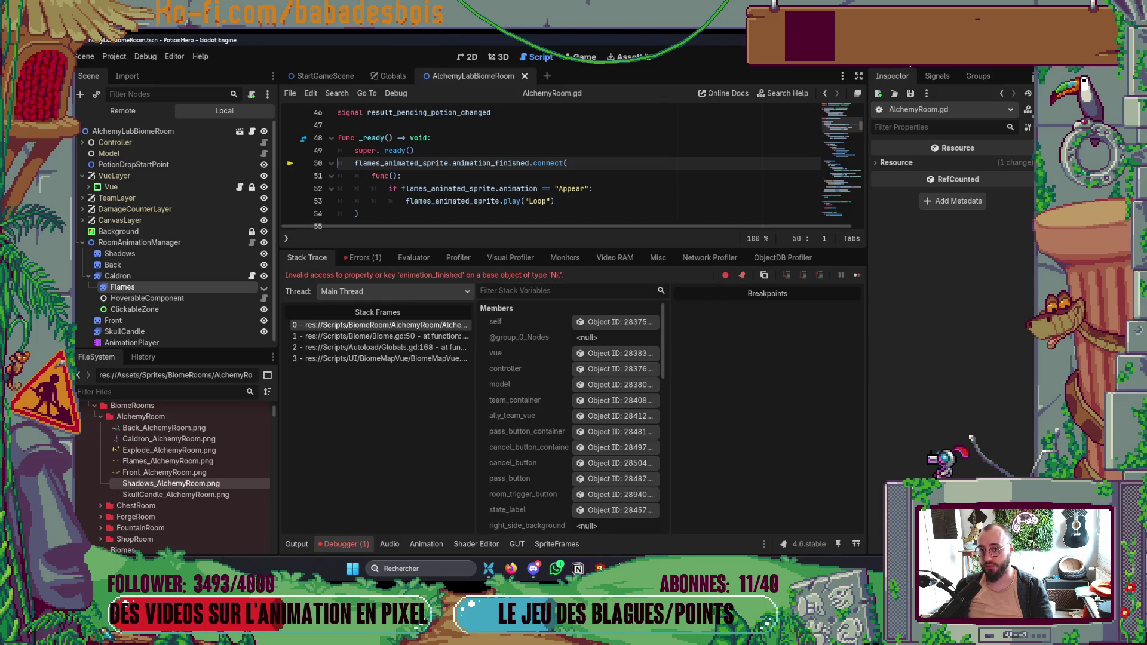
{"action": "key", "text": "F8"}
Assign the Flames node to the root's Flames Animated Sprite property and rerun the game.
{"action": "left_click", "coordinate": [174, 114]}
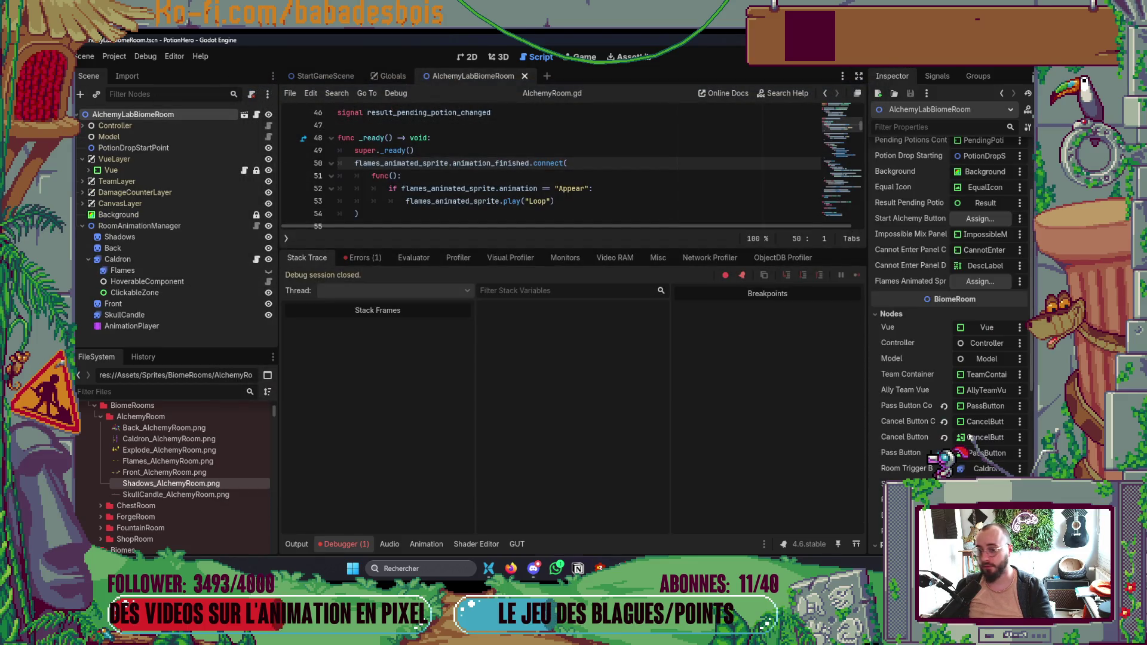
{"action": "left_click", "coordinate": [980, 281]}
{"action": "double_click", "coordinate": [544, 214]}
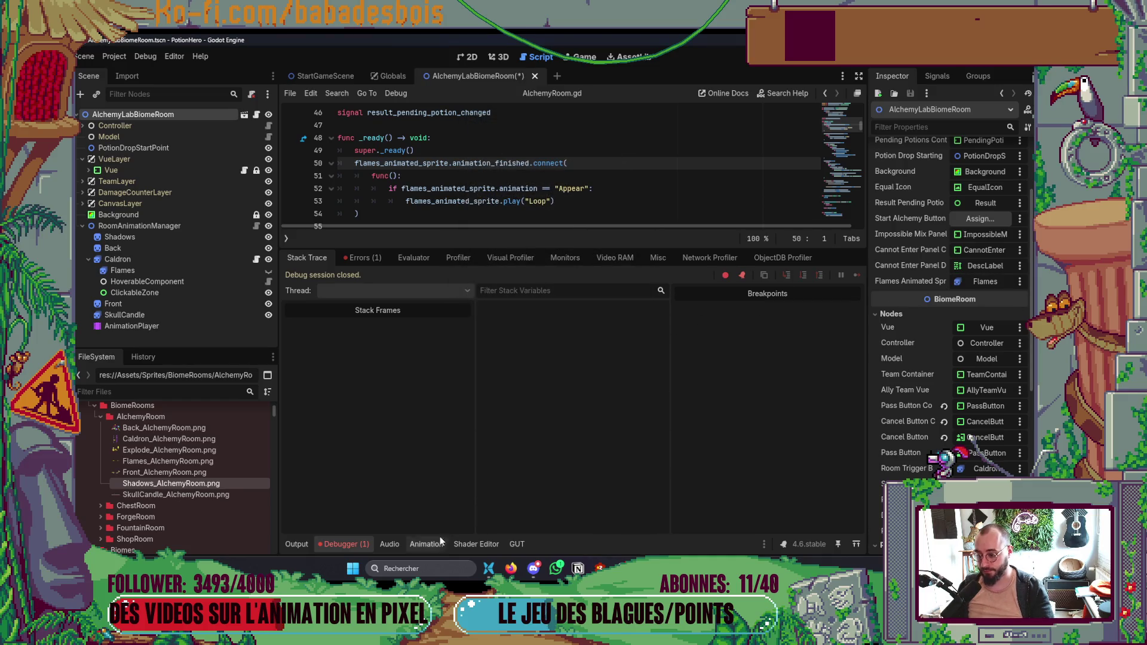
{"action": "left_click", "coordinate": [348, 543]}
{"action": "key", "text": "F5"}
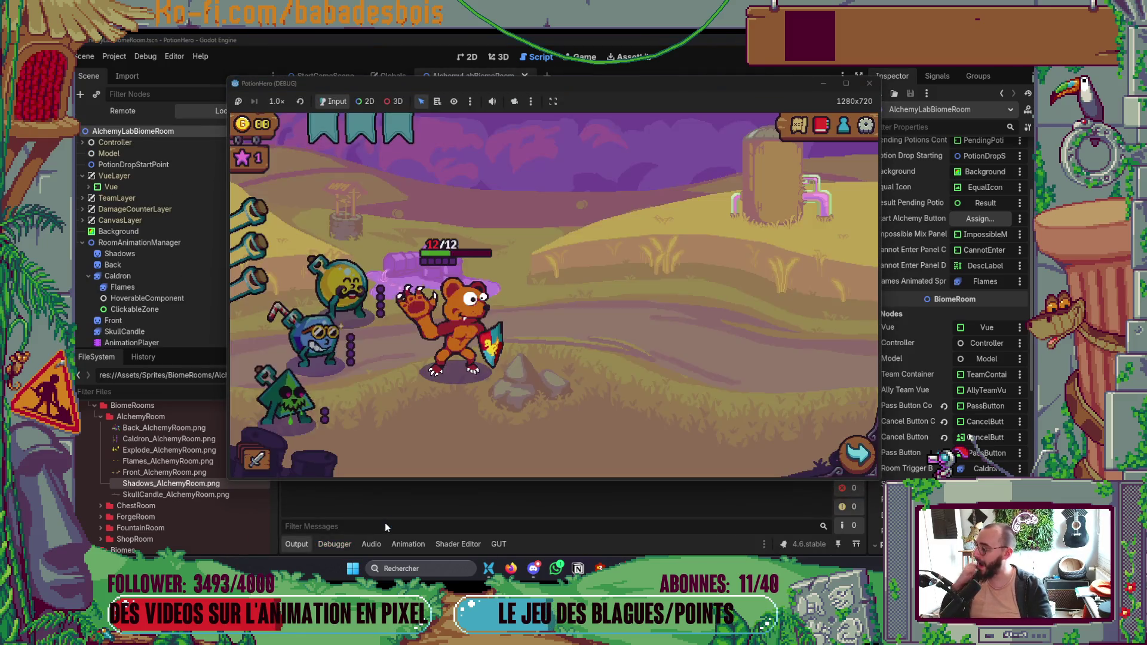
{"action": "left_click", "coordinate": [846, 457]}
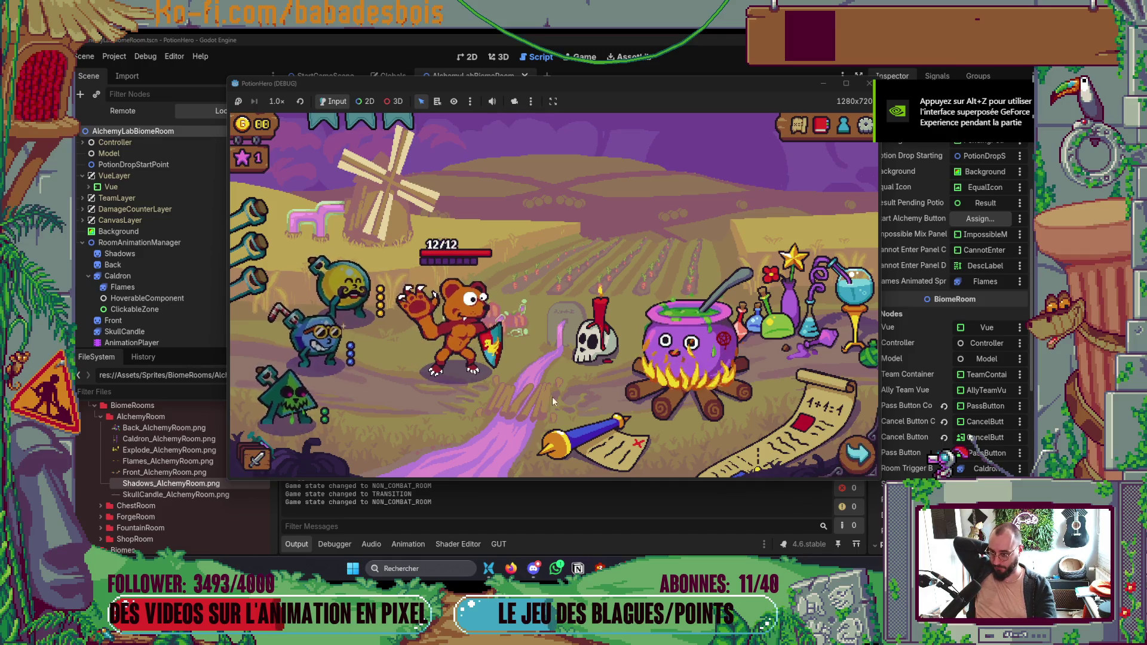
{"action": "left_click", "coordinate": [869, 84]}
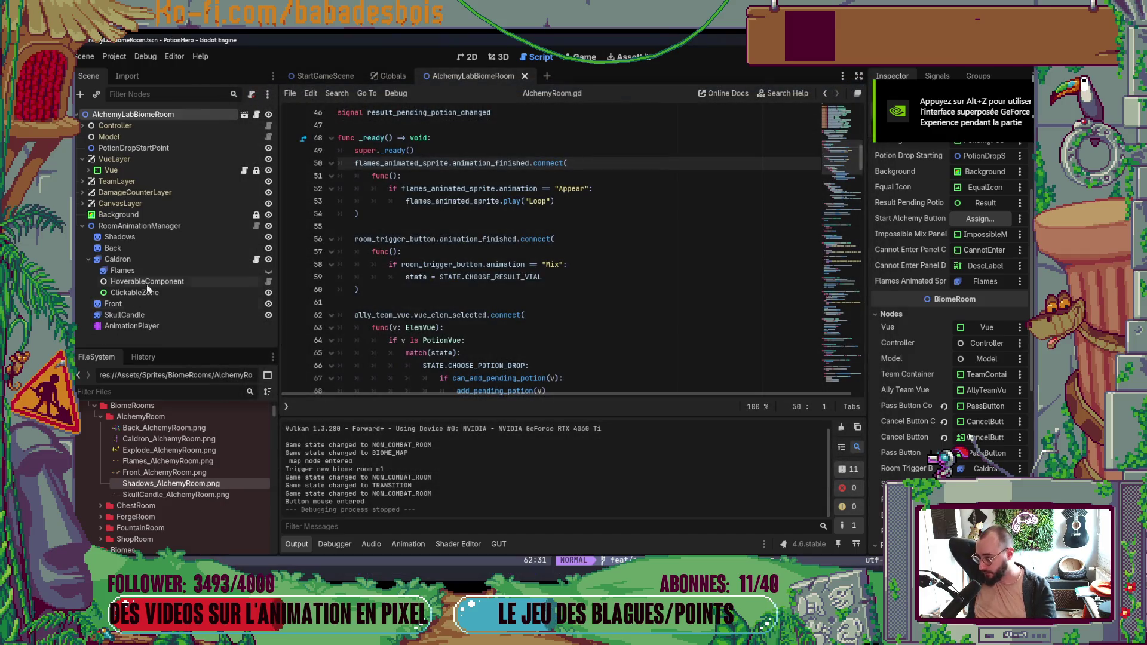
Turn off looping on the Flames' Appear animation and save the scene.
{"action": "left_click", "coordinate": [156, 272]}
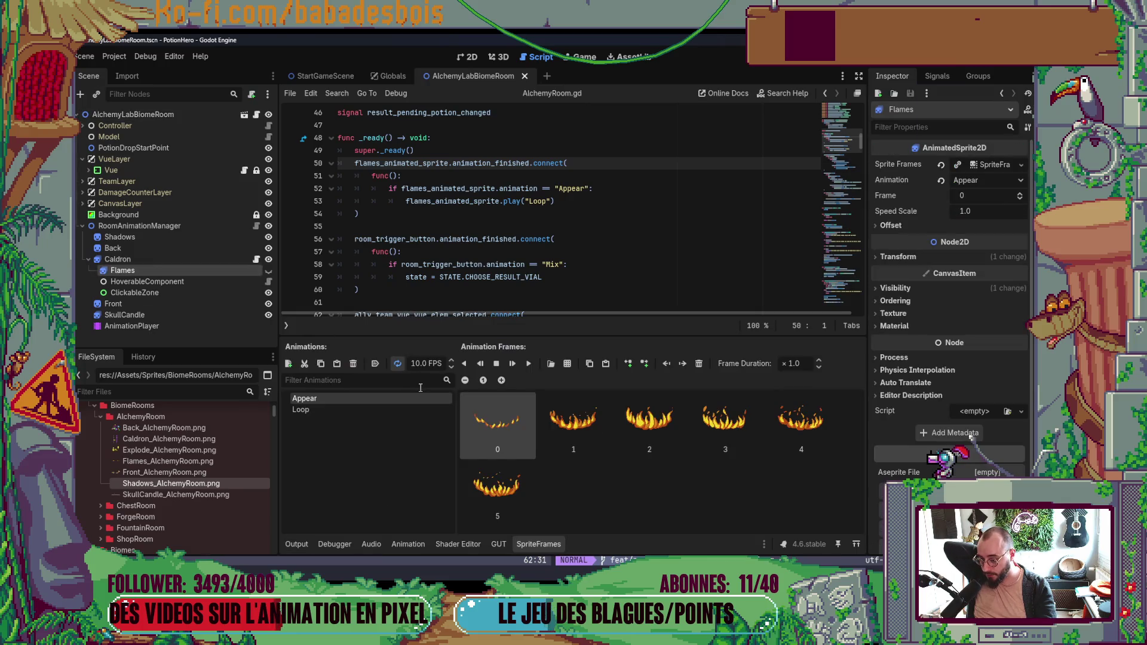
{"action": "left_click", "coordinate": [400, 364]}
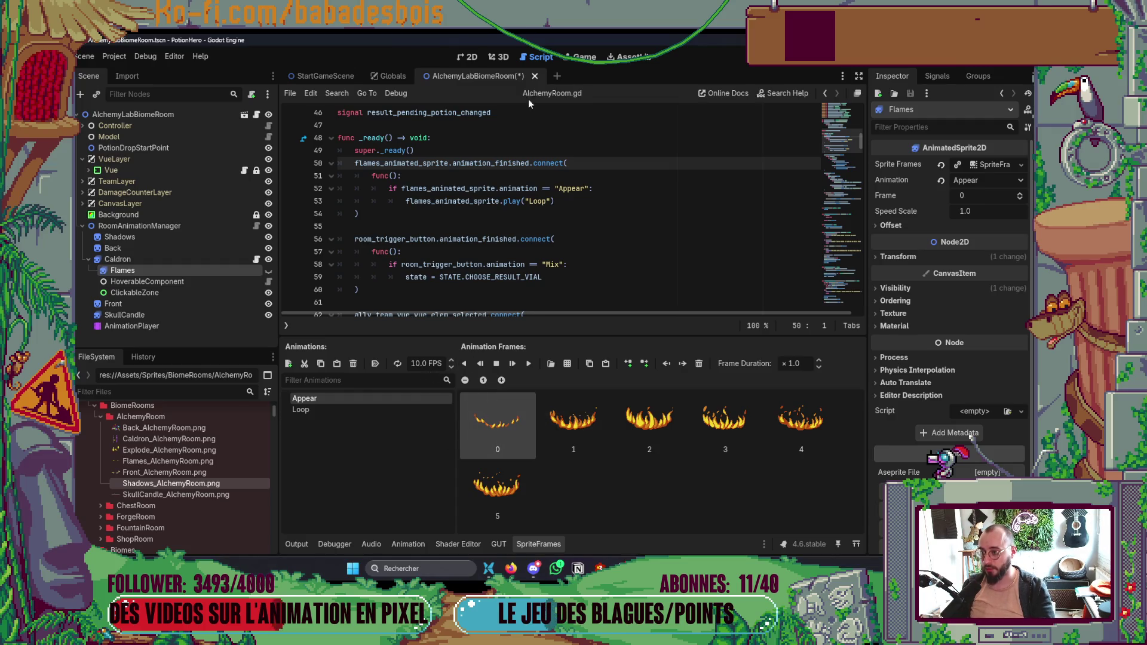
{"action": "left_click", "coordinate": [467, 58]}
{"action": "key", "text": "ctrl+s"}
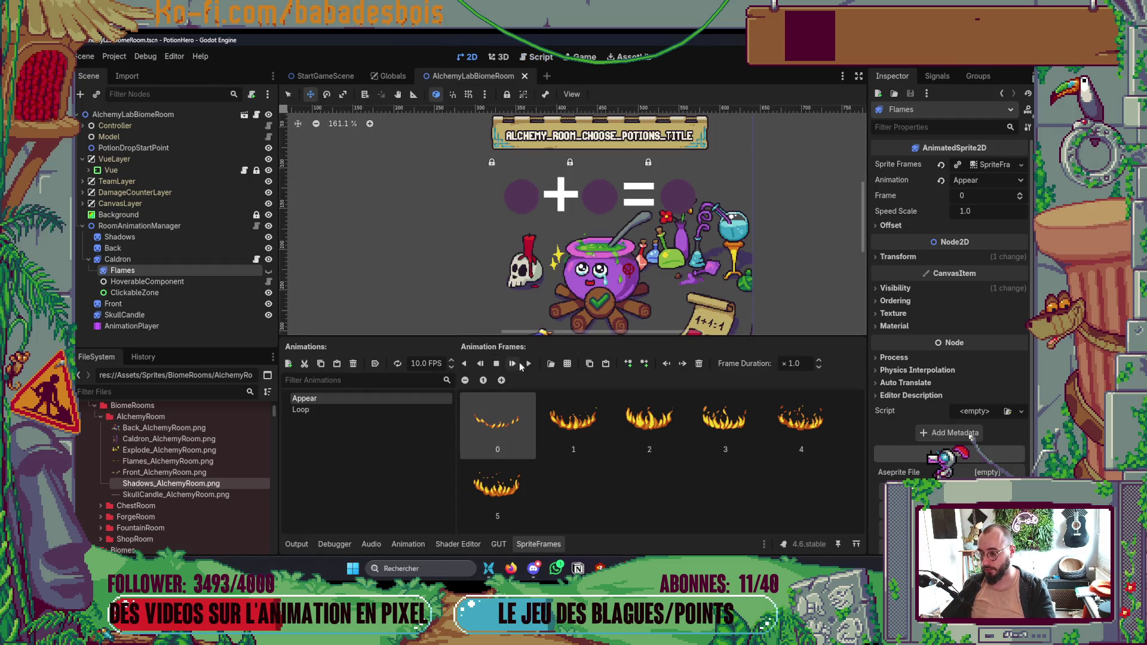
Preview the Appear animation with the flames visible under the cauldron, reset to frame 0.
{"action": "left_click", "coordinate": [528, 364]}
{"action": "left_click", "coordinate": [527, 365]}
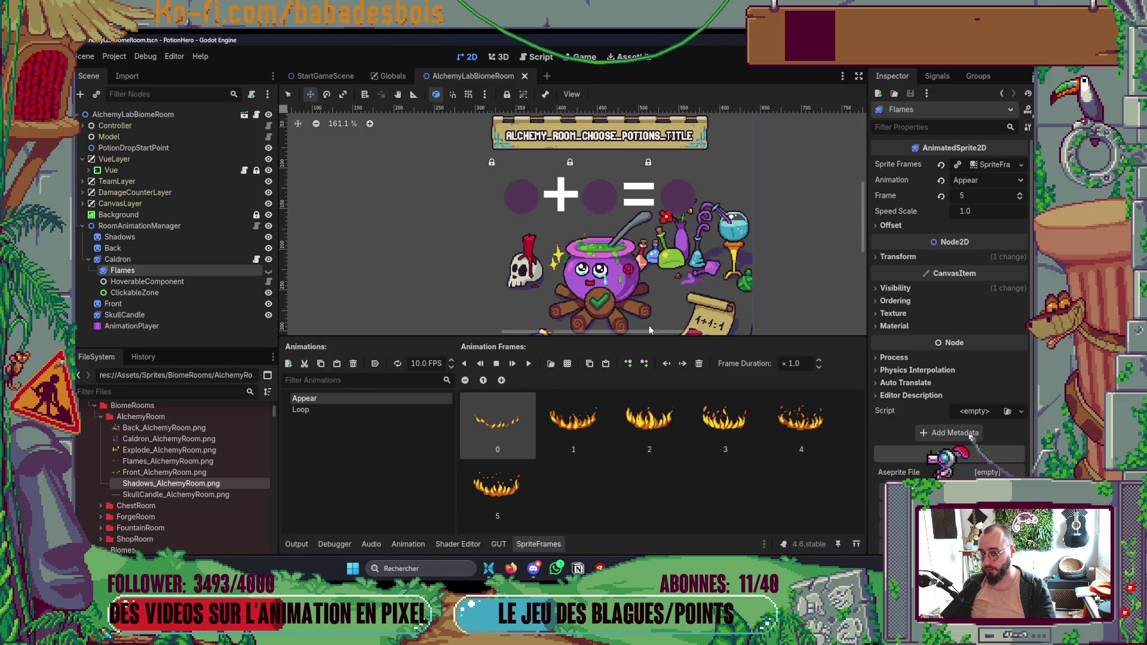
{"action": "left_click", "coordinate": [269, 270]}
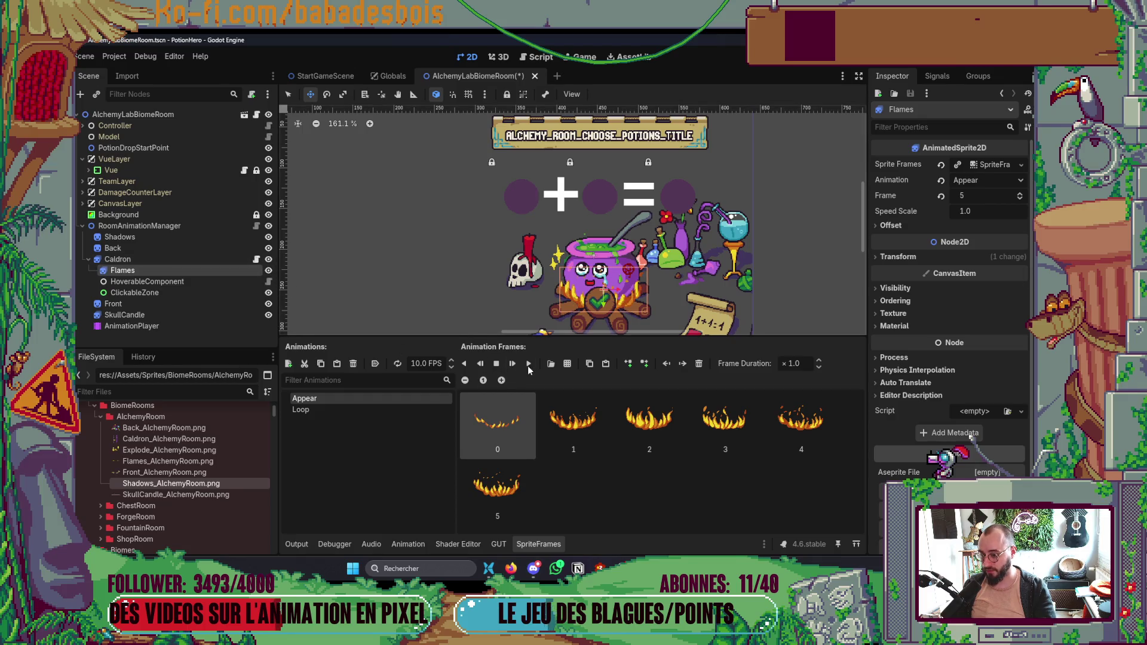
{"action": "left_click", "coordinate": [529, 364]}
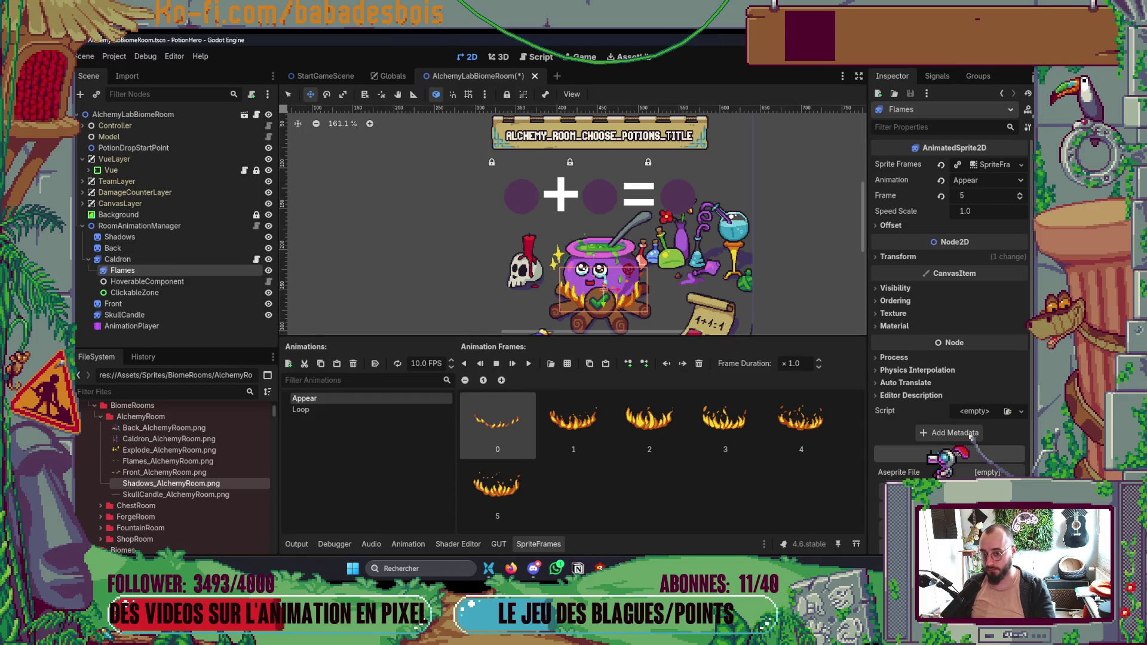
{"action": "type", "text": "0"}
{"action": "key", "text": "Return"}
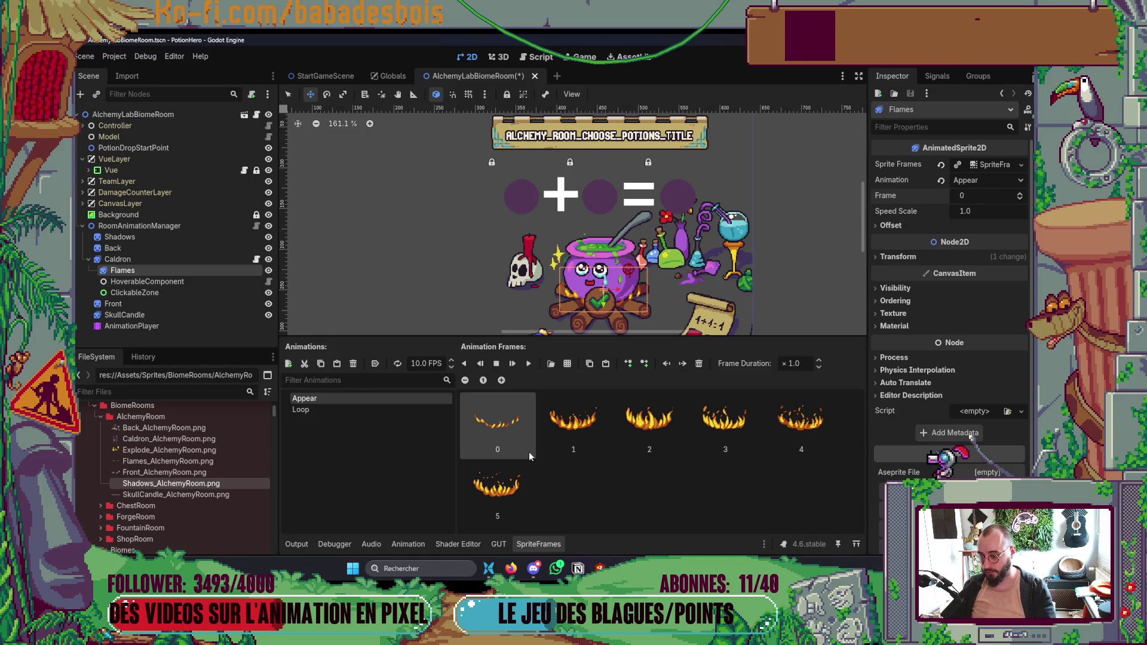
{"action": "left_click", "coordinate": [528, 363]}
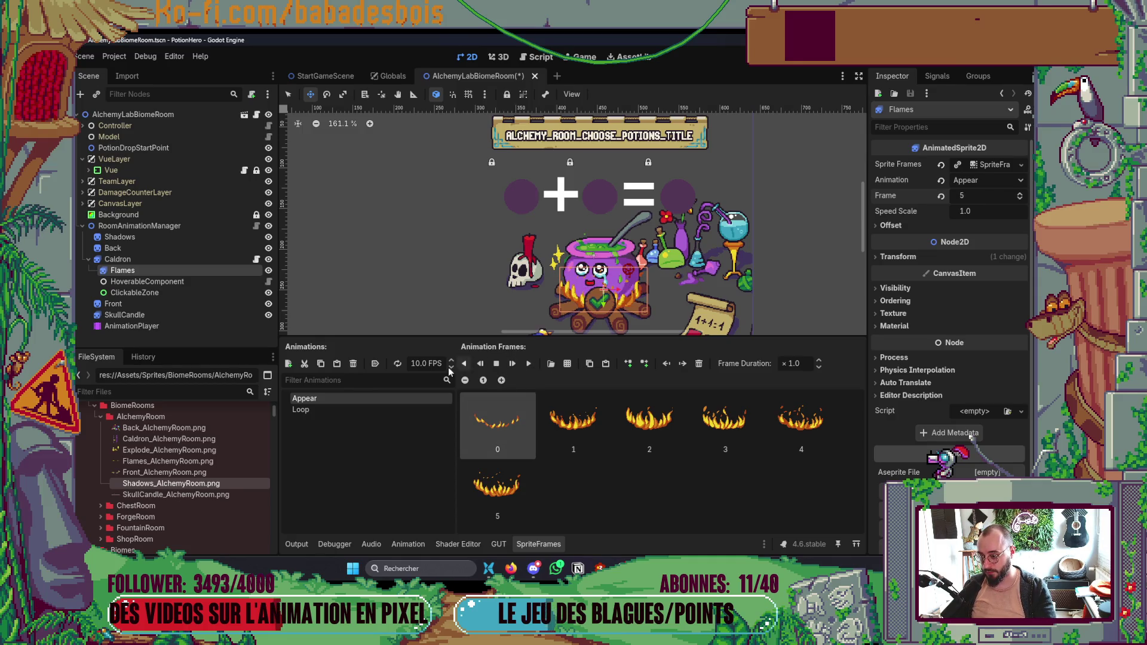
Set the Appear animation to 13 FPS and the flames' Frame to 0, then save.
{"action": "key", "text": "BackSpace"}
{"action": "type", "text": "3"}
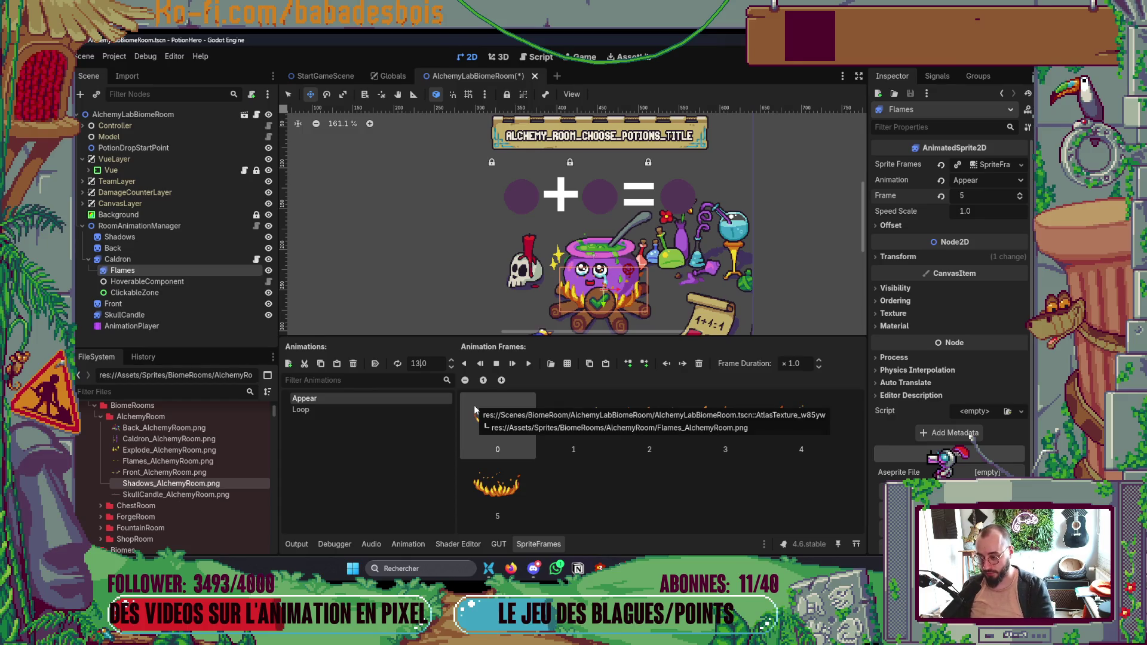
{"action": "key", "text": "Return"}
{"action": "left_click", "coordinate": [975, 203]}
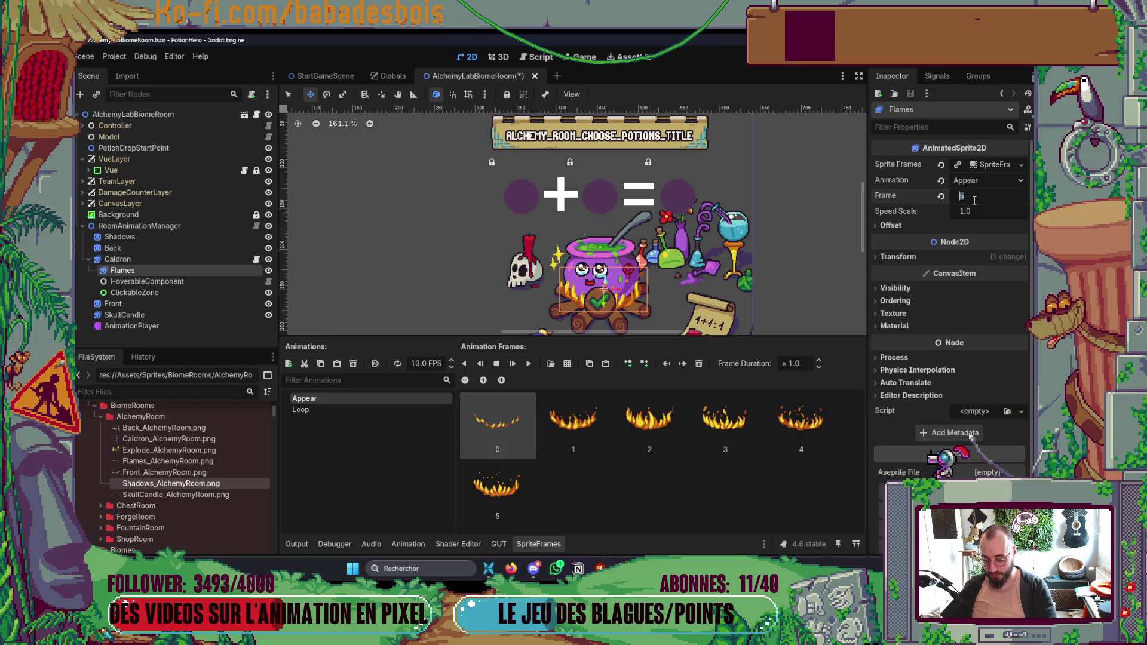
{"action": "type", "text": "0"}
{"action": "key", "text": "Return"}
{"action": "key", "text": "ctrl+s"}
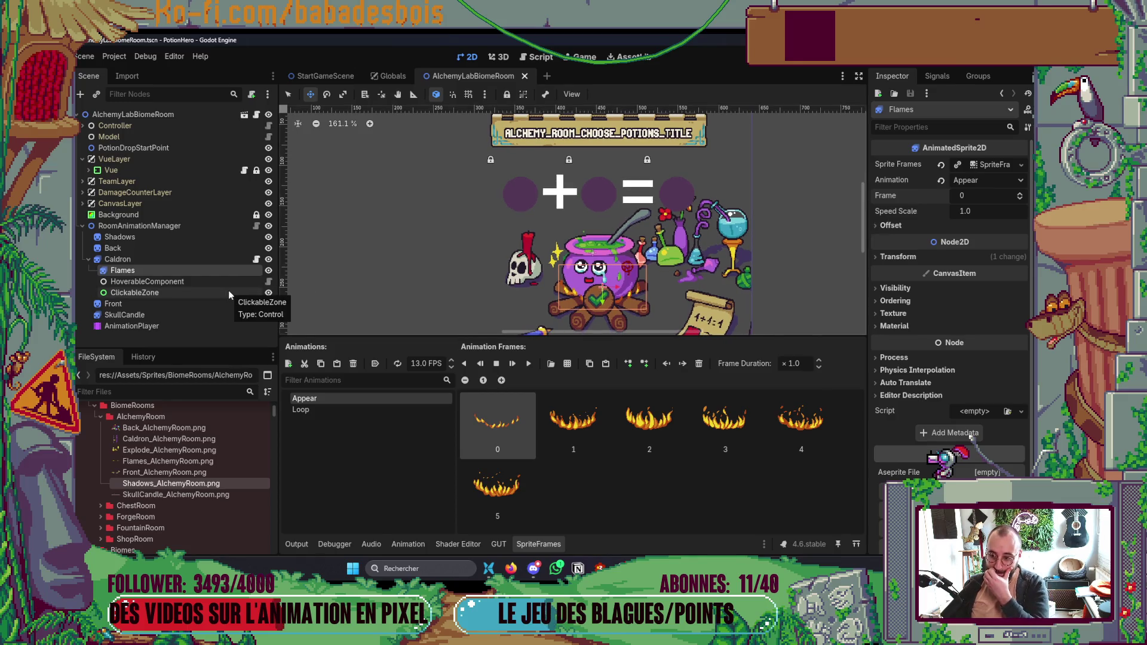
{"action": "left_click", "coordinate": [178, 326]}
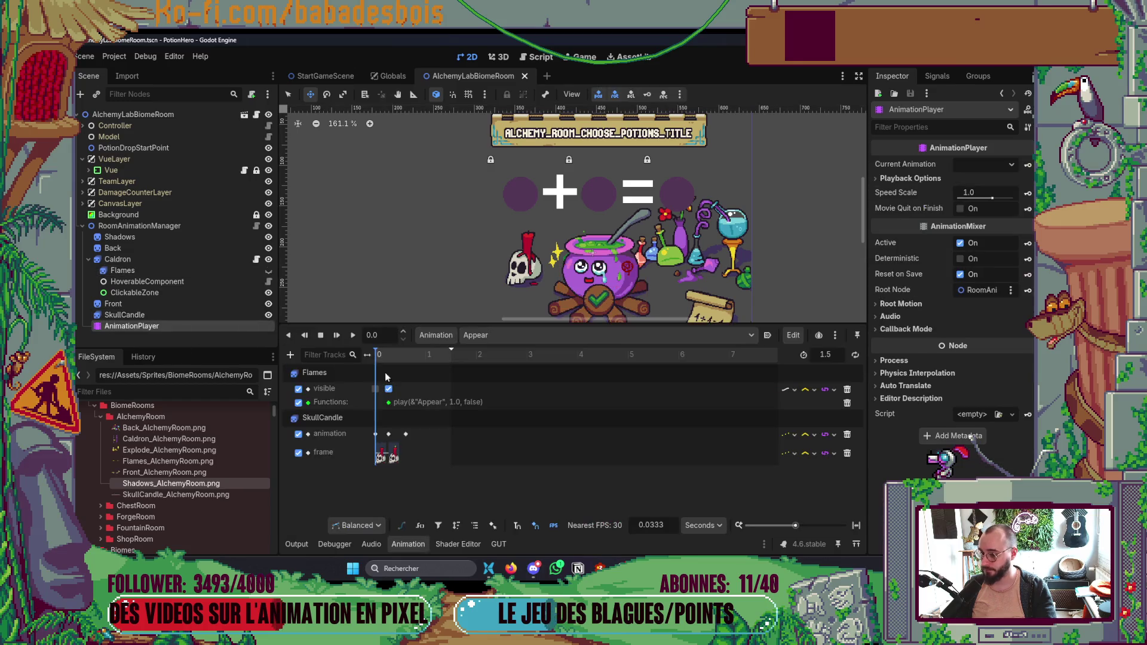
Inspect the Appear track's keys that show and play the flames, then run the game with F5.
{"action": "left_click", "coordinate": [390, 402]}
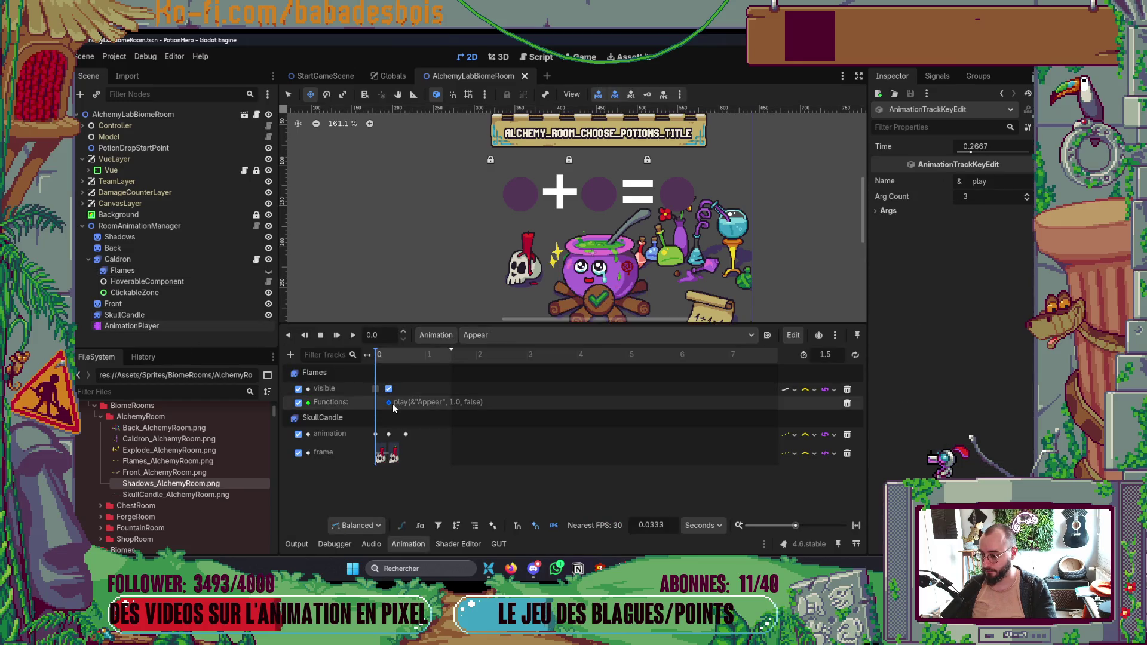
{"action": "left_click", "coordinate": [388, 389]}
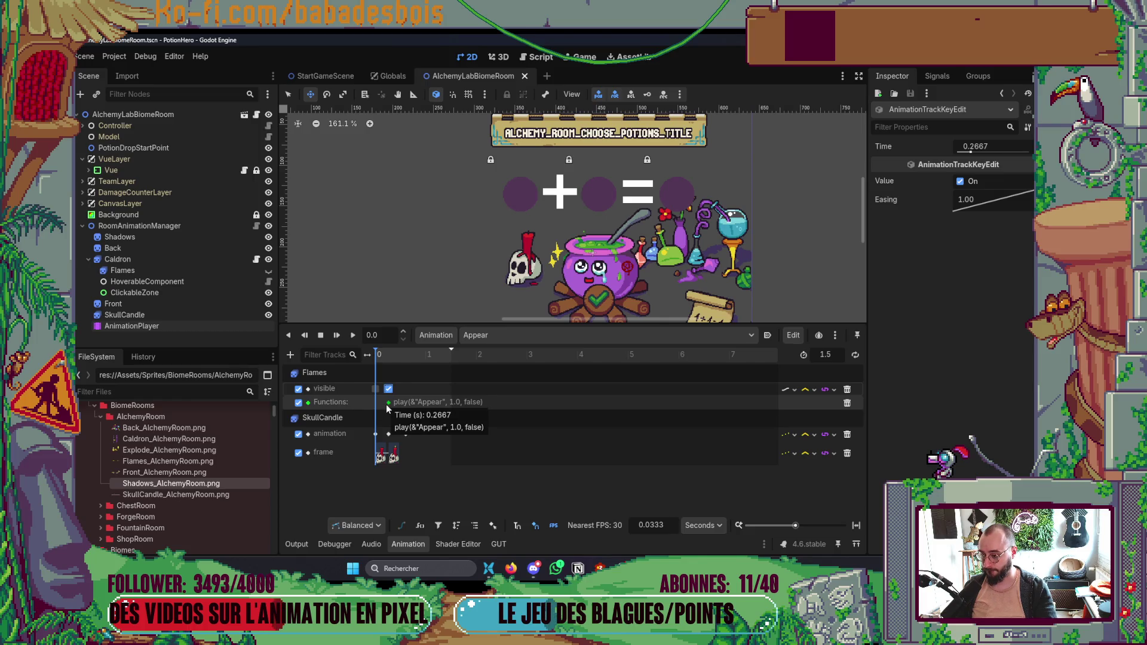
{"action": "left_click", "coordinate": [390, 402]}
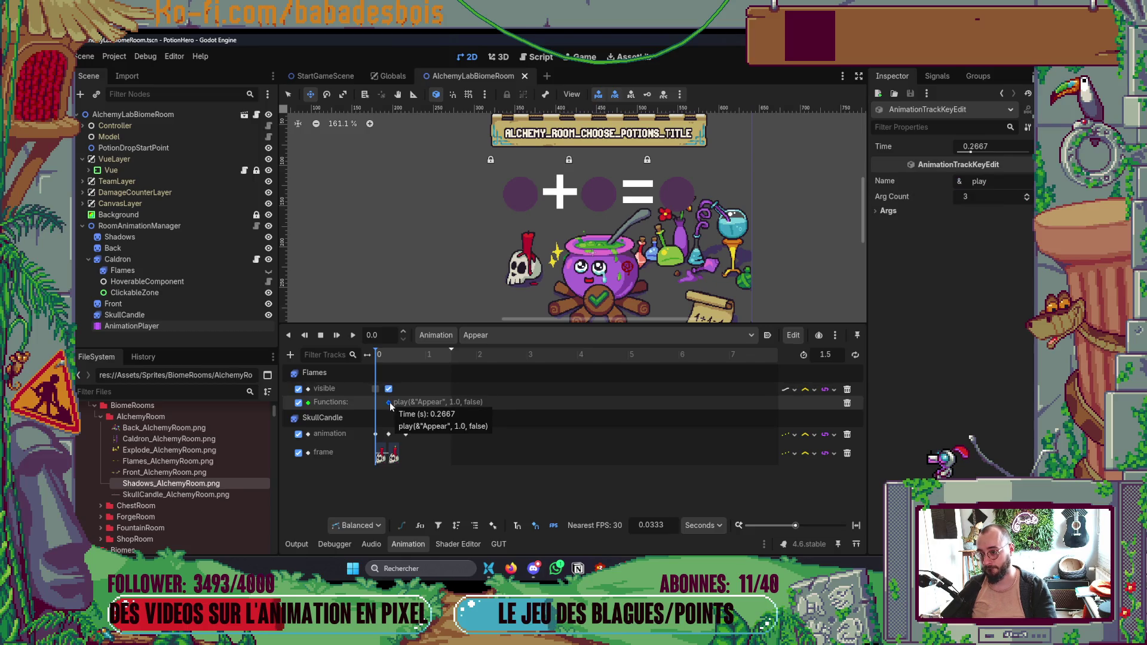
{"action": "scroll", "coordinate": [592, 231], "scroll_direction": "down", "scroll_amount": 2}
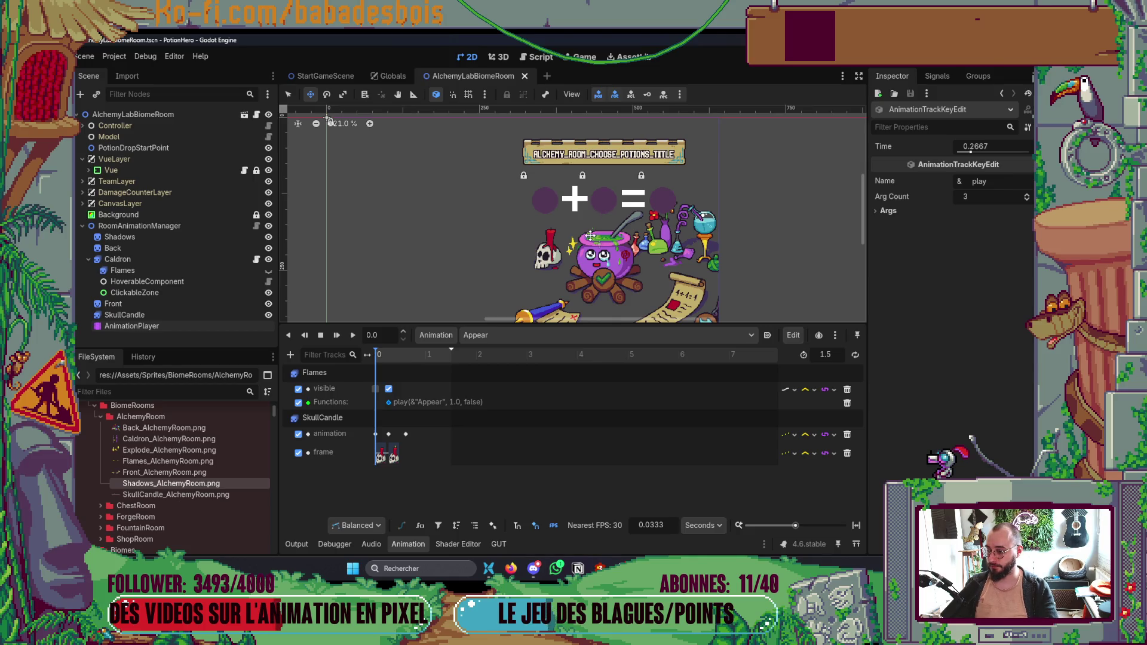
{"action": "key", "text": "F5"}
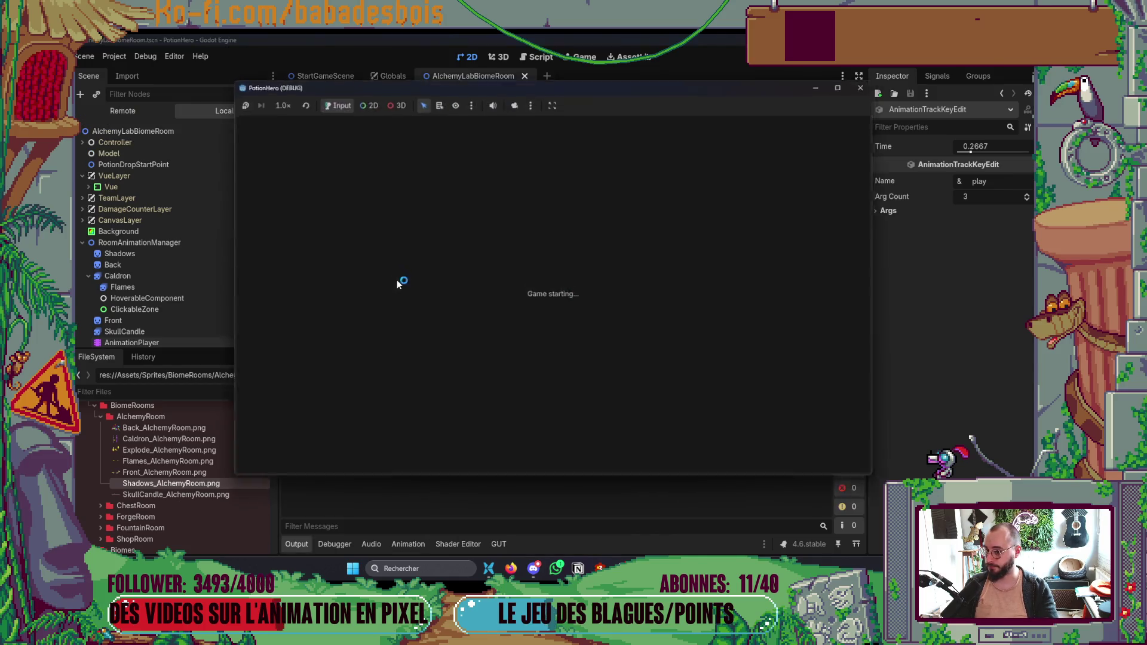
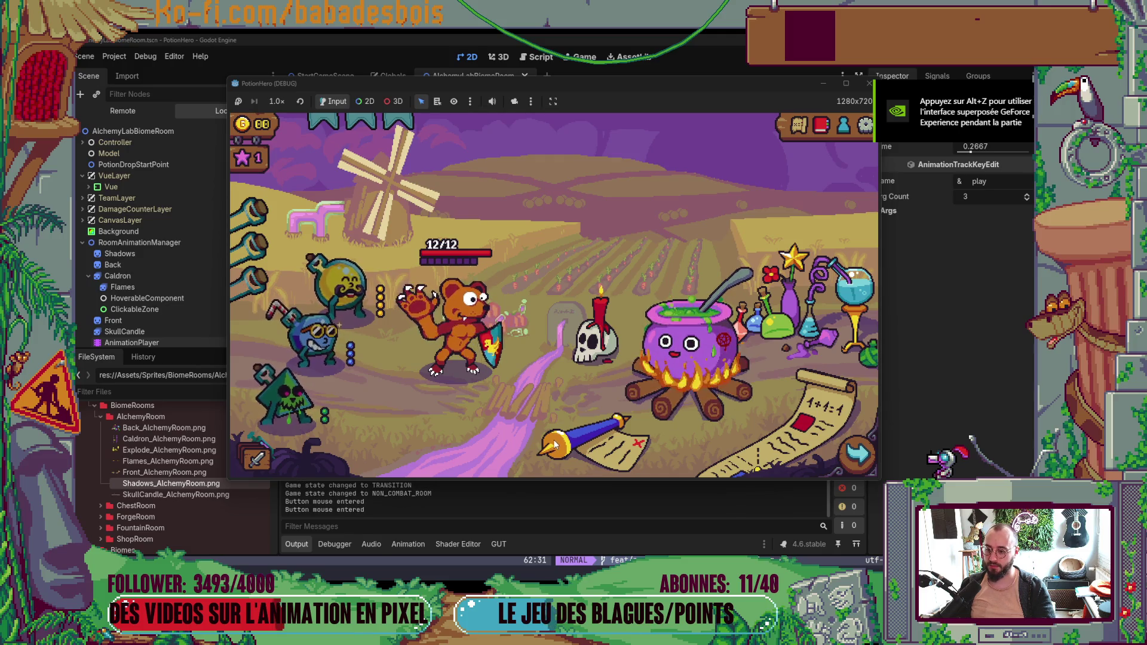
Stop the game and step through the Flames sprite's animation frames to the last one.
{"action": "key", "text": "F8"}
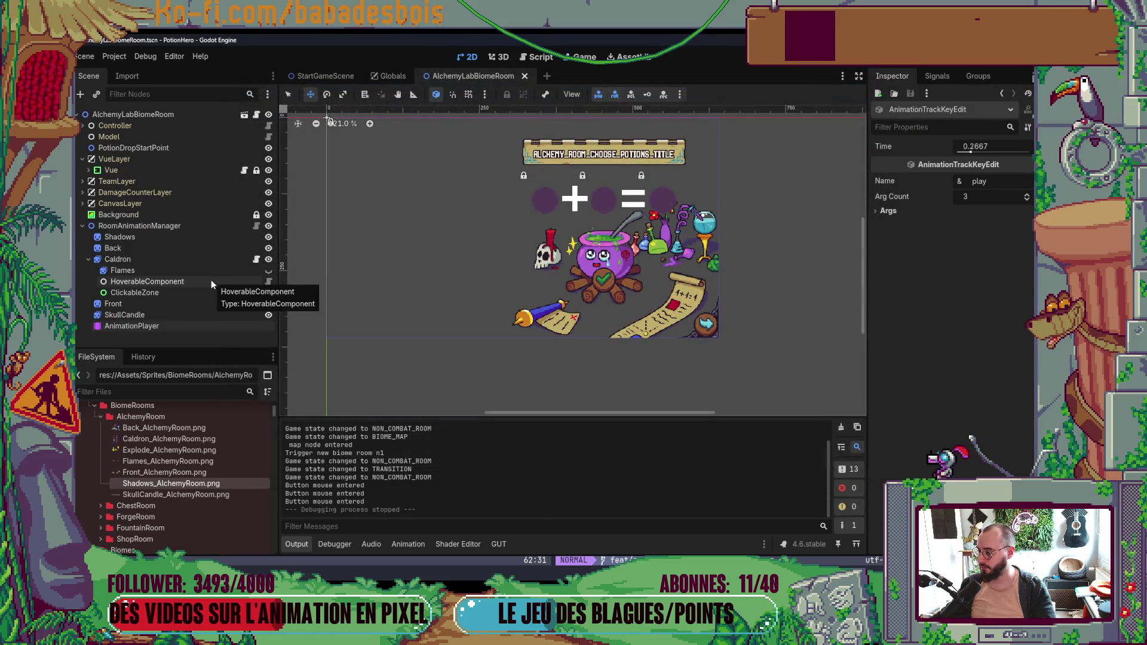
{"action": "left_click", "coordinate": [156, 269]}
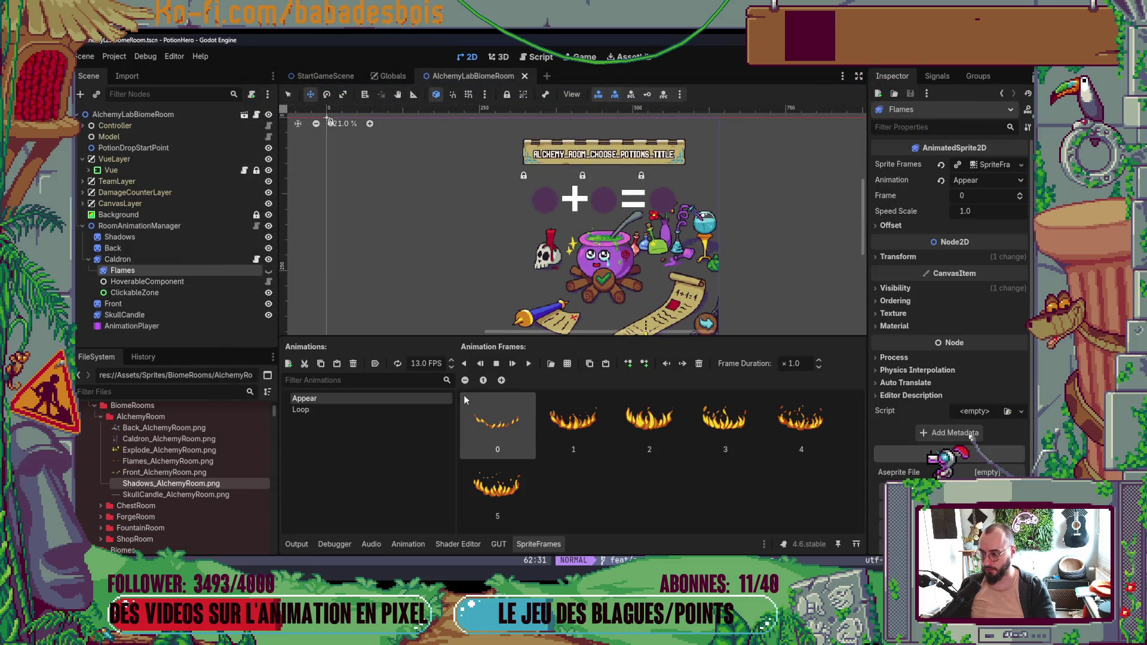
{"action": "left_click", "coordinate": [539, 418]}
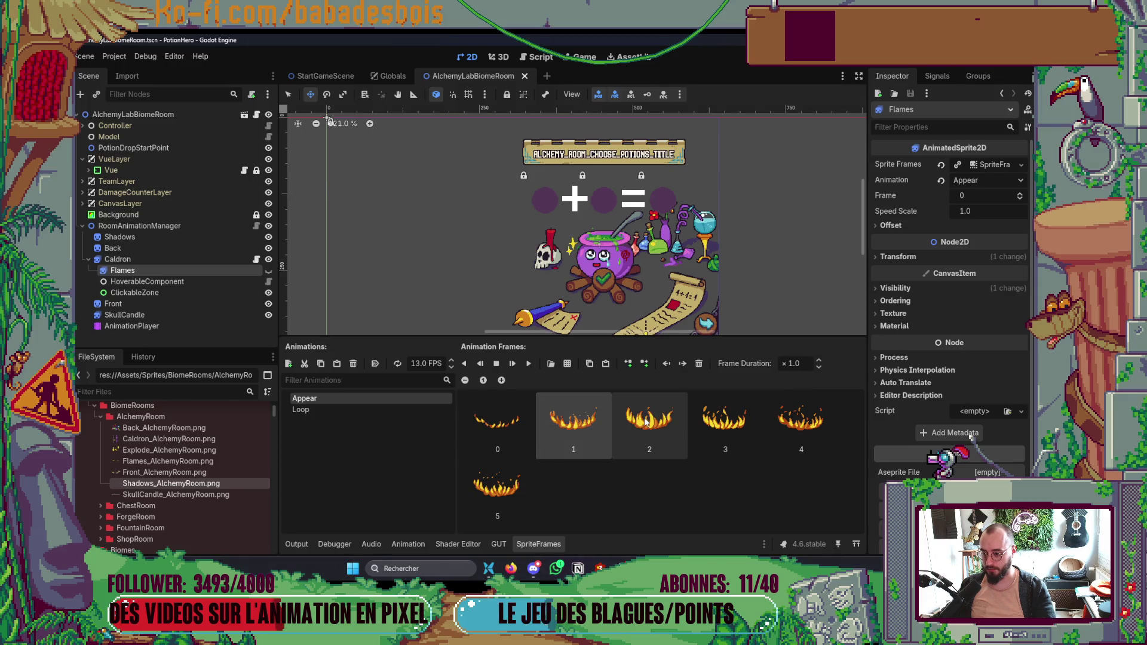
{"action": "key", "text": "Right"}
{"action": "key", "text": "Right"}
{"action": "key", "text": "Right"}
{"action": "left_click", "coordinate": [495, 482]}
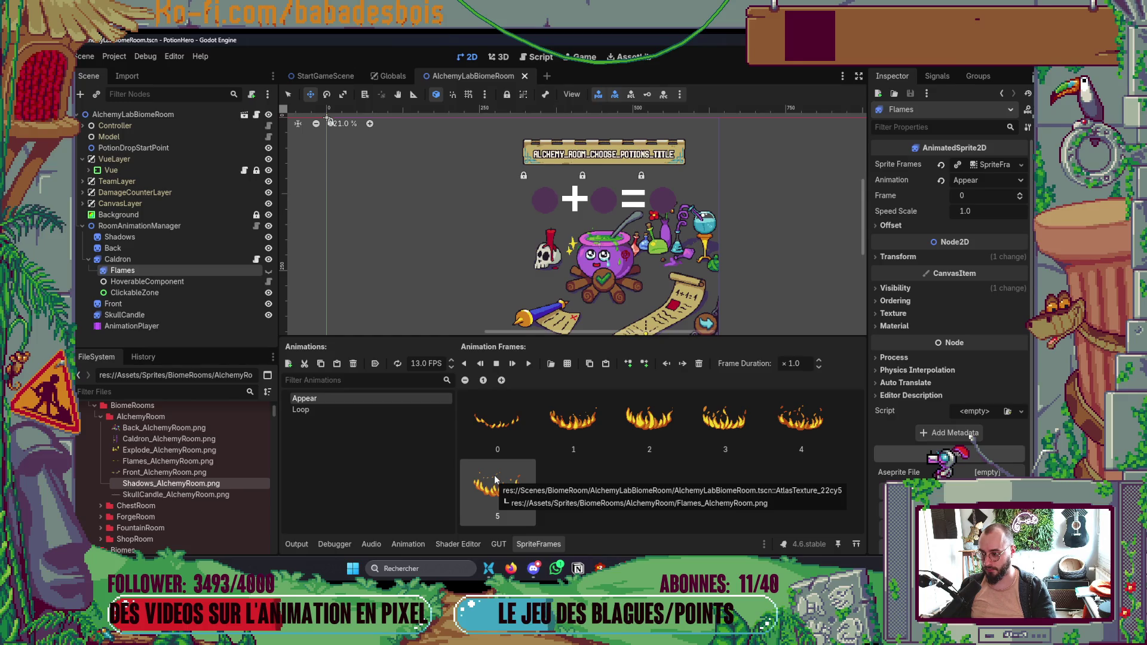
Move the Flames play key in the AnimationPlayer from 0.2667 to 0.2 seconds.
{"action": "left_click", "coordinate": [166, 326]}
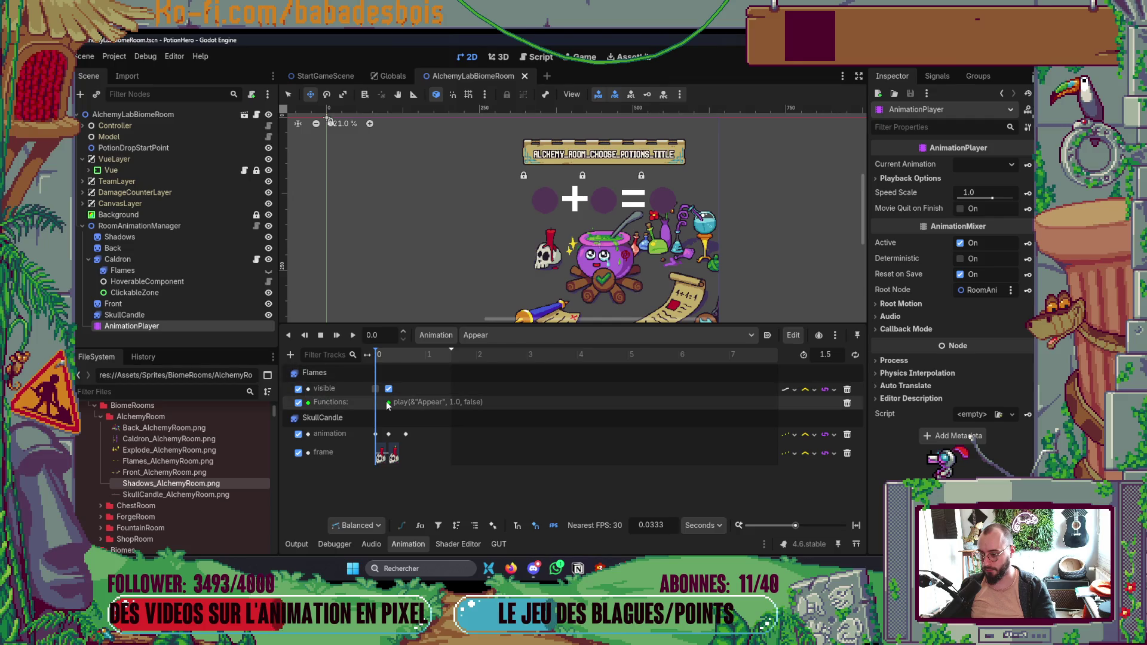
{"action": "left_click", "coordinate": [388, 403]}
{"action": "left_click_drag", "start_coordinate": [388, 404], "coordinate": [386, 406]}
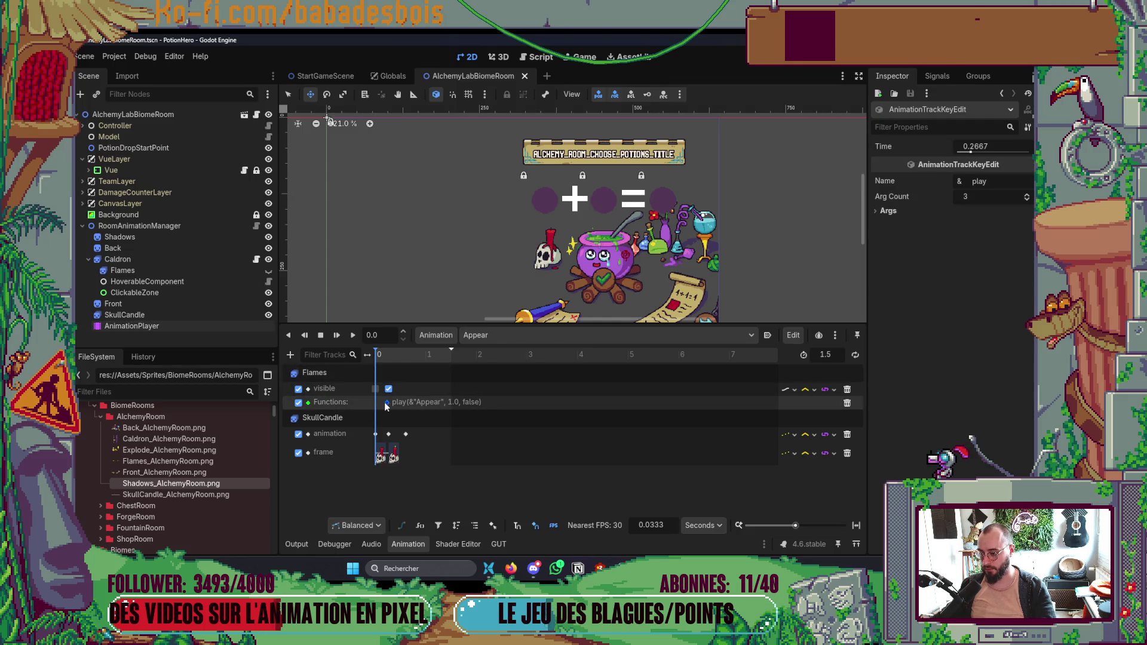
{"action": "left_click_drag", "start_coordinate": [385, 403], "coordinate": [384, 403]}
Test the flame timing in the farm room, then stop the game and recheck the Flames frames.
{"action": "key", "text": "F5"}
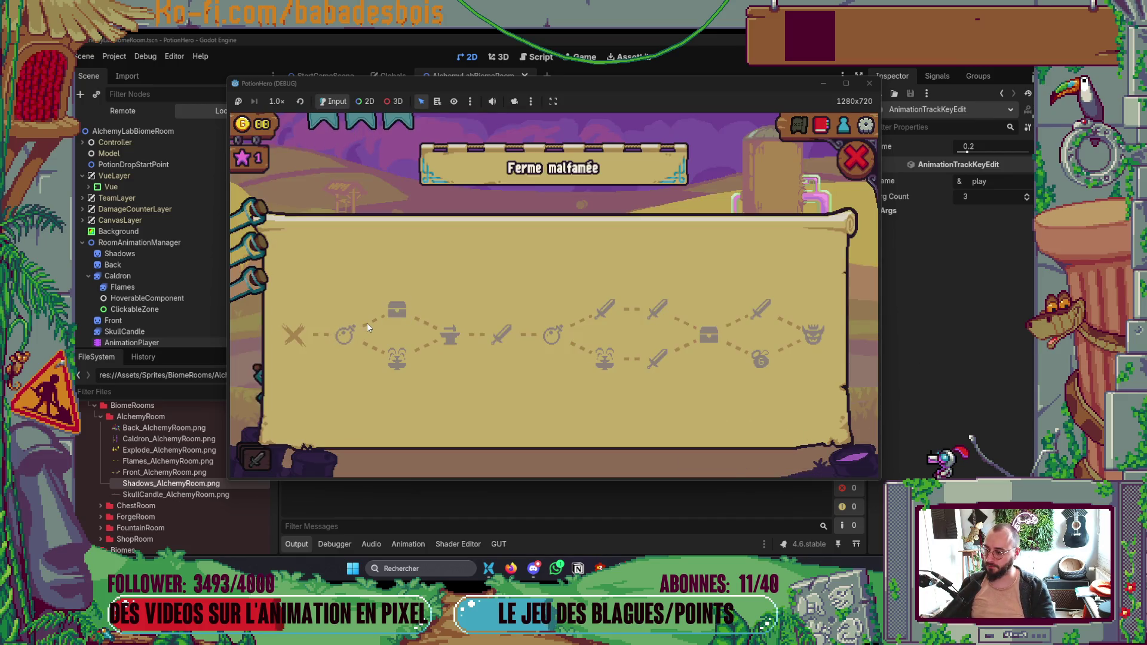
{"action": "left_click", "coordinate": [342, 335]}
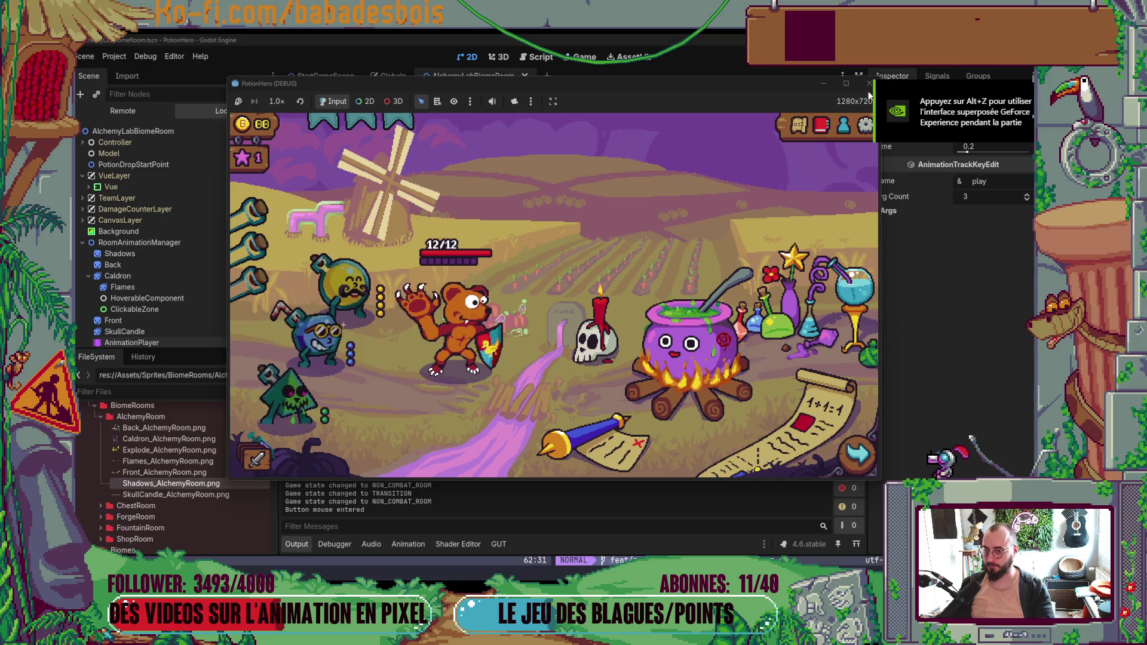
{"action": "key", "text": "F8"}
{"action": "left_click", "coordinate": [136, 270]}
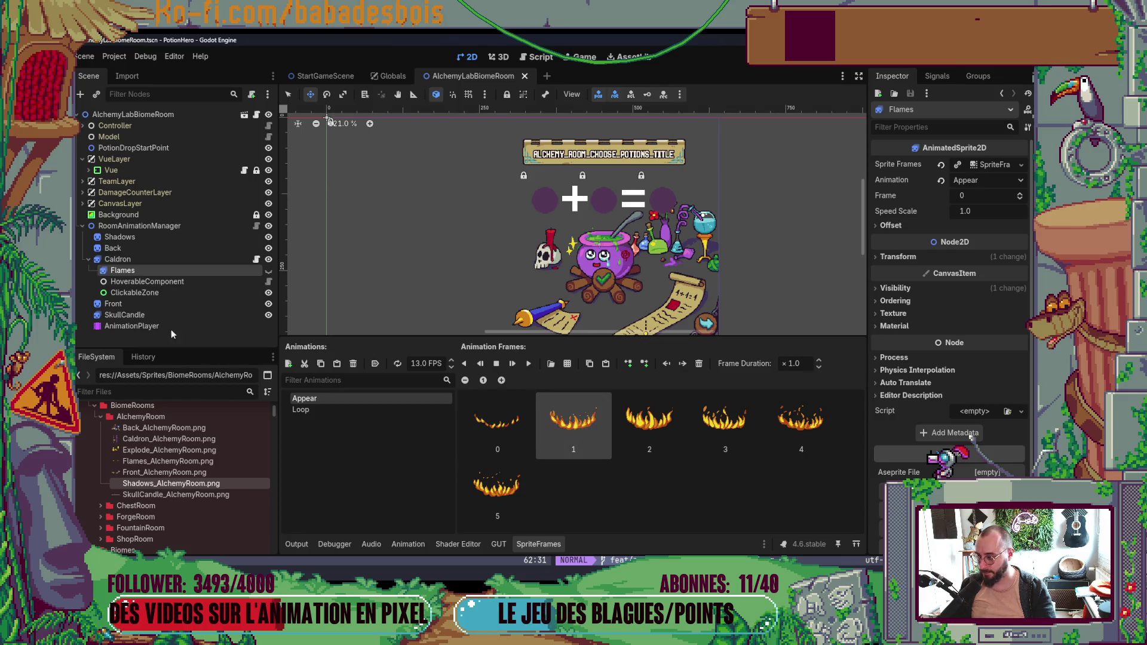
{"action": "left_click", "coordinate": [148, 327]}
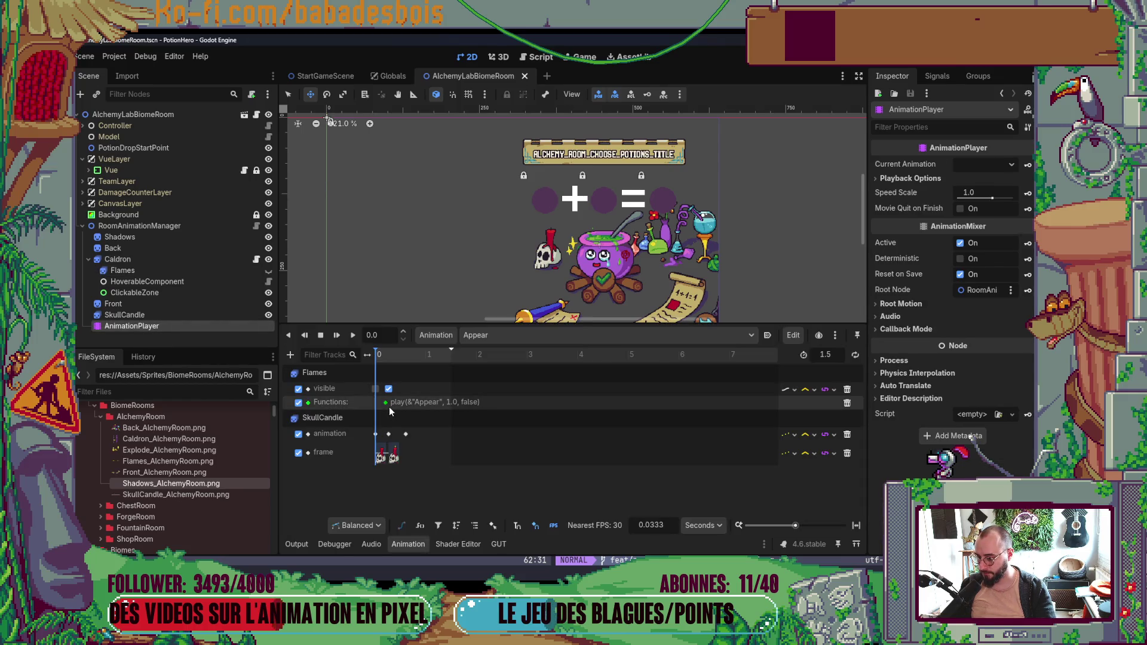
Move the Flames play key earlier to 0.1667 seconds and launch the game.
{"action": "left_click", "coordinate": [385, 403]}
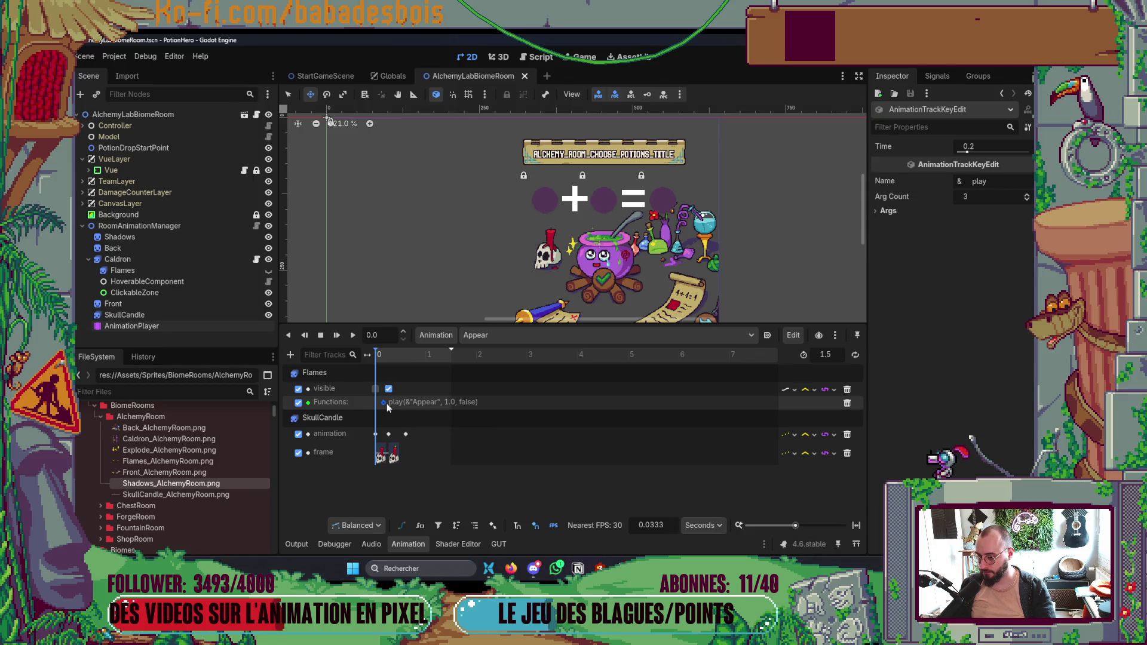
{"action": "left_click", "coordinate": [385, 404]}
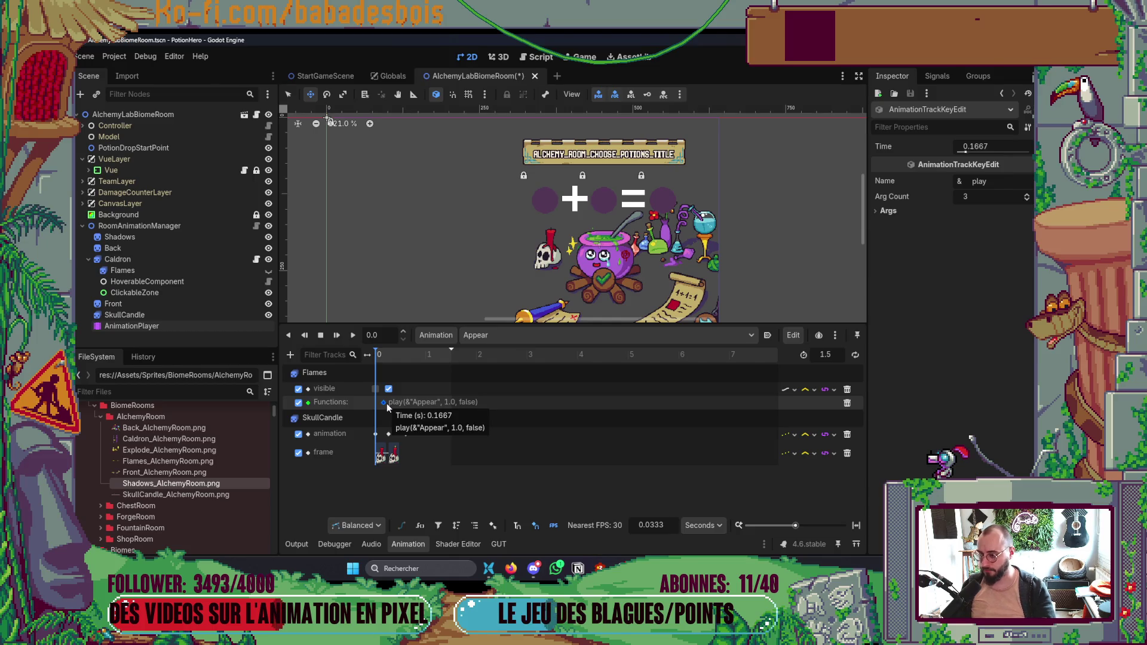
{"action": "key", "text": "F6"}
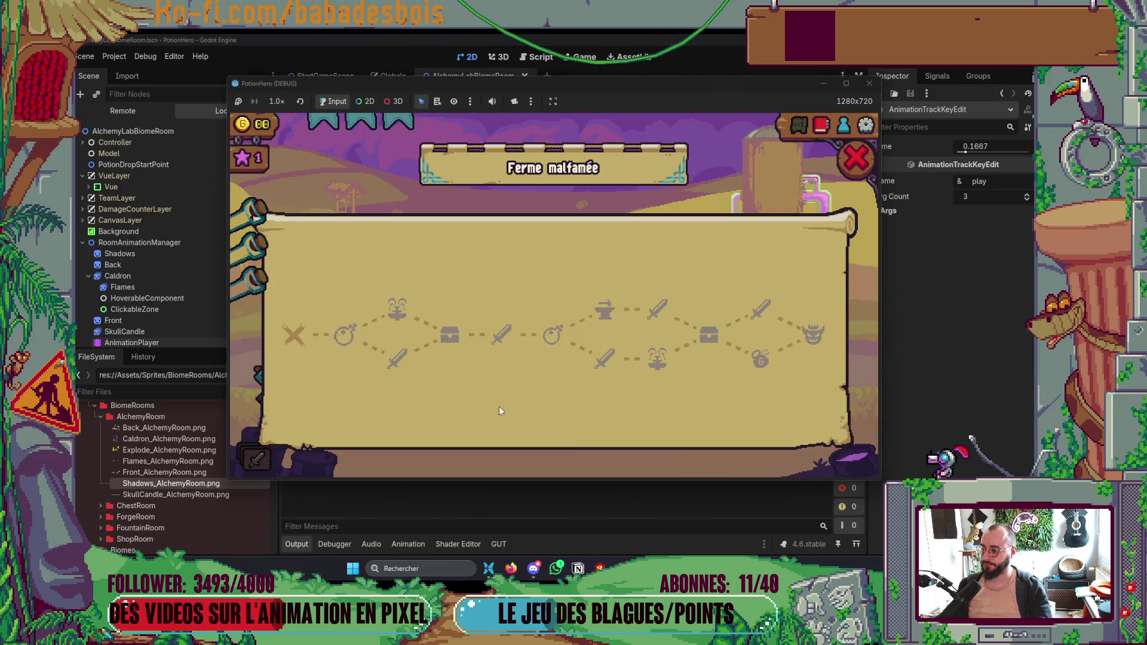
Enter the farm room, mix the yellow and blue heroes at the cauldron, then stop the game.
{"action": "left_click", "coordinate": [356, 337]}
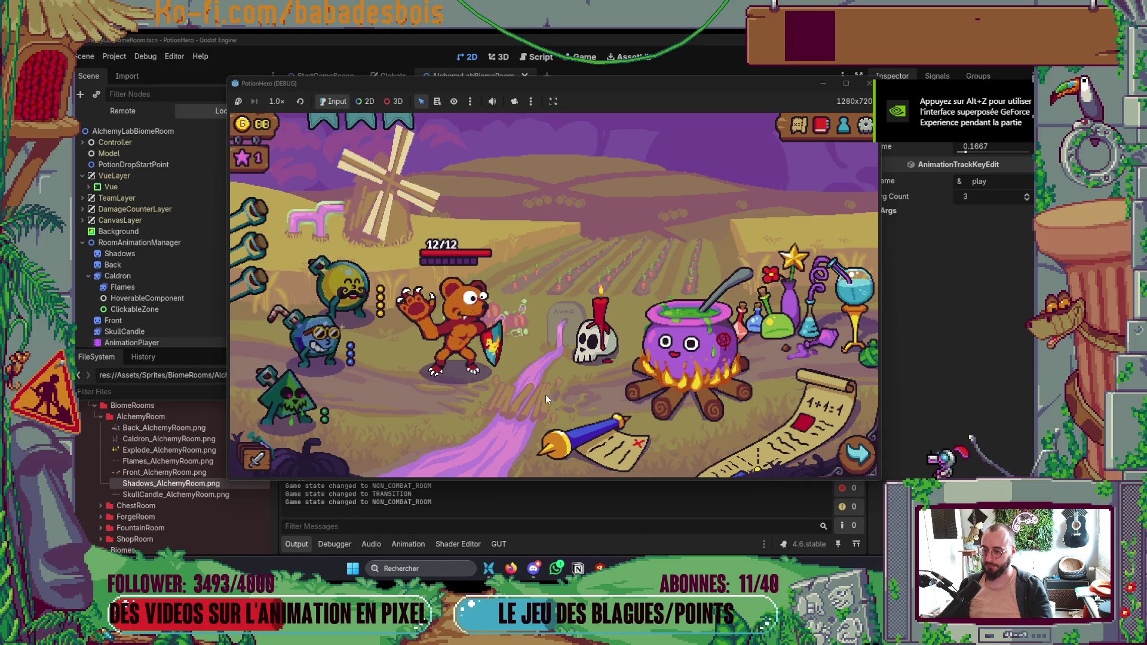
{"action": "left_click", "coordinate": [685, 352]}
{"action": "left_click", "coordinate": [339, 287]}
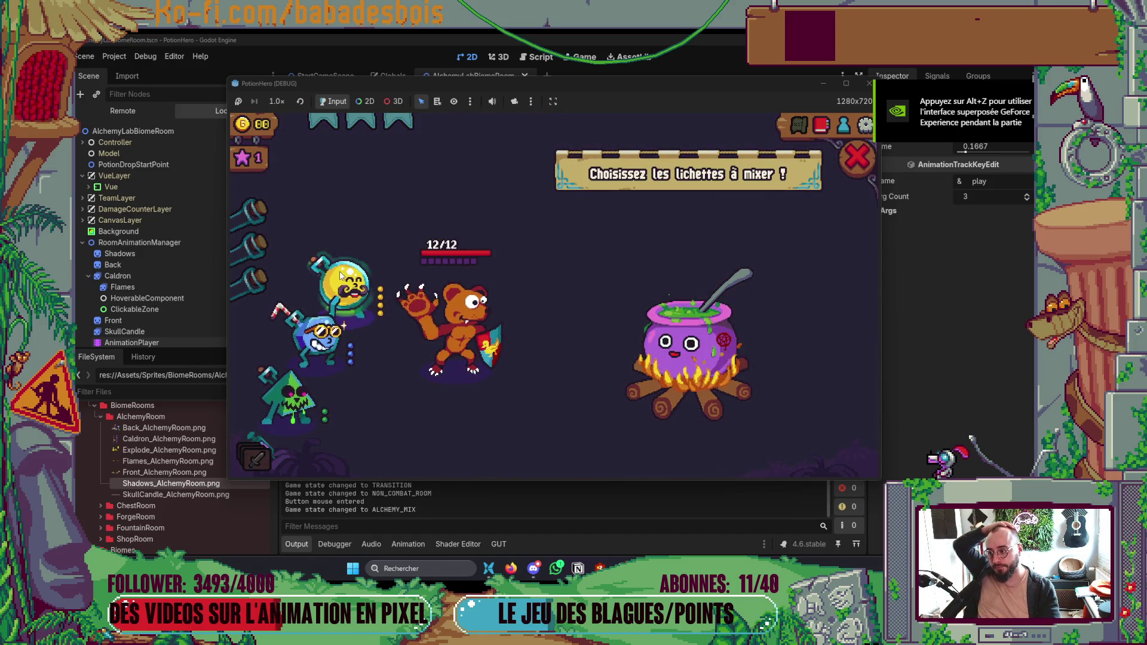
{"action": "left_click", "coordinate": [315, 341]}
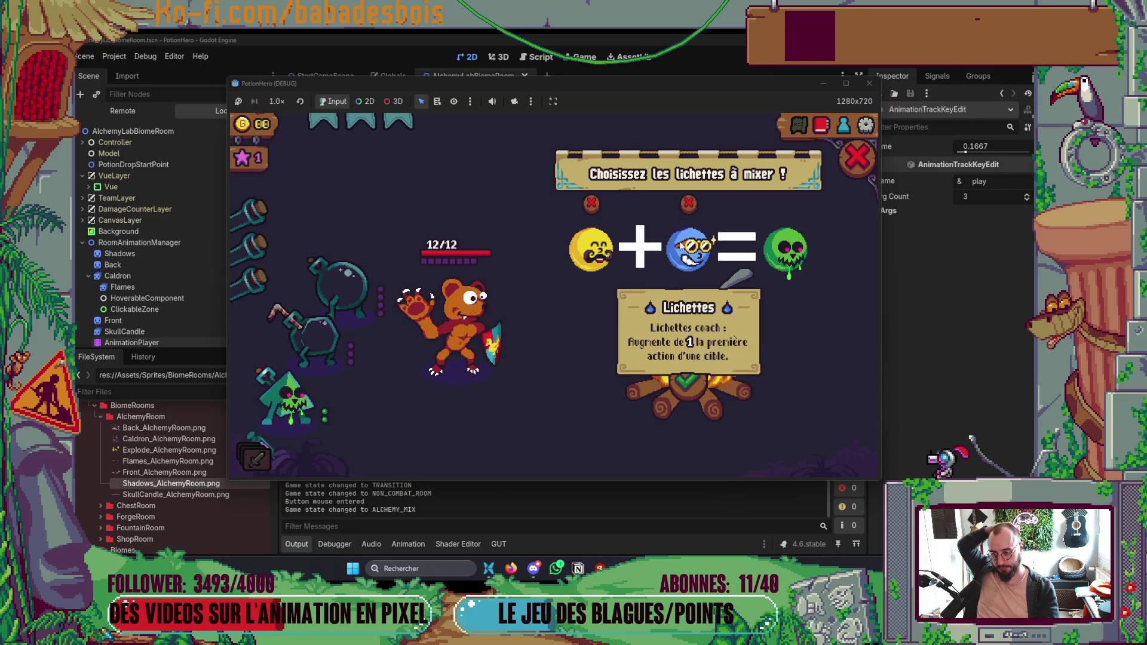
{"action": "left_click", "coordinate": [685, 384]}
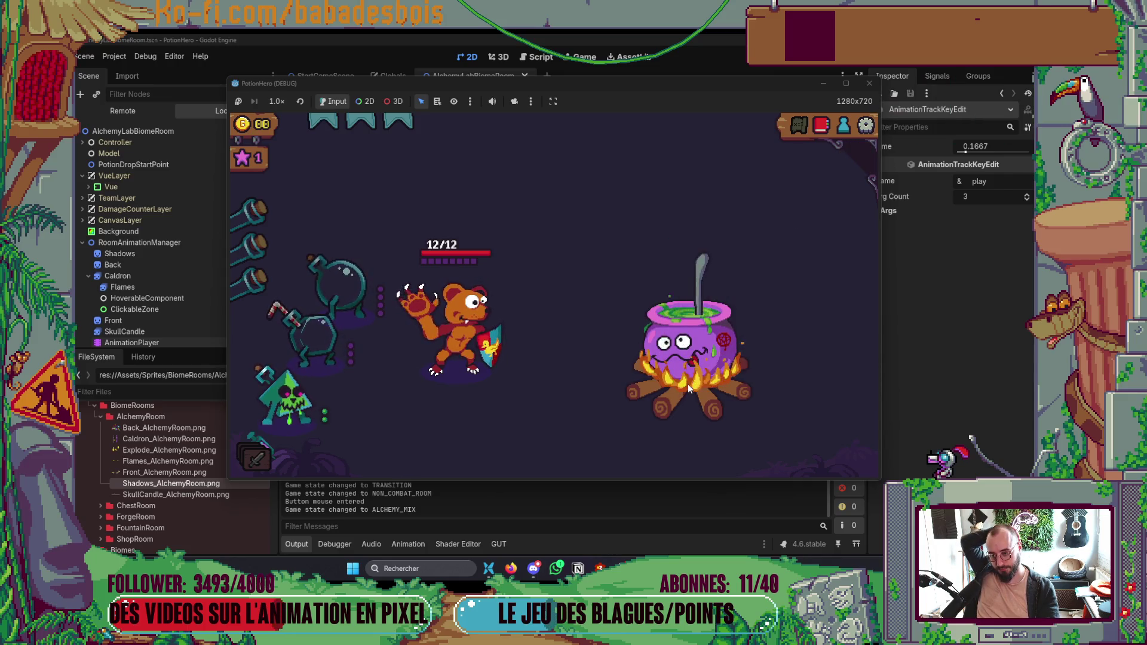
{"action": "left_click", "coordinate": [342, 272]}
{"action": "left_click", "coordinate": [397, 308]}
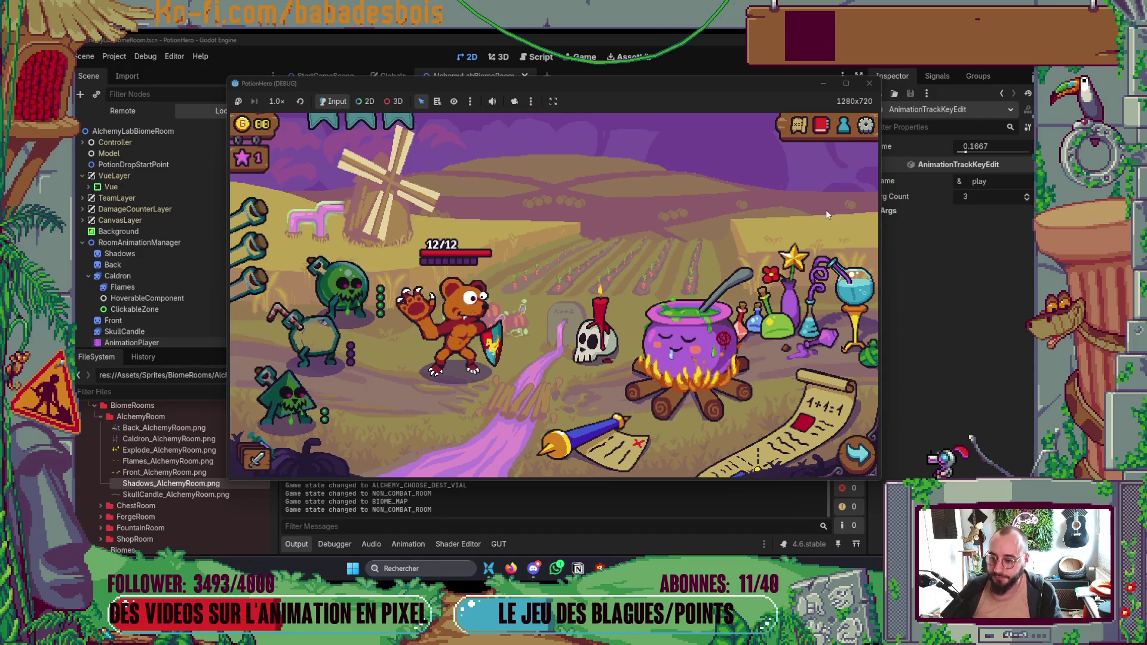
{"action": "left_click", "coordinate": [869, 83]}
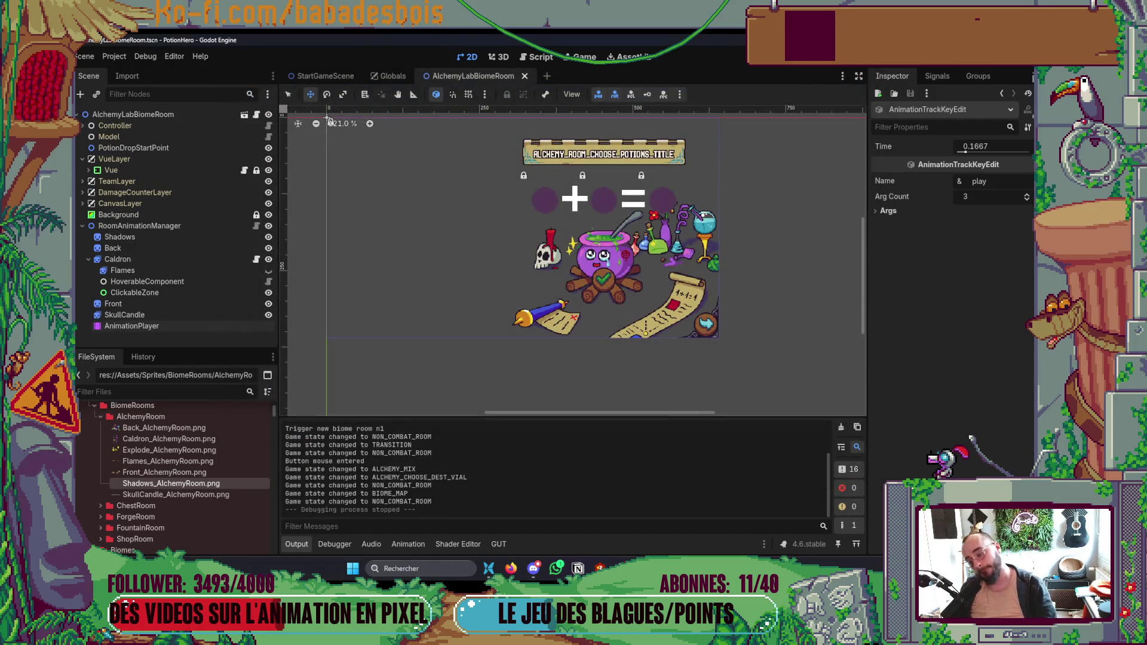
Play Panam Panic's Love of Humanity album from the YouTube Music library, then return to Godot.
{"action": "left_click", "coordinate": [297, 544]}
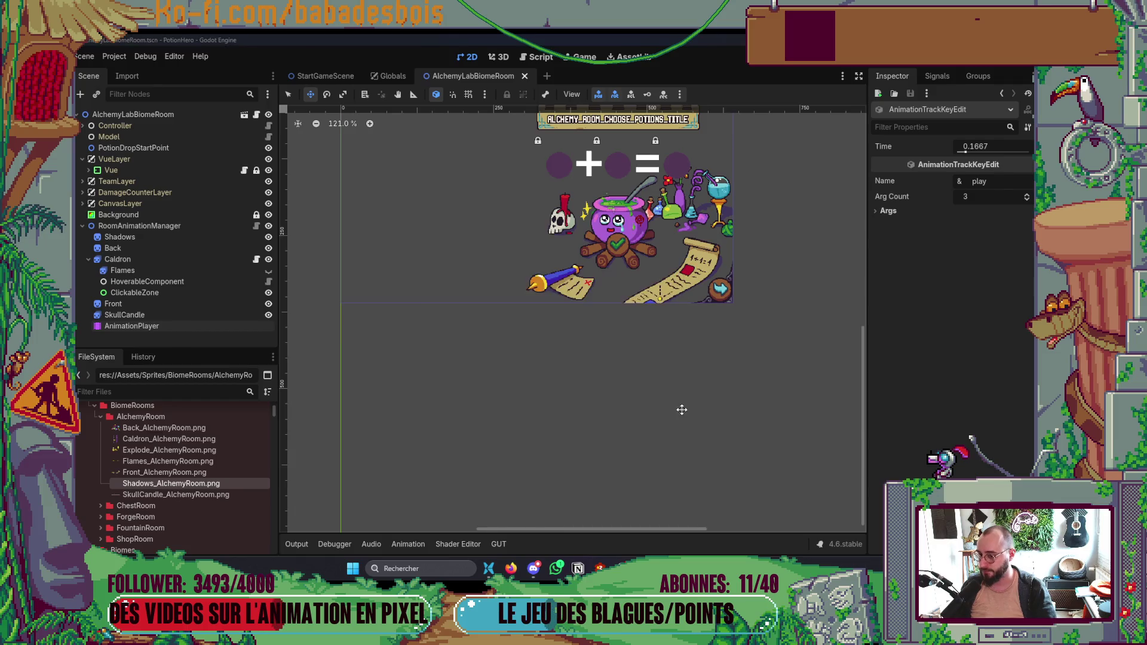
{"action": "key", "text": "alt+Tab"}
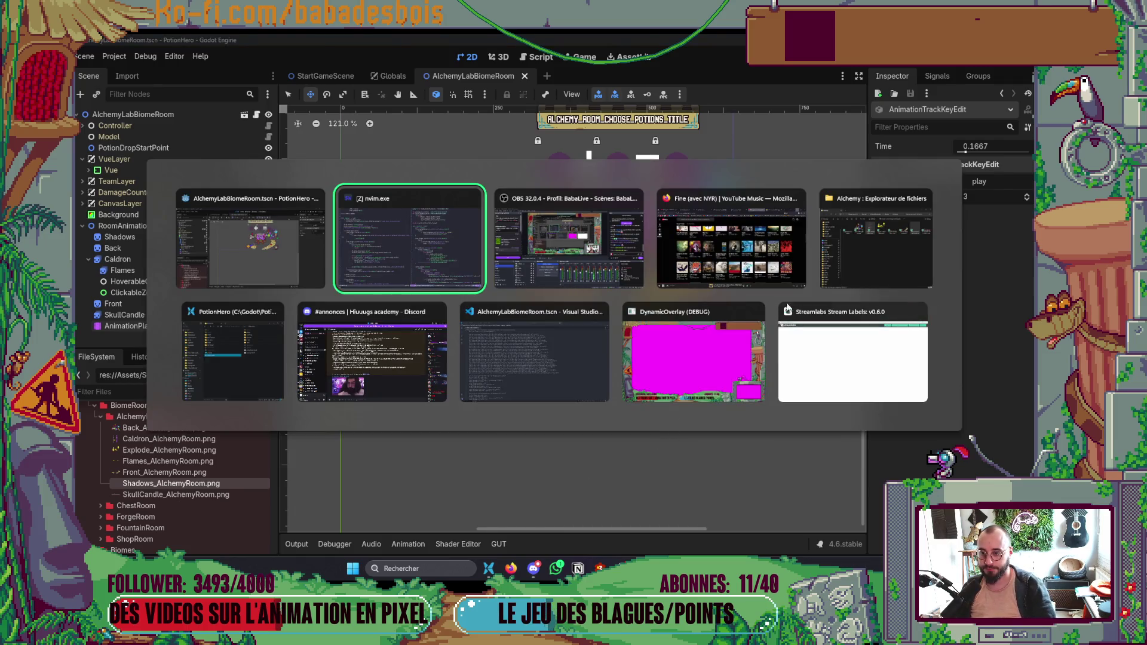
{"action": "left_click", "coordinate": [717, 262]}
{"action": "scroll", "coordinate": [687, 380], "scroll_direction": "down", "scroll_amount": 5}
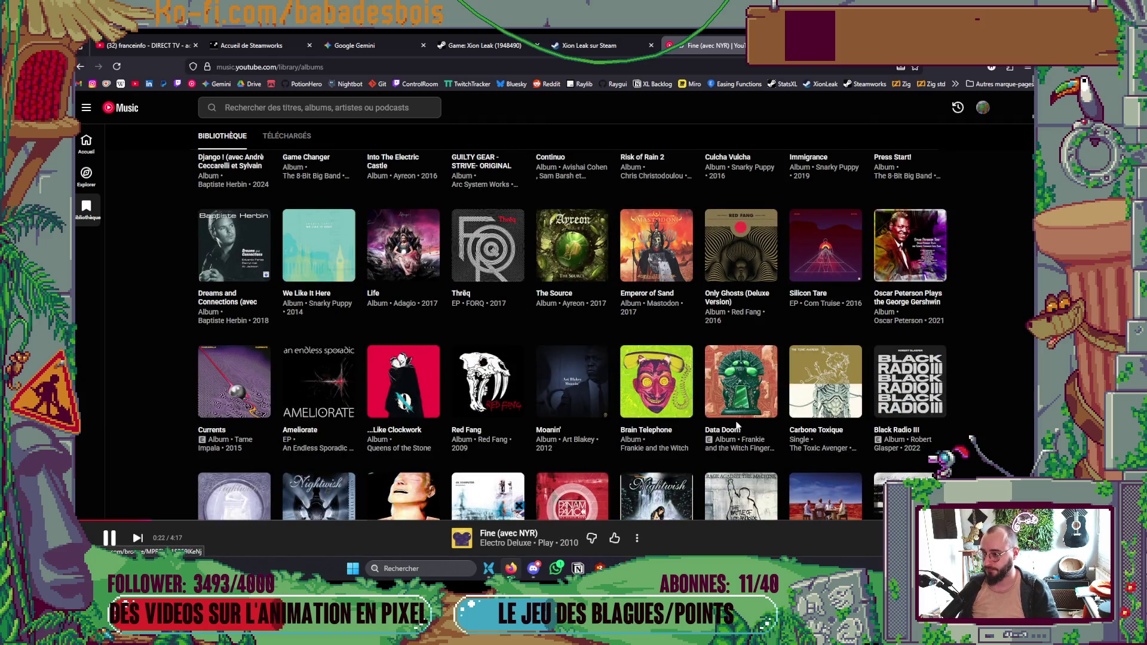
{"action": "scroll", "coordinate": [738, 419], "scroll_direction": "down", "scroll_amount": 4}
{"action": "scroll", "coordinate": [735, 430], "scroll_direction": "down", "scroll_amount": 3}
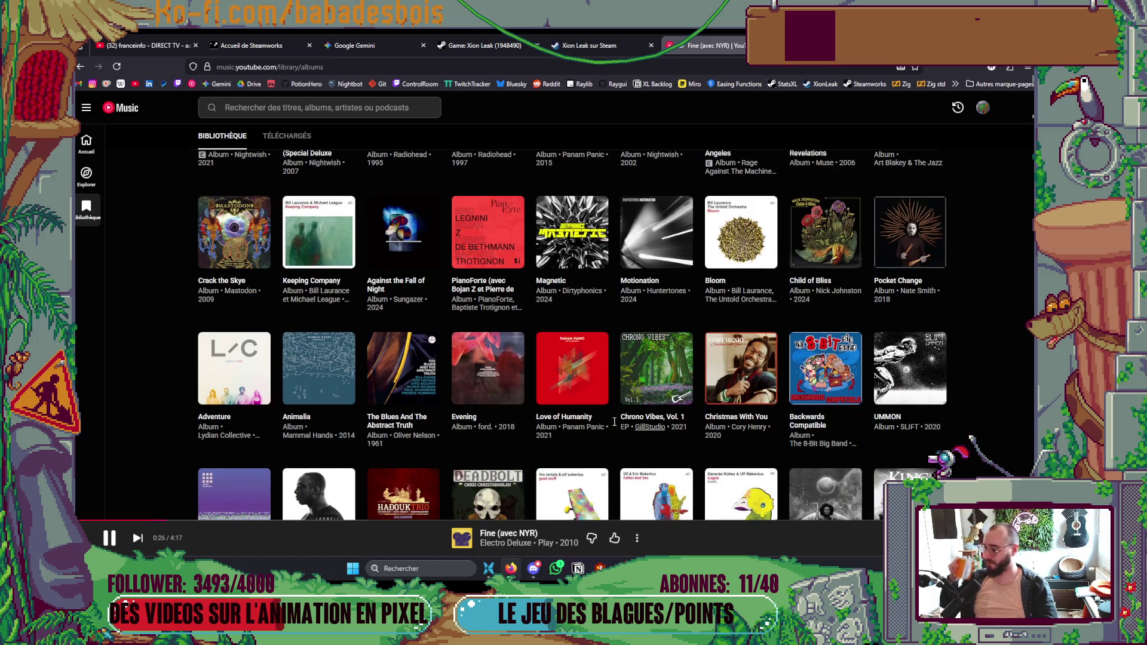
{"action": "left_click", "coordinate": [591, 388]}
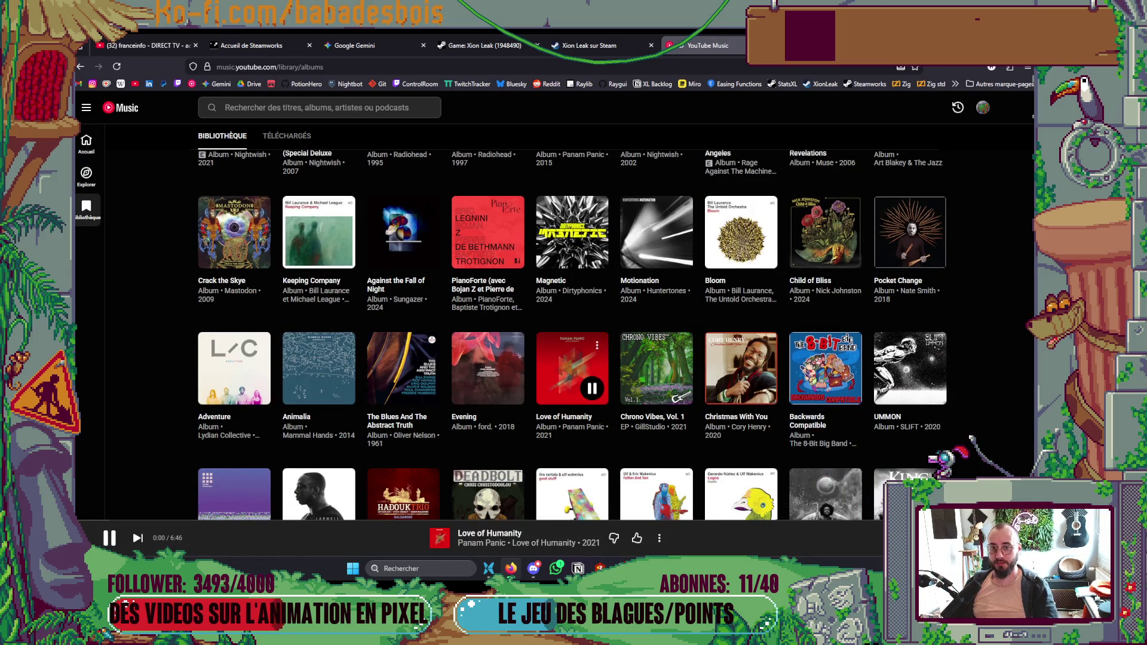
{"action": "key", "text": "alt+Tab"}
{"action": "scroll", "coordinate": [580, 420], "scroll_direction": "up", "scroll_amount": 2}
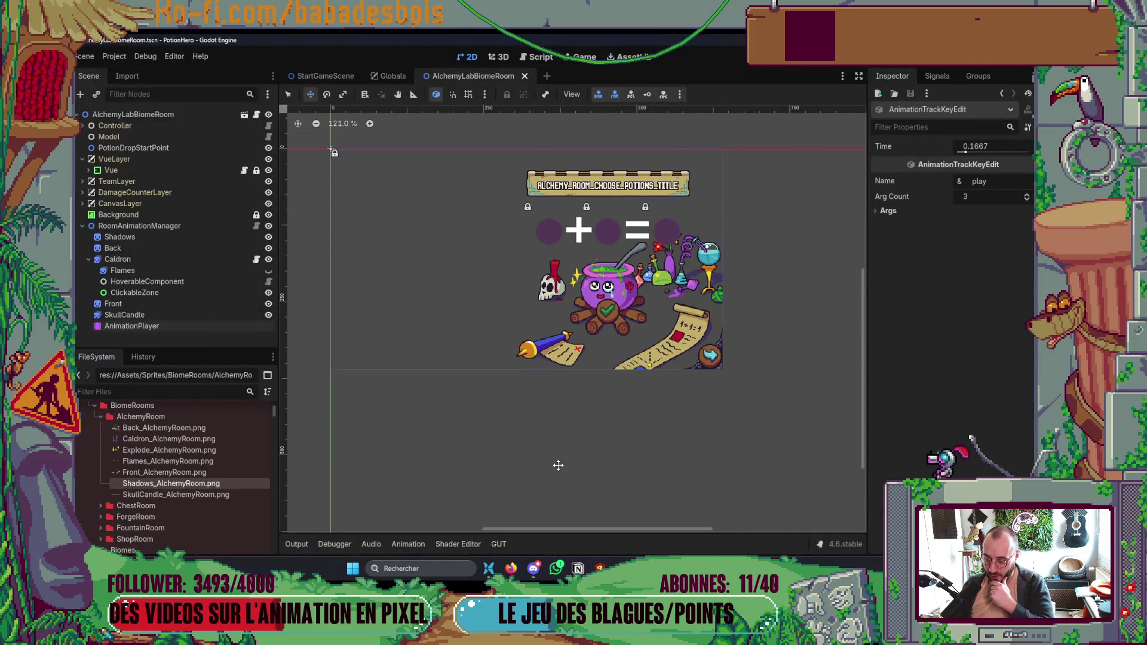
Save the scene and commit the AlchemyRoom changes with git from Neovim's terminal.
{"action": "key", "text": "ctrl+s"}
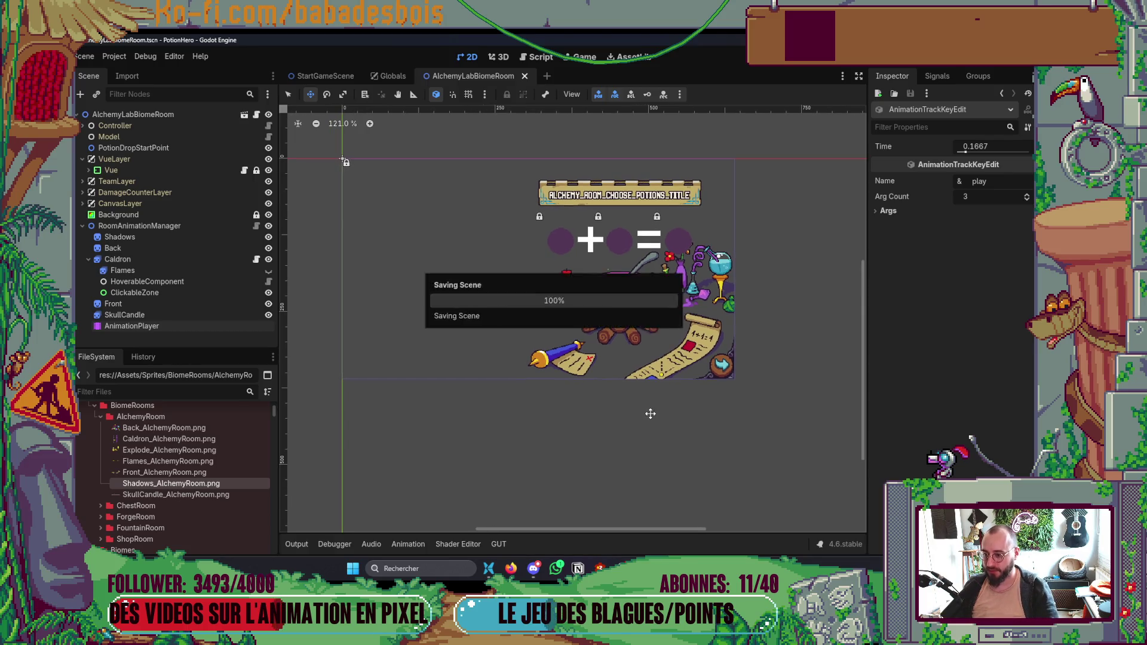
{"action": "key", "text": "alt+Tab"}
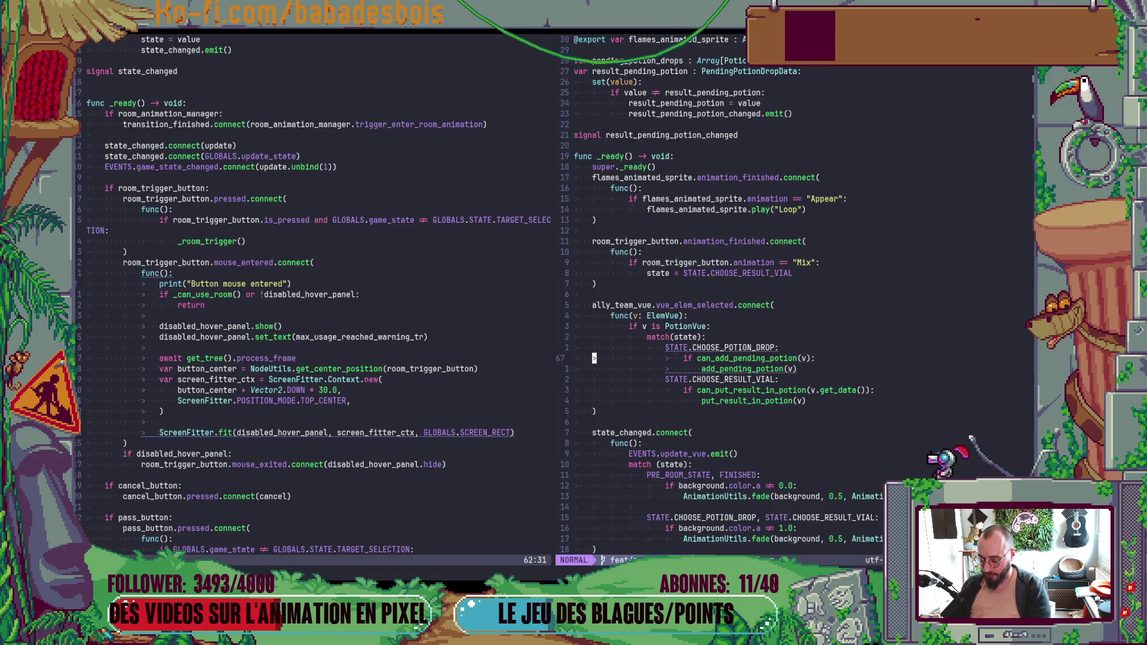
{"action": "key", "text": "ctrl+backslash"}
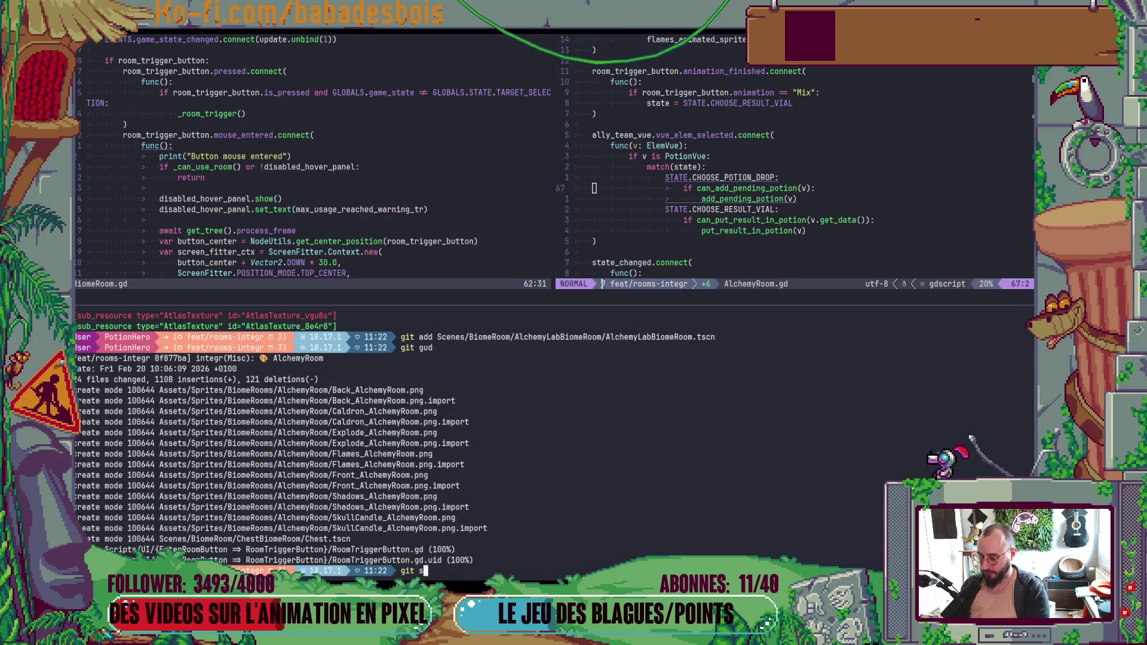
{"action": "key", "text": "Return"}
{"action": "type", "text": "git"}
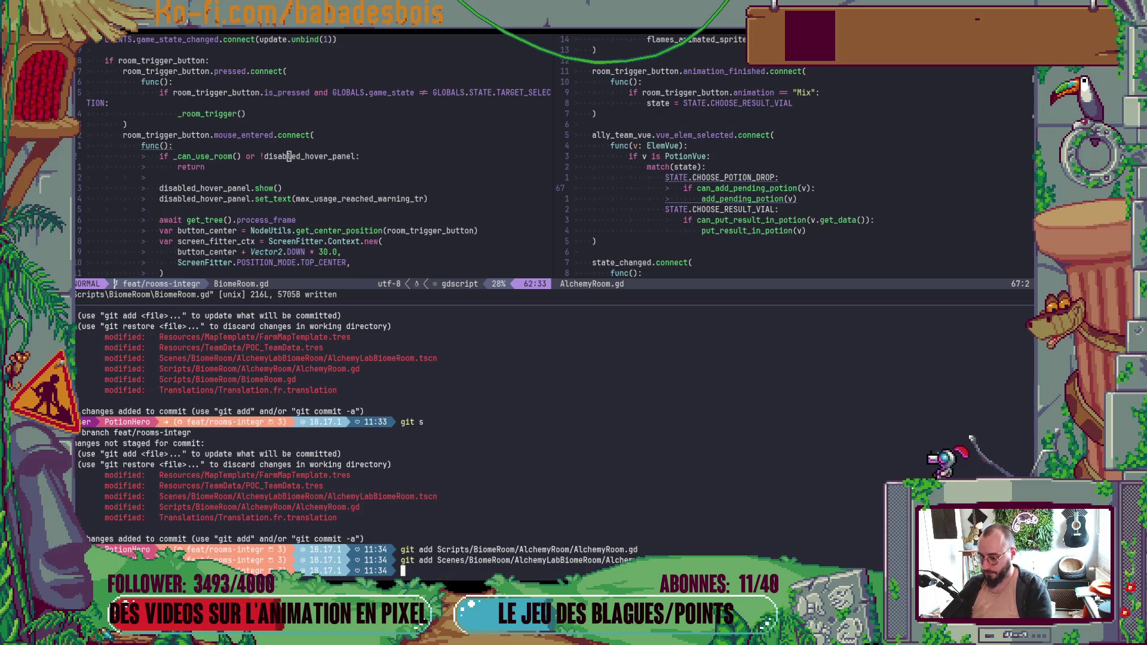
{"action": "type", "text": "ud"}
{"action": "key", "text": "Return"}
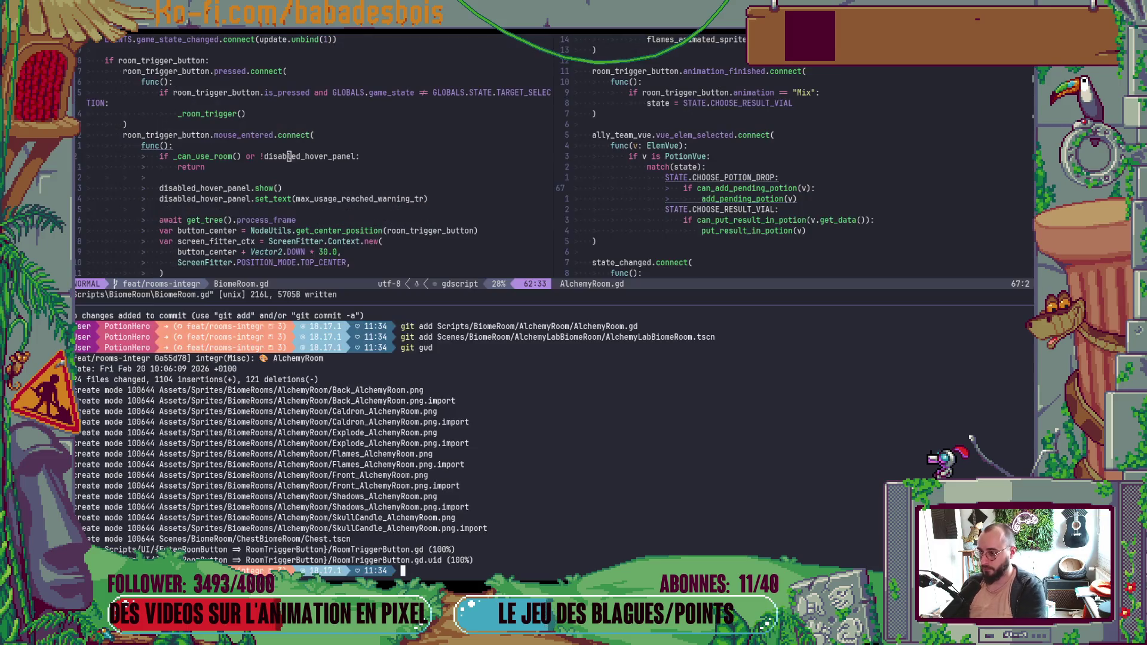
Close Neovim's terminal split so the code fills the window, then go back to Godot.
{"action": "key", "text": "ctrl+backslash"}
{"action": "key", "text": "alt+Tab"}
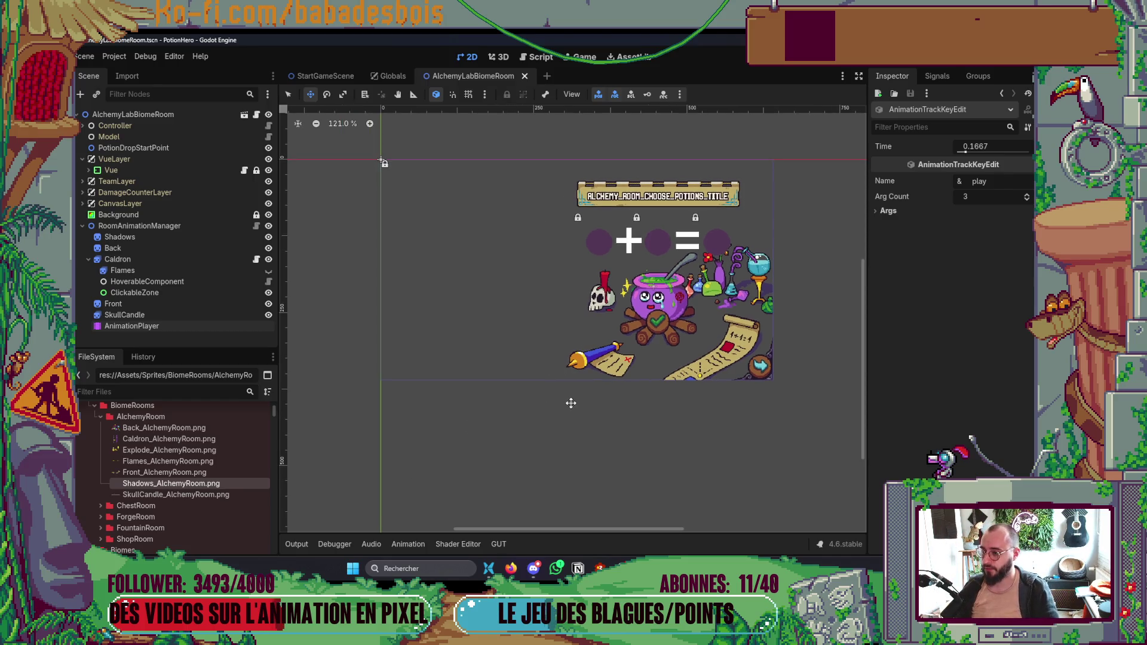
{"action": "key", "text": "alt+Tab"}
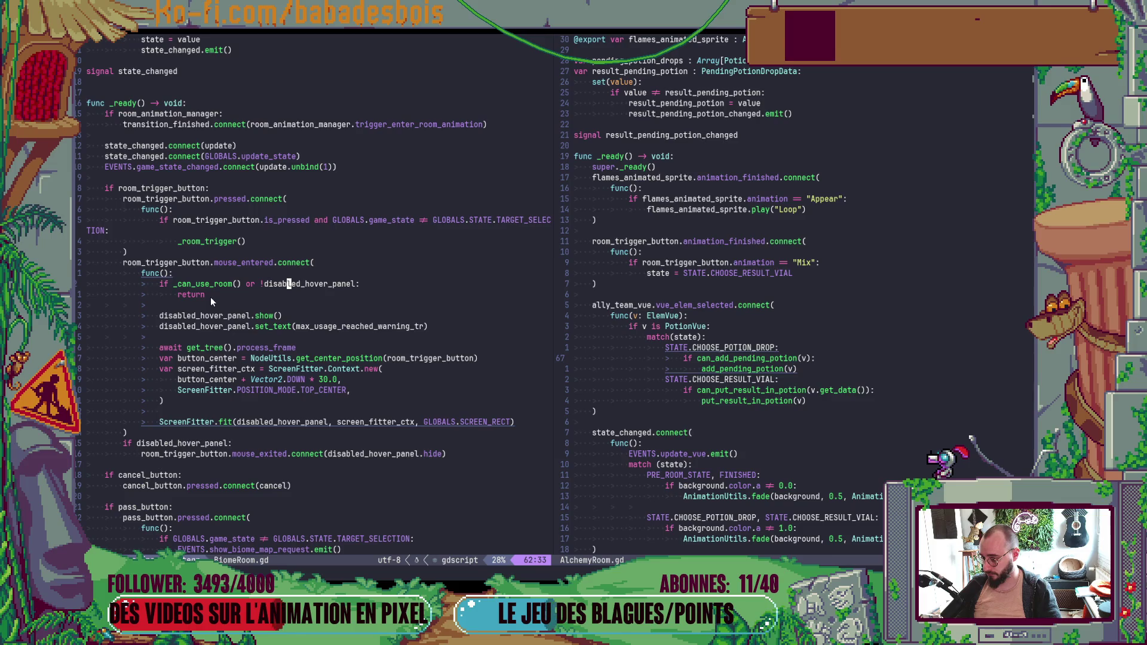
{"action": "key", "text": "alt+Tab"}
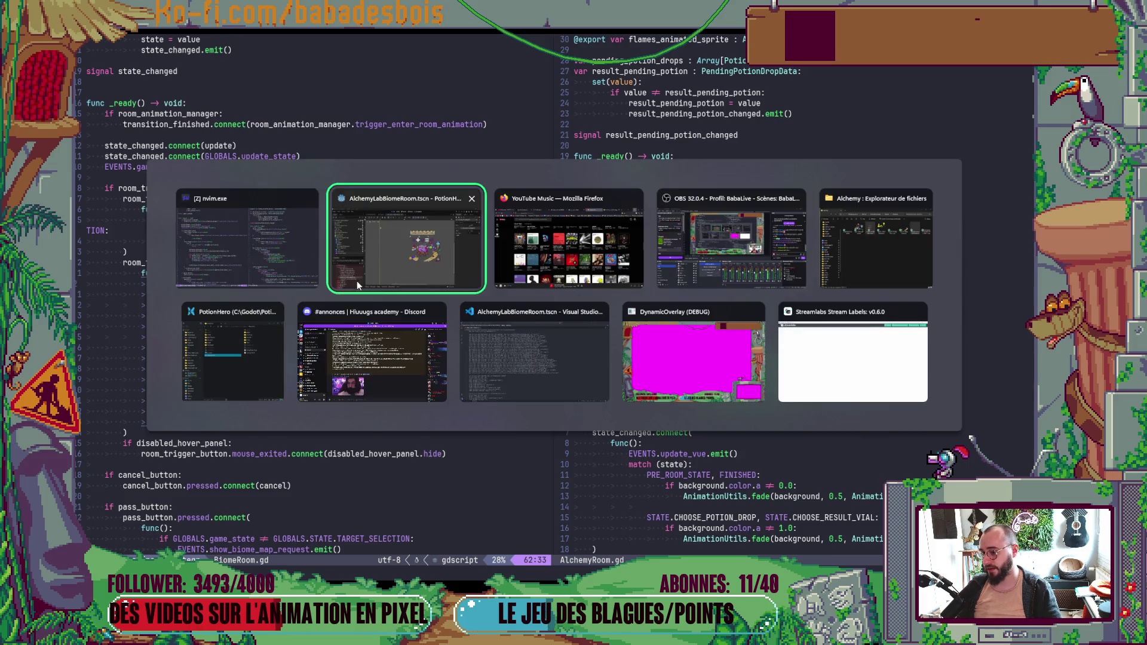
Instantiate WarningDescPanel.tscn as a child of the CanvasLayer node.
{"action": "left_click", "coordinate": [132, 114]}
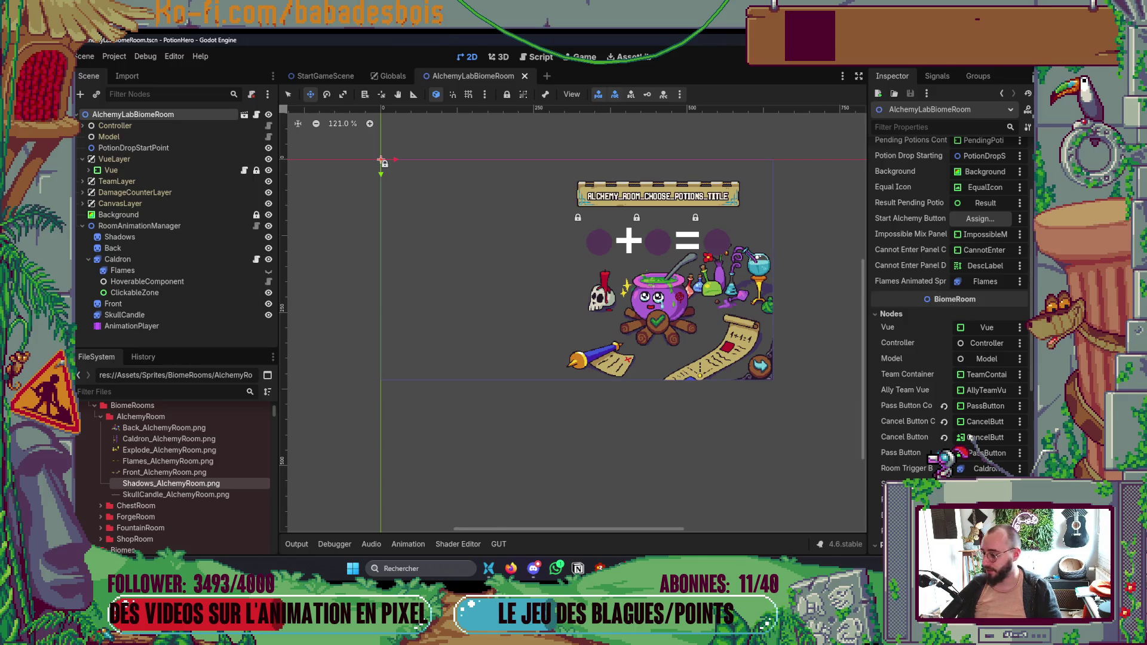
{"action": "left_click", "coordinate": [979, 499]}
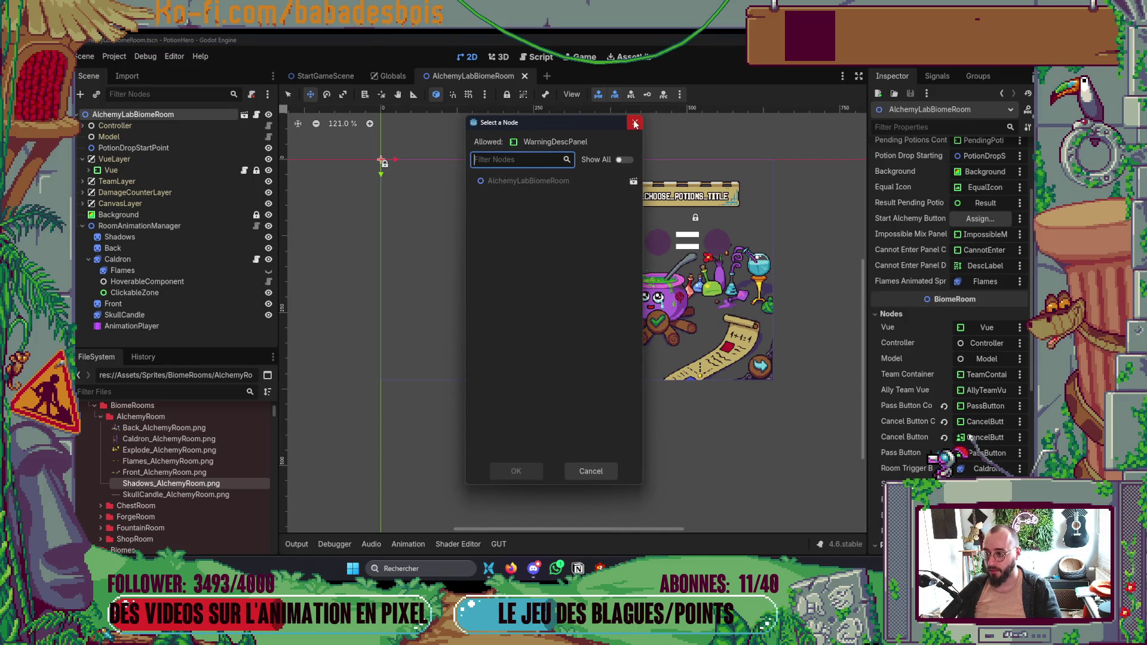
{"action": "left_click", "coordinate": [634, 122]}
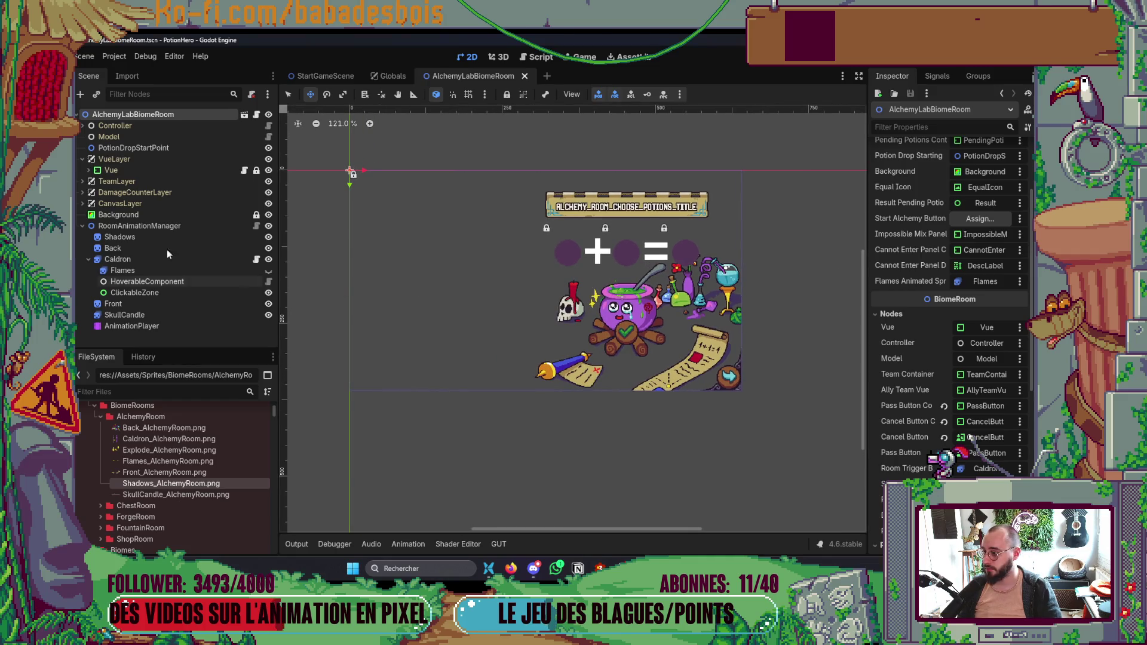
{"action": "left_click", "coordinate": [83, 203]}
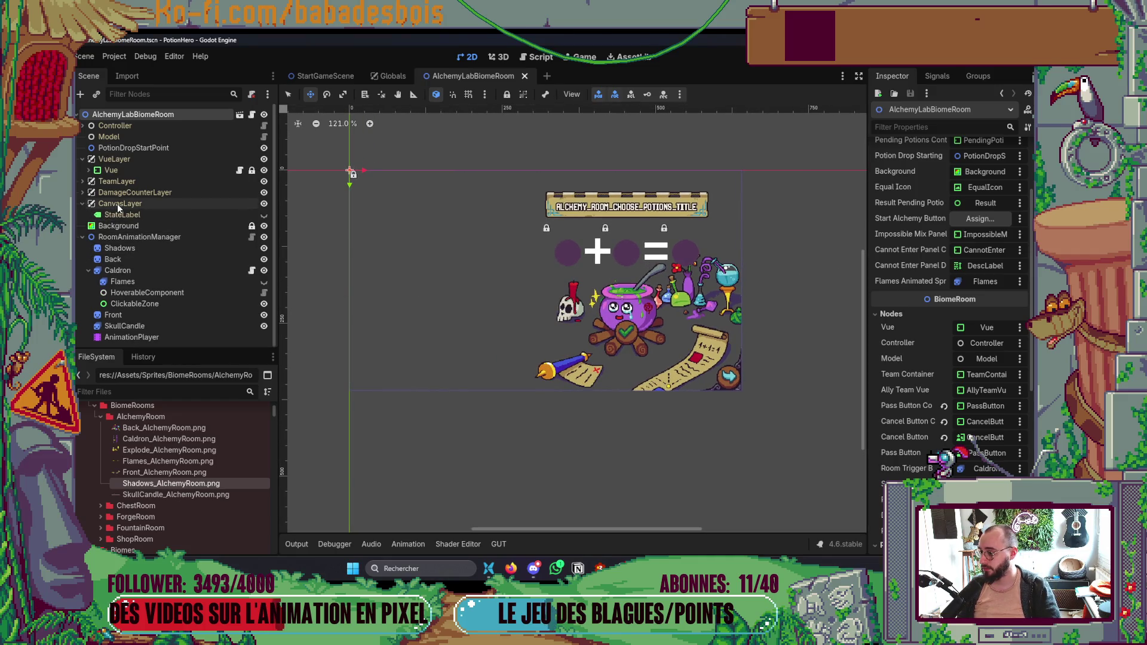
{"action": "right_click", "coordinate": [118, 203]}
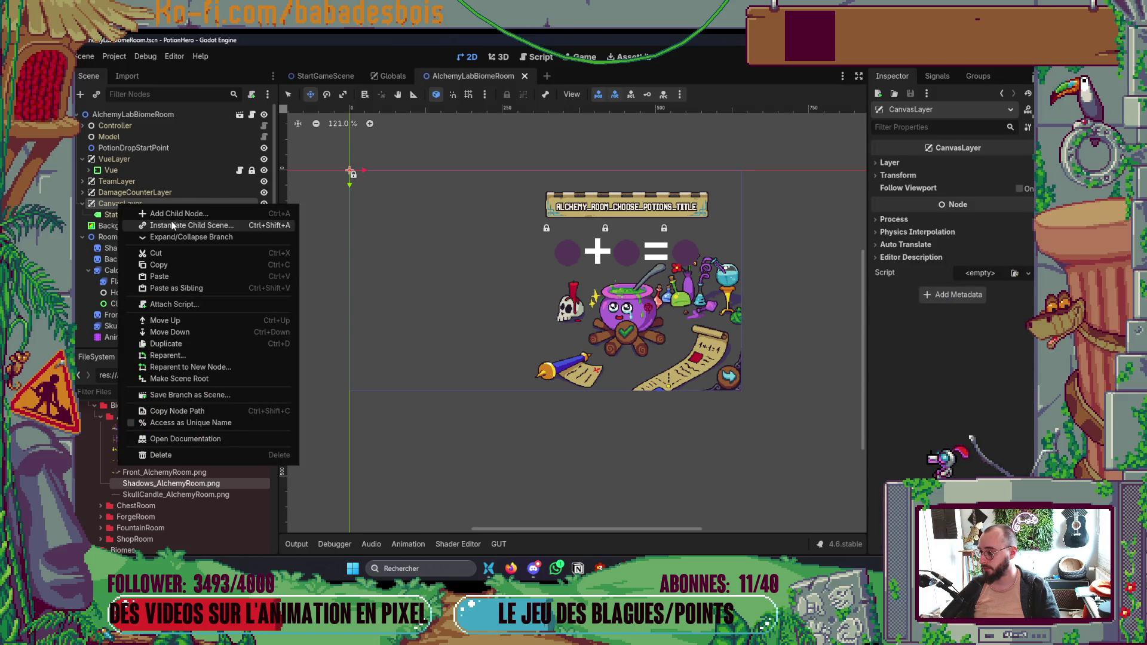
{"action": "left_click", "coordinate": [171, 225]}
{"action": "type", "text": "Disa"}
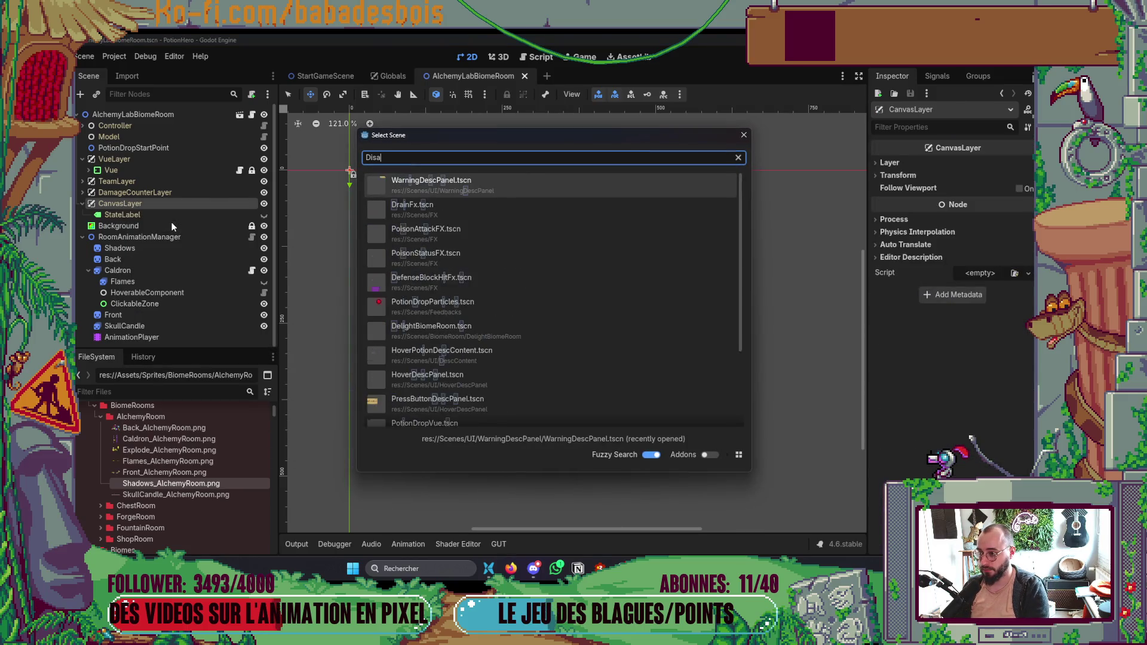
{"action": "type", "text": "cPanel"}
{"action": "key", "text": "Return"}
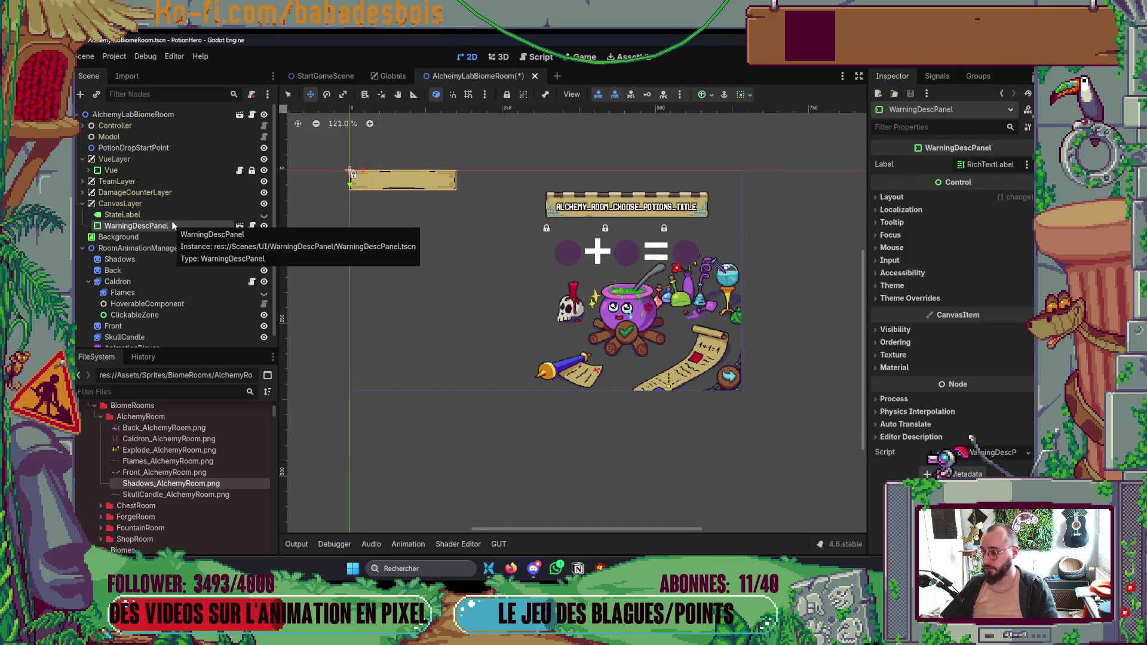
Assign WarningDescPanel as the root's Disabled Hover Panel, save, and run the game.
{"action": "left_click", "coordinate": [147, 113]}
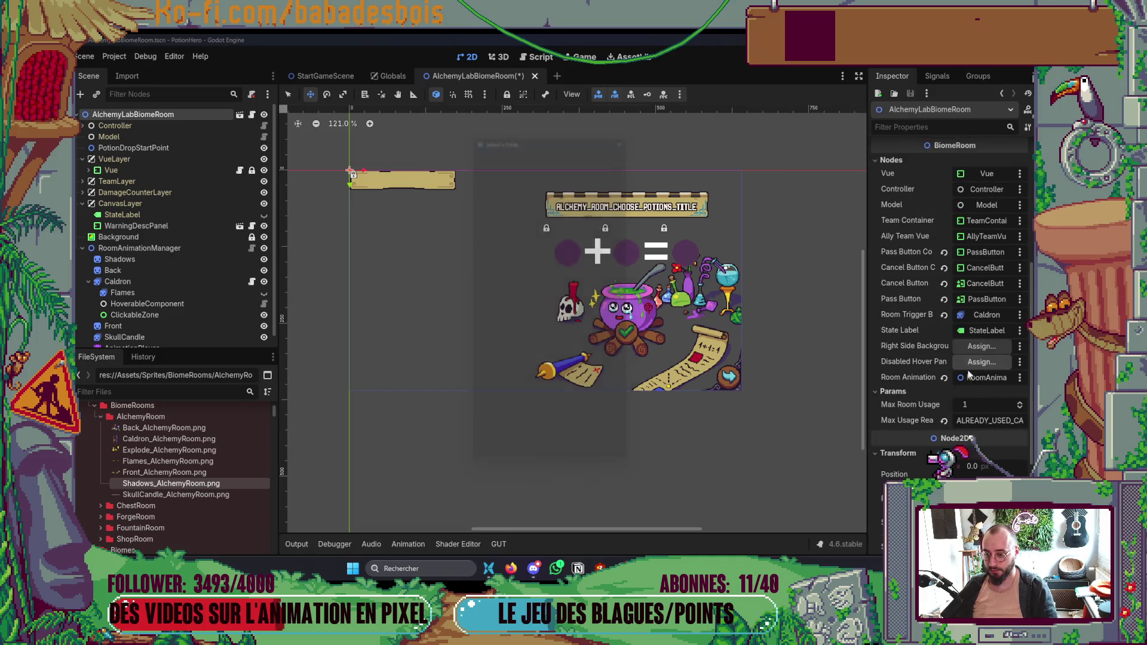
{"action": "left_click", "coordinate": [981, 361]}
{"action": "double_click", "coordinate": [526, 207]}
{"action": "key", "text": "ctrl+s"}
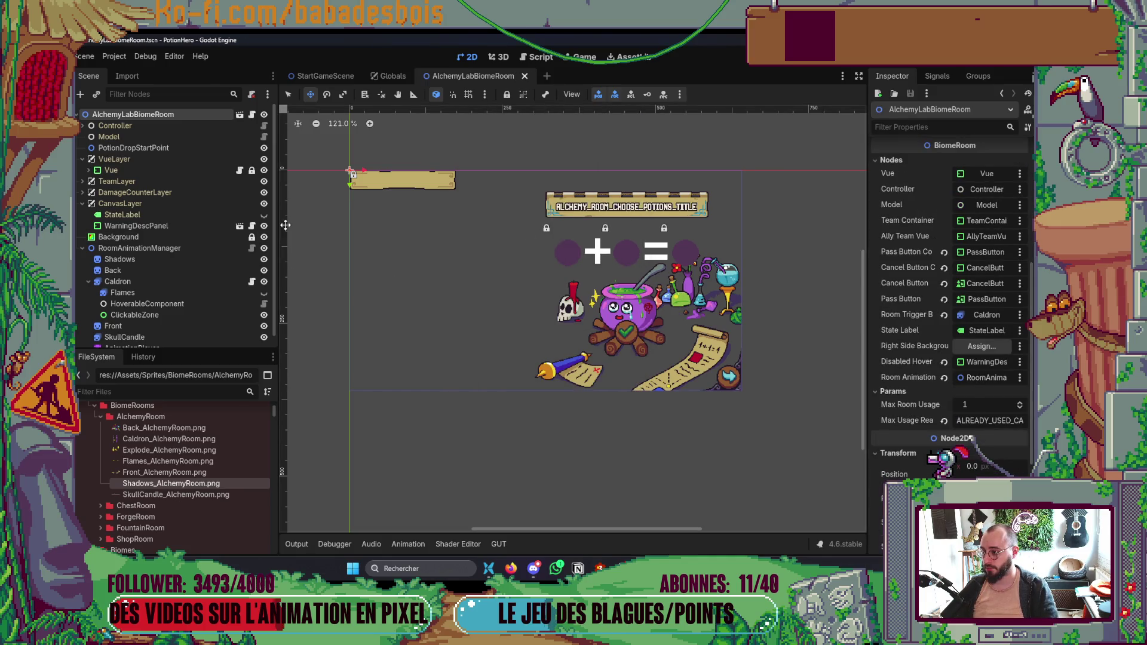
{"action": "key", "text": "F5"}
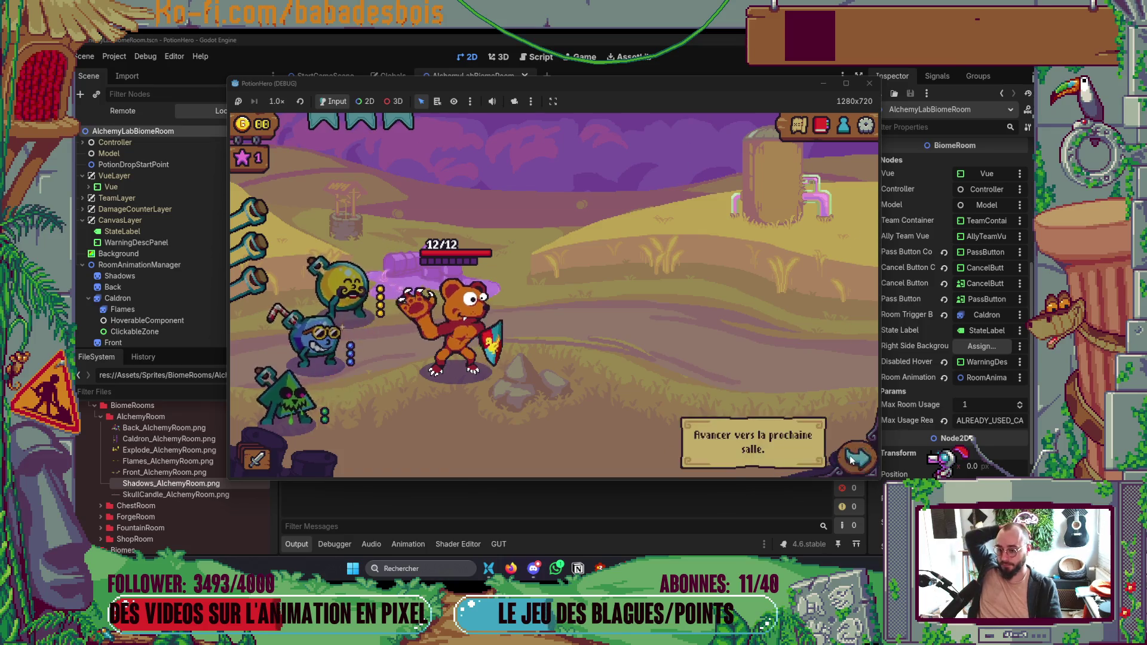
Enter the farm room, mix yellow and blue into a green potion in the teal flask, then switch to Neovim.
{"action": "left_click", "coordinate": [849, 455]}
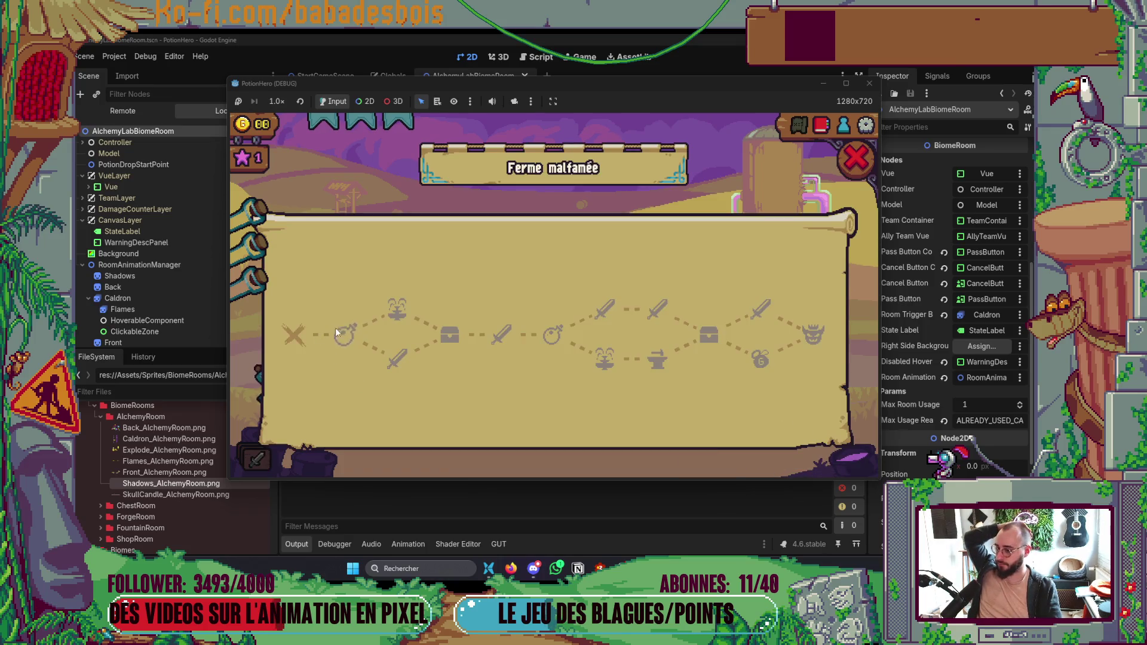
{"action": "left_click", "coordinate": [345, 333]}
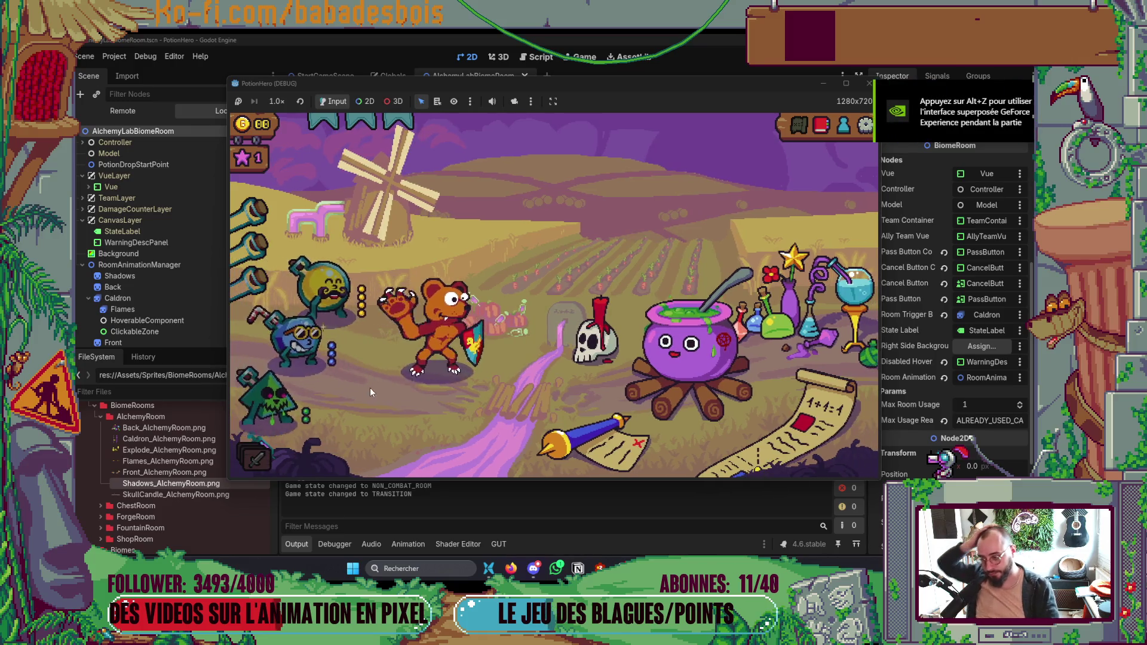
{"action": "left_click", "coordinate": [621, 357]}
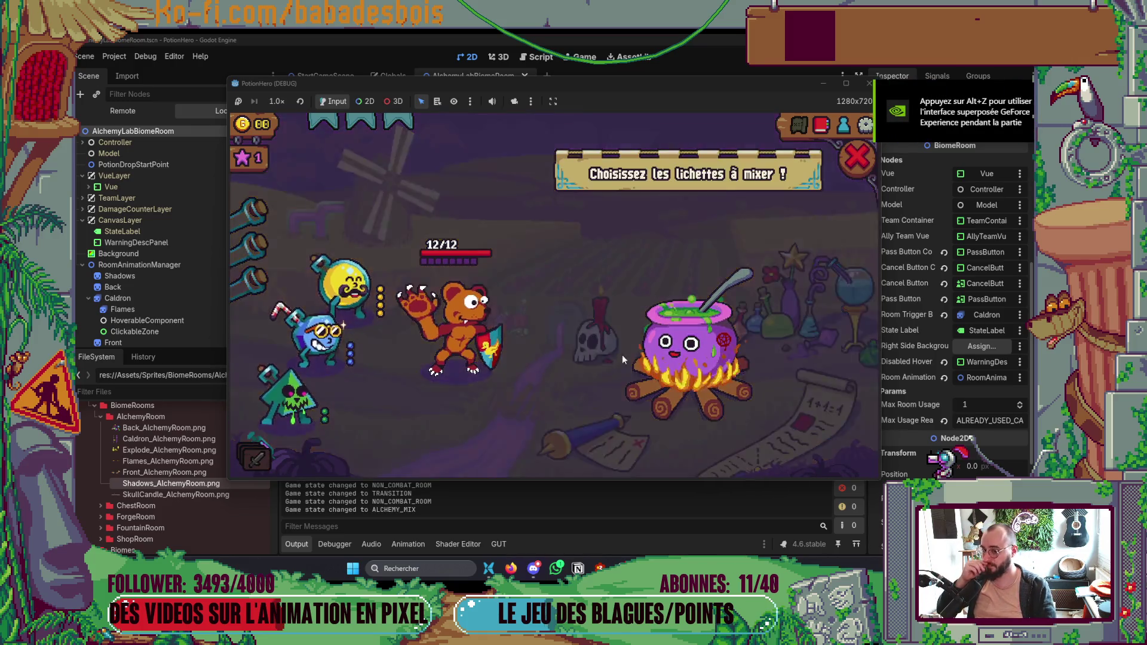
{"action": "left_click", "coordinate": [345, 284]}
{"action": "left_click", "coordinate": [319, 334]}
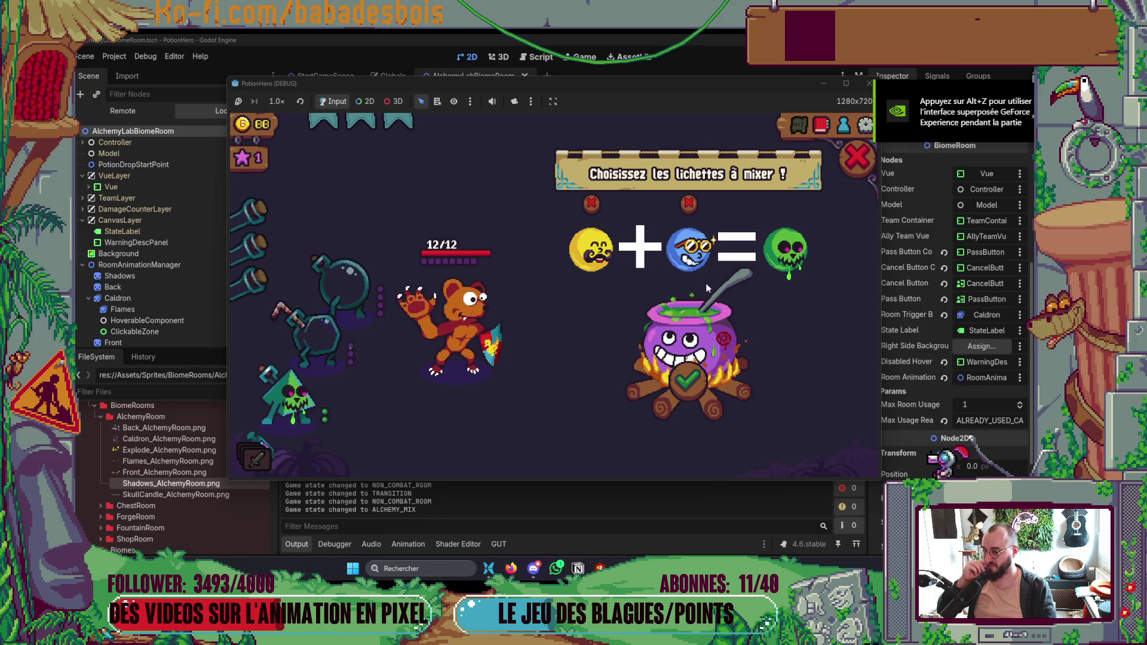
{"action": "left_click", "coordinate": [685, 380]}
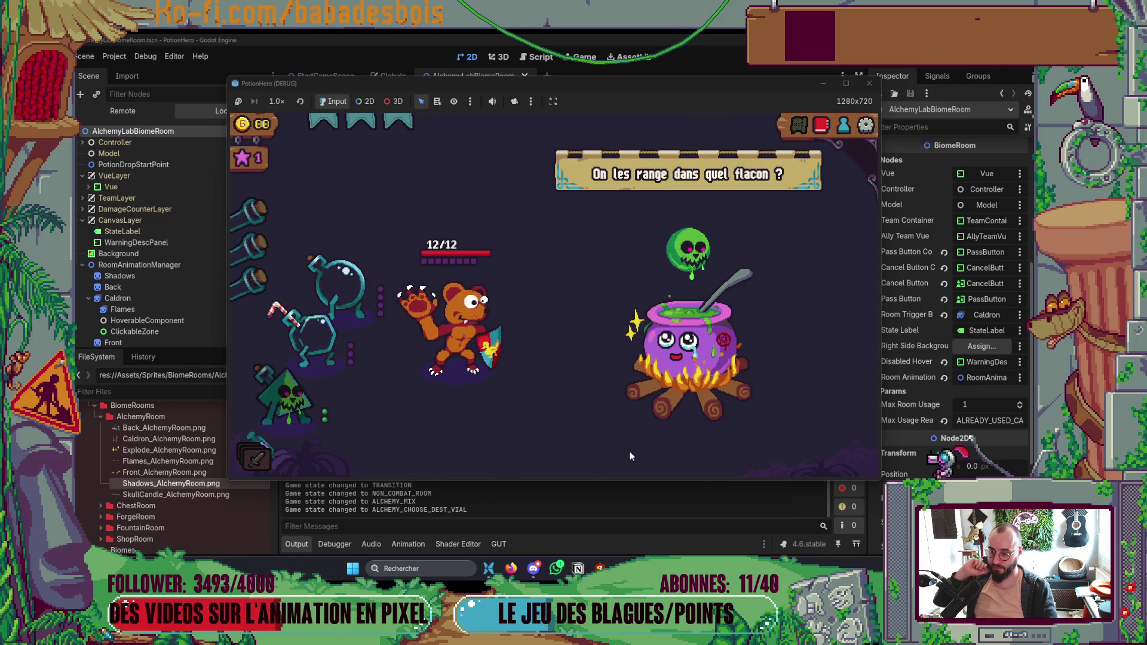
{"action": "left_click", "coordinate": [343, 303]}
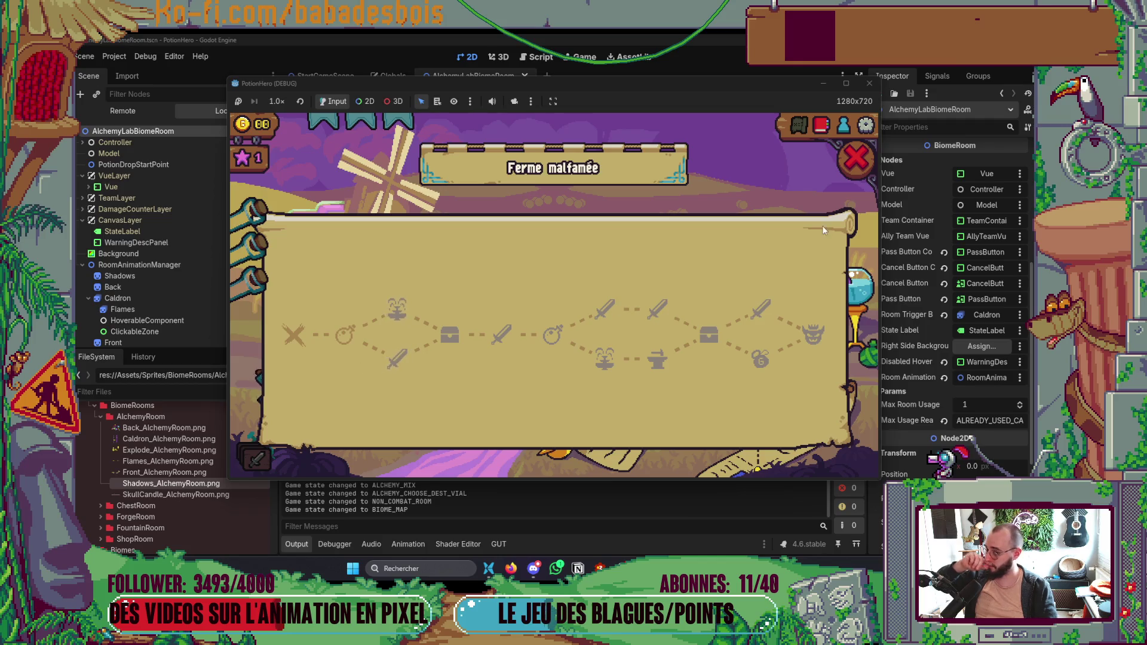
{"action": "left_click", "coordinate": [863, 164]}
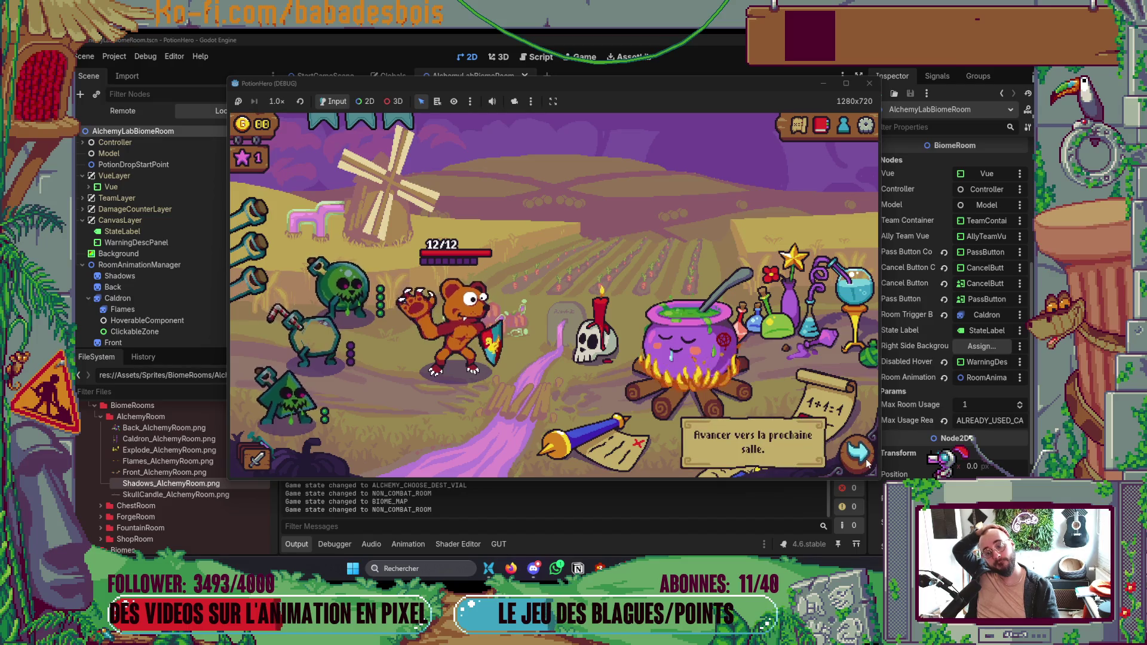
{"action": "mouse_move", "coordinate": [700, 351]}
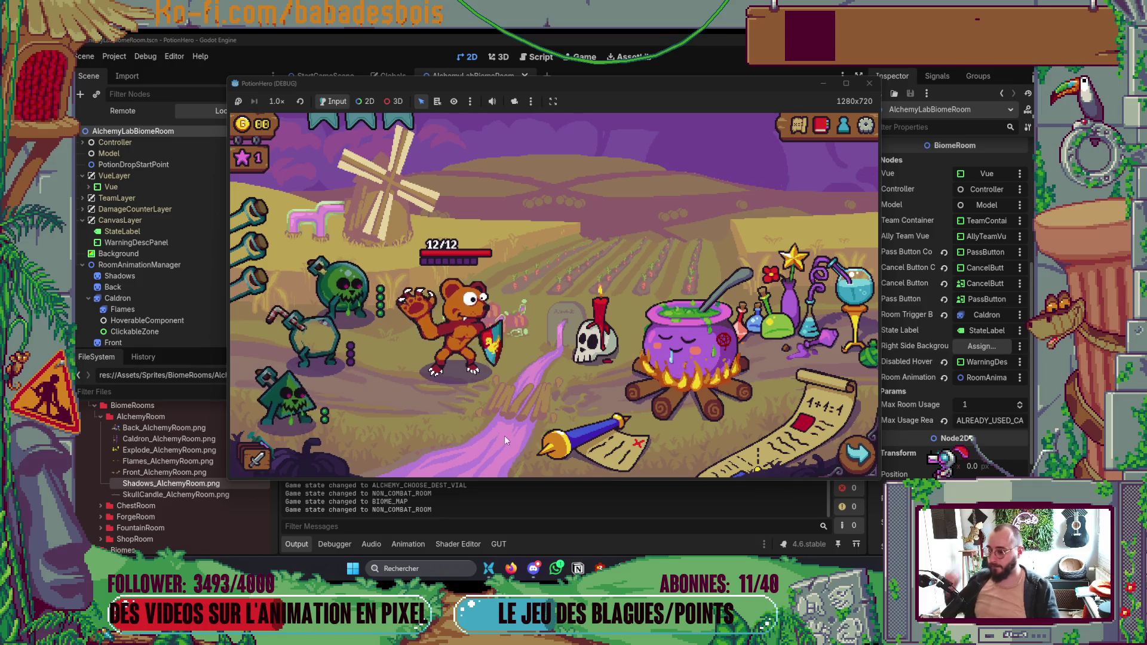
{"action": "key", "text": "alt+Tab"}
{"action": "key", "text": "alt+Tab"}
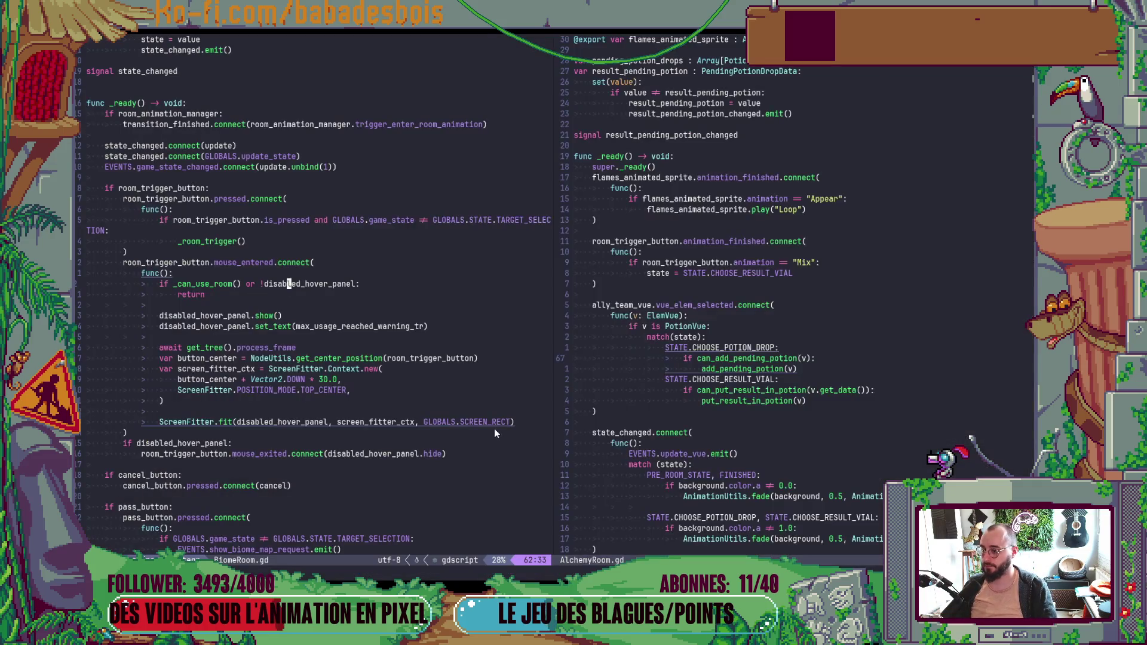
Open the BiomeRoom base script in Godot at its _ready signal connection code.
{"action": "key", "text": "alt+Tab"}
{"action": "key", "text": "alt+Tab"}
{"action": "key", "text": "Tab"}
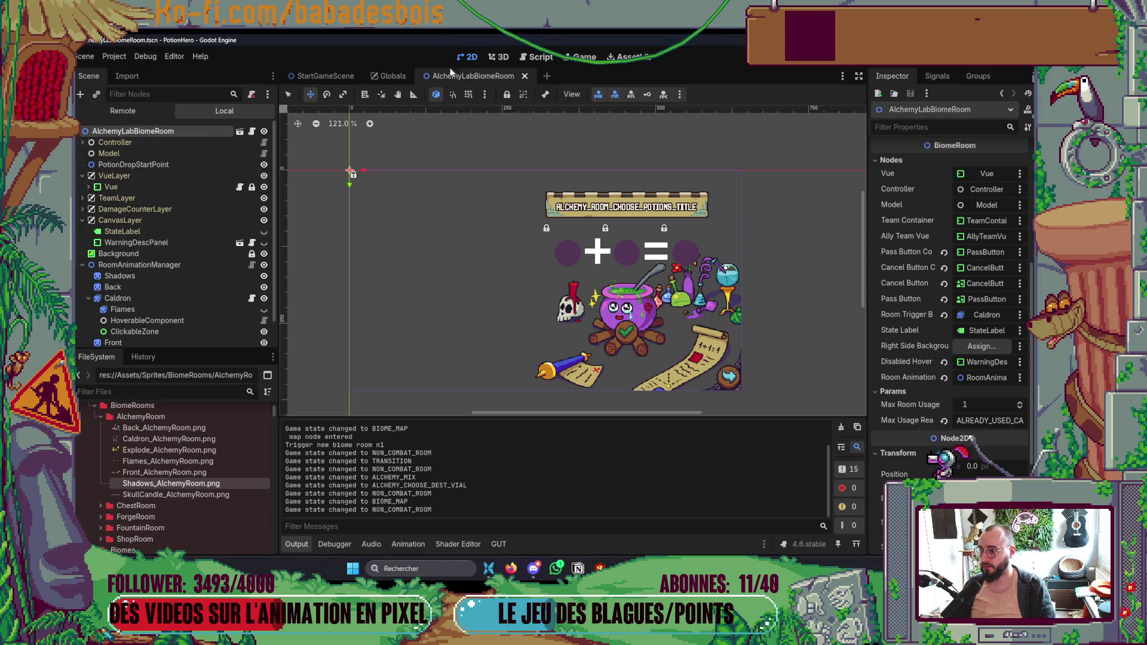
{"action": "left_click", "coordinate": [263, 131]}
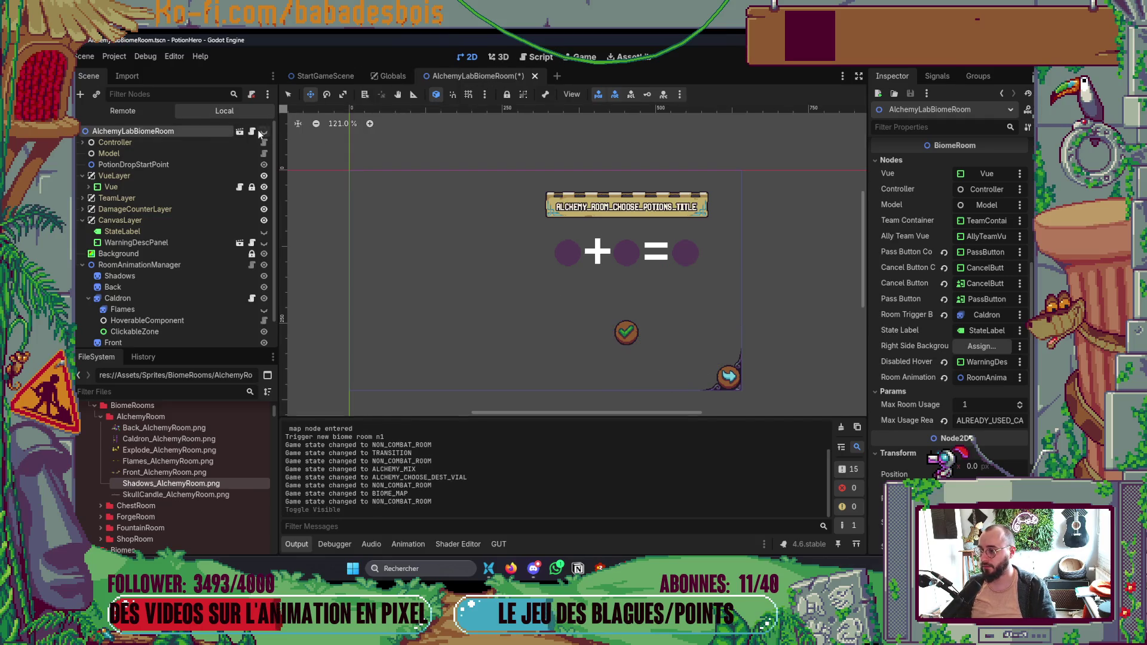
{"action": "left_click", "coordinate": [263, 131]}
{"action": "left_click", "coordinate": [252, 131]}
{"action": "scroll", "coordinate": [838, 134], "scroll_direction": "up", "scroll_amount": 15}
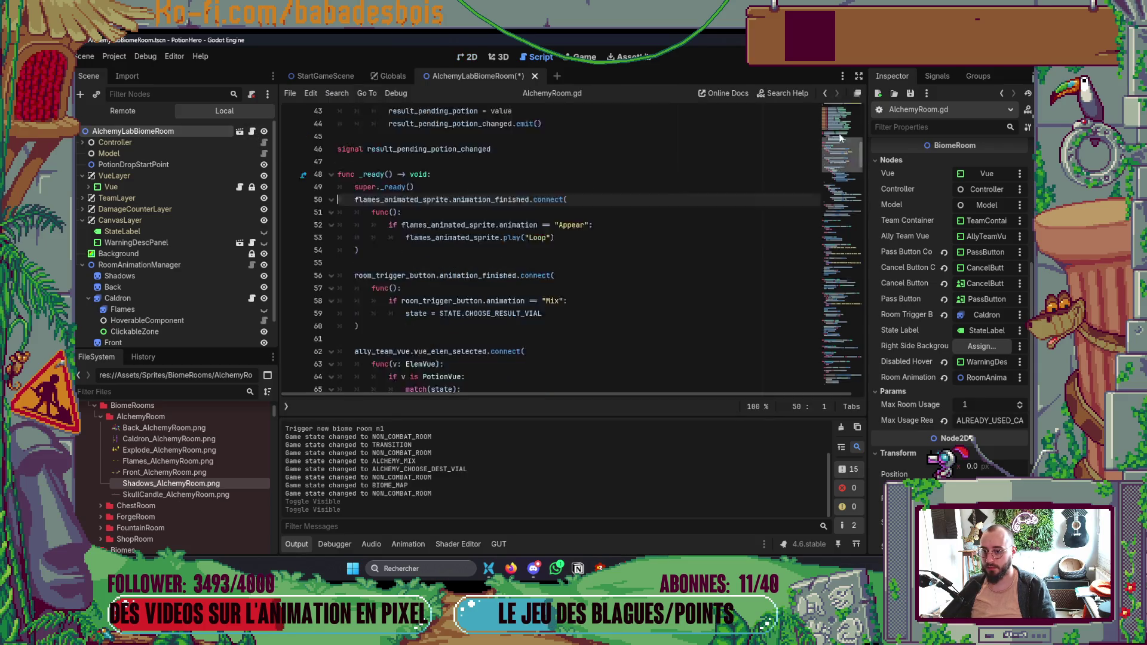
{"action": "left_click", "coordinate": [382, 113], "text": "ctrl"}
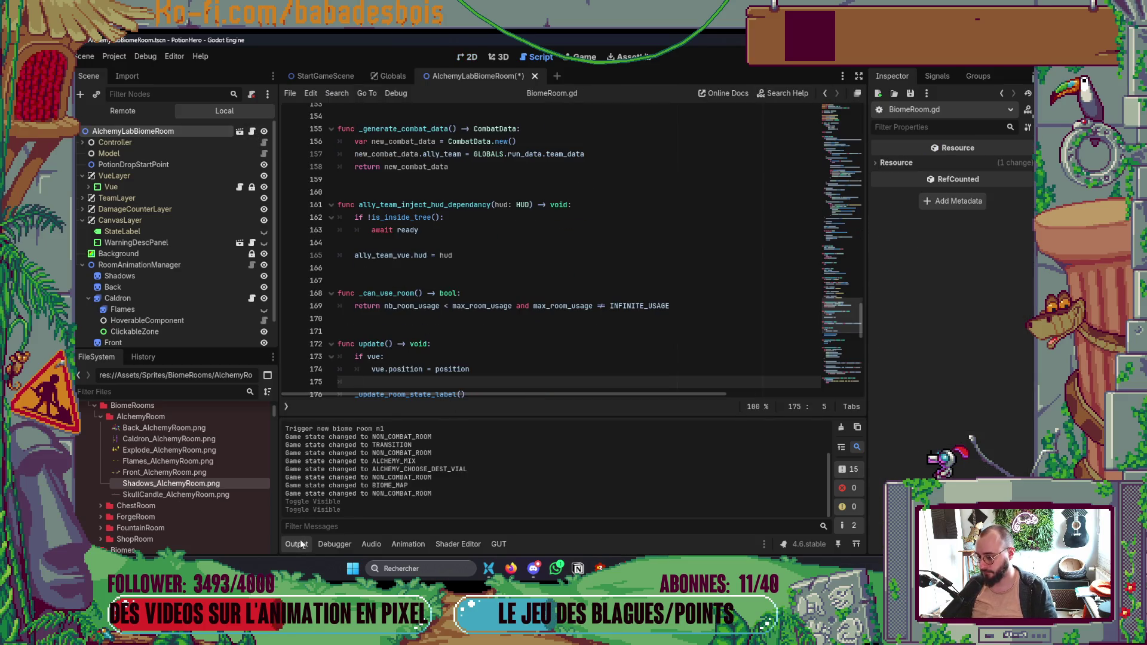
{"action": "left_click", "coordinate": [296, 544]}
{"action": "scroll", "coordinate": [666, 370], "scroll_direction": "down", "scroll_amount": 10}
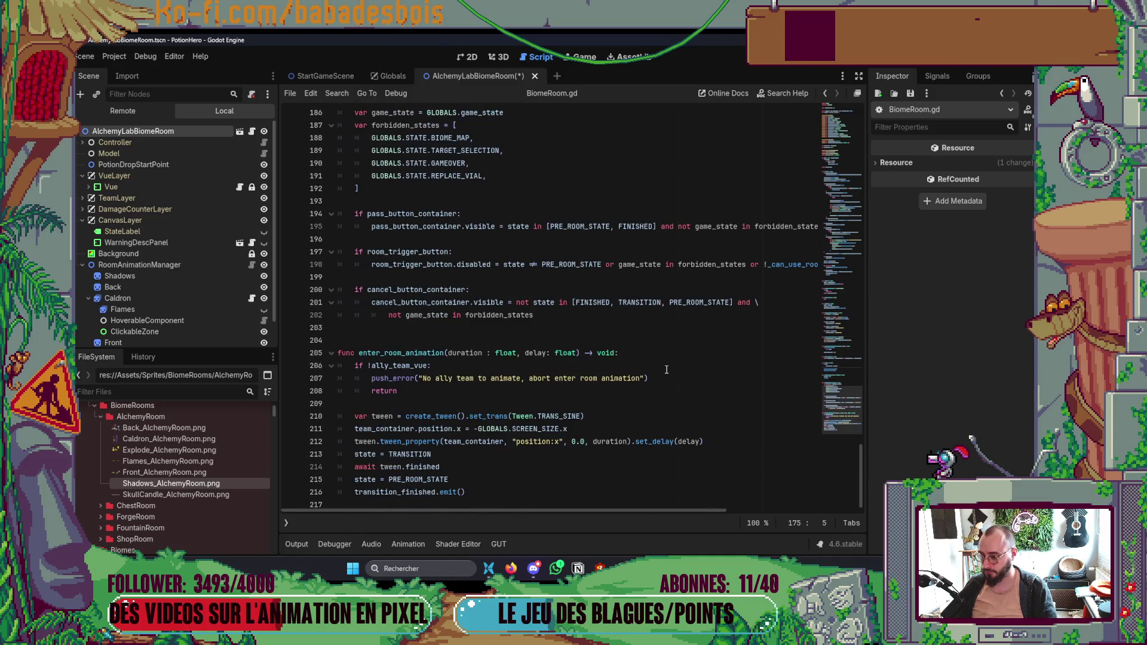
{"action": "scroll", "coordinate": [823, 250], "scroll_direction": "up", "scroll_amount": 7}
{"action": "left_click", "coordinate": [836, 211]}
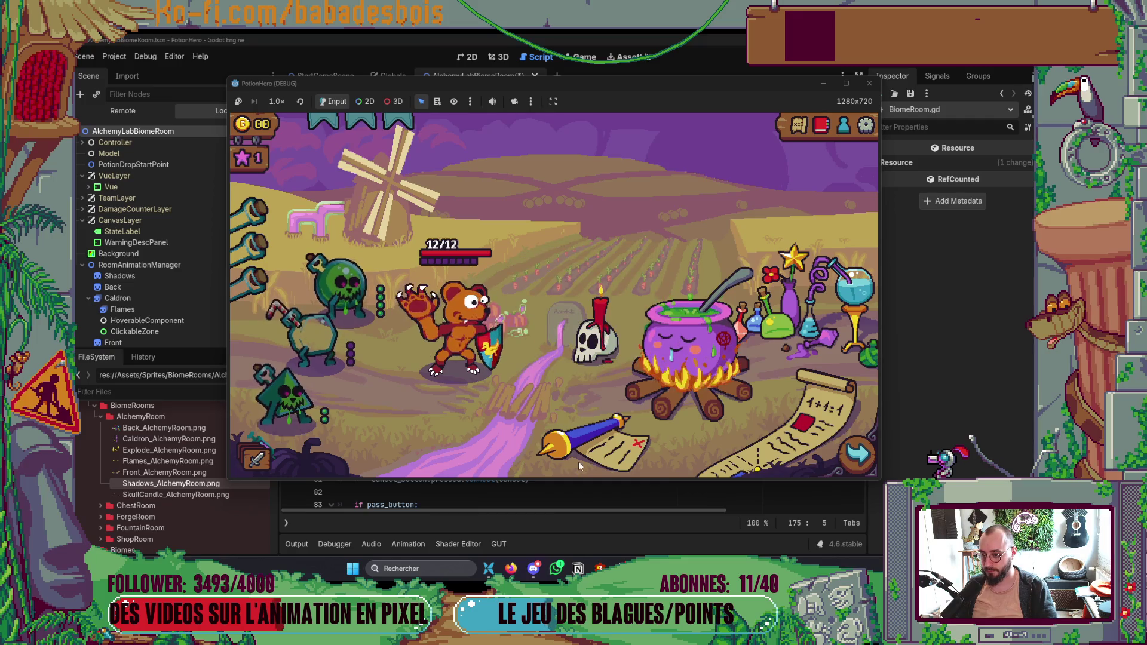
Stop the running game and place the cursor in the mouse_entered handler.
{"action": "key", "text": "F8"}
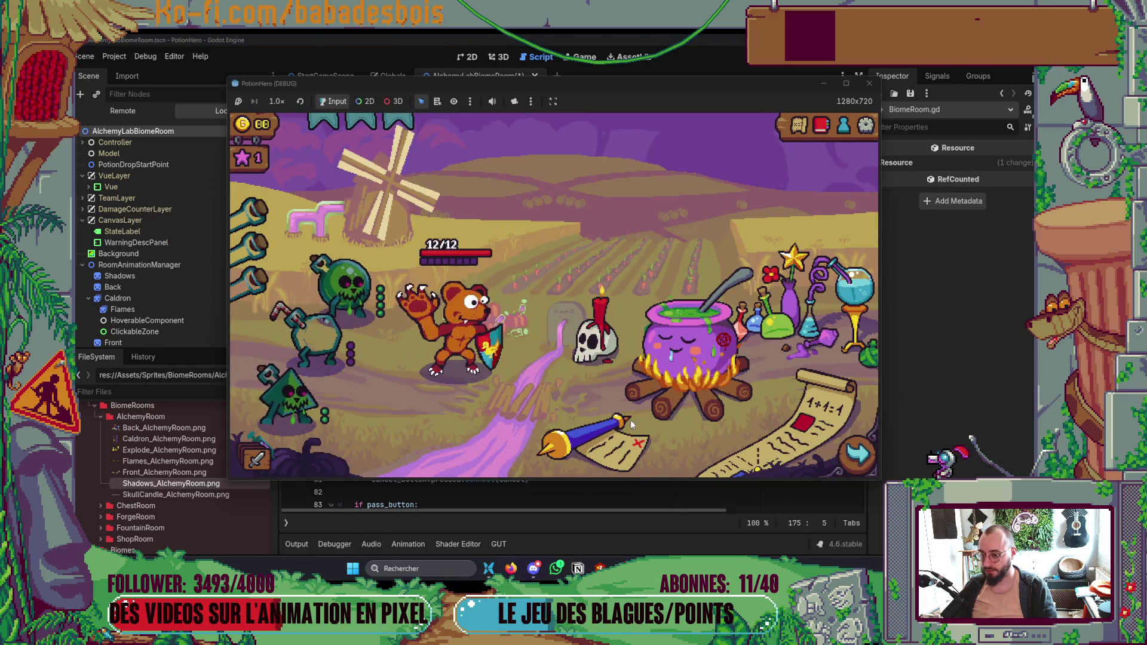
{"action": "key", "text": "F8"}
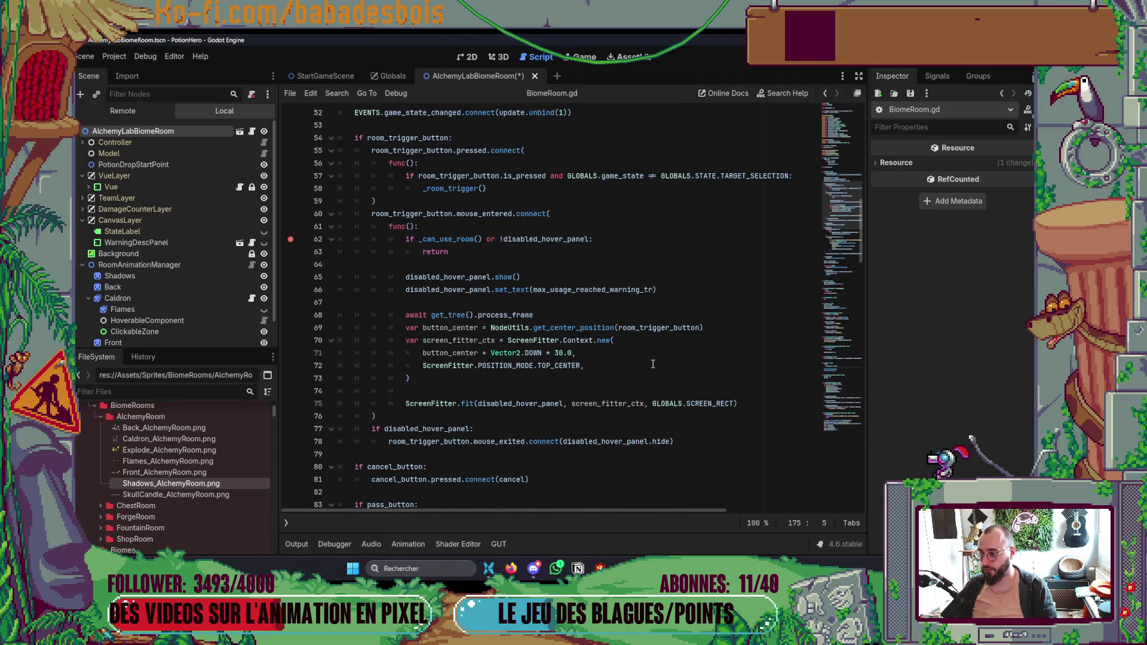
{"action": "left_click", "coordinate": [473, 239]}
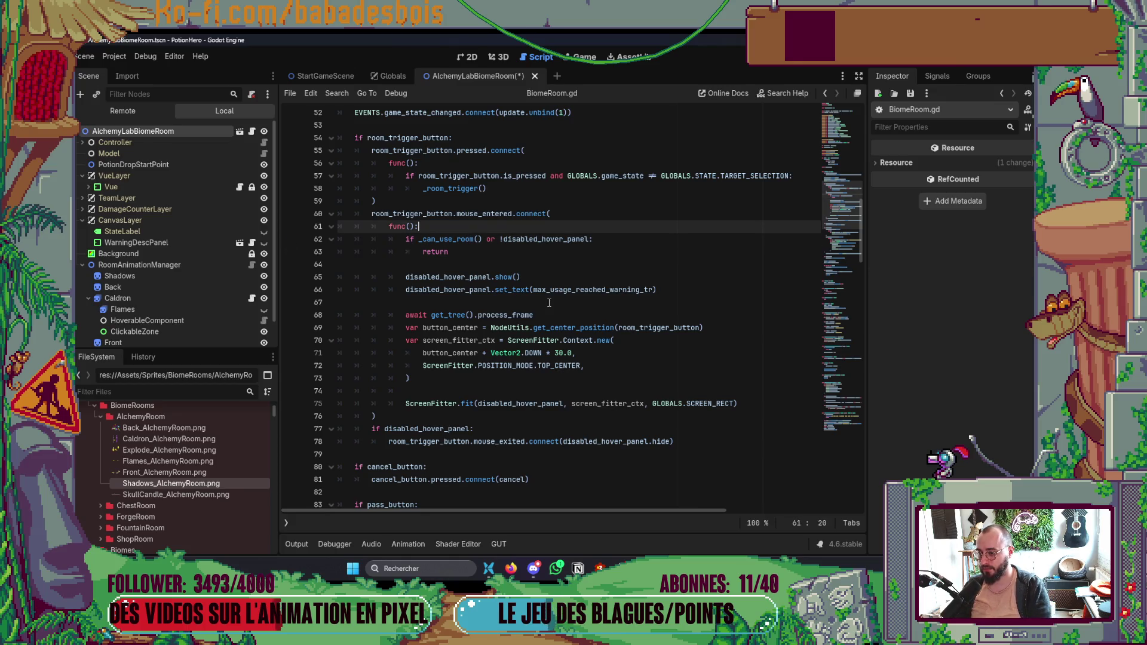
Add print("Button entered") to the mouse_entered lambda, save, and check the Output log during a run.
{"action": "key", "text": "ctrl+shift+Return"}
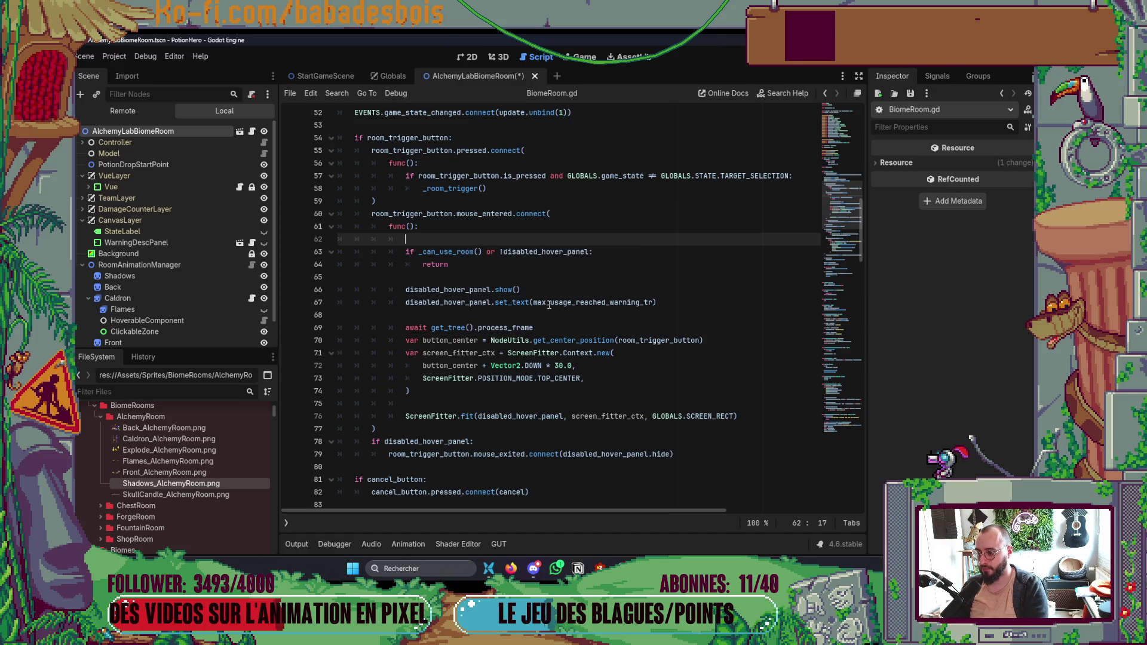
{"action": "key", "text": "Up"}
{"action": "key", "text": "End"}
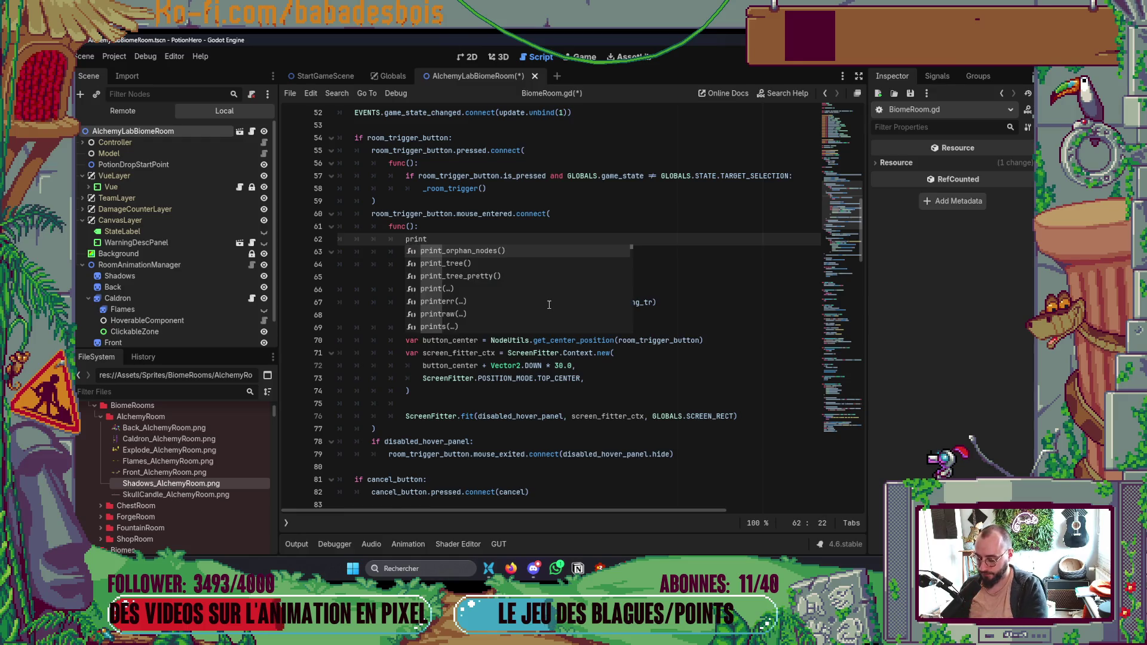
{"action": "type", "text": "()"}
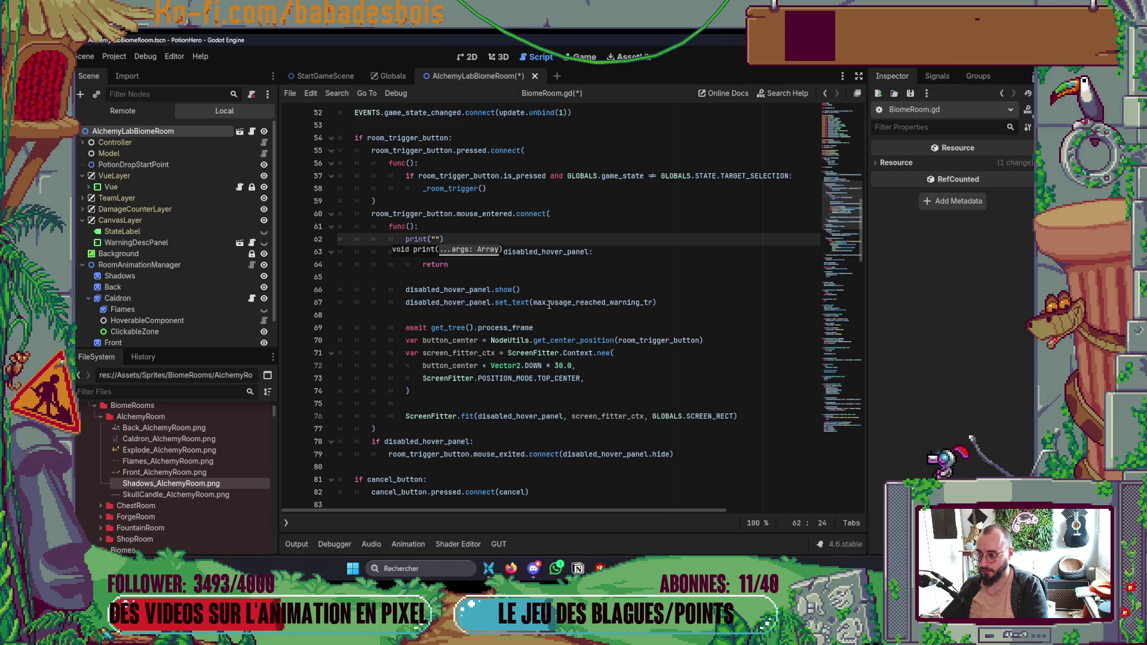
{"action": "type", "text": "Button ente"}
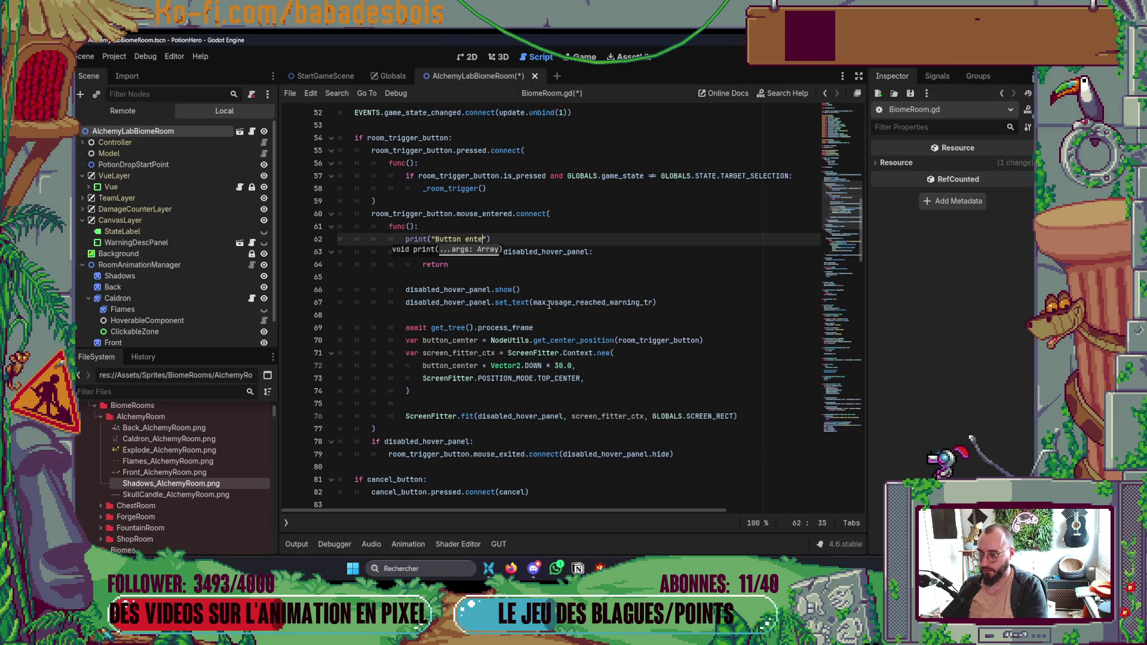
{"action": "type", "text": "red"}
{"action": "key", "text": "ctrl+s"}
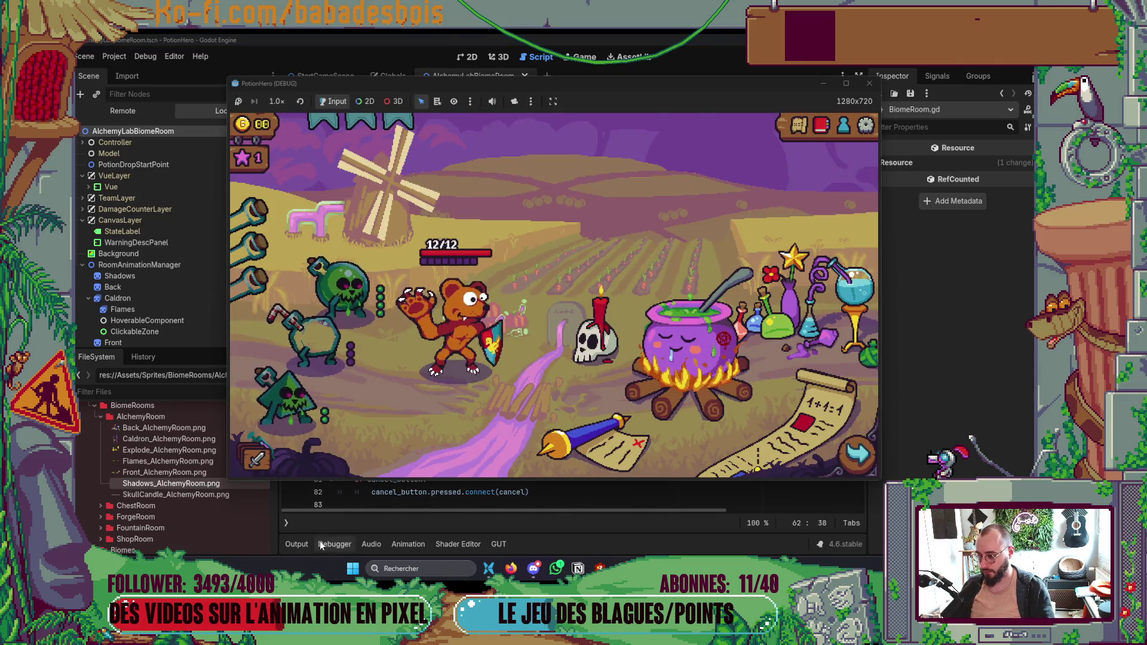
{"action": "left_click", "coordinate": [297, 544]}
{"action": "left_click", "coordinate": [299, 545]}
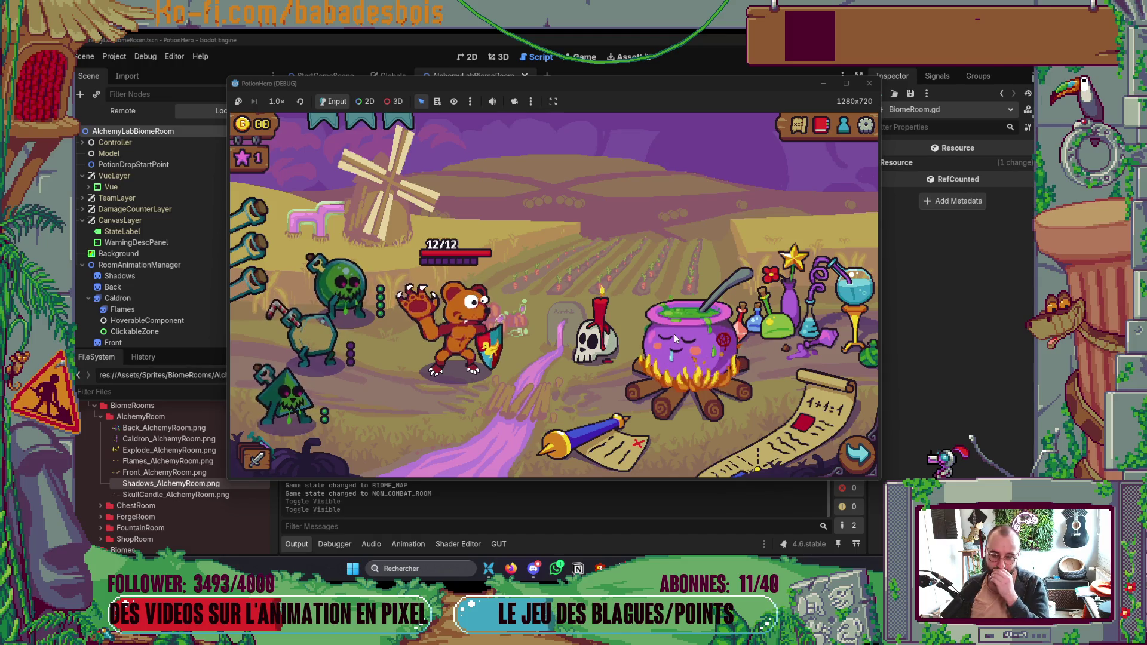
{"action": "left_click", "coordinate": [869, 83]}
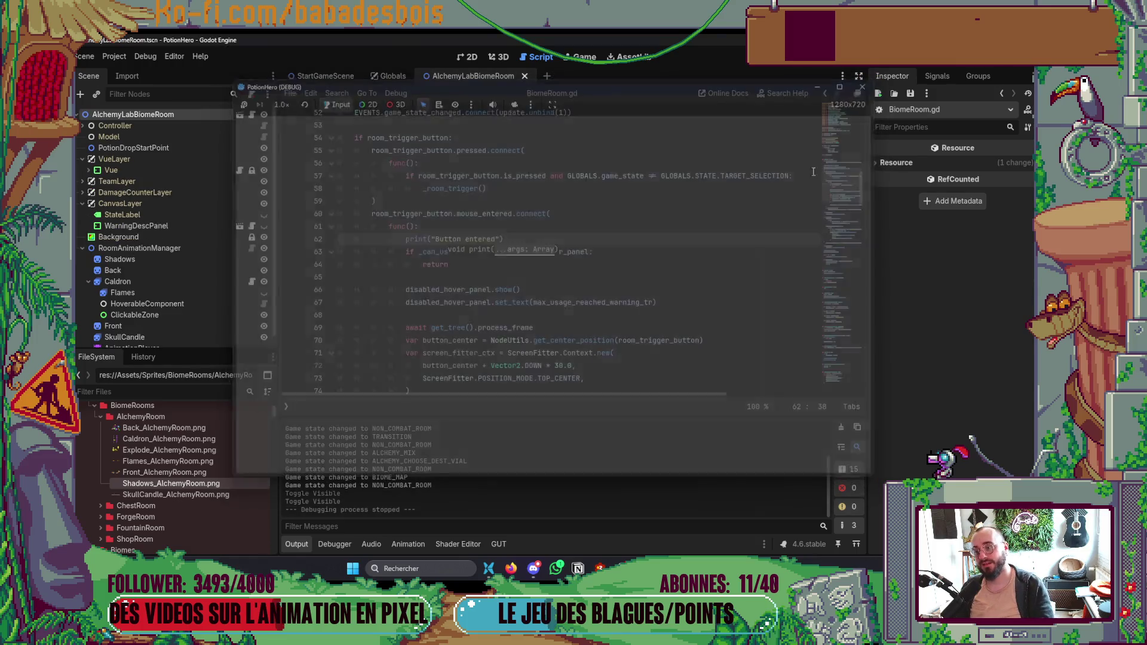
Delete the debug print line in Neovim and save the file.
{"action": "key", "text": "alt+Tab"}
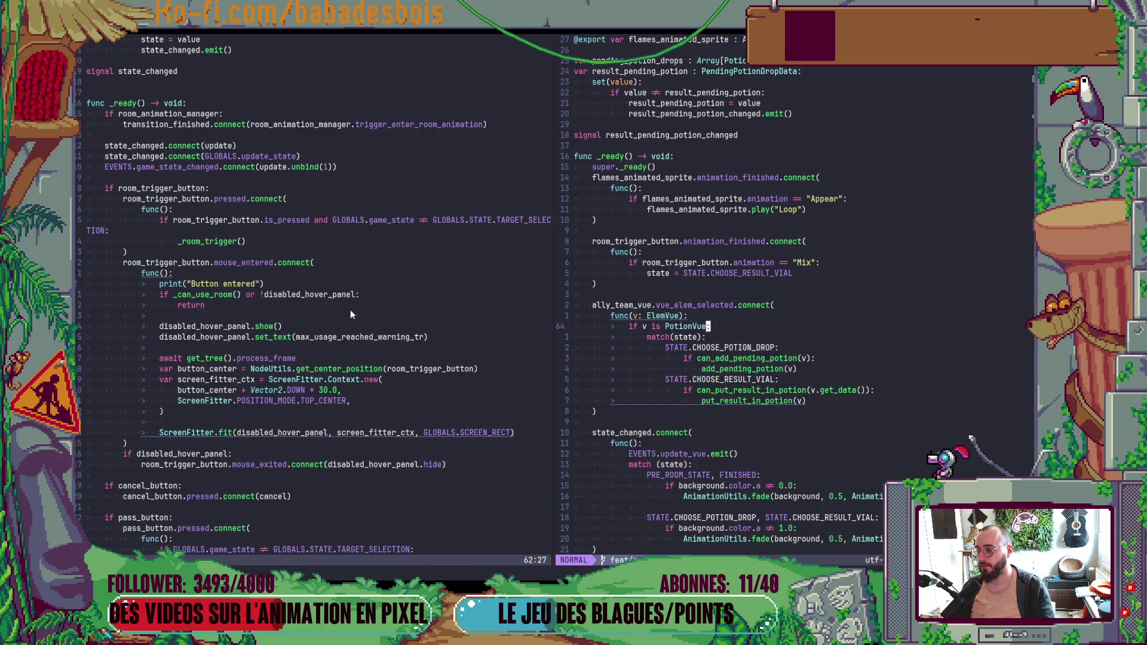
{"action": "left_click", "coordinate": [293, 286]}
{"action": "key", "text": "d"}
{"action": "key", "text": "d"}
{"action": "left_click", "coordinate": [753, 316]}
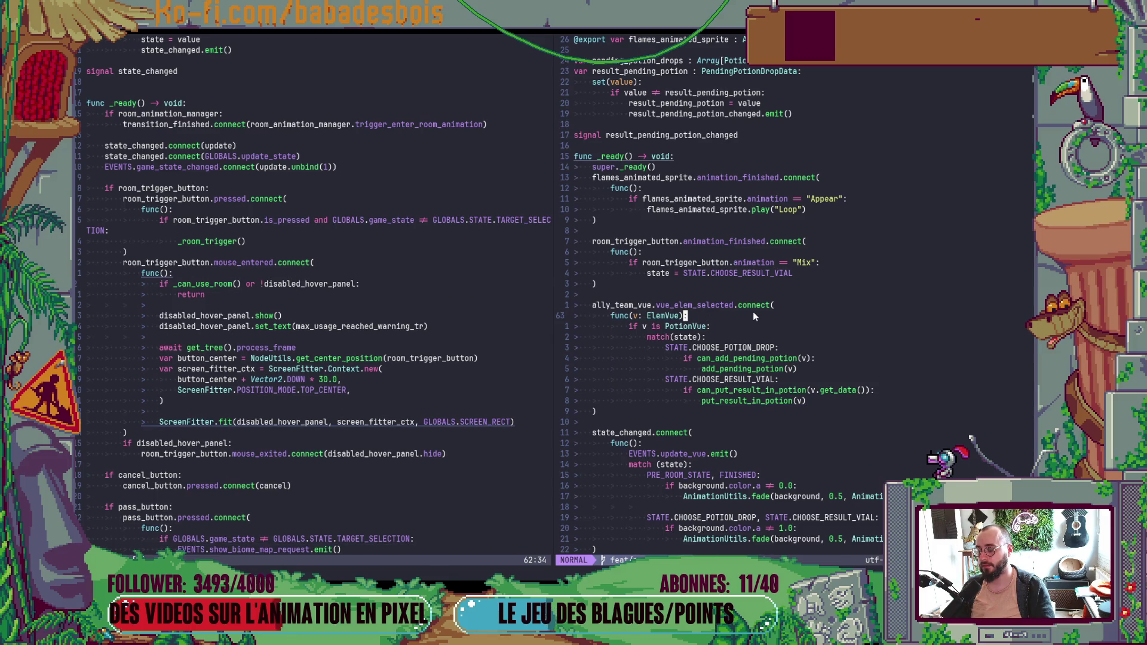
{"action": "left_click", "coordinate": [575, 231]}
{"action": "key", "text": "ctrl+w"}
{"action": "type", "text": "h"}
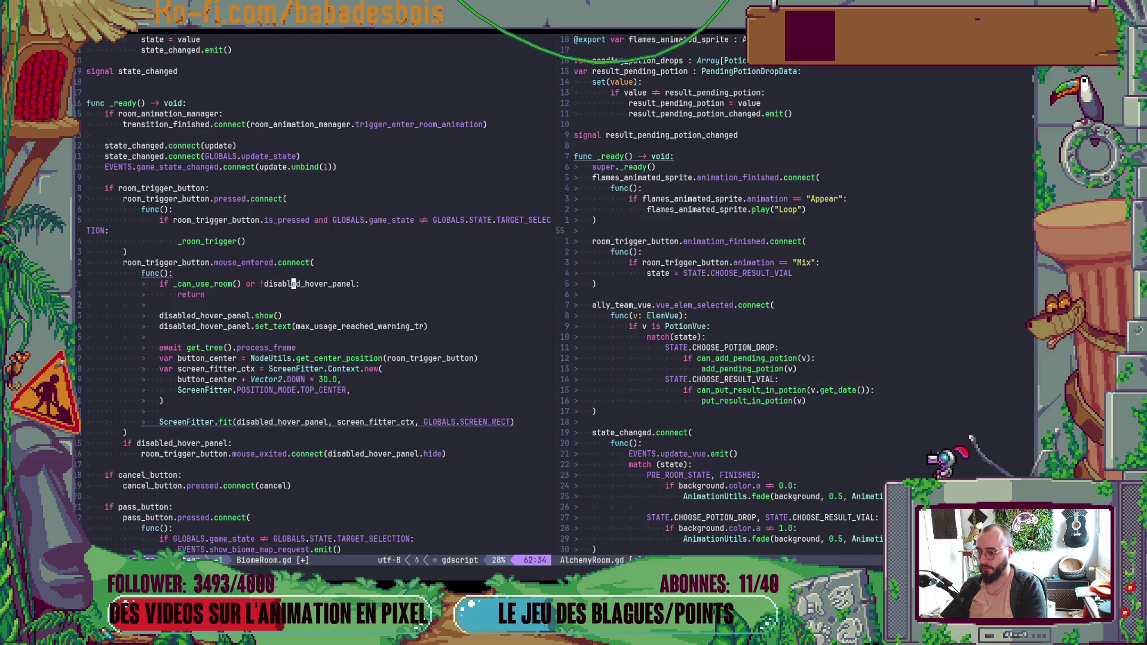
{"action": "type", "text": "u:w"}
{"action": "key", "text": "Return"}
{"action": "key", "text": "alt+Tab"}
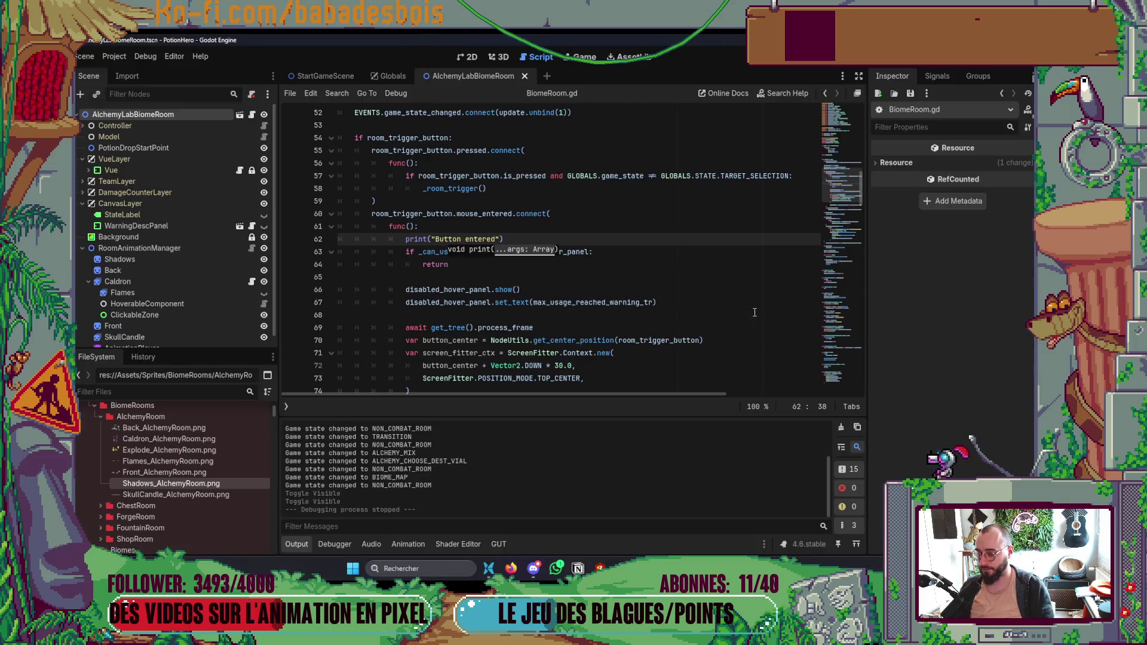
Relaunch the game and enter the farm room to test hovering again.
{"action": "key", "text": "F5"}
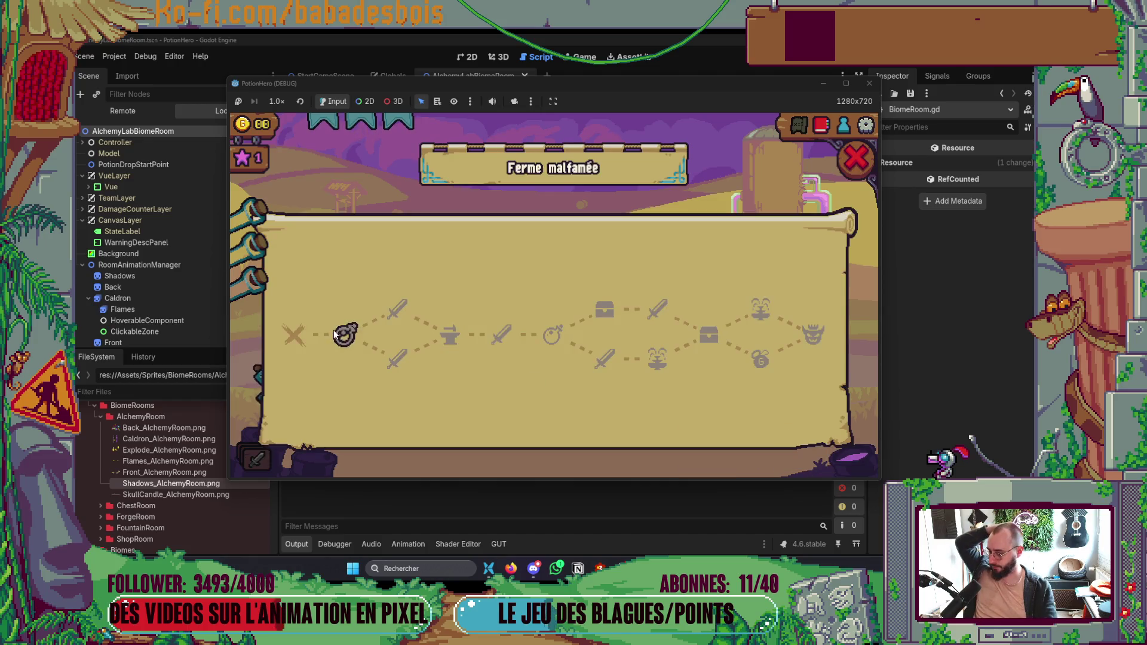
{"action": "left_click", "coordinate": [336, 335]}
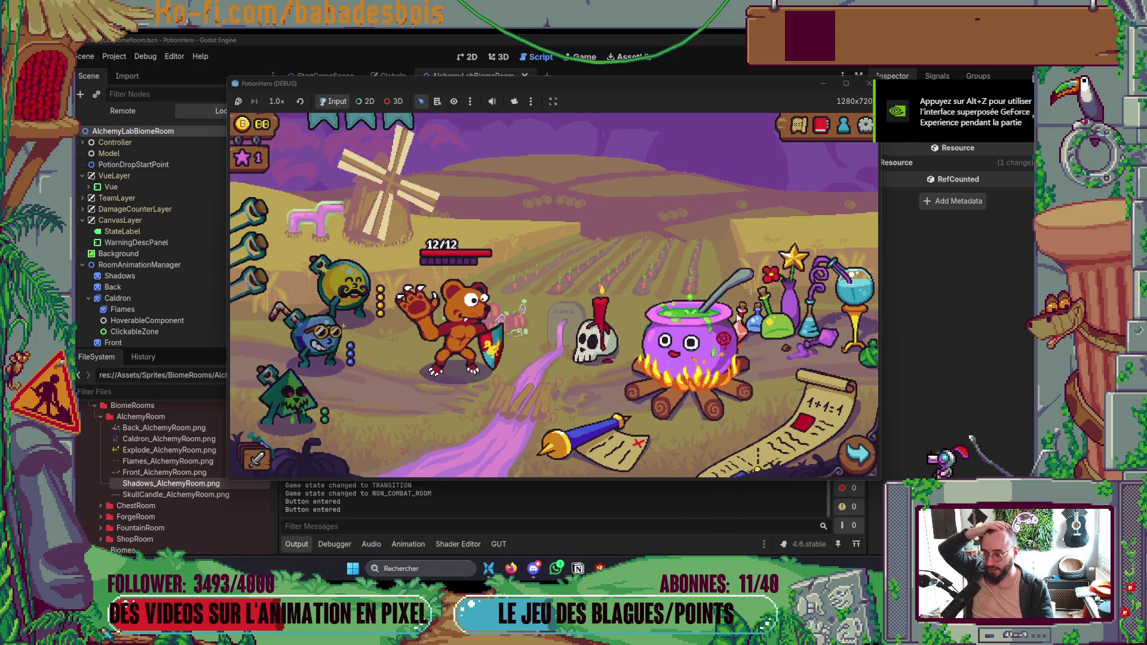
{"action": "key", "text": "alt+Tab"}
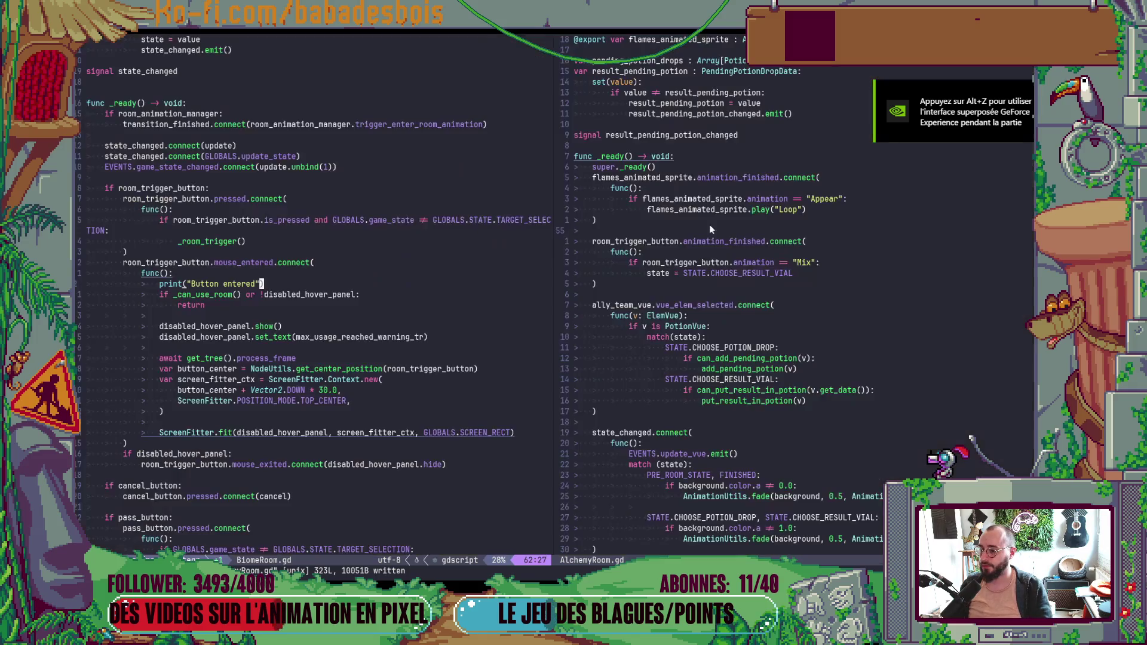
{"action": "key", "text": "alt+Tab"}
Remove the debug print line from BiomeRoom.gd in Godot's script editor and save it.
{"action": "triple_click", "coordinate": [524, 237]}
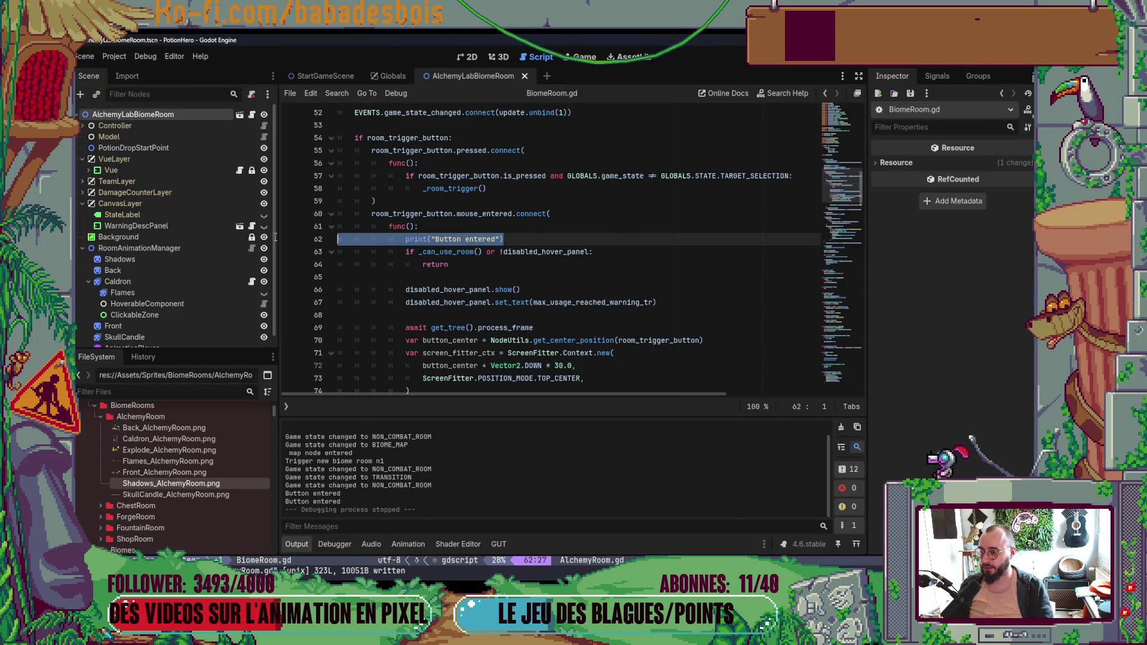
{"action": "key", "text": "BackSpace"}
{"action": "key", "text": "BackSpace"}
{"action": "left_click", "coordinate": [502, 305]}
{"action": "key", "text": "ctrl+s"}
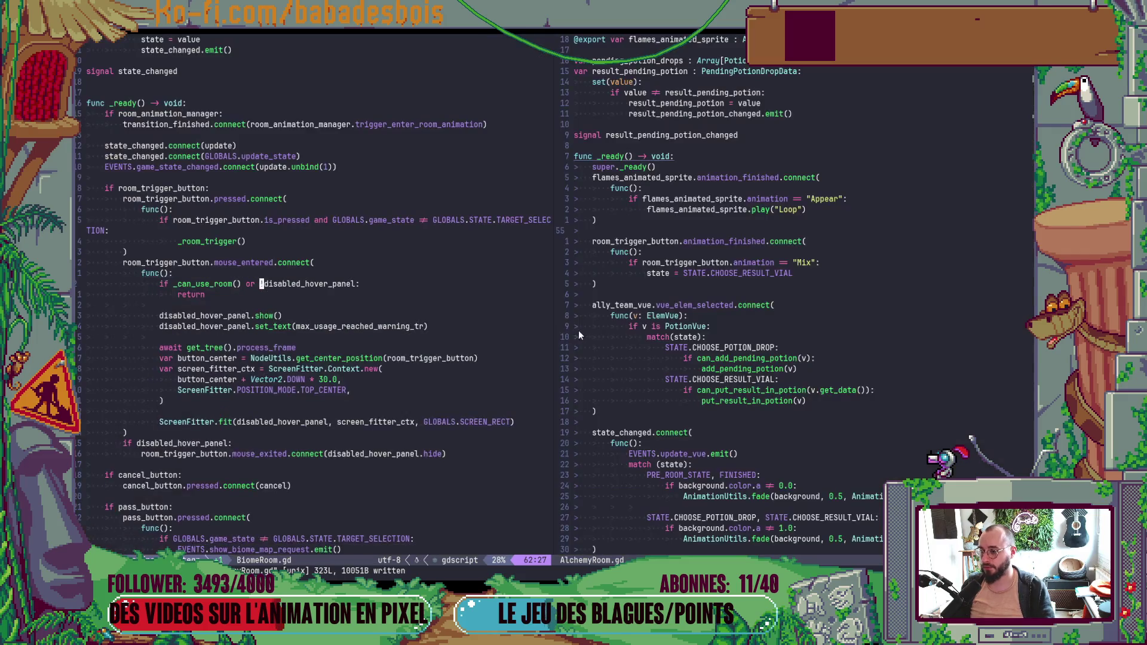
{"action": "key", "text": "alt+Tab"}
{"action": "key", "text": "space"}
Open RoomTriggerButton.gd in the right split and look over its _ready function.
{"action": "key", "text": "f"}
{"action": "key", "text": "f"}
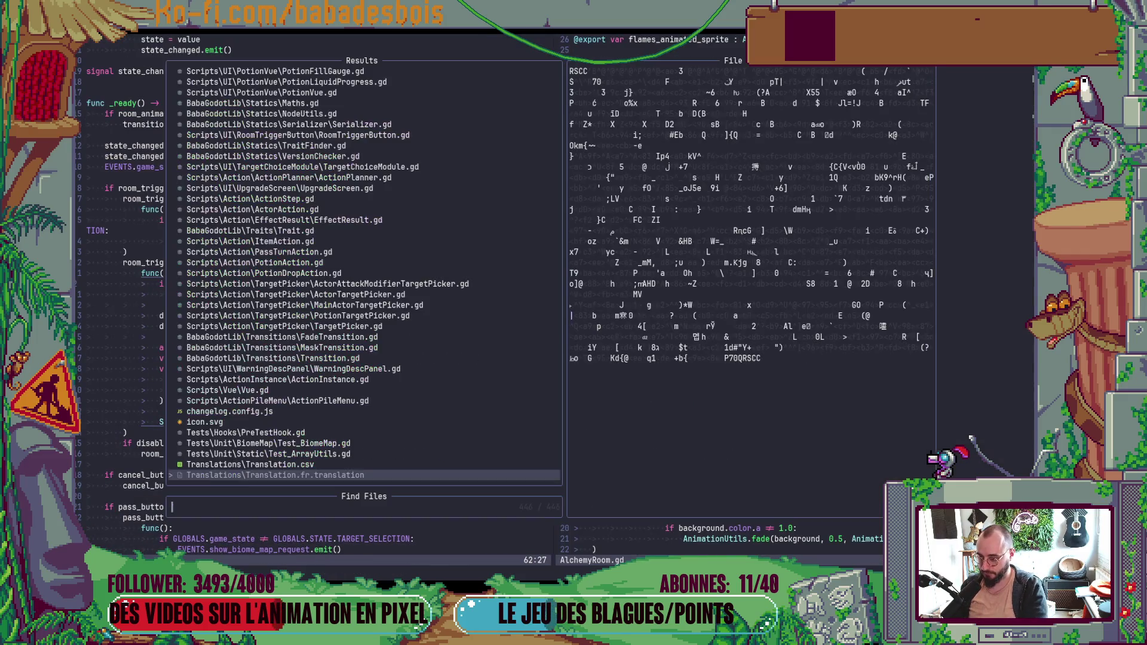
{"action": "type", "text": "RoomTr"}
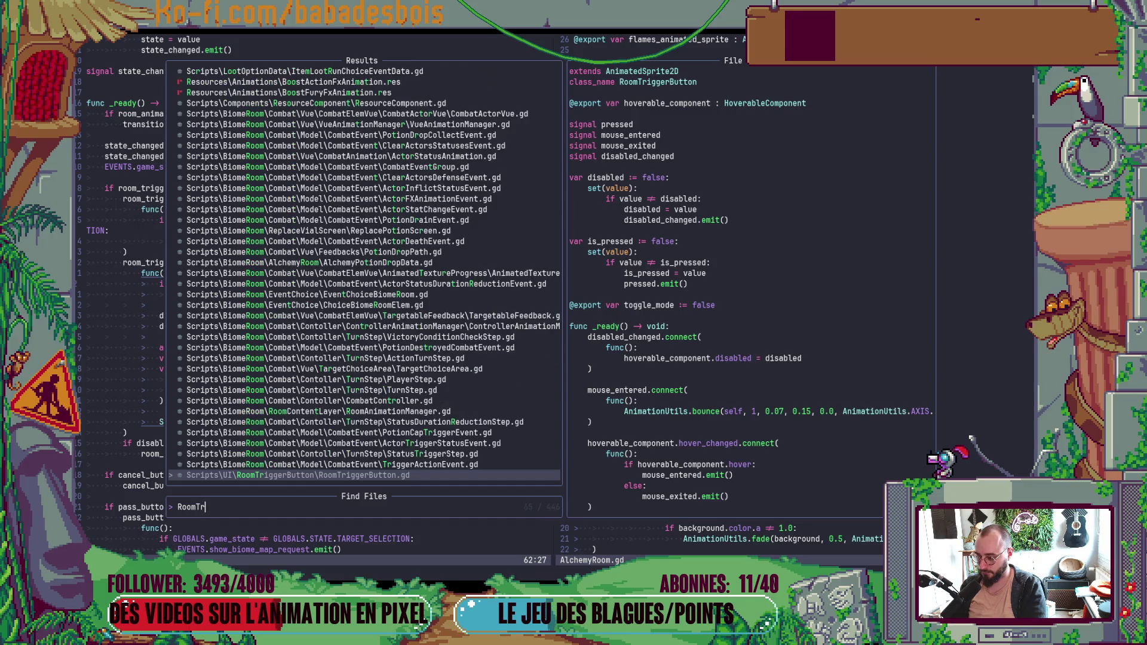
{"action": "key", "text": "Return"}
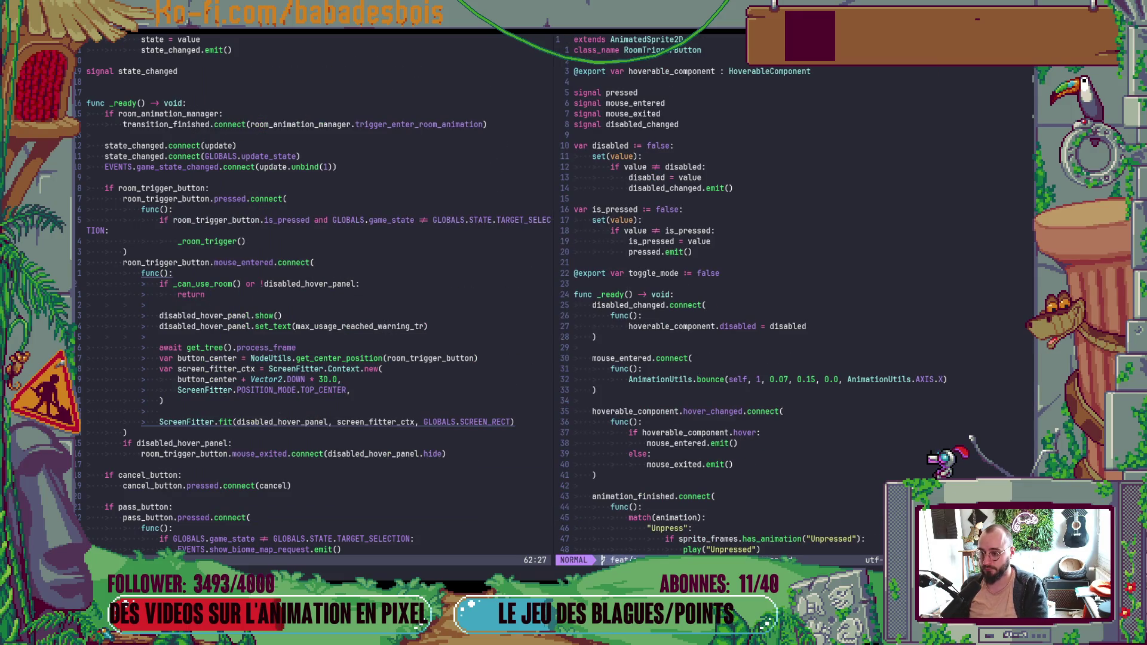
{"action": "key", "text": "2"}
{"action": "key", "text": "4"}
{"action": "key", "text": "j"}
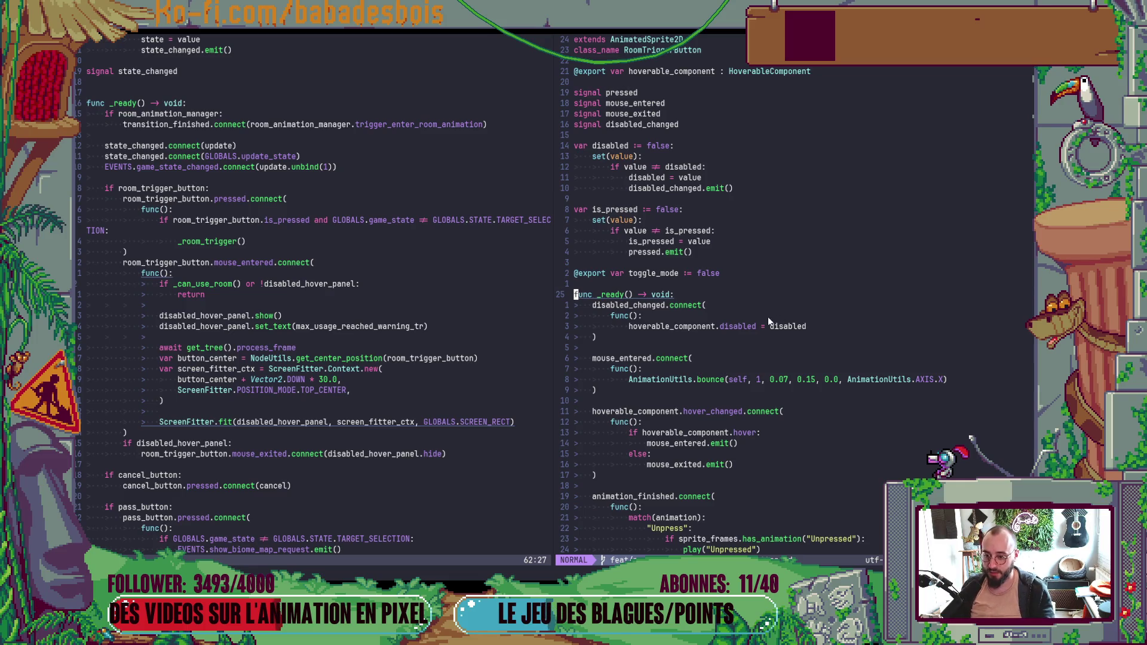
{"action": "scroll", "coordinate": [748, 387], "scroll_direction": "down", "scroll_amount": 2}
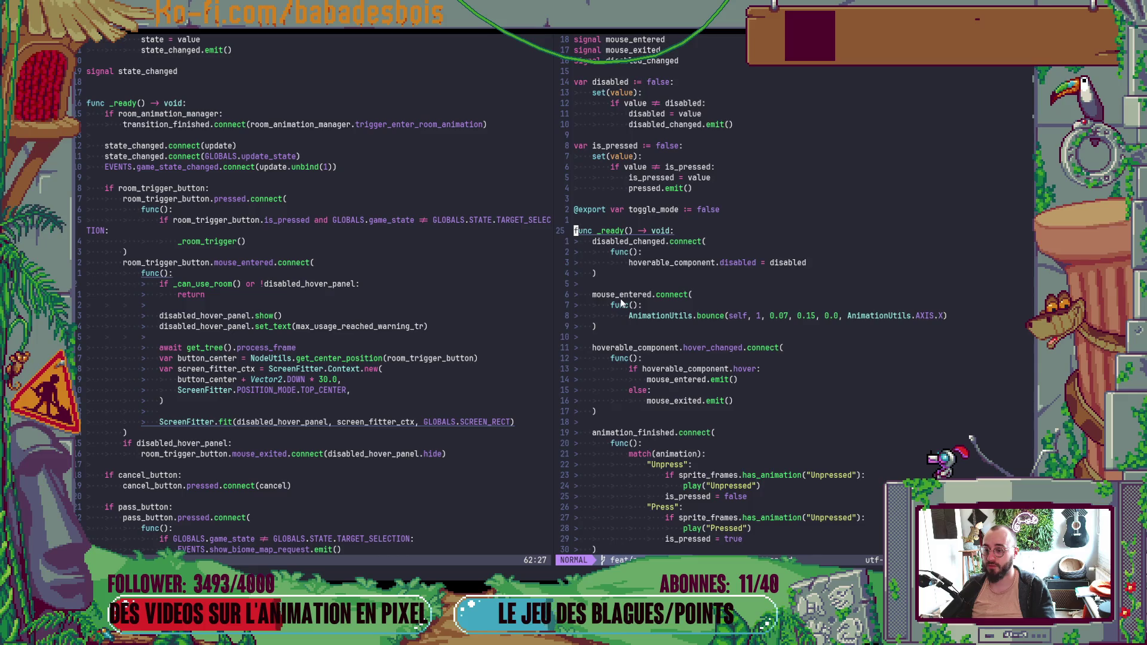
{"action": "scroll", "coordinate": [624, 303], "scroll_direction": "up", "scroll_amount": 2}
{"action": "scroll", "coordinate": [644, 308], "scroll_direction": "down", "scroll_amount": 4}
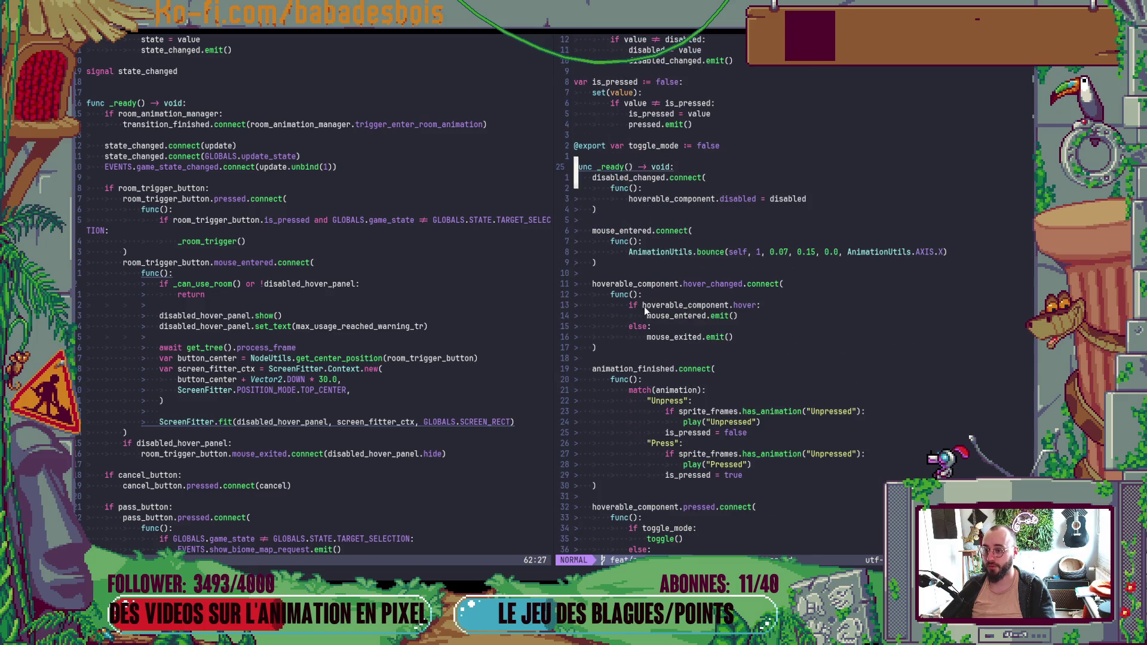
Trace the mouse_entered hover check to the hoverable_component declaration and clear search highlighting with :noh.
{"action": "left_click", "coordinate": [635, 232]}
{"action": "key", "text": "asterisk"}
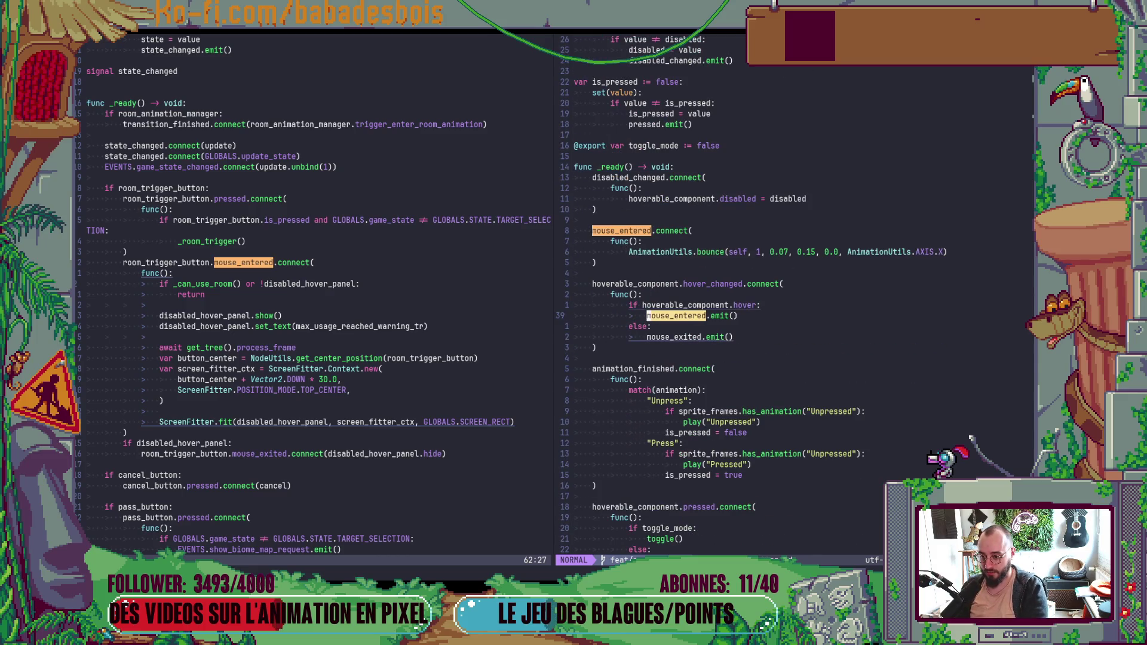
{"action": "key", "text": "k"}
{"action": "key", "text": "j"}
{"action": "key", "text": "k"}
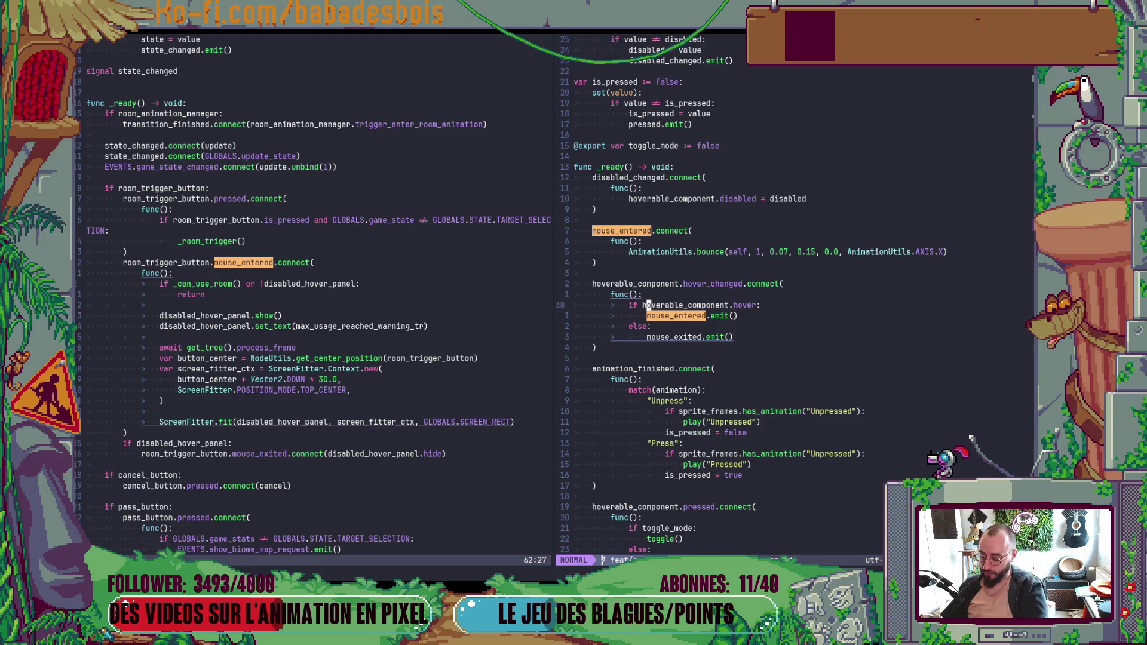
{"action": "key", "text": "g"}
{"action": "key", "text": "d"}
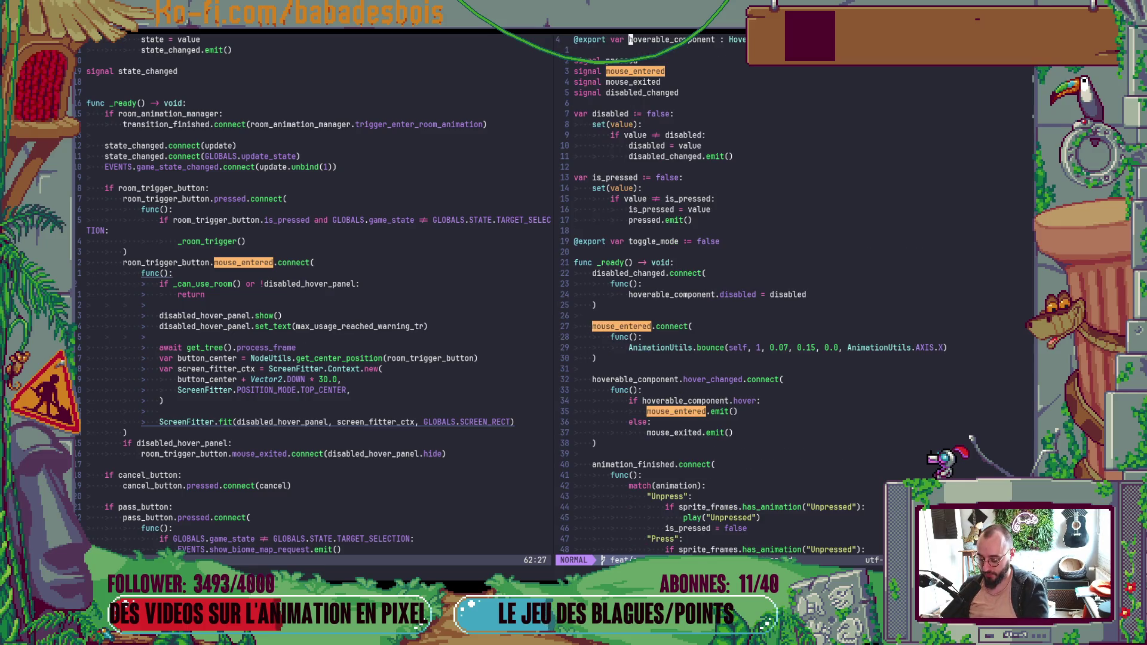
{"action": "type", "text": ":noh"}
{"action": "key", "text": "Return"}
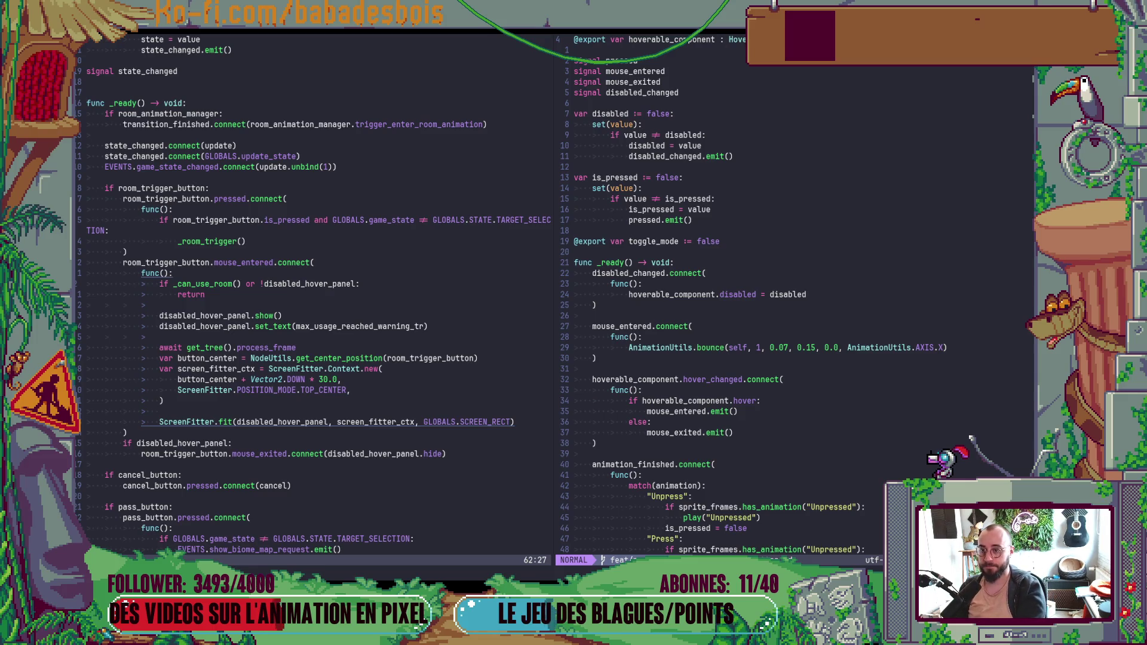
Jump into the HoverableComponent class and review its disabled setter and hover variable.
{"action": "key", "text": "g"}
{"action": "key", "text": "d"}
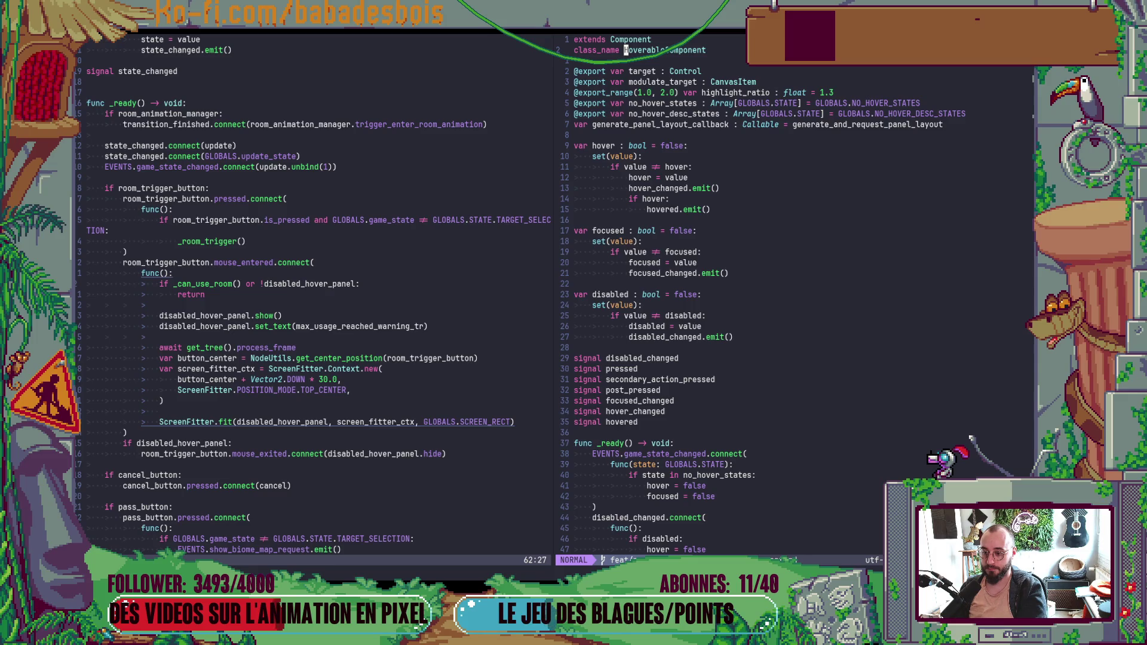
{"action": "key", "text": "2"}
{"action": "key", "text": "4"}
{"action": "key", "text": "j"}
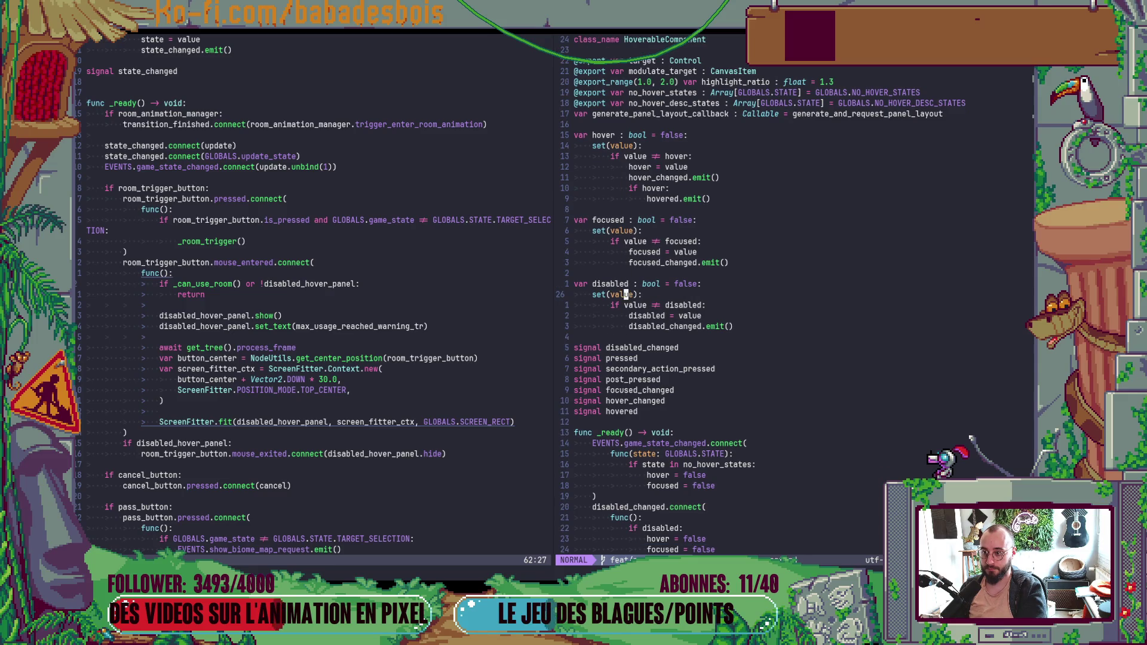
{"action": "key", "text": "k"}
{"action": "key", "text": "k"}
{"action": "key", "text": "k"}
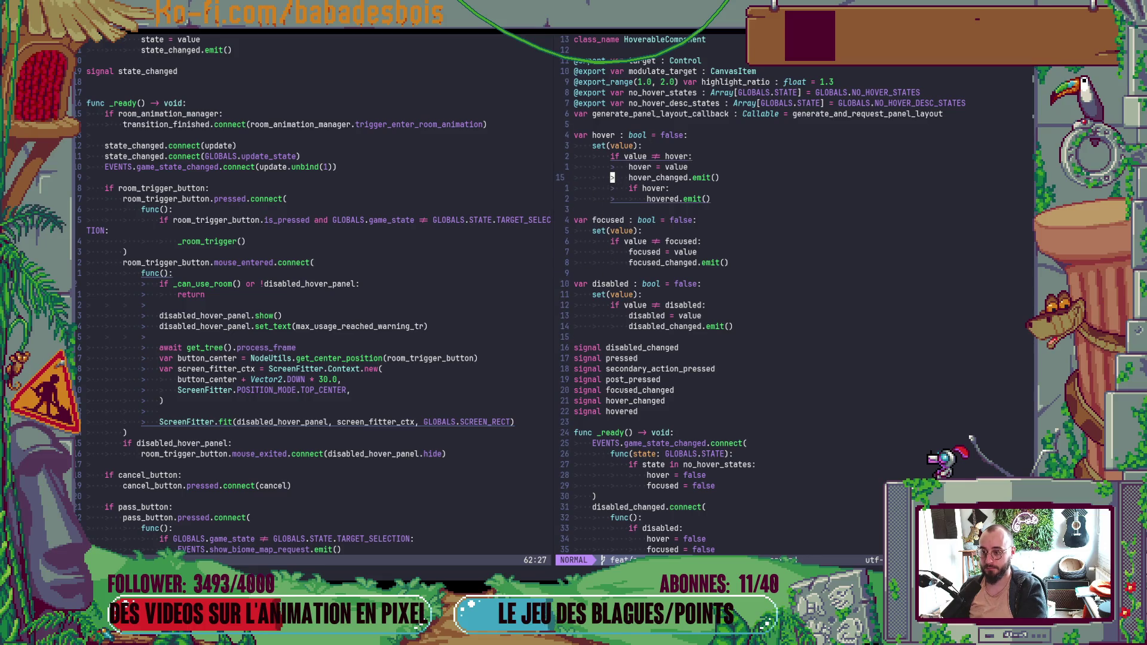
{"action": "key", "text": "k"}
{"action": "key", "text": "k"}
{"action": "key", "text": "k"}
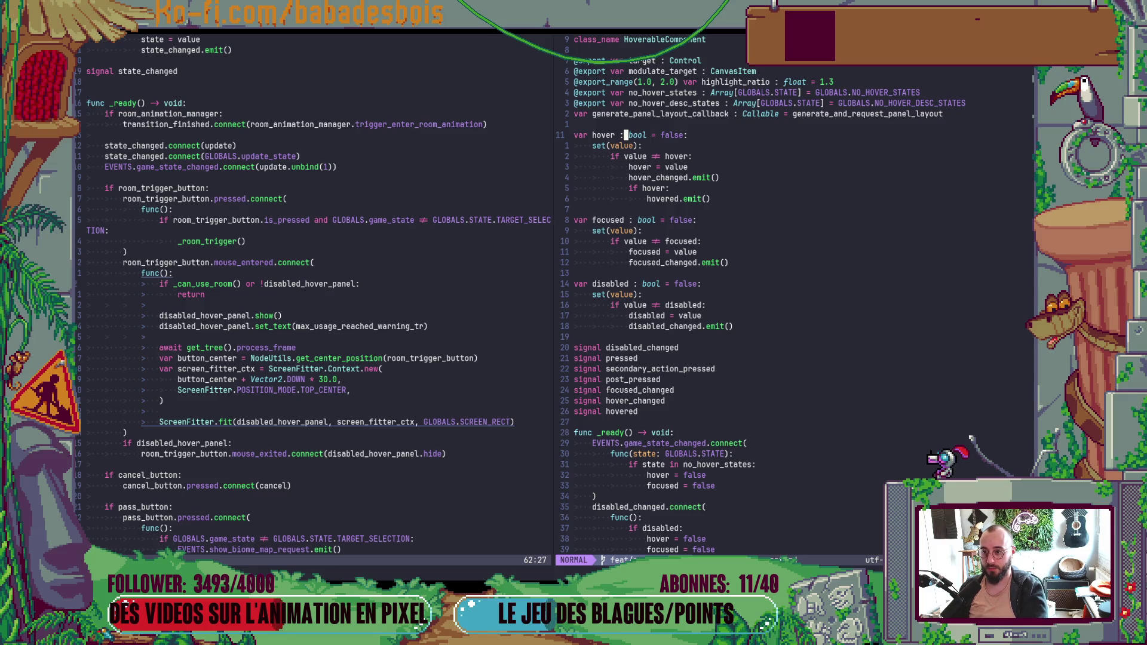
{"action": "scroll", "coordinate": [880, 346], "scroll_direction": "down", "scroll_amount": 9}
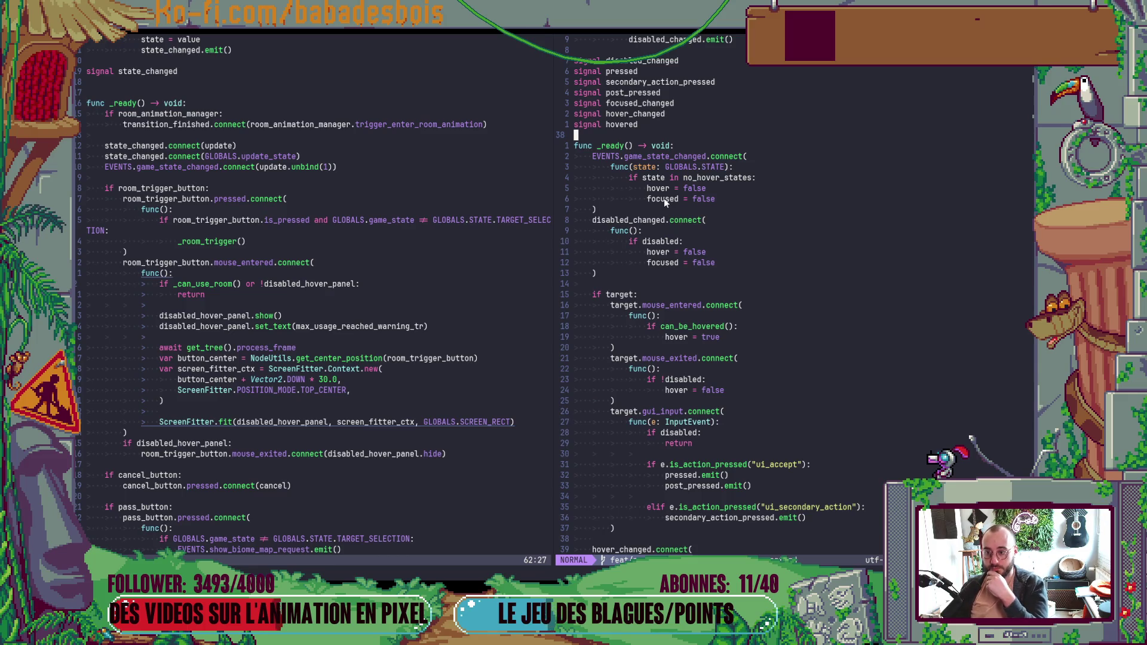
{"action": "scroll", "coordinate": [671, 186], "scroll_direction": "down", "scroll_amount": 3}
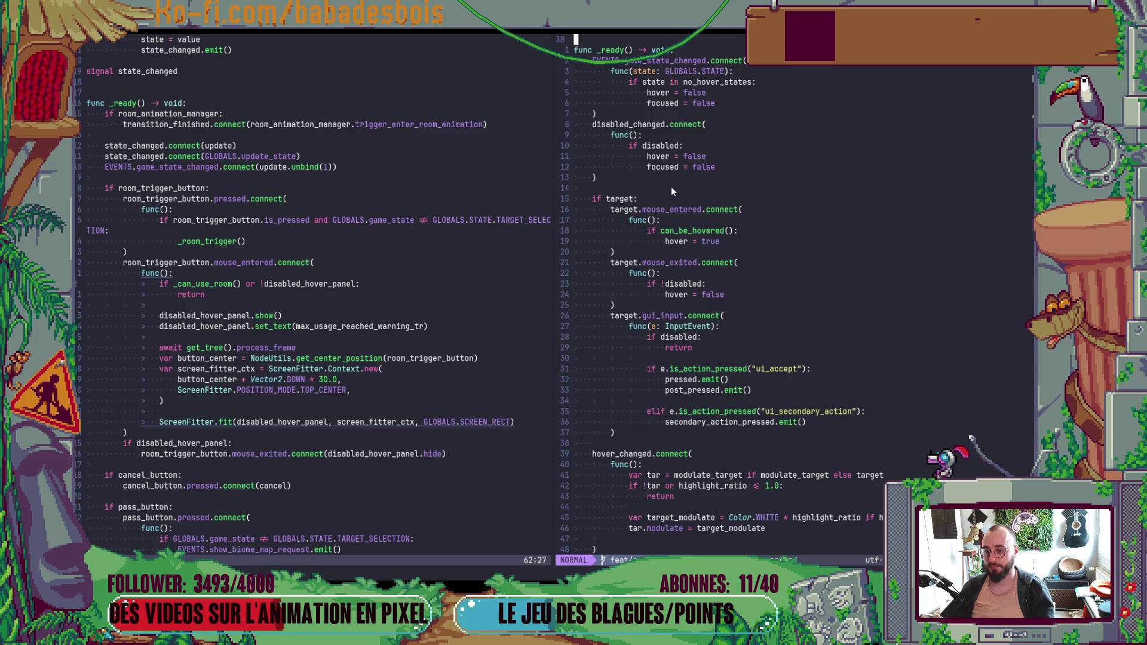
{"action": "scroll", "coordinate": [671, 187], "scroll_direction": "up", "scroll_amount": 3}
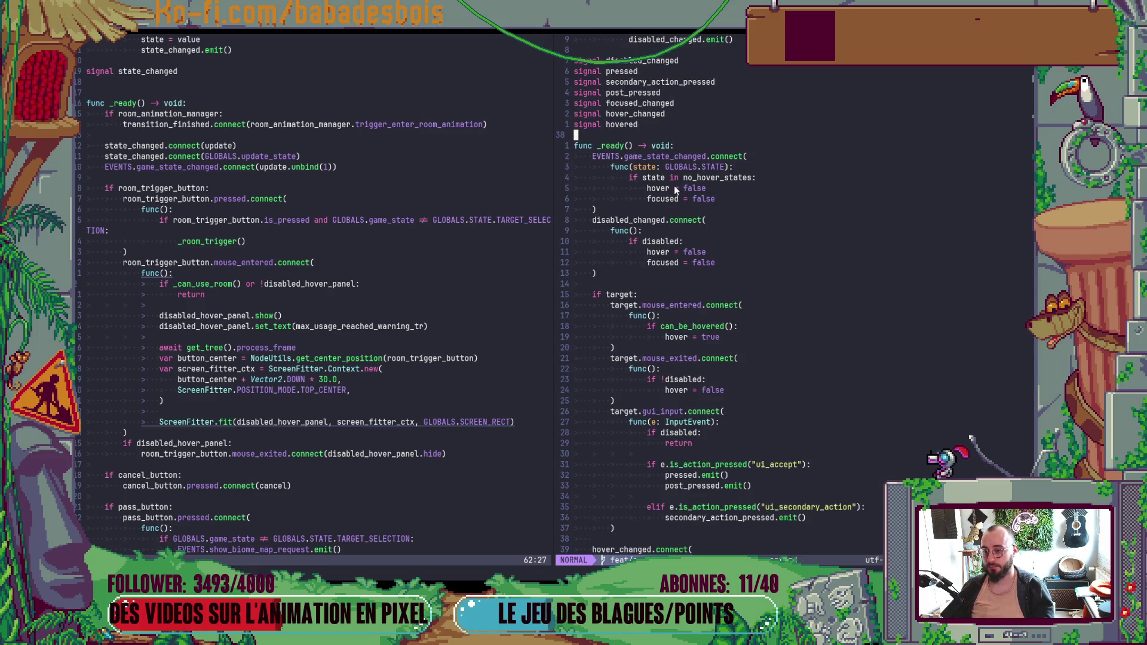
{"action": "scroll", "coordinate": [740, 183], "scroll_direction": "down", "scroll_amount": 4}
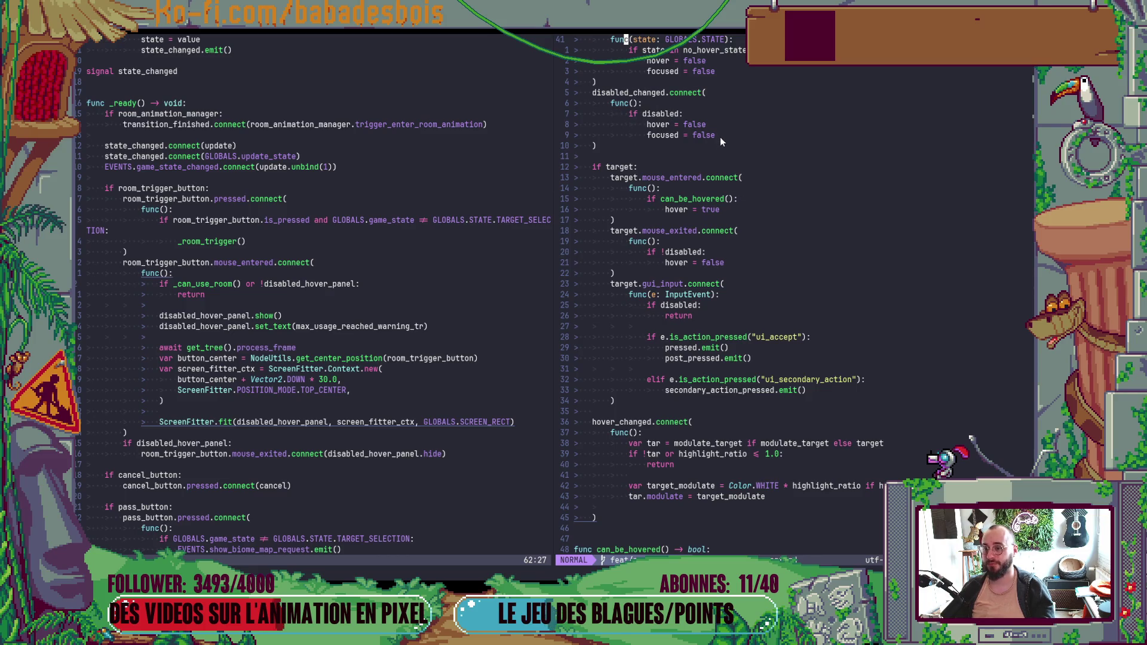
{"action": "scroll", "coordinate": [634, 169], "scroll_direction": "down", "scroll_amount": 3}
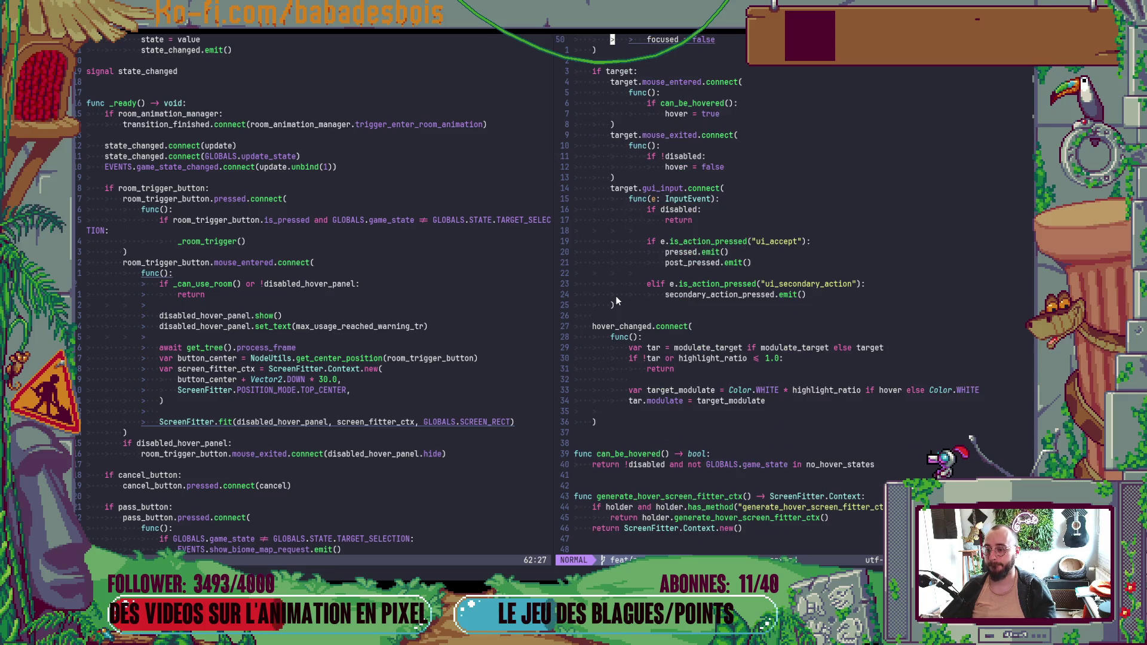
{"action": "scroll", "coordinate": [665, 312], "scroll_direction": "down", "scroll_amount": 3}
{"action": "scroll", "coordinate": [665, 308], "scroll_direction": "up", "scroll_amount": 3}
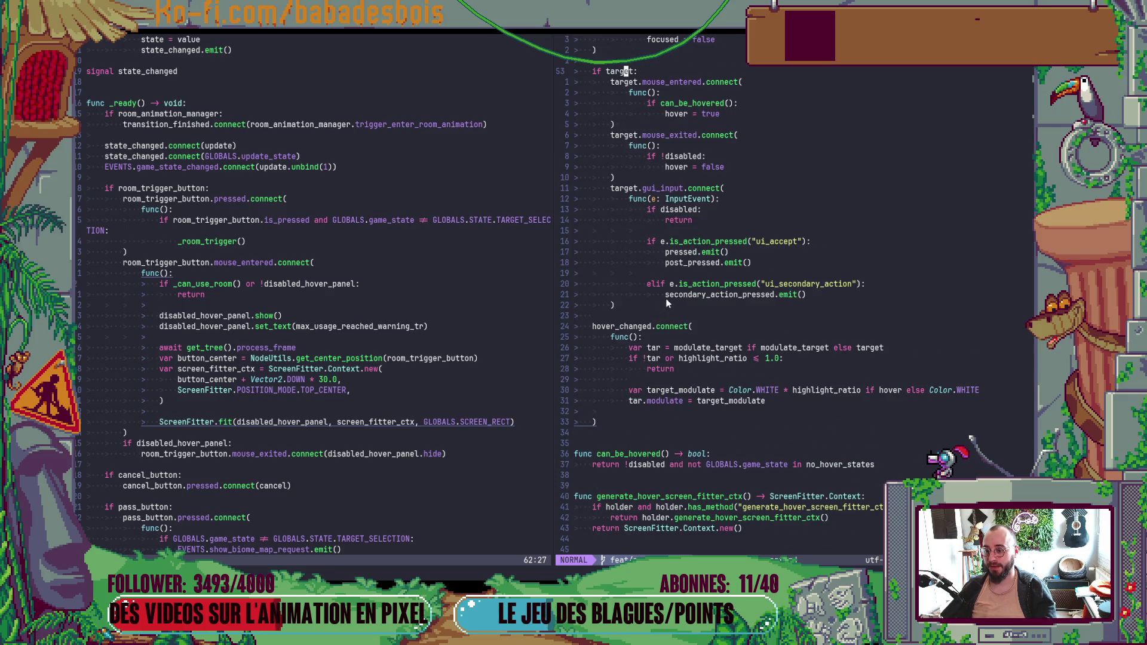
{"action": "scroll", "coordinate": [663, 332], "scroll_direction": "up", "scroll_amount": 2}
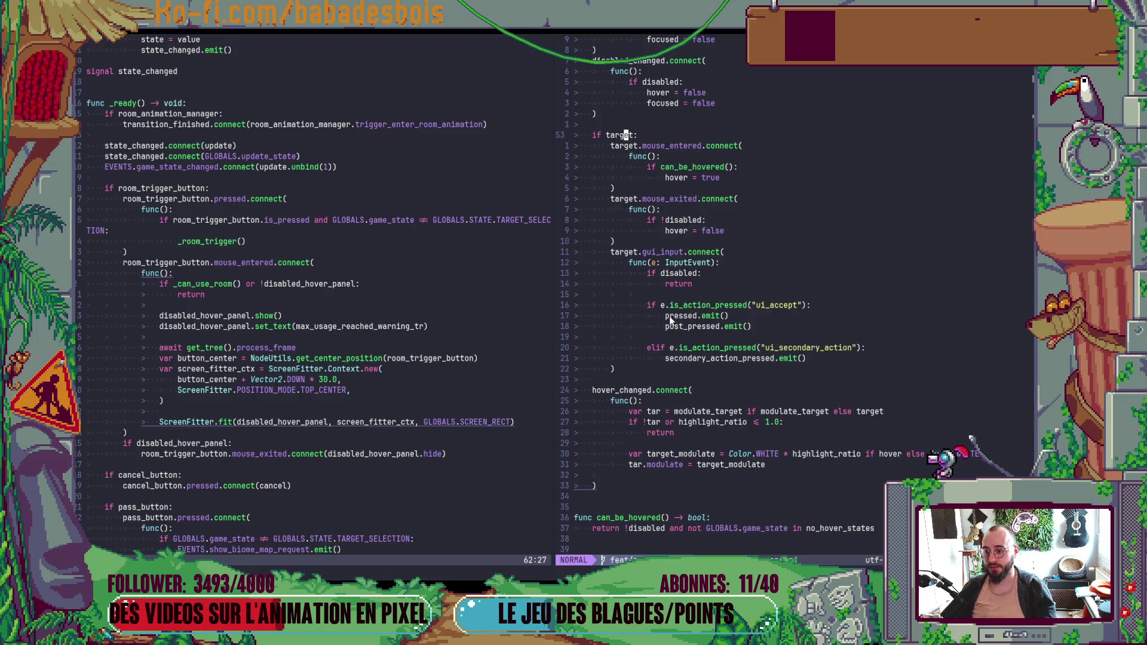
Delete the blank line under tar.modulate and place the cursor on the can_be_hovered call.
{"action": "left_click", "coordinate": [682, 284]}
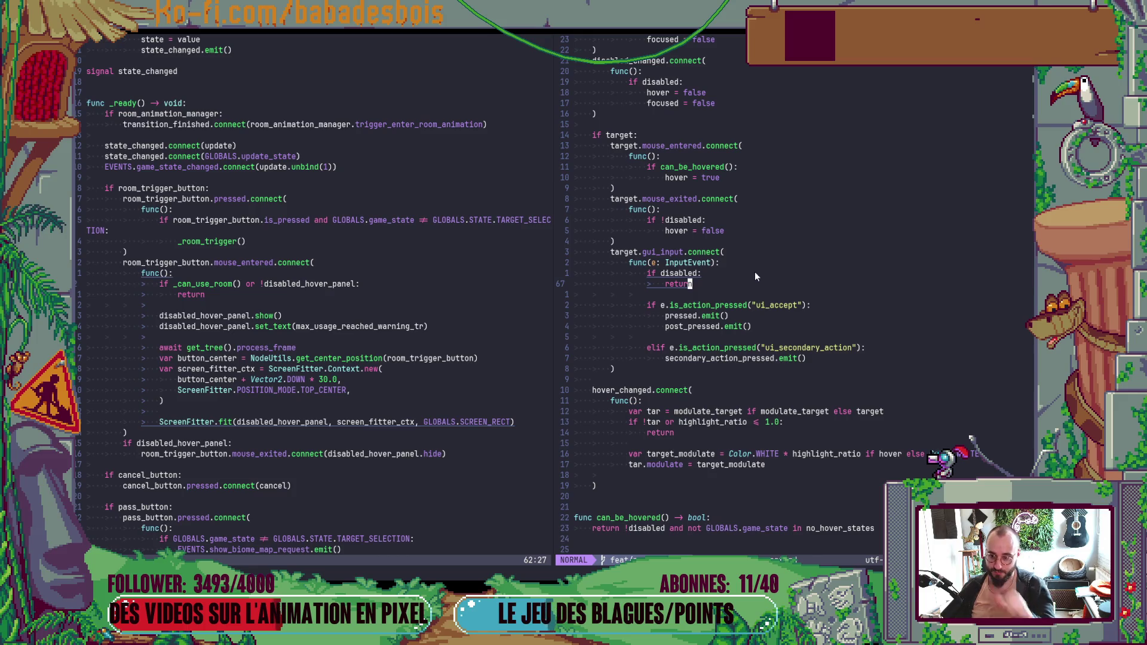
{"action": "scroll", "coordinate": [770, 344], "scroll_direction": "down", "scroll_amount": 7}
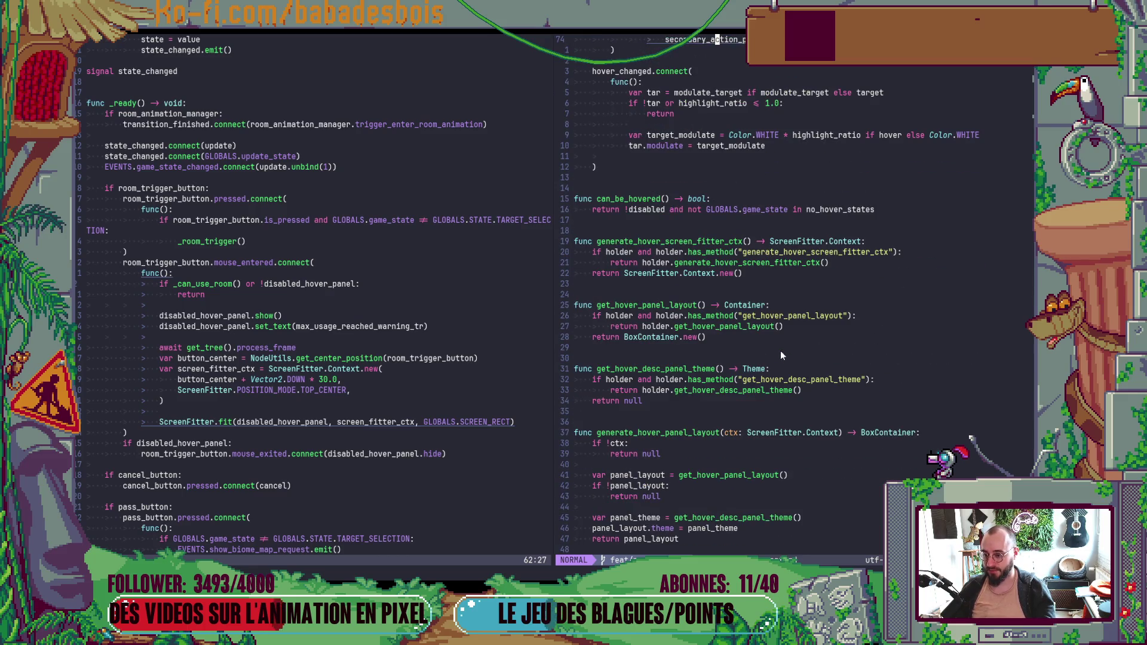
{"action": "scroll", "coordinate": [780, 355], "scroll_direction": "up", "scroll_amount": 6}
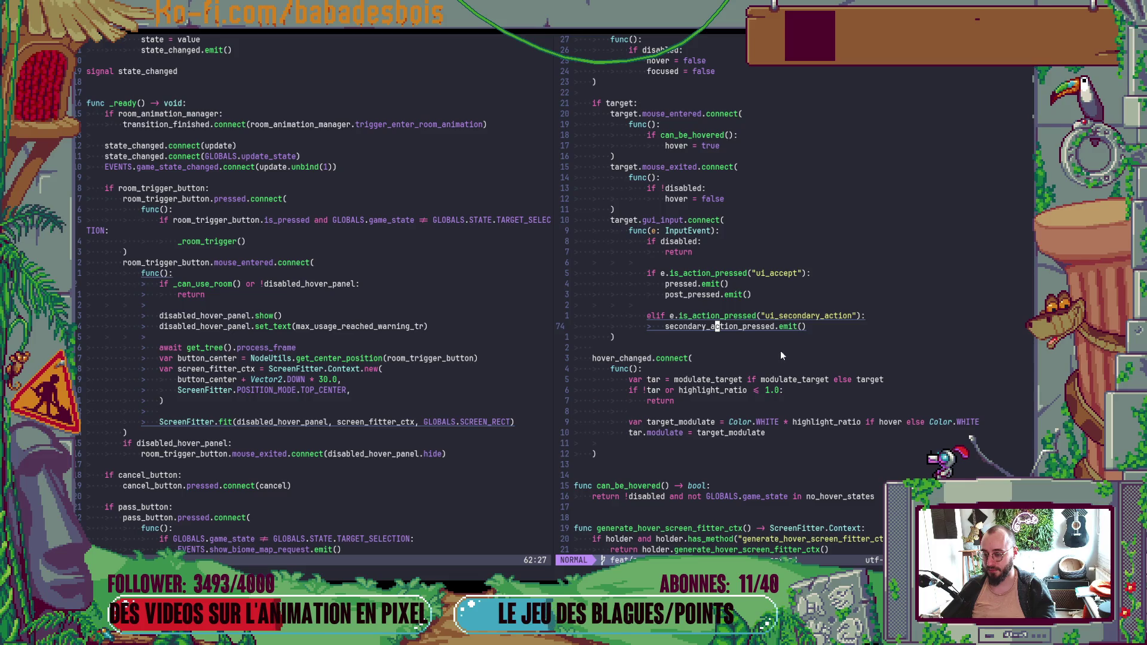
{"action": "left_click", "coordinate": [636, 441]}
{"action": "key", "text": "d"}
{"action": "key", "text": "d"}
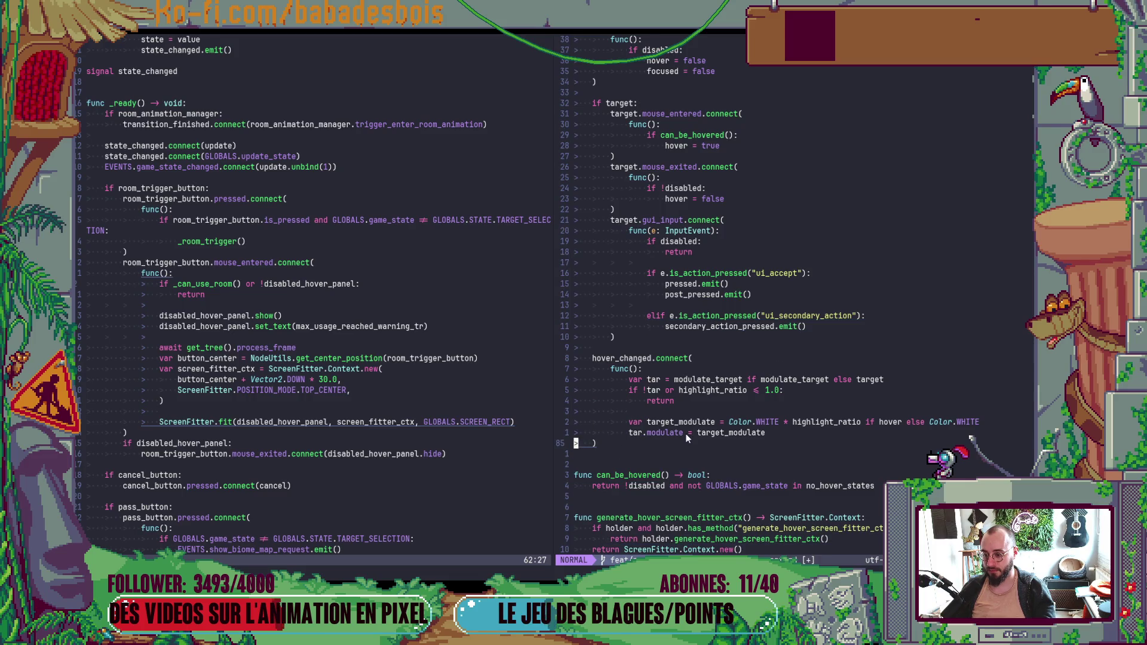
{"action": "scroll", "coordinate": [687, 438], "scroll_direction": "up", "scroll_amount": 2}
{"action": "scroll", "coordinate": [682, 424], "scroll_direction": "up", "scroll_amount": 2}
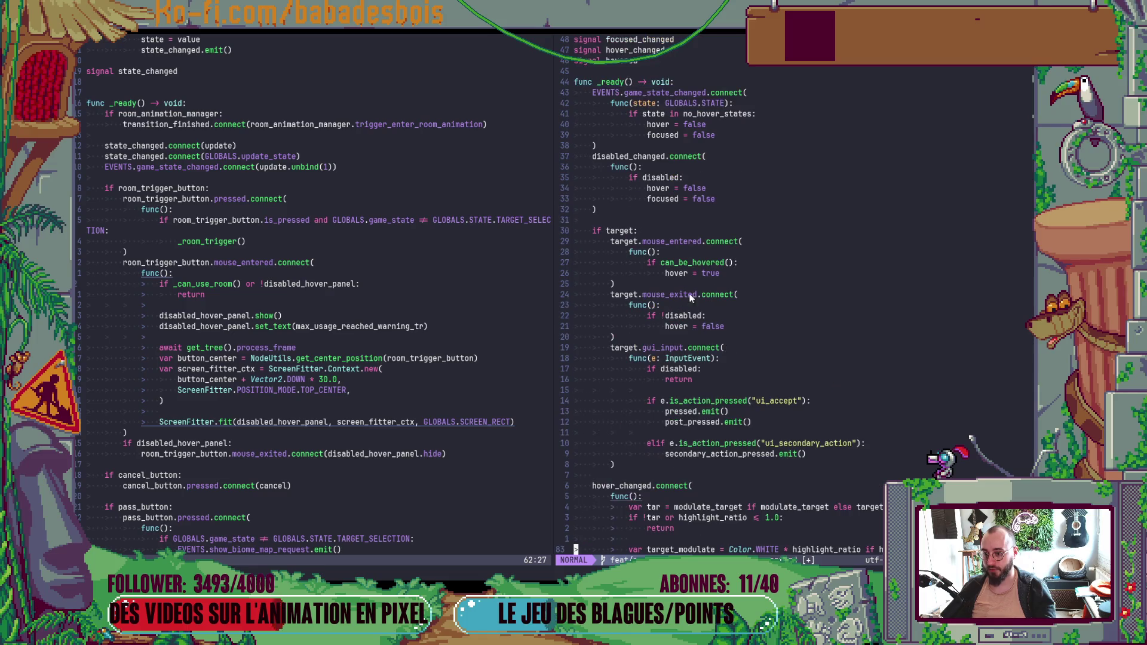
{"action": "left_click", "coordinate": [700, 264]}
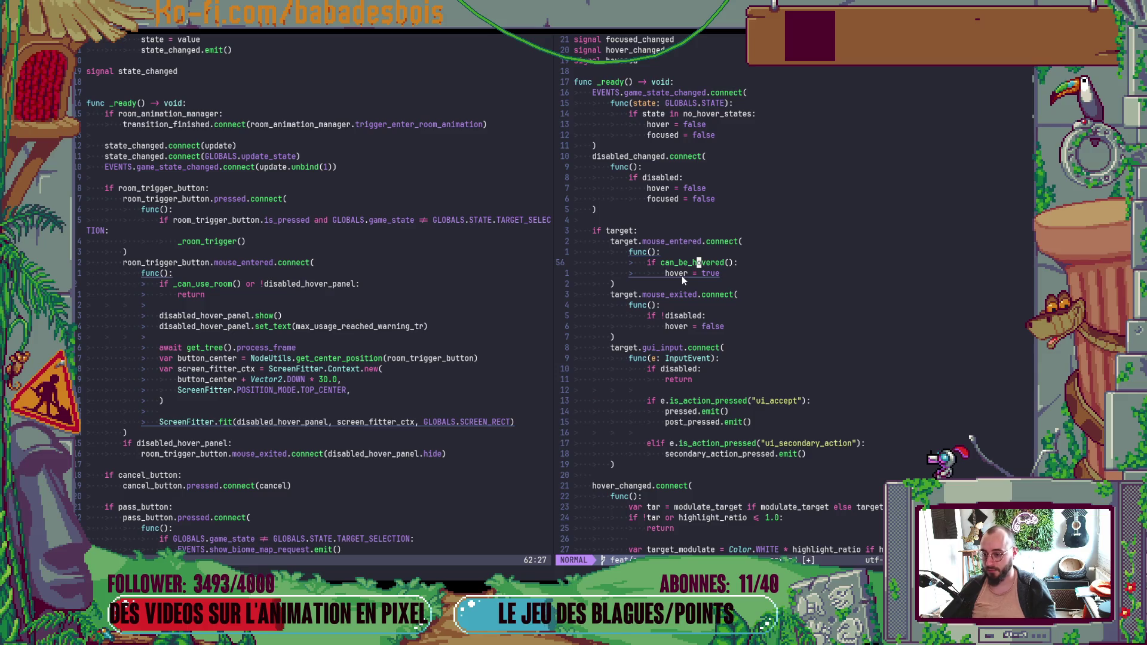
Delete '!disabled and ' from can_be_hovered's return line and save HoverableComponent.gd.
{"action": "key", "text": "g"}
{"action": "key", "text": "d"}
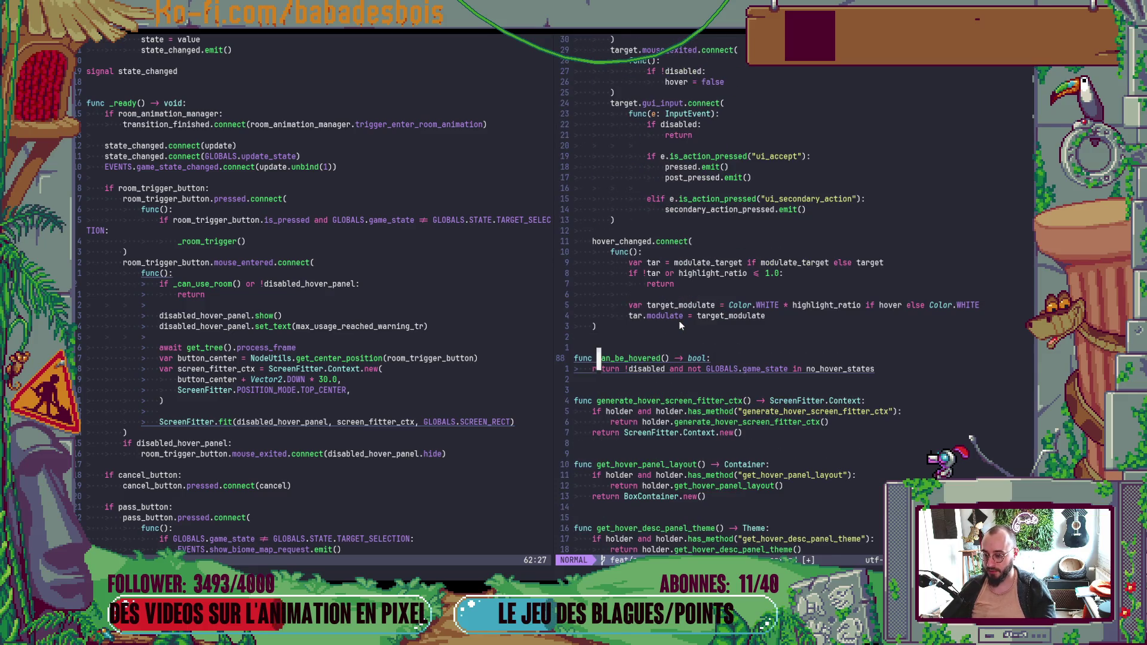
{"action": "left_click", "coordinate": [626, 369]}
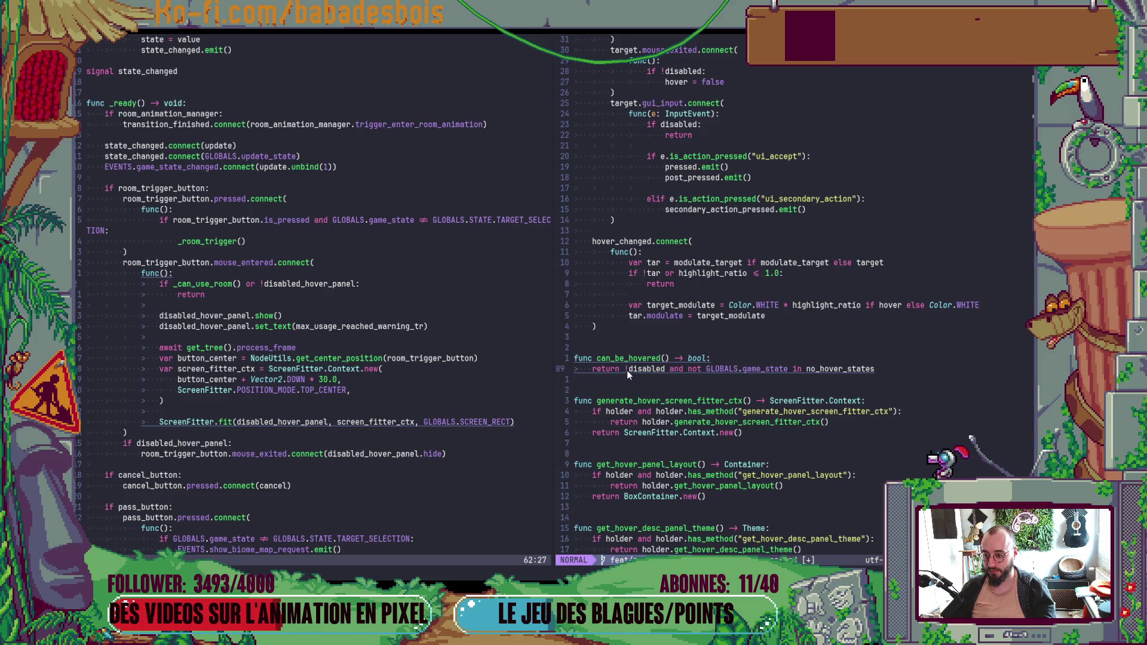
{"action": "key", "text": "v"}
{"action": "key", "text": "e"}
{"action": "key", "text": "e"}
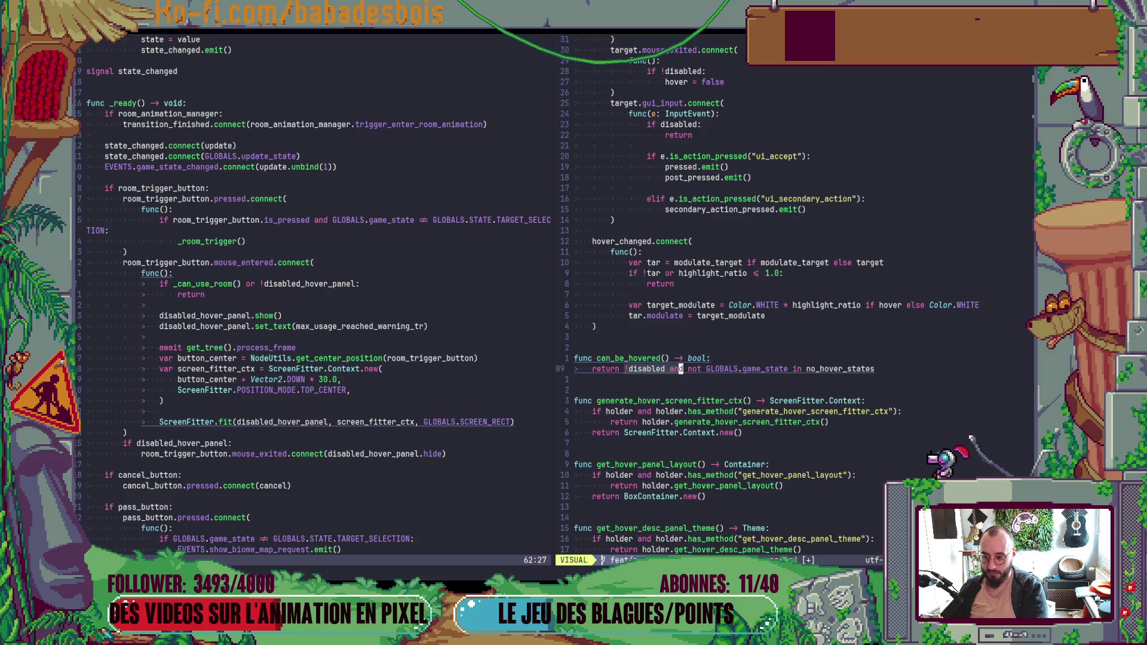
{"action": "key", "text": "d"}
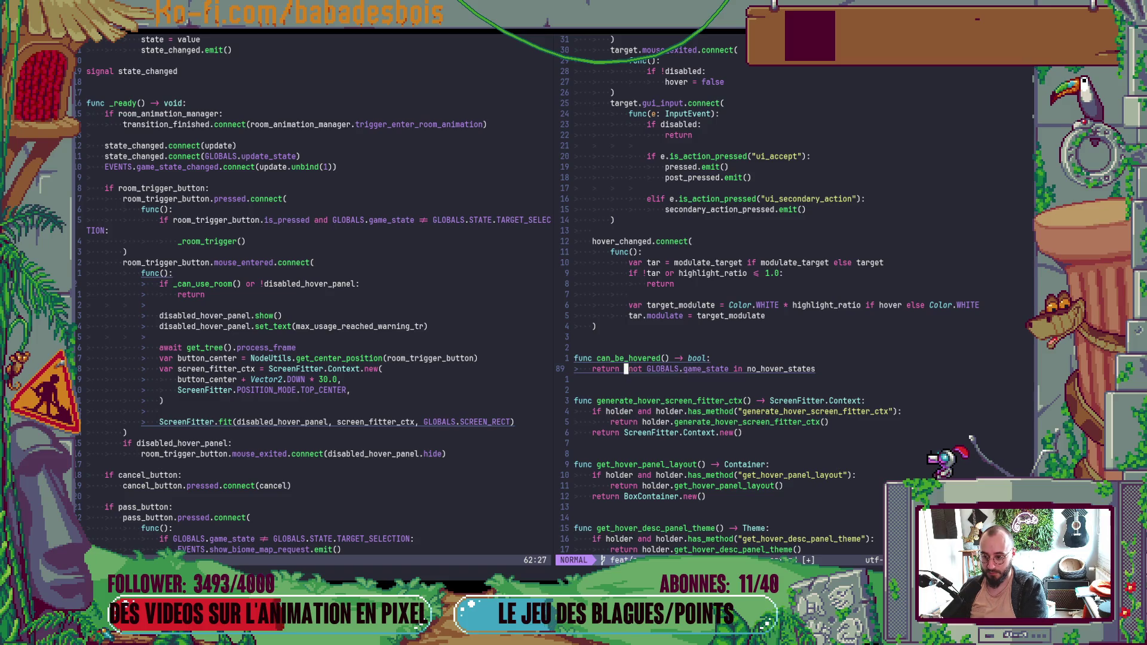
{"action": "type", "text": "x:w"}
{"action": "key", "text": "Return"}
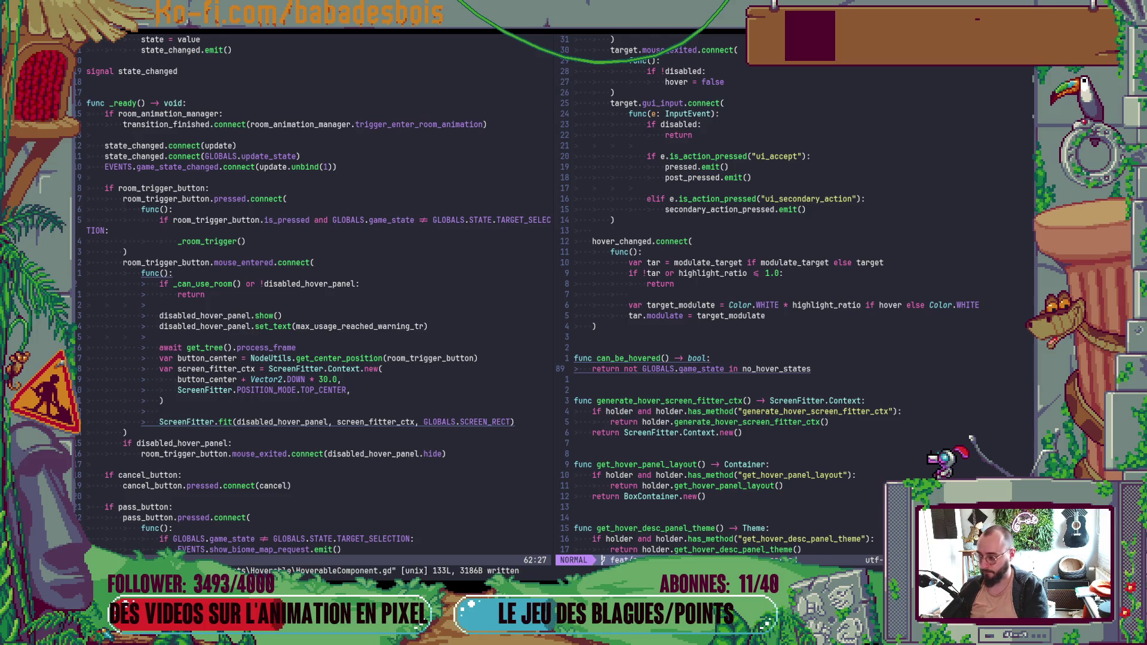
{"action": "key", "text": "alt+Tab"}
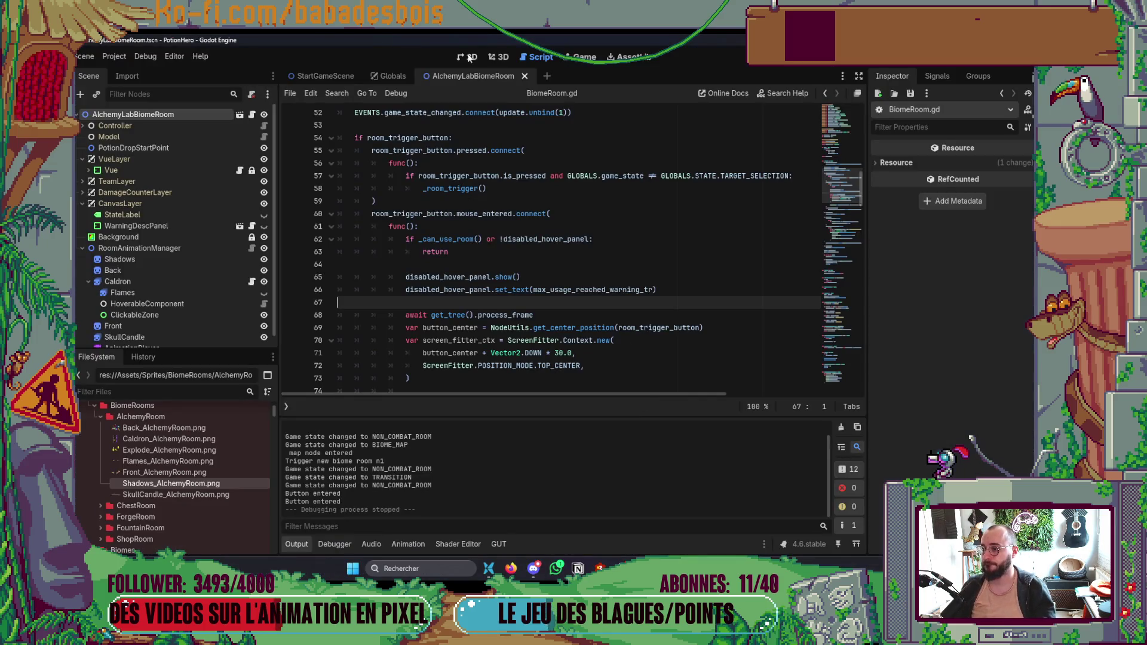
Run PotionHero with F5, hover the flasks in the battle, then stop the game.
{"action": "left_click", "coordinate": [468, 57]}
{"action": "key", "text": "F5"}
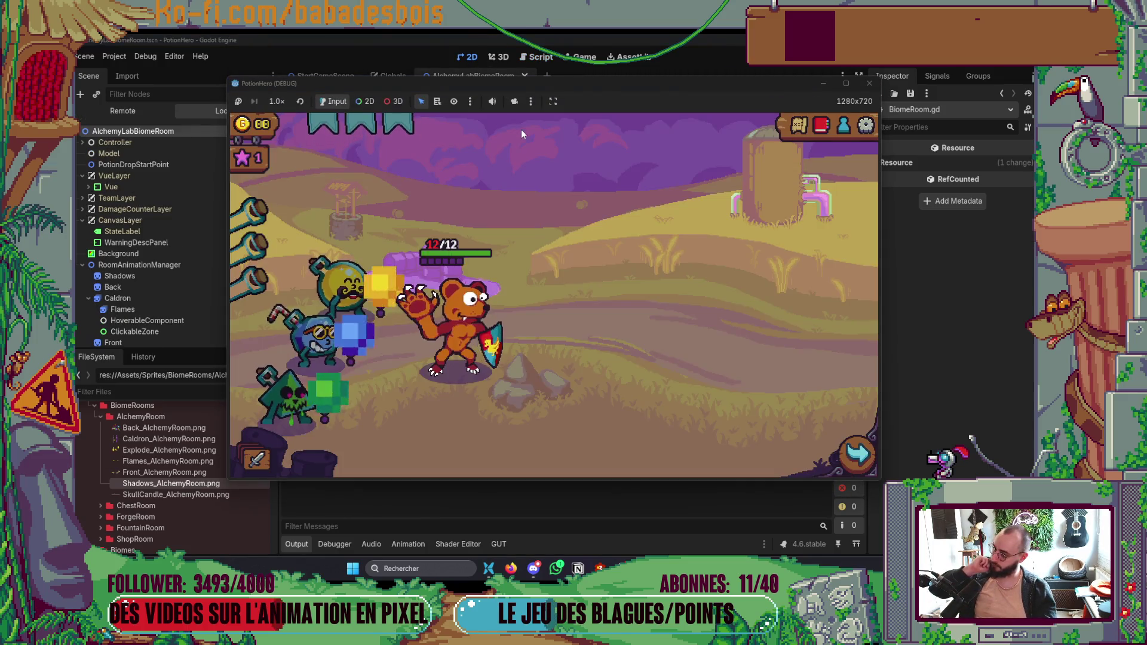
{"action": "mouse_move", "coordinate": [332, 328]}
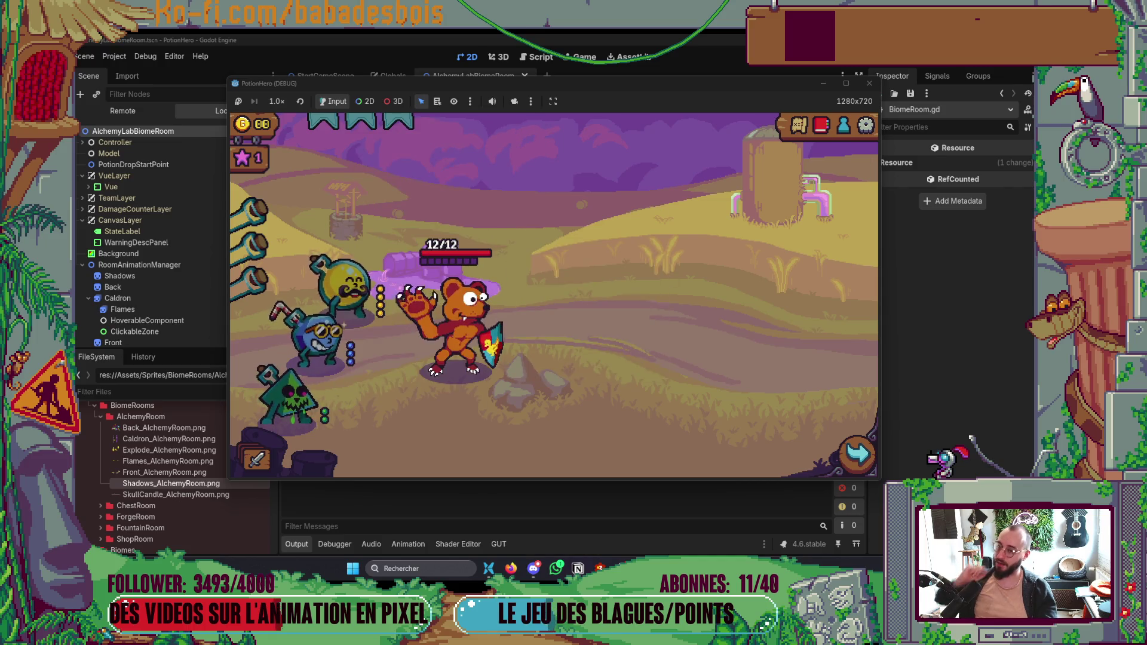
{"action": "left_click", "coordinate": [869, 83]}
{"action": "key", "text": "alt+Tab"}
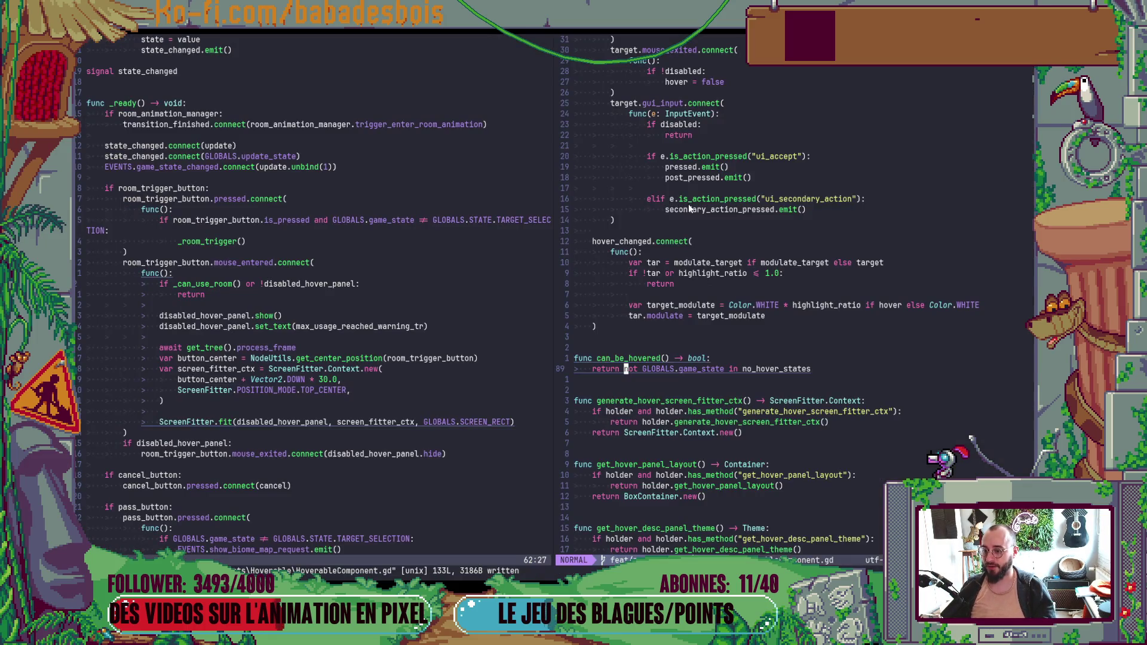
Undo the can_be_hovered edit to restore the disabled check, and save.
{"action": "key", "text": "i"}
{"action": "key", "text": "Escape"}
{"action": "type", "text": "u"}
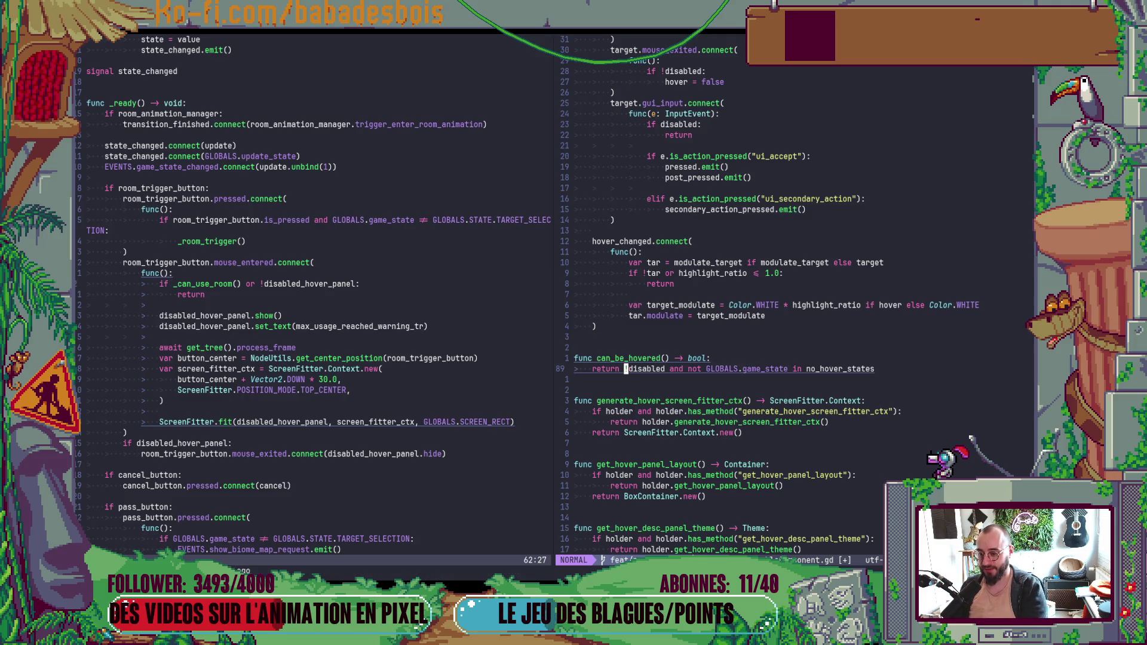
{"action": "type", "text": ":w"}
{"action": "key", "text": "Return"}
{"action": "scroll", "coordinate": [690, 207], "scroll_direction": "up", "scroll_amount": 19}
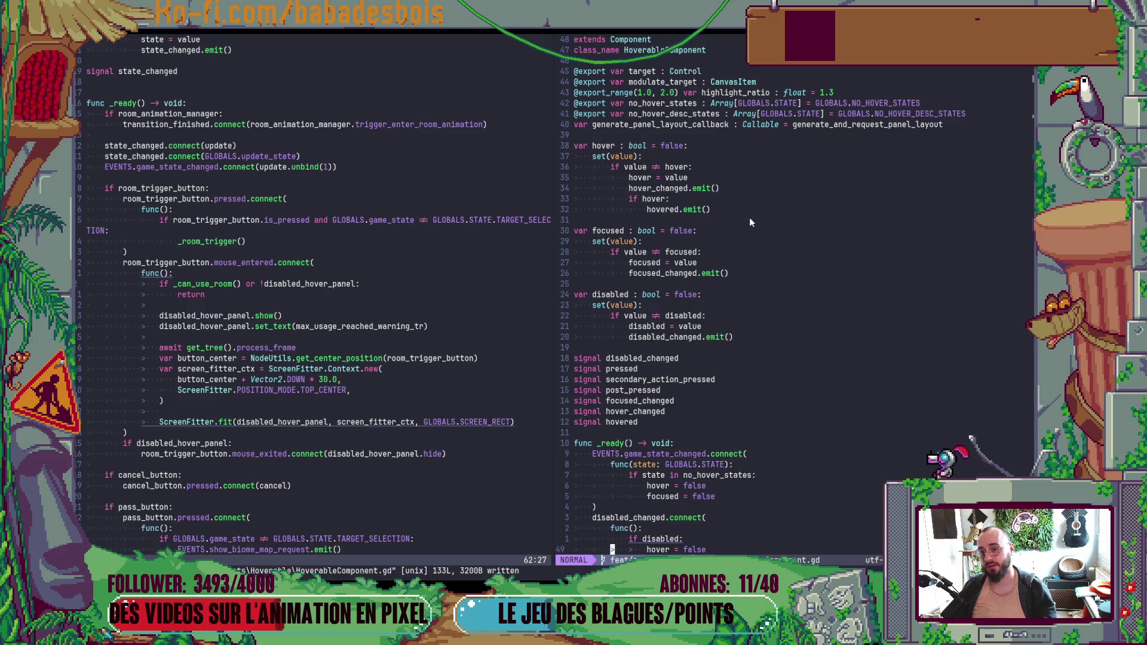
{"action": "left_click", "coordinate": [690, 124]}
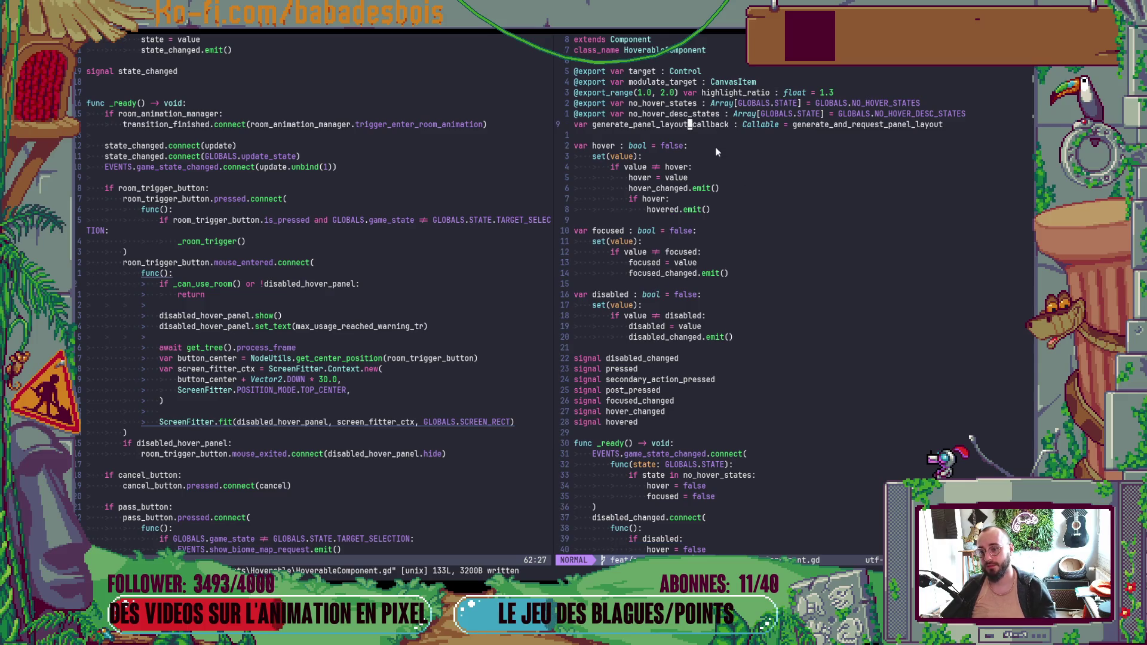
{"action": "type", "text": "ovar ho"}
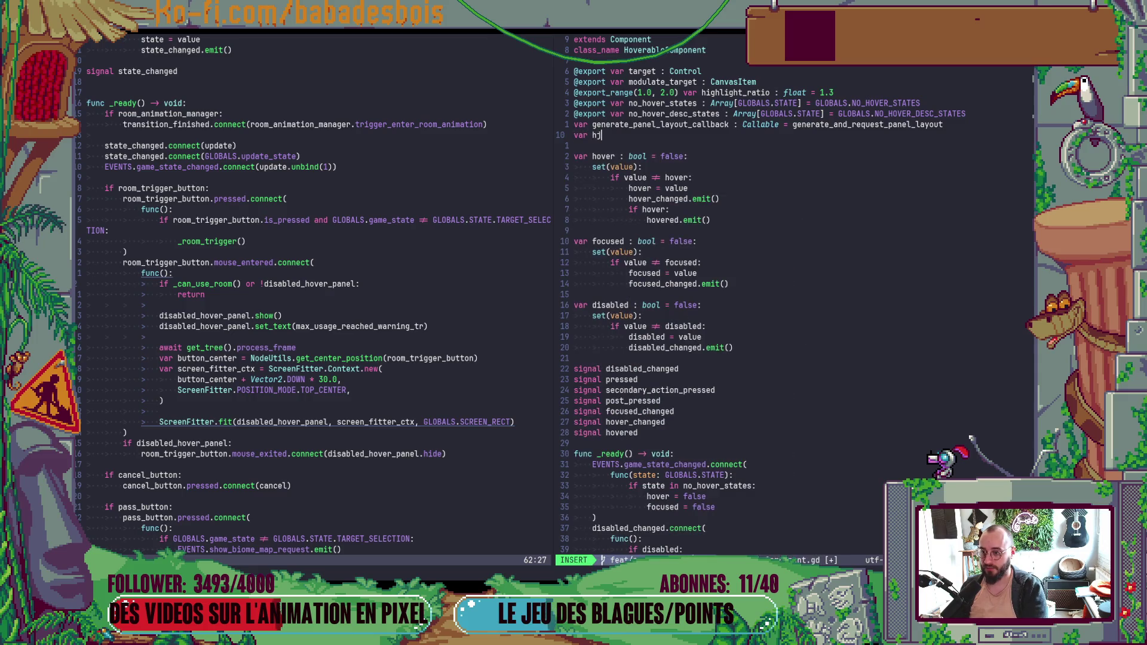
{"action": "key", "text": "BackSpace"}
{"action": "key", "text": "BackSpace"}
{"action": "key", "text": "BackSpace"}
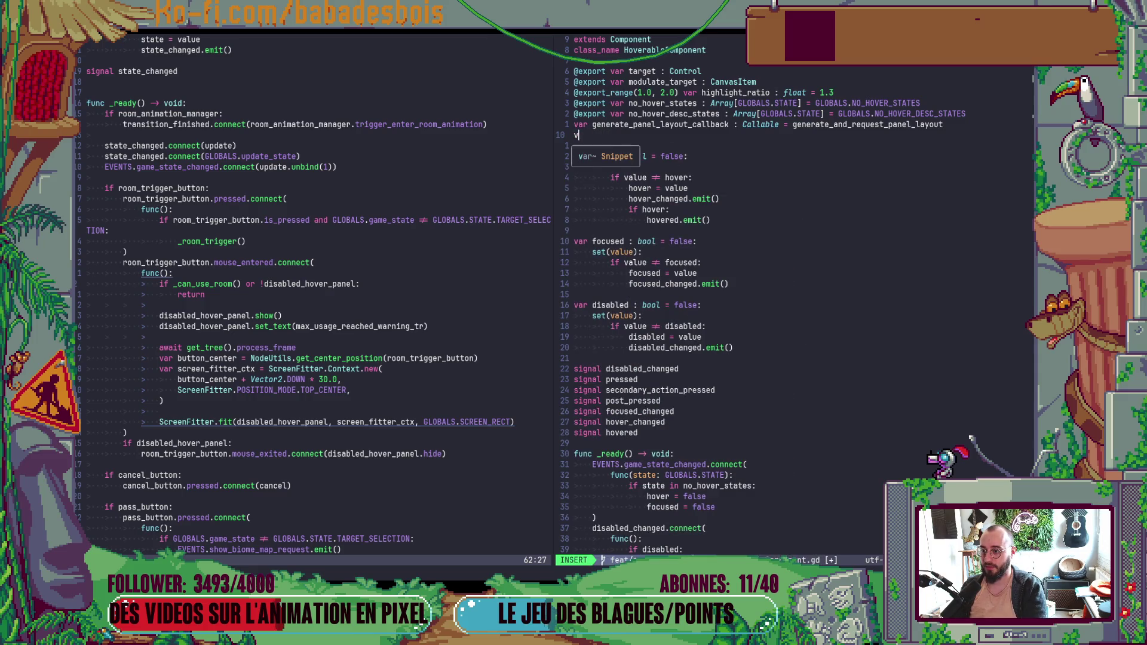
{"action": "type", "text": "@export var hove"}
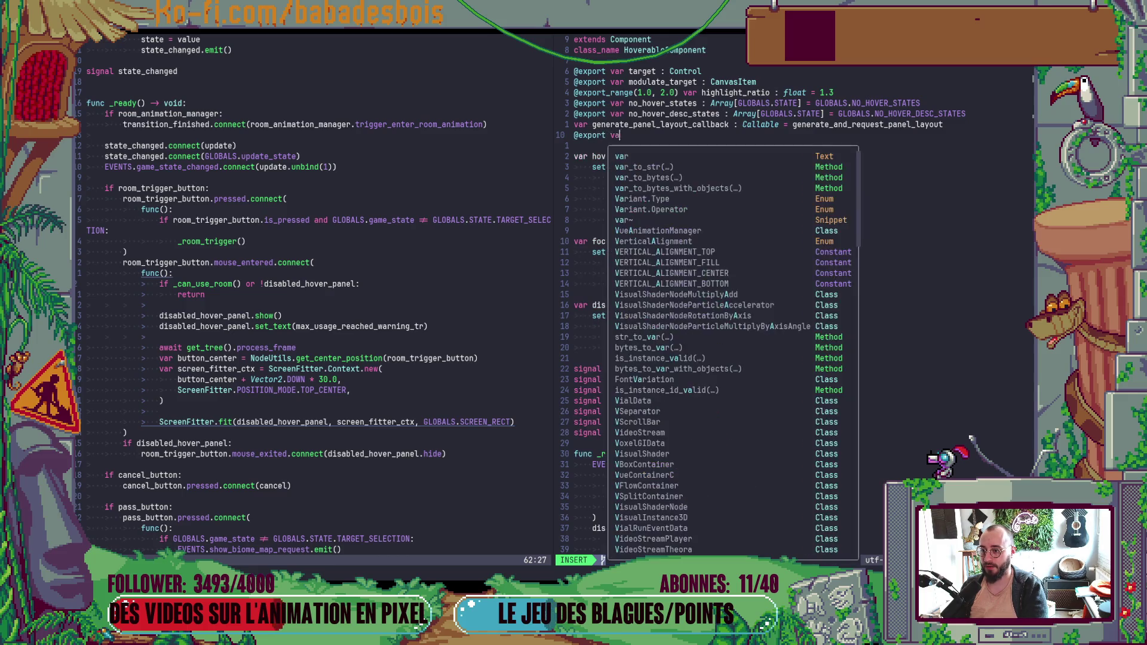
{"action": "type", "text": "rable_w"}
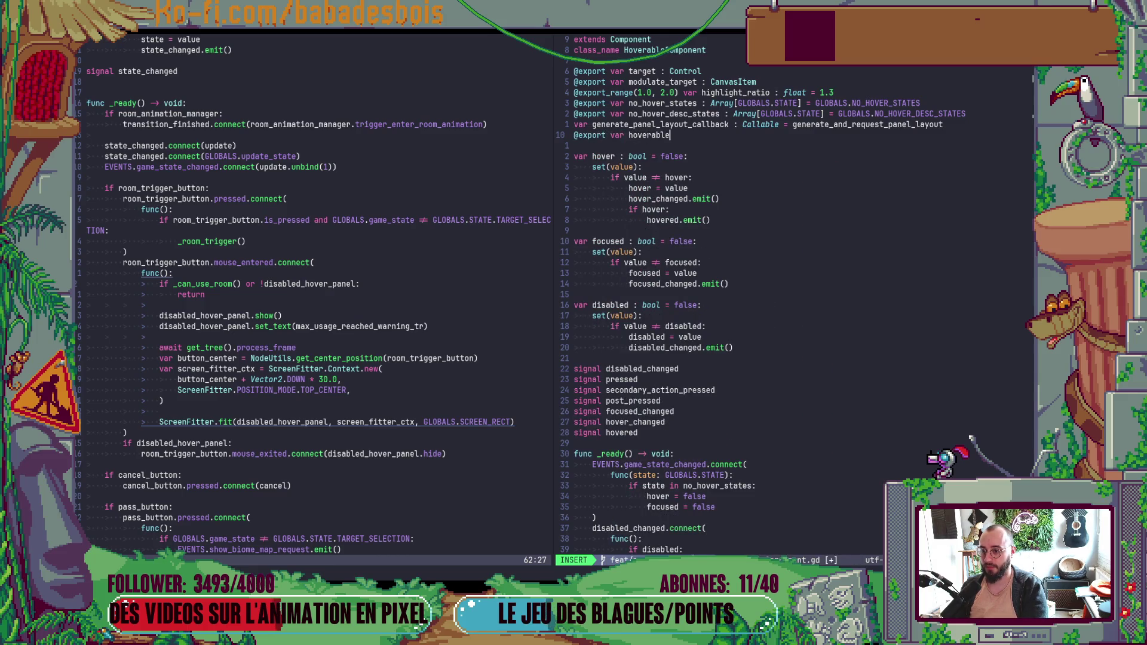
{"action": "type", "text": "hen"}
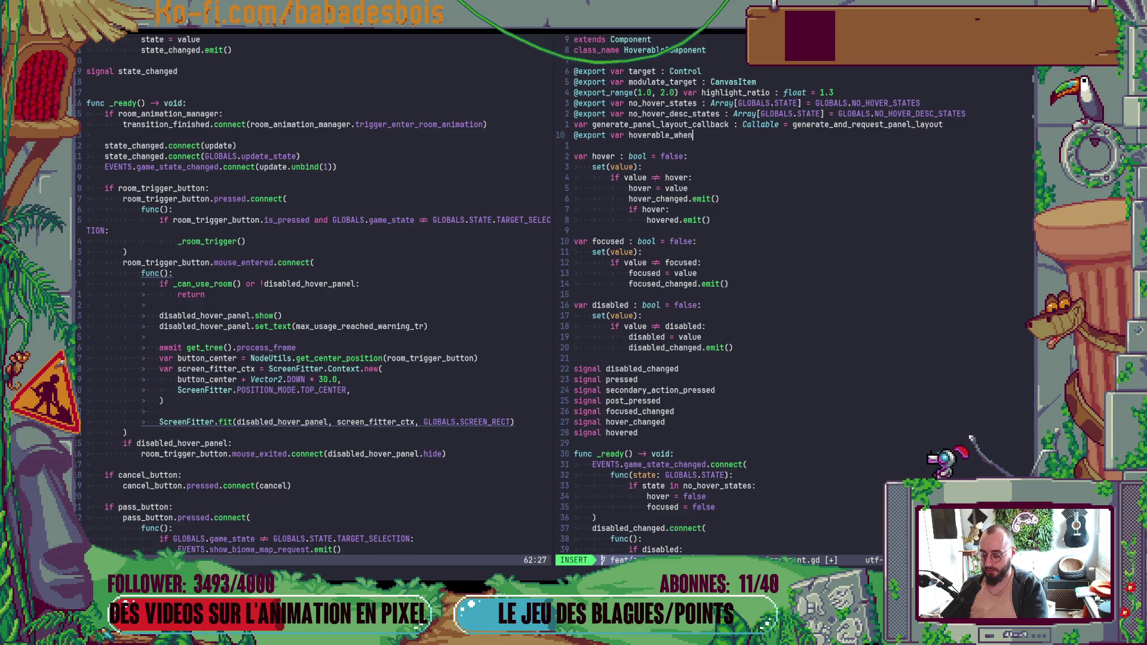
{"action": "type", "text": "_disabled = "}
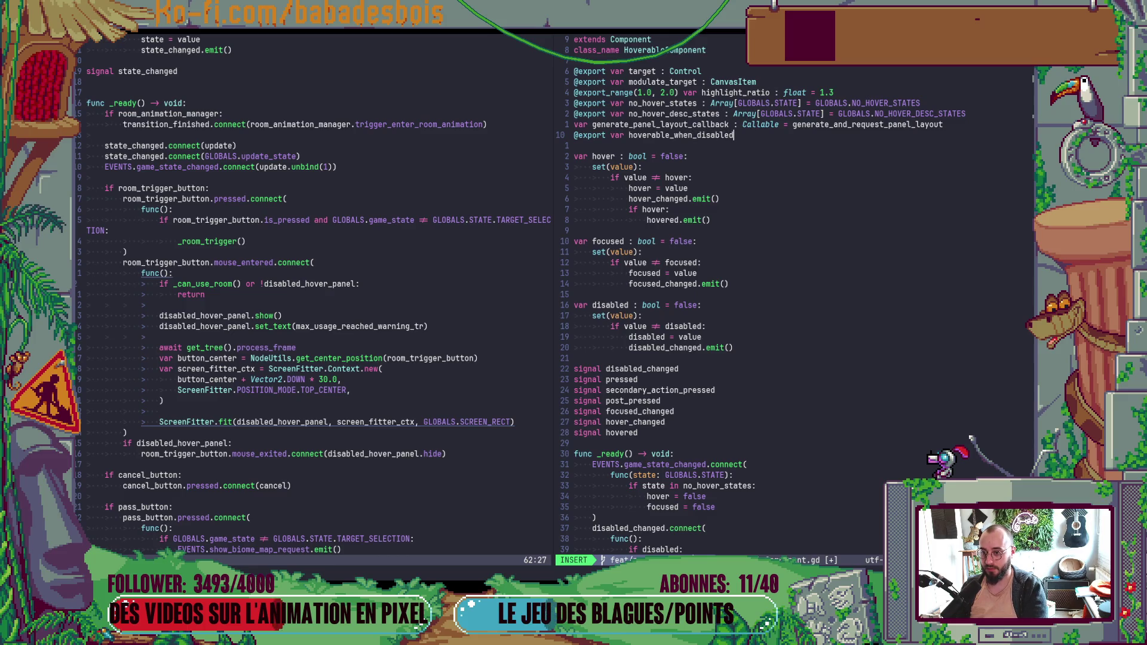
{"action": "type", "text": "f"}
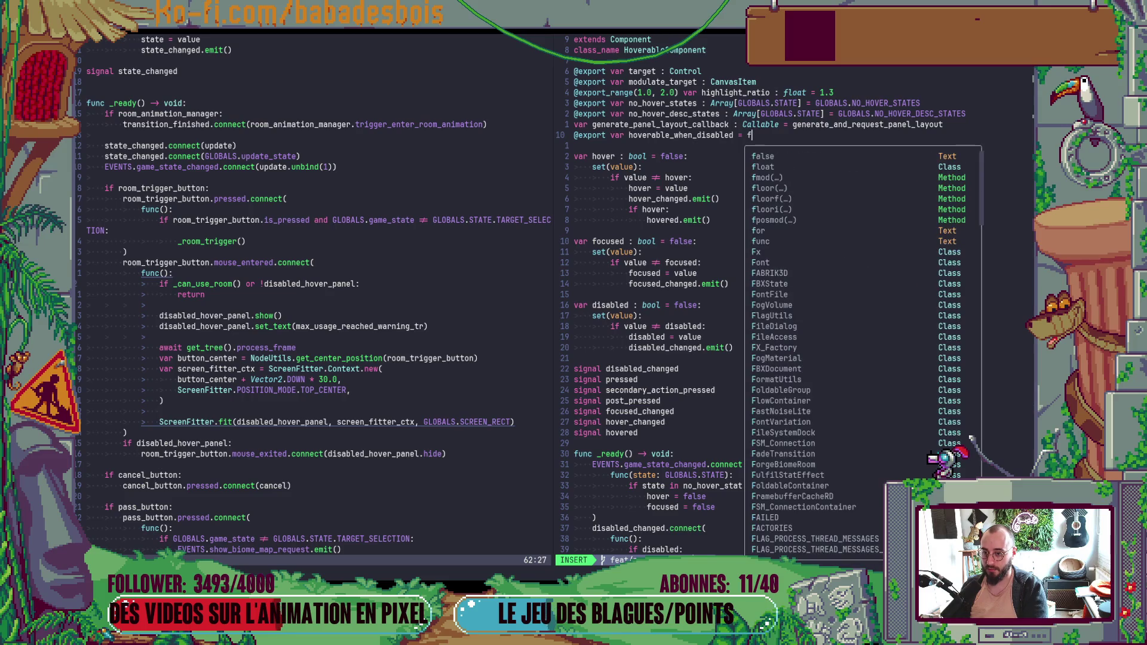
{"action": "key", "text": "Tab"}
{"action": "key", "text": "Return"}
{"action": "key", "text": "Escape"}
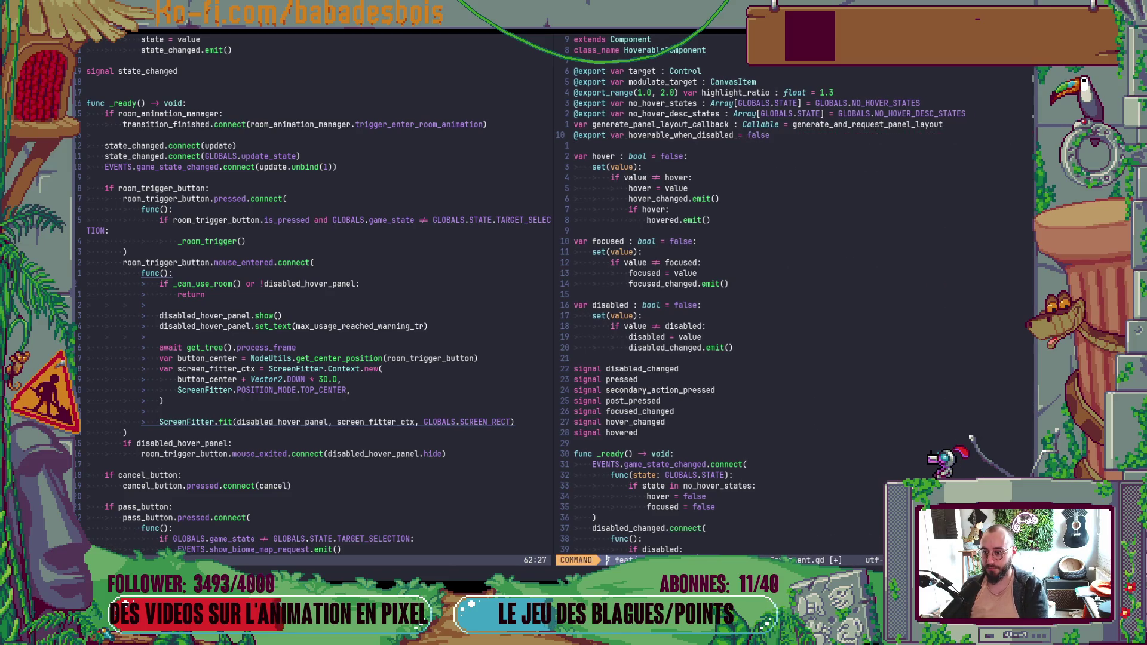
{"action": "type", "text": ":w"}
{"action": "key", "text": "Return"}
{"action": "scroll", "coordinate": [730, 266], "scroll_direction": "down", "scroll_amount": 4}
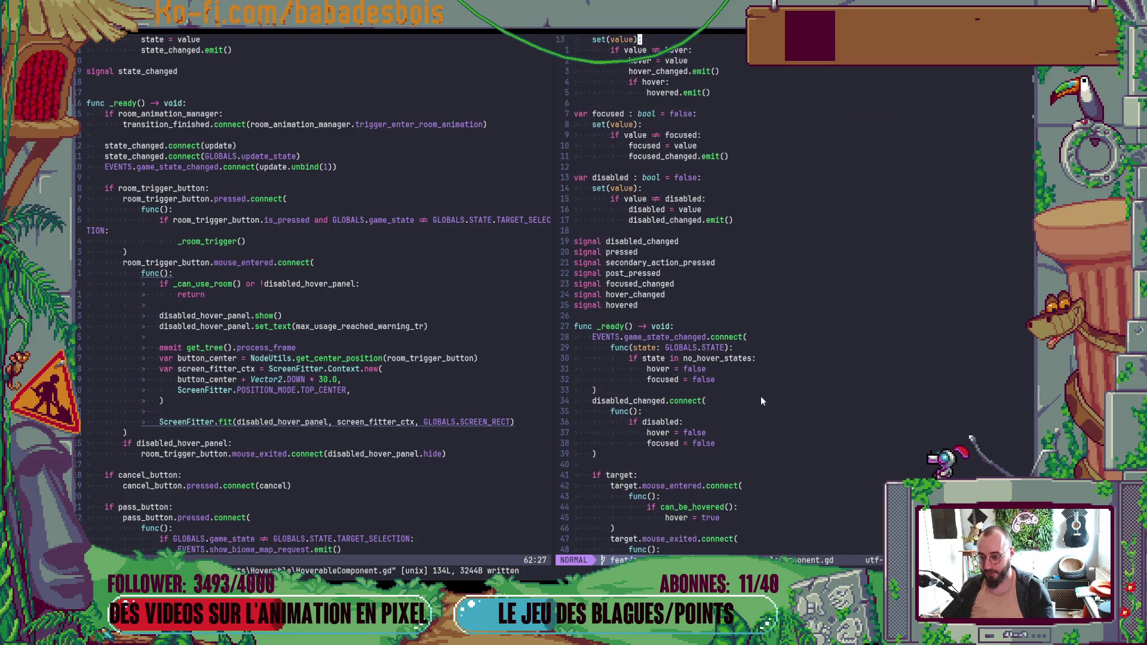
Nest 'hover = false' under a new 'if !hoverable_when_disabled:' line in the no-hover-states check.
{"action": "left_click", "coordinate": [757, 361]}
{"action": "type", "text": "oif "}
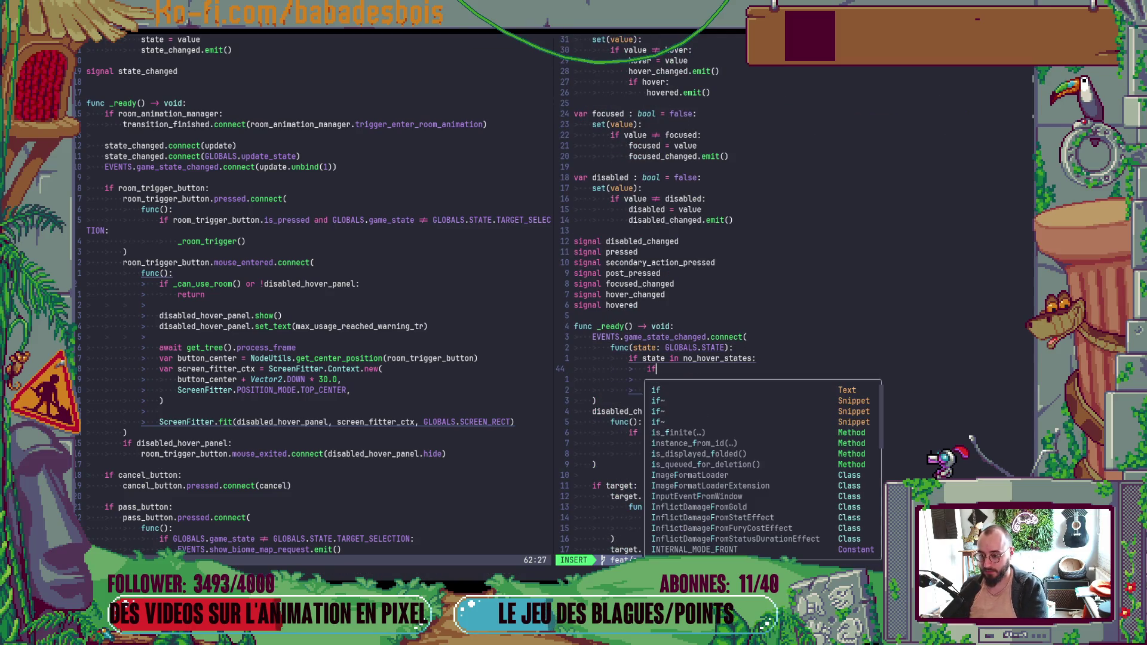
{"action": "type", "text": "!hoverable_when_disabled"}
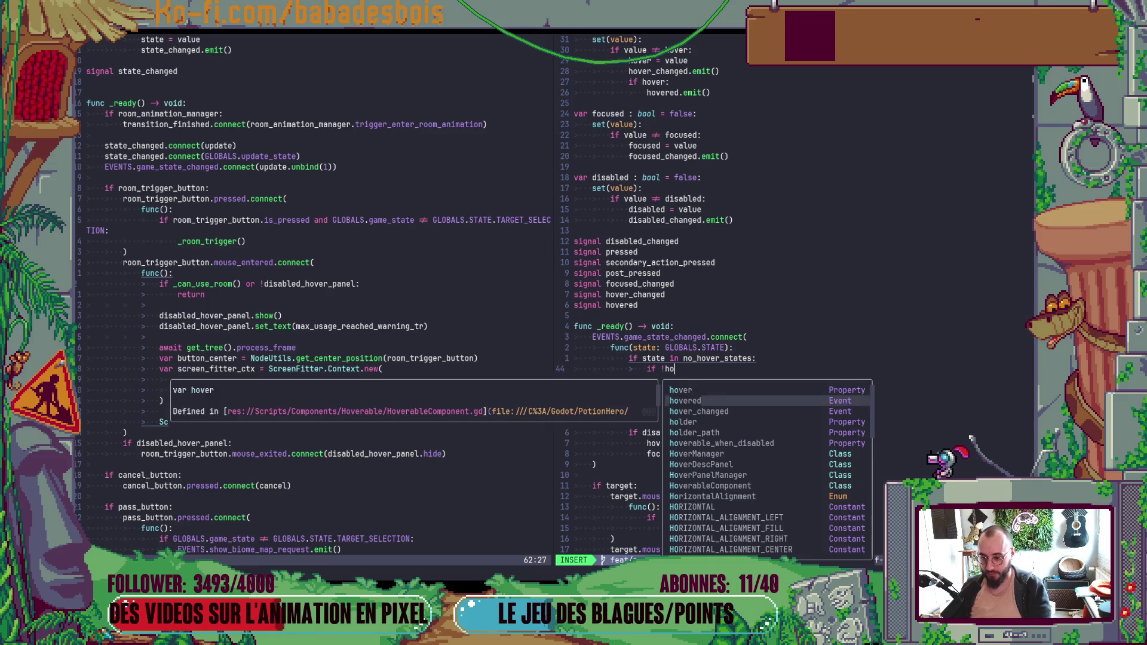
{"action": "type", "text": ":"}
{"action": "key", "text": "Escape"}
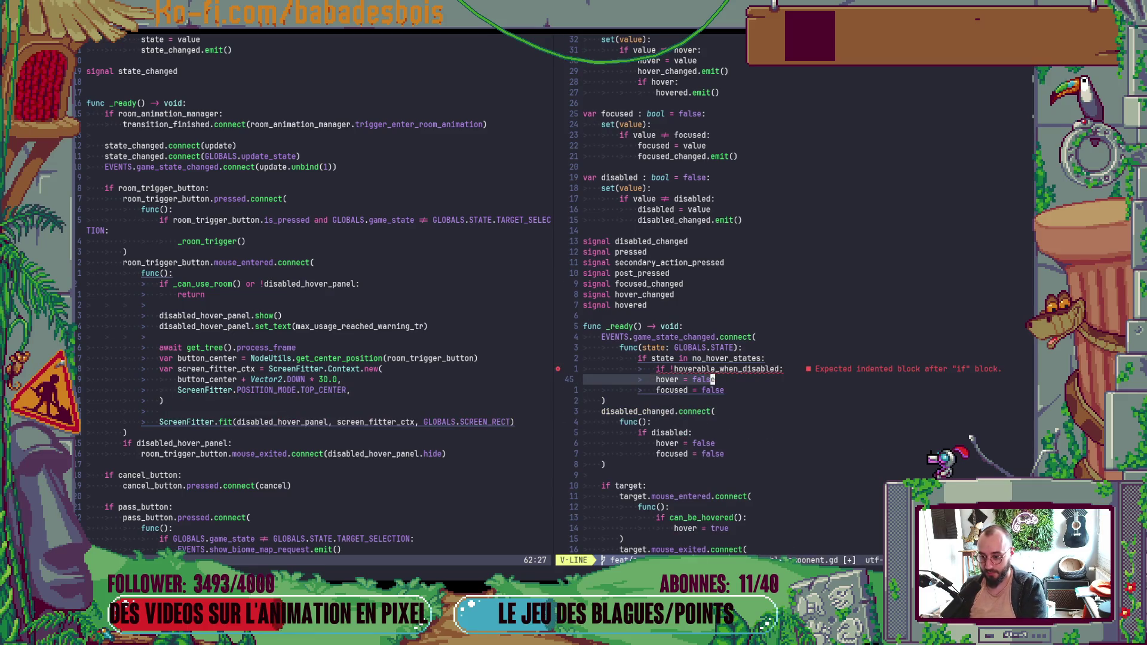
{"action": "key", "text": "j"}
{"action": "key", "text": "greater"}
{"action": "key", "text": "greater"}
{"action": "scroll", "coordinate": [876, 452], "scroll_direction": "down", "scroll_amount": 16}
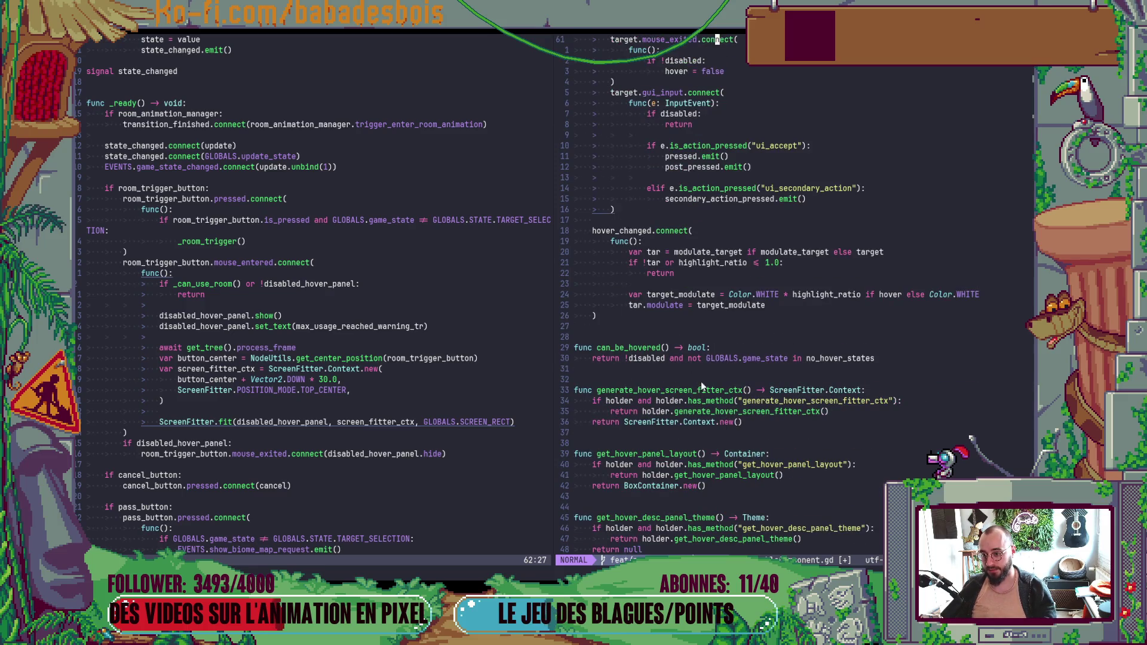
{"action": "left_click", "coordinate": [680, 360]}
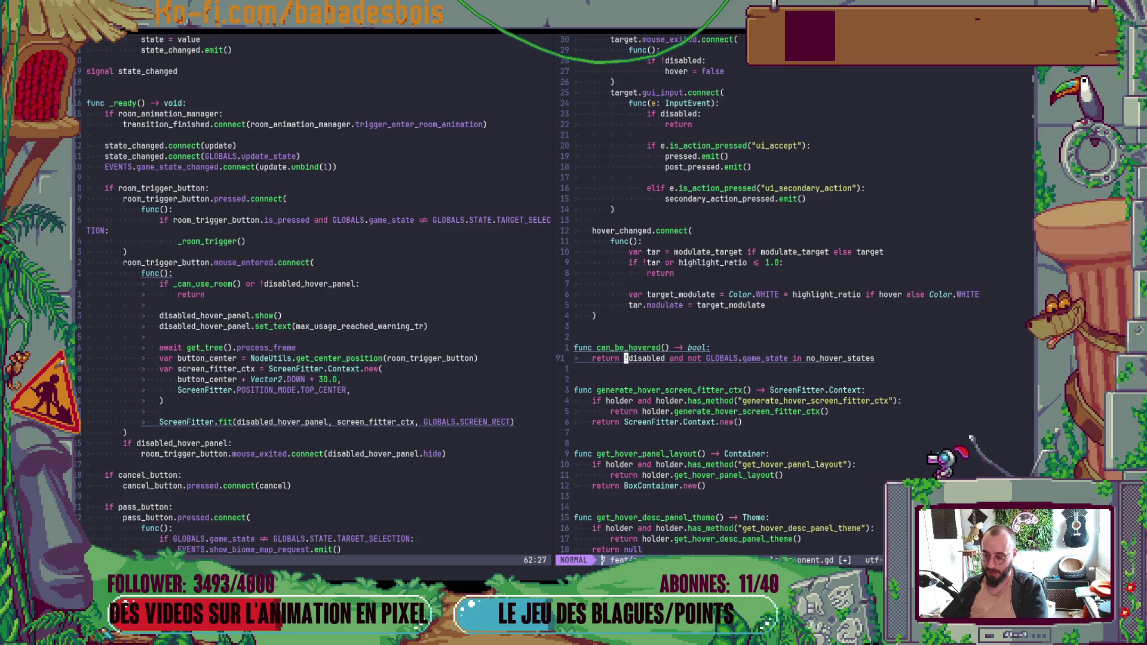
Add an 'if hoverable_when_disabled:' line with a return below it above can_be_hovered's original return.
{"action": "type", "text": "Oif"}
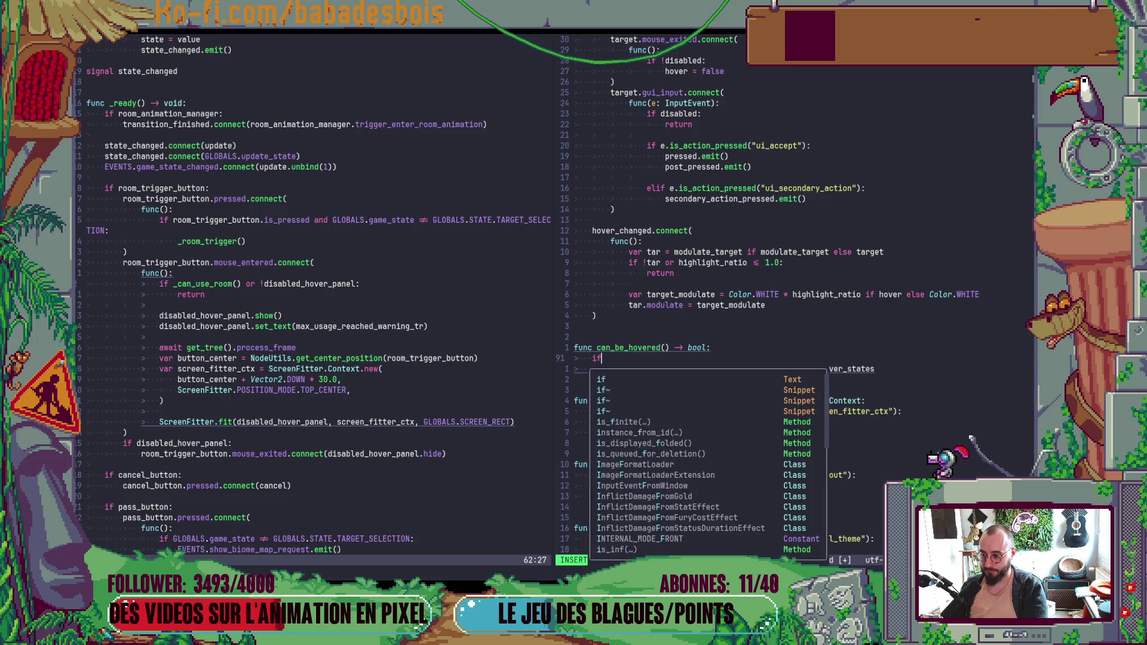
{"action": "type", "text": " hoverable_when_disabled"}
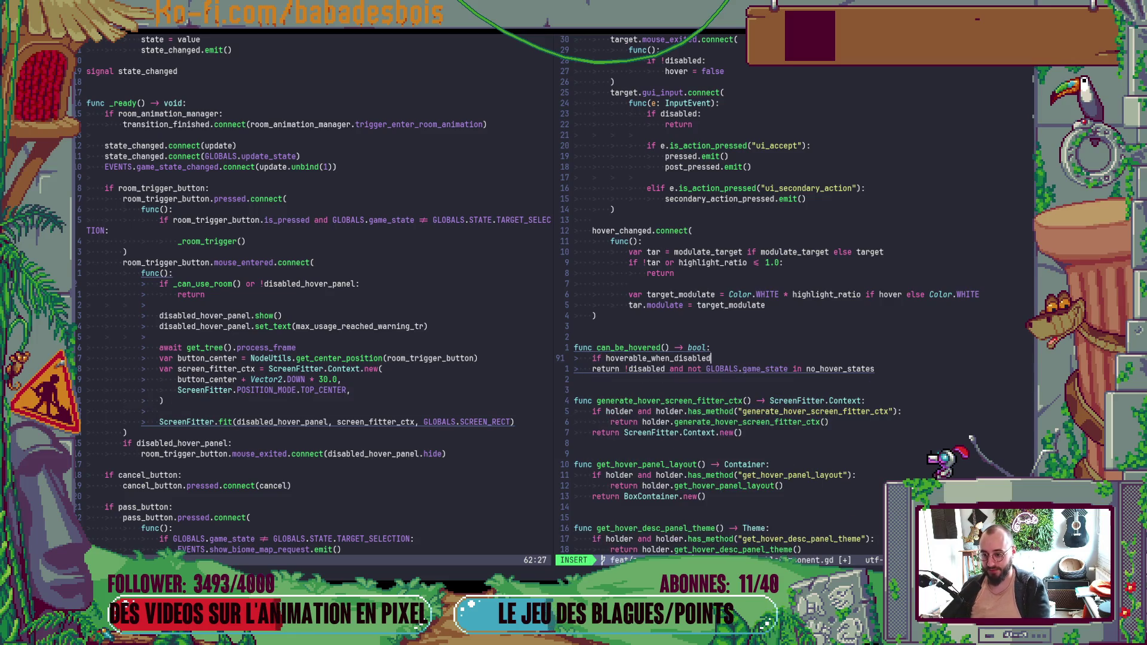
{"action": "key", "text": "Escape"}
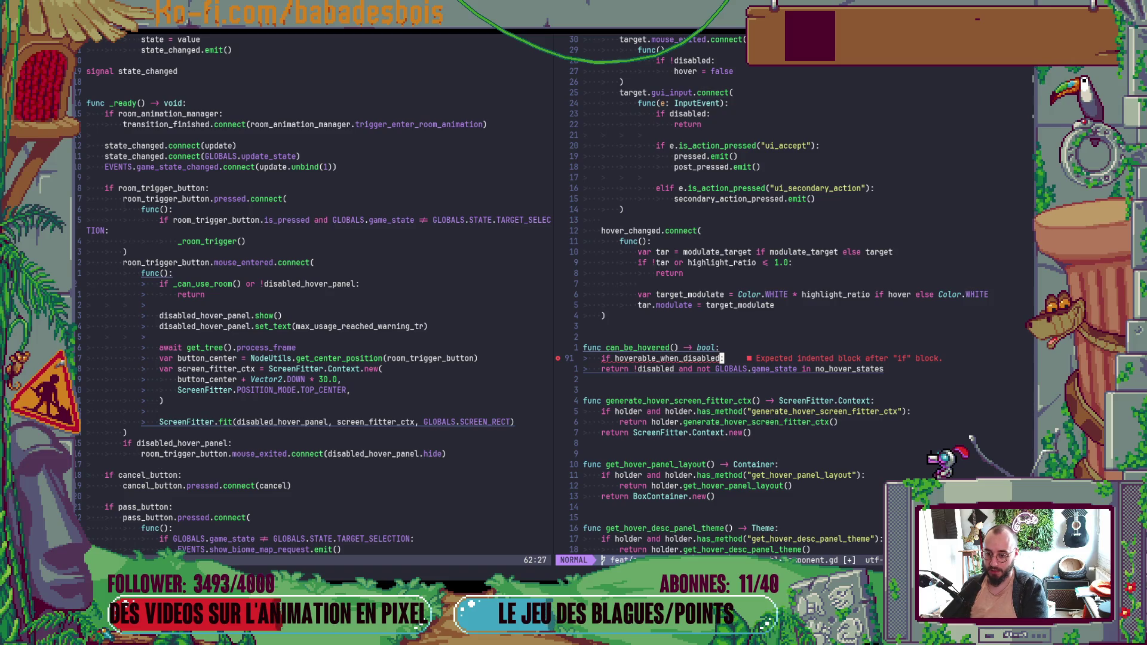
{"action": "type", "text": "oret"}
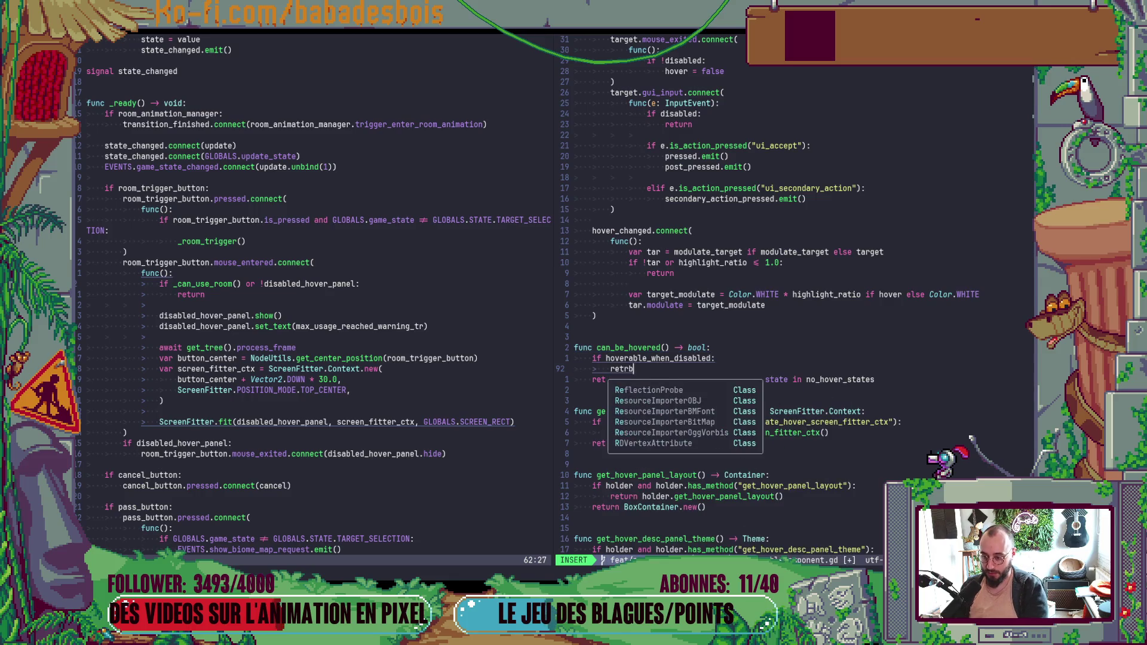
{"action": "type", "text": "urn"}
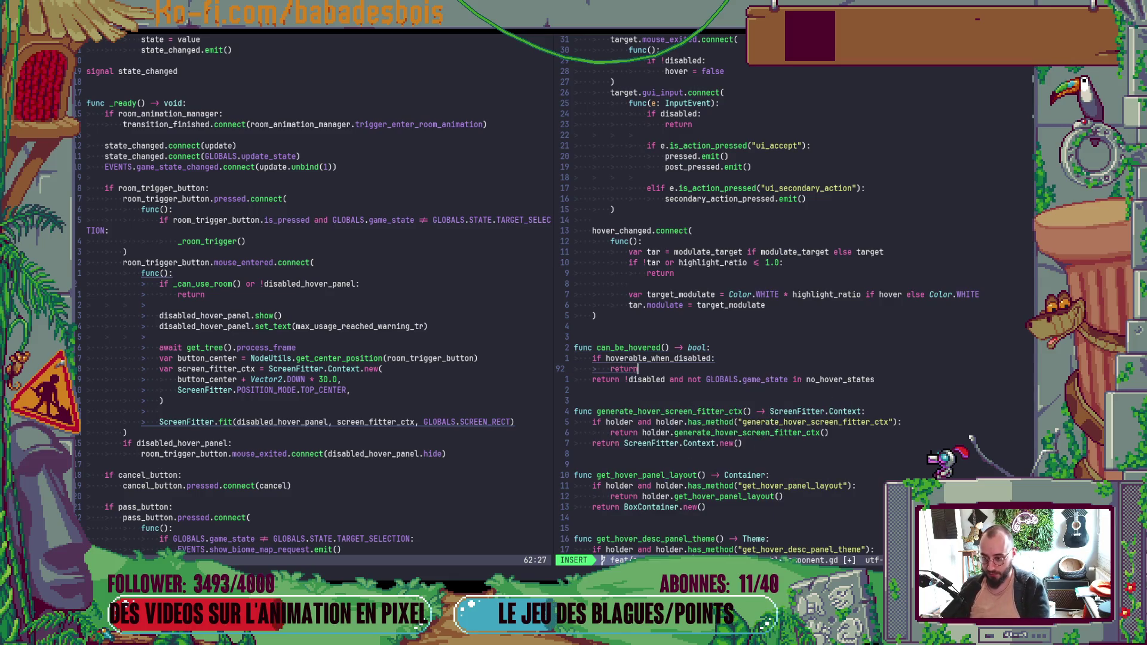
{"action": "key", "text": "Escape"}
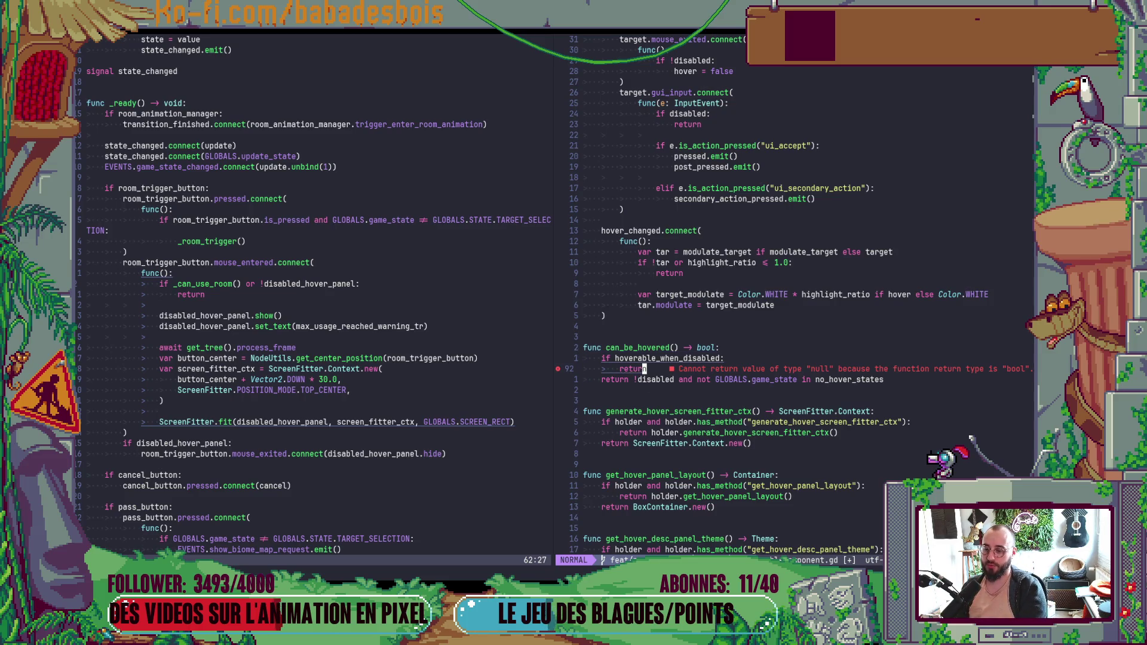
{"action": "key", "text": "d"}
{"action": "key", "text": "k"}
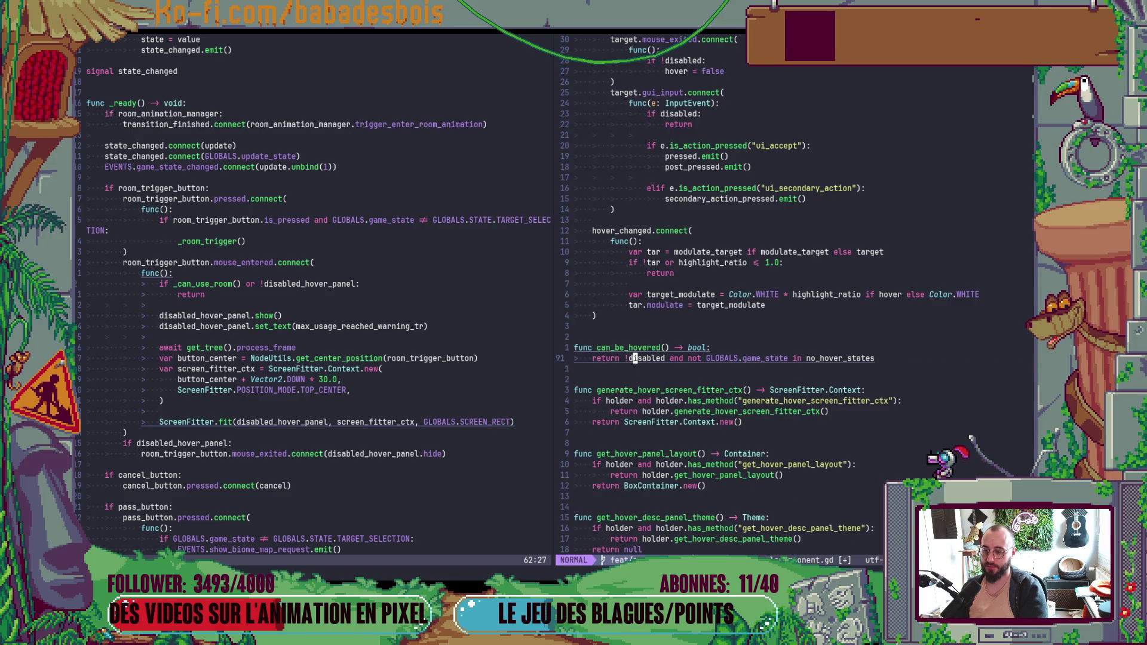
{"action": "type", "text": "shoverable_when_disabled a"}
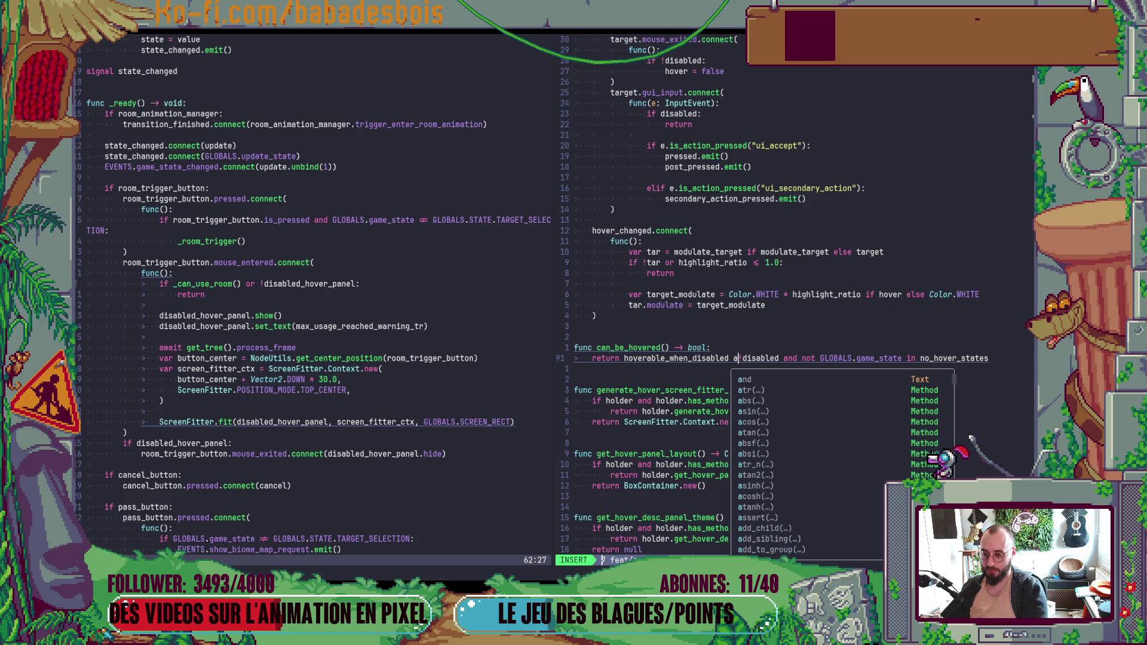
{"action": "key", "text": "BackSpace"}
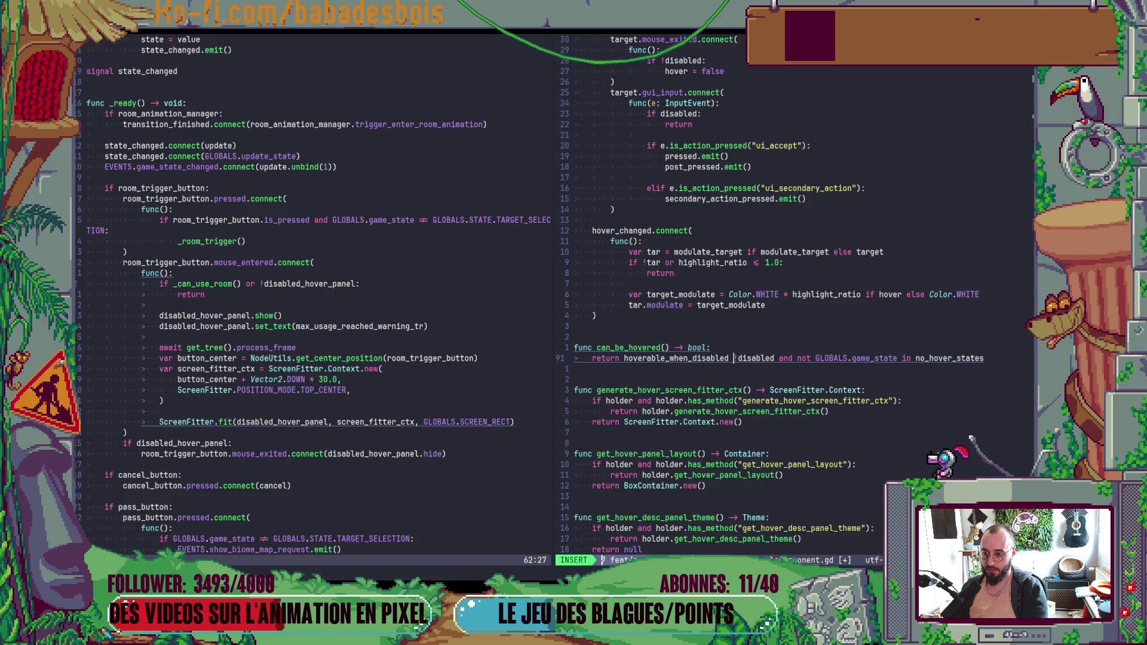
{"action": "key", "text": "ctrl+w"}
{"action": "key", "text": "Escape"}
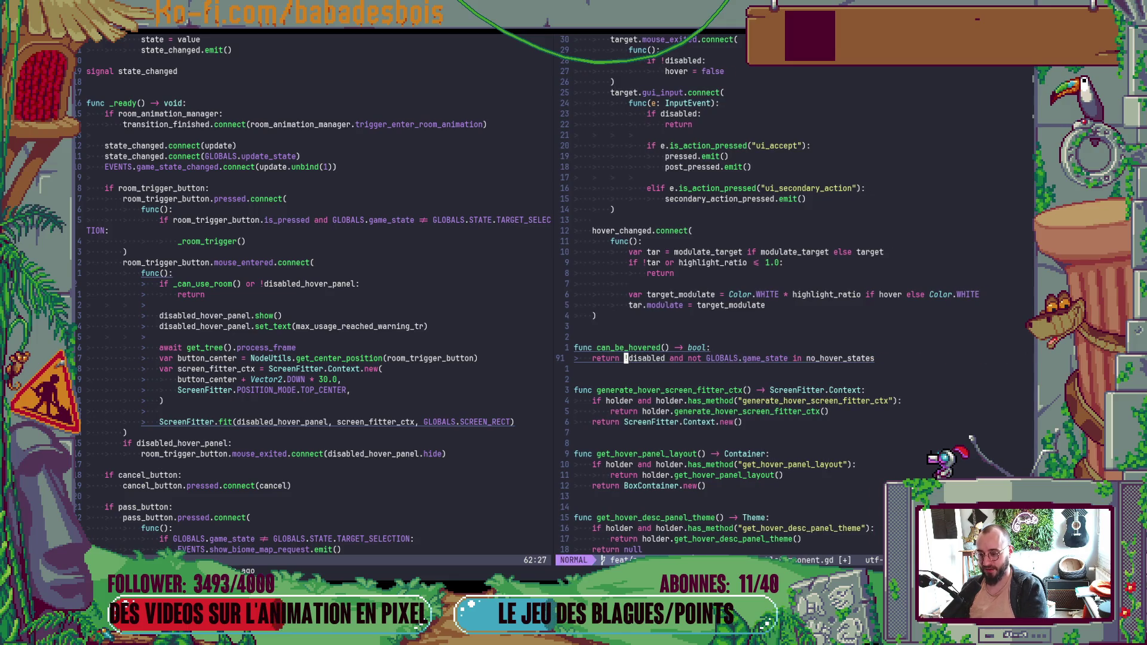
{"action": "key", "text": "u"}
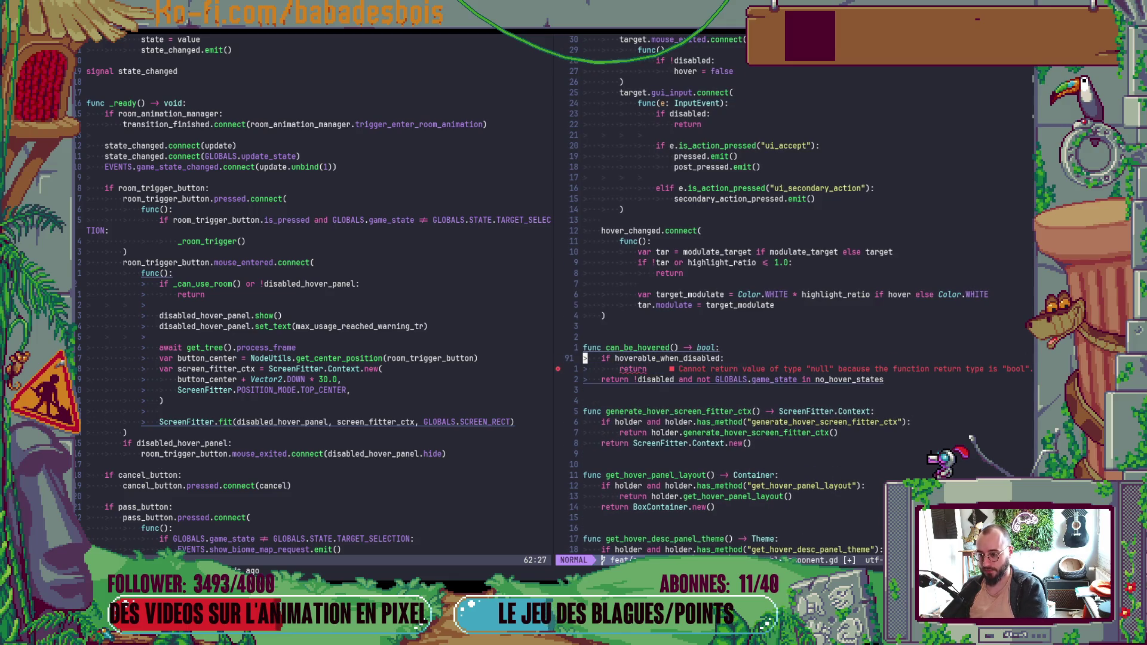
Make the branch 'return not' and start an is_in_no_hover_state variable line above it.
{"action": "type", "text": "ja"}
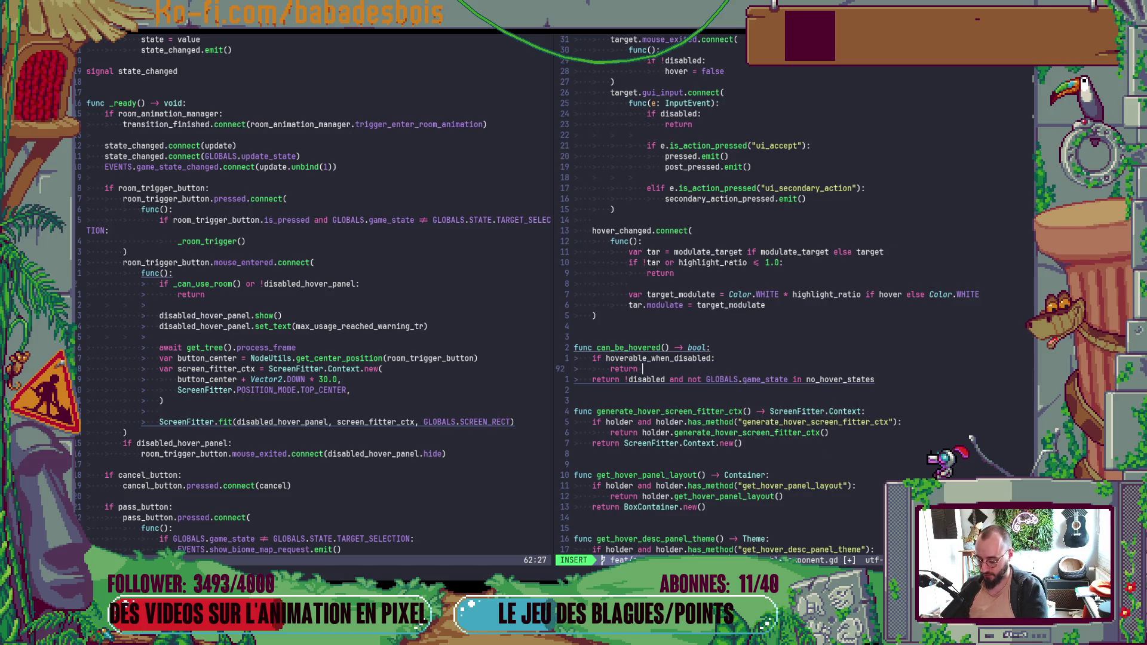
{"action": "key", "text": "BackSpace"}
{"action": "type", "text": "not Gl"}
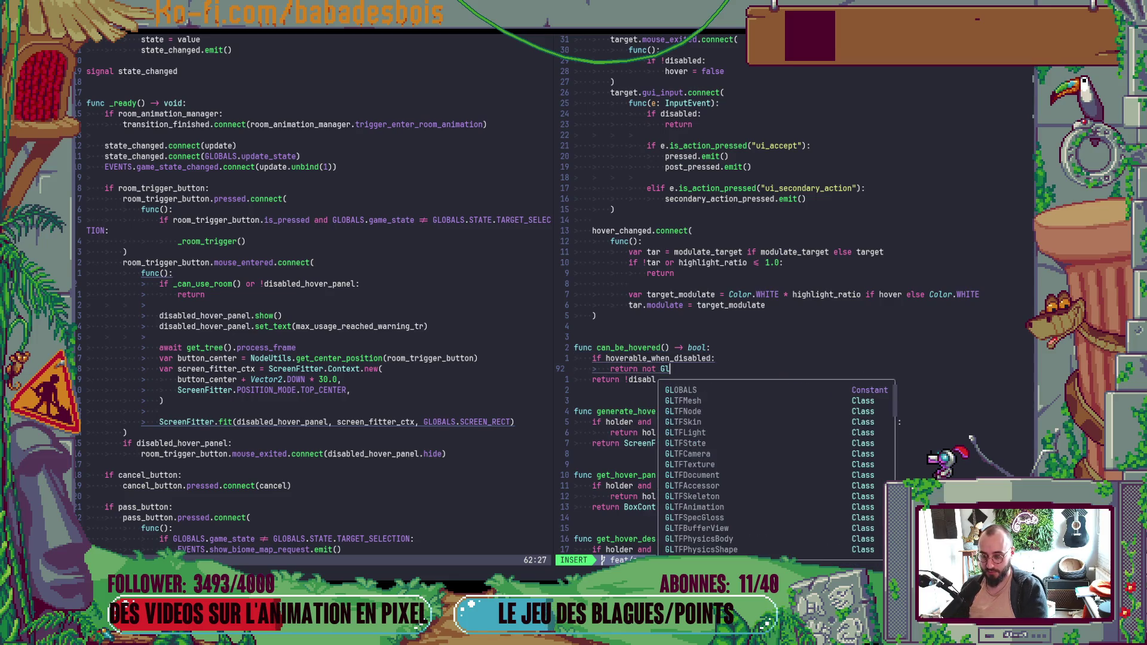
{"action": "key", "text": "BackSpace"}
{"action": "key", "text": "BackSpace"}
{"action": "key", "text": "Escape"}
{"action": "key", "text": "k"}
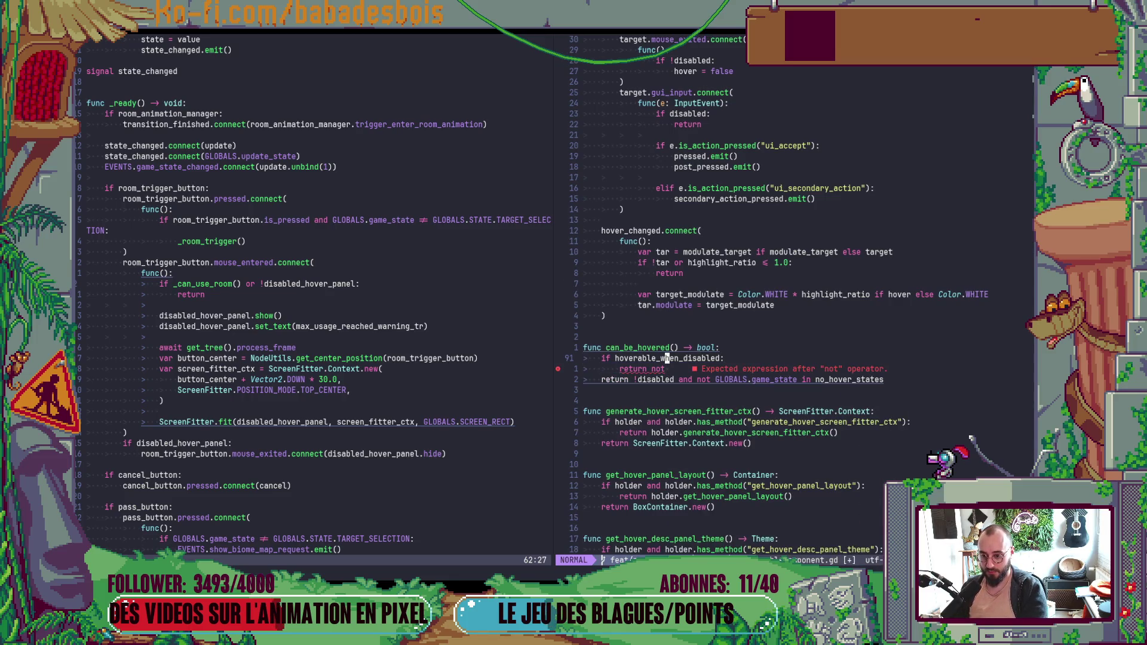
{"action": "key", "text": "O"}
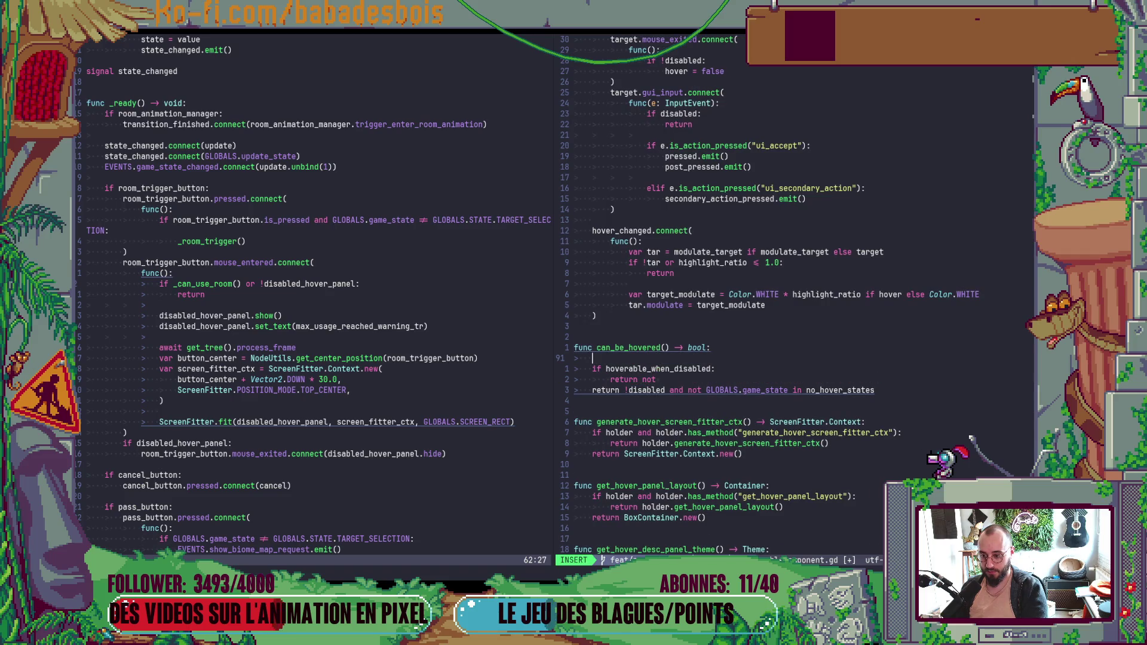
{"action": "type", "text": "is_in_no_hover_state"}
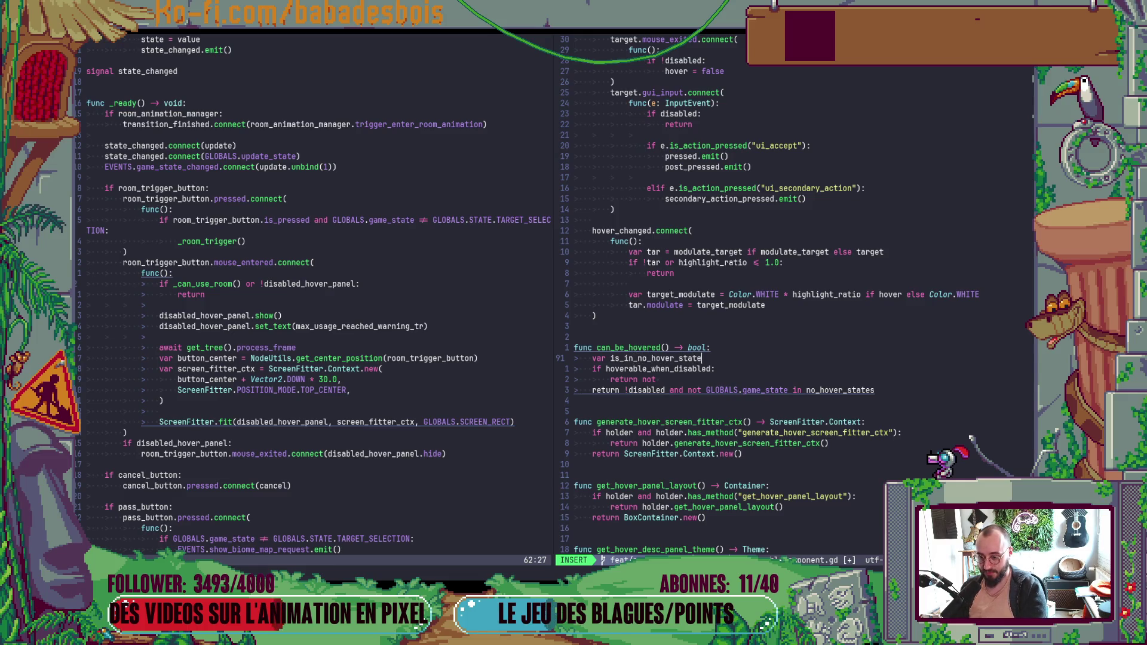
{"action": "type", "text": " ="}
Assign the game-state no-hover check as is_in_no_hover_state's value.
{"action": "key", "text": "Escape"}
{"action": "left_click", "coordinate": [720, 390]}
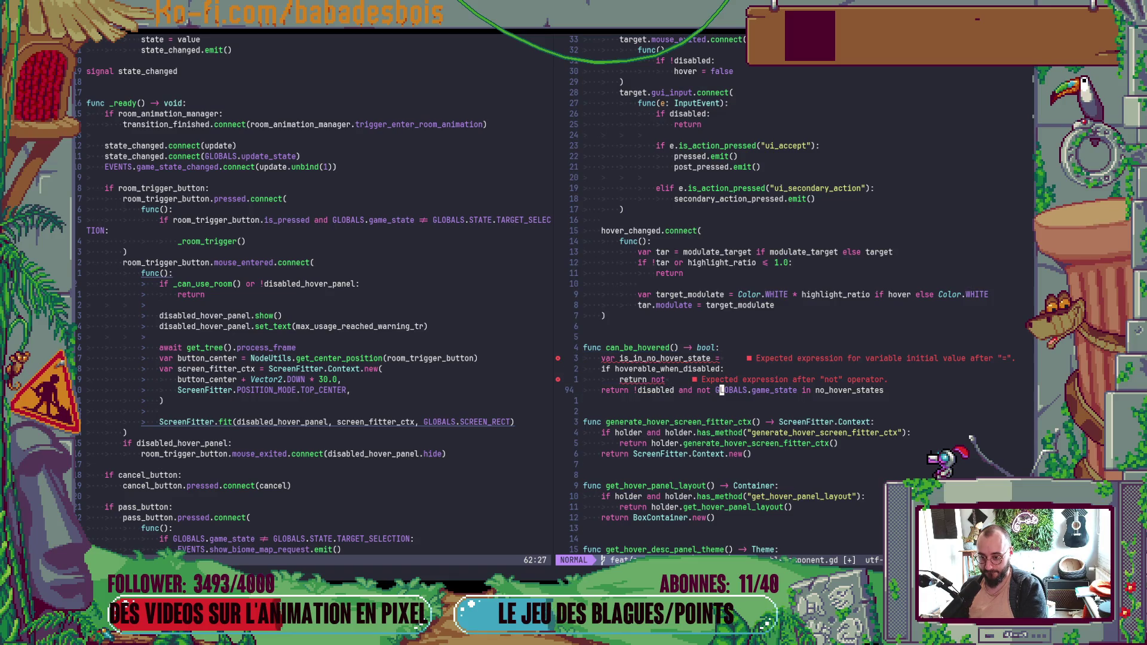
{"action": "key", "text": "u"}
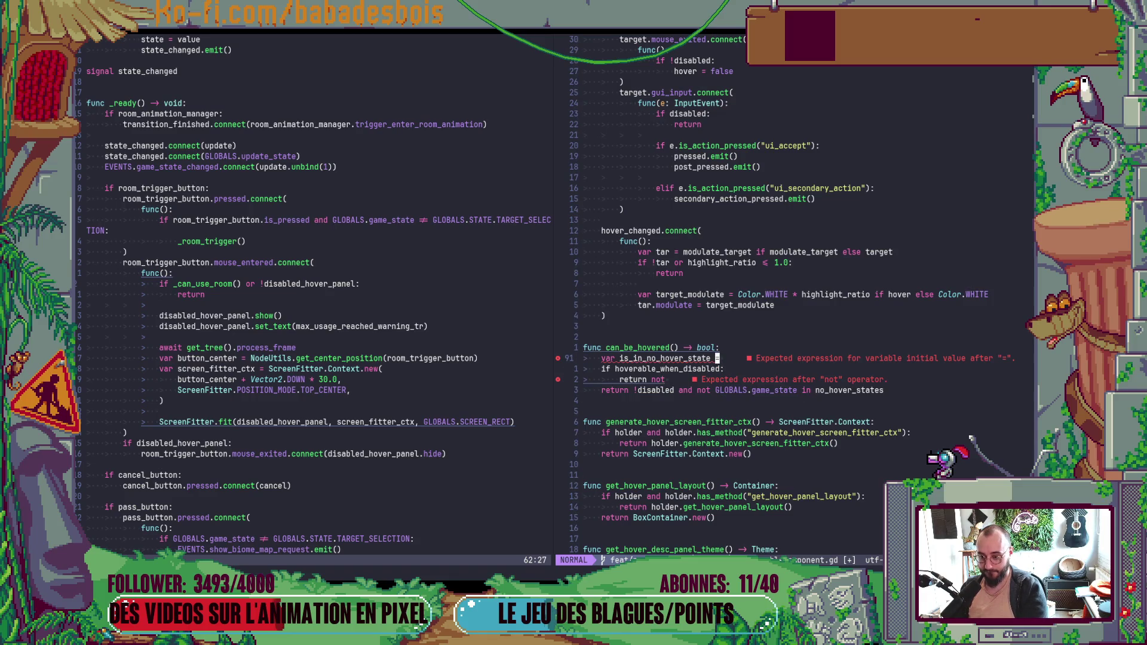
{"action": "key", "text": "p"}
{"action": "key", "text": "shift+v"}
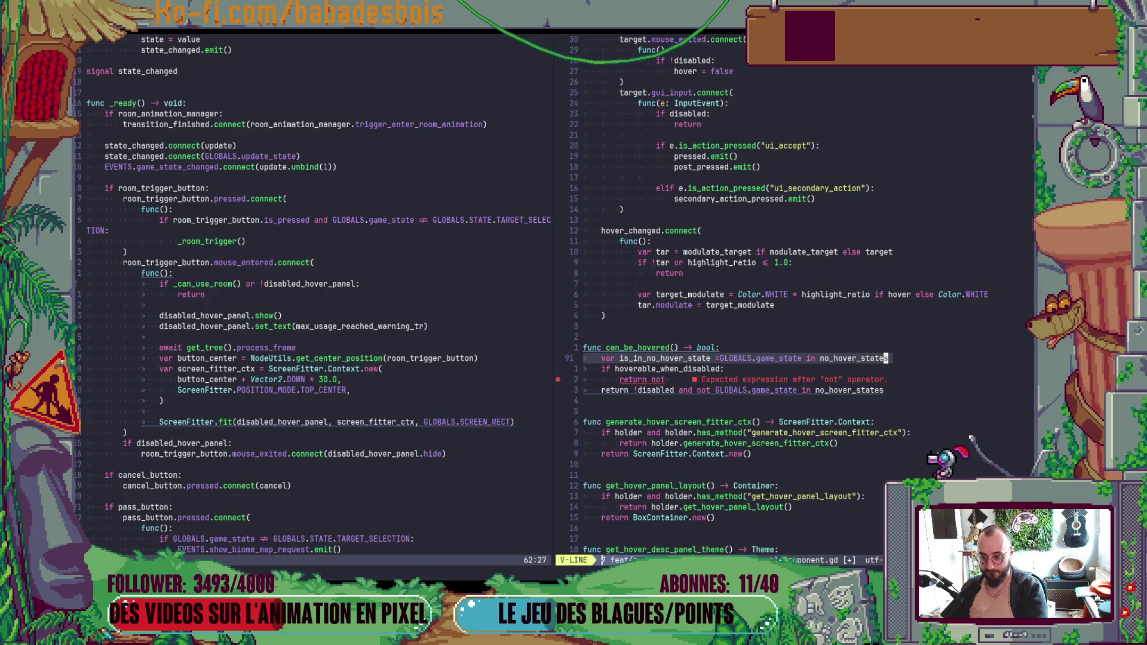
{"action": "key", "text": "Escape"}
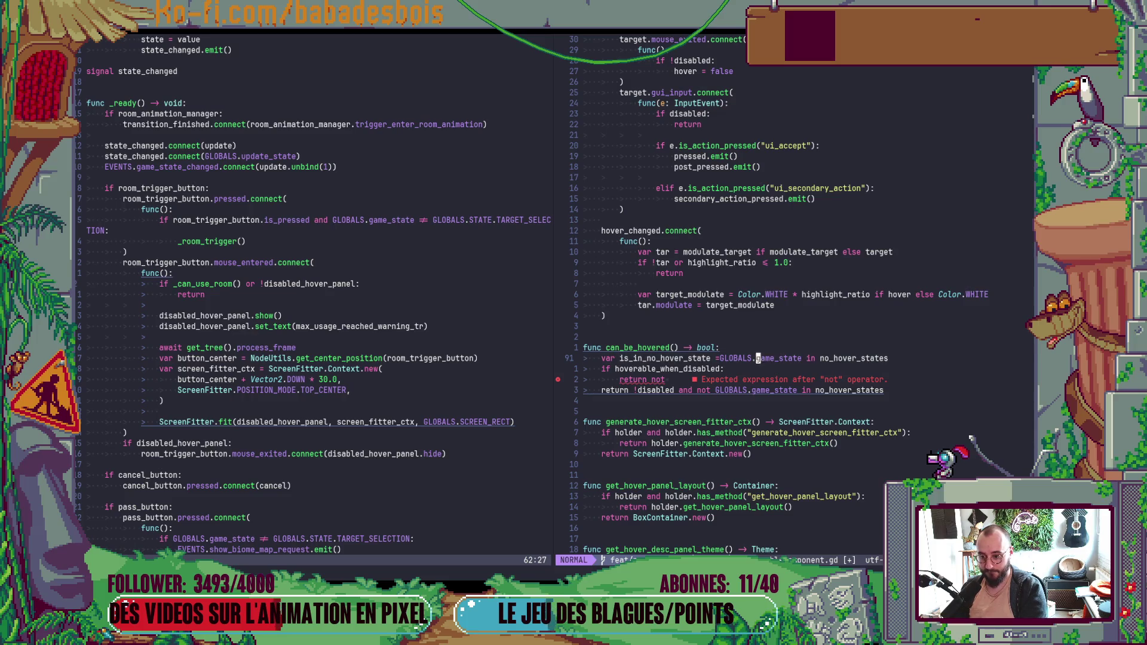
Change line 93 to 'return !is_in_no_hover_state' and save.
{"action": "key", "text": "i"}
{"action": "key", "text": "Escape"}
{"action": "key", "text": "j"}
{"action": "key", "text": "j"}
{"action": "type", "text": "$"}
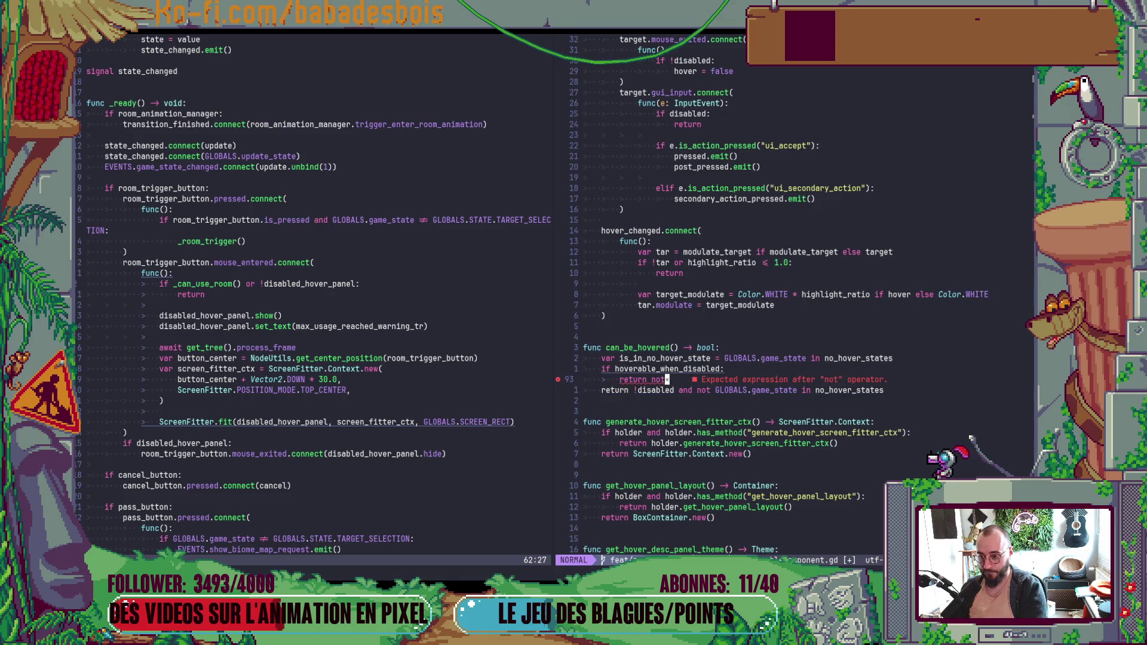
{"action": "type", "text": "a is_in_no_hover_state"}
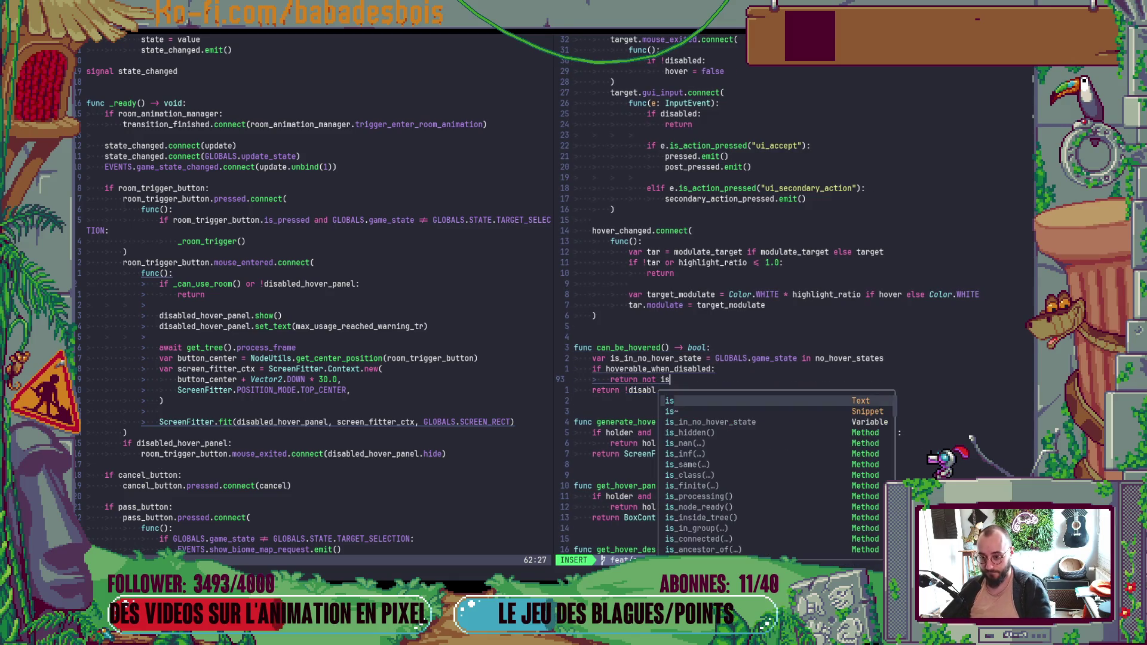
{"action": "key", "text": "Escape"}
{"action": "key", "text": "b"}
{"action": "key", "text": "c"}
{"action": "key", "text": "w"}
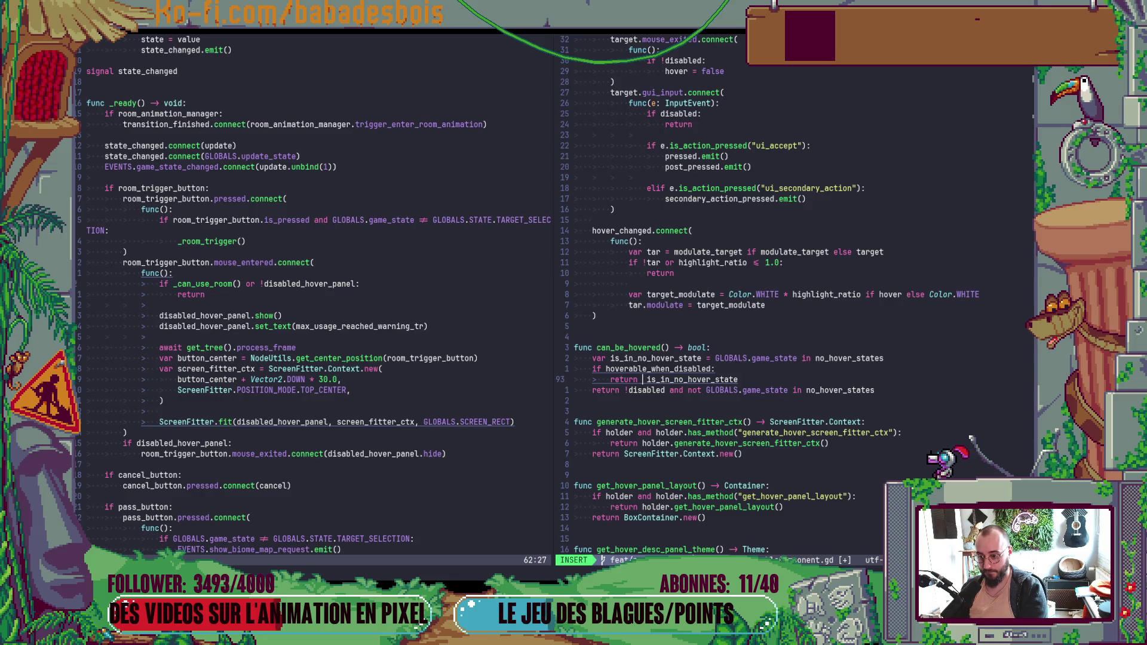
{"action": "key", "text": "BackSpace"}
{"action": "key", "text": "BackSpace"}
{"action": "type", "text": "!"}
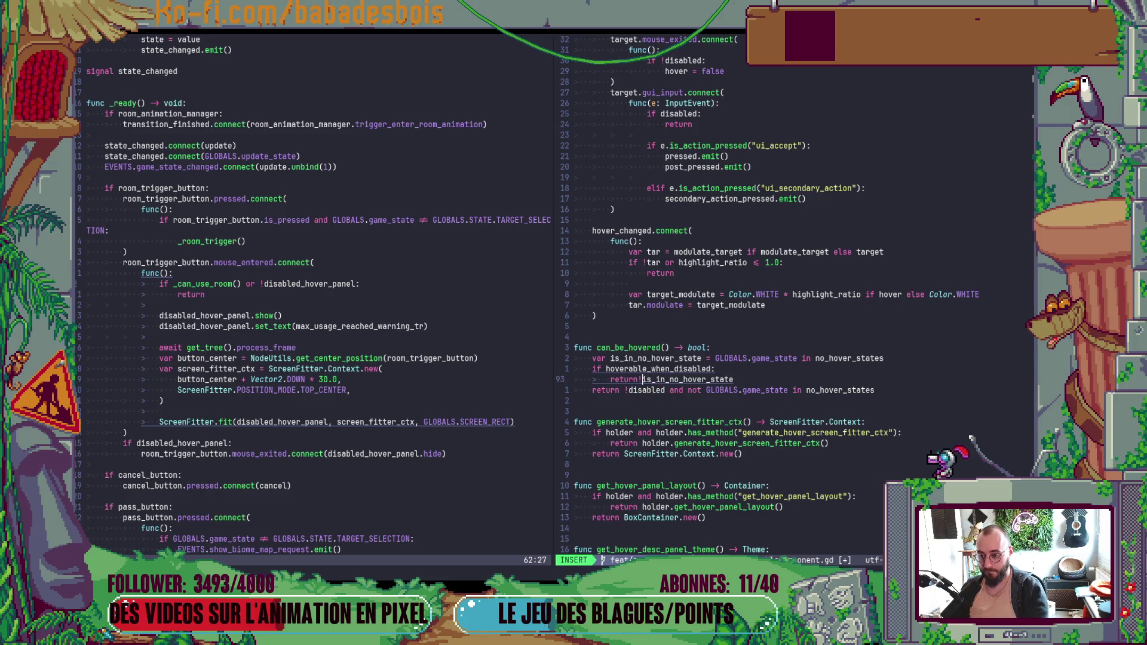
{"action": "key", "text": "BackSpace"}
{"action": "type", "text": "!"}
{"action": "key", "text": "Escape"}
{"action": "type", "text": ":w"}
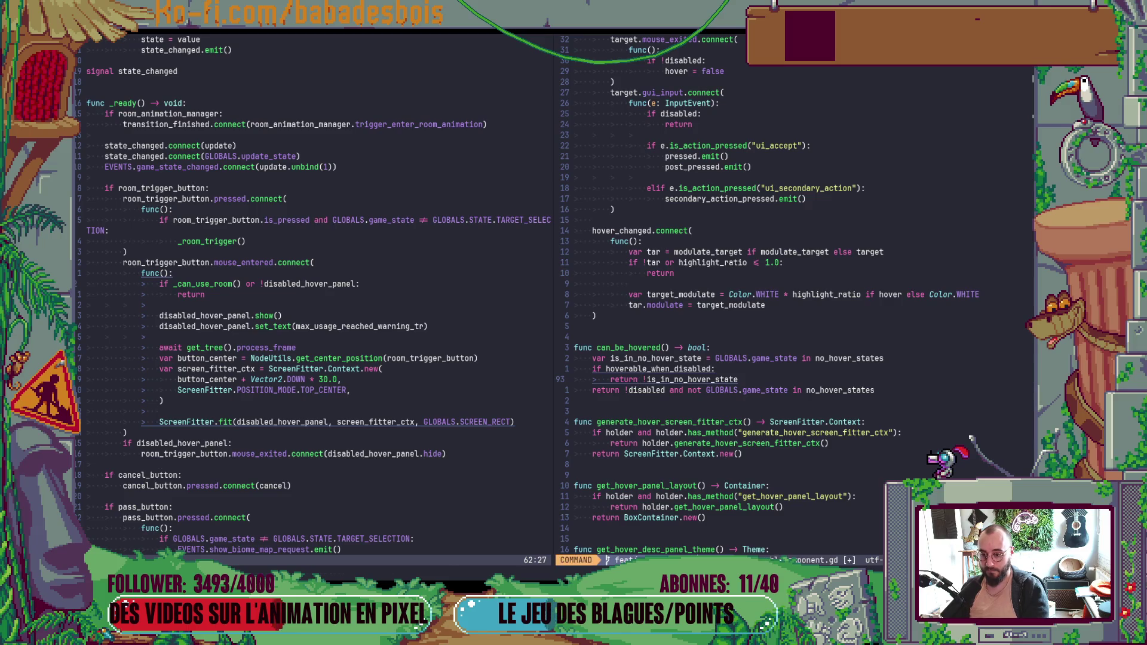
{"action": "key", "text": "Return"}
Change line 94 to 'return !disabled and !is_in_no_hover_state' and save.
{"action": "key", "text": "j"}
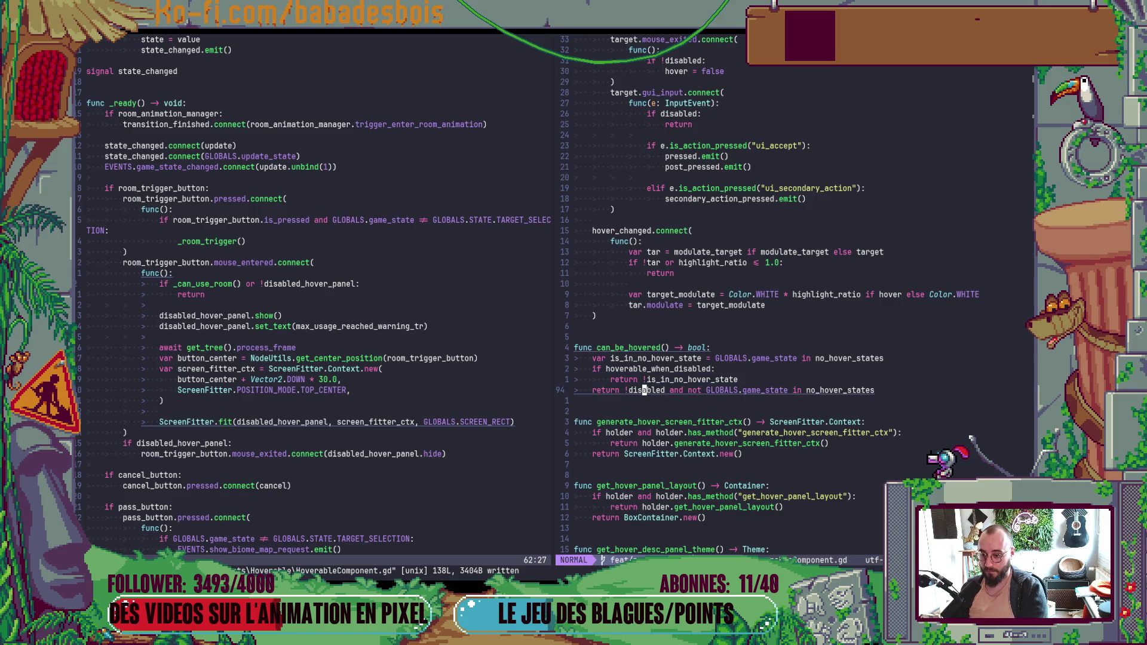
{"action": "key", "text": "shift+c"}
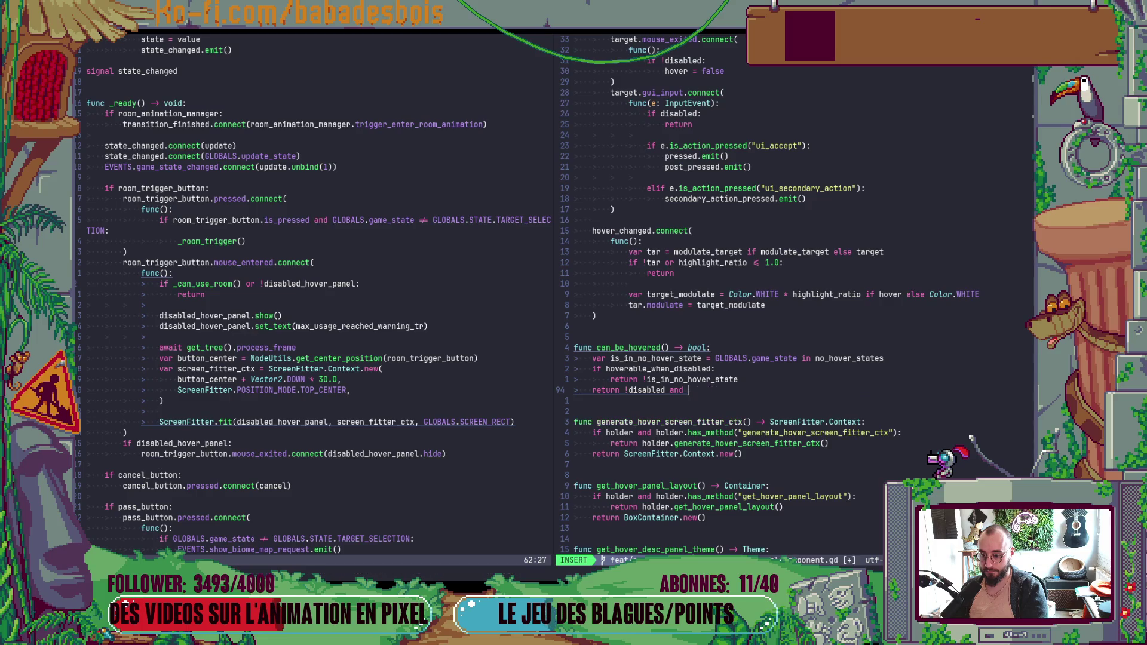
{"action": "type", "text": "is"}
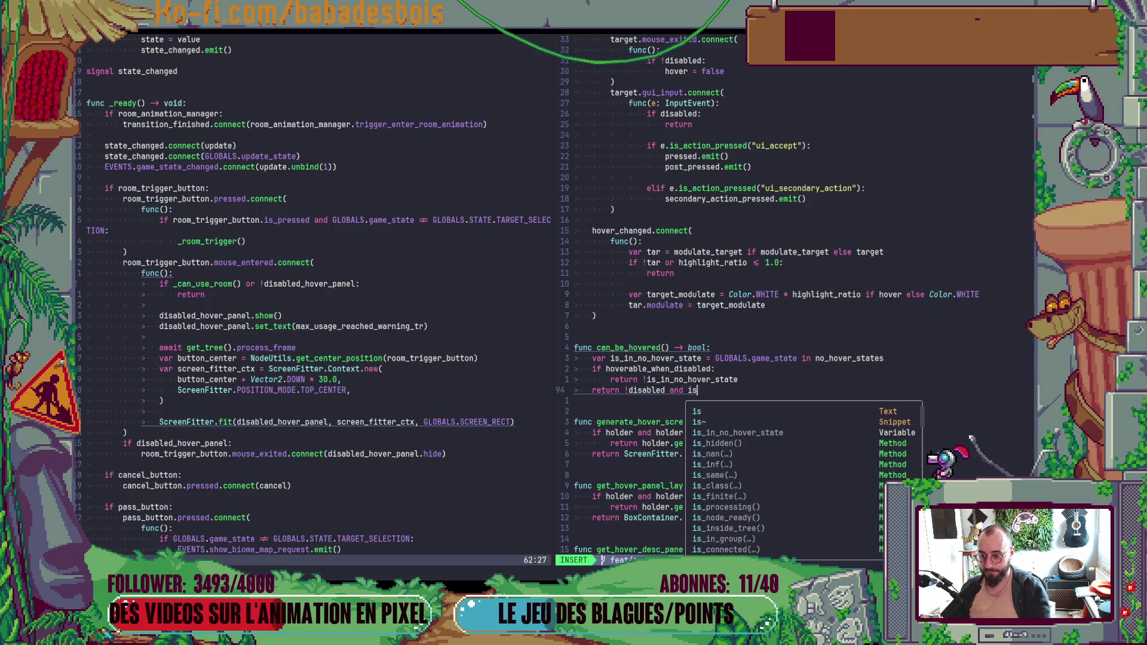
{"action": "key", "text": "Return"}
{"action": "key", "text": "Escape"}
{"action": "type", "text": "b"}
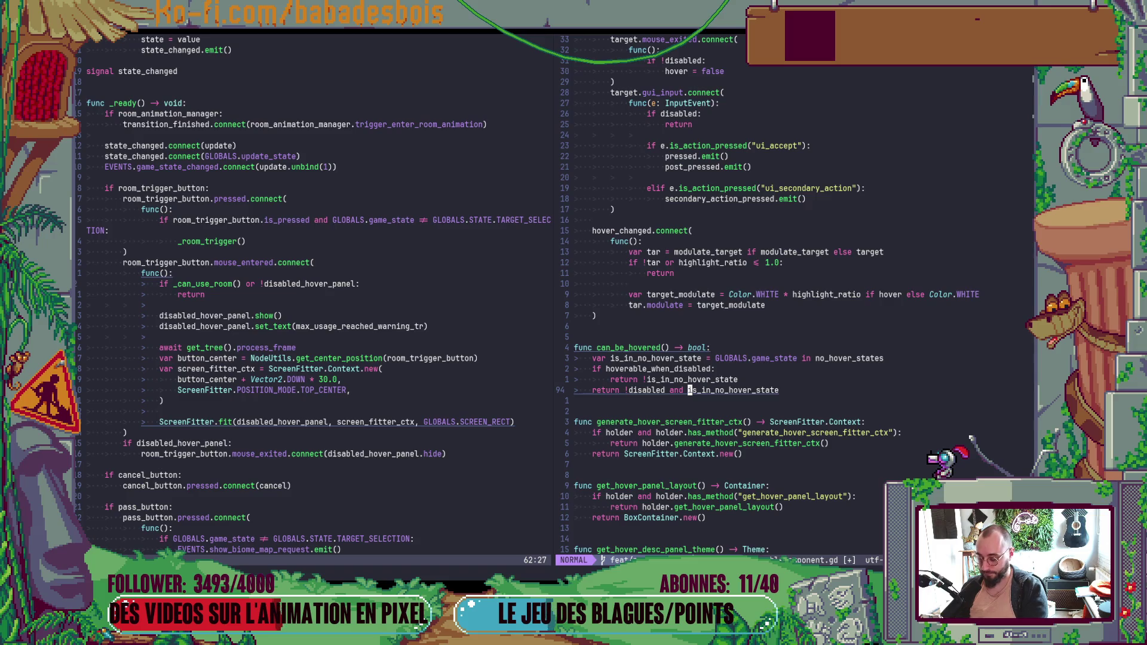
{"action": "type", "text": "i!"}
{"action": "key", "text": "Escape"}
{"action": "type", "text": ":w"}
{"action": "key", "text": "Return"}
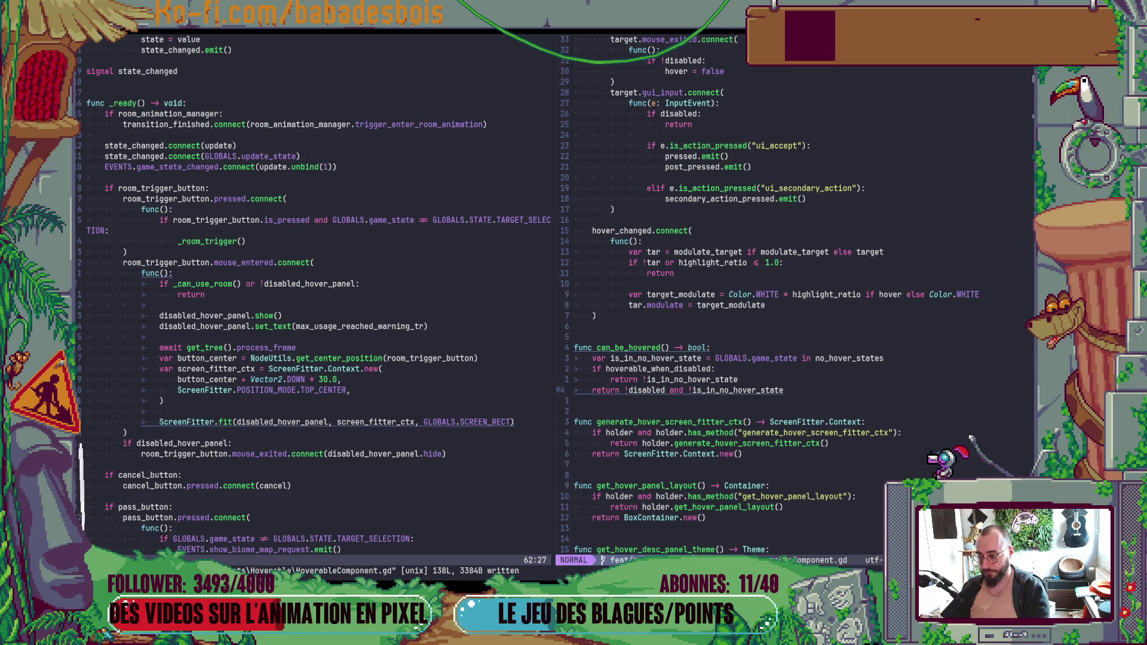
Look over the finished hoverable_when_disabled branch around line 93.
{"action": "key", "text": "alt+Tab"}
{"action": "key", "text": "alt+Tab"}
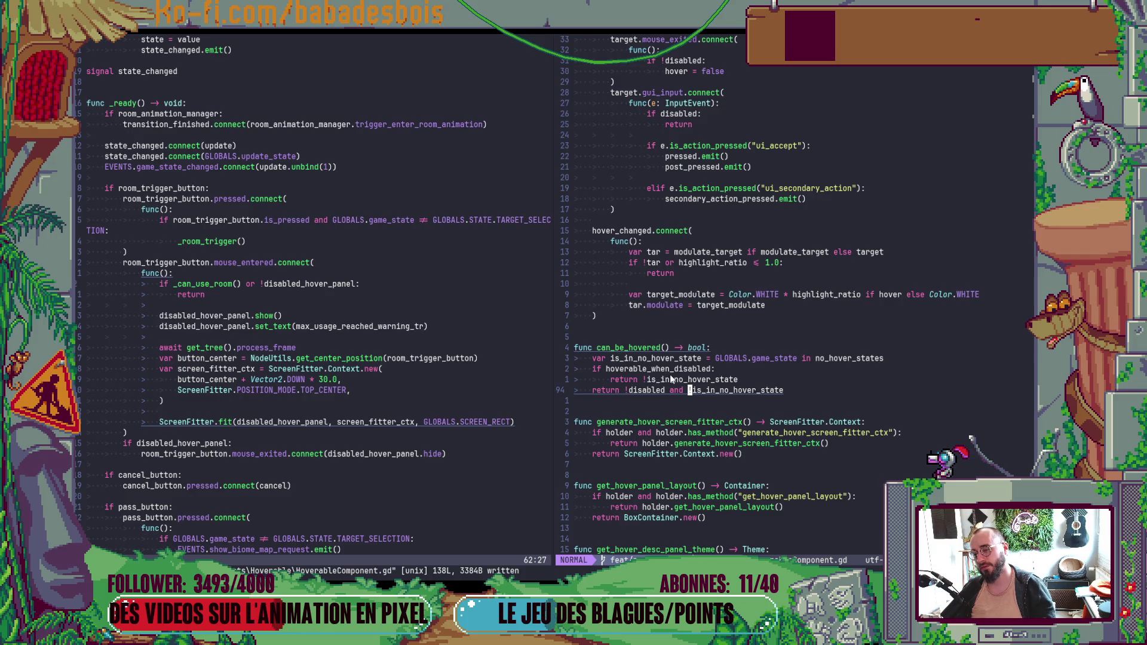
{"action": "double_click", "coordinate": [705, 369]}
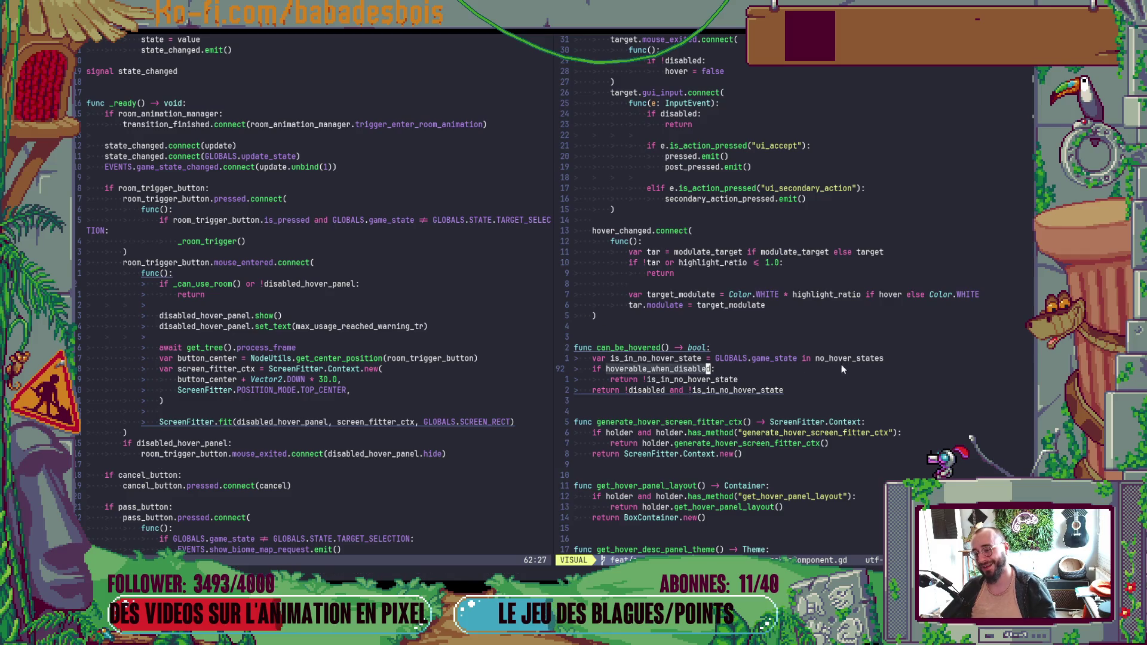
{"action": "key", "text": "Escape"}
{"action": "left_click", "coordinate": [790, 379]}
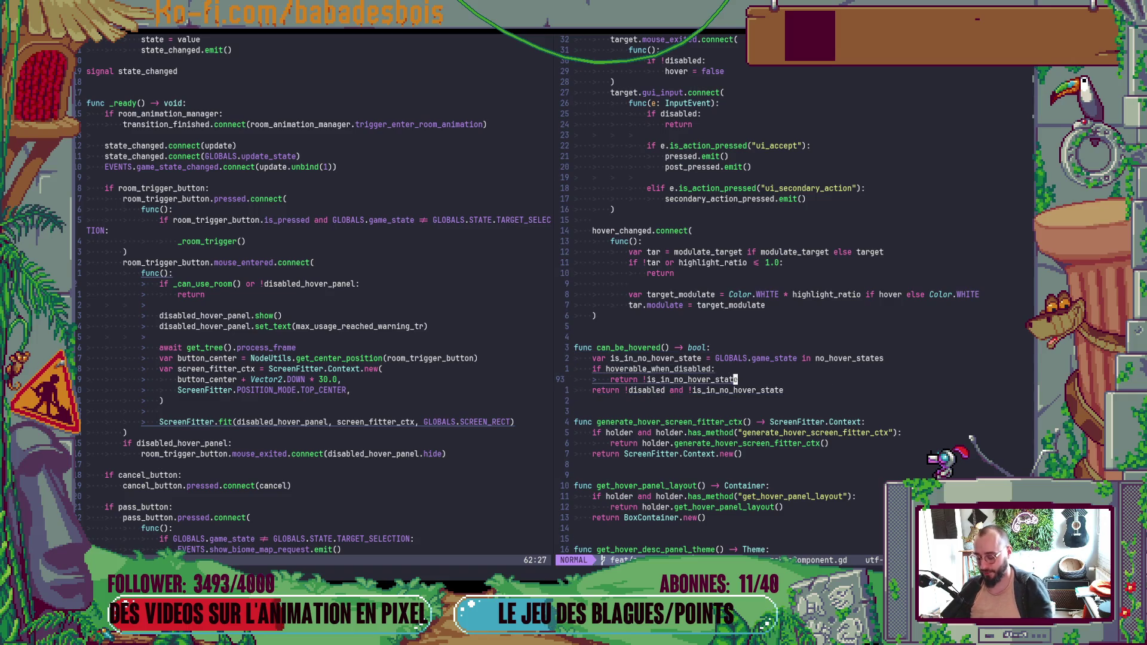
{"action": "key", "text": "alt+Tab"}
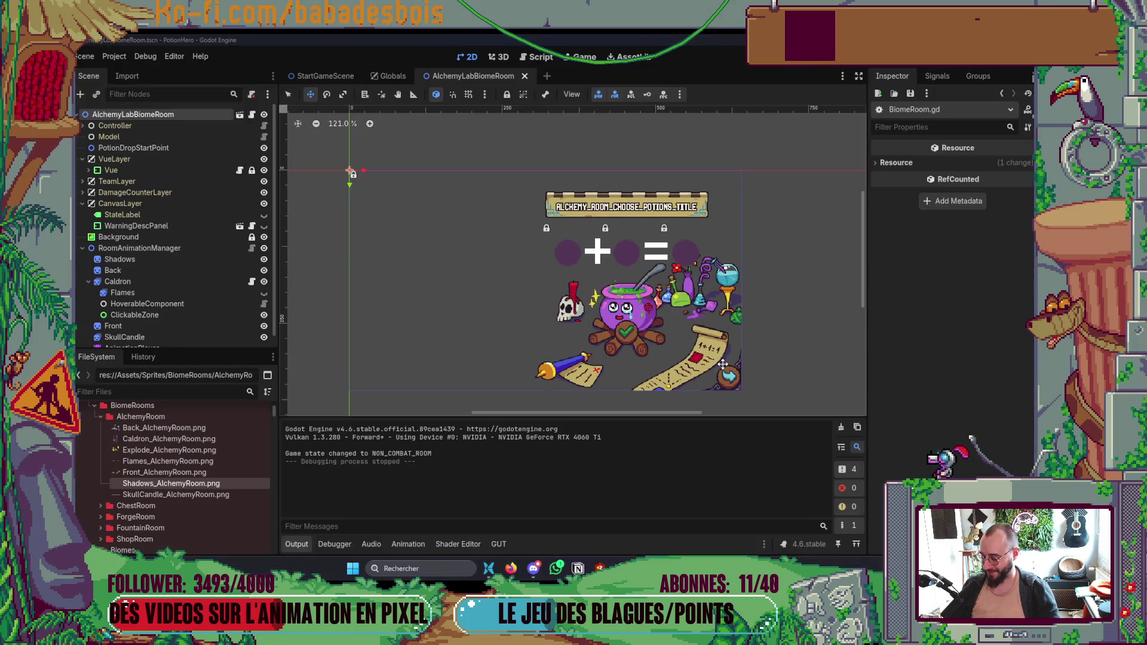
Run the game and brew a green potion from the yellow and blue lichettes at the cauldron.
{"action": "key", "text": "F5"}
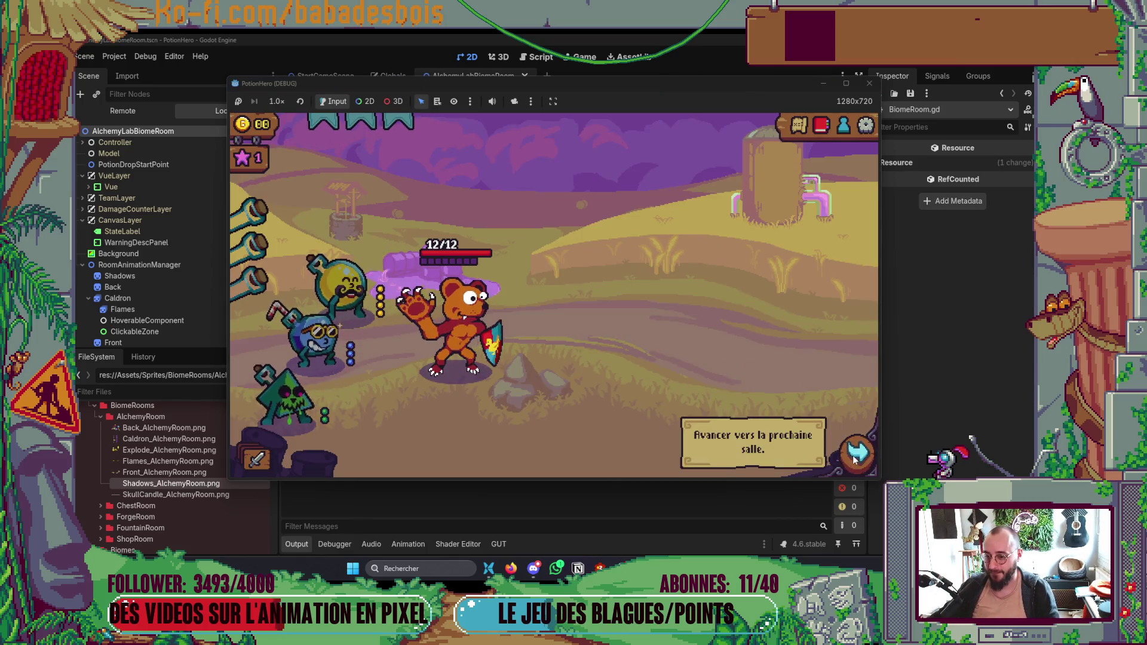
{"action": "left_click", "coordinate": [854, 459]}
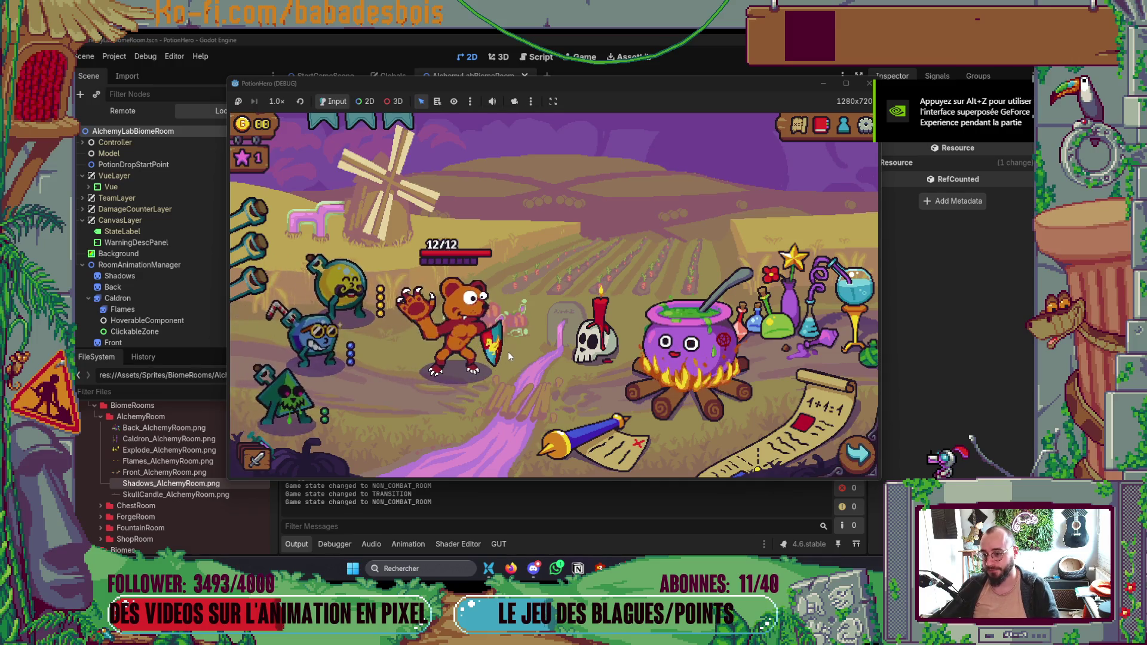
{"action": "left_click", "coordinate": [687, 360]}
{"action": "left_click", "coordinate": [353, 288]}
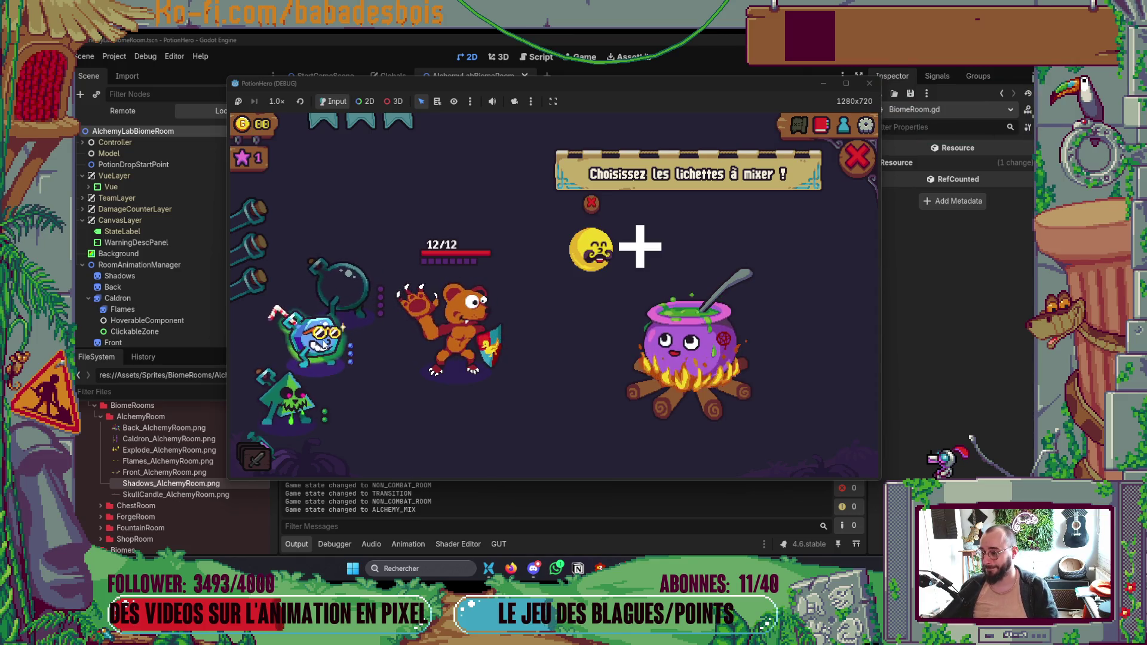
{"action": "left_click", "coordinate": [328, 342]}
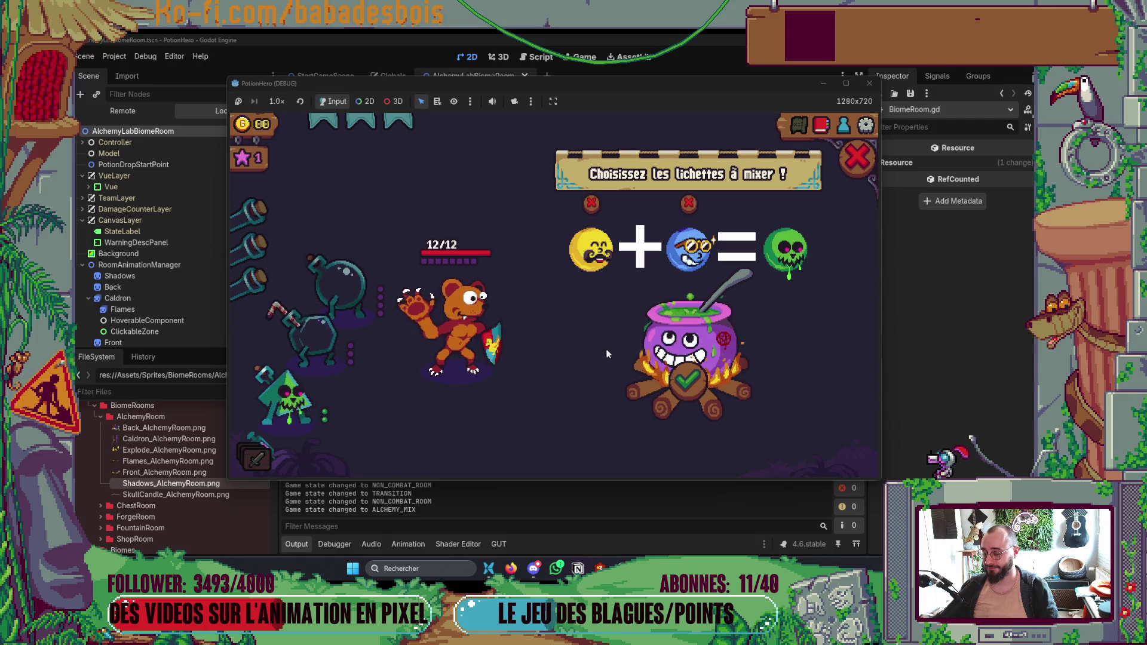
{"action": "left_click", "coordinate": [690, 378]}
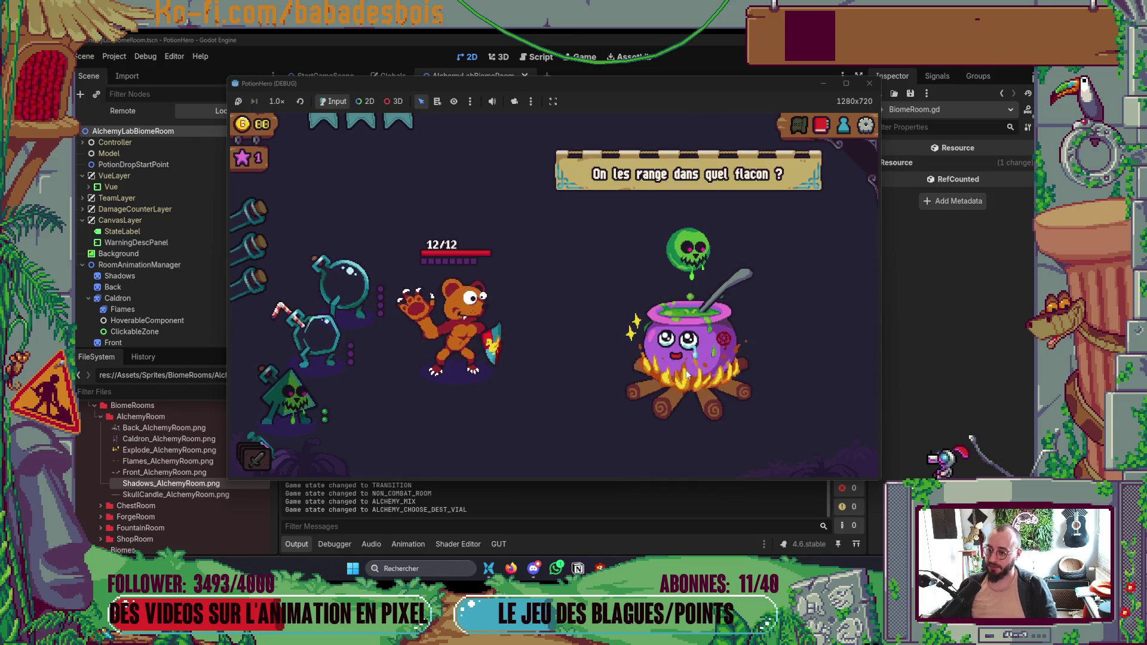
{"action": "left_click", "coordinate": [350, 284]}
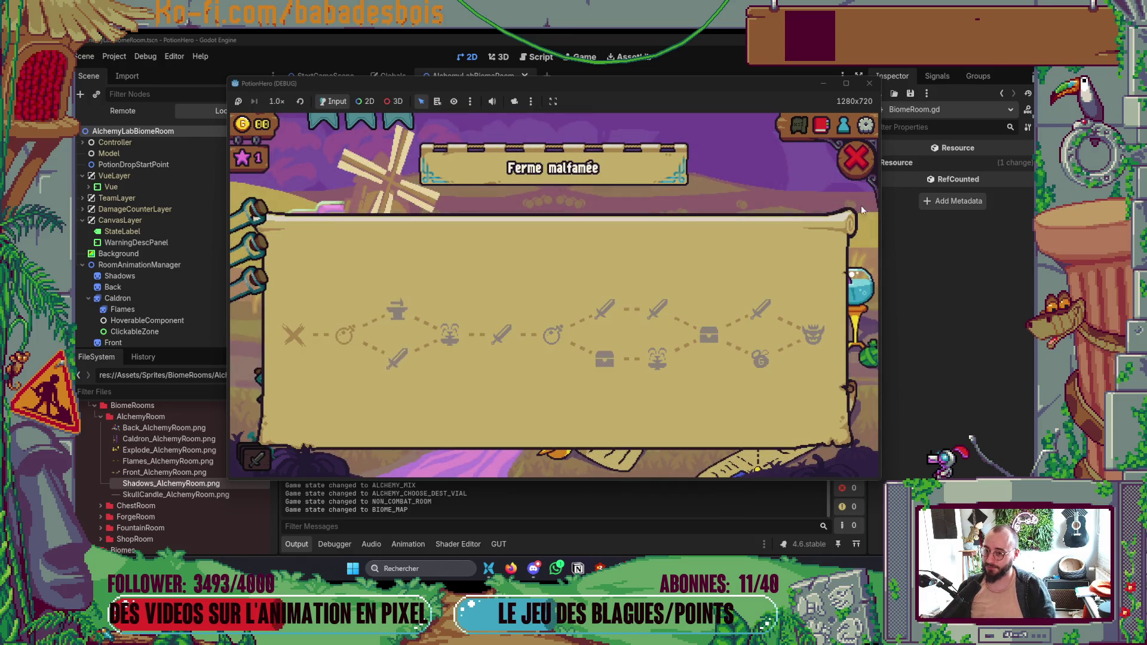
{"action": "left_click", "coordinate": [861, 206]}
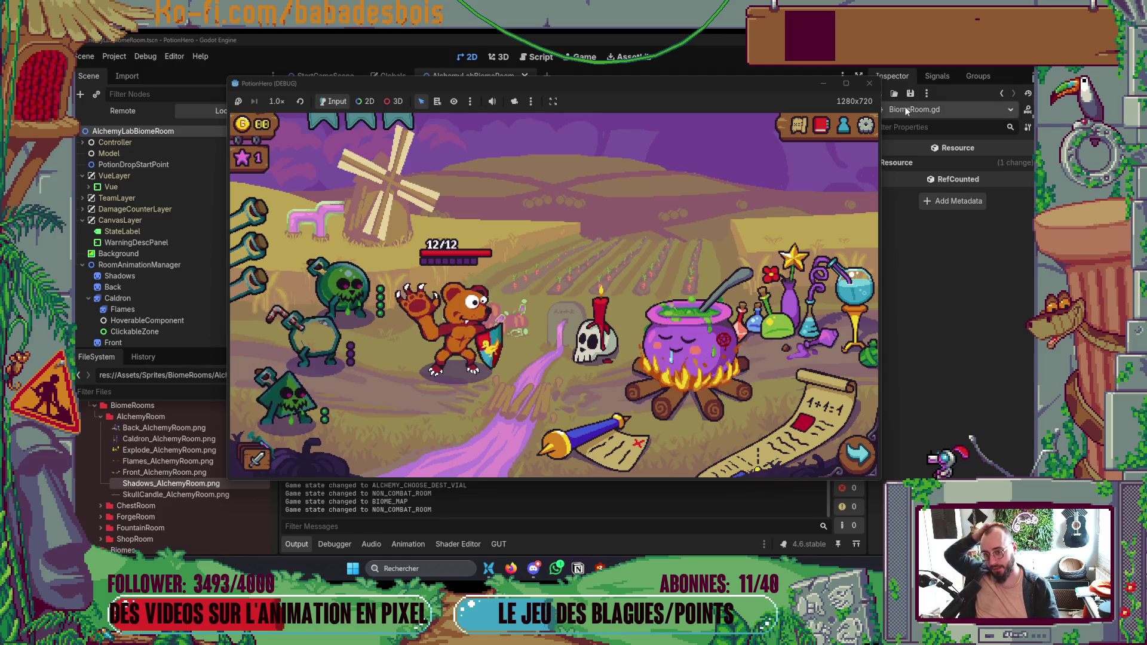
Stop the game, enable Hoverable When Disabled on the cauldron's HoverableComponent, and relaunch.
{"action": "left_click", "coordinate": [869, 83]}
{"action": "scroll", "coordinate": [287, 261], "scroll_direction": "down", "scroll_amount": 2}
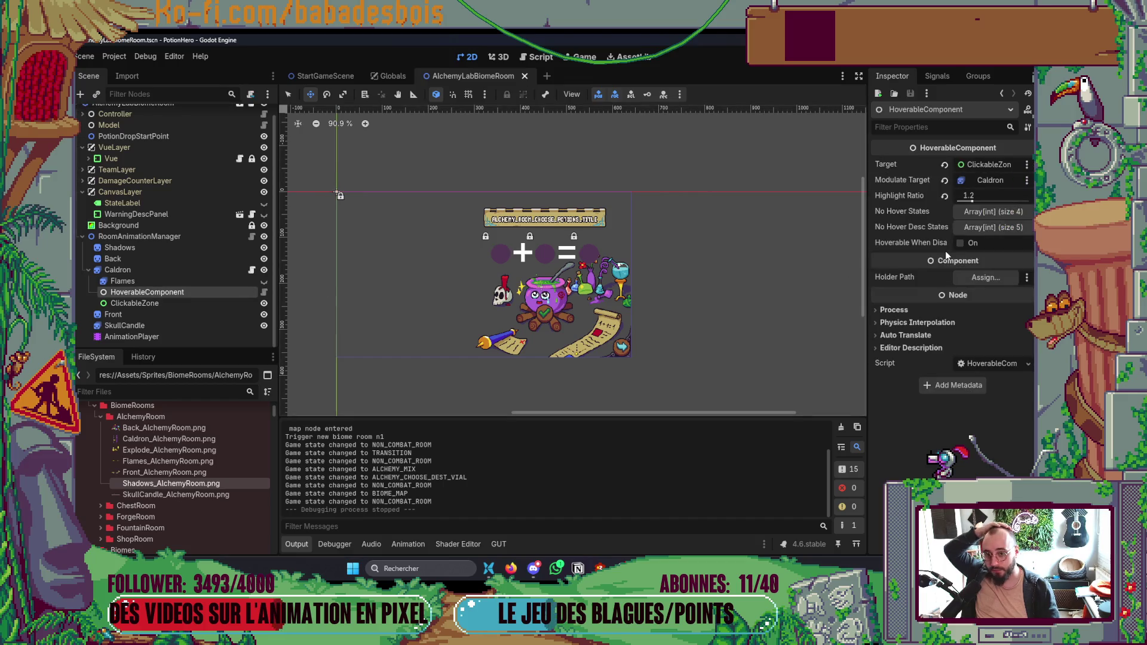
{"action": "left_click", "coordinate": [960, 243]}
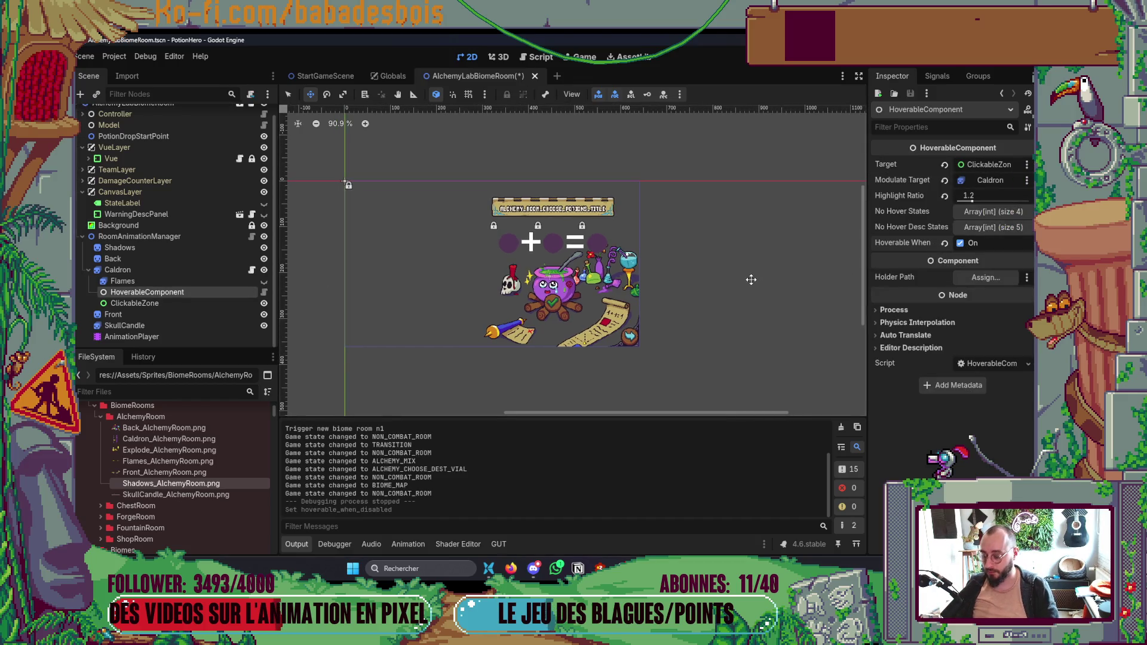
{"action": "key", "text": "F5"}
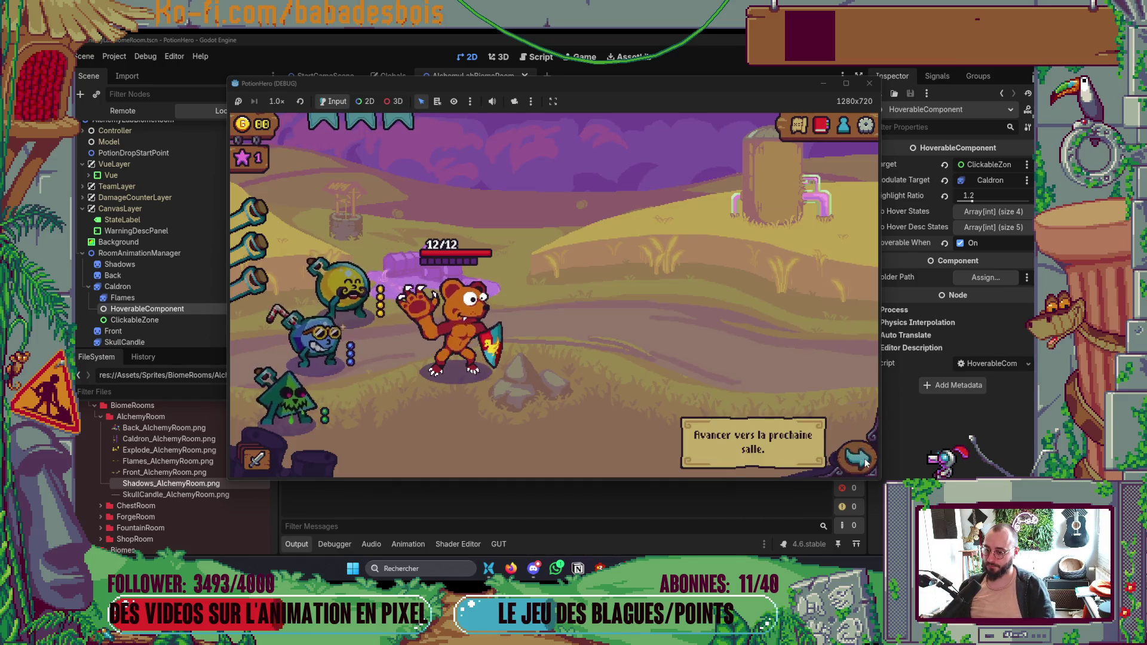
Advance to the next room and check the blue lichette's info card at the cauldron.
{"action": "left_click", "coordinate": [848, 457]}
{"action": "left_click", "coordinate": [349, 340]}
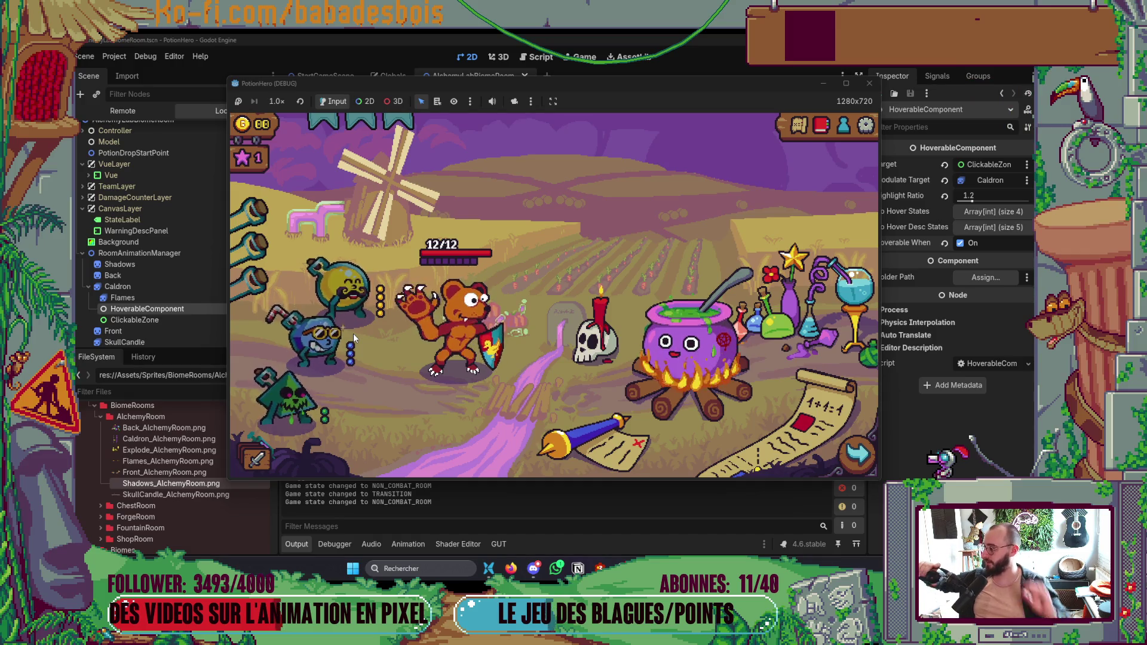
{"action": "left_click", "coordinate": [353, 334]}
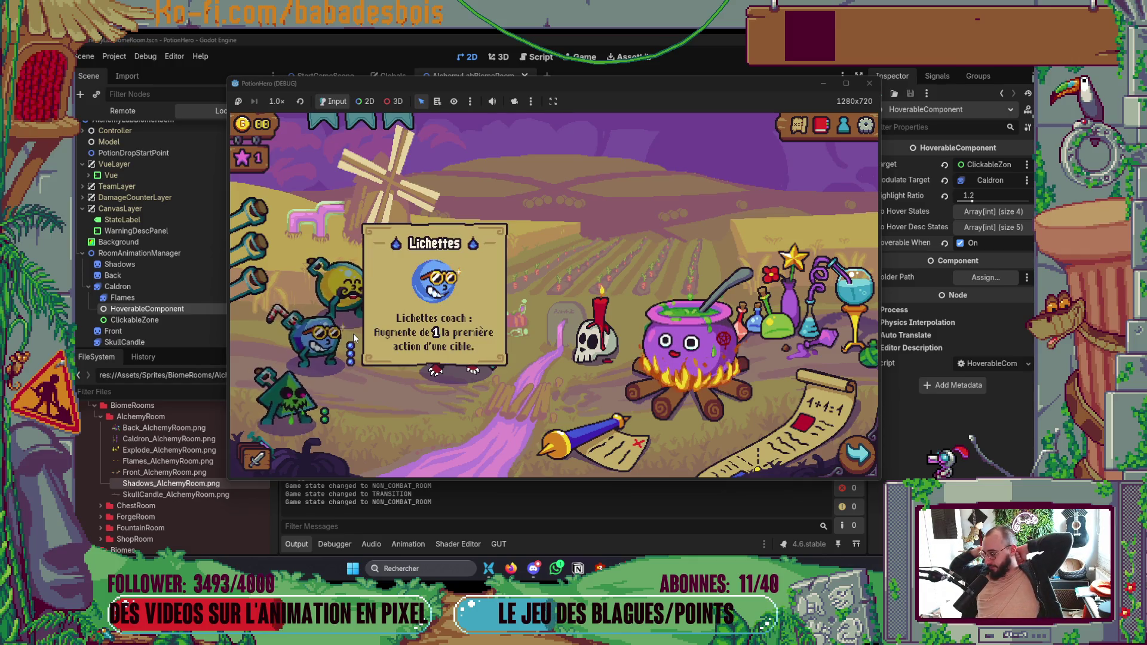
{"action": "left_click", "coordinate": [690, 353]}
Add the yellow and blue lichettes to the mix and take them out again, testing hover.
{"action": "left_click", "coordinate": [341, 285]}
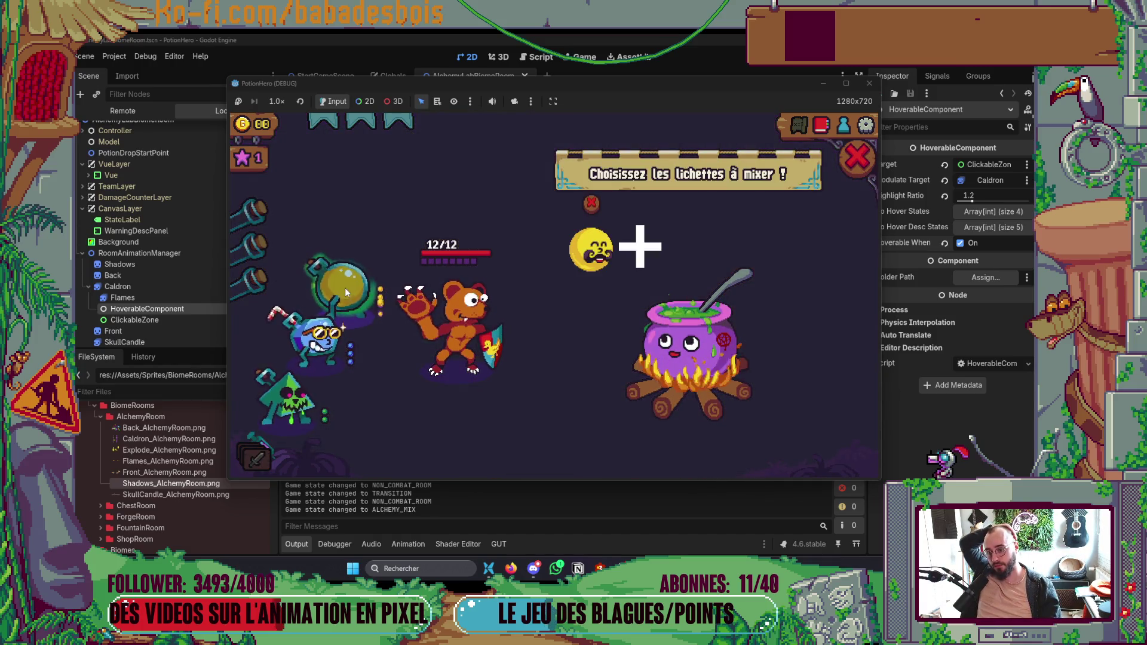
{"action": "left_click", "coordinate": [305, 345]}
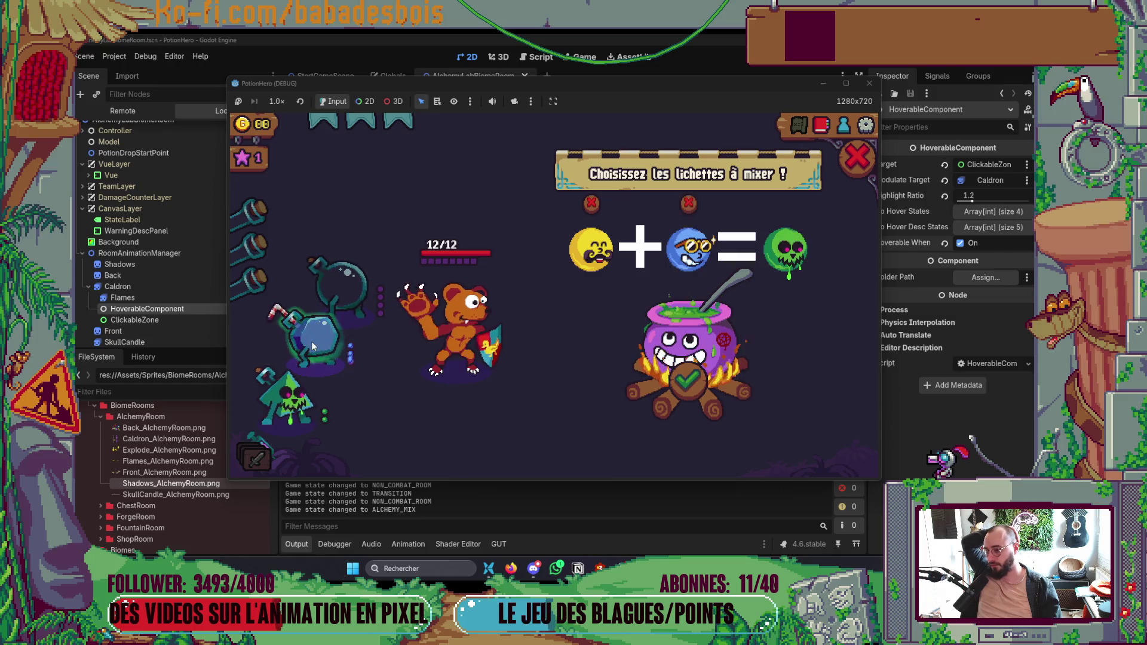
{"action": "left_click", "coordinate": [689, 203]}
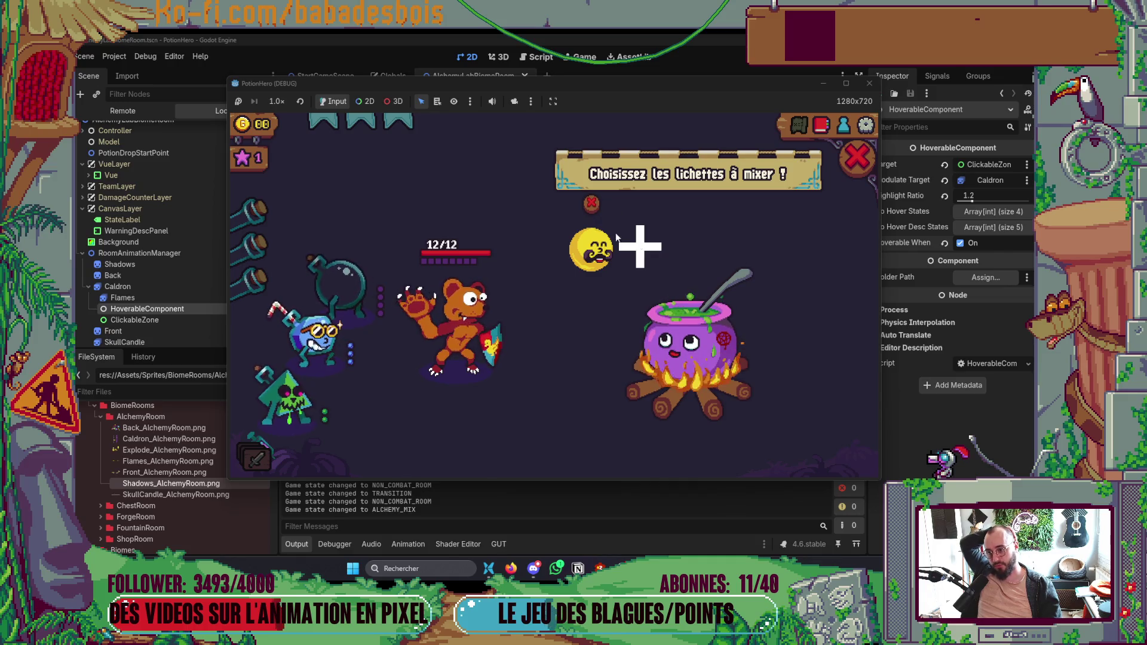
{"action": "left_click", "coordinate": [588, 204]}
{"action": "left_click", "coordinate": [327, 342]}
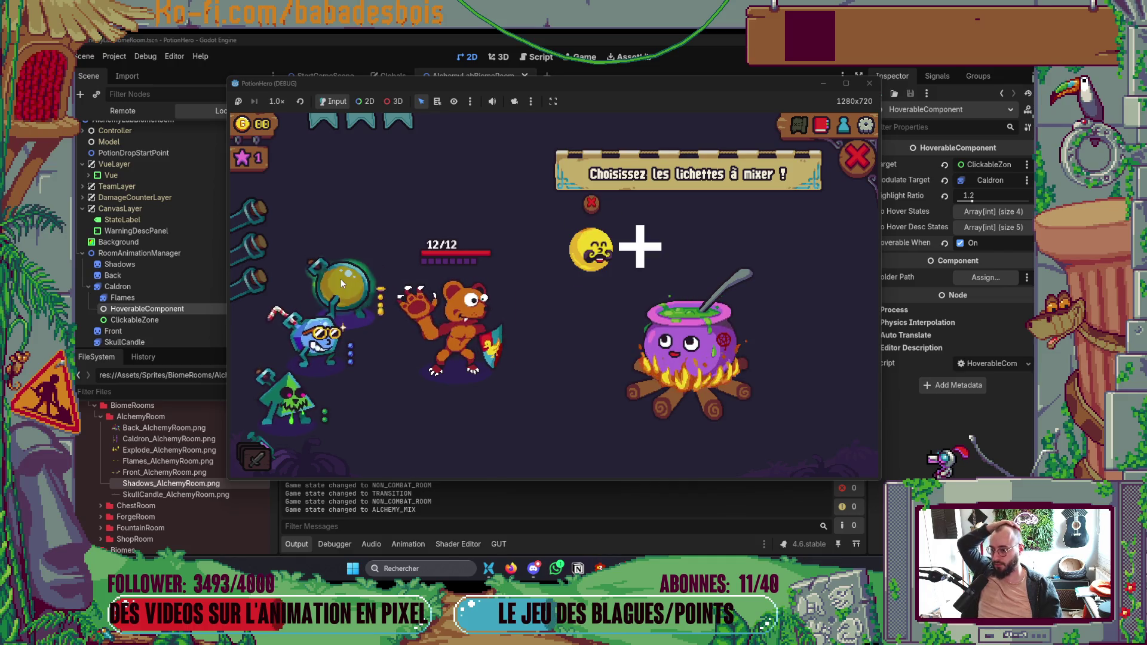
{"action": "left_click", "coordinate": [328, 342]}
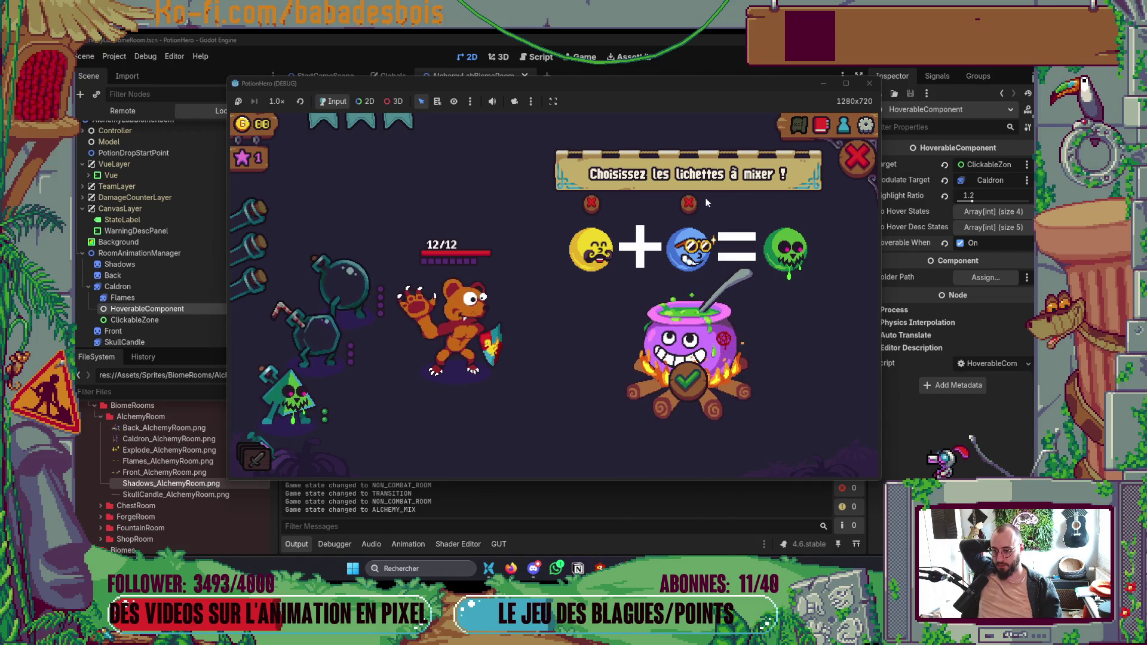
{"action": "left_click", "coordinate": [688, 203]}
{"action": "left_click", "coordinate": [591, 204]}
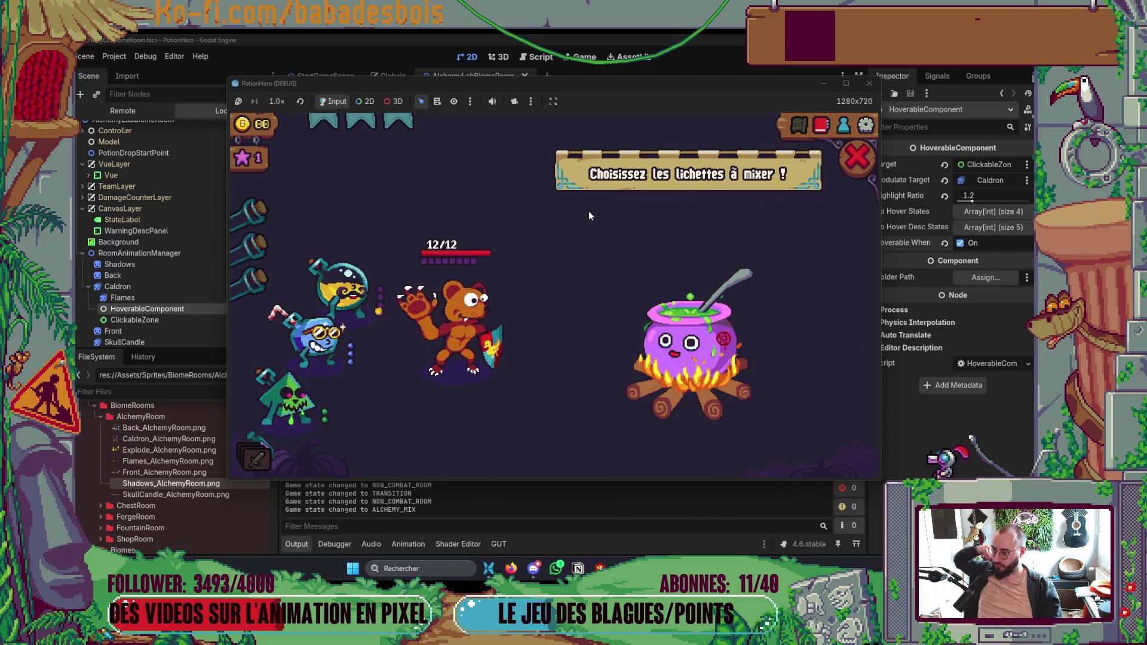
Mix yellow and blue lichettes into a green potion, store it in the teal flask, then return to the editor.
{"action": "left_click", "coordinate": [339, 286]}
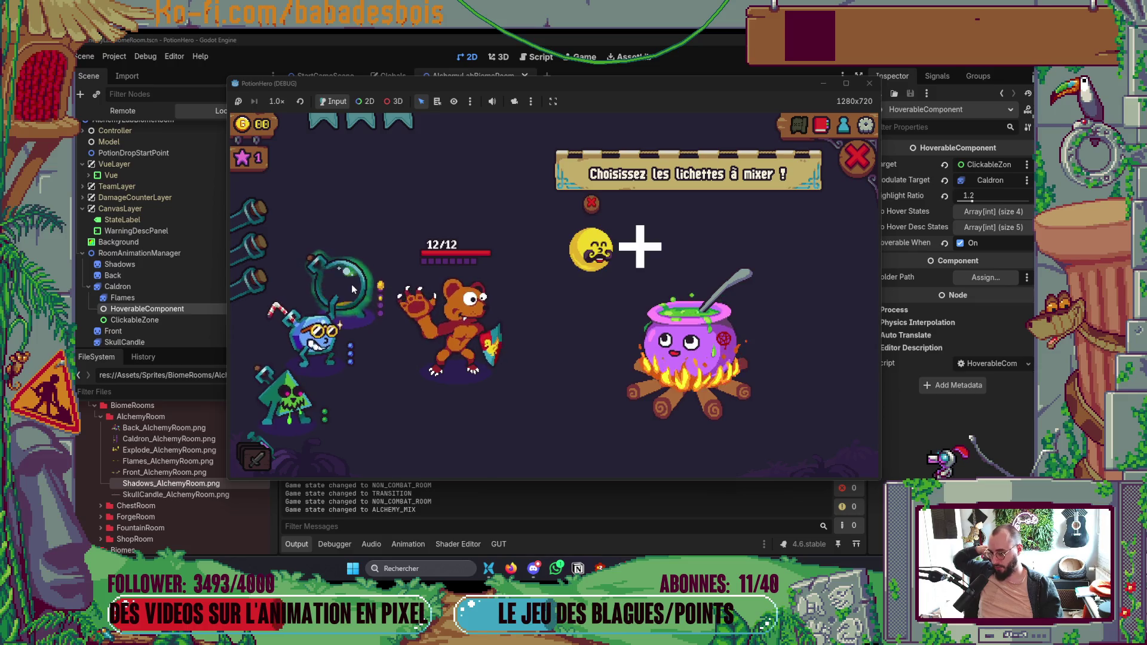
{"action": "left_click", "coordinate": [306, 335]}
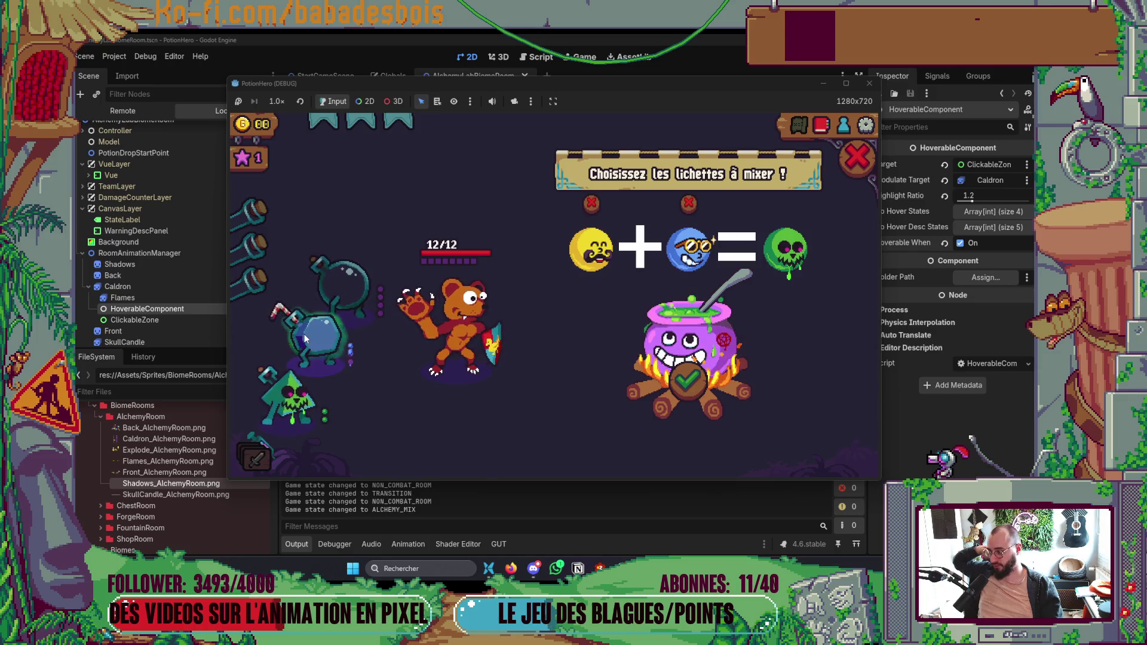
{"action": "left_click", "coordinate": [700, 380]}
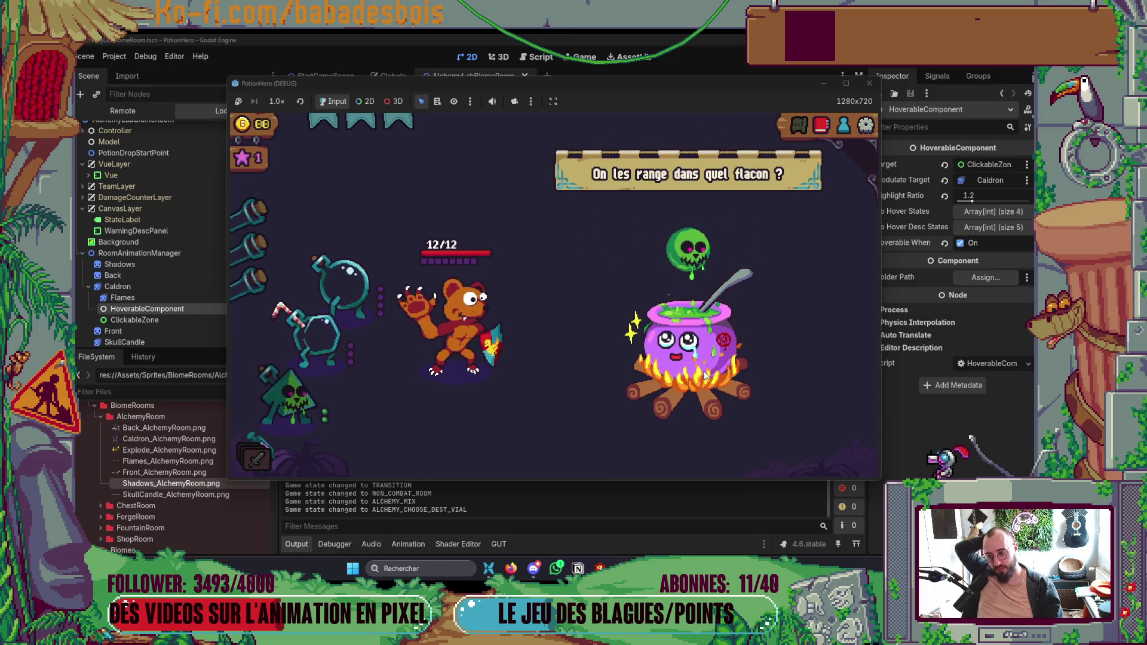
{"action": "left_click", "coordinate": [337, 287]}
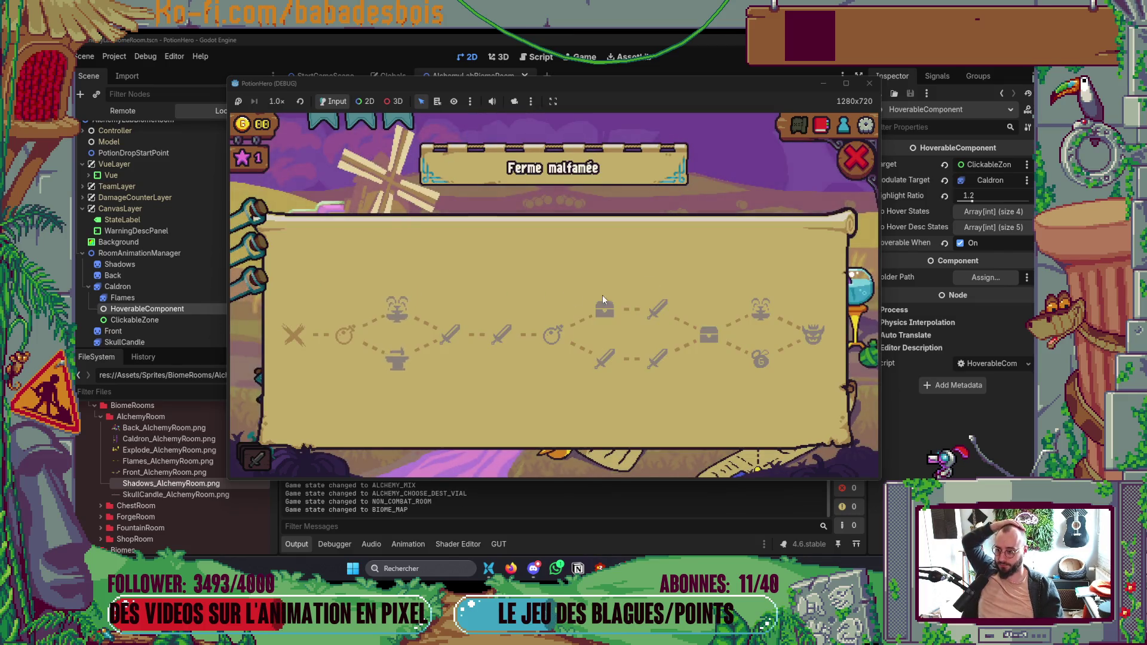
{"action": "left_click", "coordinate": [855, 159]}
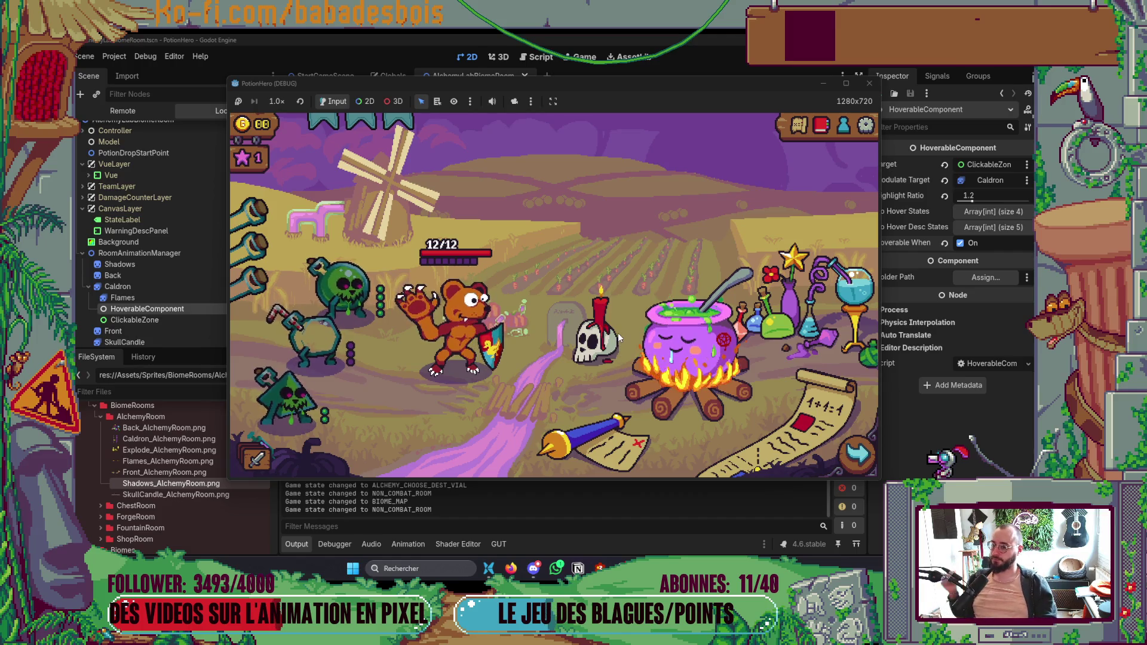
{"action": "key", "text": "alt+Tab"}
{"action": "key", "text": "alt+Tab"}
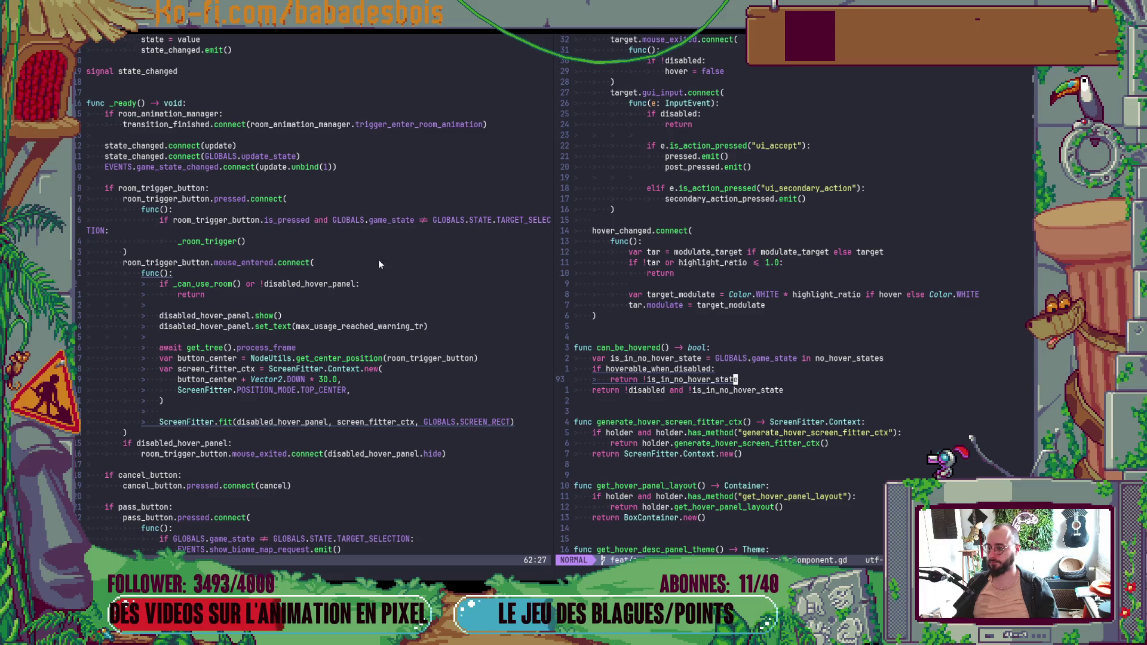
Add a print("Hovered") debug line to the hover handler, save BiomeRoom.gd, and run the game.
{"action": "left_click", "coordinate": [300, 278]}
{"action": "type", "text": "O"}
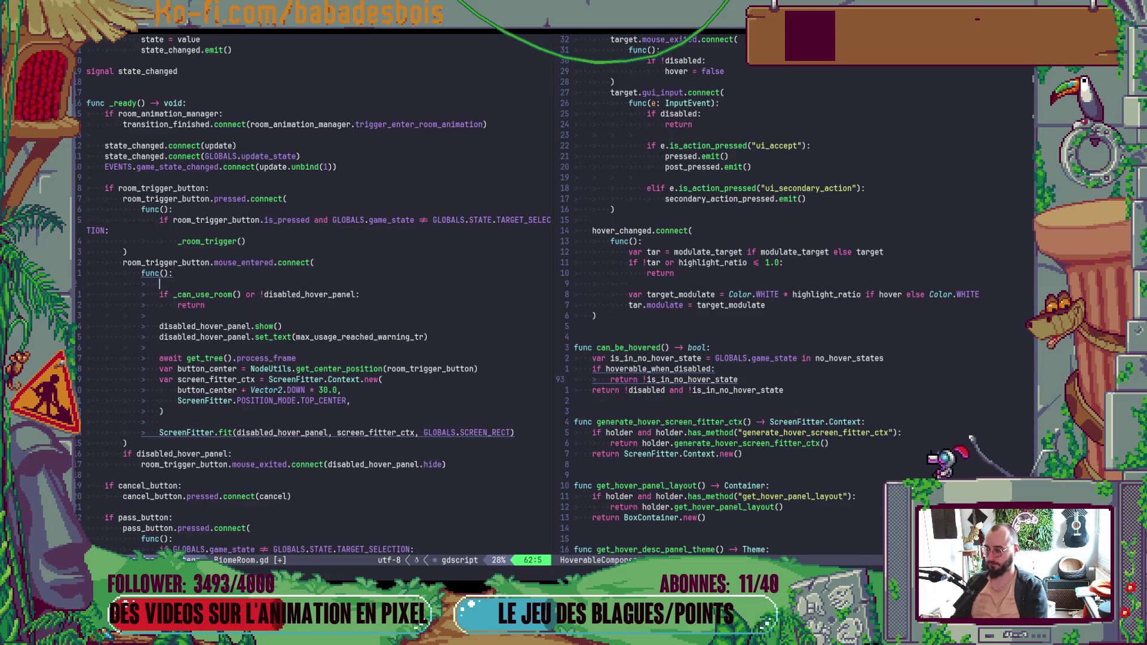
{"action": "type", "text": "prio"}
{"action": "key", "text": "BackSpace"}
{"action": "type", "text": "nt()"}
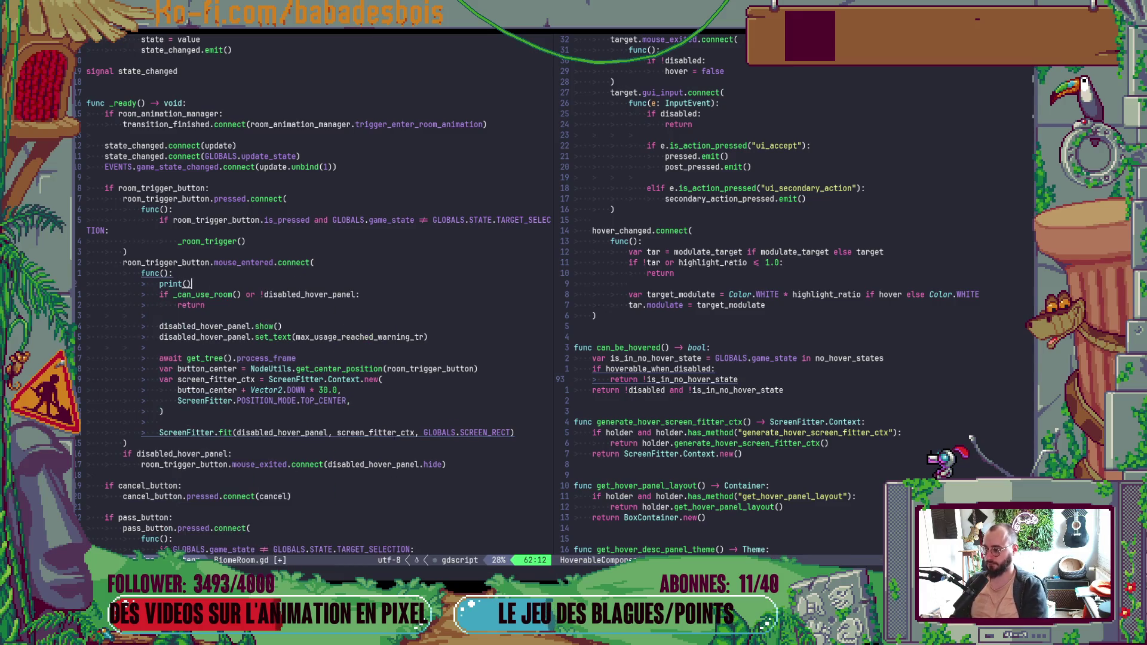
{"action": "type", "text": "\"Hovered"}
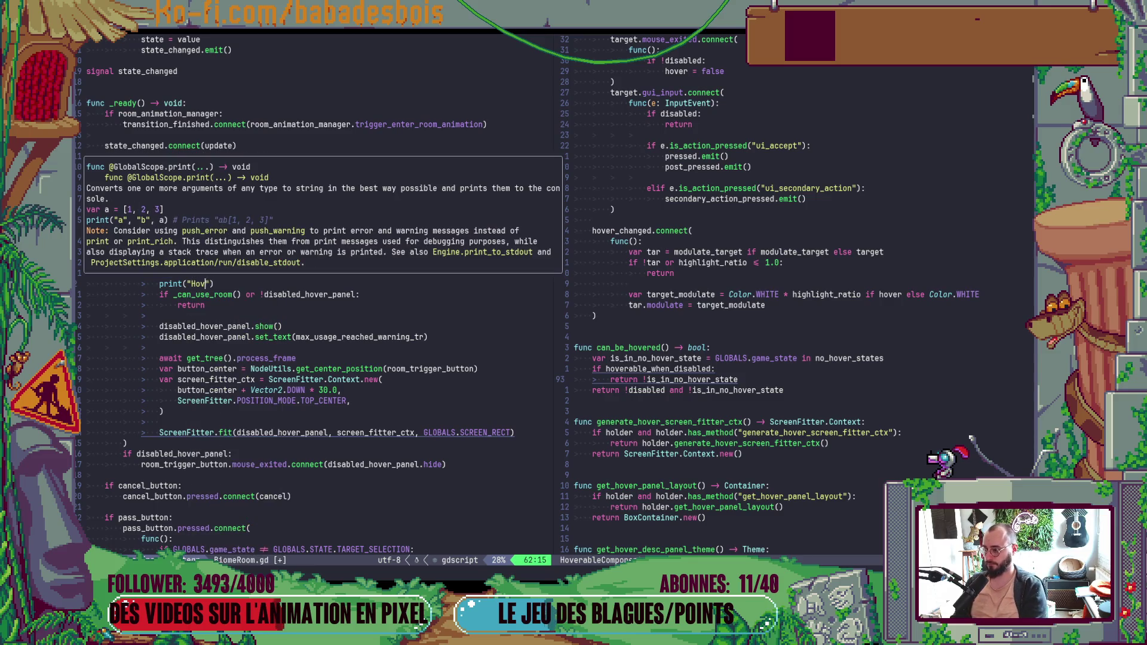
{"action": "key", "text": "Escape"}
{"action": "key", "text": "ctrl+s"}
{"action": "key", "text": "F5"}
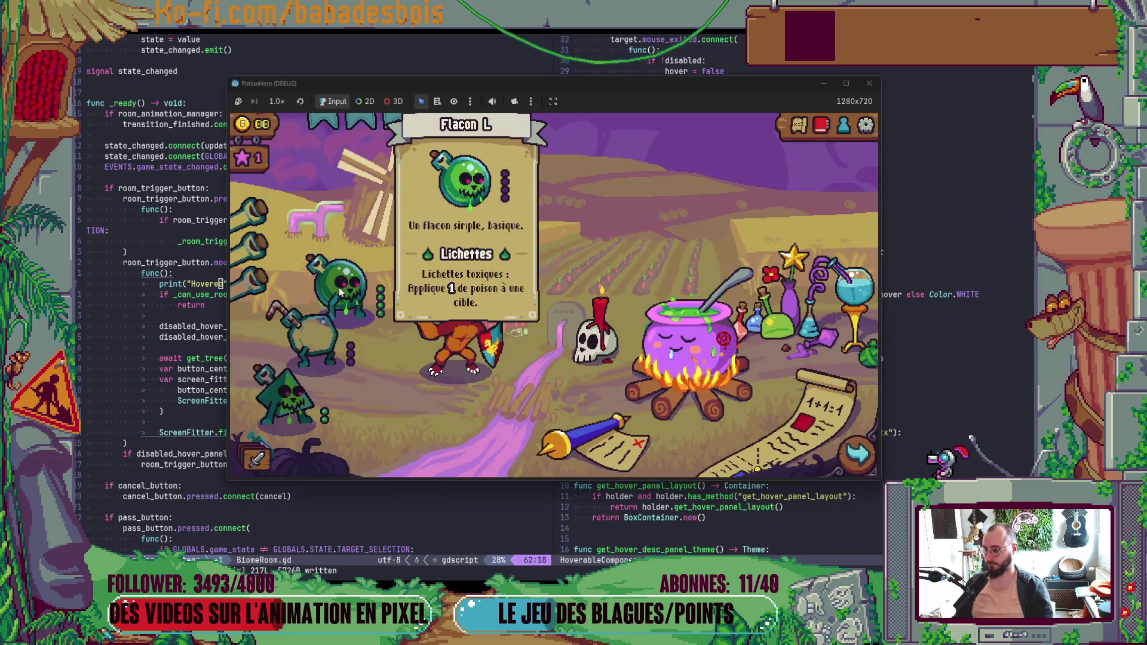
Change the debug message to "Room button hovered" and save BiomeRoom.gd.
{"action": "key", "text": "alt+Tab"}
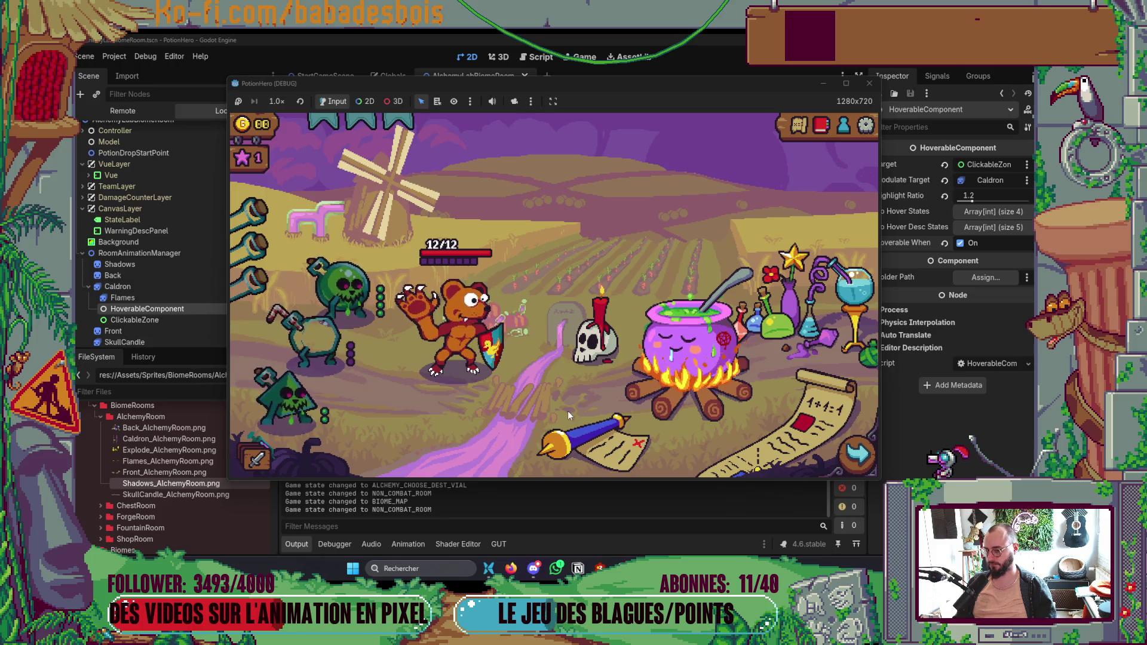
{"action": "key", "text": "alt+Tab"}
{"action": "key", "text": "alt+Tab"}
{"action": "key", "text": "alt+Tab"}
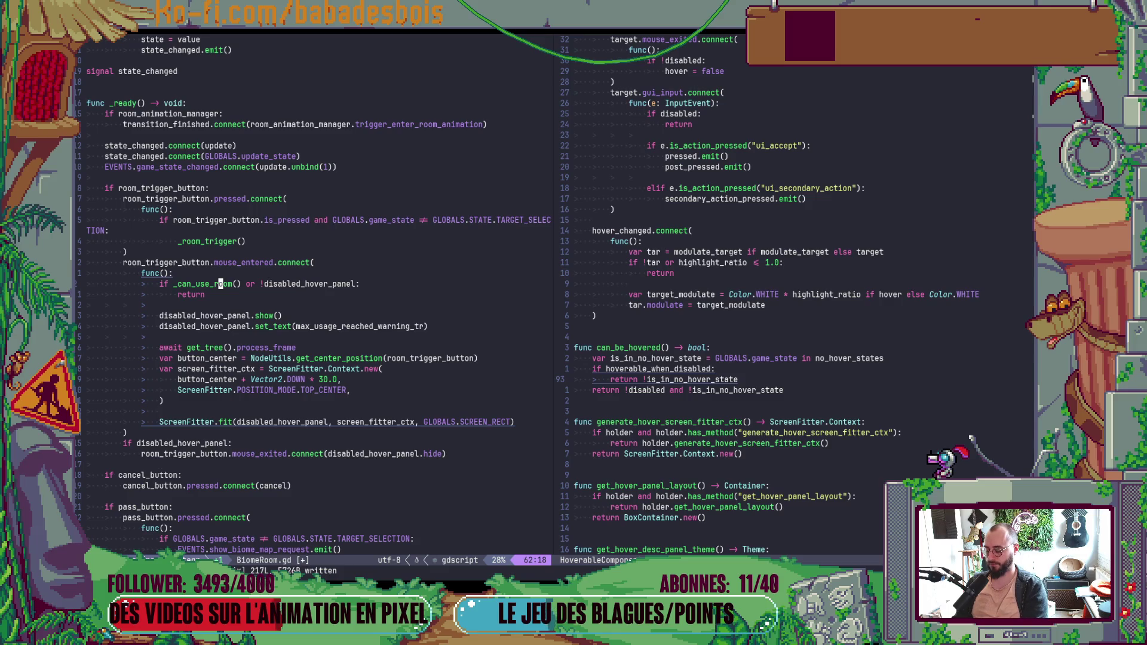
{"action": "key", "text": "u"}
{"action": "type", "text": "bi"}
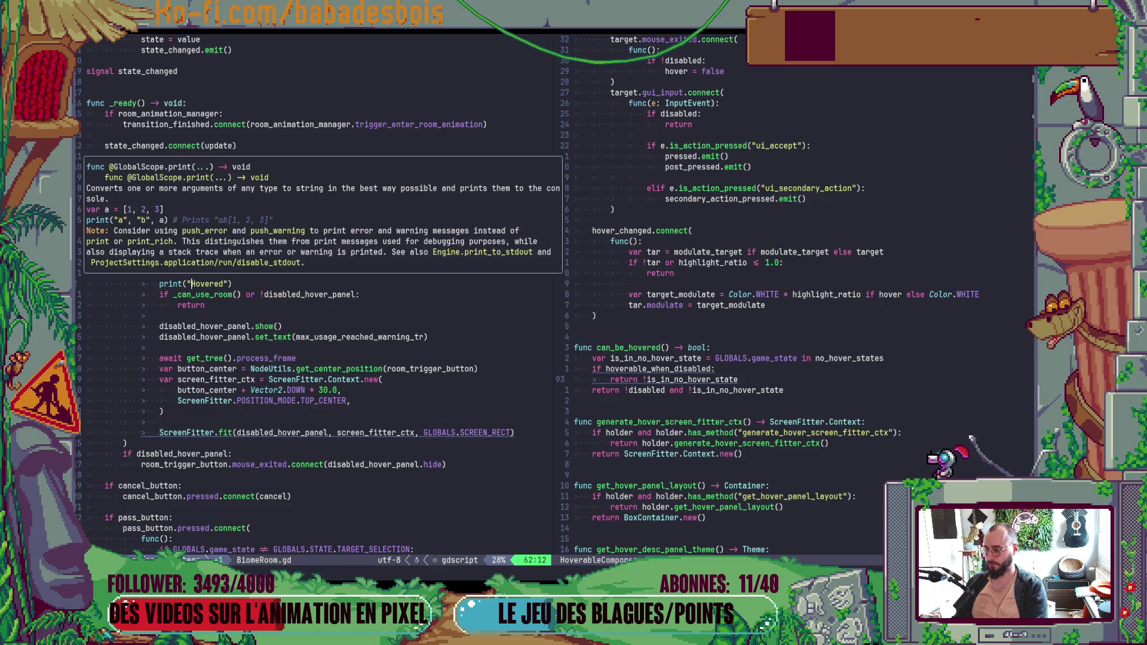
{"action": "type", "text": "Room but "}
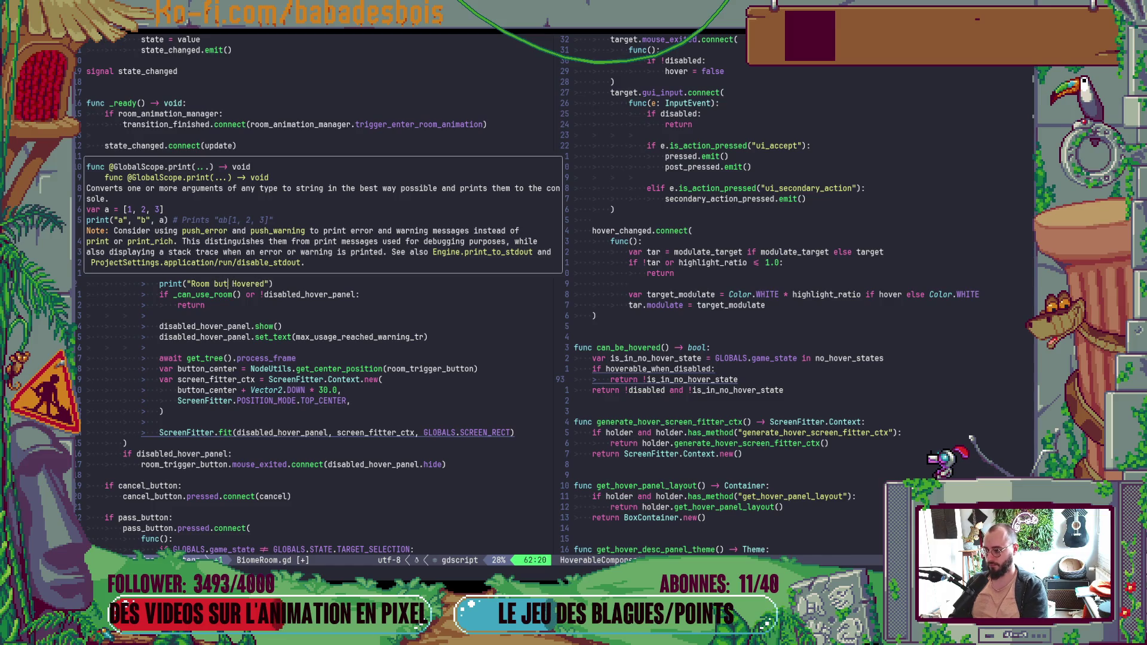
{"action": "type", "text": "ton"}
{"action": "key", "text": "Escape"}
{"action": "key", "text": "asciitilde"}
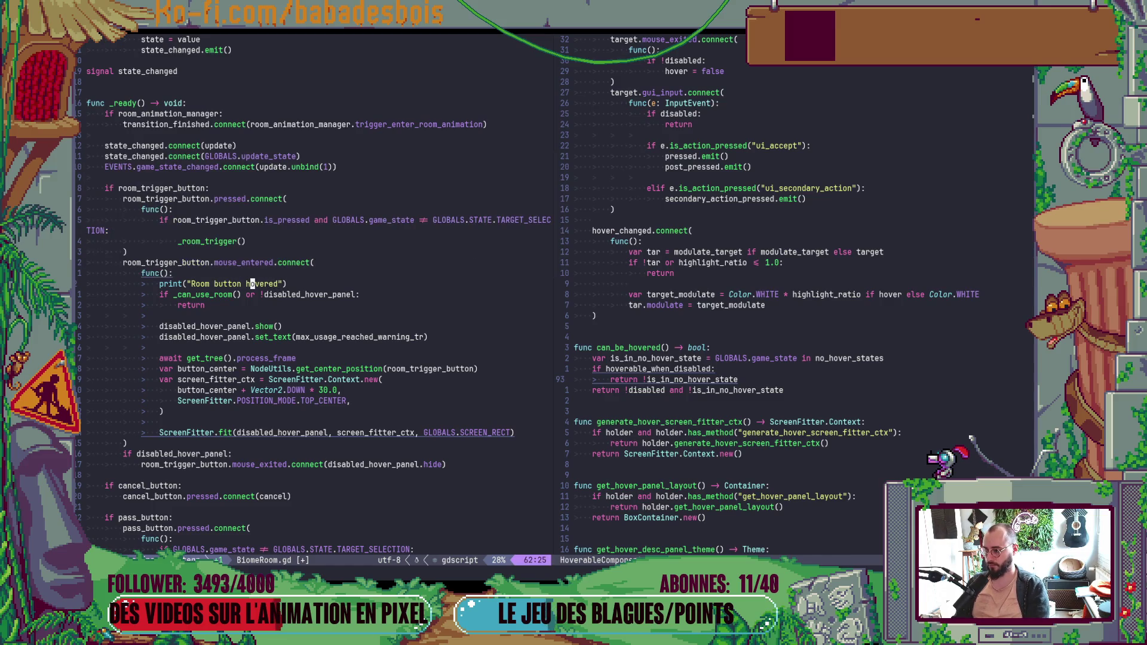
{"action": "type", "text": ":w"}
{"action": "key", "text": "Return"}
{"action": "key", "text": "ctrl+l"}
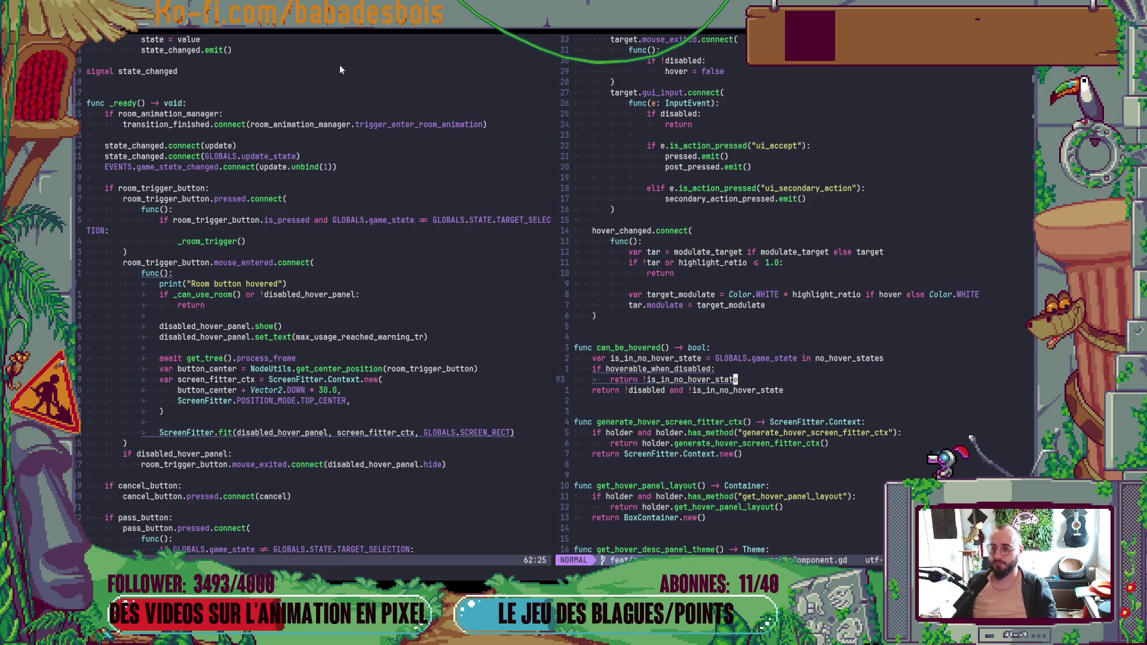
Scroll the right pane past can_be_hovered and bring the YouTube Music window forward.
{"action": "scroll", "coordinate": [673, 294], "scroll_direction": "down", "scroll_amount": 4}
{"action": "scroll", "coordinate": [673, 295], "scroll_direction": "down", "scroll_amount": 4}
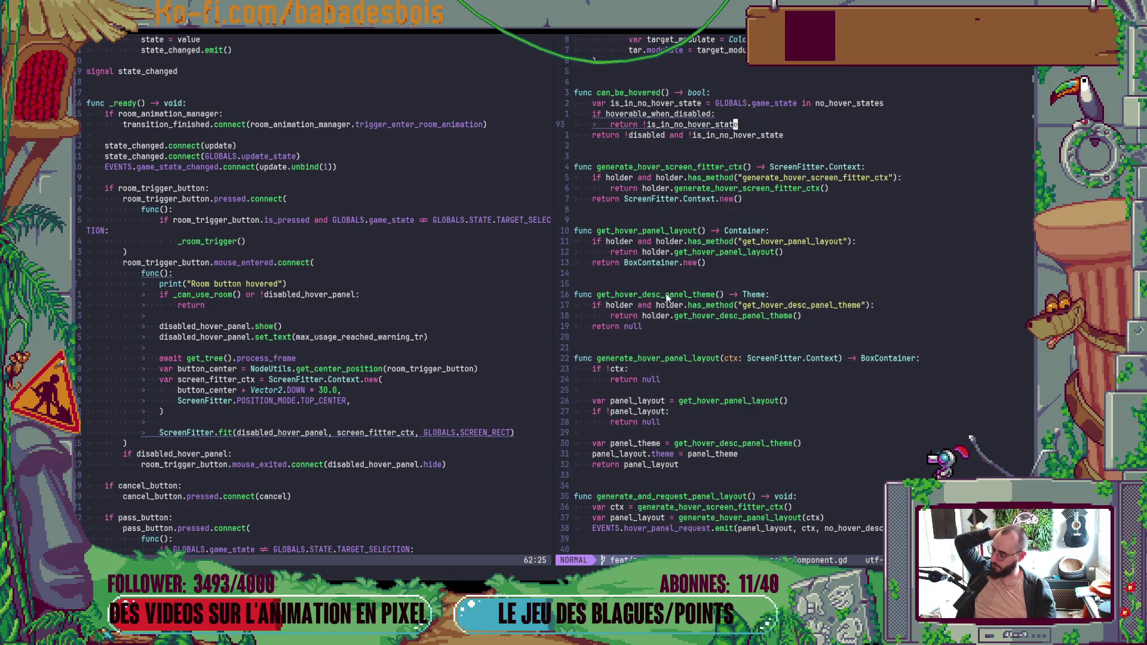
{"action": "key", "text": "alt+Tab"}
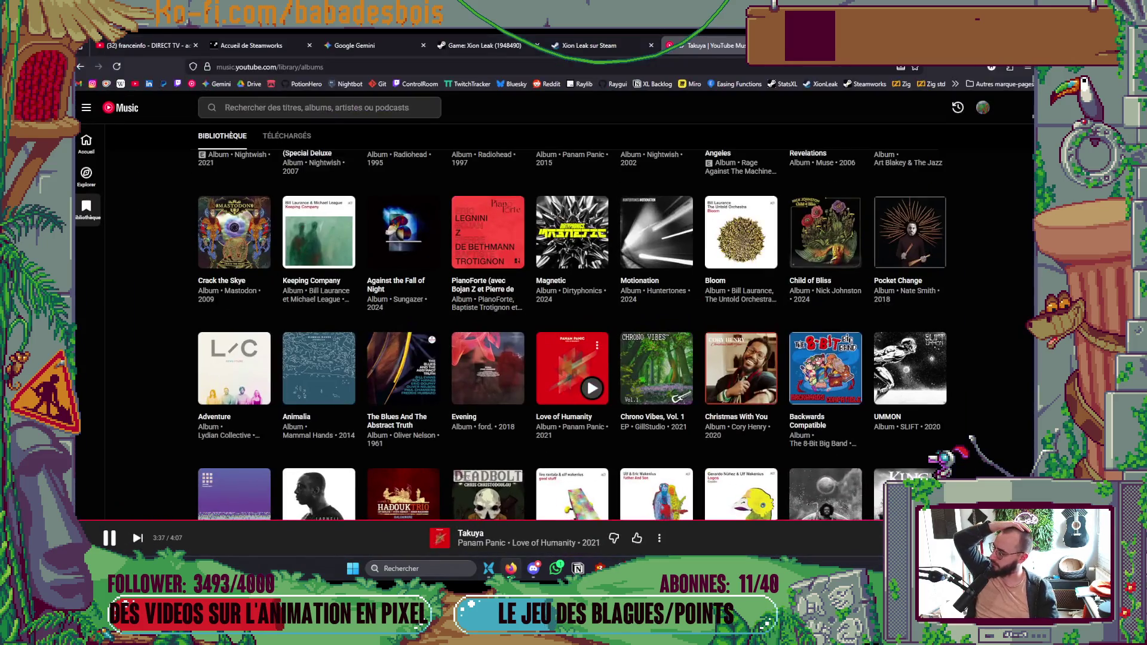
Switch away from the YouTube Music library window with Alt+Tab.
{"action": "key", "text": "alt+Tab"}
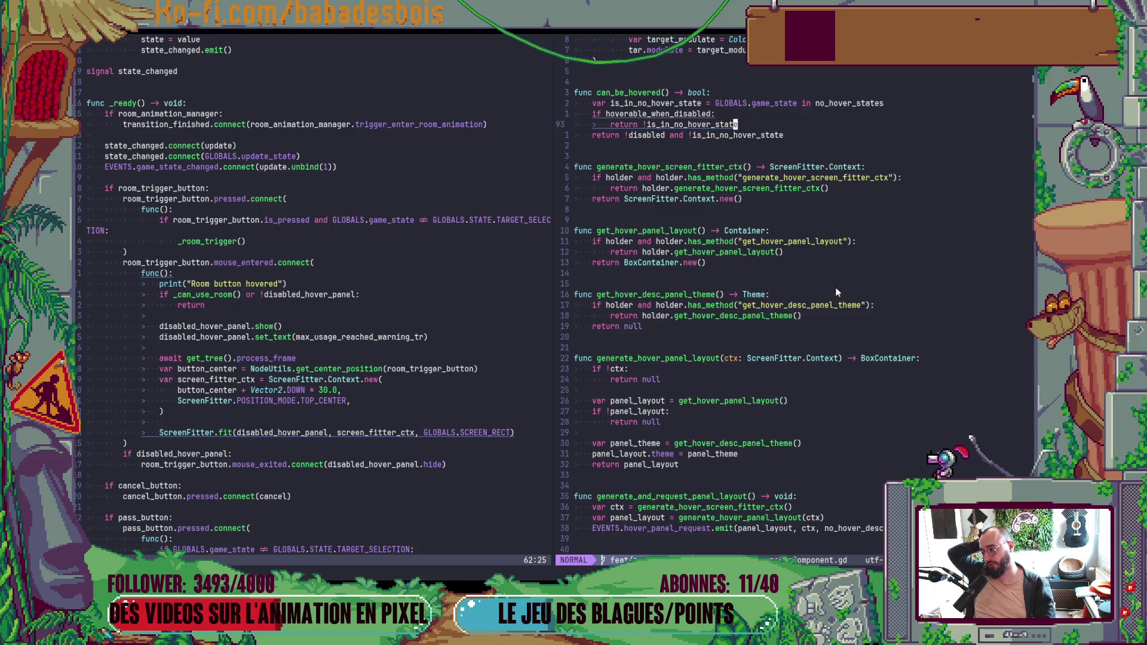
{"action": "scroll", "coordinate": [859, 293], "scroll_direction": "up", "scroll_amount": 4}
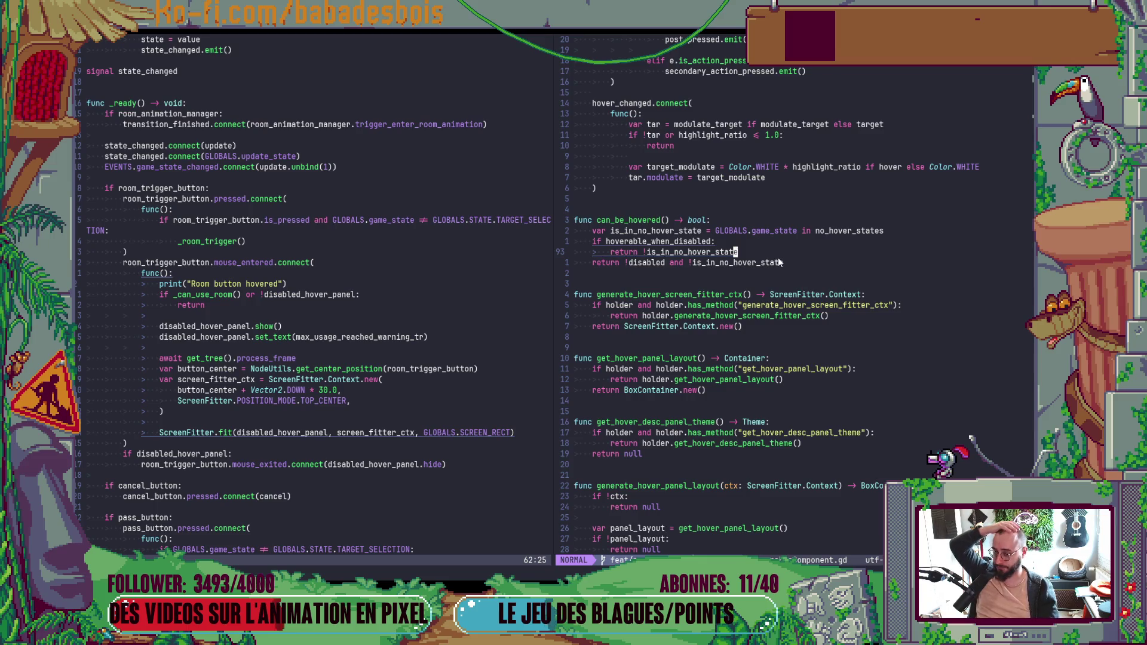
{"action": "scroll", "coordinate": [777, 257], "scroll_direction": "down", "scroll_amount": 2}
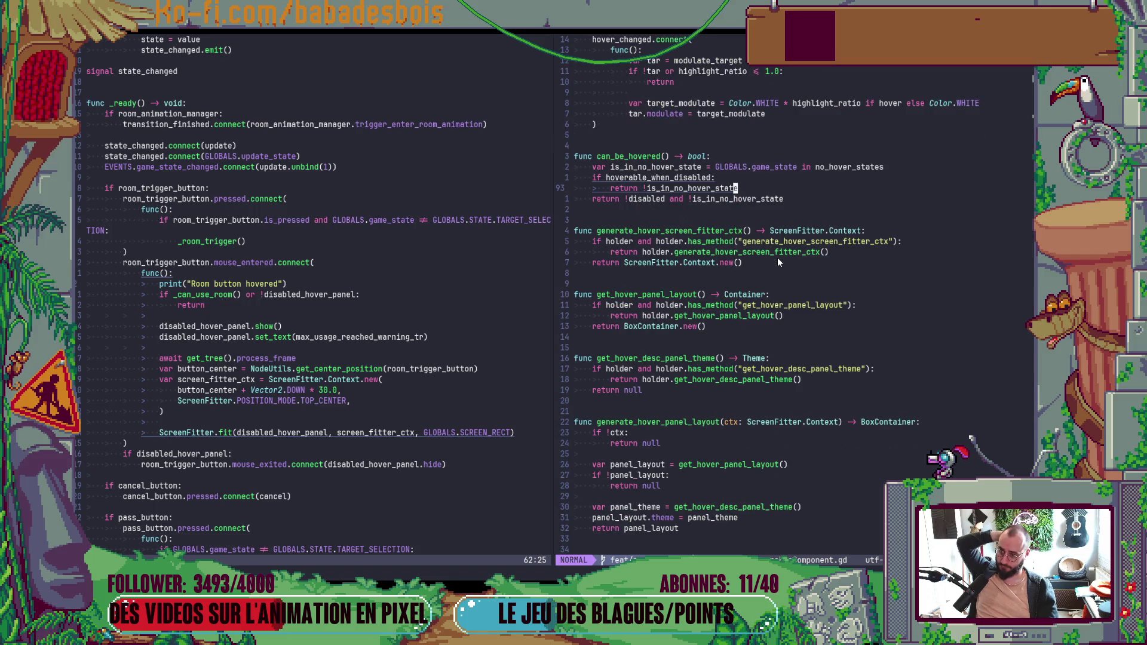
{"action": "scroll", "coordinate": [777, 254], "scroll_direction": "up", "scroll_amount": 5}
{"action": "scroll", "coordinate": [777, 253], "scroll_direction": "up", "scroll_amount": 12}
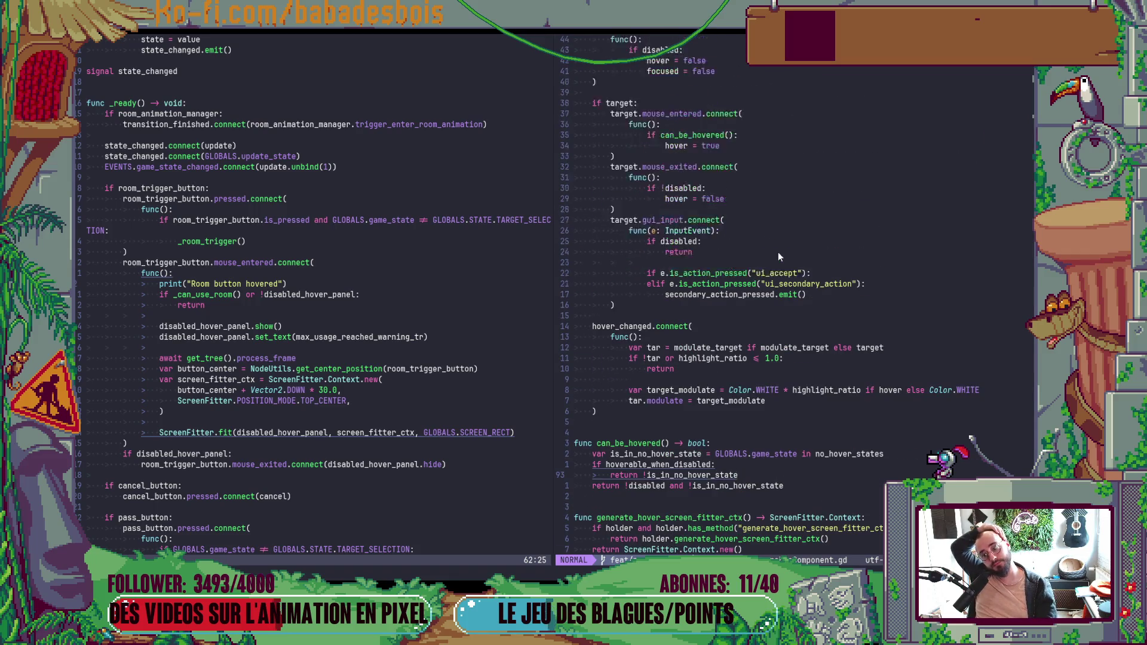
{"action": "scroll", "coordinate": [764, 262], "scroll_direction": "down", "scroll_amount": 10}
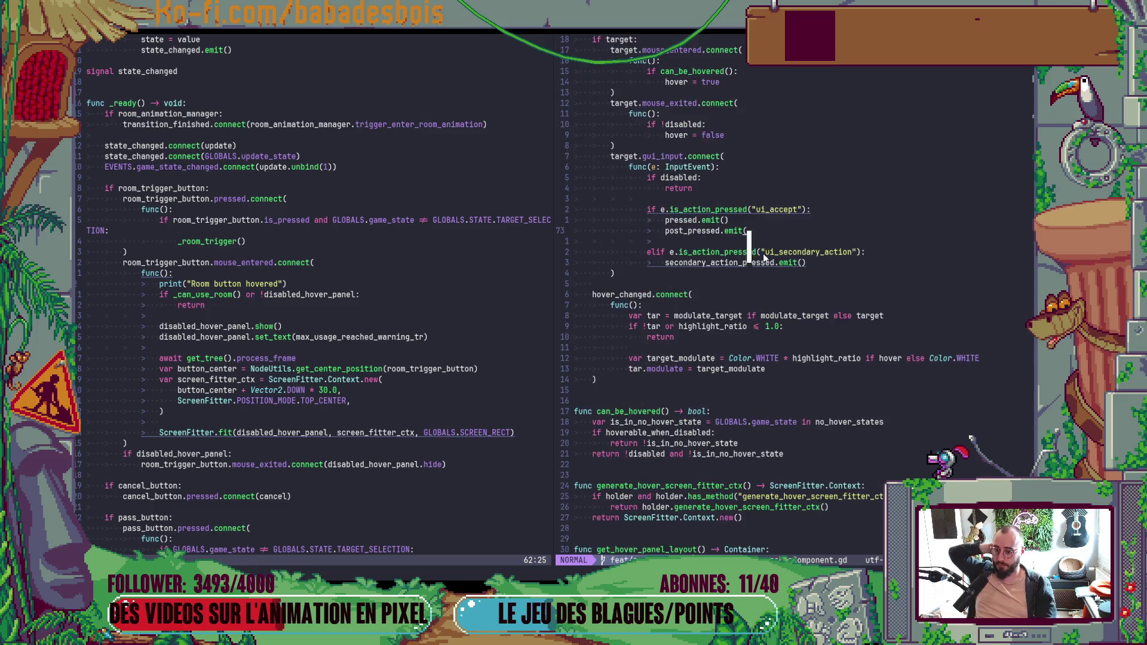
{"action": "scroll", "coordinate": [762, 253], "scroll_direction": "down", "scroll_amount": 6}
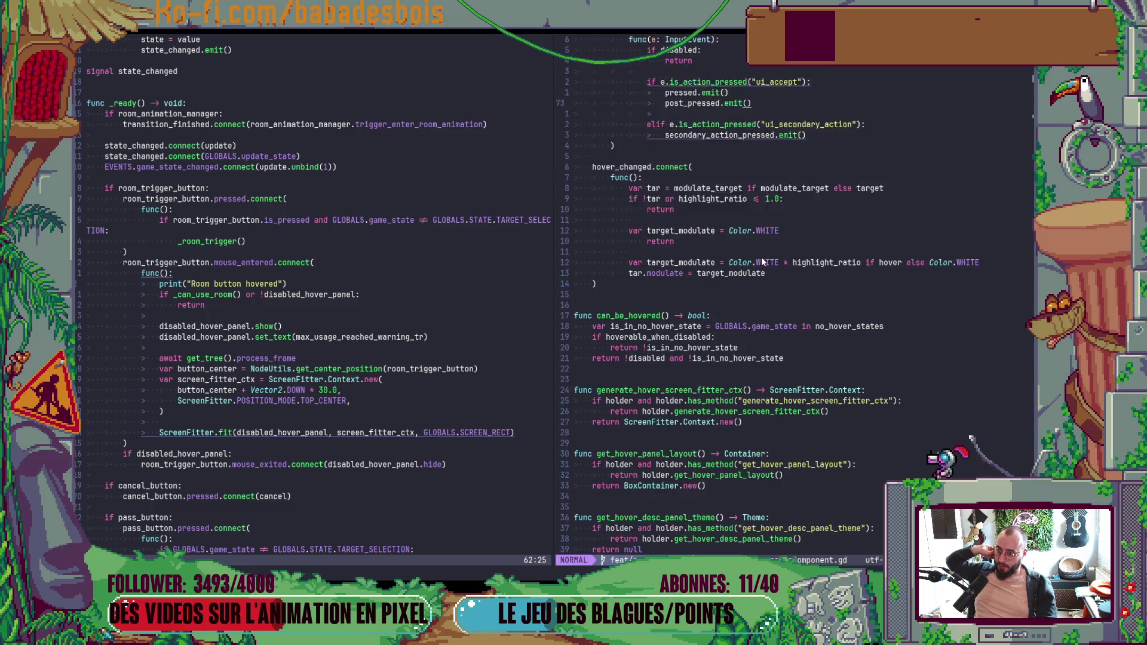
{"action": "scroll", "coordinate": [761, 259], "scroll_direction": "down", "scroll_amount": 8}
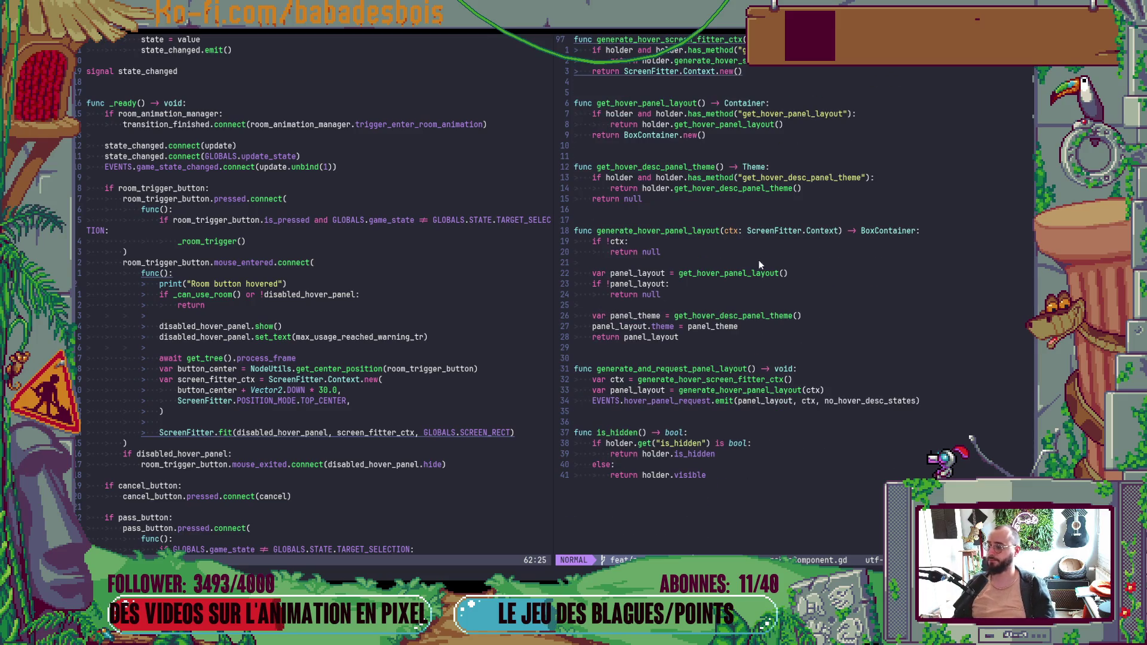
Jump back to the hover check in RoomTriggerButton.gd's hover handler and look through it.
{"action": "left_click", "coordinate": [758, 261]}
{"action": "key", "text": "ctrl+o"}
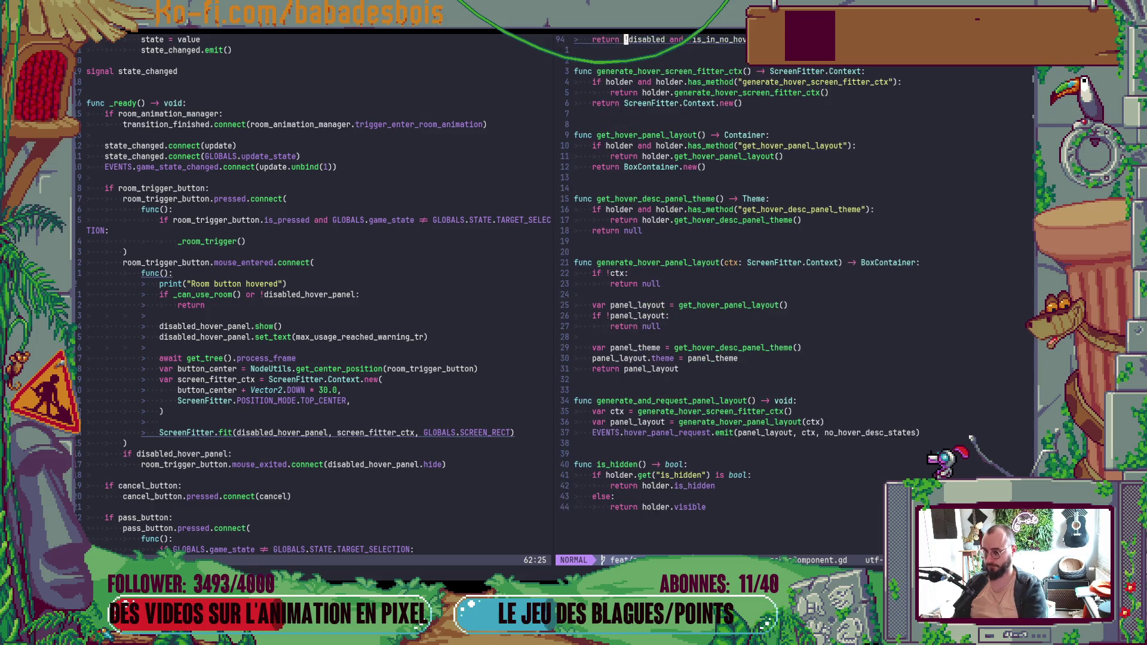
{"action": "key", "text": "ctrl+o"}
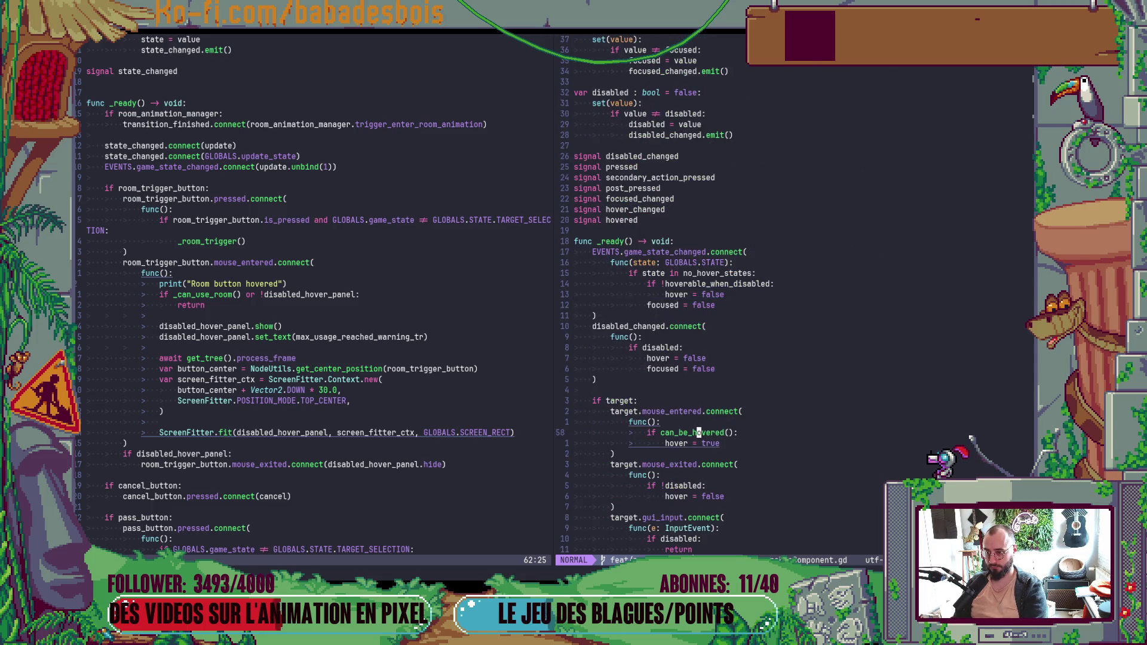
{"action": "key", "text": "ctrl+o"}
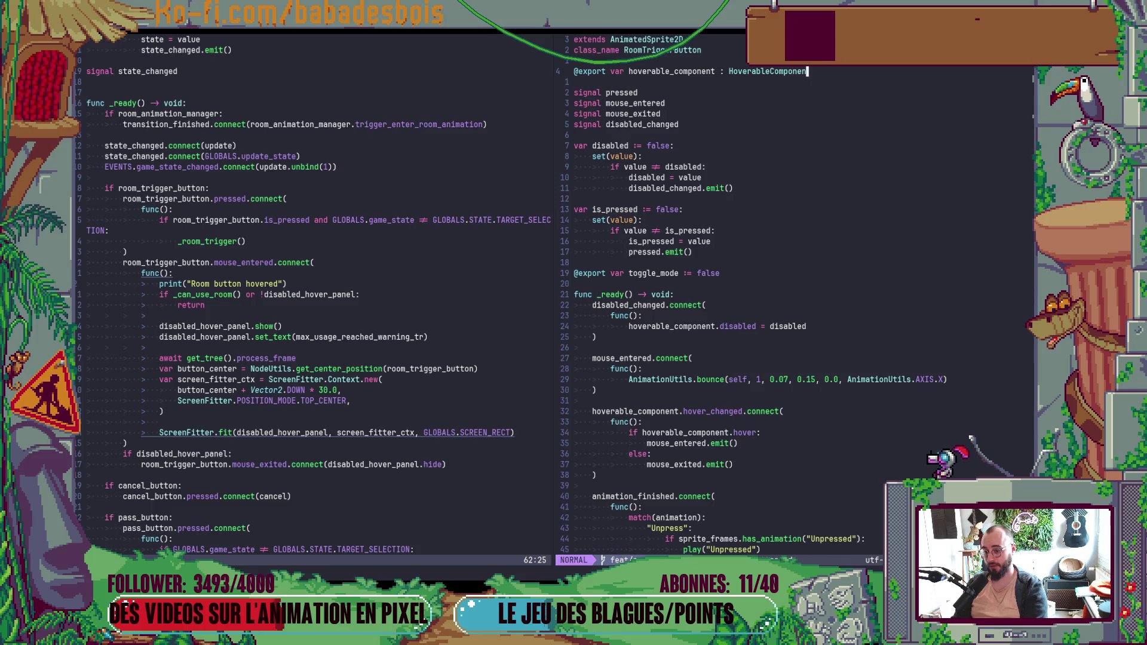
{"action": "left_click", "coordinate": [647, 432]}
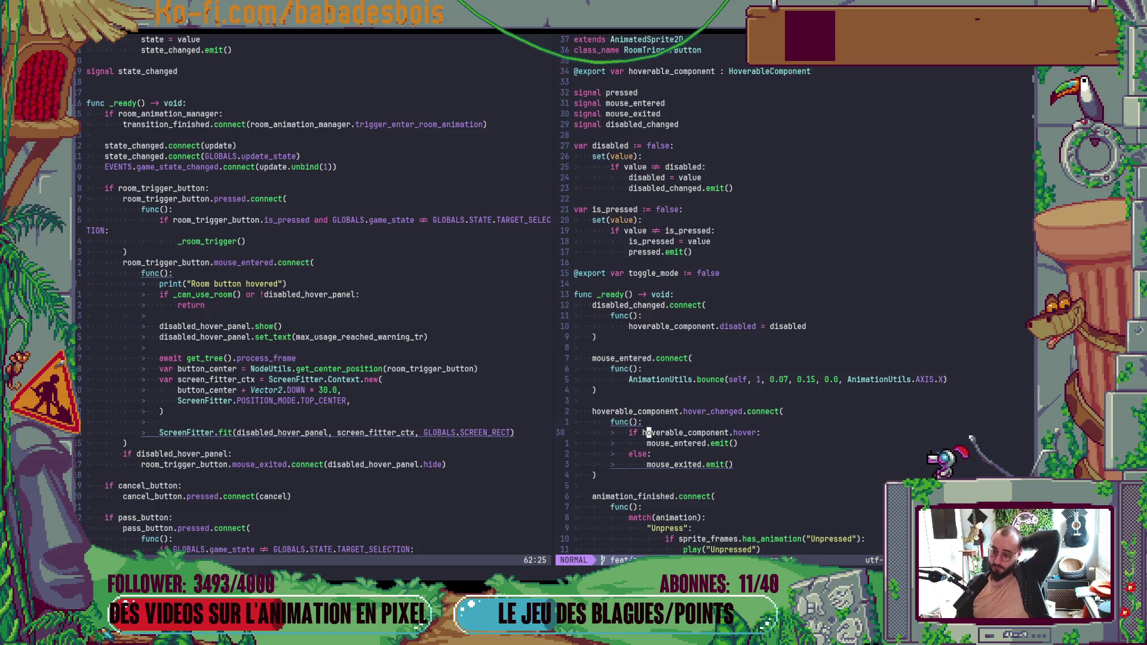
{"action": "scroll", "coordinate": [754, 318], "scroll_direction": "down", "scroll_amount": 5}
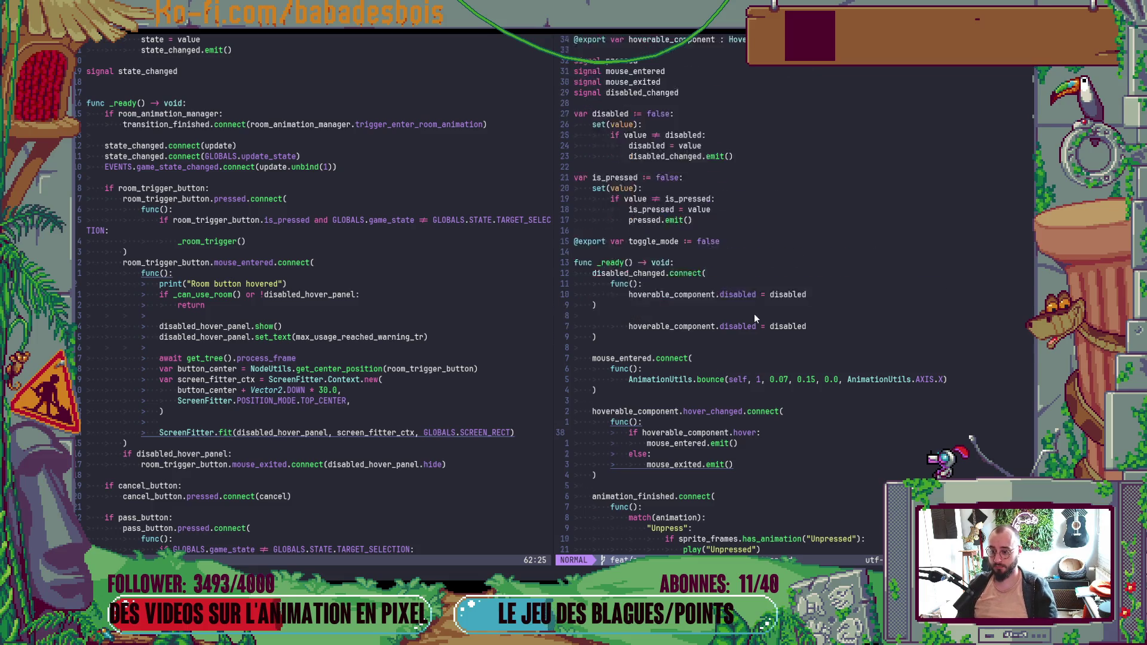
{"action": "scroll", "coordinate": [751, 310], "scroll_direction": "down", "scroll_amount": 8}
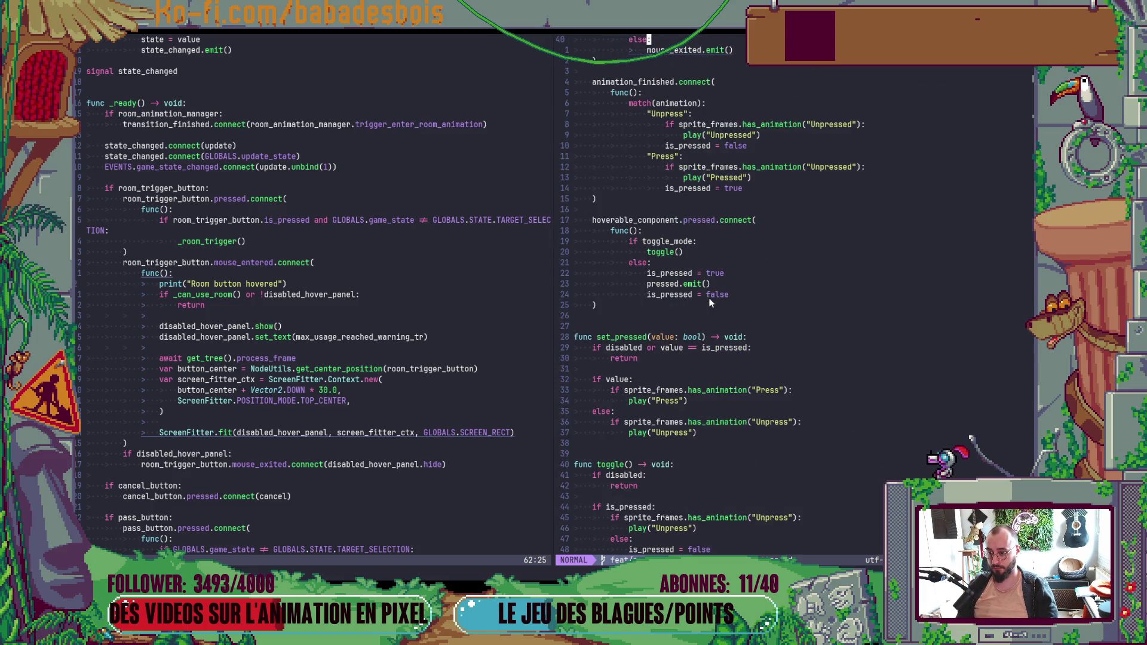
{"action": "scroll", "coordinate": [707, 297], "scroll_direction": "down", "scroll_amount": 8}
{"action": "scroll", "coordinate": [707, 298], "scroll_direction": "up", "scroll_amount": 5}
Open HoverableComponent.gd via a 'Hoverable' file search and go to the can_be_hovered definition.
{"action": "key", "text": "space"}
{"action": "key", "text": "f"}
{"action": "key", "text": "f"}
{"action": "type", "text": "H"}
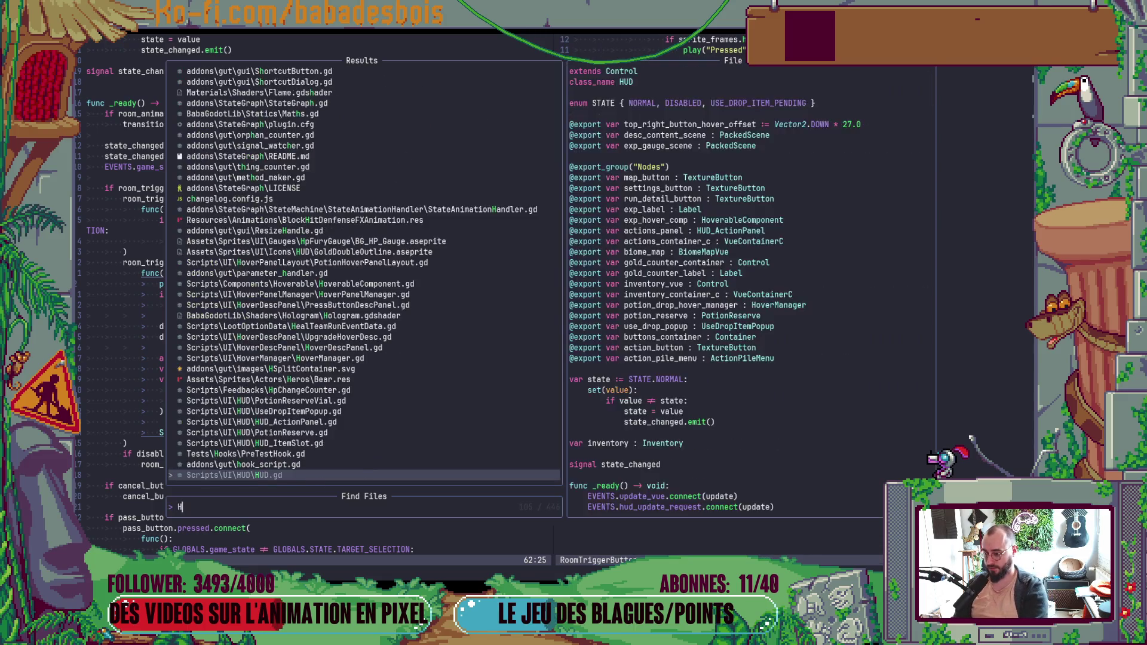
{"action": "type", "text": "overable"}
{"action": "key", "text": "Return"}
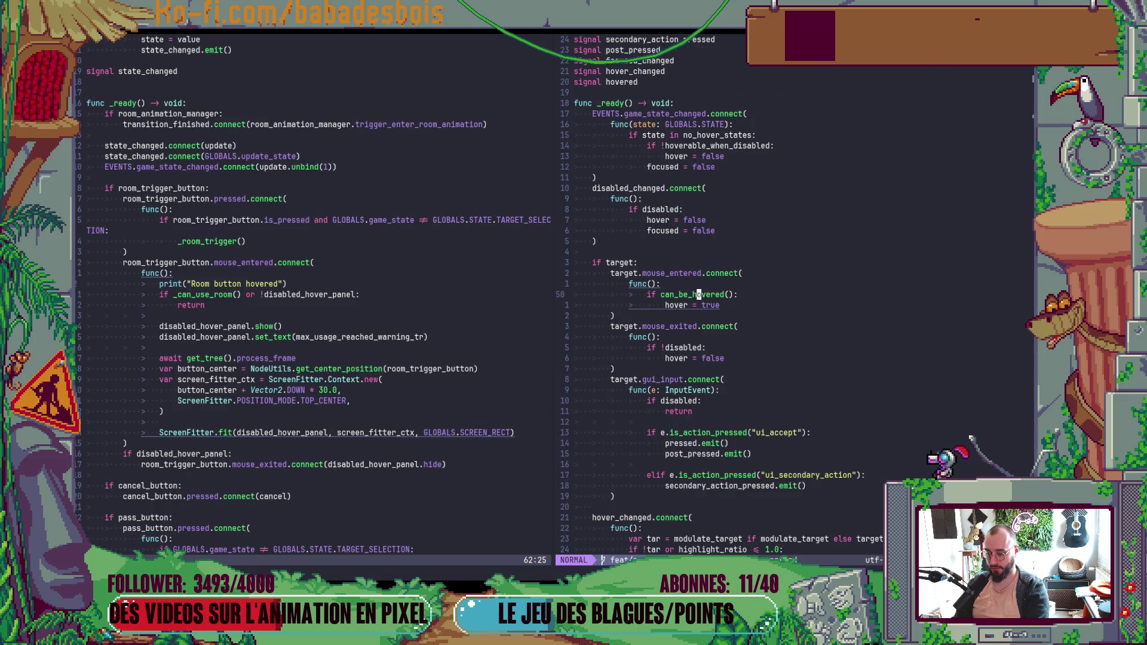
{"action": "key", "text": "g"}
{"action": "key", "text": "d"}
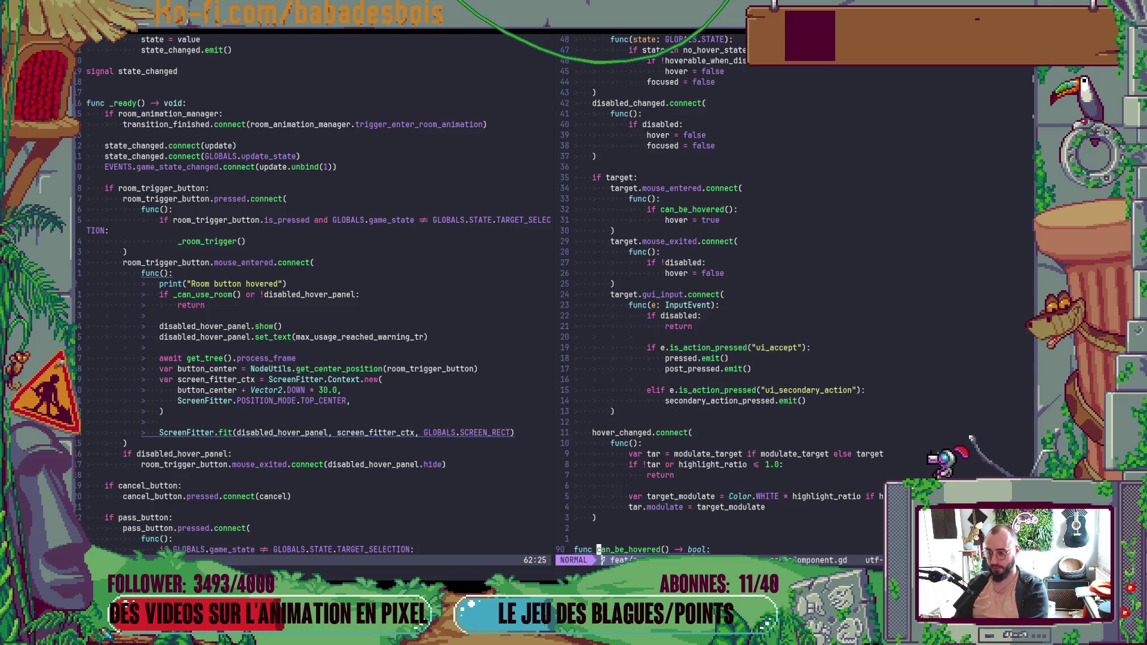
{"action": "scroll", "coordinate": [671, 321], "scroll_direction": "down", "scroll_amount": 9}
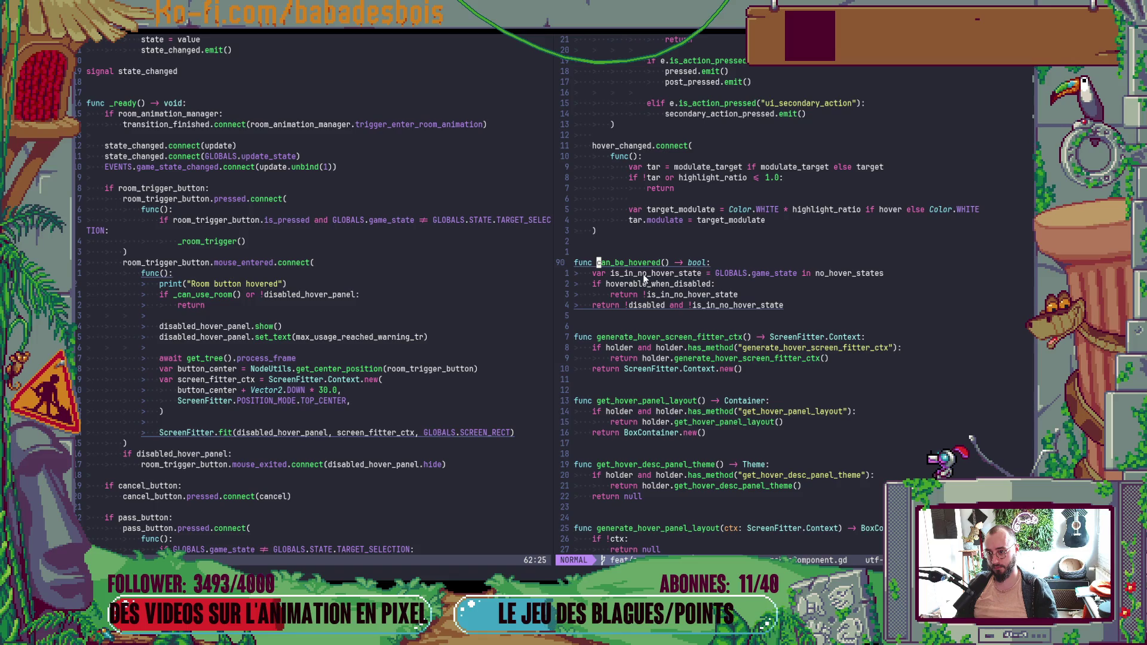
{"action": "left_click", "coordinate": [712, 273]}
Try adding 'not' before GLOBALS on line 91, then undo it.
{"action": "type", "text": "i"}
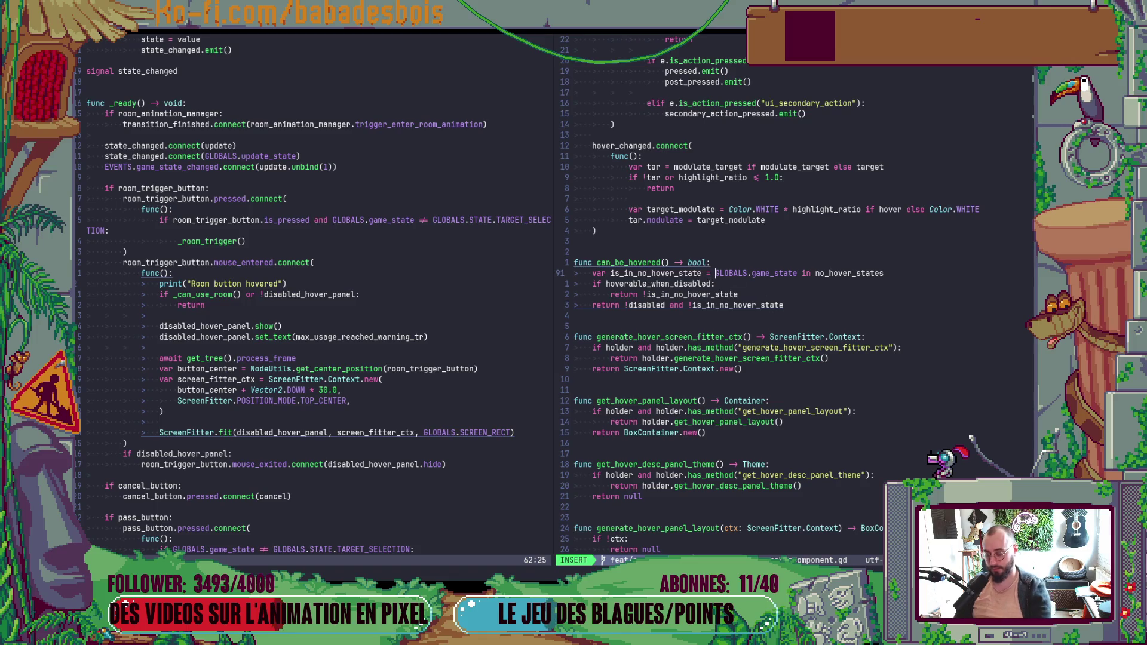
{"action": "type", "text": "not"}
{"action": "key", "text": "Escape"}
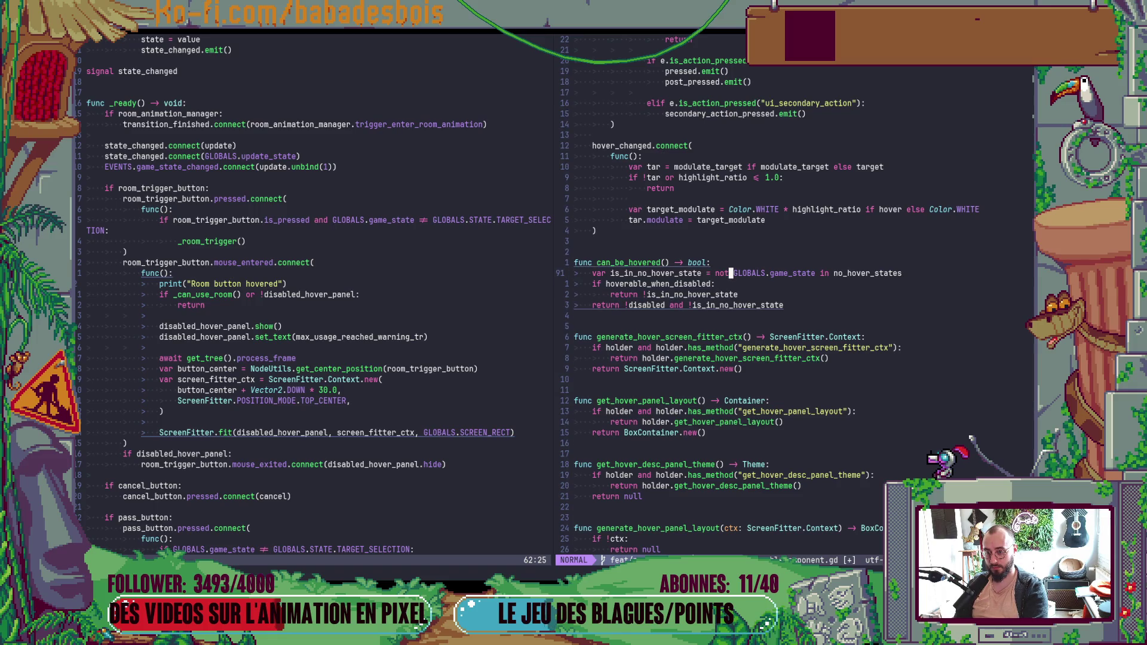
{"action": "key", "text": "u"}
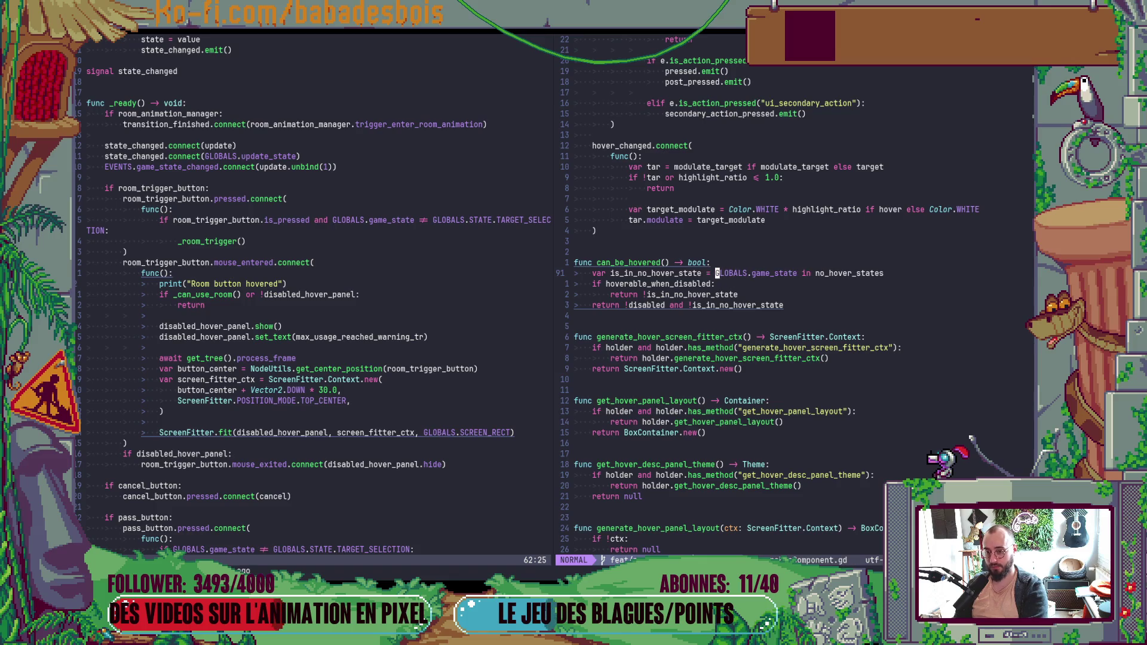
{"action": "key", "text": "j"}
{"action": "key", "text": "j"}
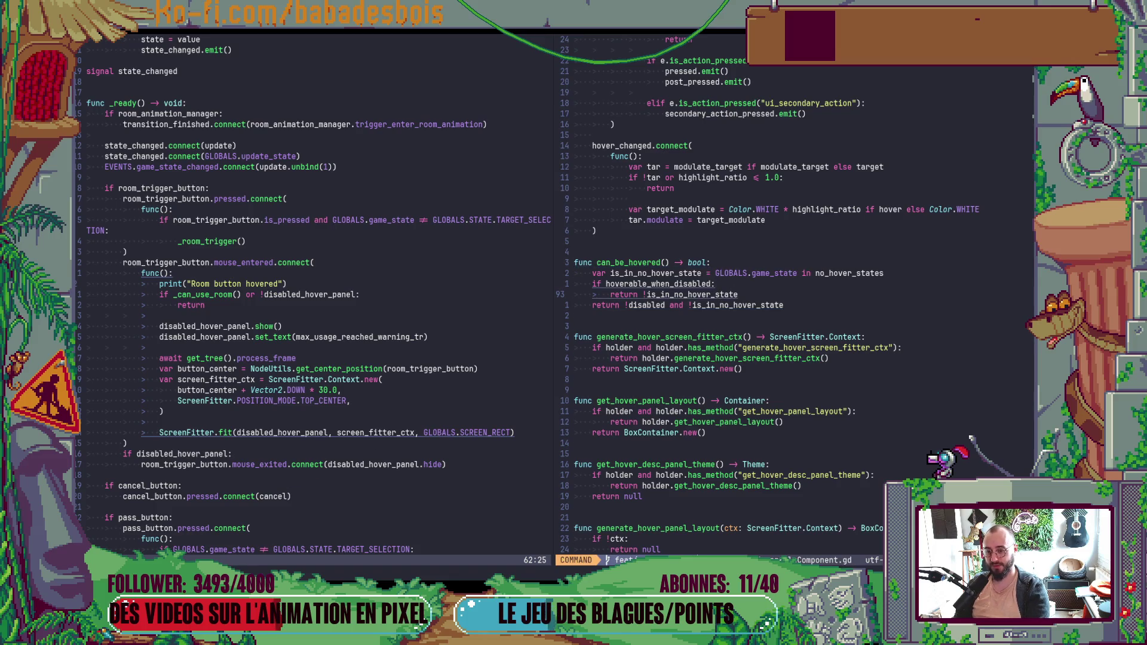
{"action": "key", "text": "k"}
{"action": "key", "text": "k"}
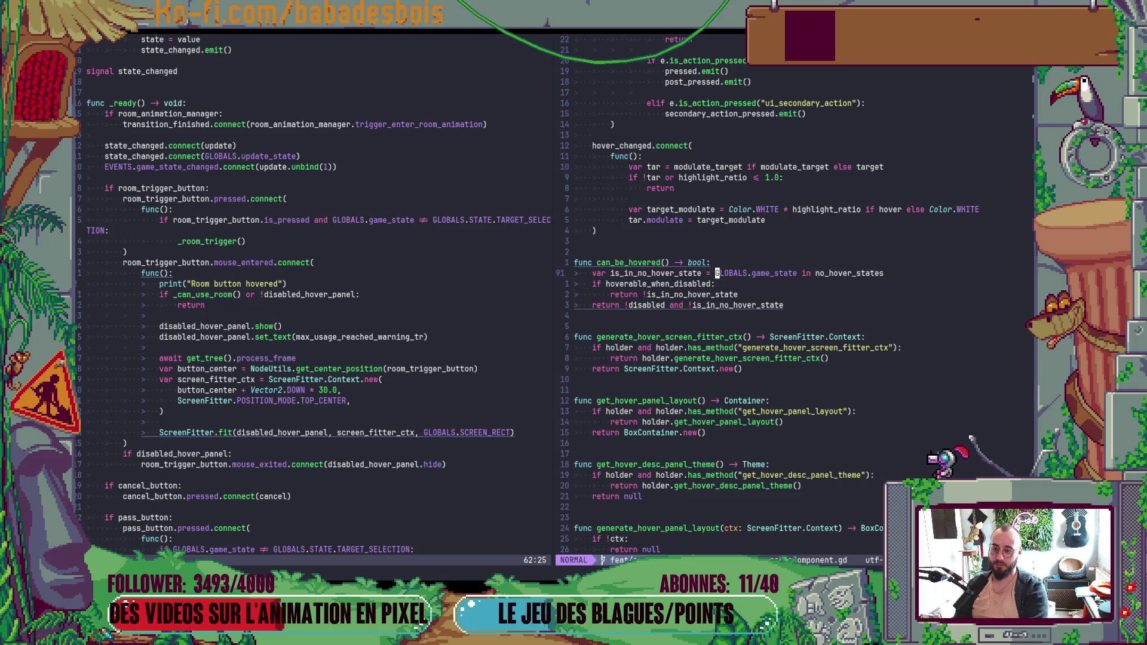
Rename the line 91 variable from is_in_no_hover_state to is_in_hoverable_state.
{"action": "key", "text": "b"}
{"action": "key", "text": "b"}
{"action": "key", "text": "l"}
{"action": "key", "text": "l"}
{"action": "key", "text": "l"}
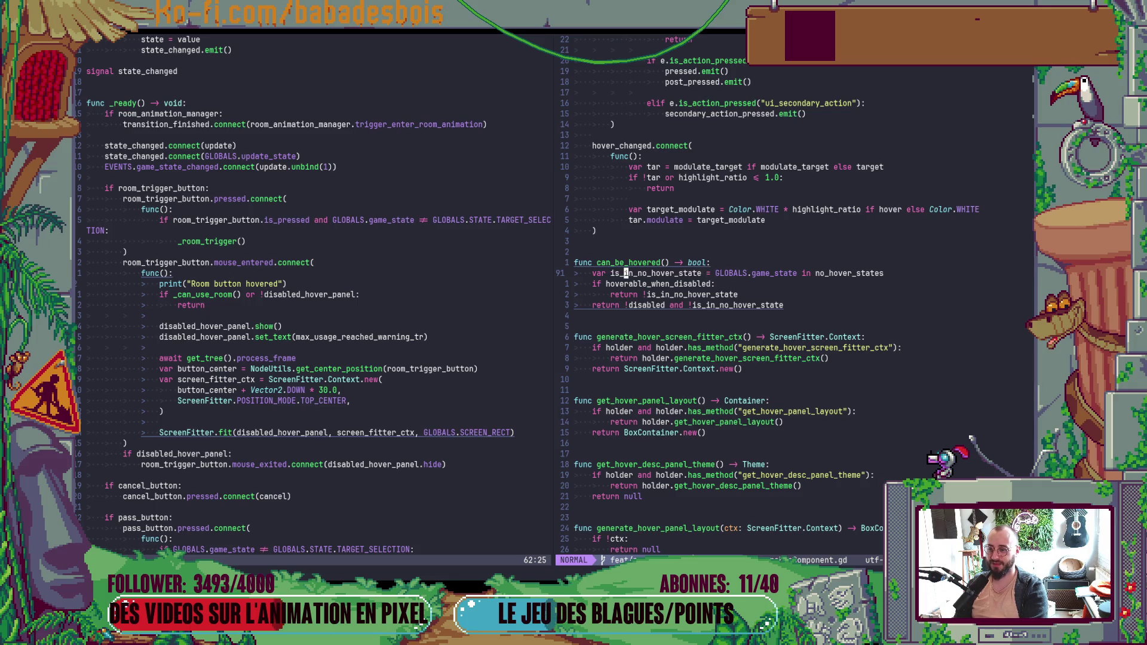
{"action": "type", "text": "cwi"}
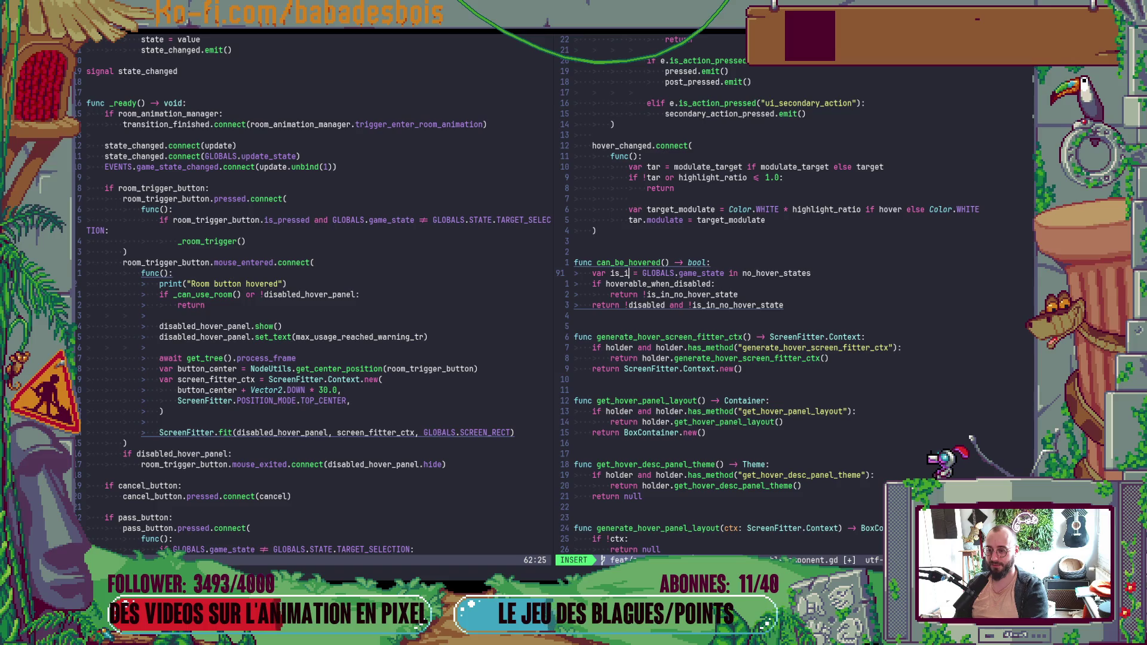
{"action": "type", "text": "n_hovera"}
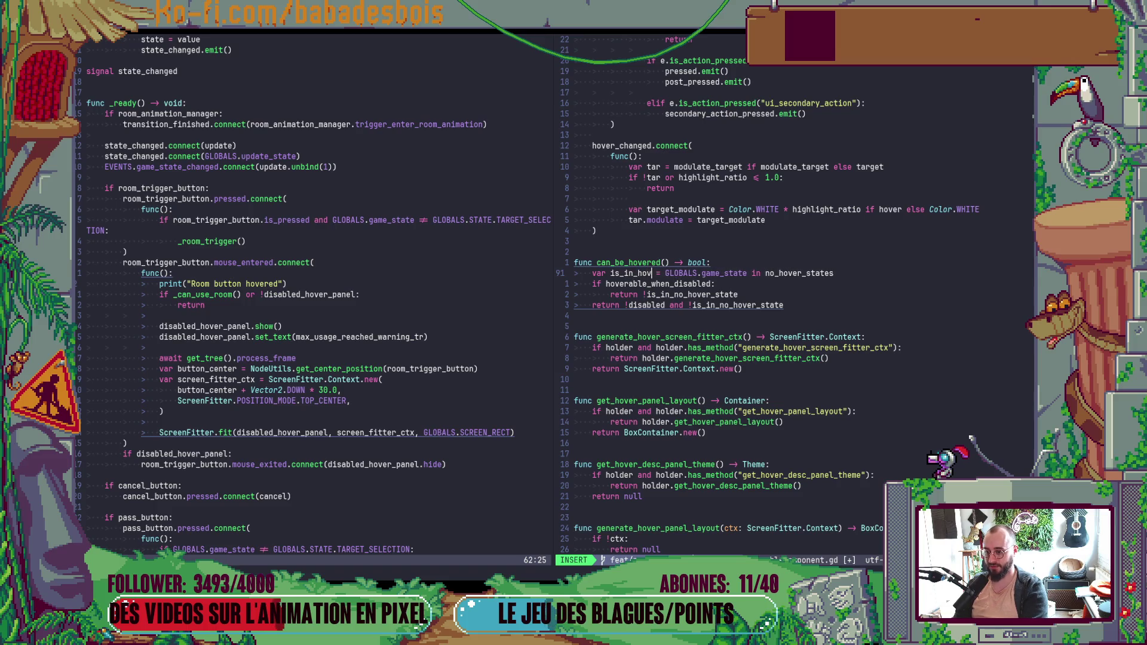
{"action": "type", "text": "ble_state"}
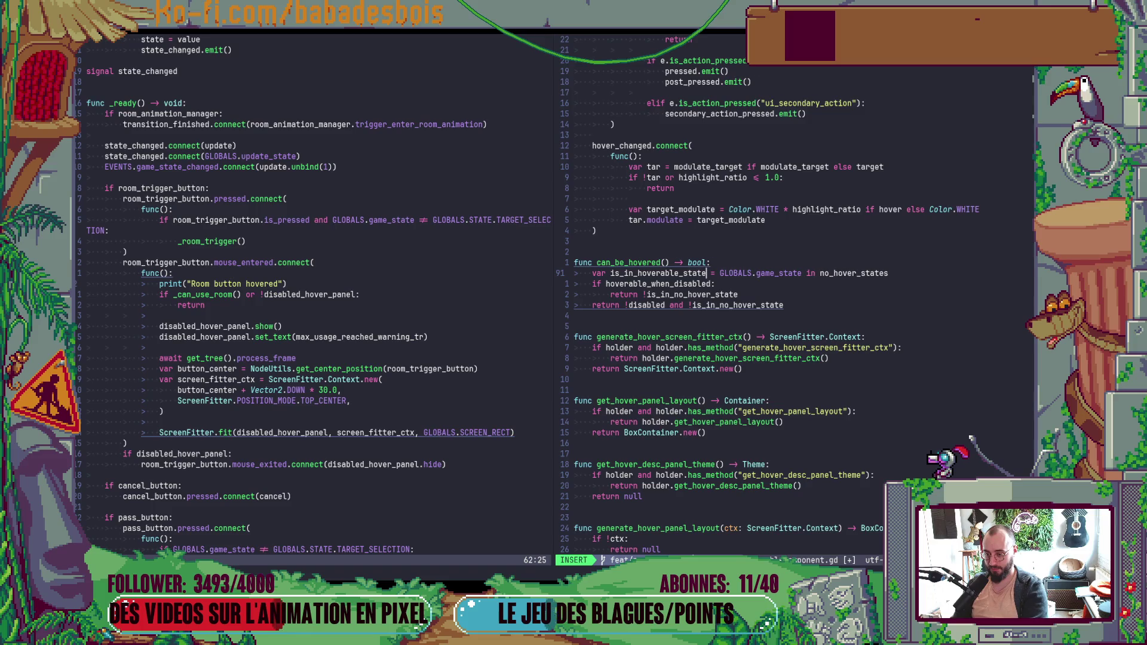
{"action": "key", "text": "Escape"}
{"action": "key", "text": "k"}
Make the return on line 93 use is_in_hoverable_state.
{"action": "key", "text": "j"}
{"action": "key", "text": "j"}
{"action": "key", "text": "j"}
{"action": "key", "text": "B"}
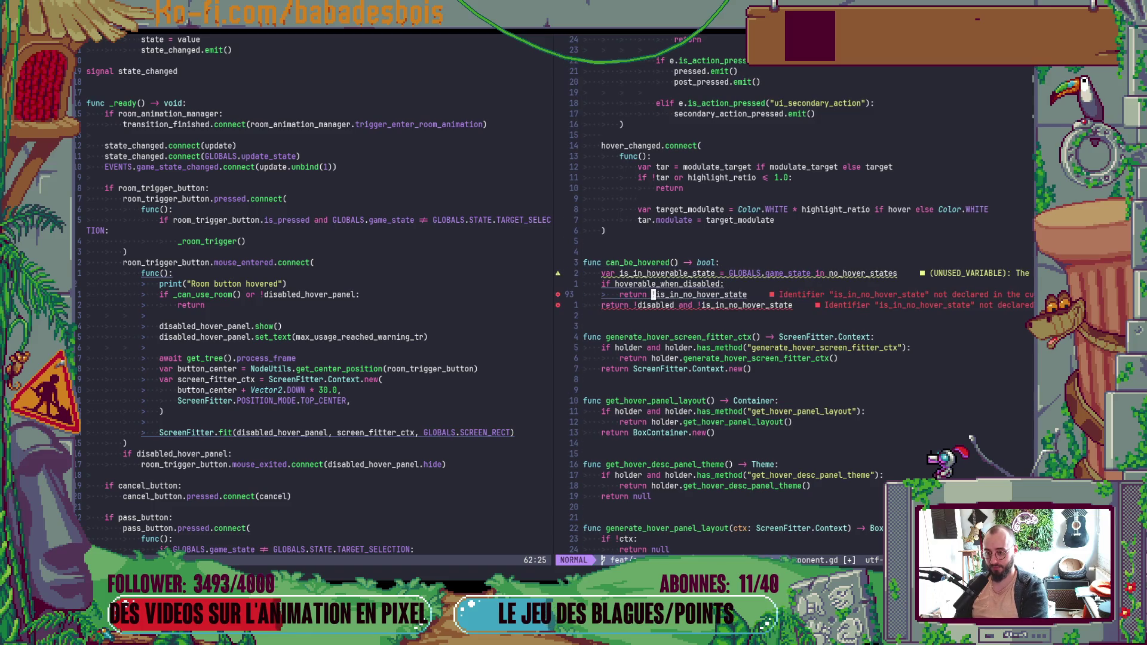
{"action": "type", "text": "cW"}
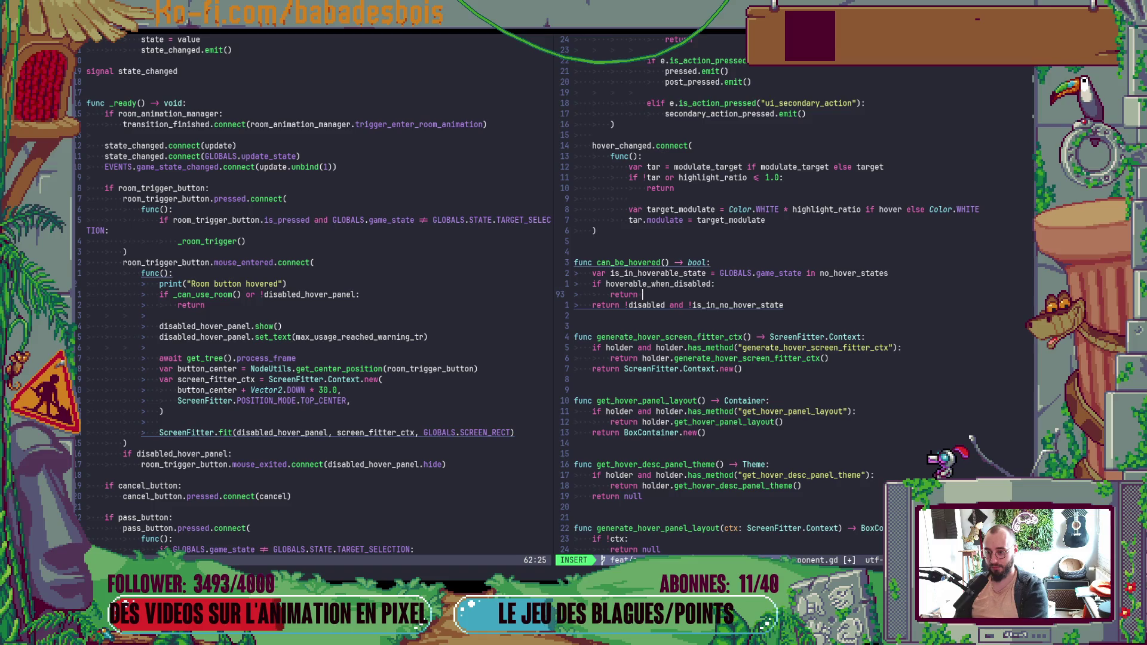
{"action": "type", "text": "is"}
{"action": "key", "text": "Return"}
{"action": "key", "text": "BackSpace"}
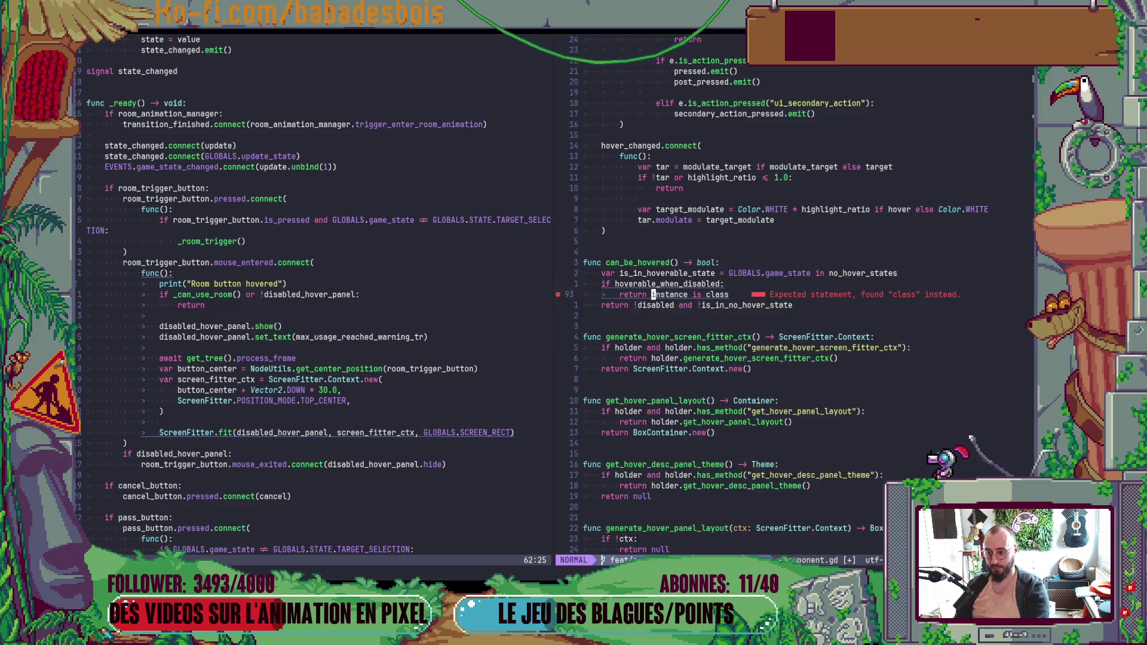
{"action": "type", "text": "is"}
{"action": "key", "text": "Down"}
{"action": "key", "text": "Down"}
{"action": "key", "text": "Return"}
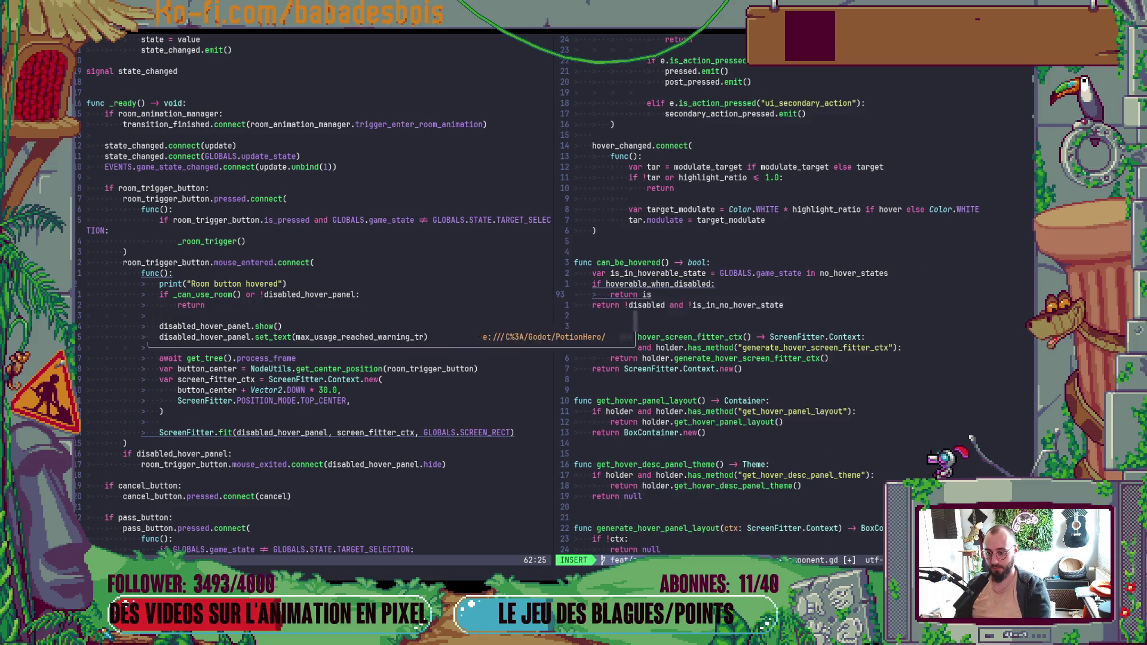
{"action": "key", "text": "Escape"}
{"action": "key", "text": "k"}
{"action": "key", "text": "k"}
Prefix the GLOBALS expression on line 91 with 'not' and save HoverableComponent.gd.
{"action": "type", "text": "b"}
{"action": "type", "text": "i"}
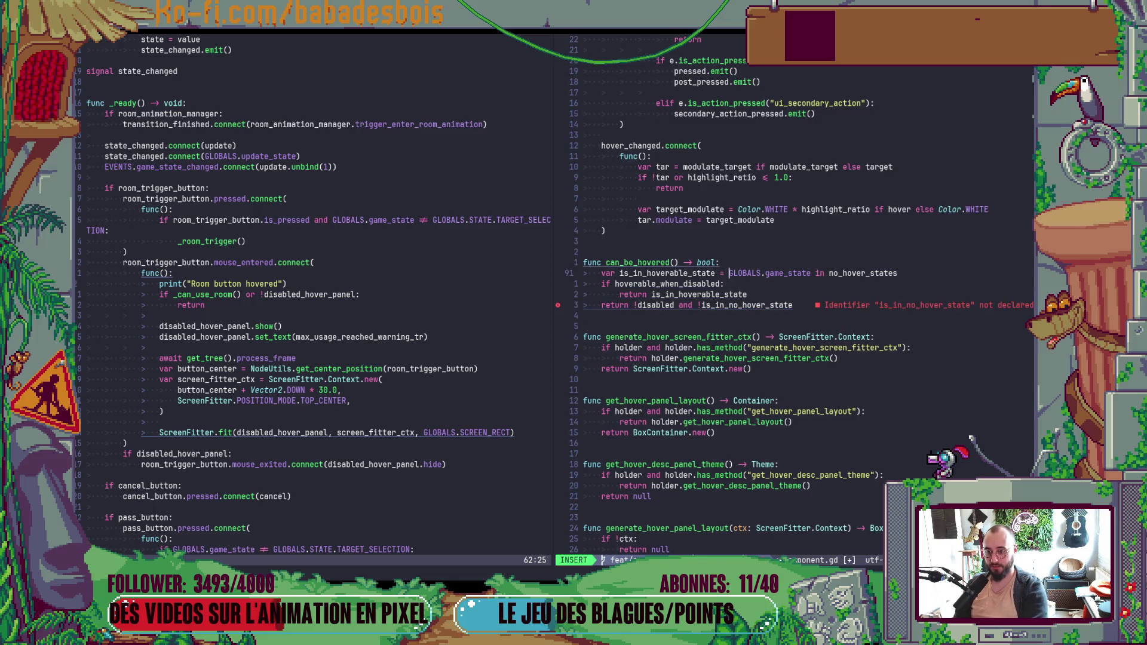
{"action": "type", "text": "not"}
{"action": "key", "text": "Escape"}
{"action": "type", "text": ":w"}
{"action": "key", "text": "Return"}
{"action": "key", "text": "j"}
{"action": "key", "text": "j"}
{"action": "key", "text": "j"}
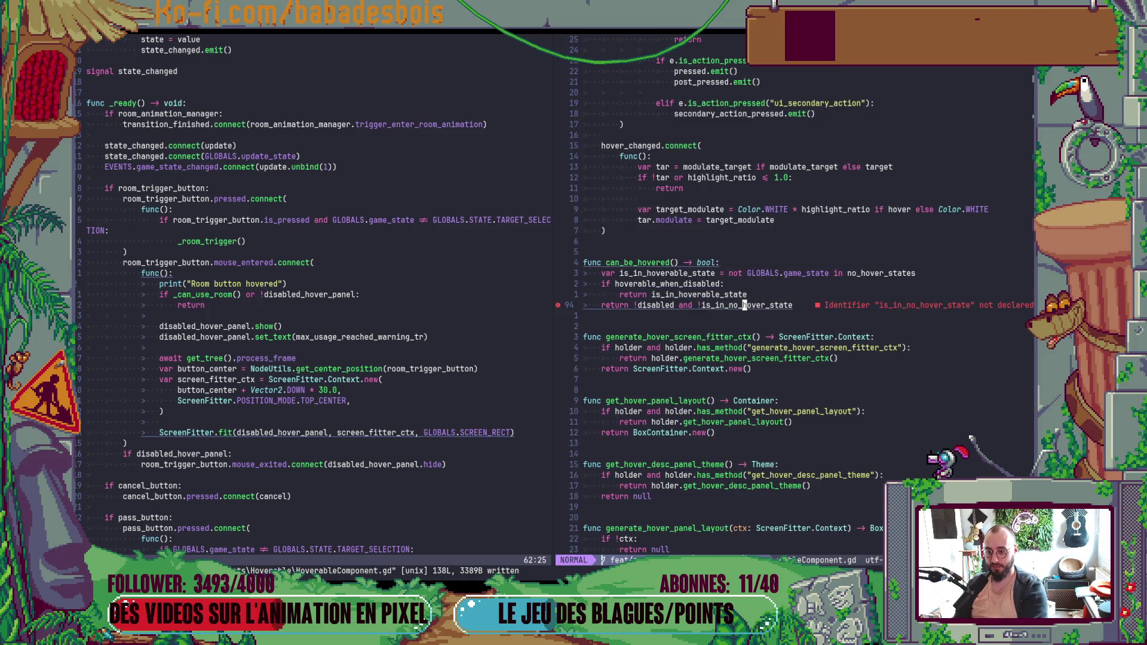
Replace the old variable on line 94 with is_in_hoverable_state and save.
{"action": "key", "text": "w"}
{"action": "key", "text": "w"}
{"action": "key", "text": "w"}
{"action": "type", "text": "cWis_"}
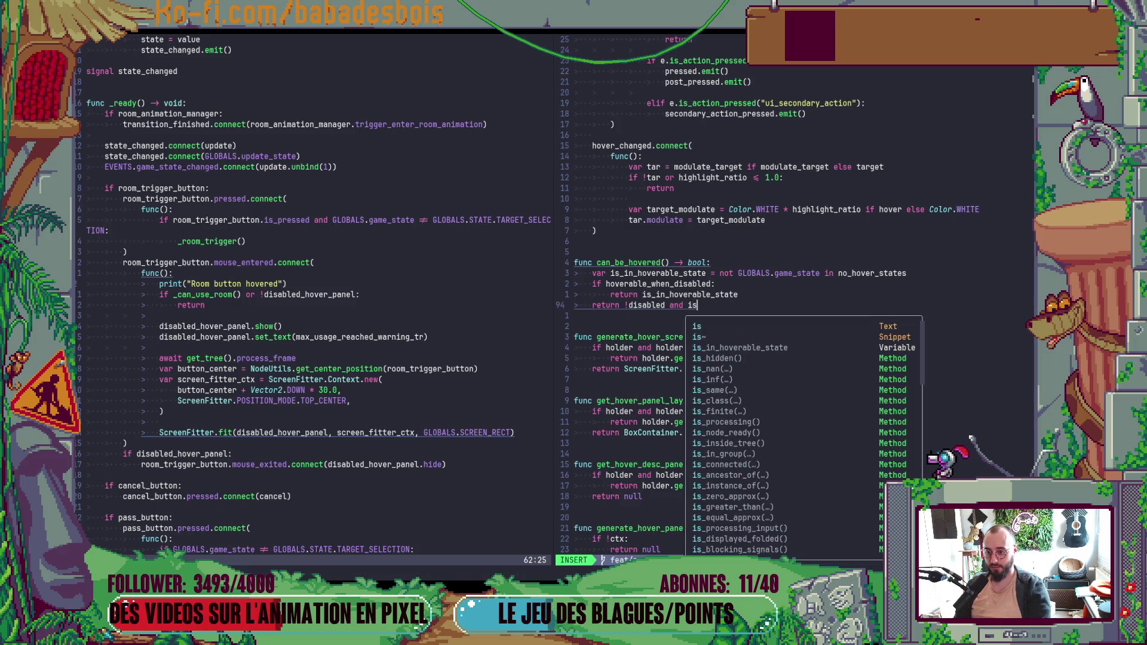
{"action": "key", "text": "Return"}
{"action": "key", "text": "Escape"}
{"action": "key", "text": "Return"}
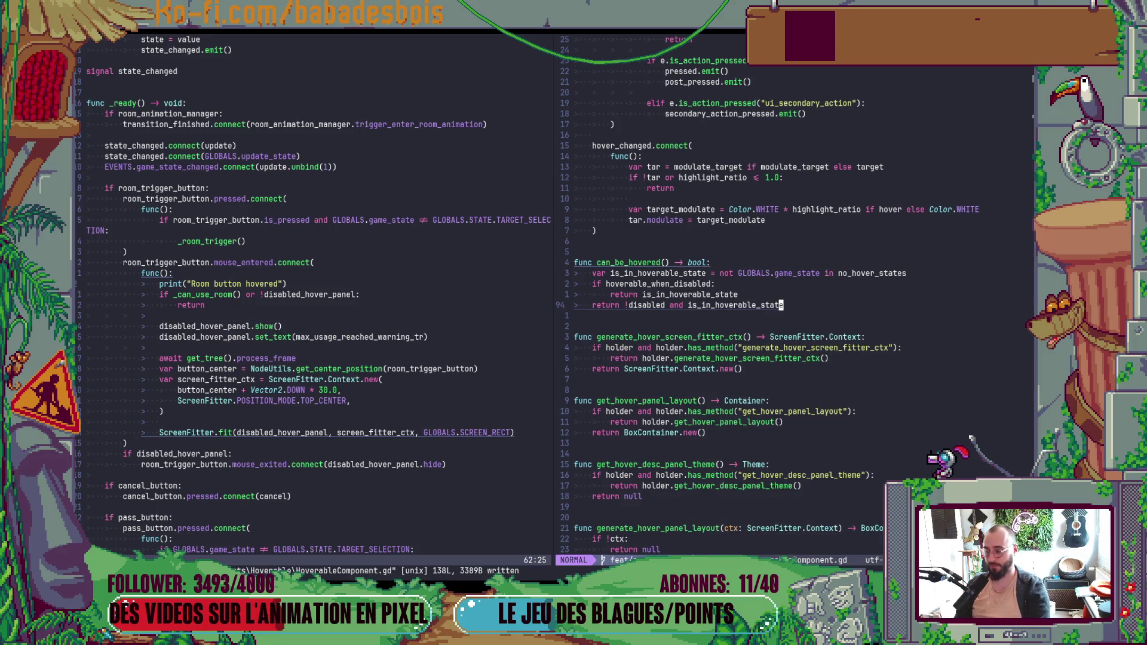
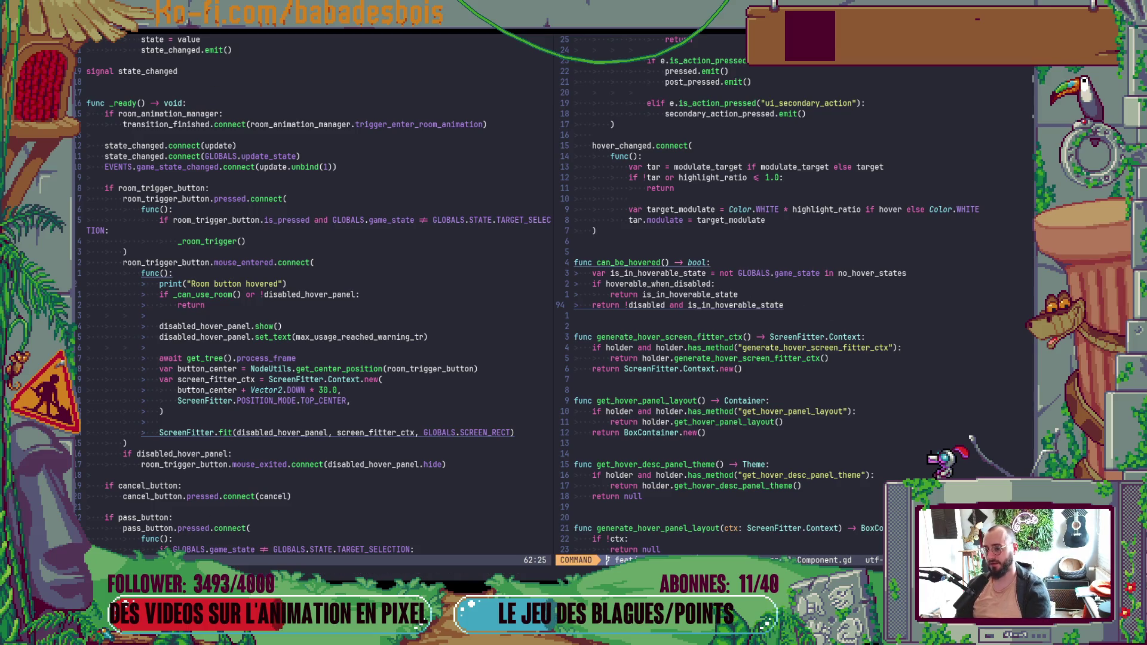
Run PotionHero from the Godot editor and advance the hero to the next room.
{"action": "key", "text": "alt+Tab"}
{"action": "key", "text": "alt+Tab"}
{"action": "key", "text": "alt+Tab"}
{"action": "key", "text": "F5"}
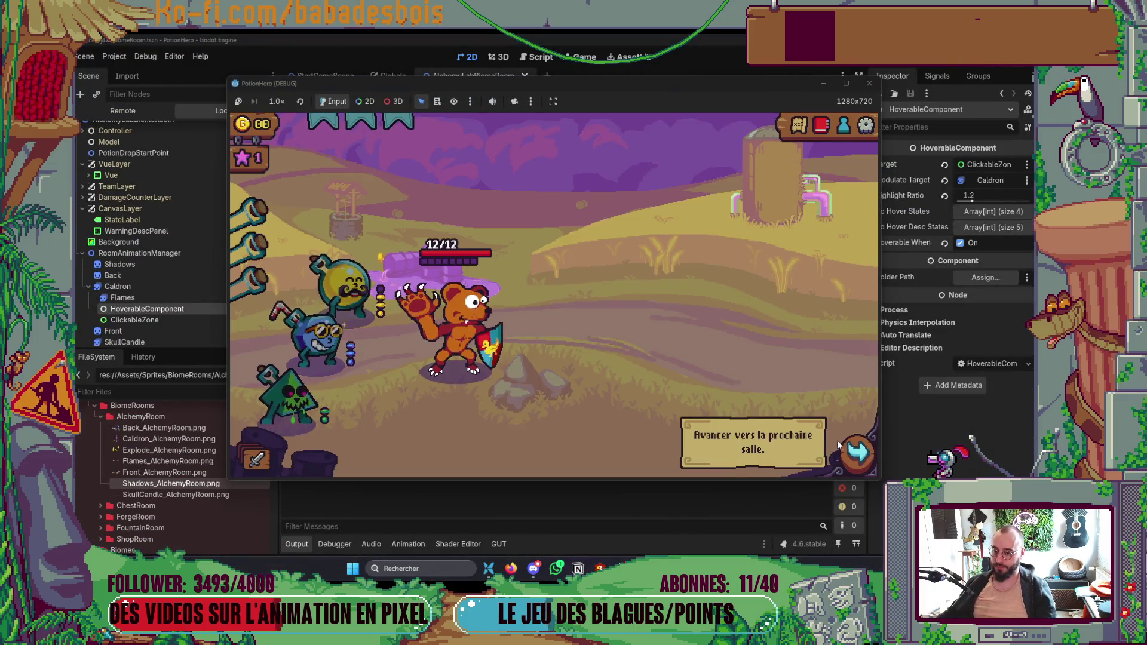
{"action": "left_click", "coordinate": [838, 445]}
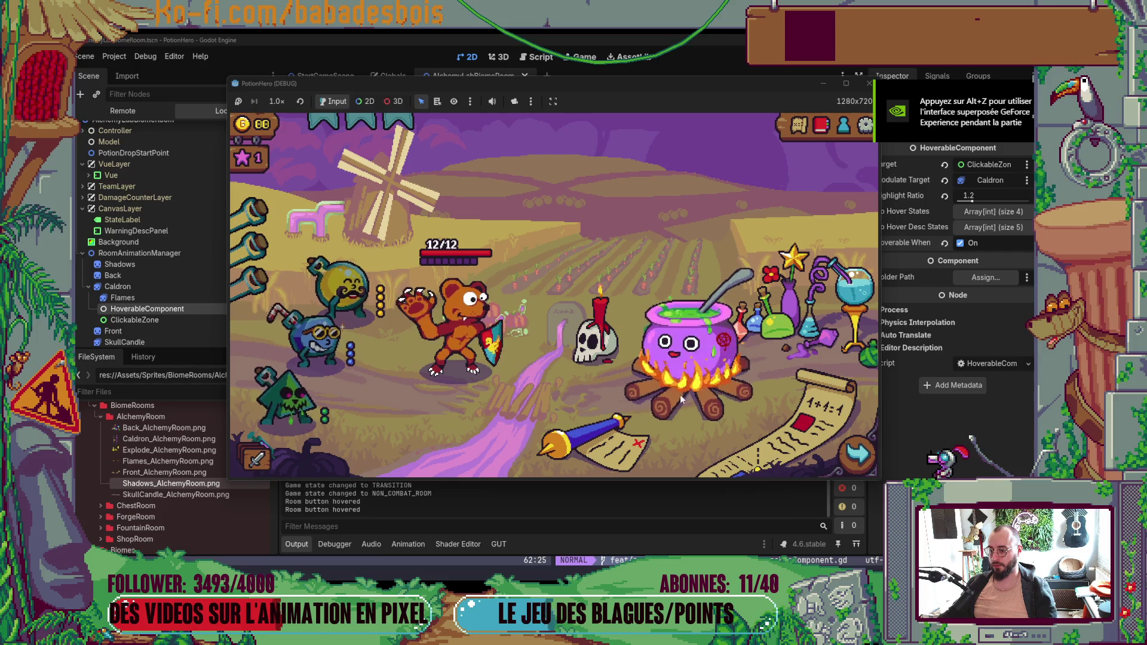
At the cauldron, put the yellow and blue creatures into the mix, then take both back out.
{"action": "left_click", "coordinate": [687, 358]}
{"action": "left_click", "coordinate": [361, 291]}
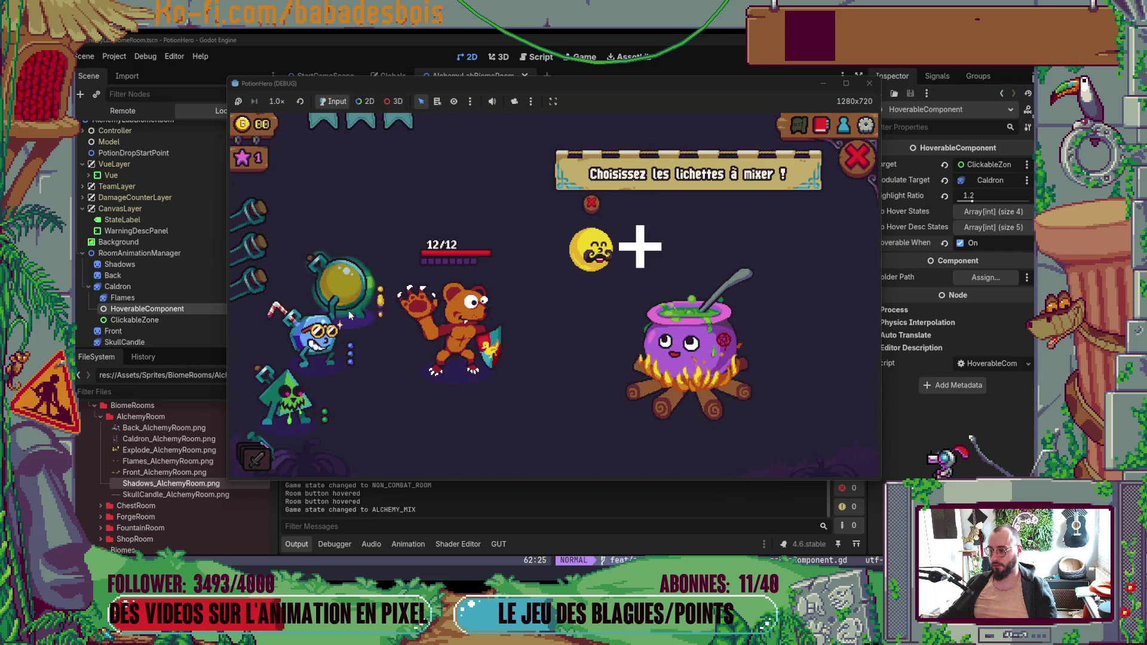
{"action": "left_click", "coordinate": [319, 353]}
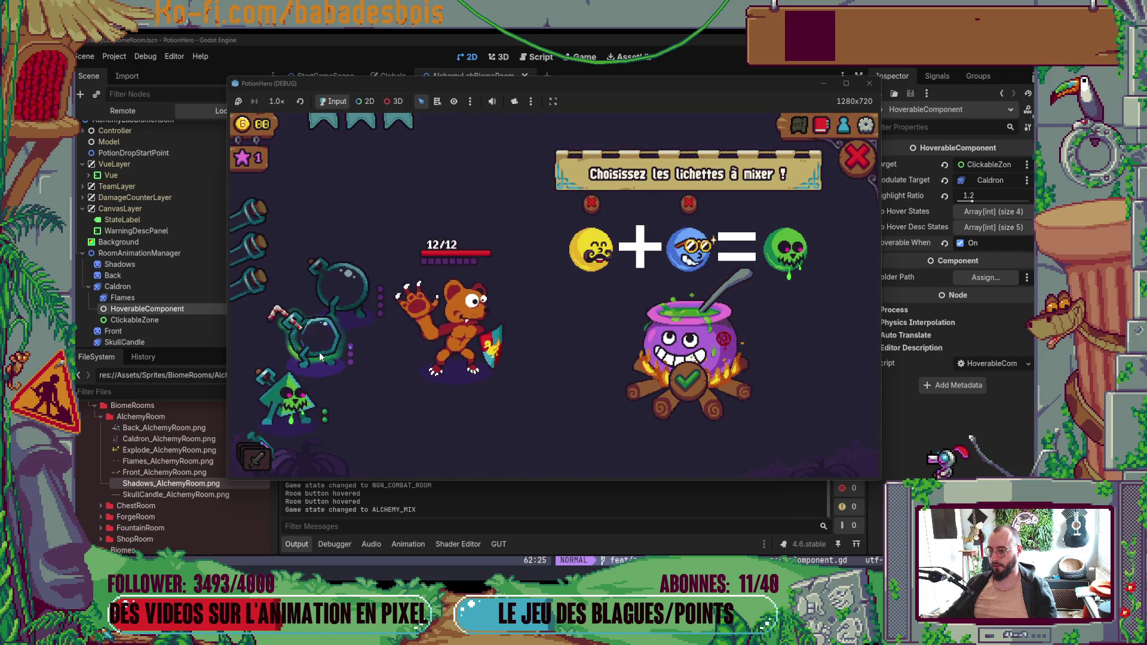
{"action": "left_click", "coordinate": [688, 205]}
{"action": "left_click", "coordinate": [591, 204]}
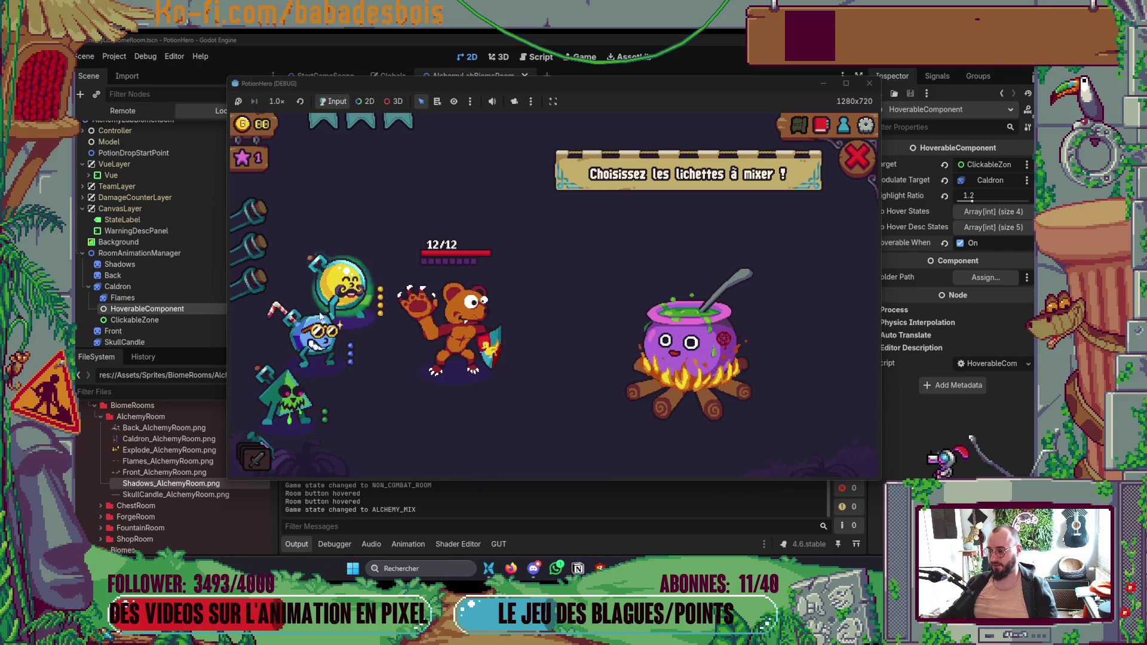
Remix yellow and blue, brew the green creature, store it in the first vial, and close the biome map.
{"action": "left_click", "coordinate": [351, 270]}
{"action": "left_click", "coordinate": [317, 334]}
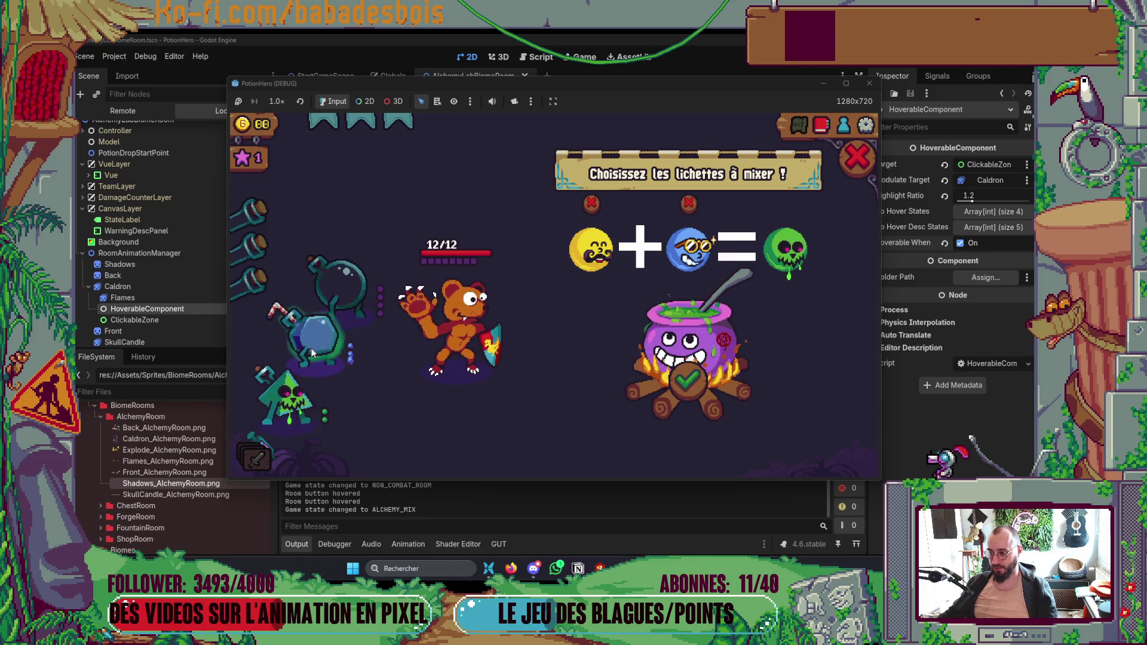
{"action": "left_click", "coordinate": [673, 379]}
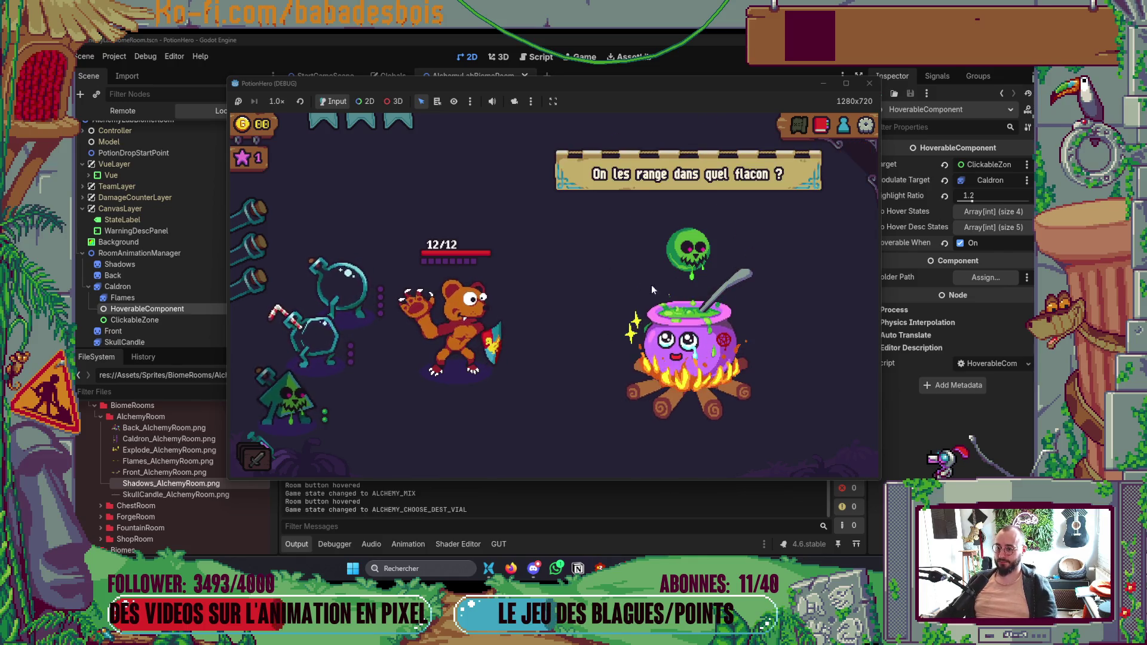
{"action": "left_click", "coordinate": [340, 278]}
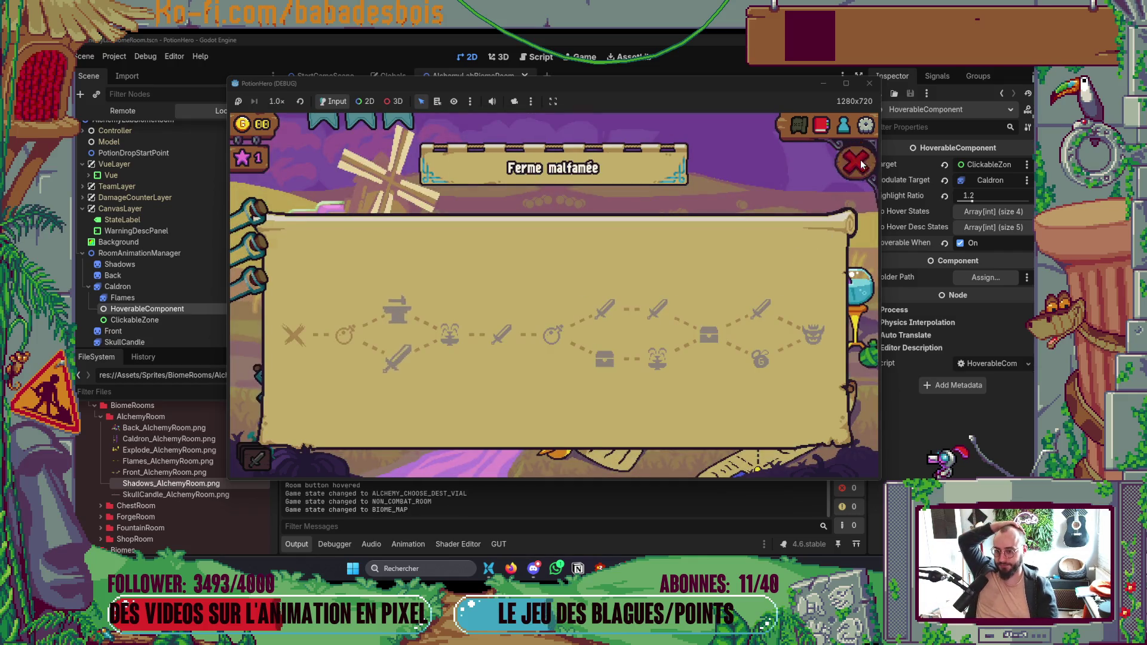
{"action": "left_click", "coordinate": [857, 163]}
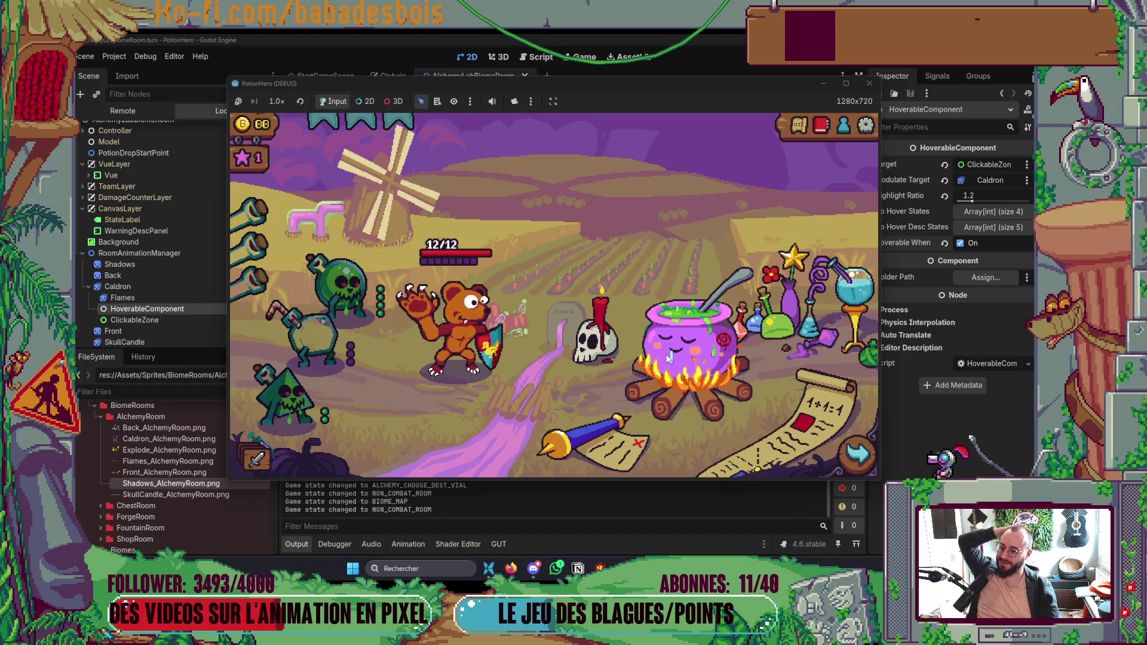
{"action": "key", "text": "alt+Tab"}
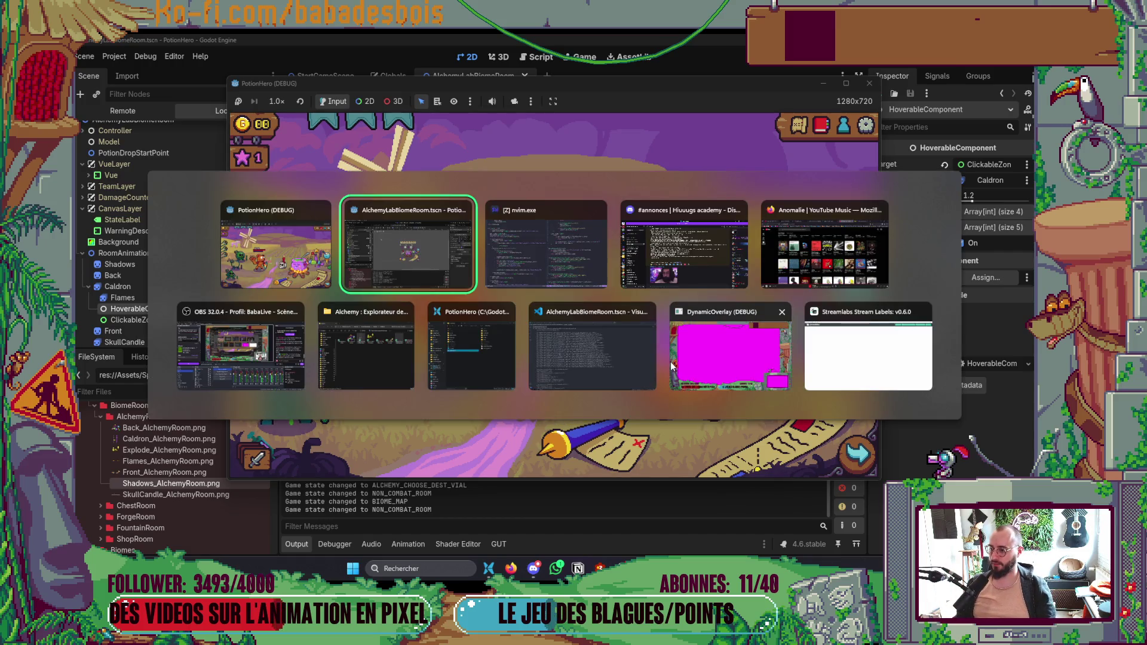
In HoverableComponent.gd, delete 'if !hoverable_when_disabled:', dedent 'hover = false', and save with :w.
{"action": "key", "text": "alt+Tab"}
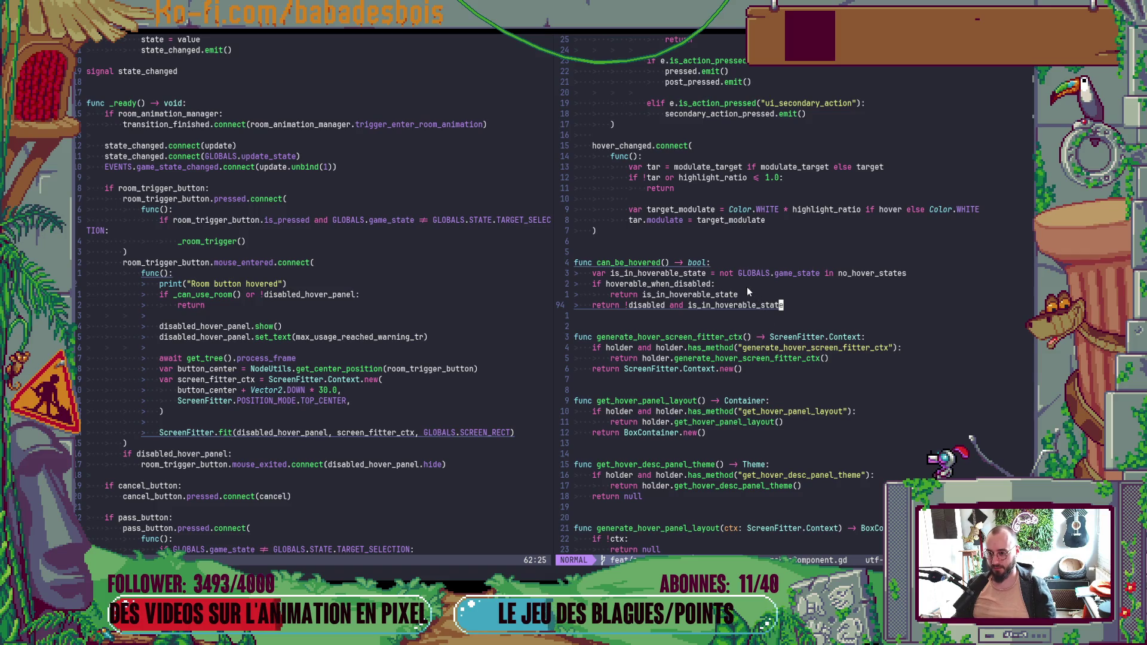
{"action": "scroll", "coordinate": [747, 287], "scroll_direction": "up", "scroll_amount": 6}
{"action": "scroll", "coordinate": [741, 321], "scroll_direction": "up", "scroll_amount": 2}
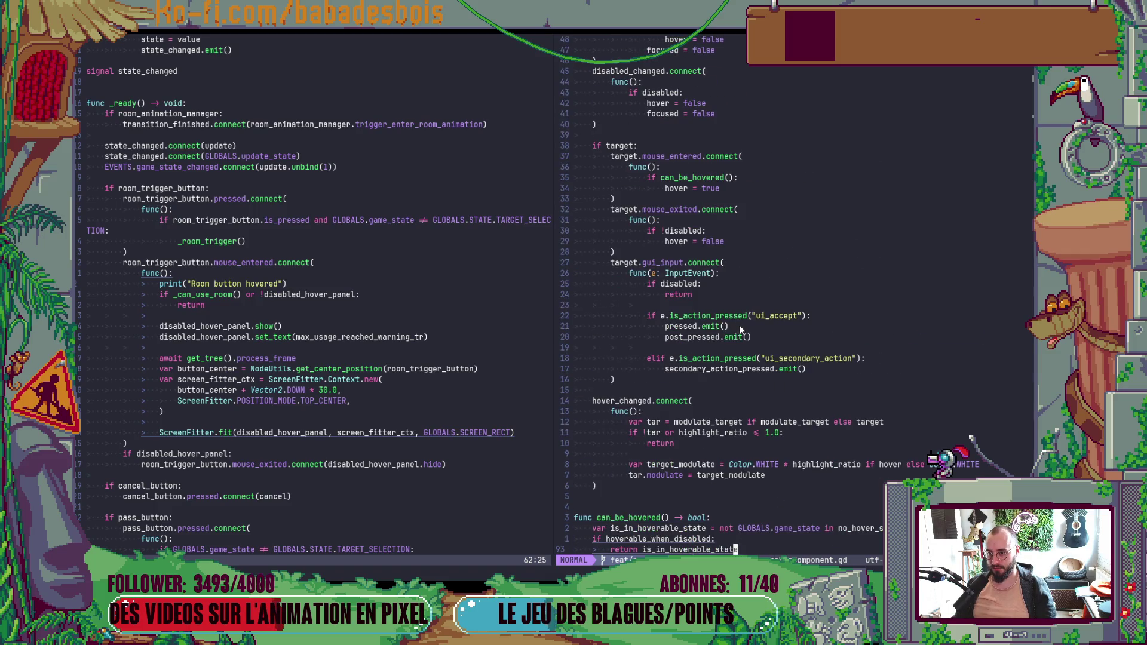
{"action": "scroll", "coordinate": [739, 324], "scroll_direction": "up", "scroll_amount": 1}
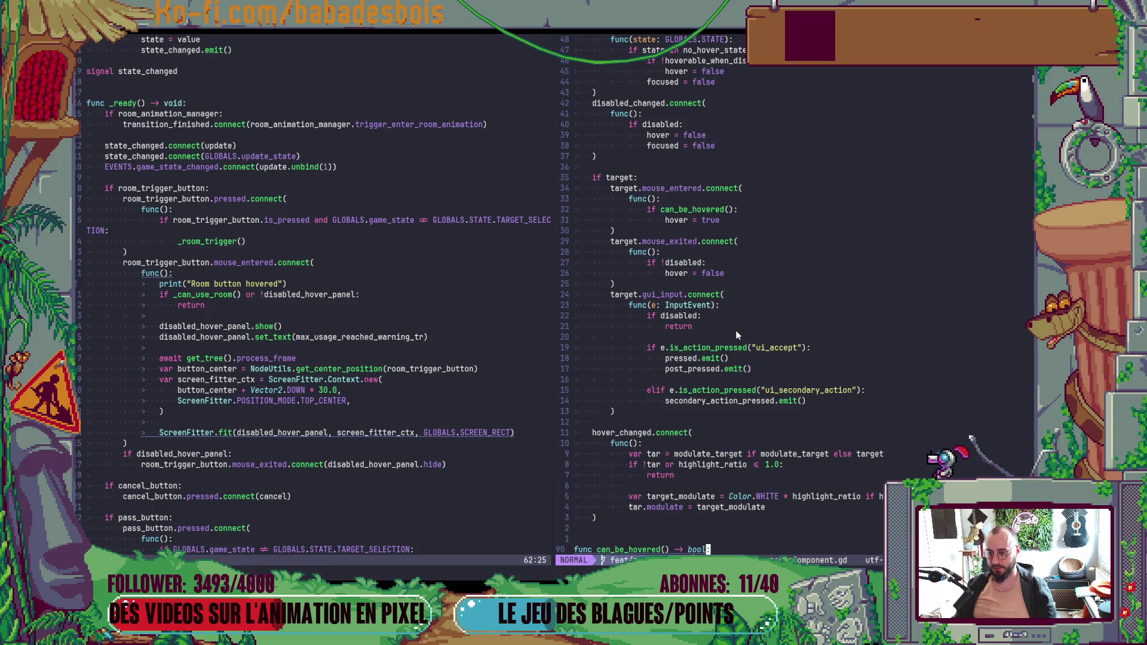
{"action": "scroll", "coordinate": [736, 335], "scroll_direction": "up", "scroll_amount": 4}
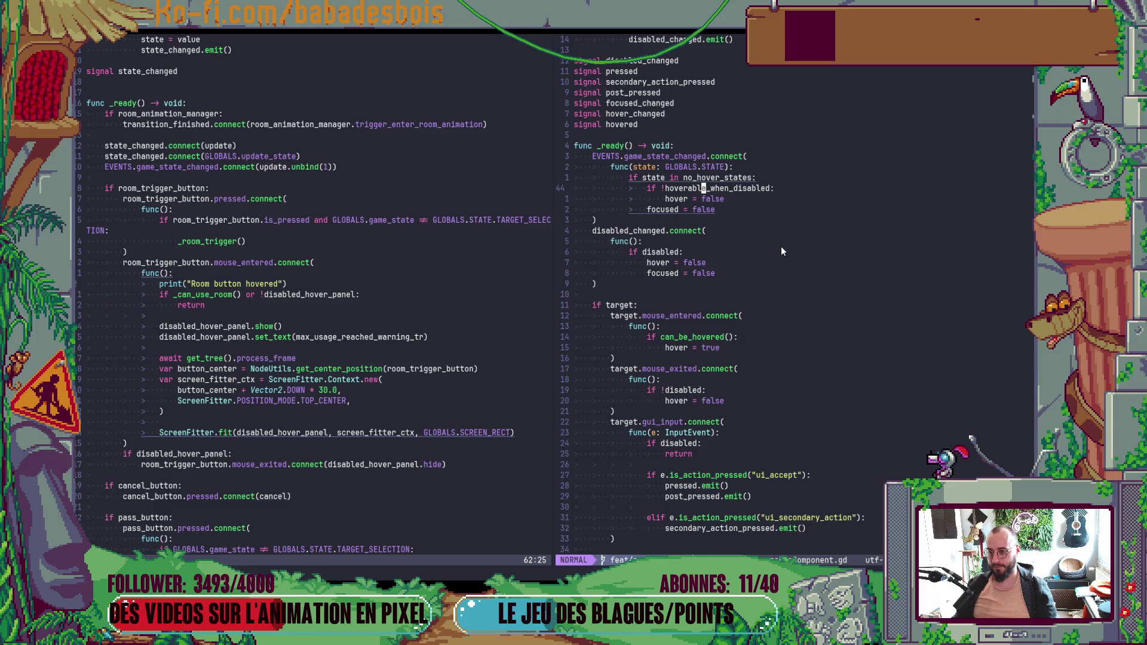
{"action": "key", "text": "d"}
{"action": "key", "text": "d"}
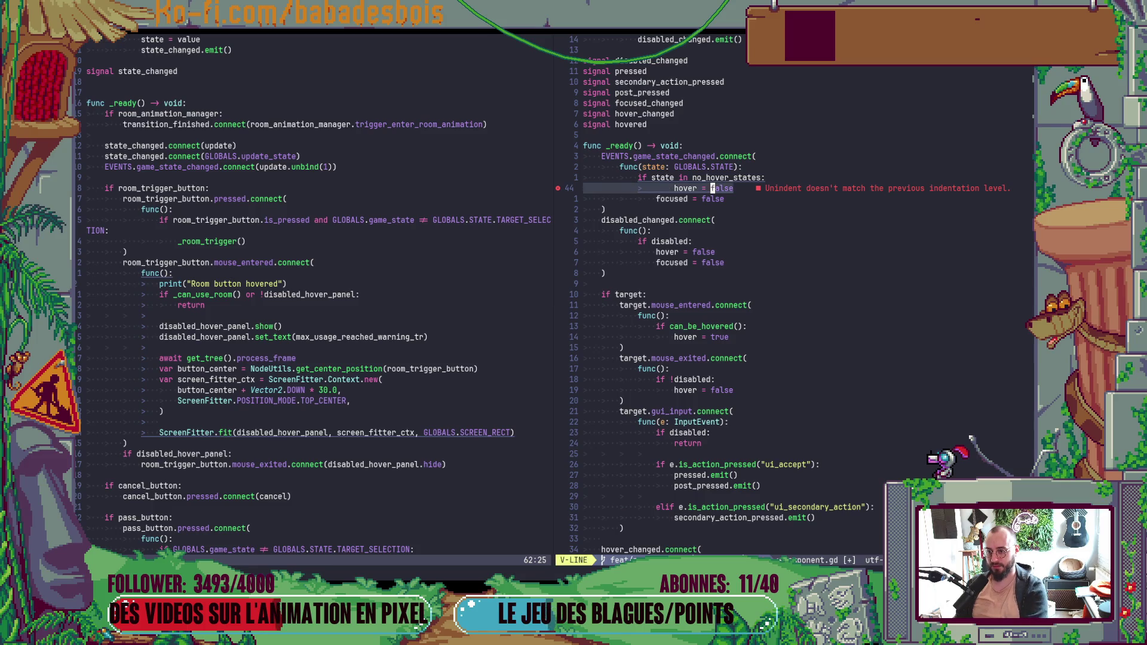
{"action": "key", "text": "less"}
{"action": "key", "text": "less"}
{"action": "type", "text": "w"}
{"action": "key", "text": "Return"}
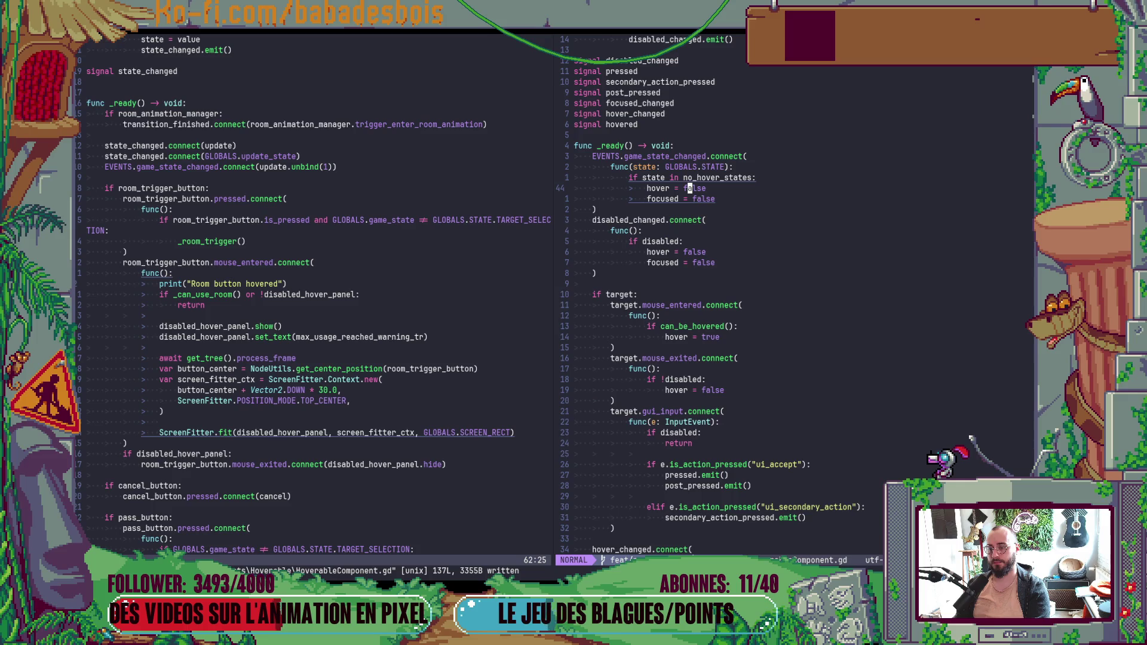
{"action": "key", "text": "colon"}
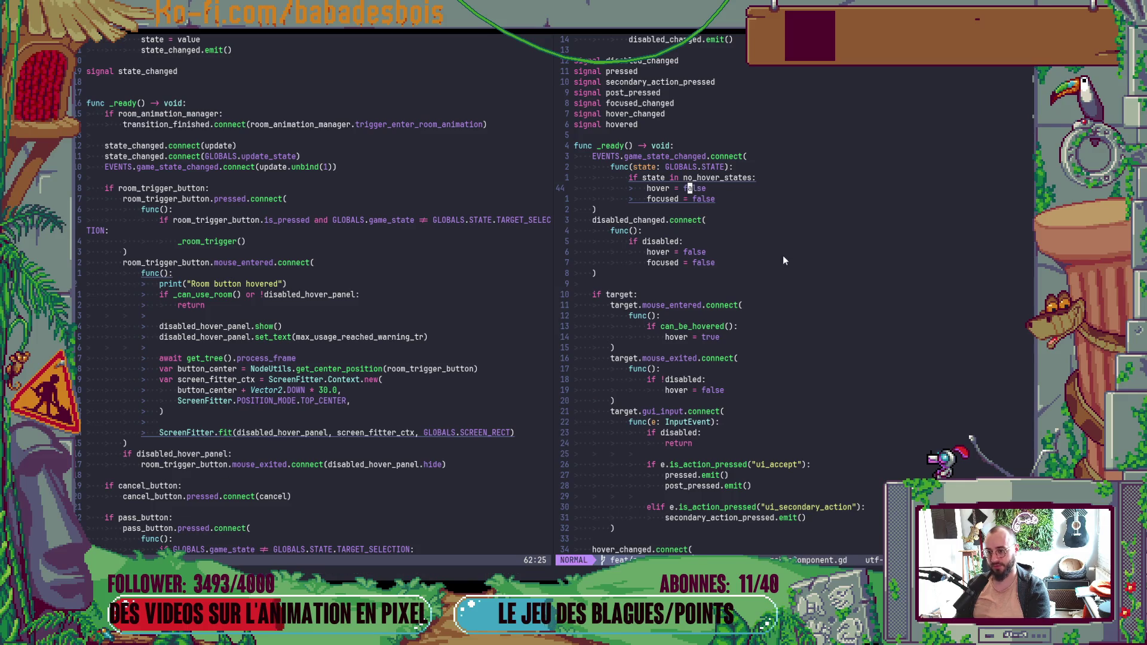
{"action": "key", "text": "alt+Tab"}
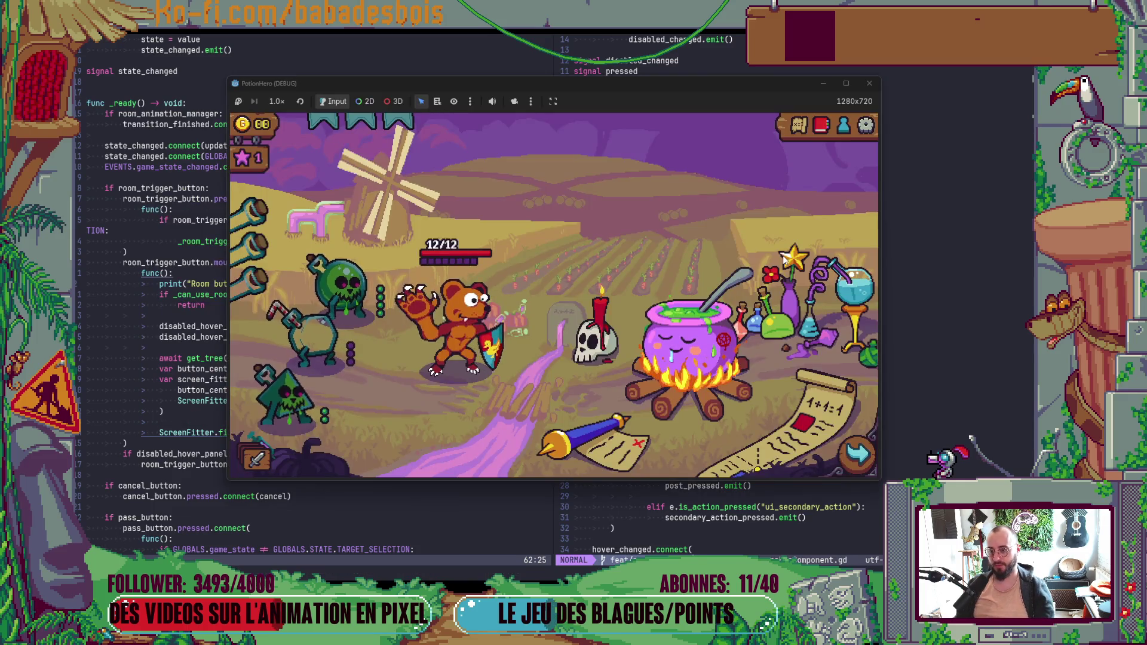
Close the running game, relaunch PotionHero with F5, and close the biome map to enter the room.
{"action": "left_click", "coordinate": [875, 86]}
{"action": "key", "text": "alt+Tab"}
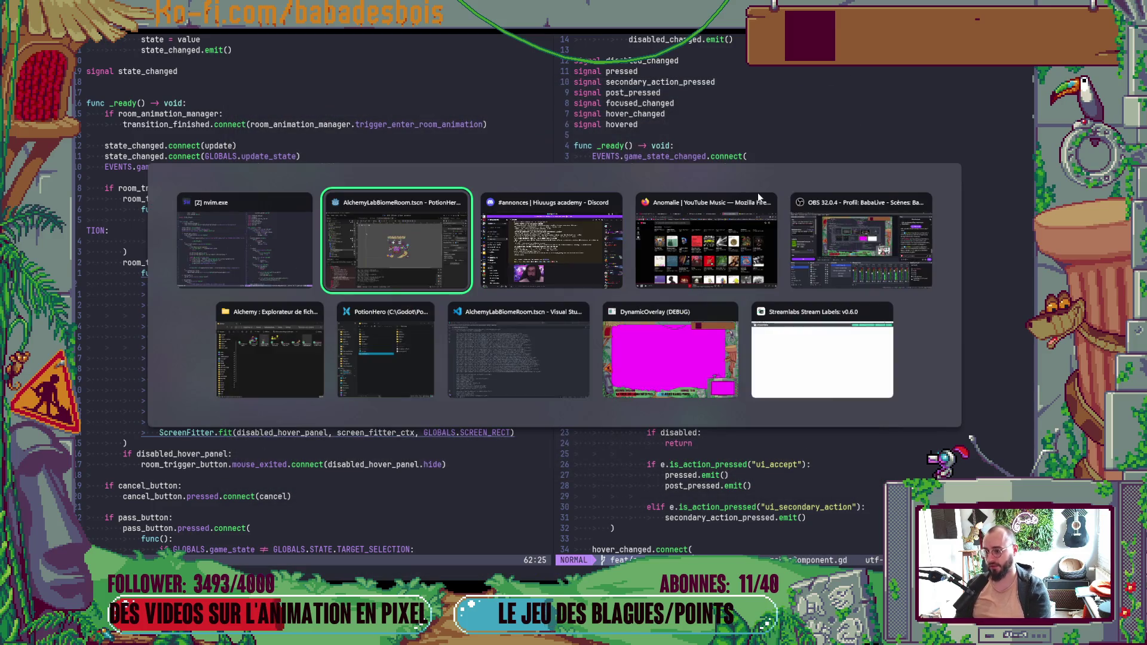
{"action": "key", "text": "F5"}
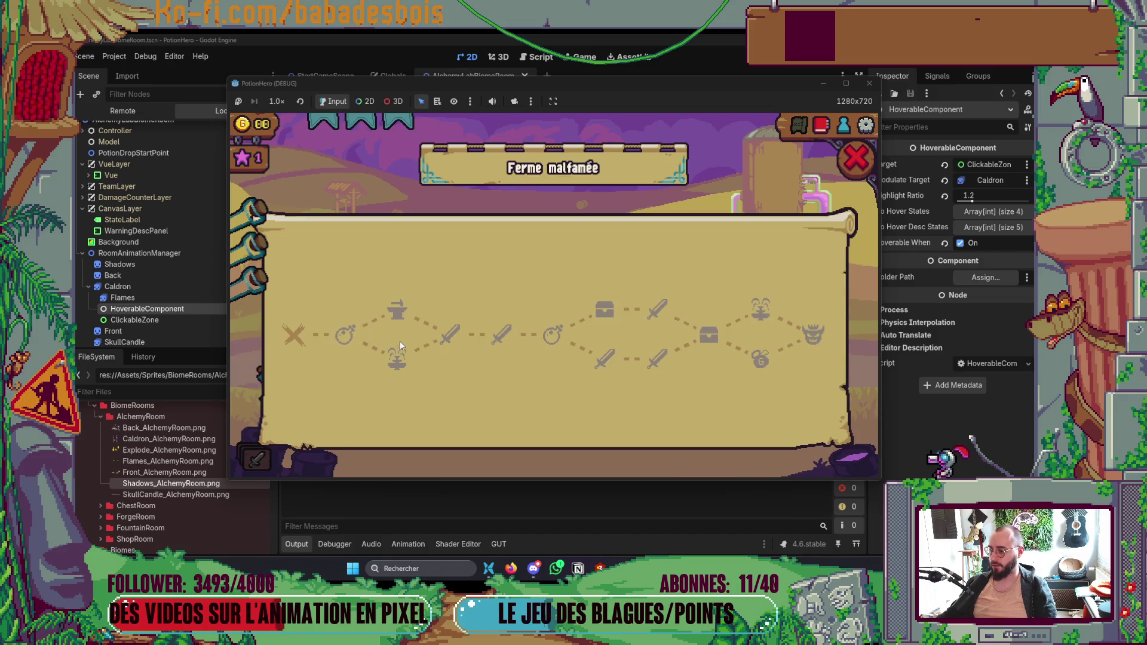
{"action": "left_click", "coordinate": [344, 337]}
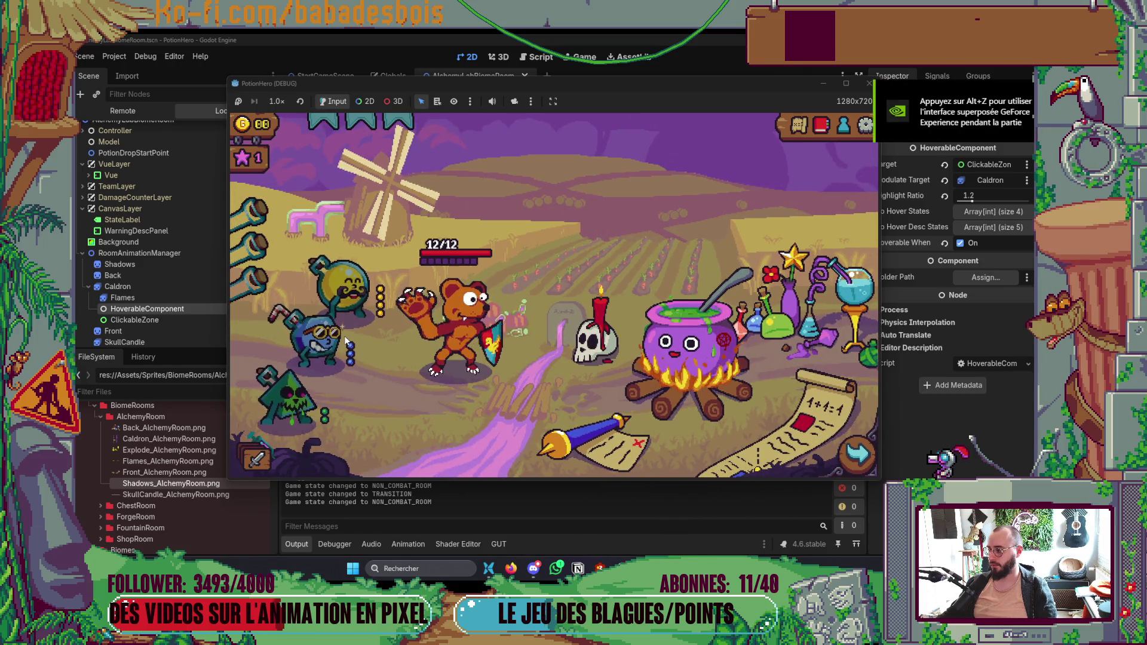
Open the cauldron mix, add the blue creature, remove blue and yellow, and close the mix screen.
{"action": "left_click", "coordinate": [608, 359]}
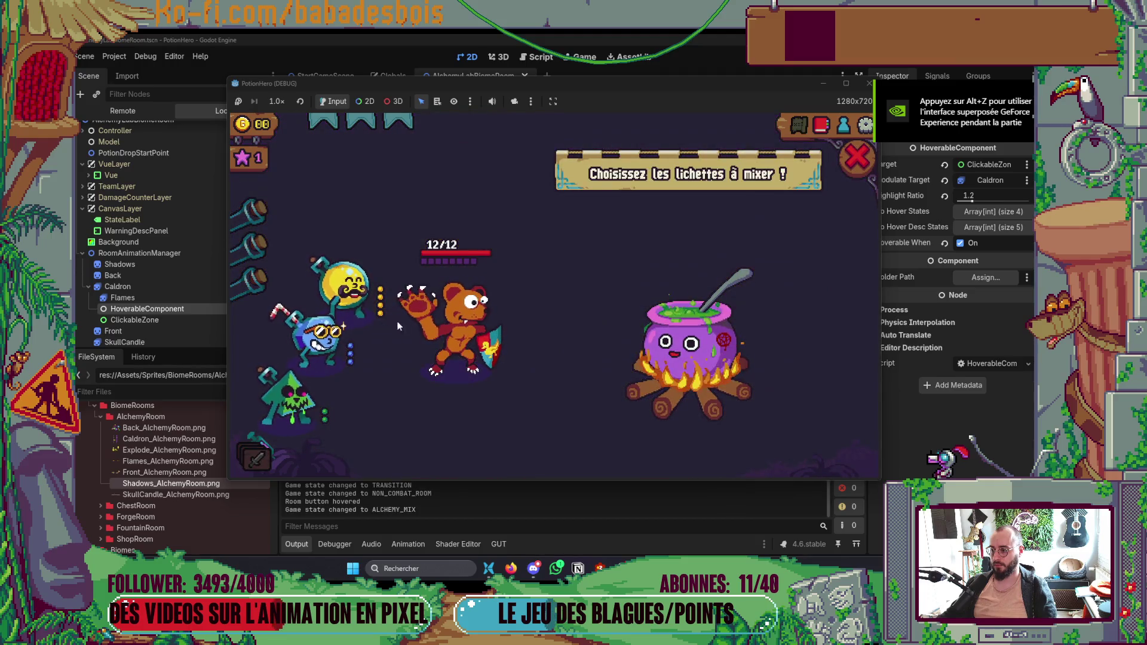
{"action": "left_click", "coordinate": [316, 332]}
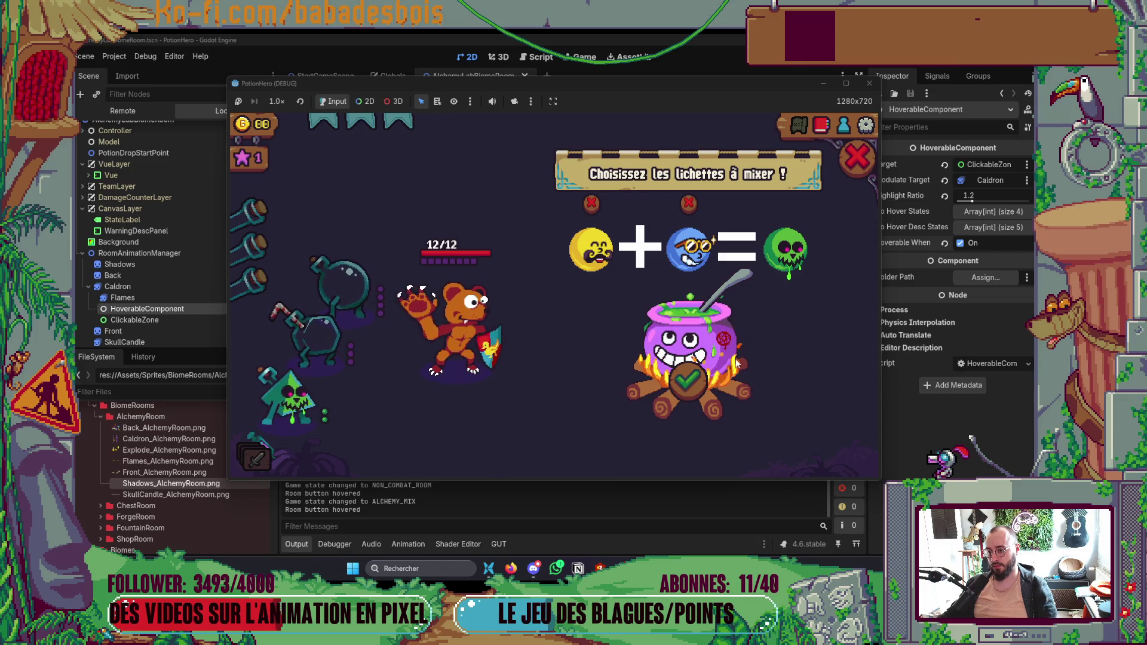
{"action": "left_click", "coordinate": [688, 203]}
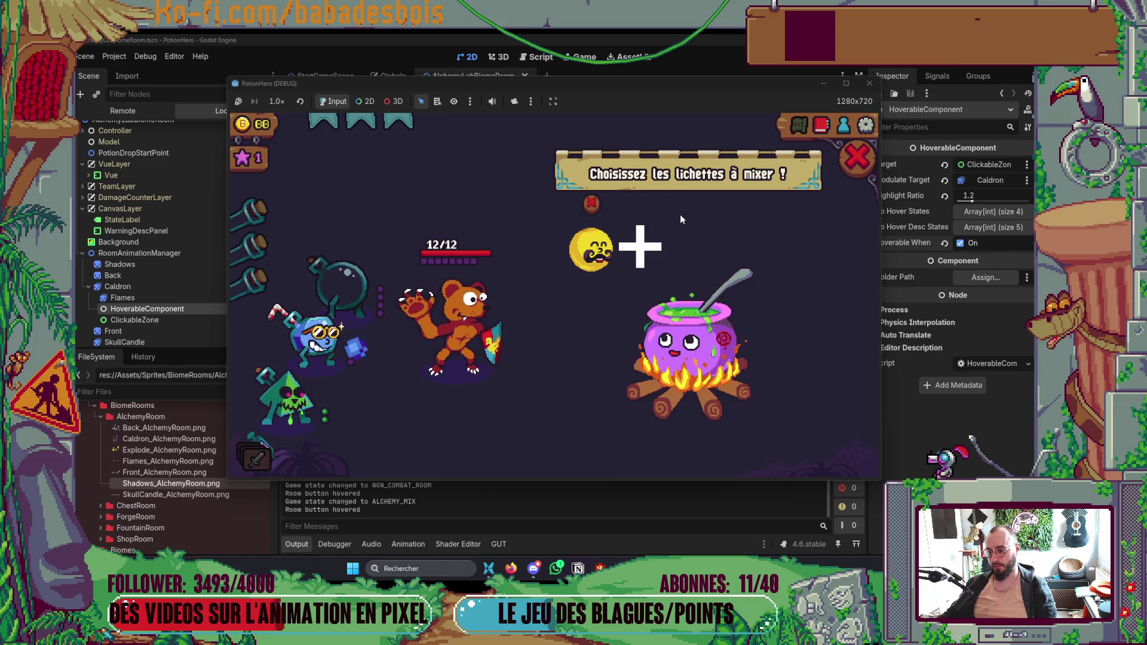
{"action": "left_click", "coordinate": [586, 203]}
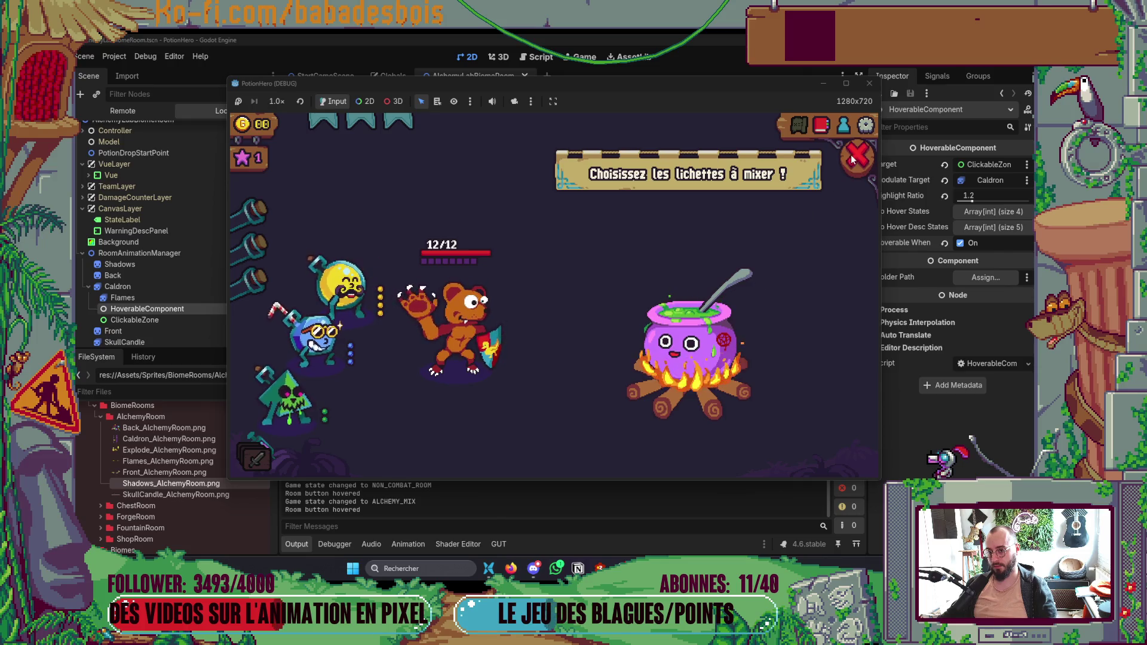
{"action": "left_click", "coordinate": [855, 158]}
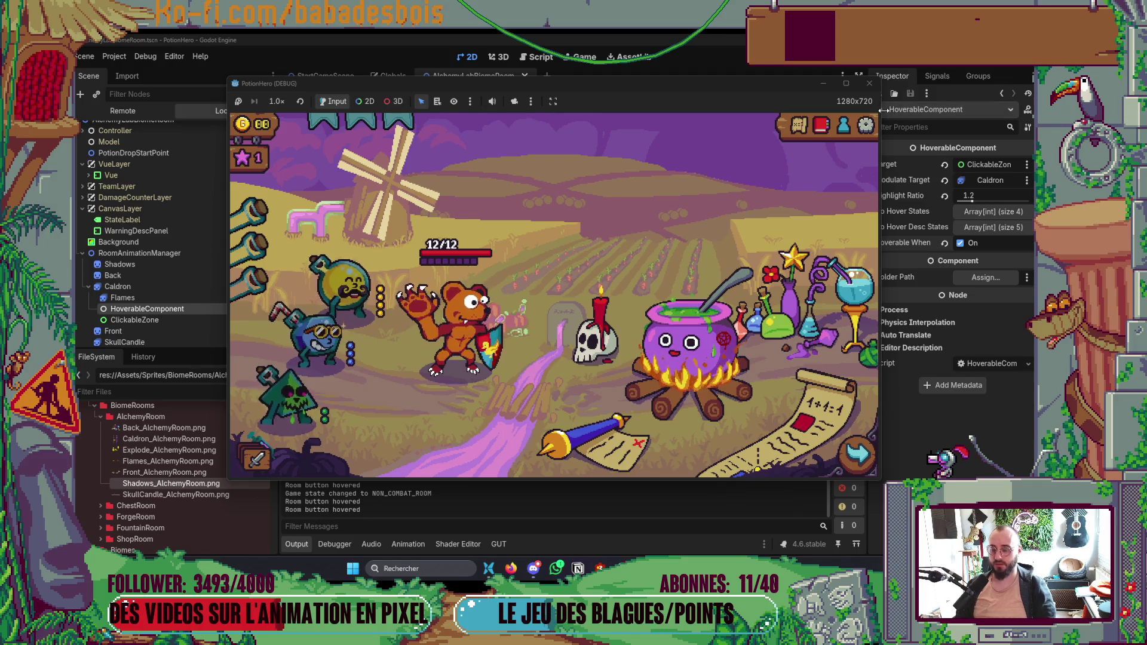
{"action": "key", "text": "alt+Tab"}
{"action": "key", "text": "alt+Tab"}
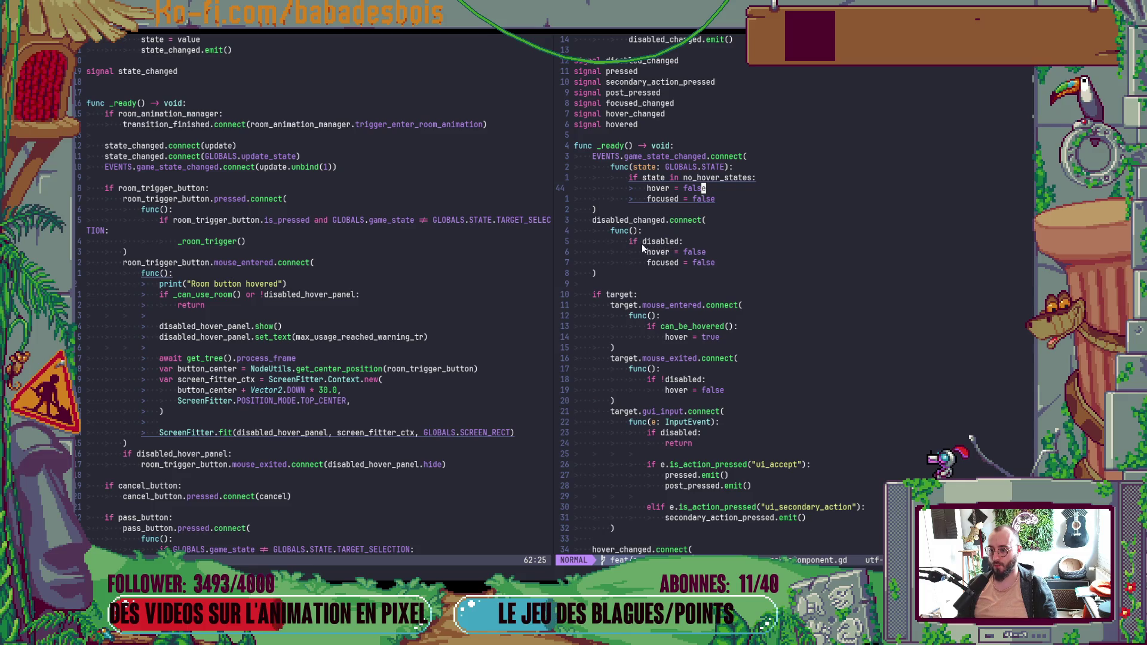
Change line 49 to 'if disabled and hoverable_when_disabled:' via autocomplete and save the script.
{"action": "type", "text": "and "}
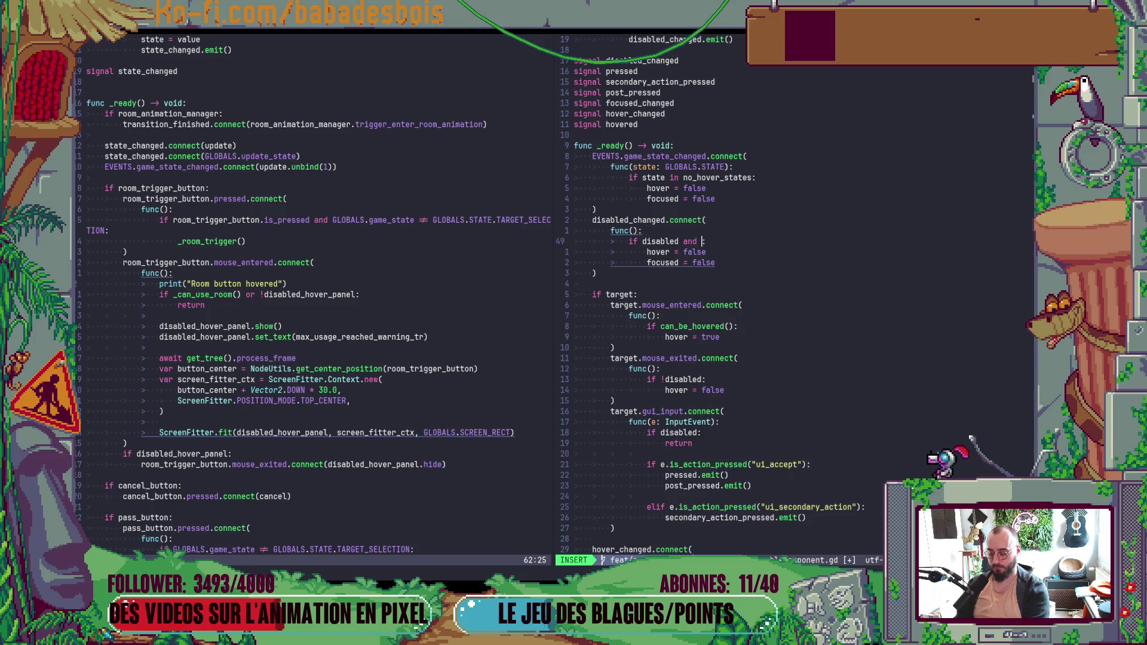
{"action": "type", "text": "h"}
{"action": "key", "text": "Return"}
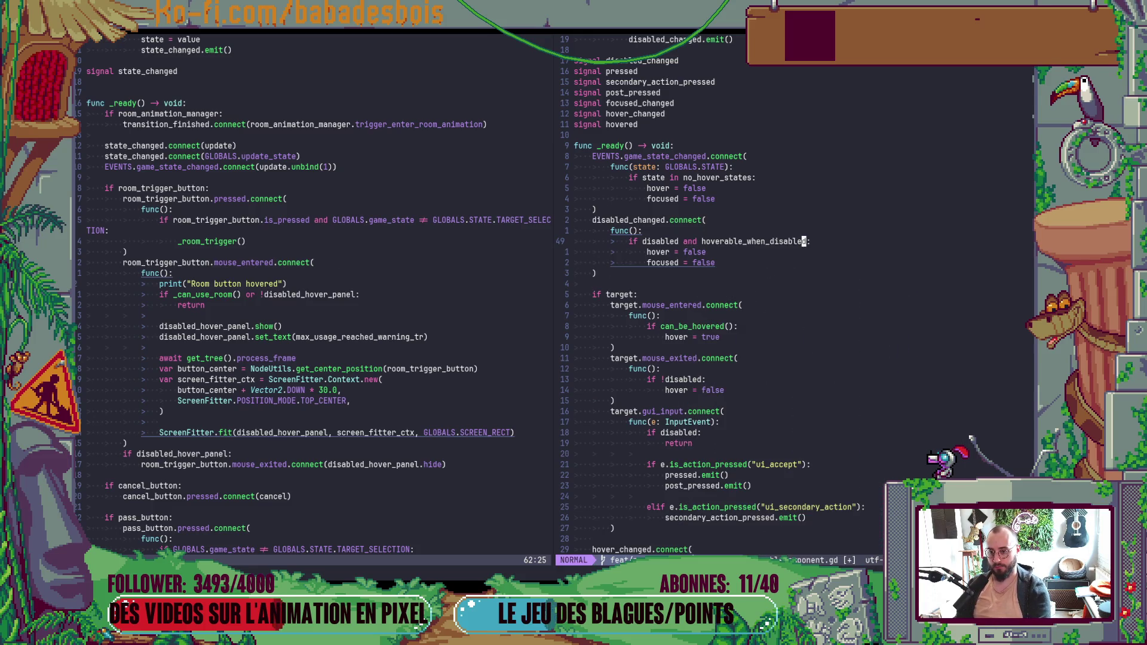
{"action": "key", "text": "Return"}
{"action": "key", "text": "alt+Tab"}
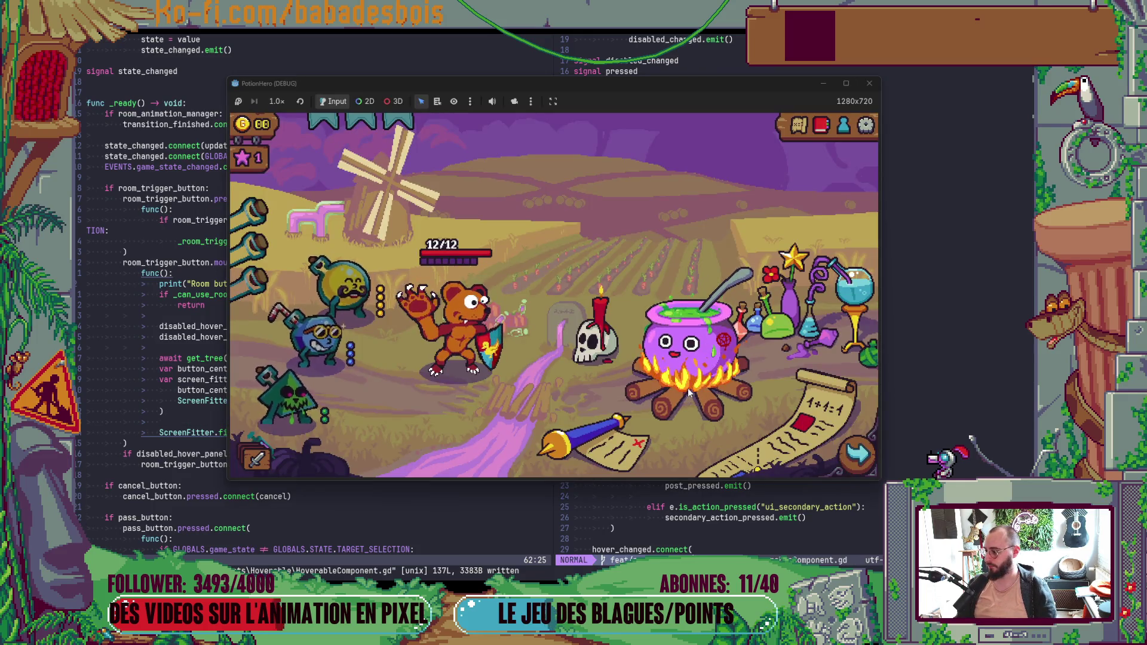
Open and dismiss the cauldron mixing prompt in the game, reproducing the array-type error.
{"action": "left_click", "coordinate": [688, 392]}
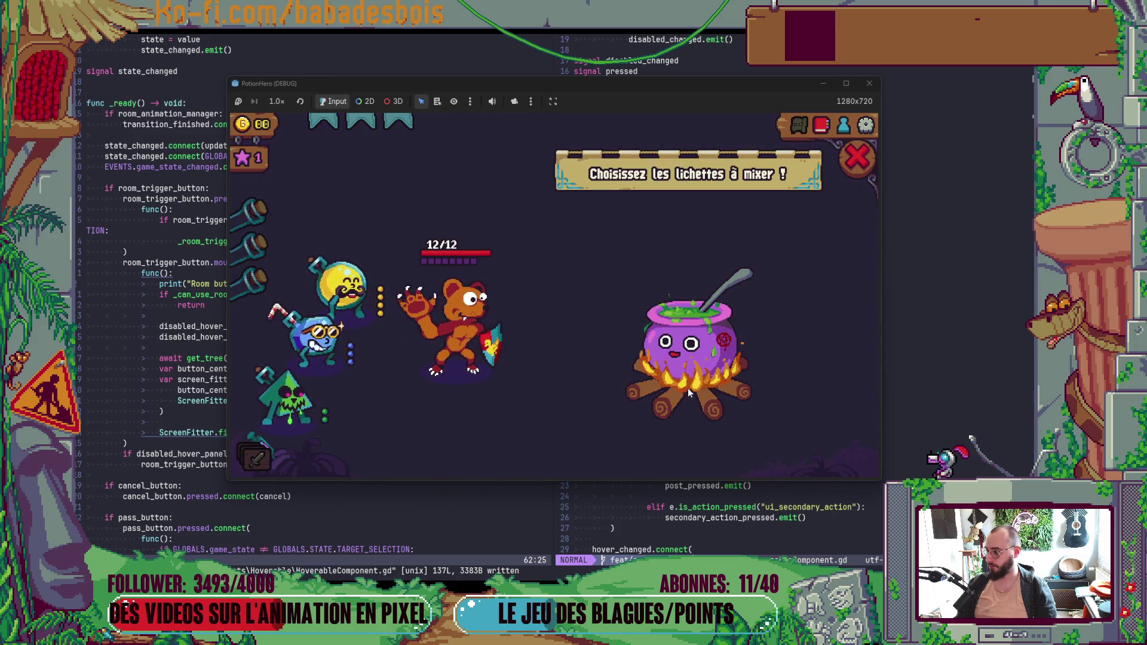
{"action": "left_click", "coordinate": [860, 156]}
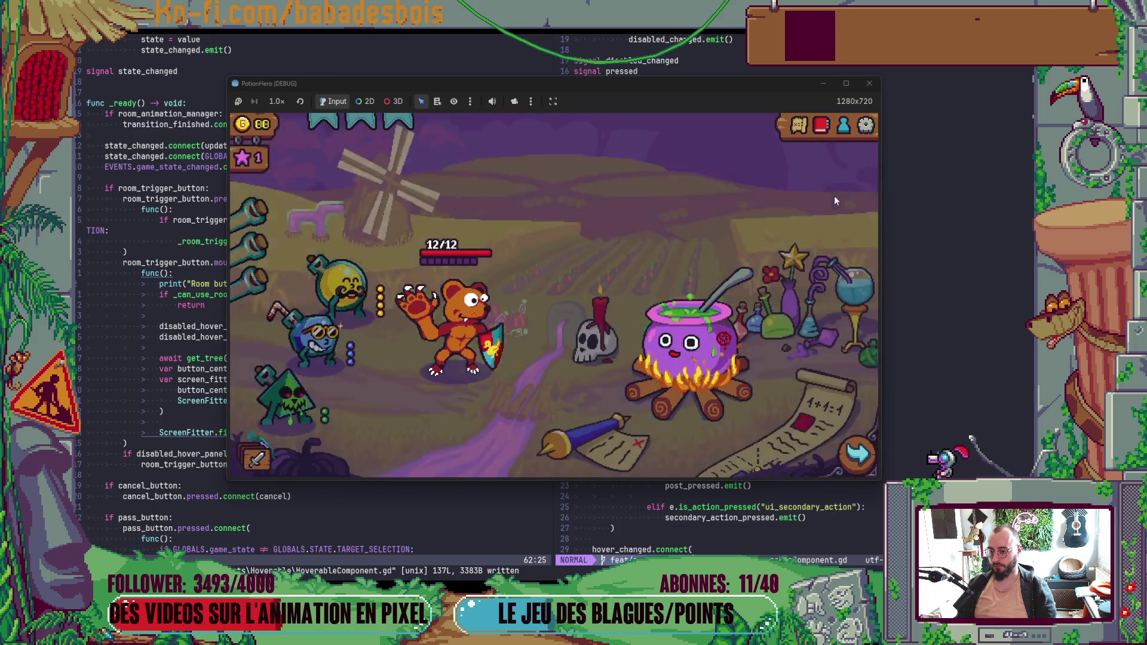
{"action": "scroll", "coordinate": [614, 172], "scroll_direction": "up", "scroll_amount": 1}
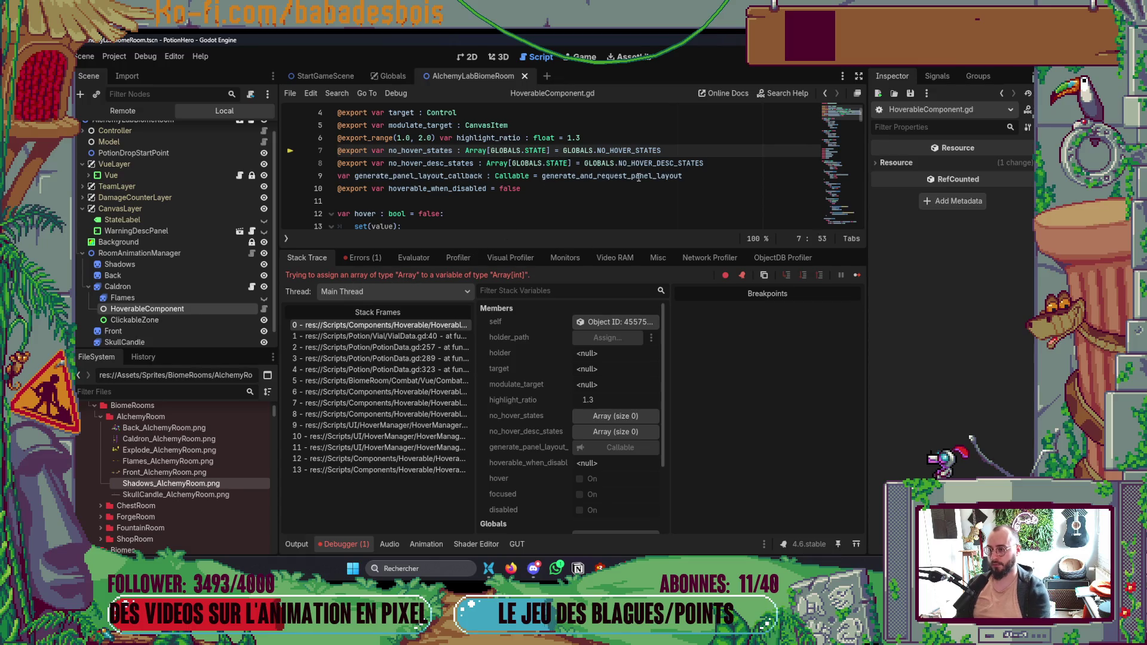
{"action": "mouse_move", "coordinate": [639, 178]}
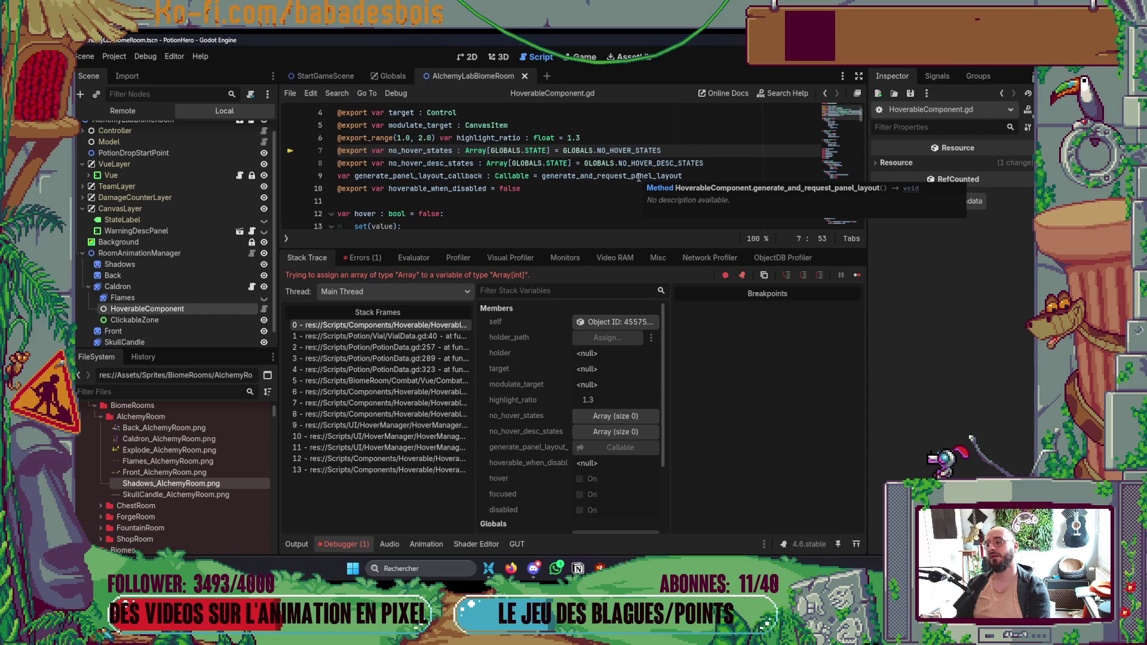
Remove [GLOBALS.STATE] from the no_hover_states and no_hover_desc_states Arrays on lines 7-8, then rerun.
{"action": "key", "text": "ctrl+shift+Left"}
{"action": "key", "text": "ctrl+shift+Left"}
{"action": "key", "text": "ctrl+shift+Left"}
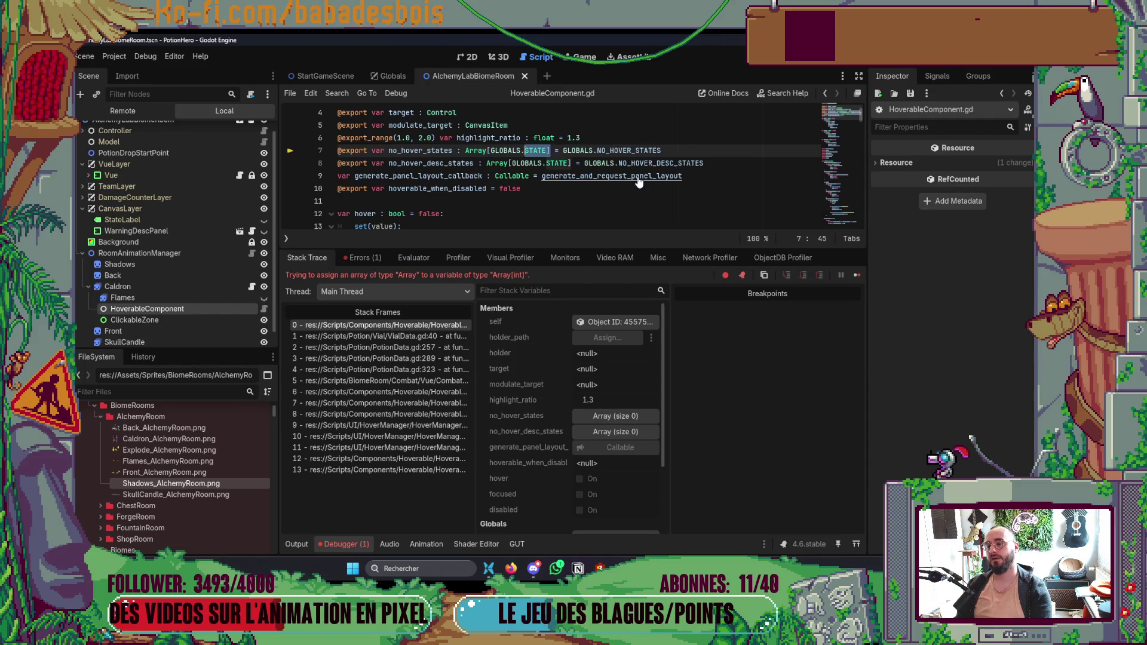
{"action": "key", "text": "BackSpace"}
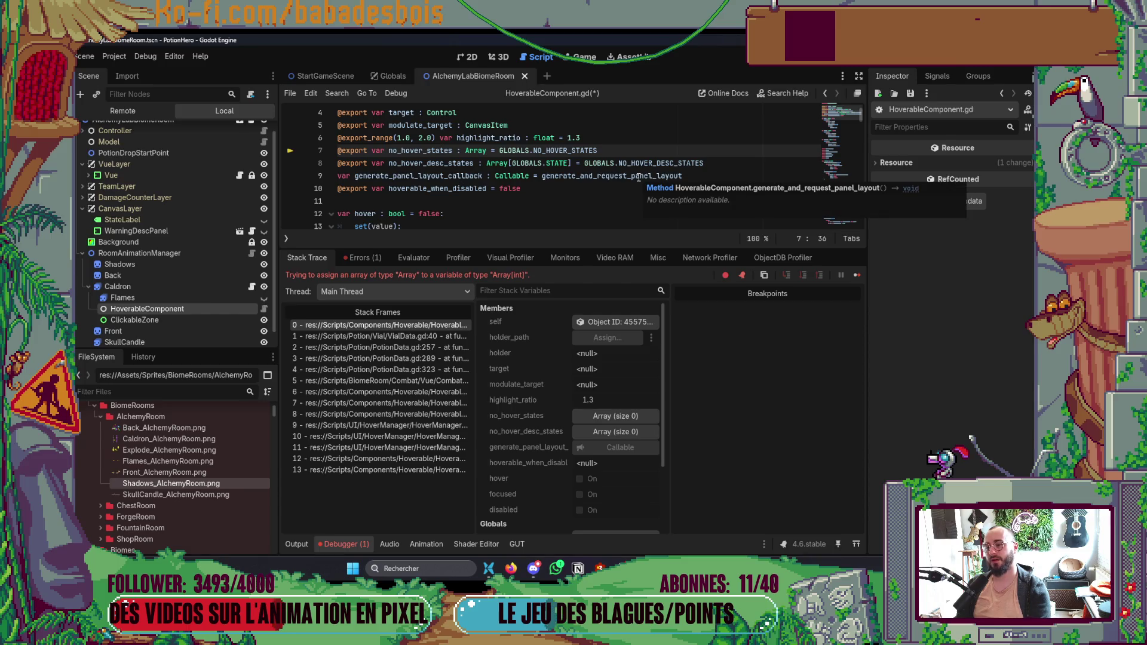
{"action": "key", "text": "Down"}
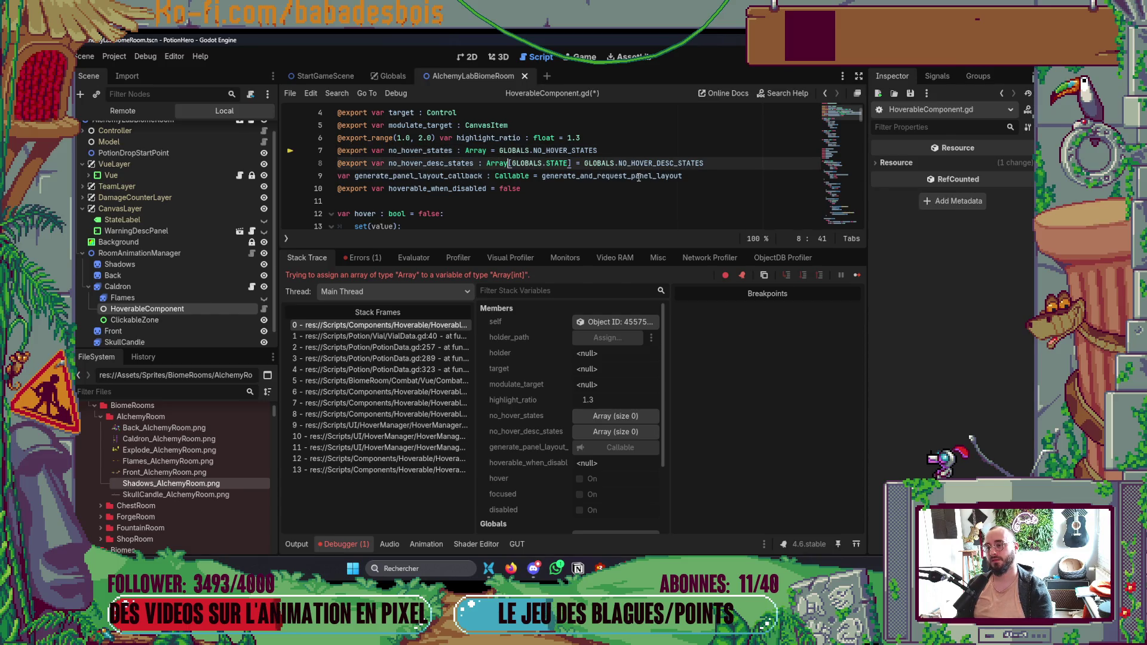
{"action": "key", "text": "BackSpace"}
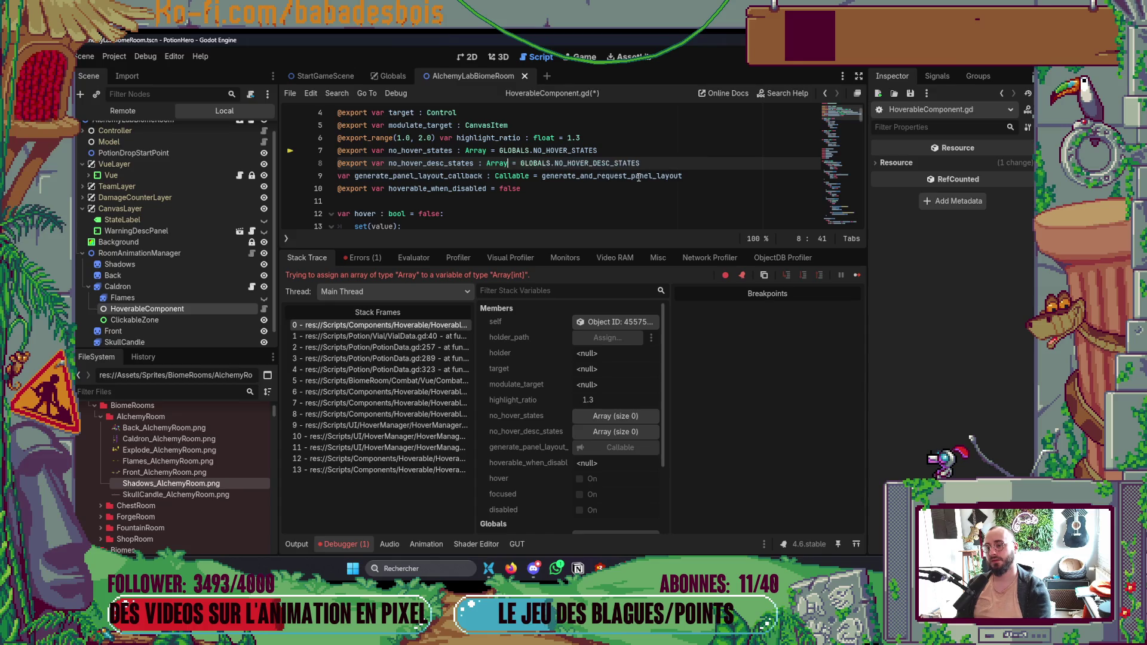
{"action": "key", "text": "F5"}
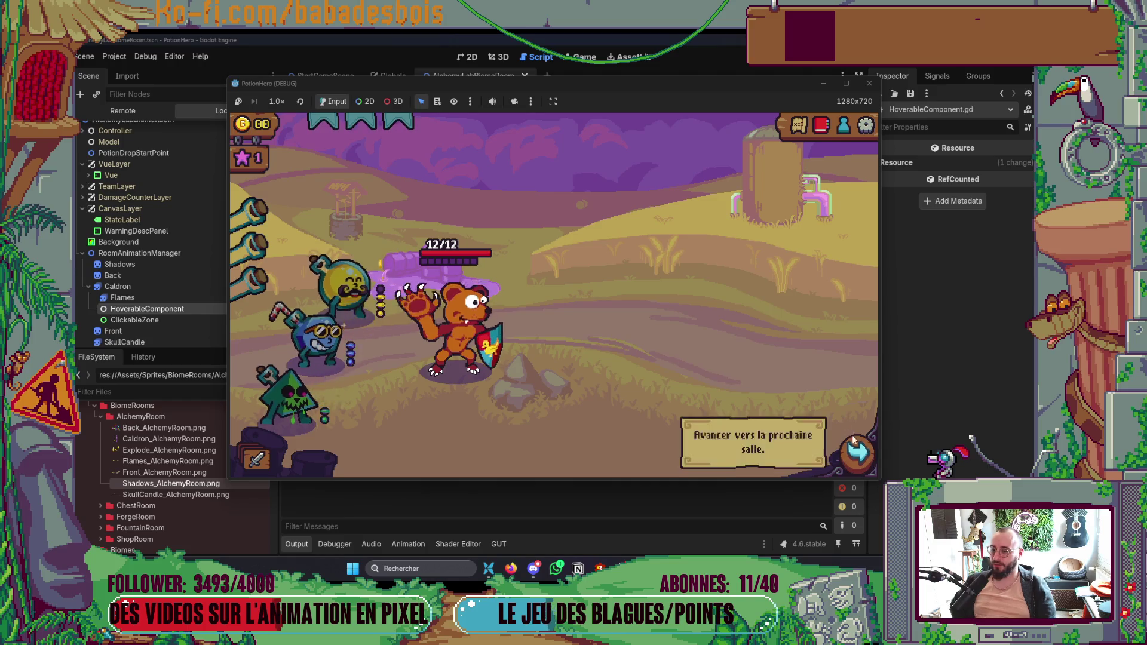
Travel via the map to the next room, open and dismiss the cauldron prompt, then close the game.
{"action": "left_click", "coordinate": [831, 418]}
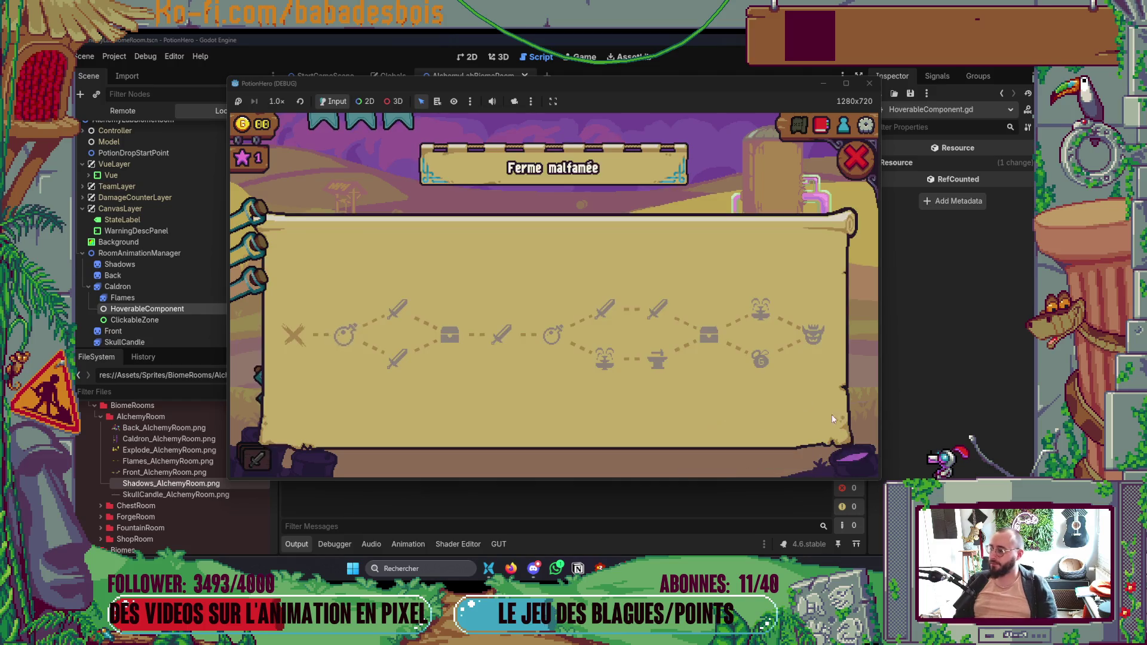
{"action": "left_click", "coordinate": [361, 331]}
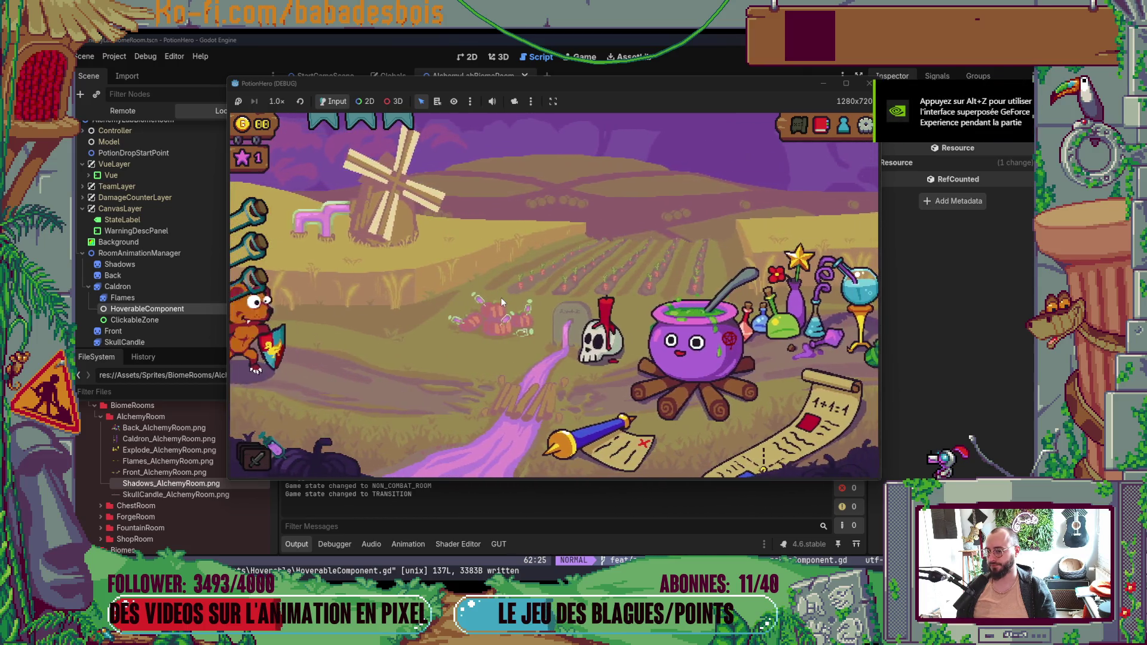
{"action": "left_click", "coordinate": [711, 357]}
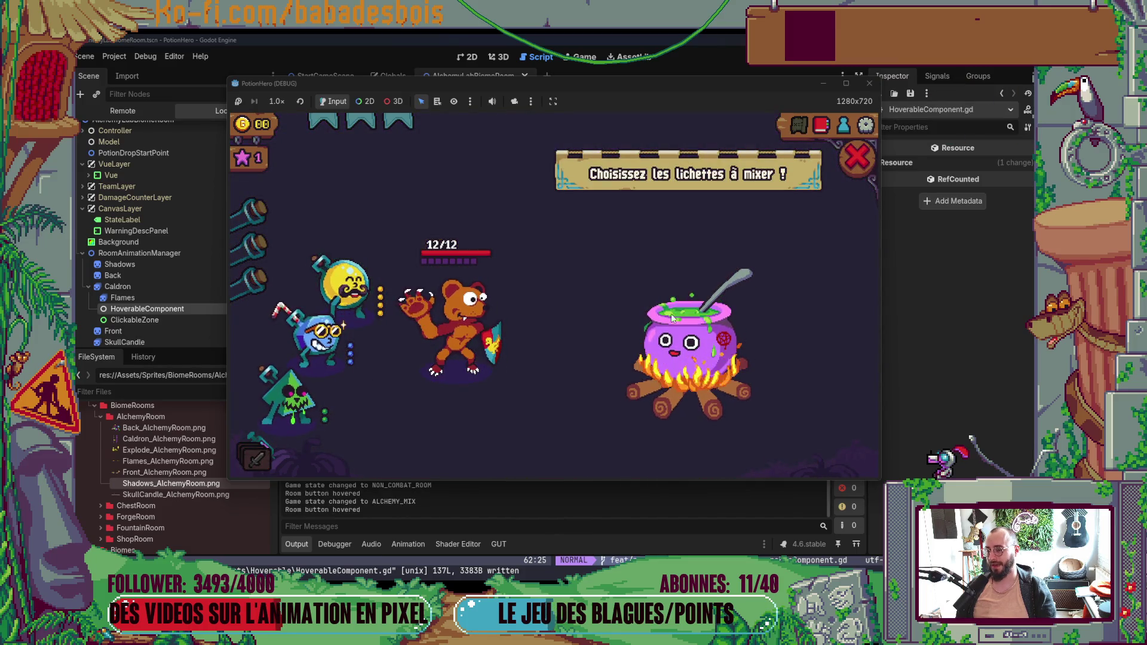
{"action": "left_click", "coordinate": [847, 151]}
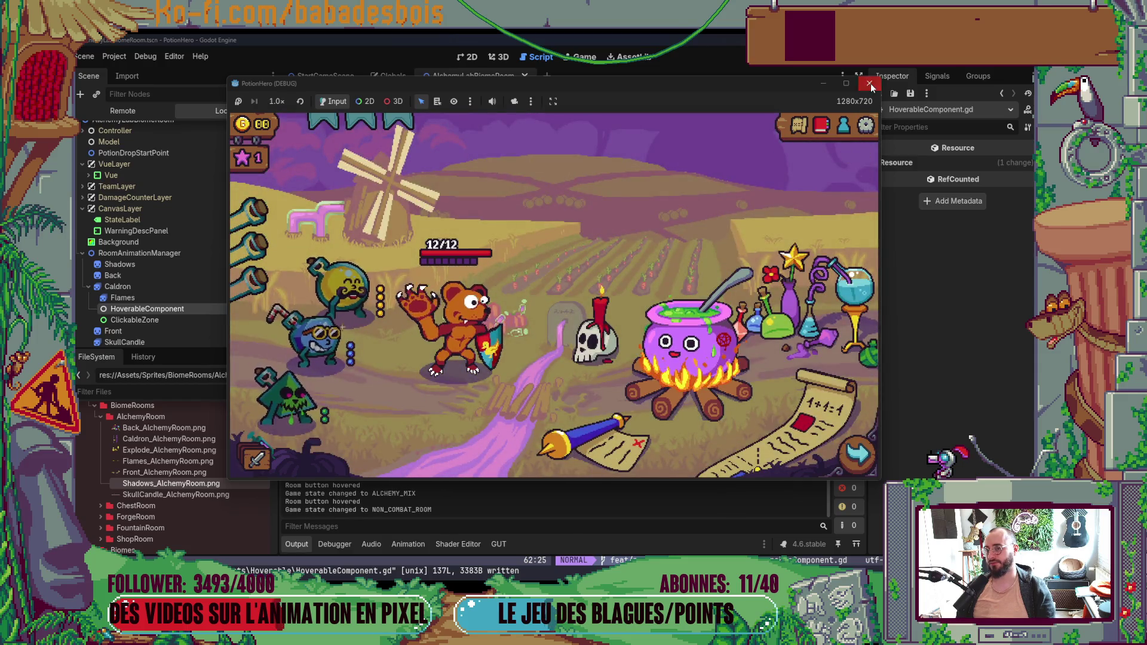
{"action": "left_click", "coordinate": [870, 84]}
{"action": "left_click", "coordinate": [195, 292]}
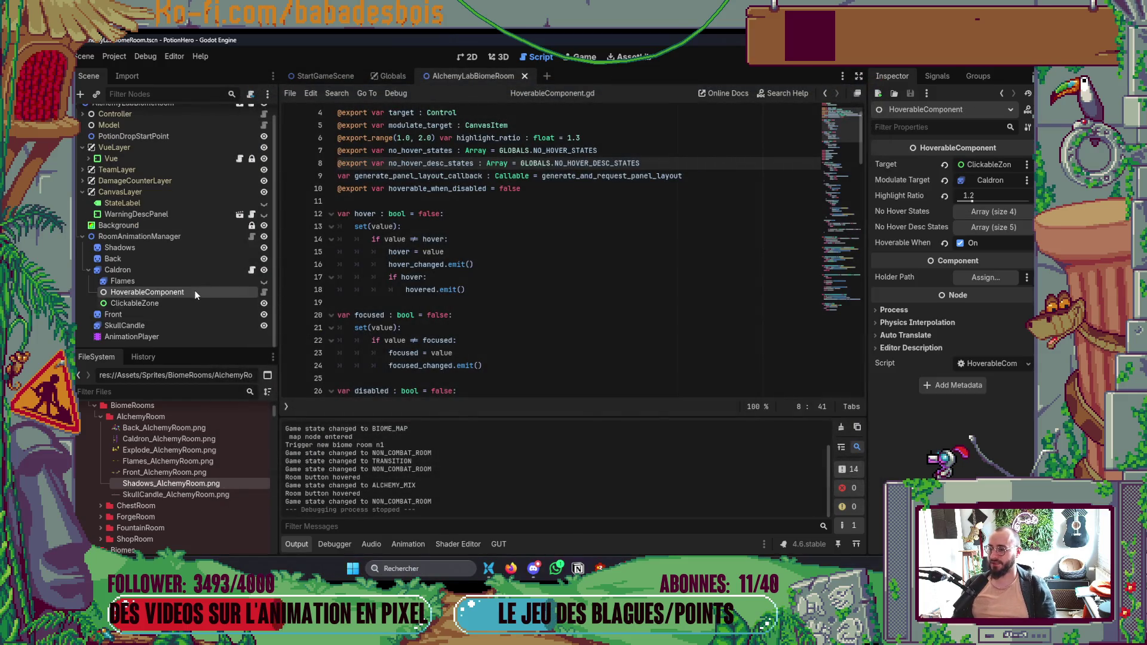
Switch between the Godot, VS Code and Neovim windows, ending with Neovim in front.
{"action": "key", "text": "alt+Tab"}
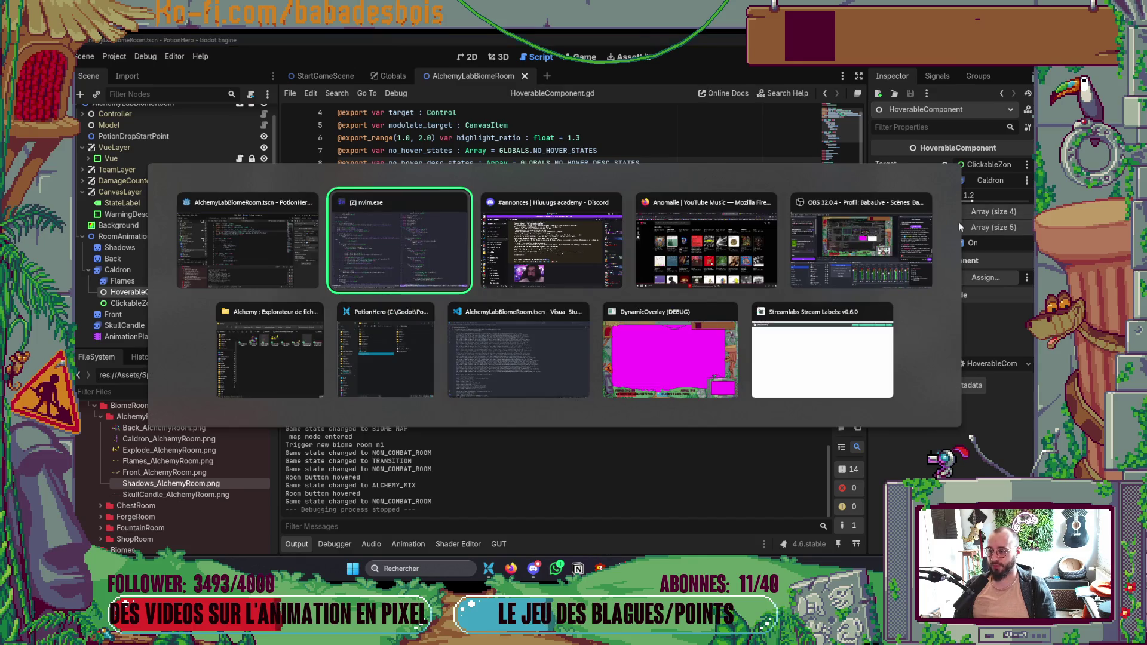
{"action": "left_click", "coordinate": [238, 268]}
{"action": "key", "text": "Up"}
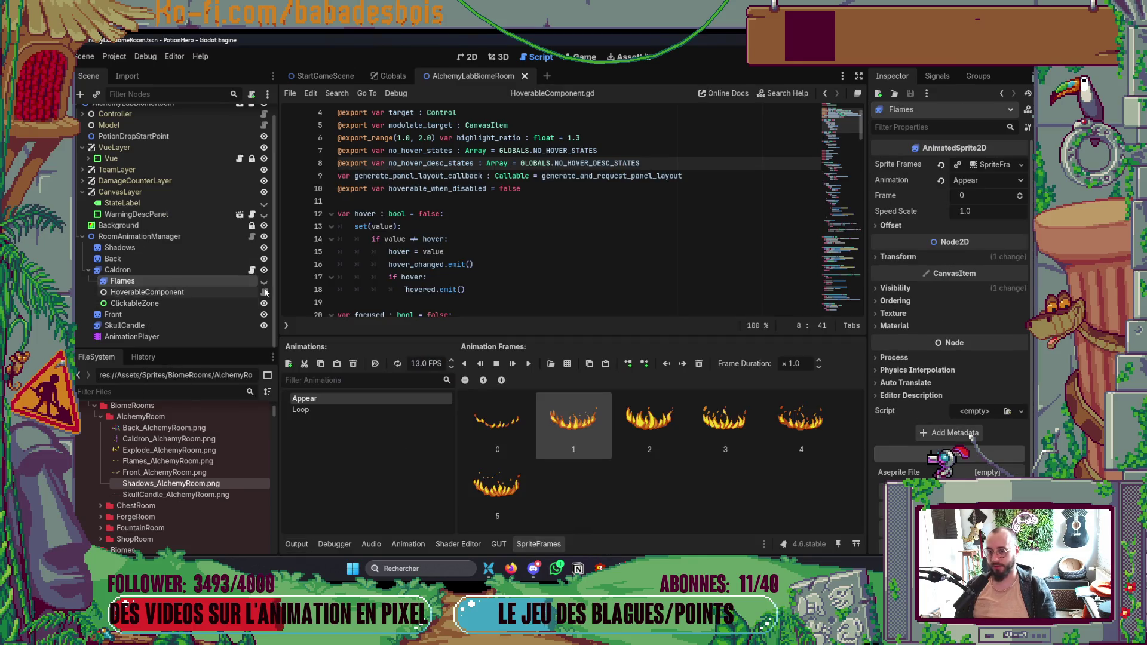
{"action": "key", "text": "alt+Tab"}
{"action": "key", "text": "alt+Tab"}
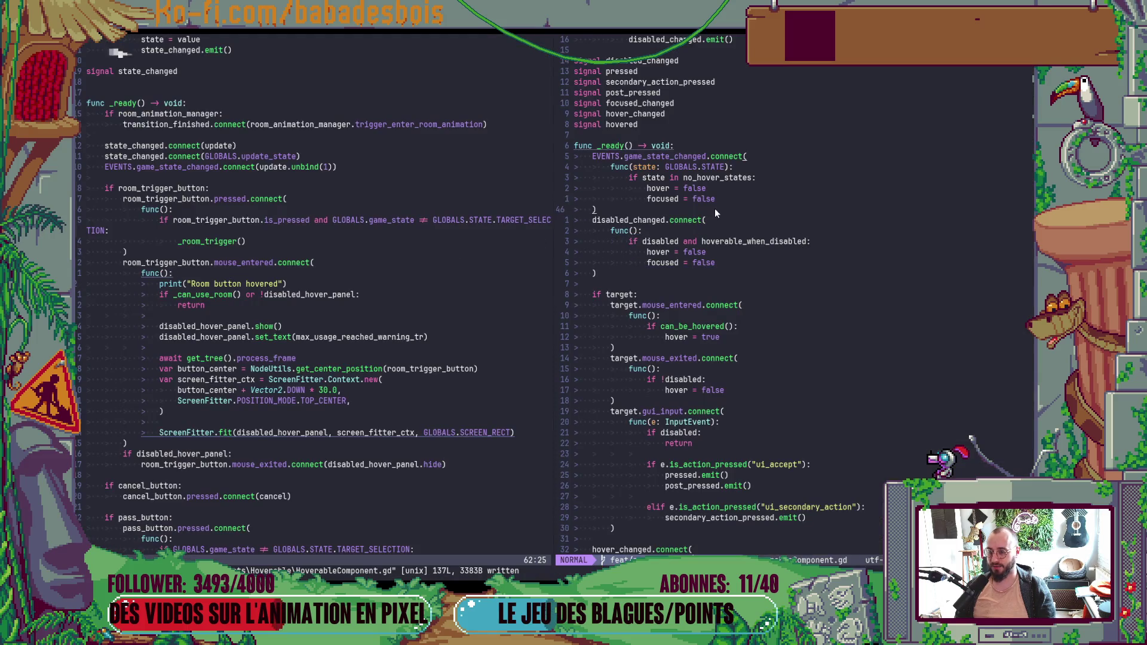
{"action": "left_click", "coordinate": [715, 209]}
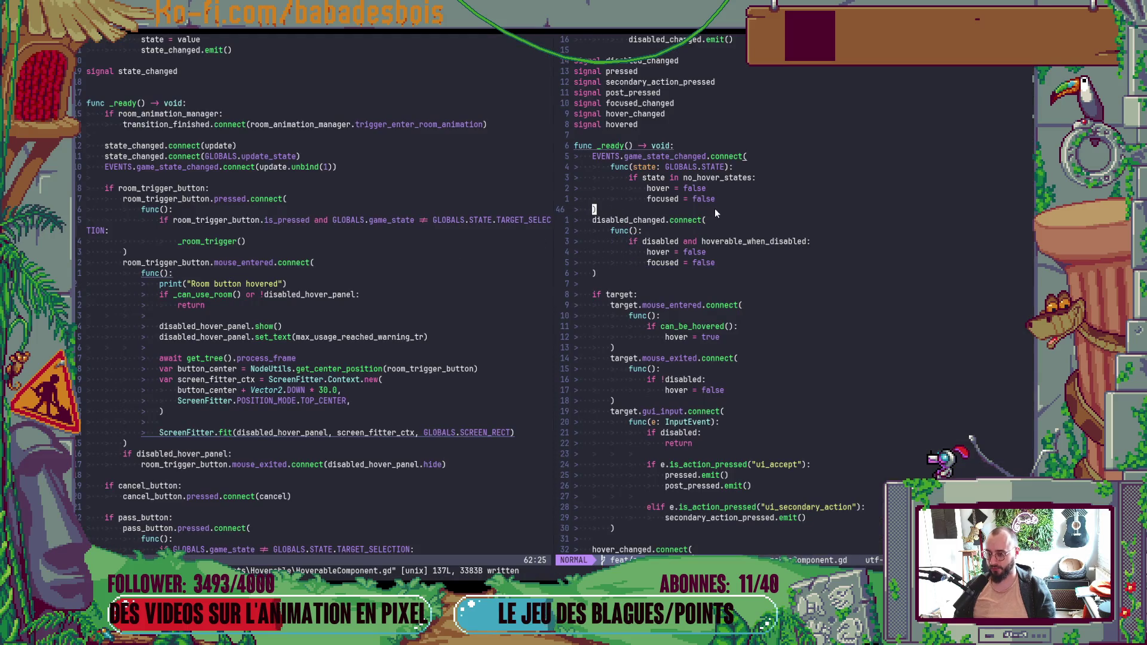
{"action": "key", "text": "alt+Tab"}
{"action": "left_click", "coordinate": [521, 359]}
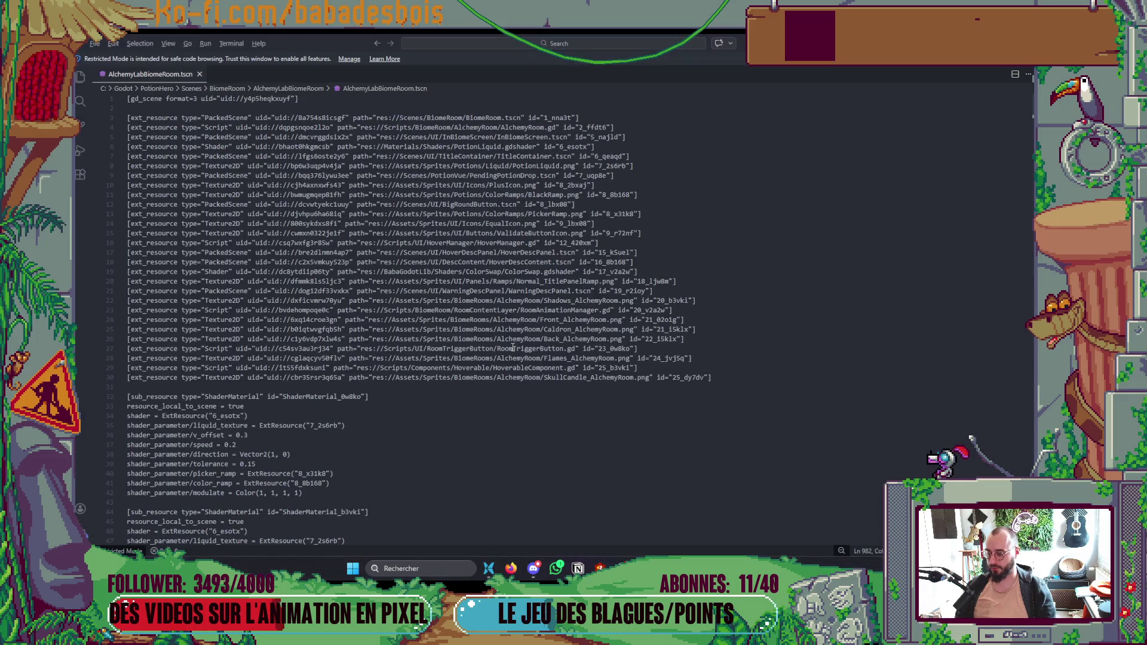
{"action": "key", "text": "alt+Tab"}
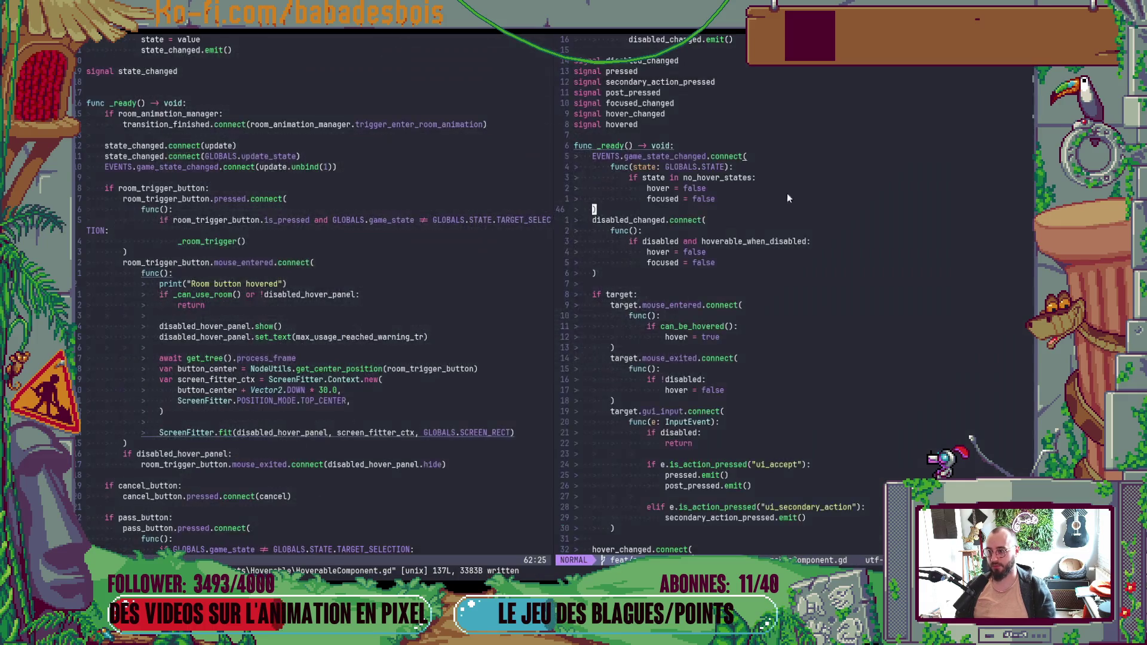
{"action": "key", "text": "alt+Tab"}
{"action": "key", "text": "Escape"}
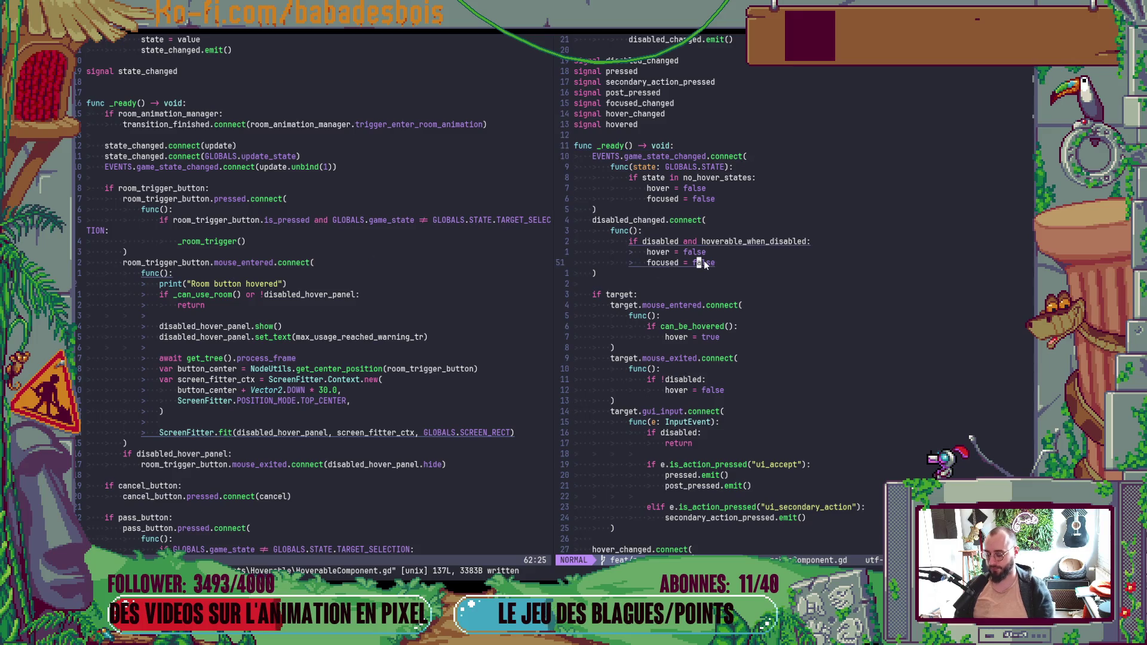
In a terminal split, run git status and git restore HoverableComponent.gd.
{"action": "key", "text": "ctrl+slash"}
{"action": "type", "text": "s"}
{"action": "key", "text": "Return"}
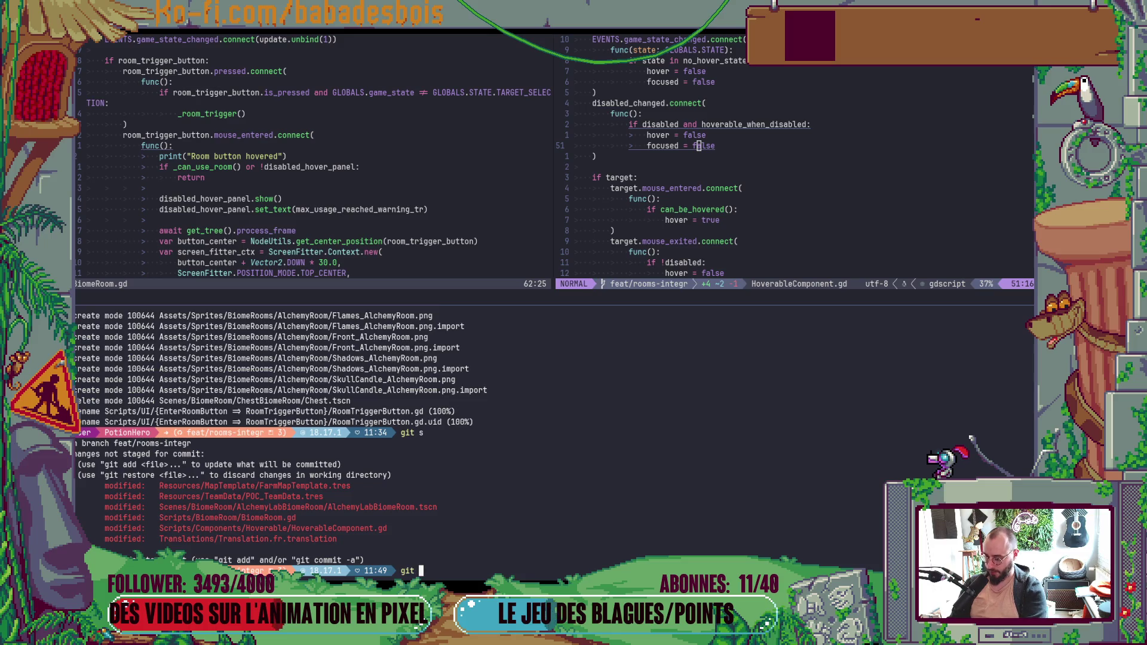
{"action": "double_click", "coordinate": [316, 528]}
{"action": "middle_click", "coordinate": [317, 528]}
{"action": "key", "text": "Return"}
Check the reloaded script in Godot, switch to the 2D view, and collapse the animation frames panel.
{"action": "key", "text": "alt+Tab"}
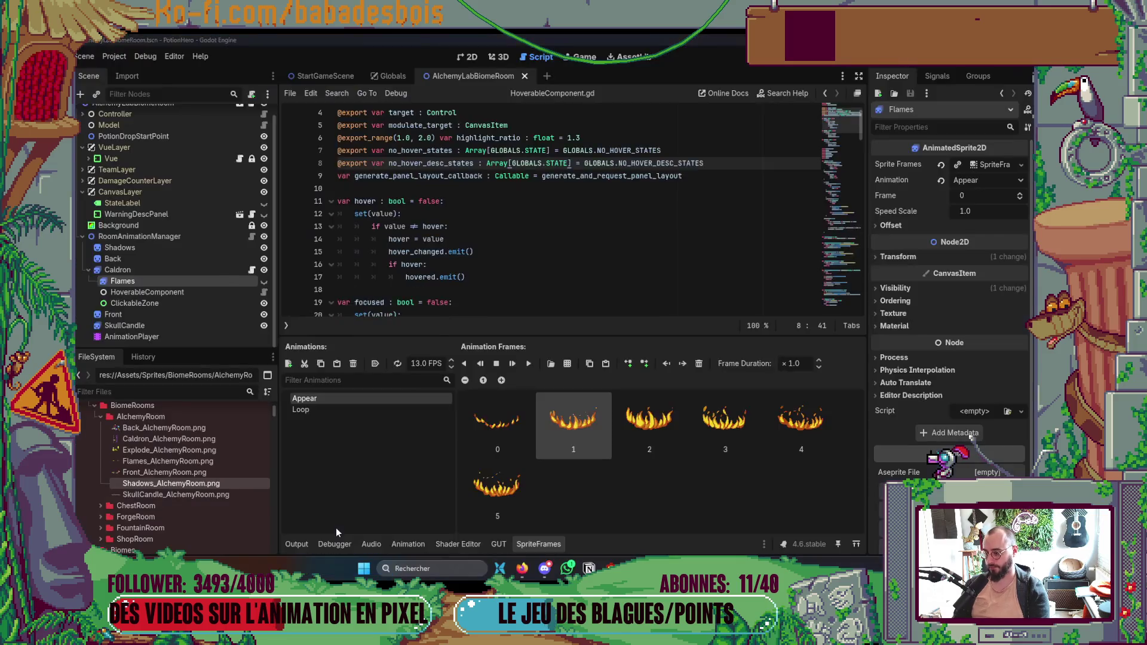
{"action": "key", "text": "alt+Tab"}
{"action": "key", "text": "alt+Tab"}
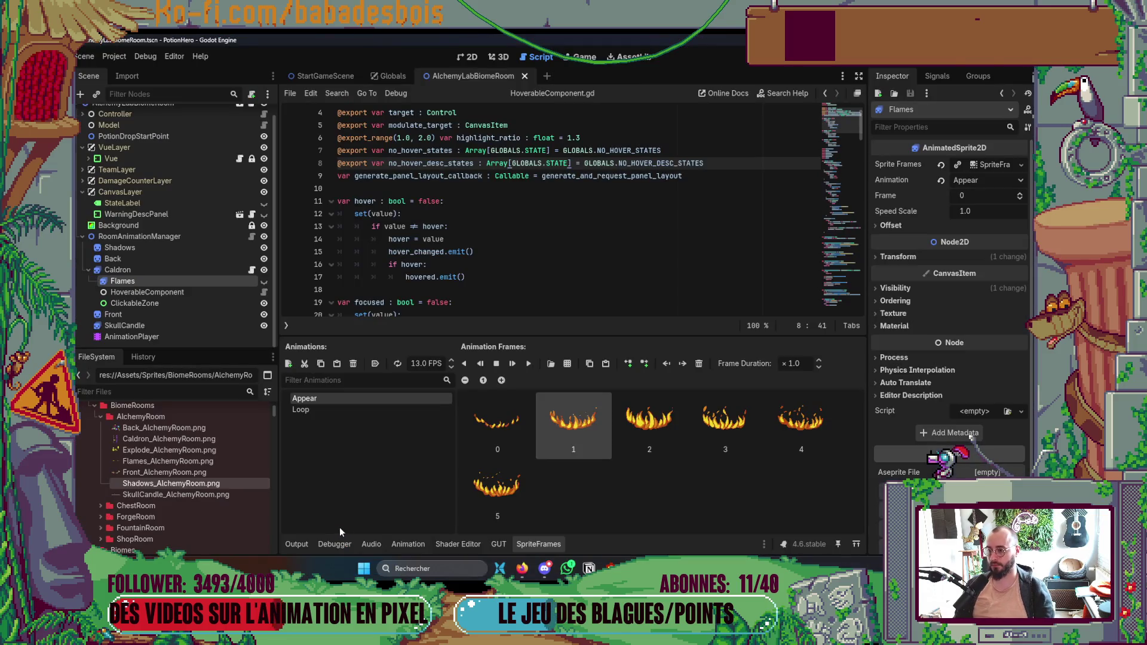
{"action": "left_click", "coordinate": [561, 248]}
{"action": "left_click", "coordinate": [477, 76]}
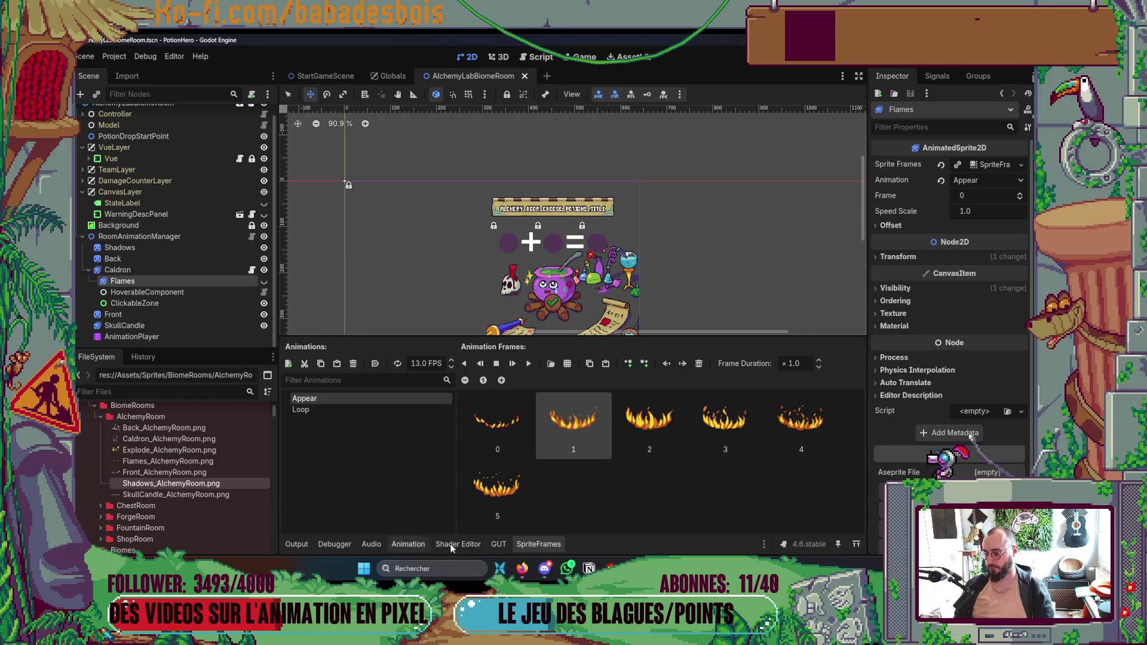
{"action": "left_click", "coordinate": [538, 544]}
{"action": "key", "text": "alt+Tab"}
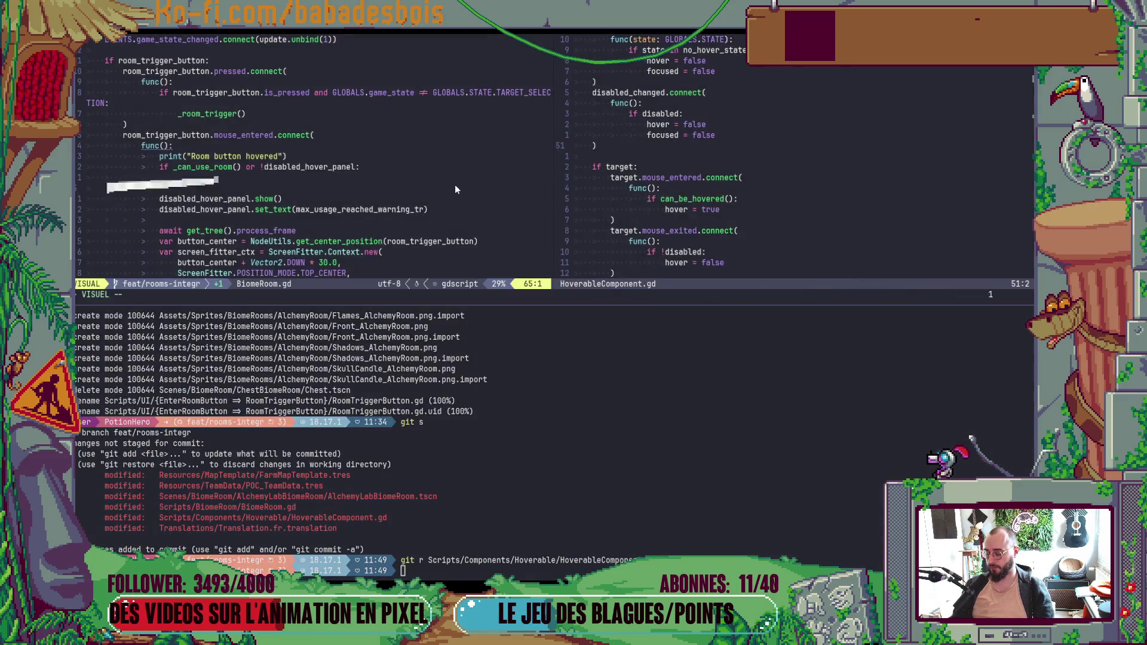
Close the terminal, delete the 'Room button hovered' print line from BiomeRoom.gd, and save.
{"action": "key", "text": "ctrl+backslash"}
{"action": "type", "text": "n"}
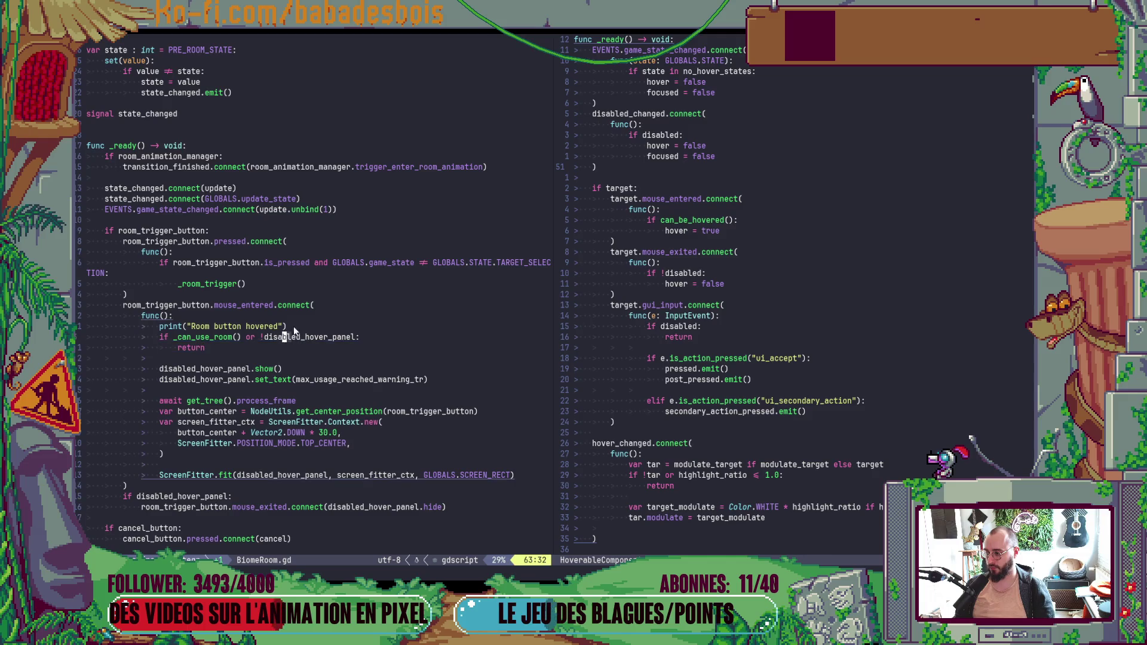
{"action": "key", "text": "Escape"}
{"action": "left_click", "coordinate": [324, 323]}
{"action": "key", "text": "d"}
{"action": "key", "text": "d"}
{"action": "left_click", "coordinate": [301, 322]}
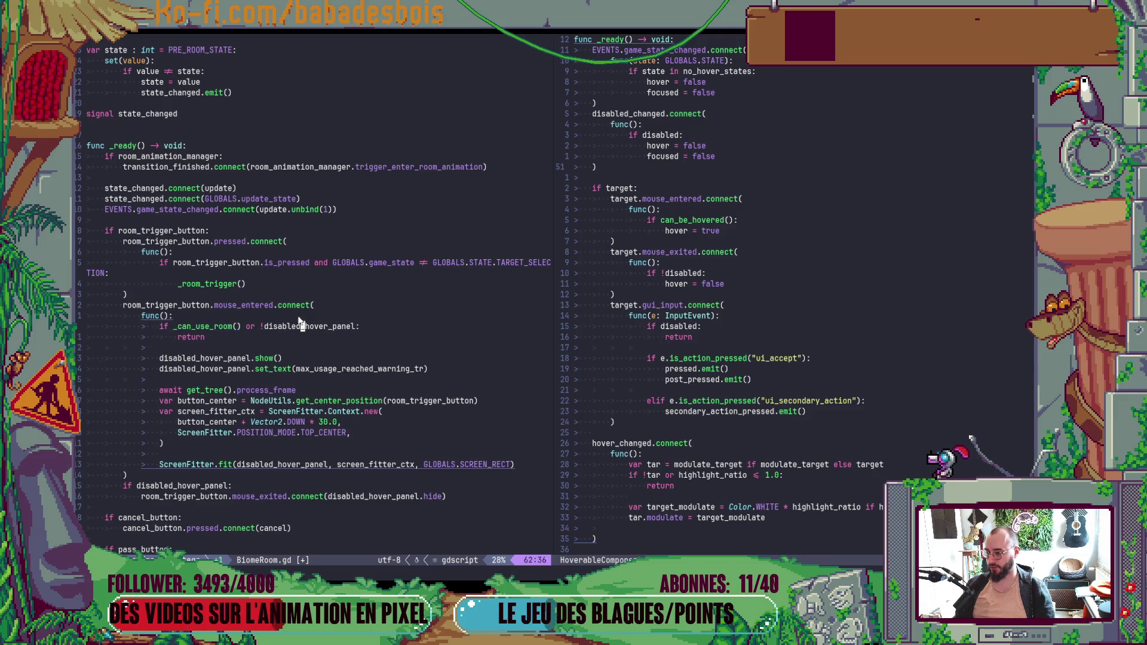
{"action": "left_click", "coordinate": [247, 305]}
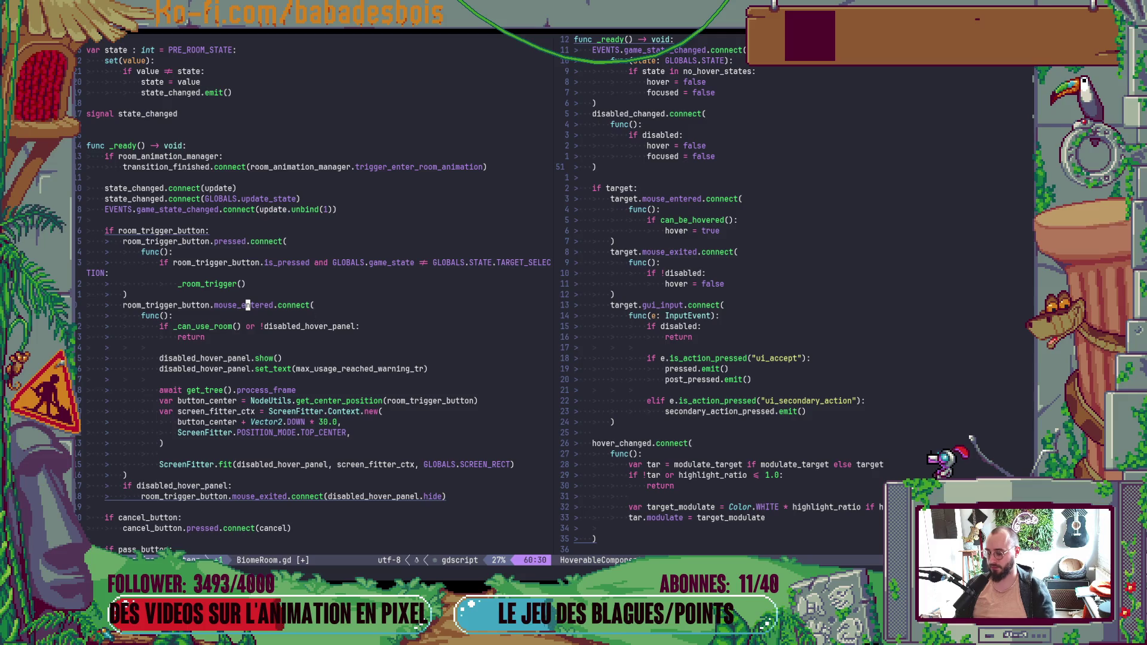
{"action": "type", "text": ":w"}
{"action": "key", "text": "Return"}
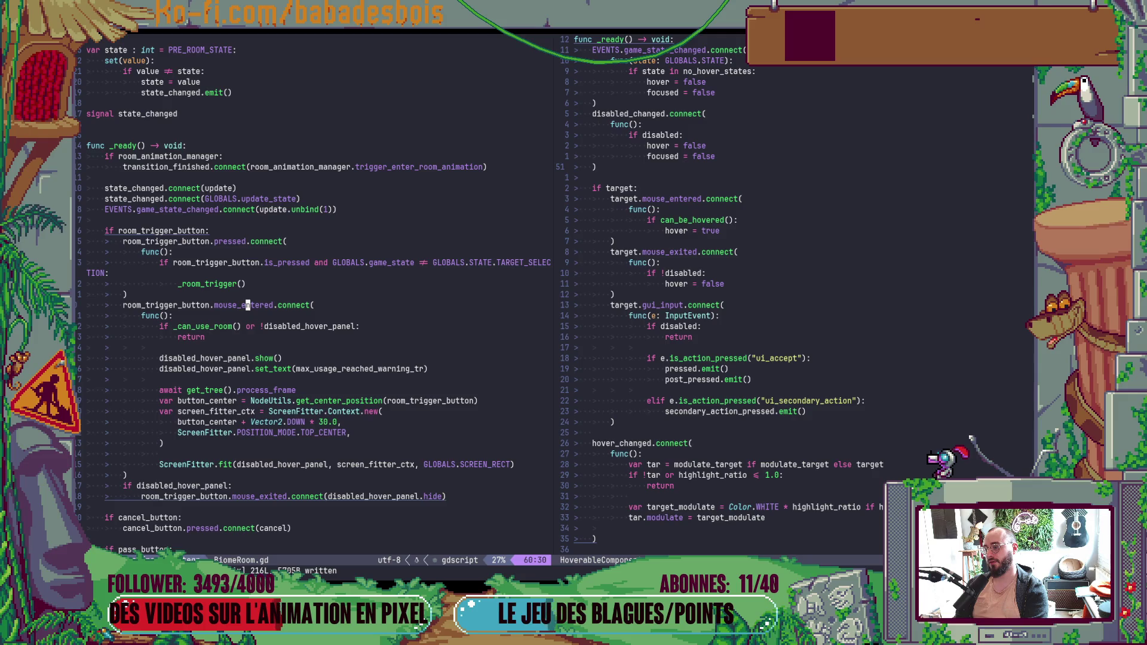
{"action": "key", "text": "alt+Tab"}
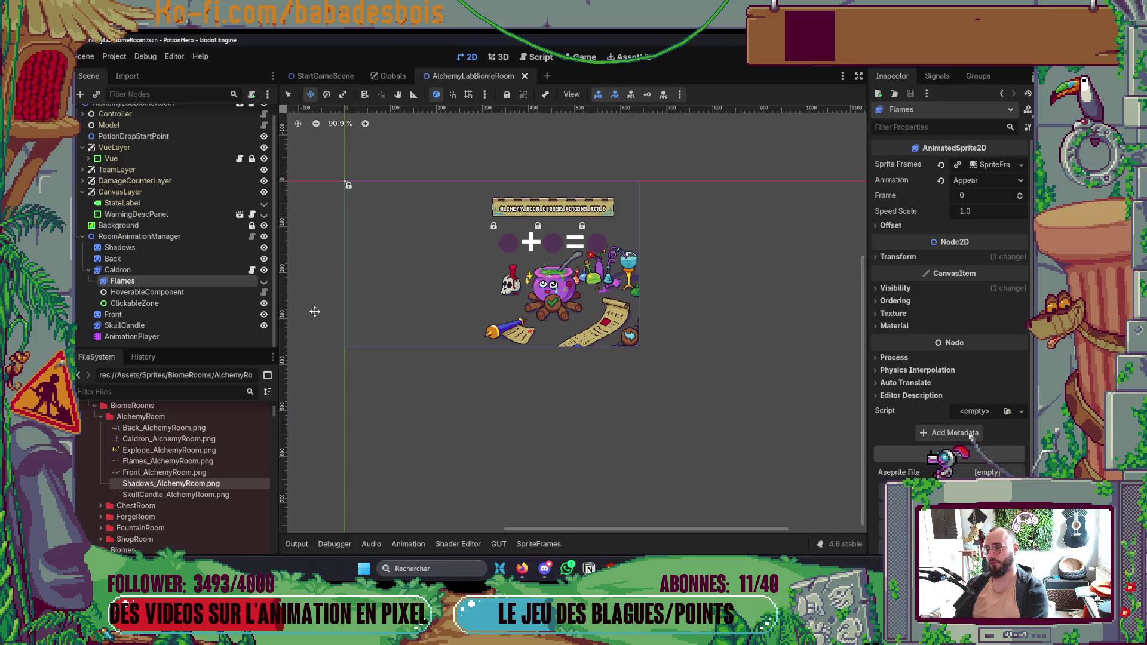
Select the Caldron node in Godot, then open RoomTriggerButton.gd in Neovim through the file finder.
{"action": "left_click", "coordinate": [134, 303]}
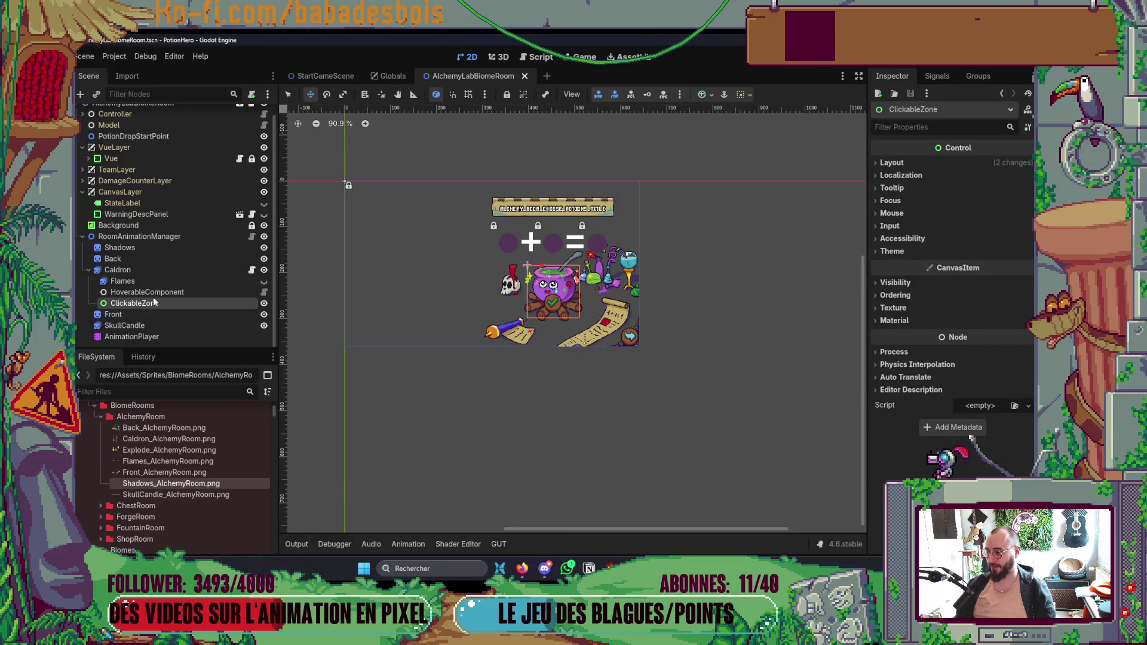
{"action": "left_click", "coordinate": [159, 272]}
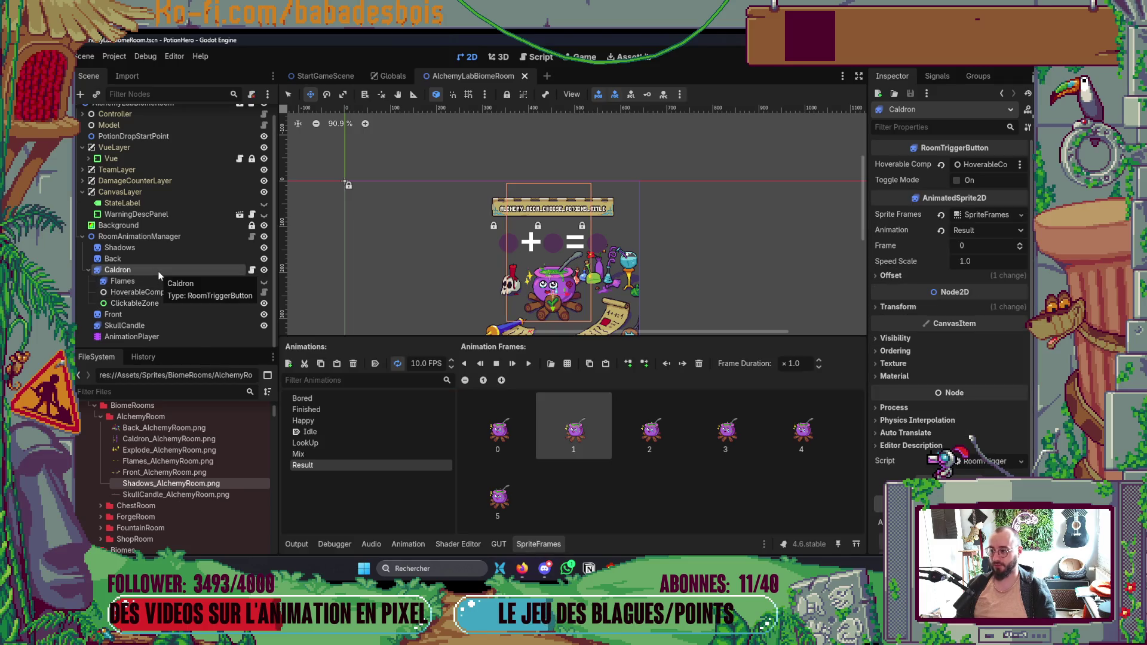
{"action": "key", "text": "alt+Tab"}
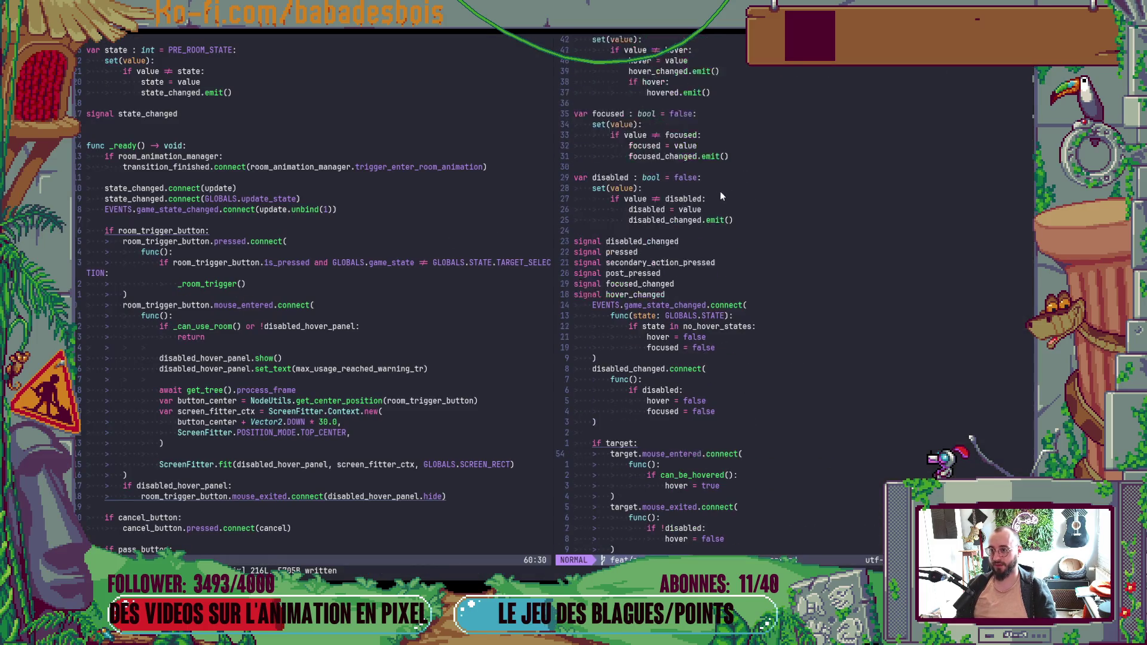
{"action": "key", "text": "g"}
{"action": "key", "text": "g"}
{"action": "key", "text": "space"}
{"action": "key", "text": "f"}
{"action": "key", "text": "f"}
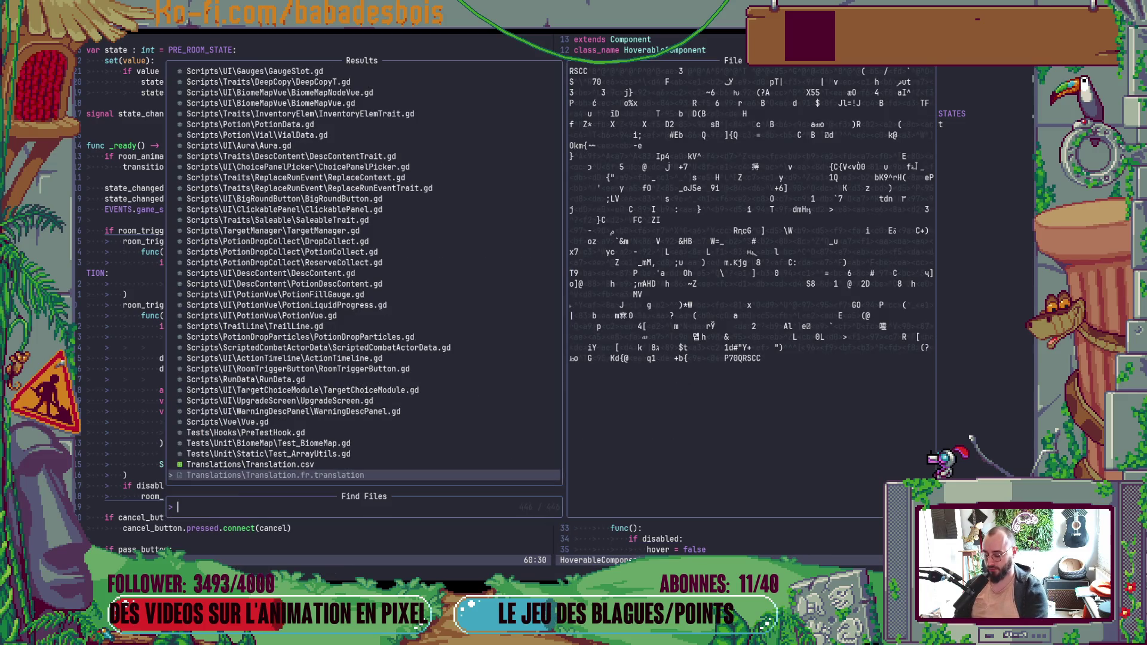
{"action": "type", "text": "roomt"}
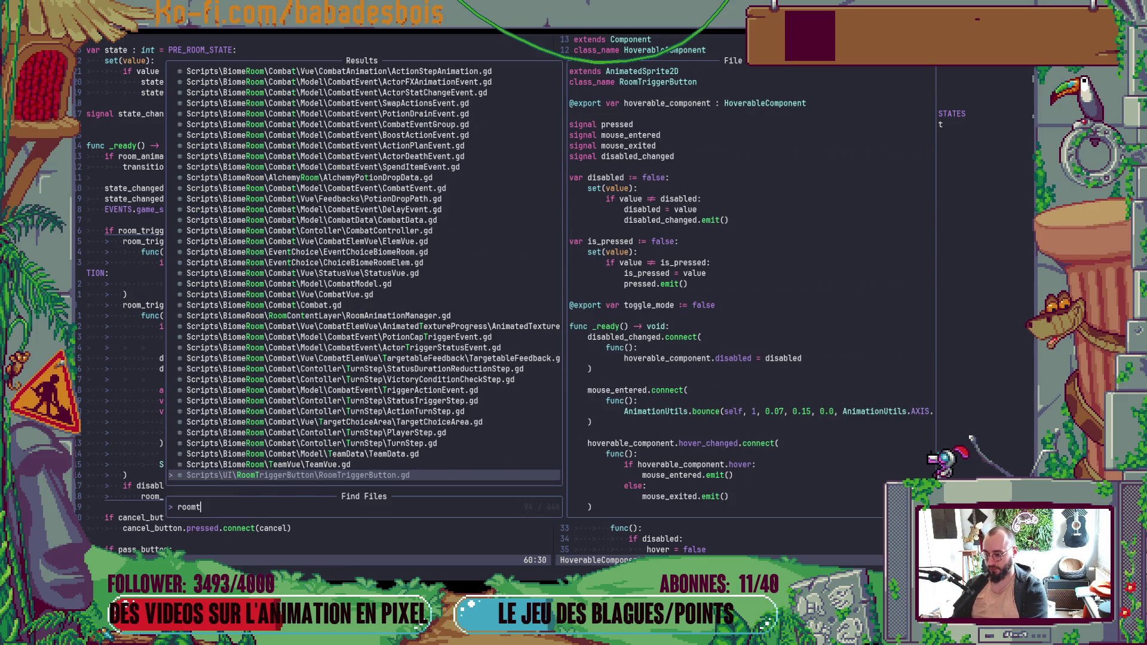
{"action": "key", "text": "Return"}
{"action": "key", "text": "d"}
{"action": "key", "text": "d"}
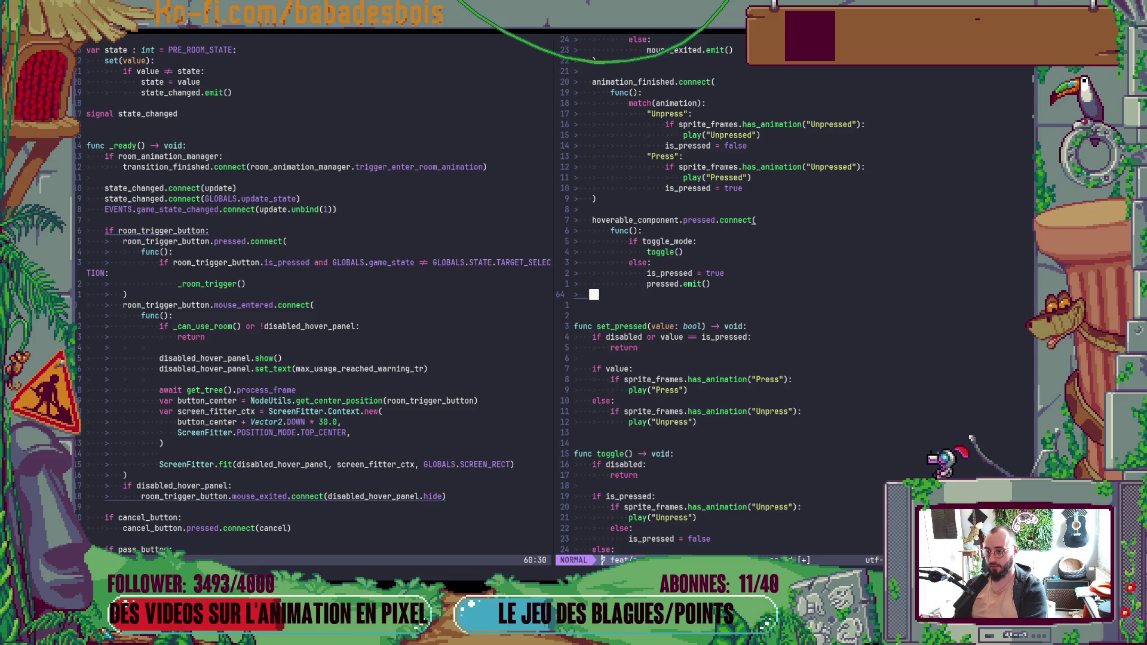
{"action": "key", "text": "u"}
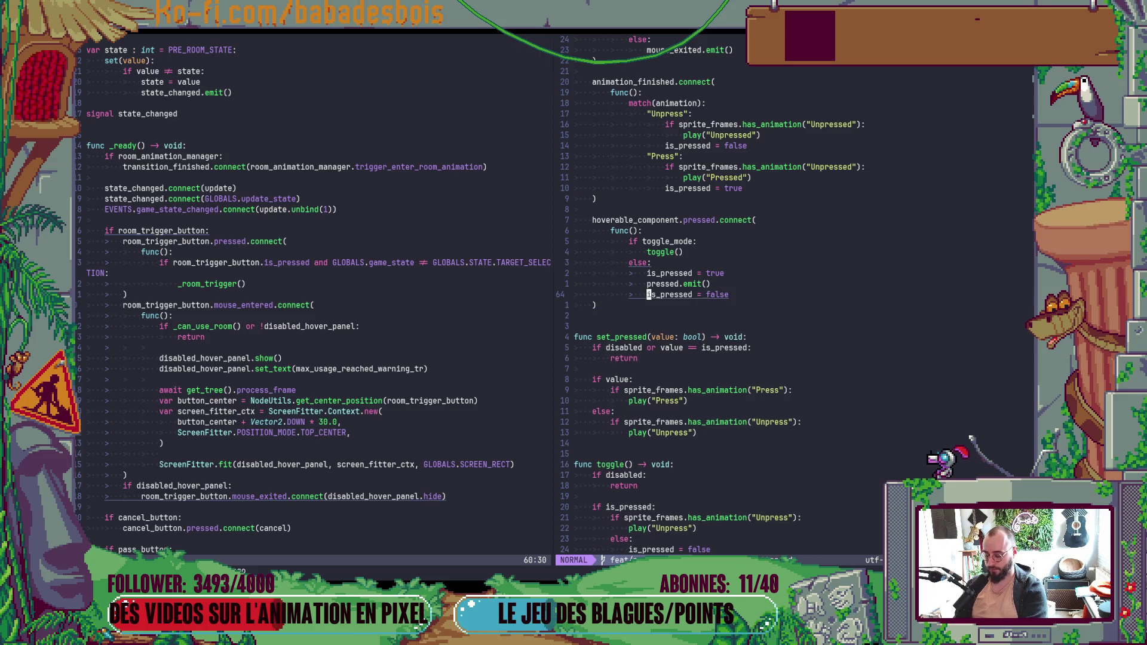
{"action": "key", "text": "g"}
{"action": "key", "text": "g"}
{"action": "key", "text": "j"}
{"action": "key", "text": "j"}
{"action": "key", "text": "j"}
{"action": "type", "text": "o"}
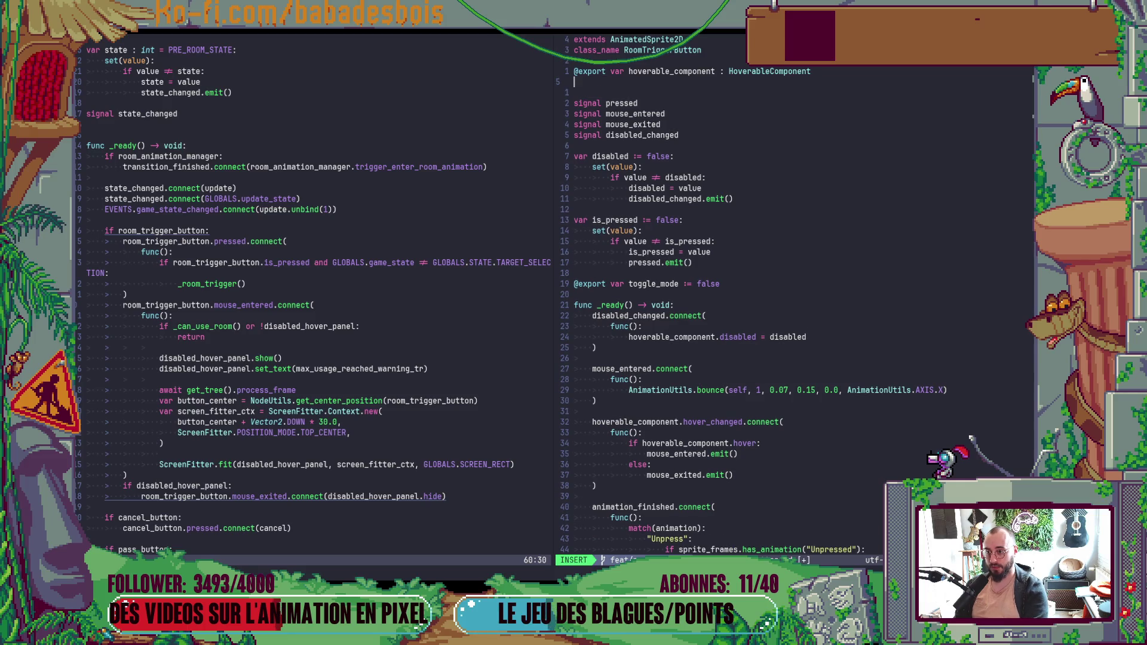
{"action": "type", "text": "@expor"}
{"action": "key", "text": "Escape"}
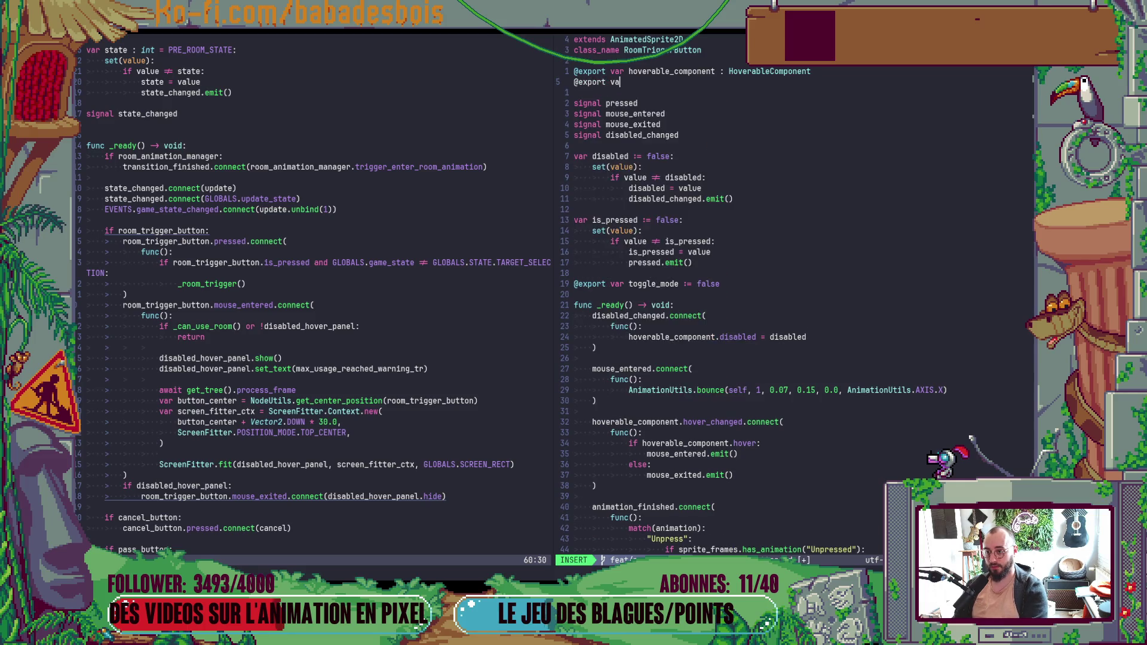
{"action": "key", "text": "alt+Tab"}
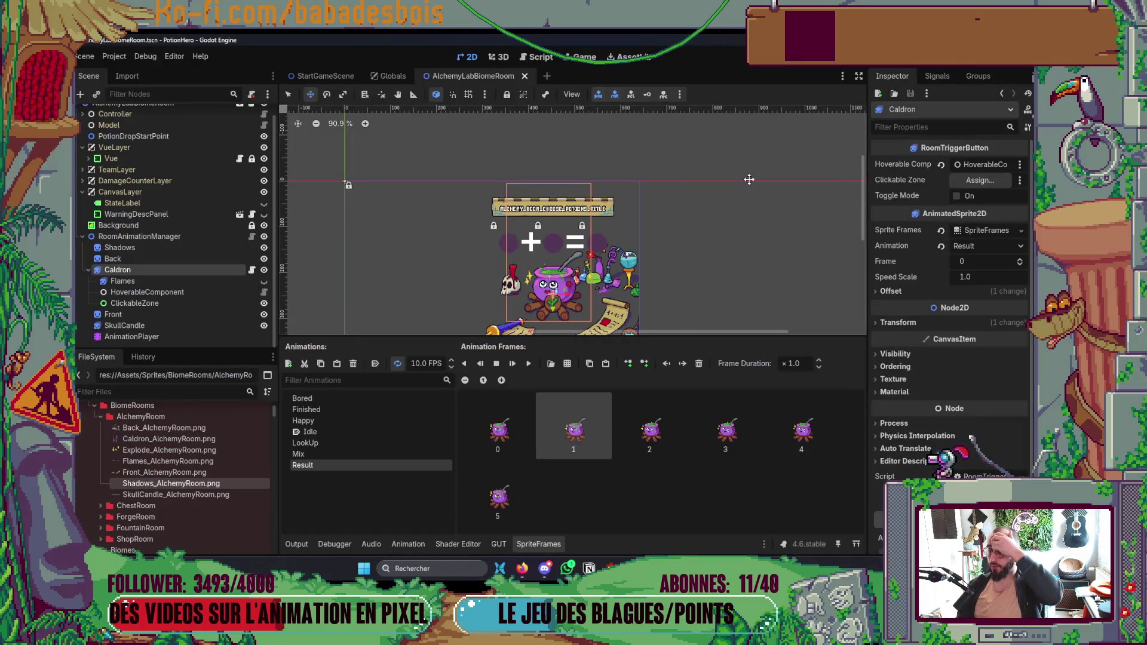
Assign ClickableZone as the Caldron's Clickable Zone and save the AlchemyLabBiomeRoom scene.
{"action": "left_click", "coordinate": [979, 182]}
{"action": "scroll", "coordinate": [598, 257], "scroll_direction": "down", "scroll_amount": 10}
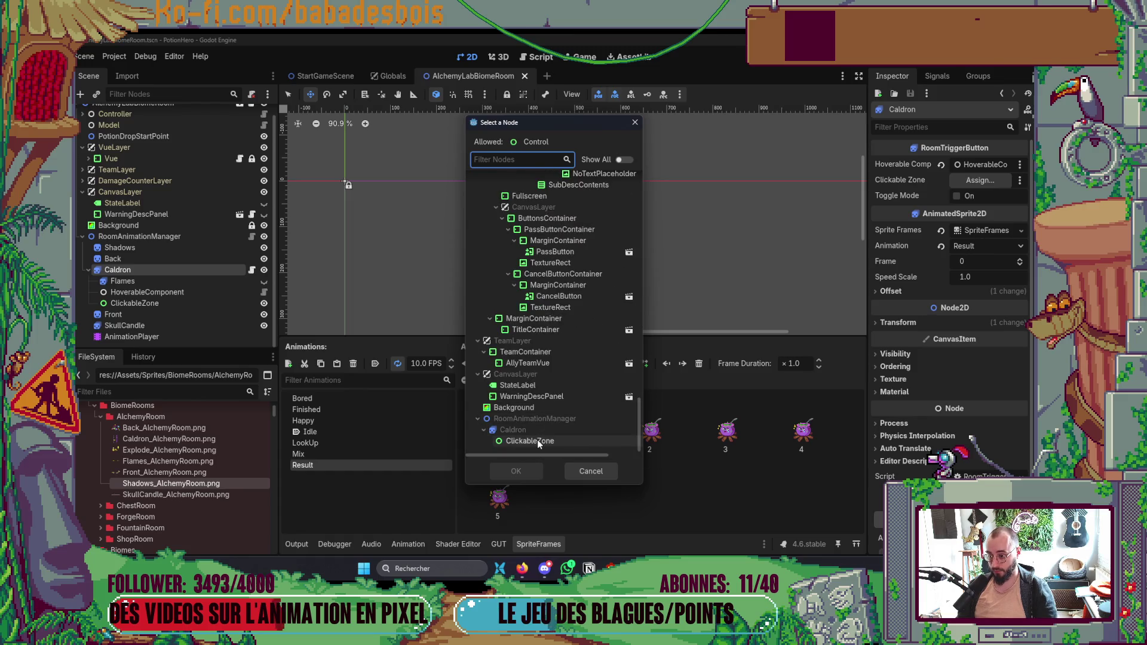
{"action": "double_click", "coordinate": [531, 441]}
{"action": "key", "text": "ctrl+s"}
{"action": "scroll", "coordinate": [722, 255], "scroll_direction": "down", "scroll_amount": 1}
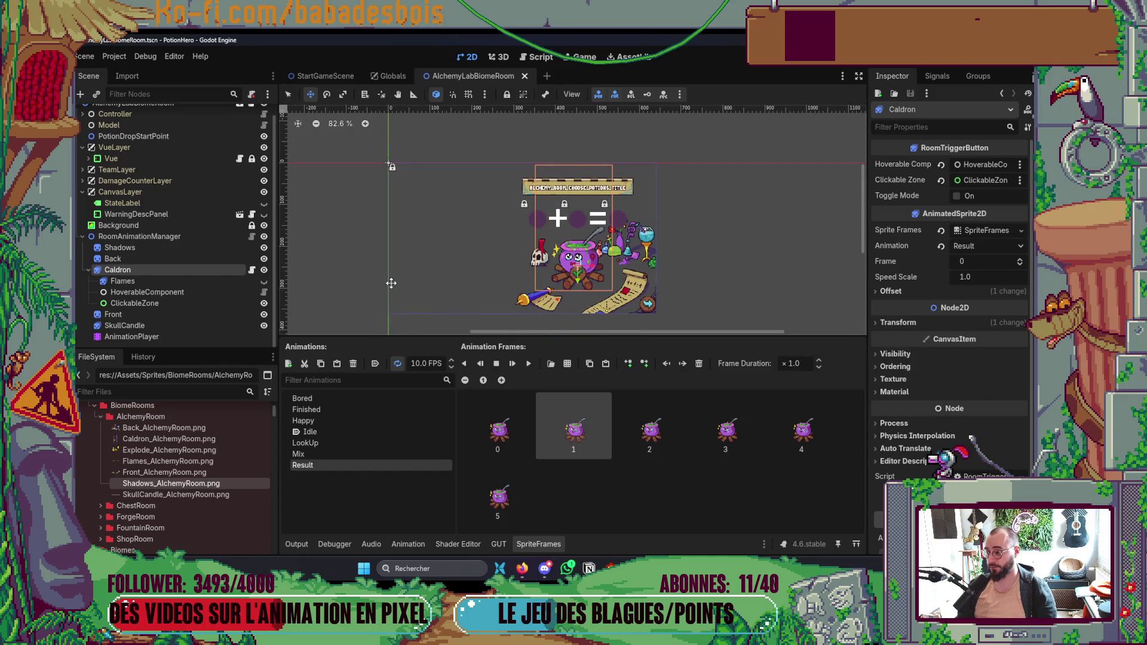
Open the ChestBiomeRoom scene and select the Chest button node.
{"action": "key", "text": "ctrl+shift+o"}
{"action": "type", "text": "CHest"}
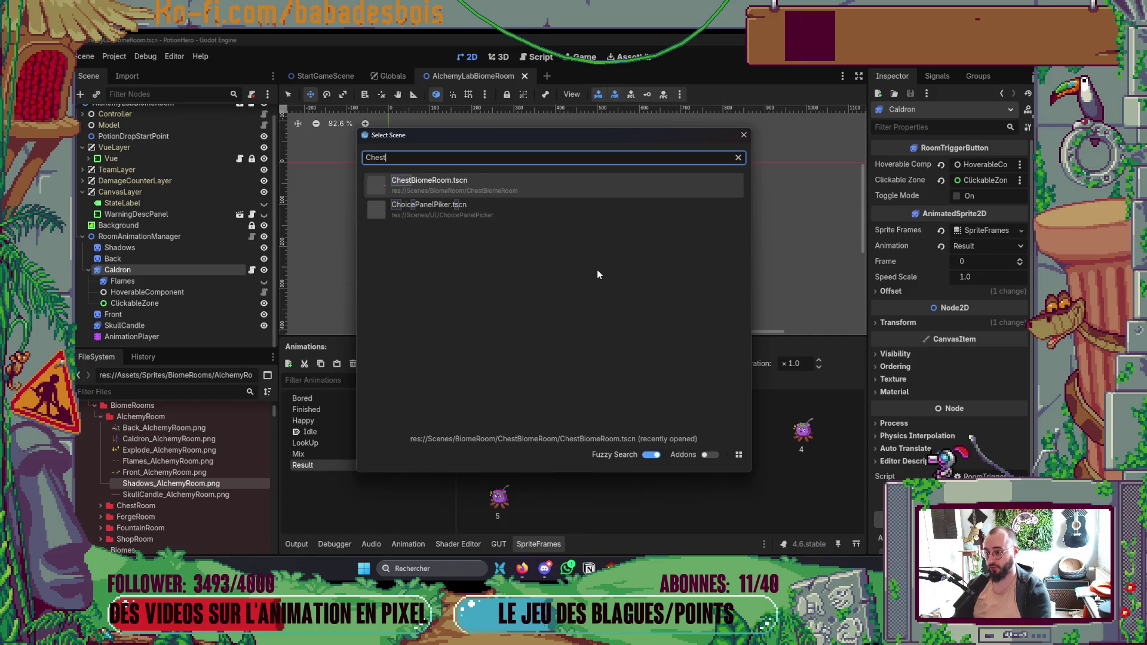
{"action": "key", "text": "Return"}
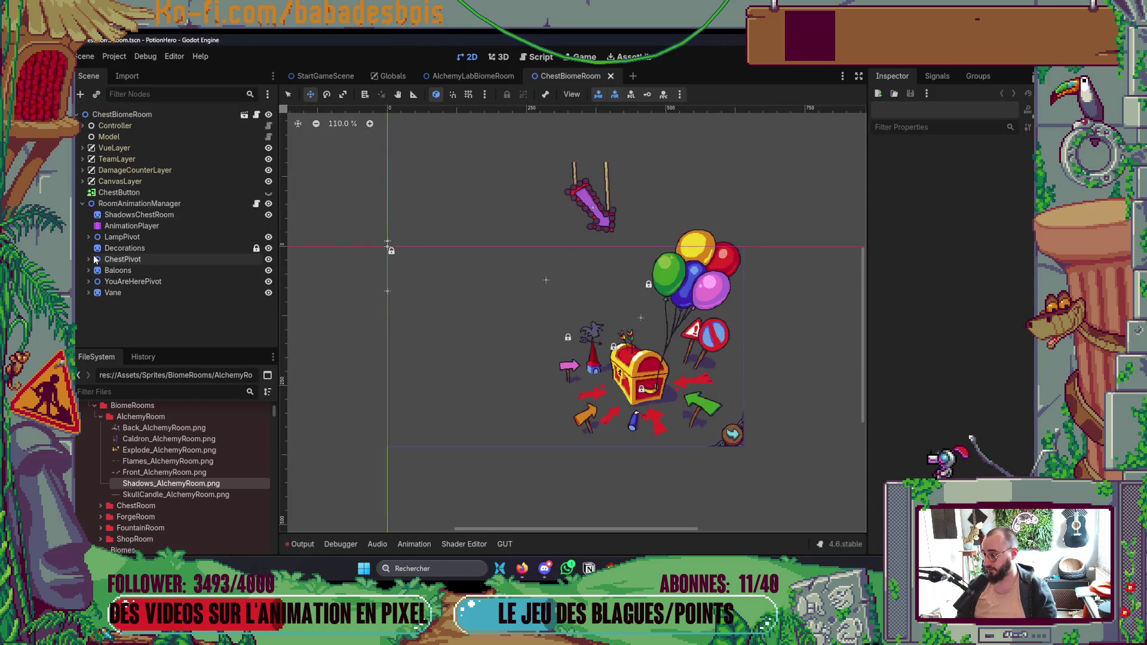
{"action": "left_click", "coordinate": [88, 259]}
{"action": "left_click", "coordinate": [97, 270]}
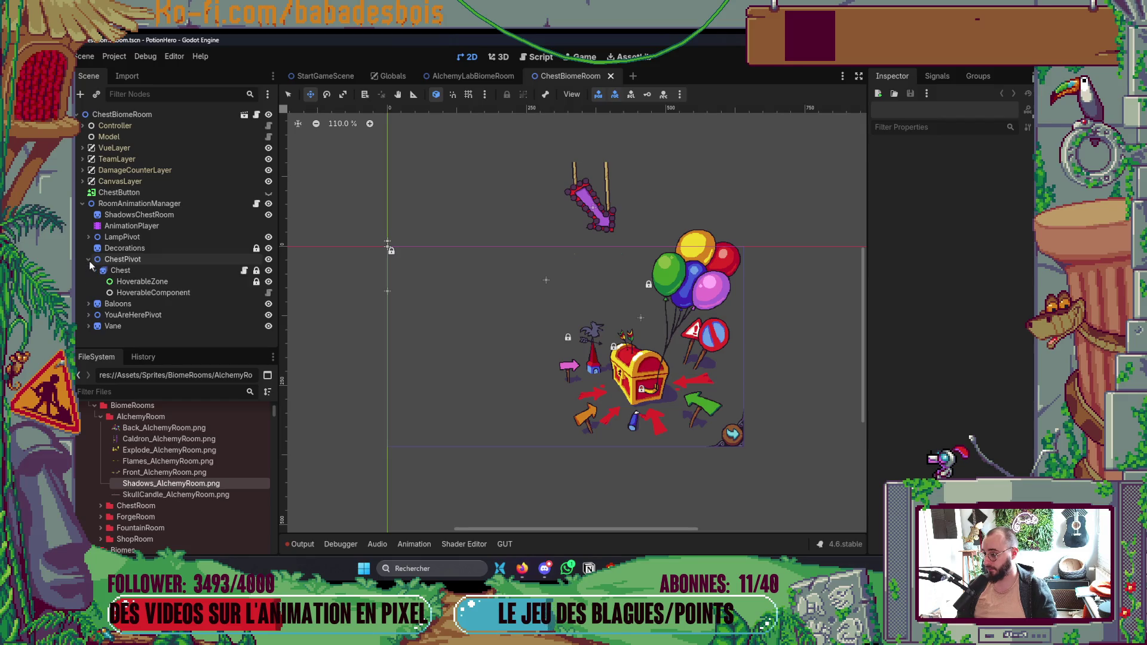
{"action": "left_click", "coordinate": [113, 270]}
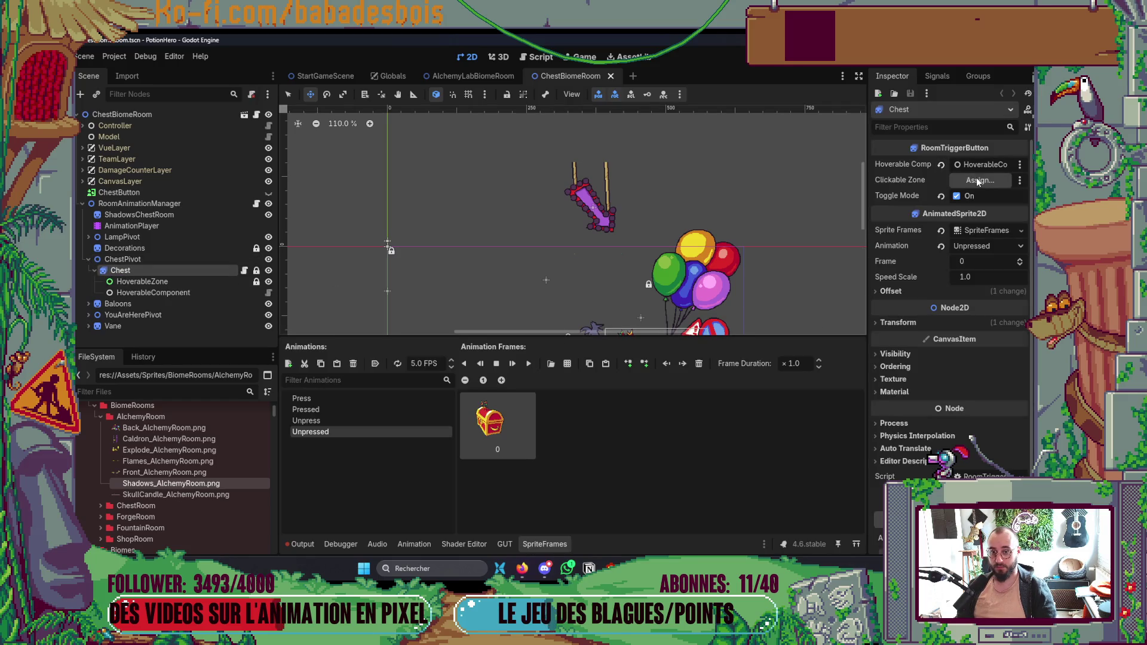
Assign HoverableZone as the Chest's Clickable Zone and save the ChestBiomeRoom scene.
{"action": "left_click", "coordinate": [980, 179]}
{"action": "type", "text": "Cli"}
{"action": "key", "text": "BackSpace"}
{"action": "key", "text": "BackSpace"}
{"action": "key", "text": "BackSpace"}
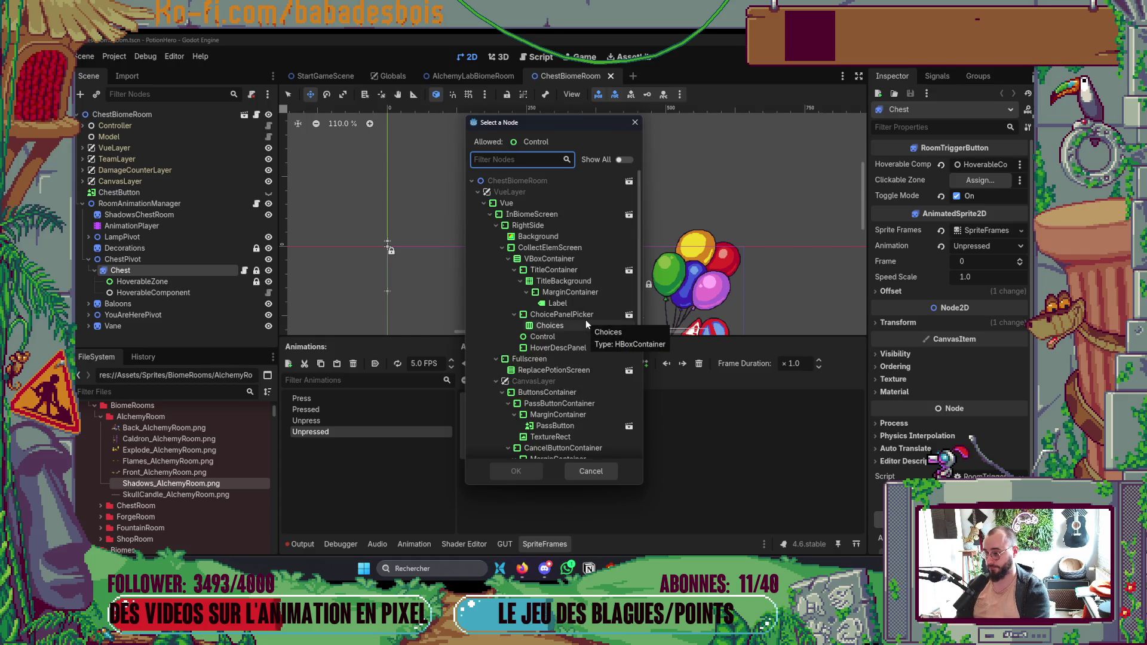
{"action": "type", "text": "Ho"}
{"action": "double_click", "coordinate": [565, 324]}
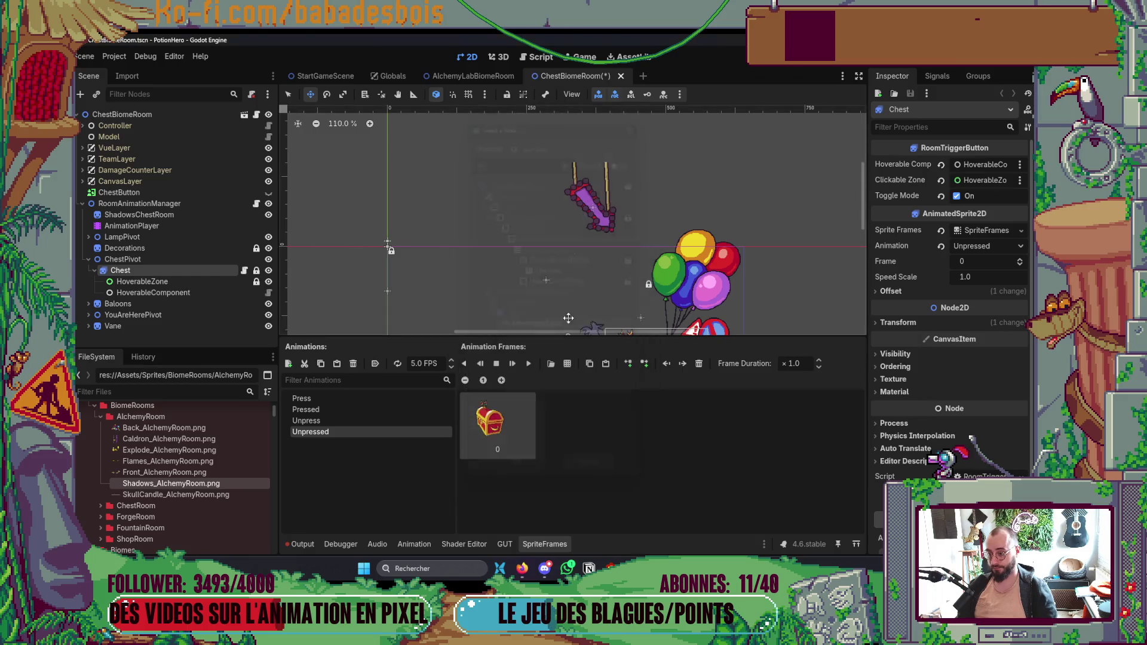
{"action": "key", "text": "ctrl+s"}
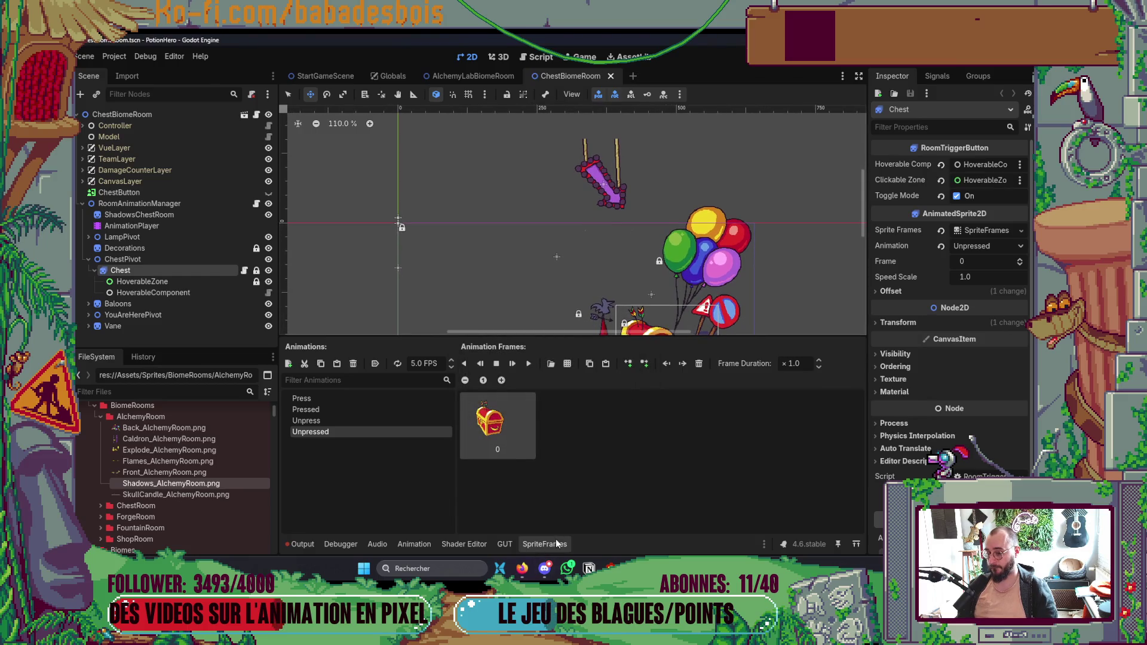
{"action": "left_click", "coordinate": [555, 542]}
Open ShopBiomeRoom and assign its Control node as the Shop button's Clickable Zone.
{"action": "key", "text": "ctrl+shift+o"}
{"action": "type", "text": "shop"}
{"action": "key", "text": "Return"}
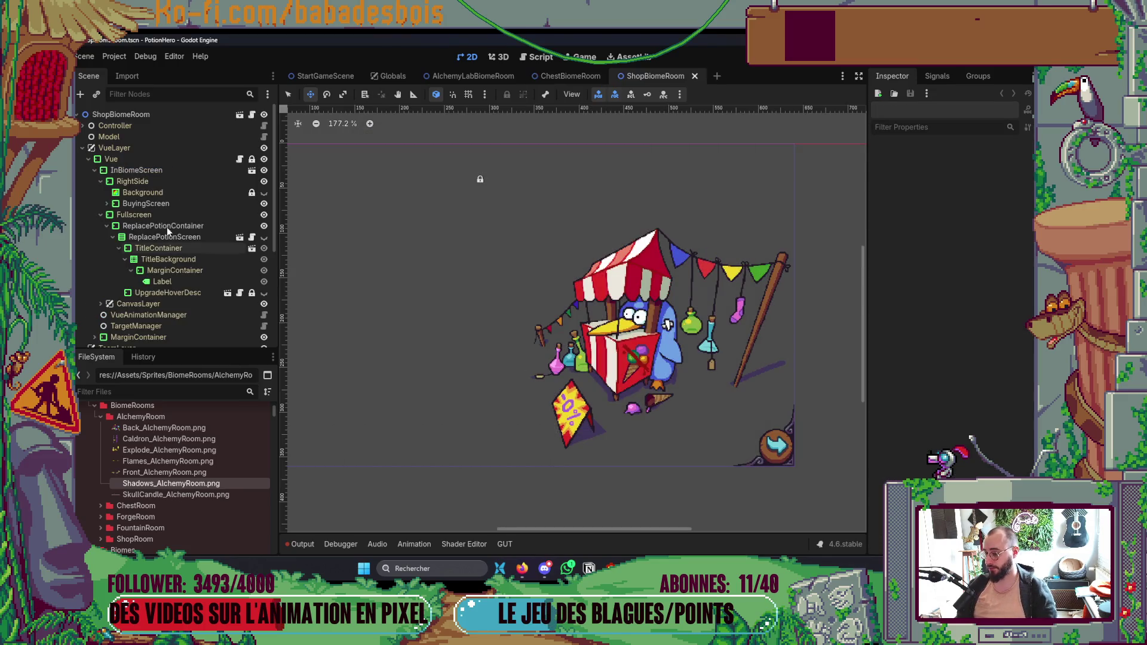
{"action": "scroll", "coordinate": [182, 273], "scroll_direction": "down", "scroll_amount": 5}
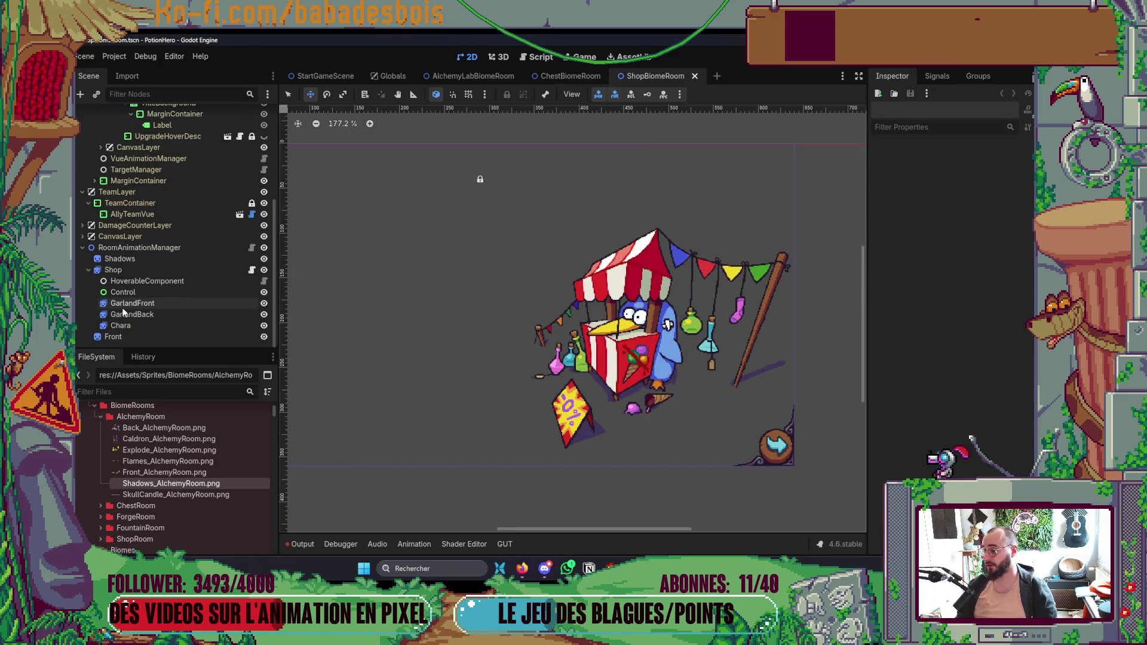
{"action": "left_click", "coordinate": [122, 270]}
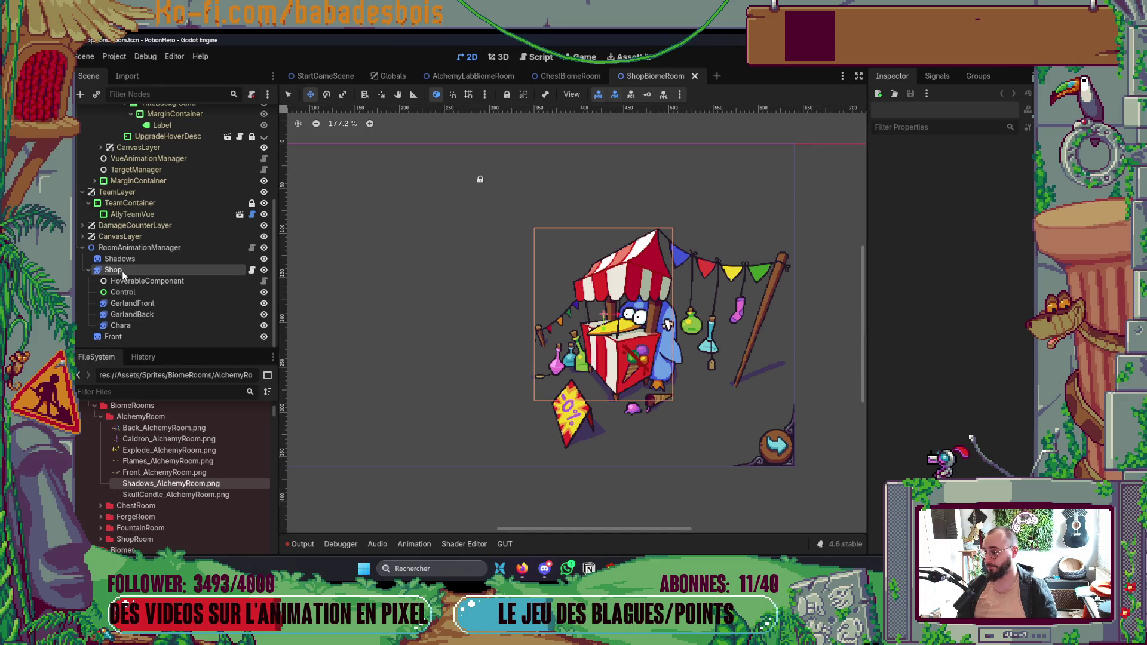
{"action": "left_click", "coordinate": [980, 180]}
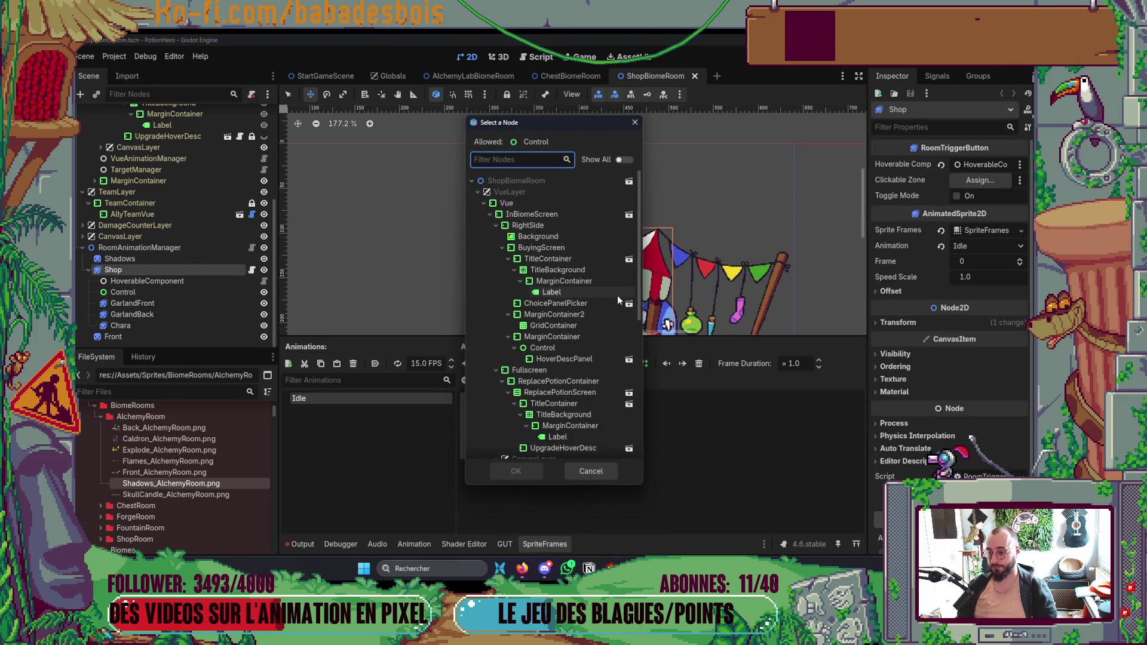
{"action": "left_click_drag", "start_coordinate": [638, 185], "coordinate": [638, 326]}
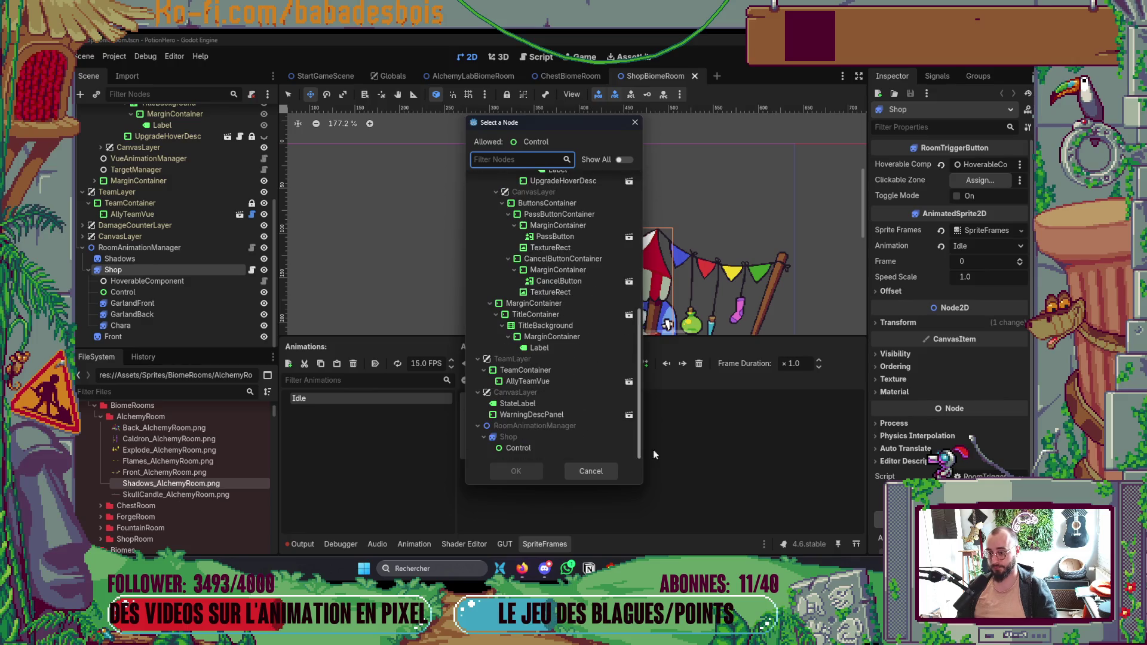
{"action": "double_click", "coordinate": [532, 448]}
{"action": "left_click", "coordinate": [538, 537]}
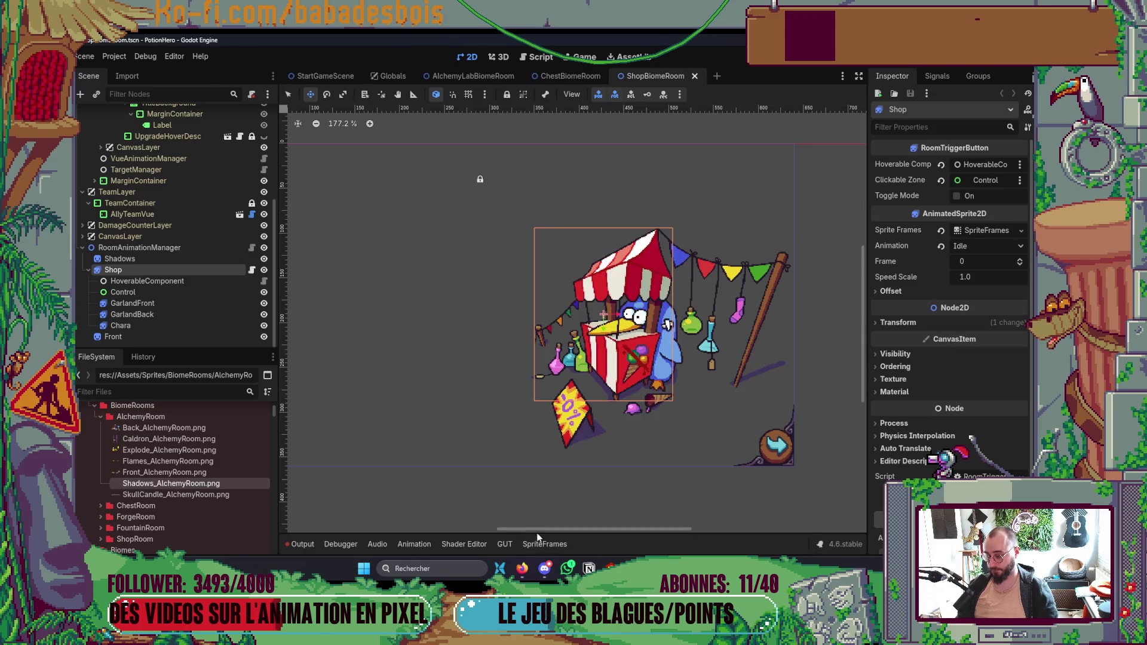
Rename the zone nodes in the Shop and Chest scenes to ClickableZone.
{"action": "double_click", "coordinate": [166, 291]}
{"action": "type", "text": "Cl"}
{"action": "type", "text": "ckableZon"}
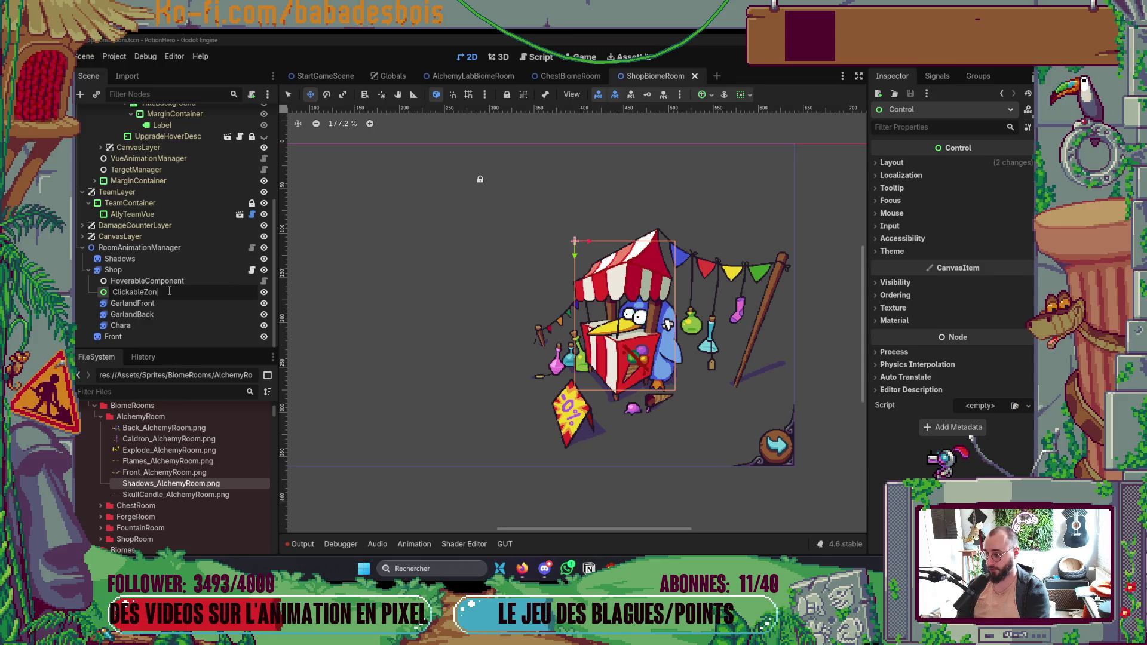
{"action": "type", "text": "e"}
{"action": "key", "text": "Return"}
{"action": "left_click", "coordinate": [570, 76]}
{"action": "double_click", "coordinate": [135, 281]}
{"action": "type", "text": "Cl"}
{"action": "type", "text": "ableSo"}
{"action": "type", "text": "z"}
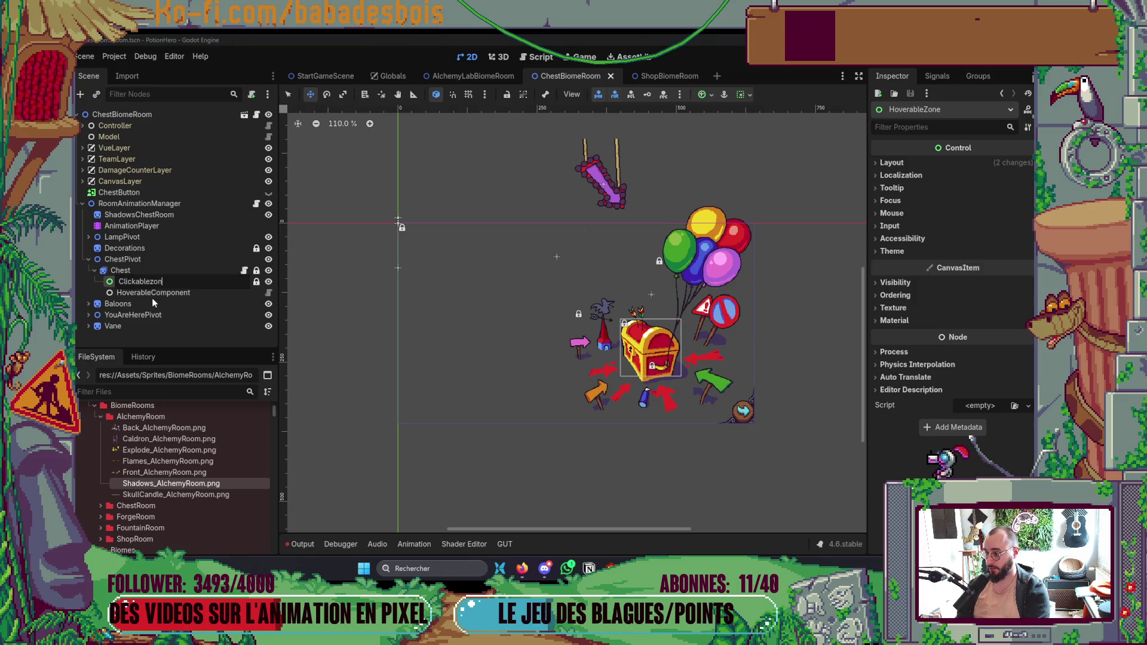
{"action": "type", "text": "e"}
{"action": "key", "text": "Return"}
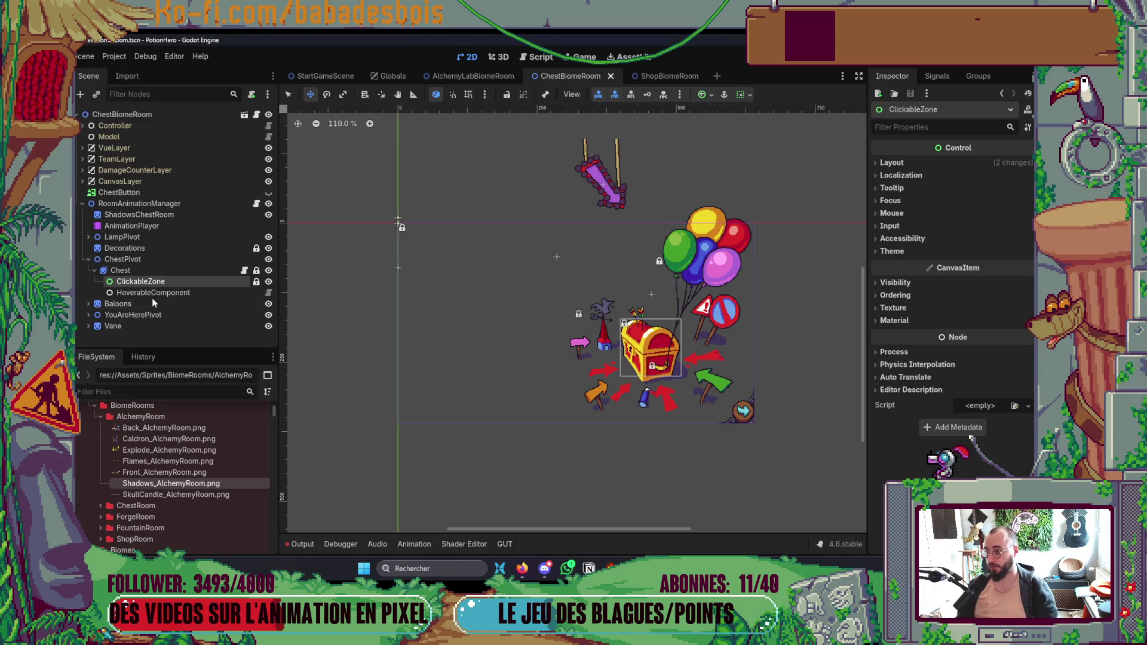
{"action": "key", "text": "ctrl+shift+o"}
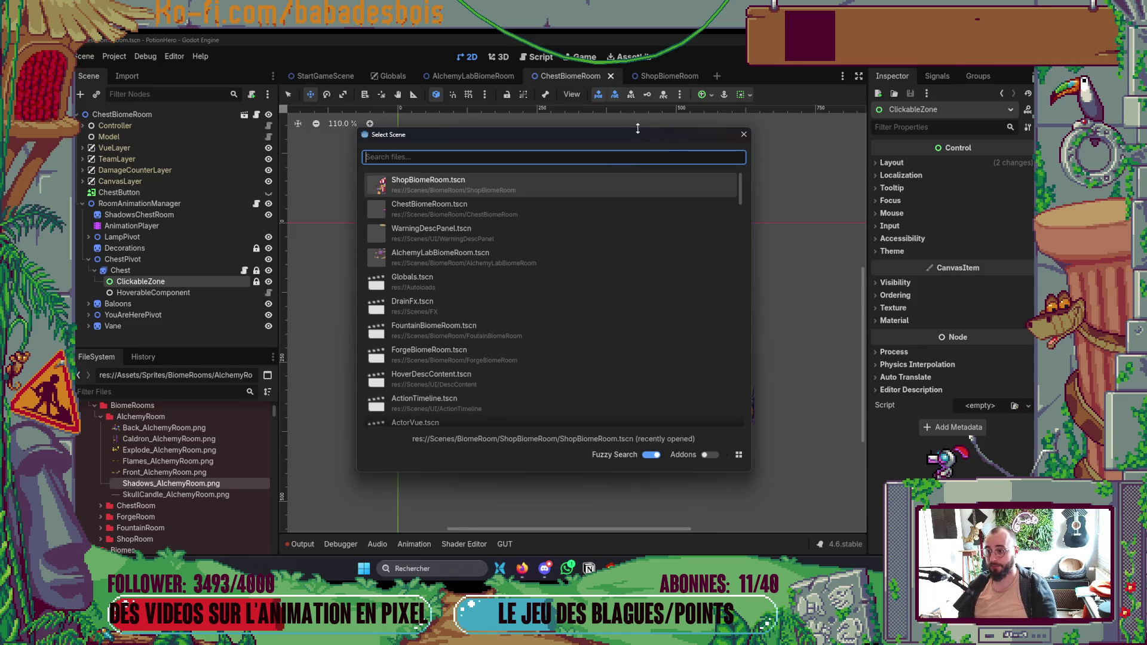
Search 'FOuntain' in the Select Scene picker and open FountainBiomeRoom.tscn.
{"action": "mouse_move", "coordinate": [632, 132]}
{"action": "left_mouse_down"}
{"action": "mouse_move", "coordinate": [793, 231]}
{"action": "mouse_move", "coordinate": [986, 243]}
{"action": "mouse_move", "coordinate": [1039, 299]}
{"action": "mouse_move", "coordinate": [855, 245]}
{"action": "mouse_move", "coordinate": [937, 181]}
{"action": "mouse_move", "coordinate": [937, 198]}
{"action": "mouse_move", "coordinate": [704, 145]}
{"action": "mouse_move", "coordinate": [722, 138]}
{"action": "left_mouse_up"}
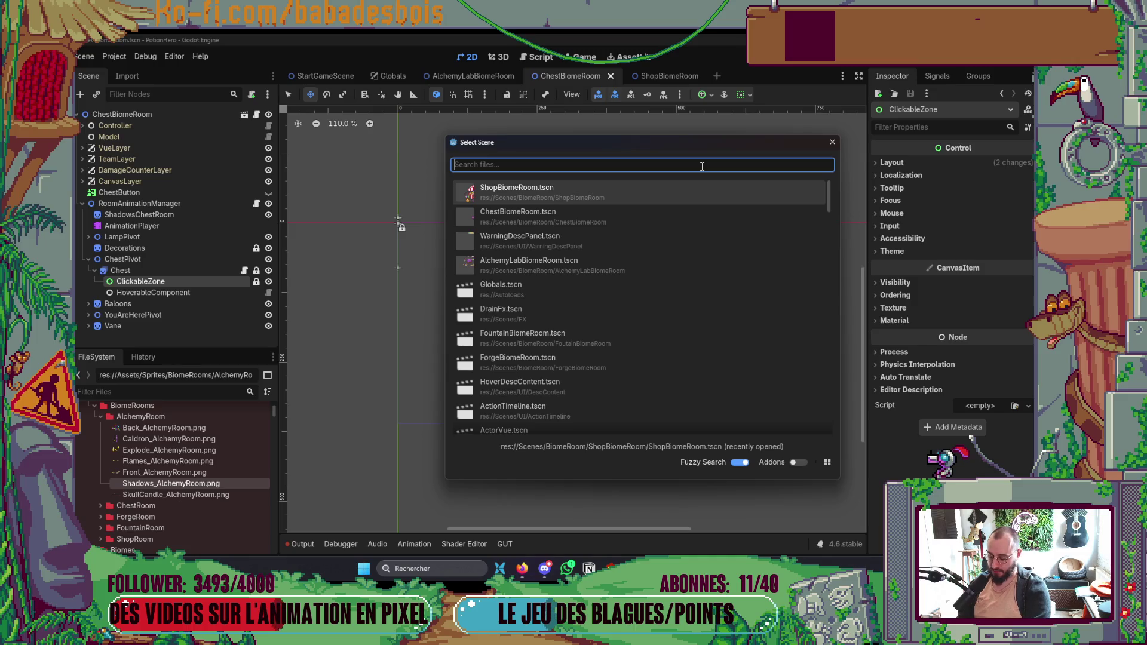
{"action": "type", "text": "FOun"}
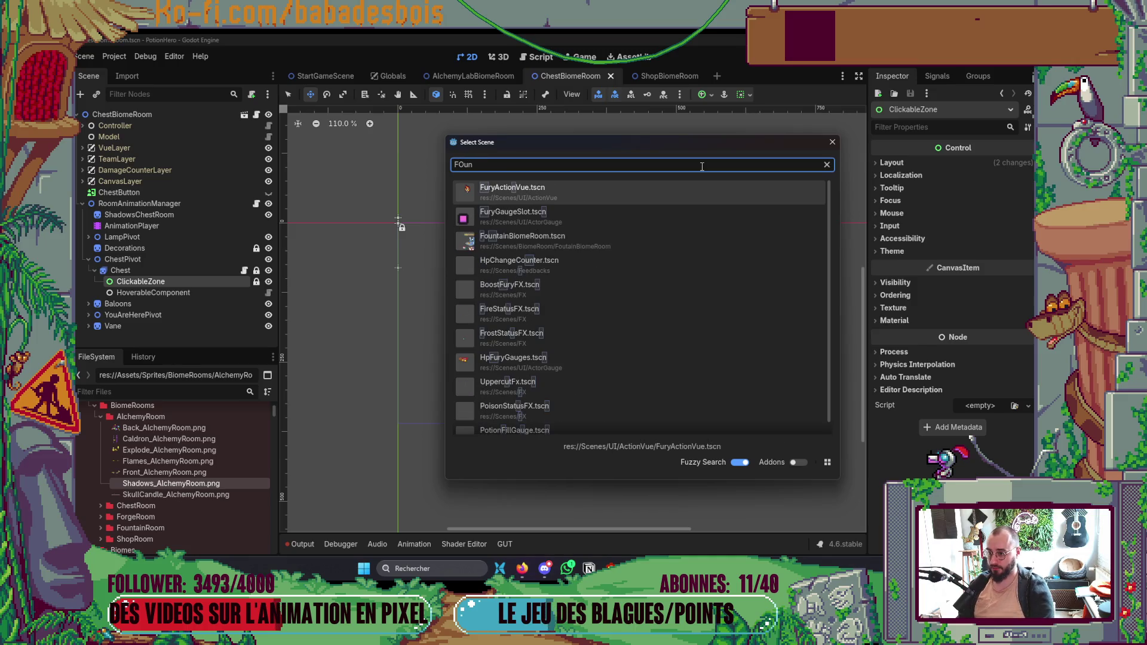
{"action": "type", "text": "tain"}
{"action": "key", "text": "Return"}
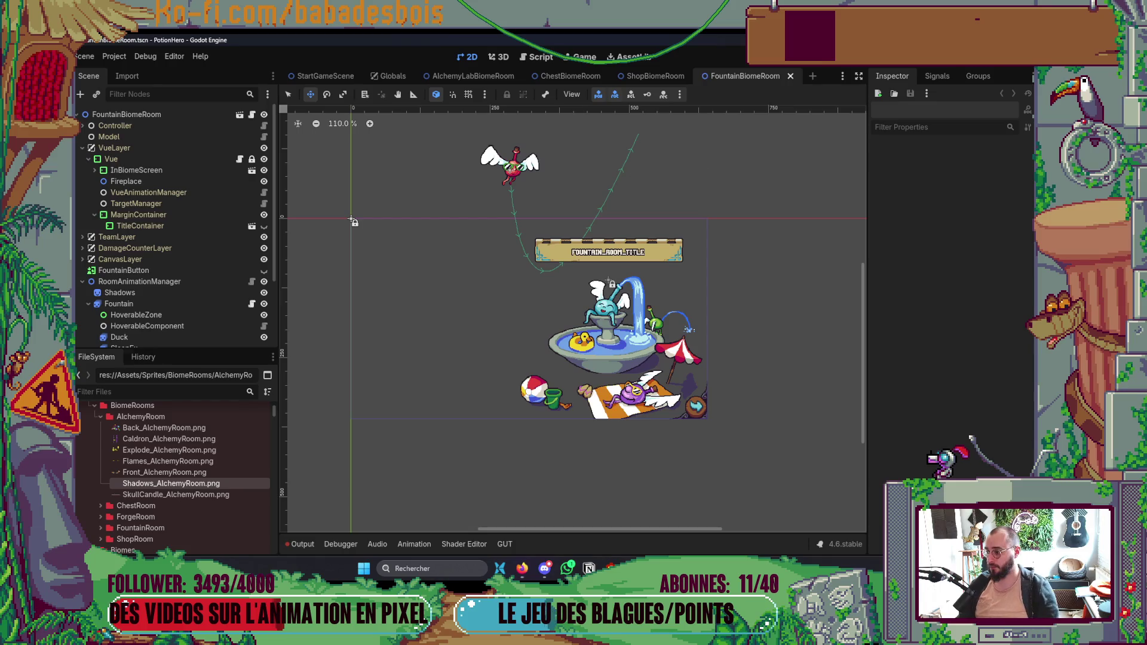
Set the Fountain button's clickable zone to HoverableZone and save the fountain room scene.
{"action": "left_click", "coordinate": [145, 304]}
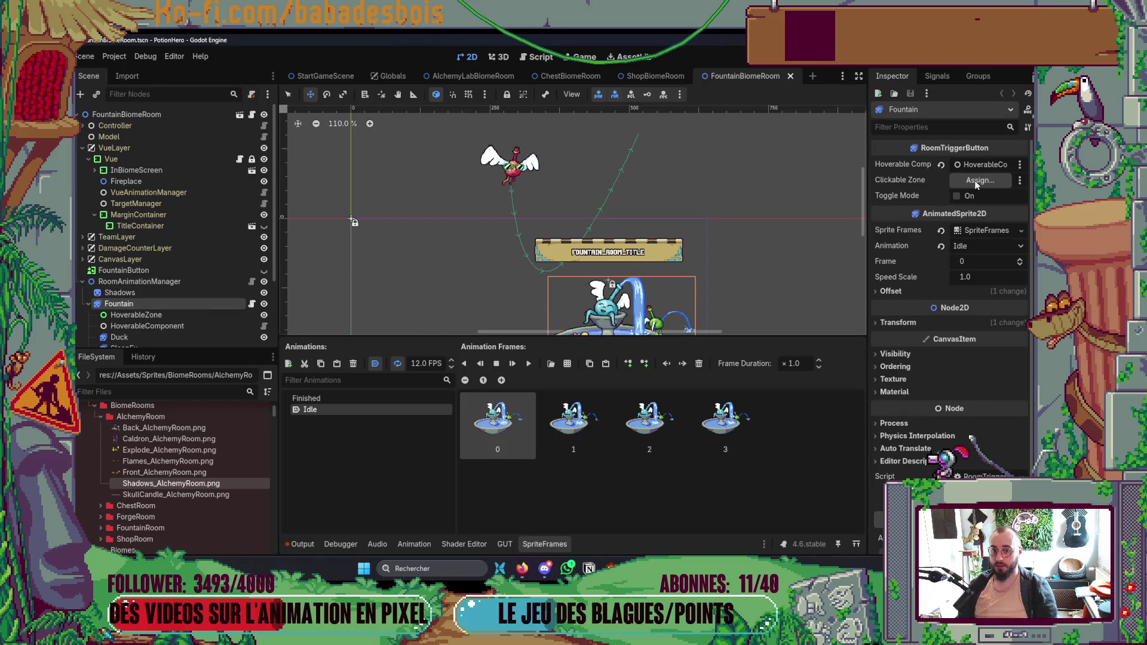
{"action": "left_click", "coordinate": [980, 180]}
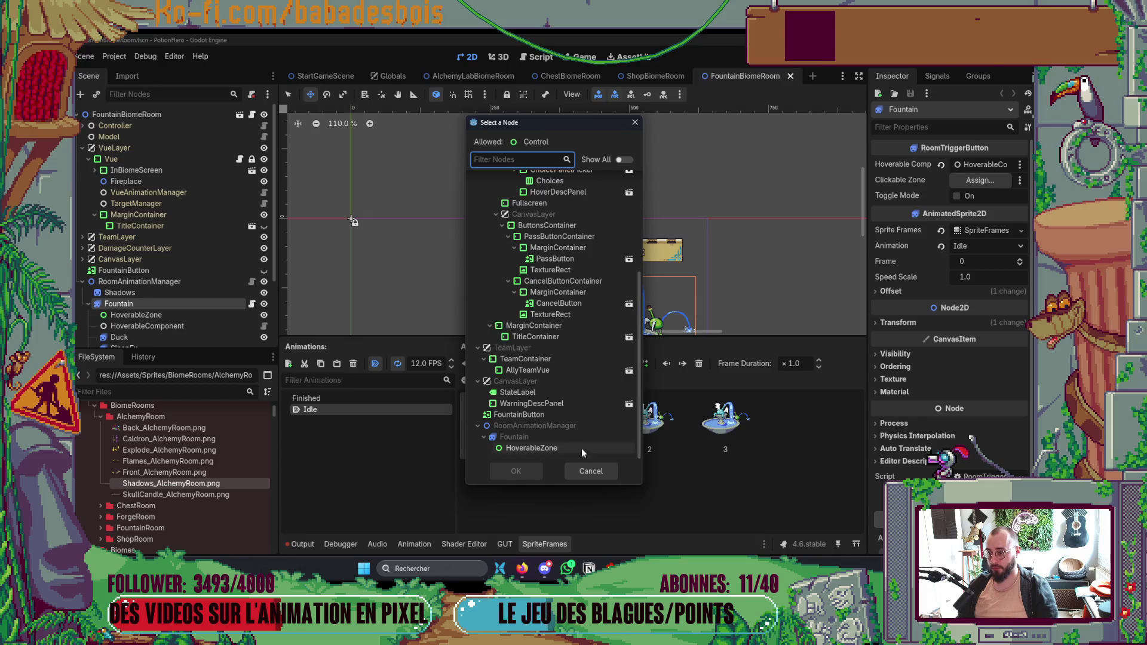
{"action": "double_click", "coordinate": [538, 448]}
{"action": "left_click", "coordinate": [531, 541]}
{"action": "key", "text": "ctrl+s"}
Switch the canvas to select mode and deselect the fountain.
{"action": "scroll", "coordinate": [619, 273], "scroll_direction": "down", "scroll_amount": 2}
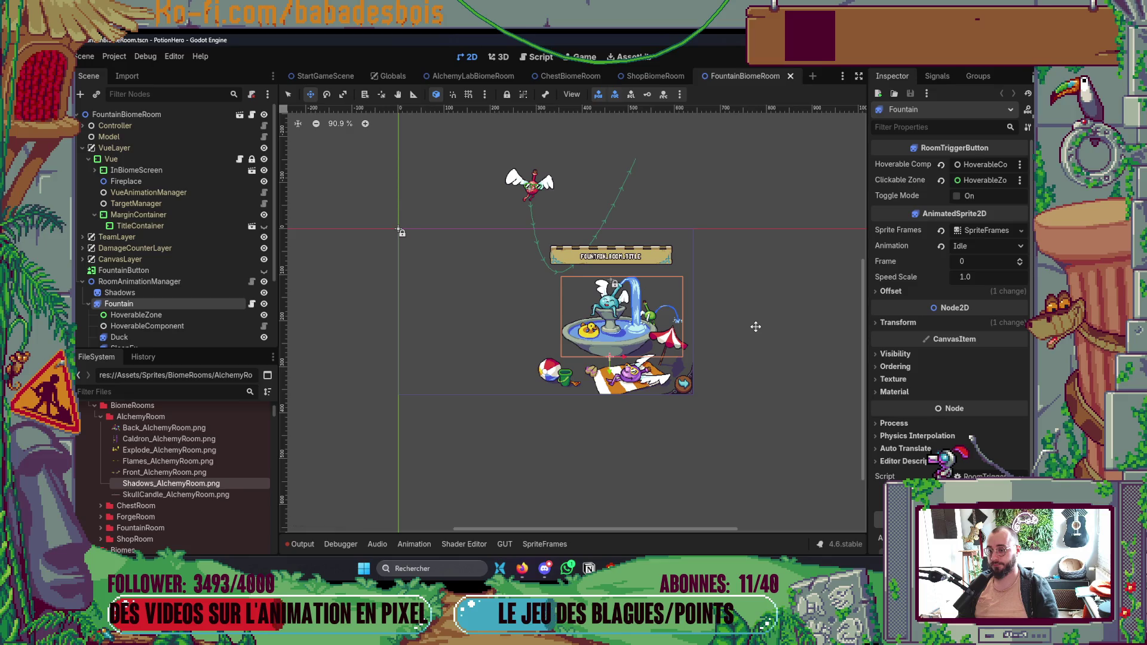
{"action": "left_click", "coordinate": [288, 94]}
{"action": "scroll", "coordinate": [679, 197], "scroll_direction": "down", "scroll_amount": 1}
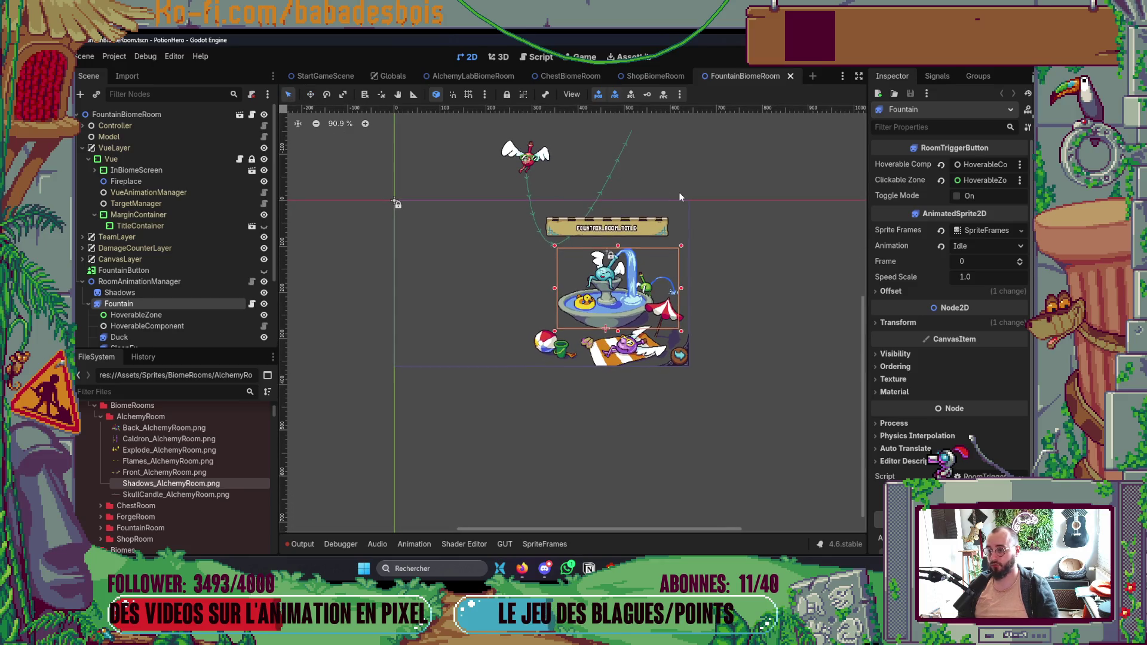
{"action": "left_click", "coordinate": [679, 196]}
{"action": "scroll", "coordinate": [597, 268], "scroll_direction": "down", "scroll_amount": 1}
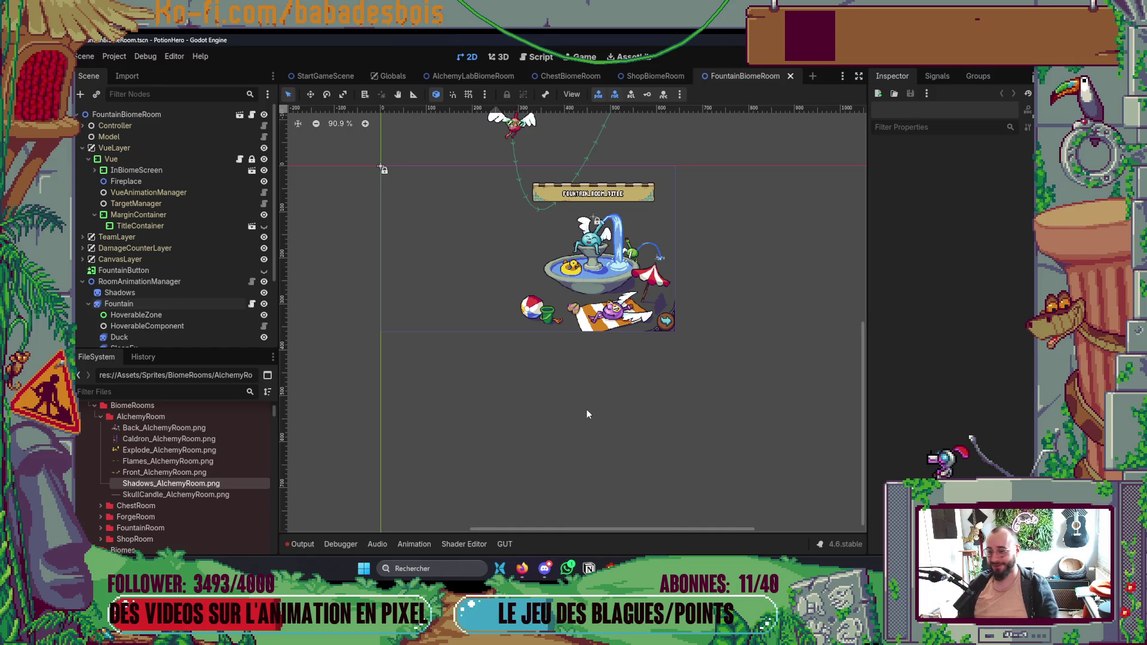
{"action": "scroll", "coordinate": [663, 197], "scroll_direction": "up", "scroll_amount": 1}
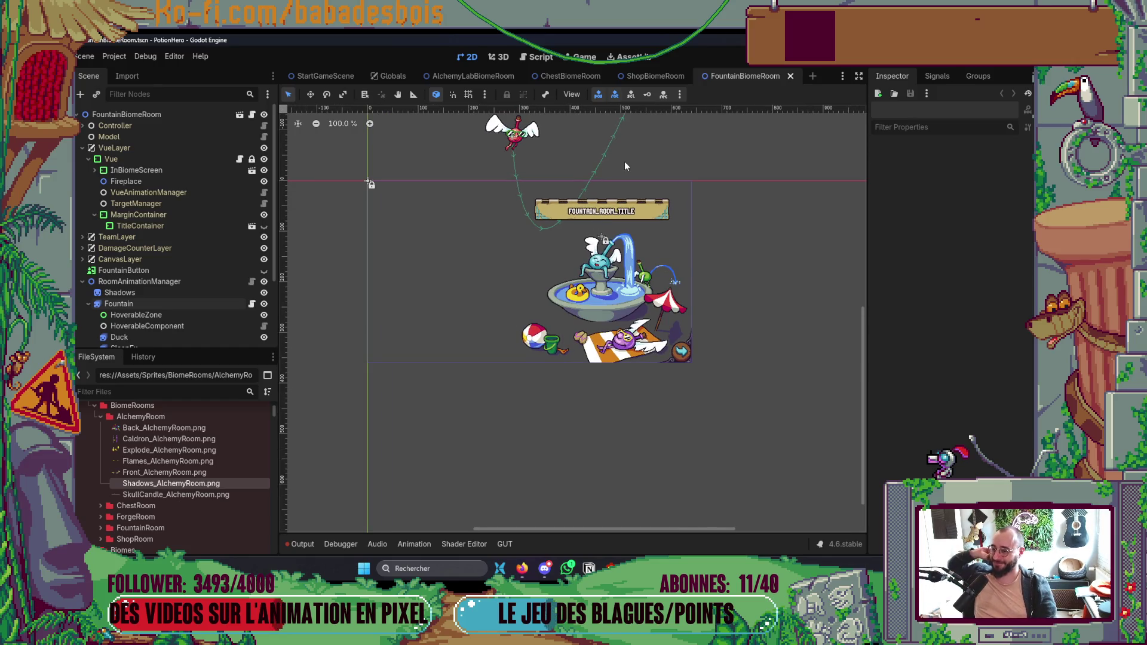
{"action": "mouse_move", "coordinate": [652, 80]}
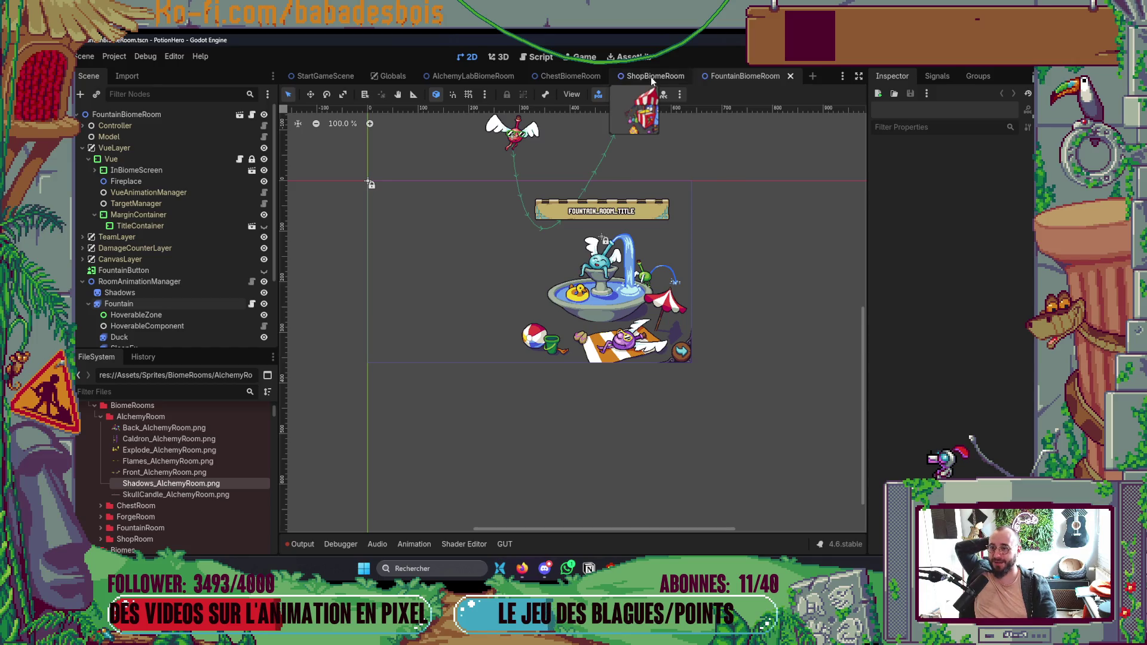
{"action": "mouse_move", "coordinate": [476, 80]}
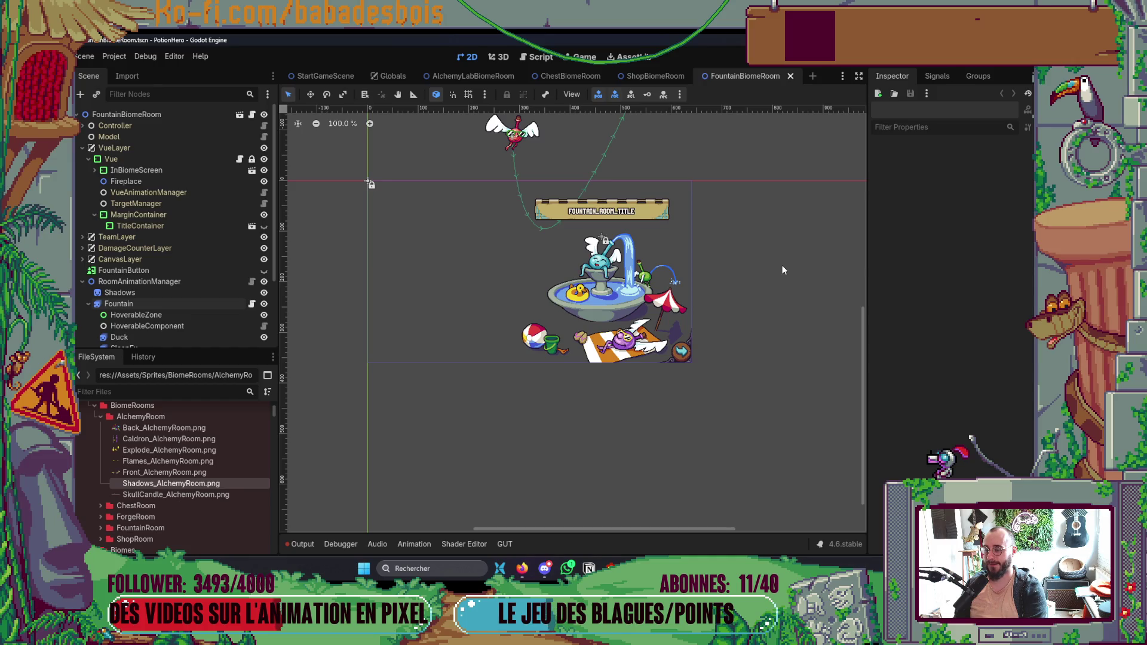
Open ForgeBiomeRoom, set the Character's clickable zone to ClickableZone, and run the game with F5.
{"action": "key", "text": "ctrl+shift+o"}
{"action": "type", "text": "Forge"}
{"action": "key", "text": "Return"}
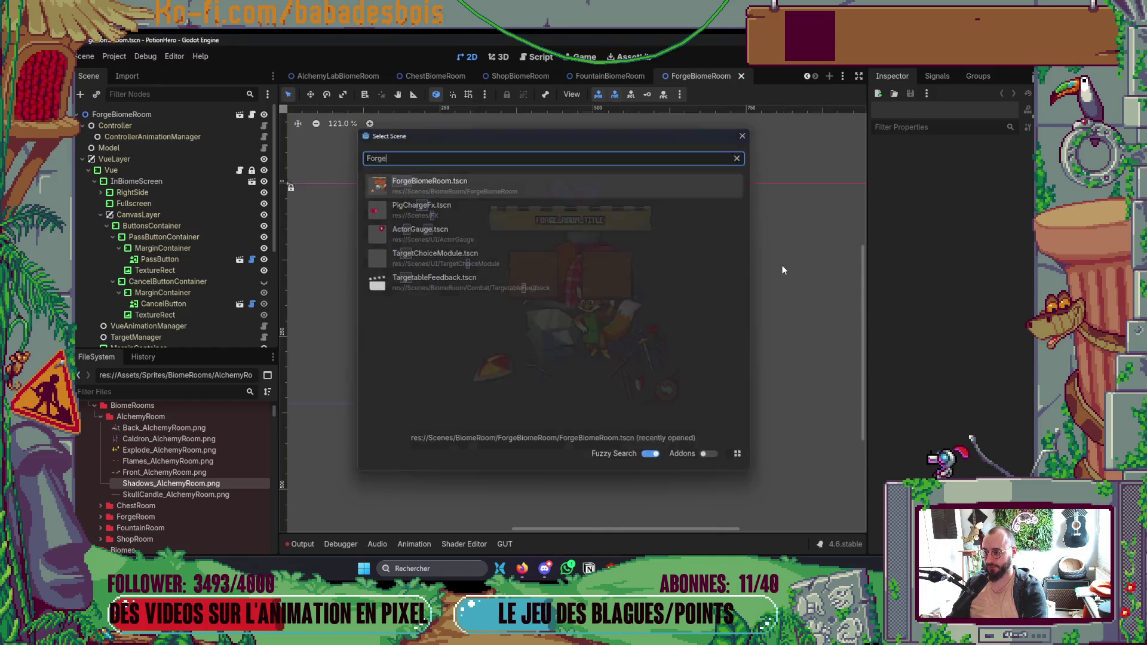
{"action": "scroll", "coordinate": [155, 257], "scroll_direction": "down", "scroll_amount": 5}
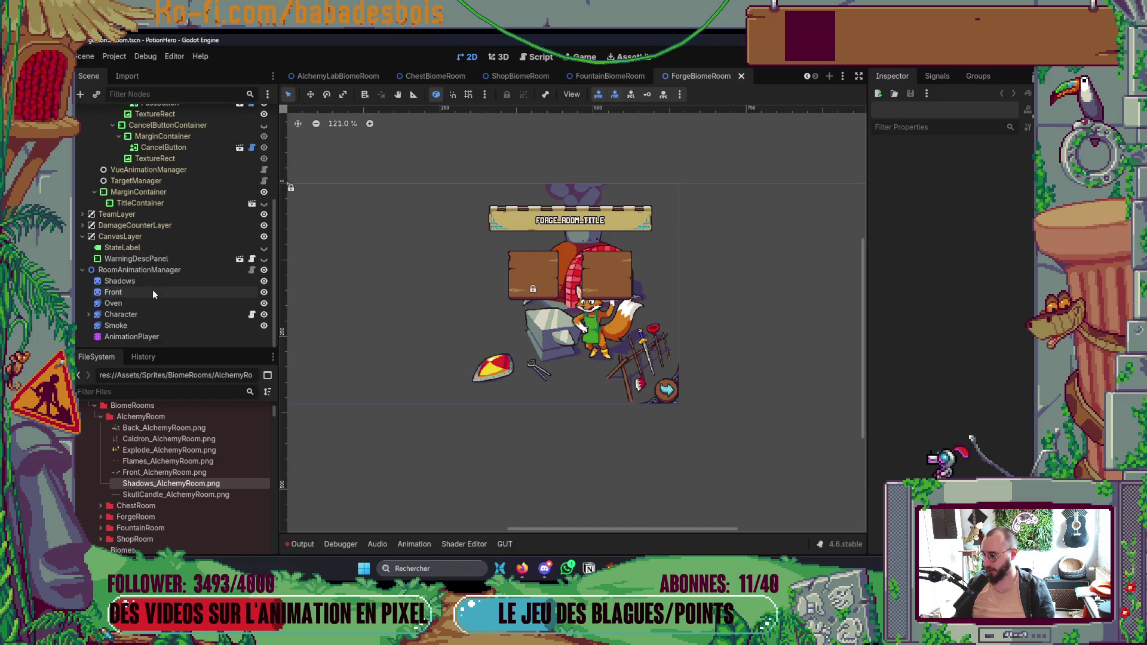
{"action": "left_click", "coordinate": [94, 316]}
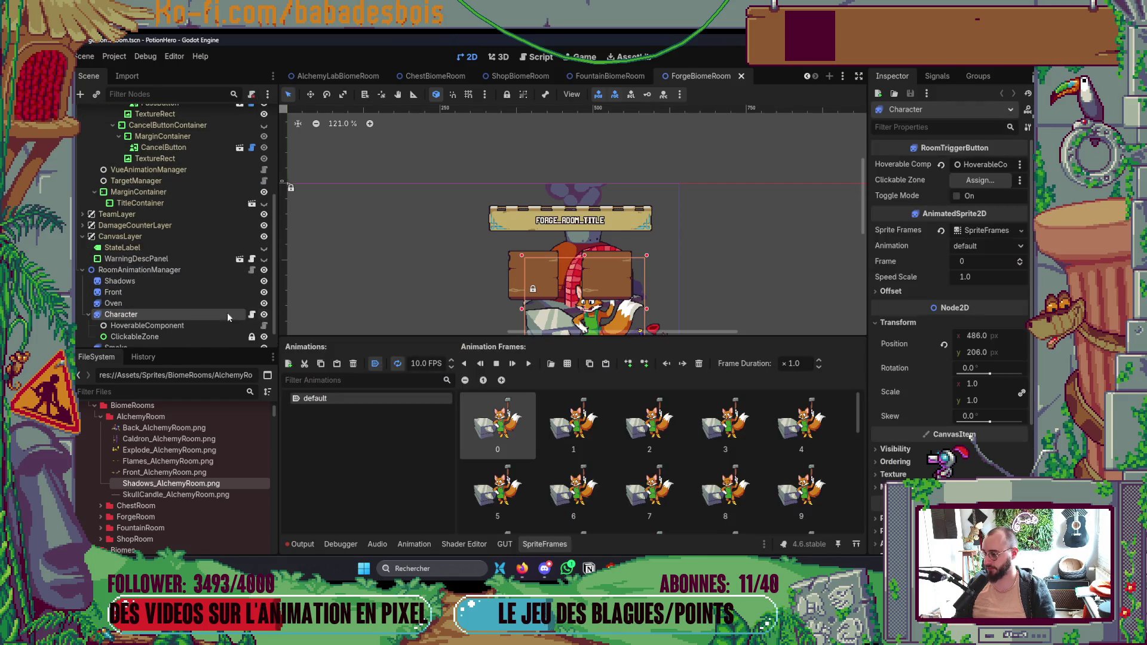
{"action": "scroll", "coordinate": [600, 302], "scroll_direction": "down", "scroll_amount": 10}
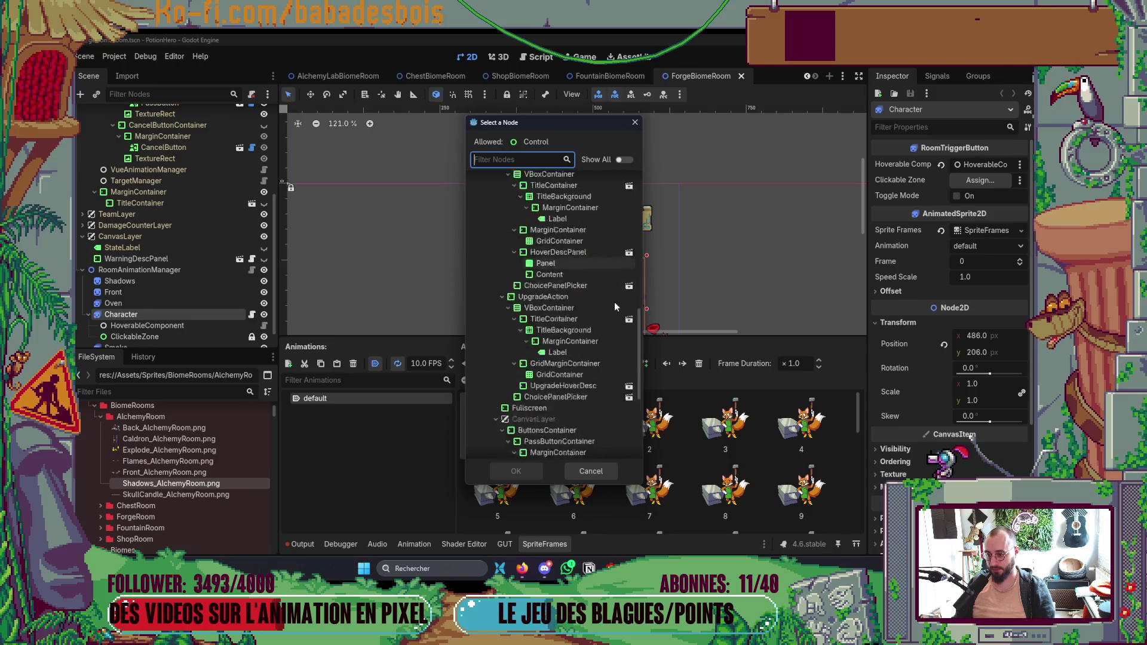
{"action": "double_click", "coordinate": [530, 448]}
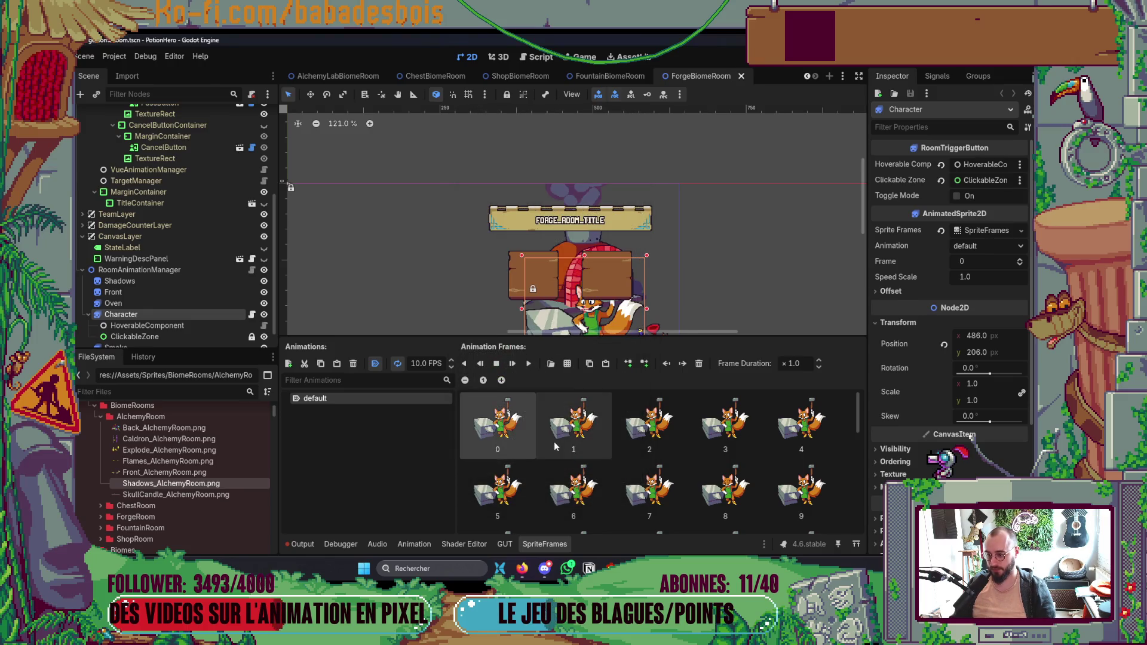
{"action": "key", "text": "F5"}
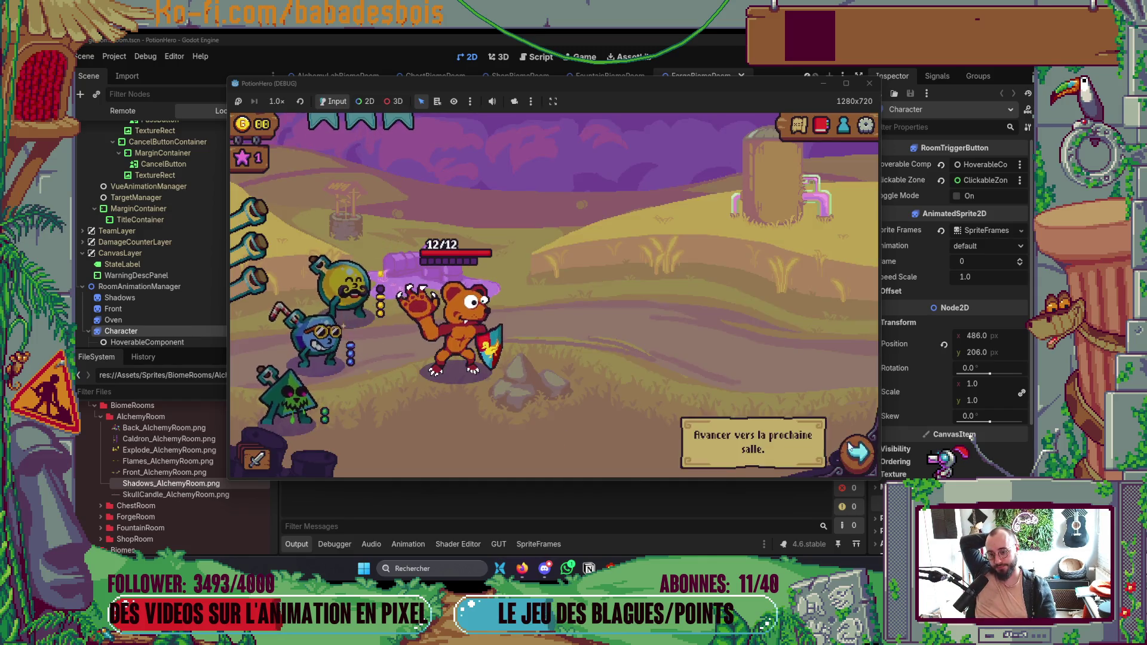
Advance a room, mix the lemon and blue goggled characters, and pour the potion into a flask.
{"action": "left_click", "coordinate": [857, 454]}
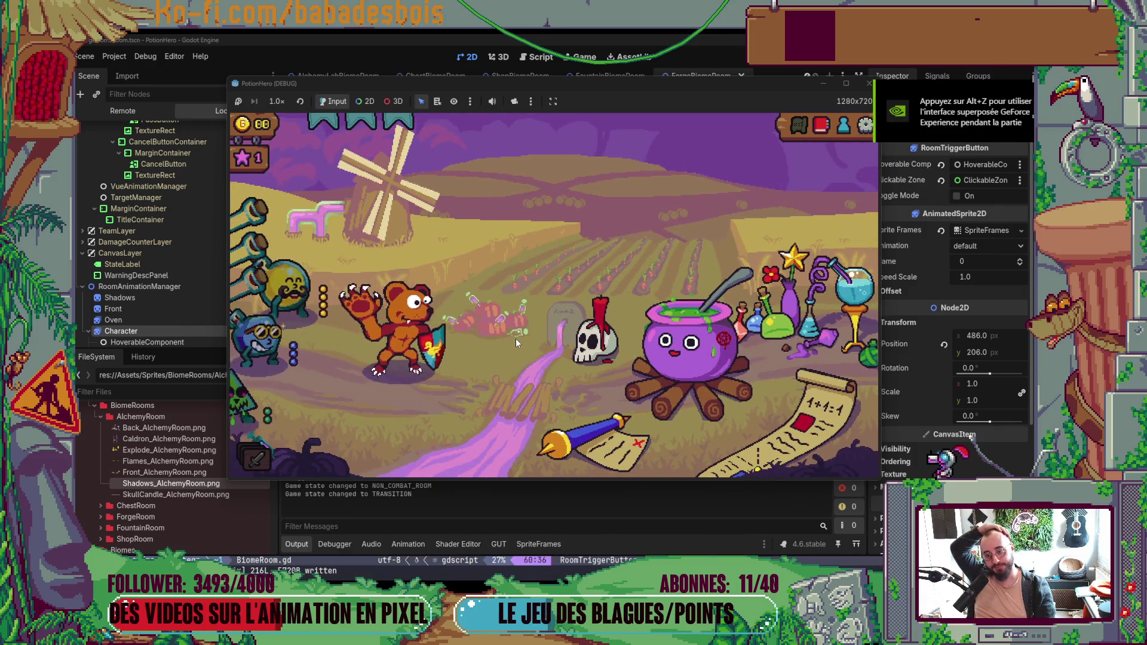
{"action": "left_click", "coordinate": [692, 352]}
{"action": "left_click", "coordinate": [344, 302]}
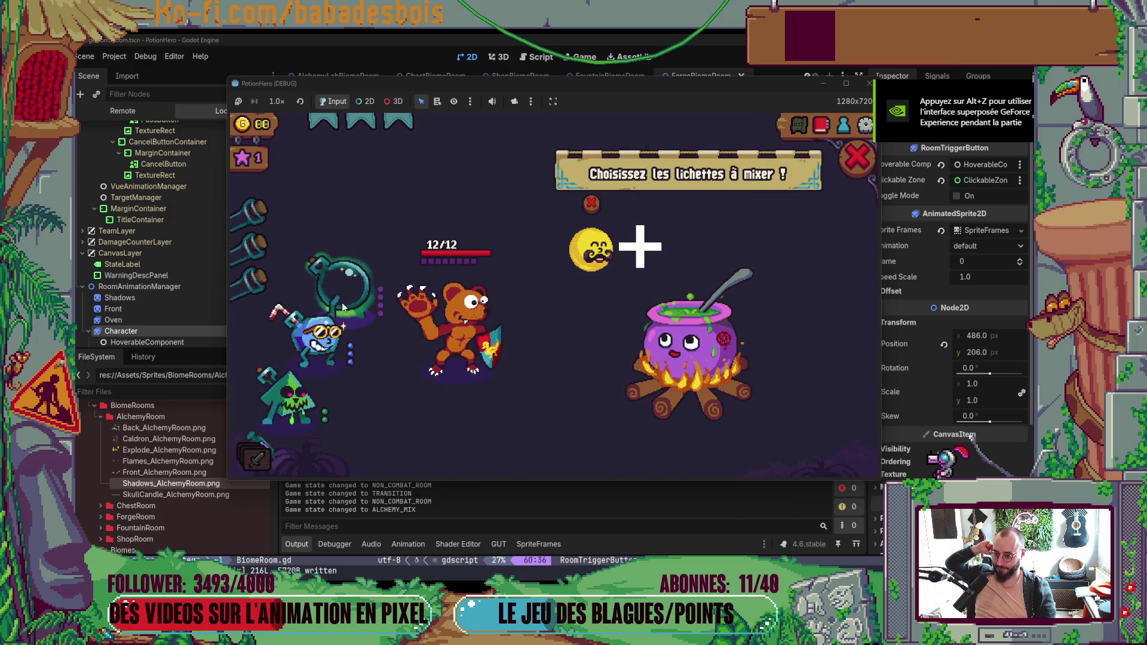
{"action": "left_click", "coordinate": [321, 335]}
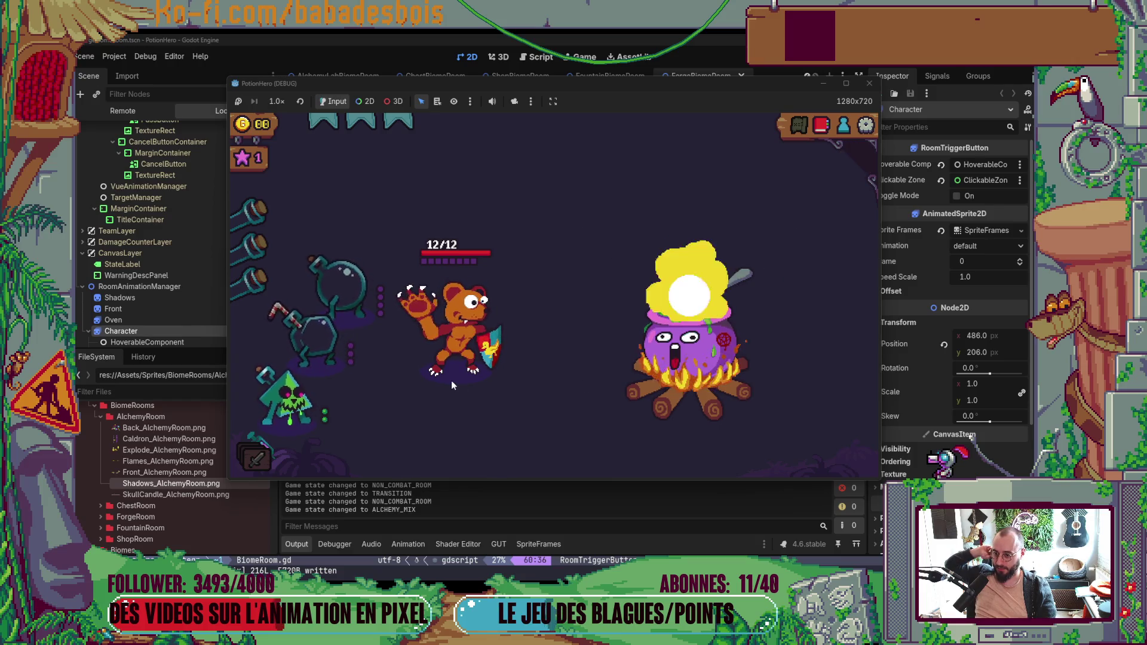
{"action": "left_click", "coordinate": [358, 302]}
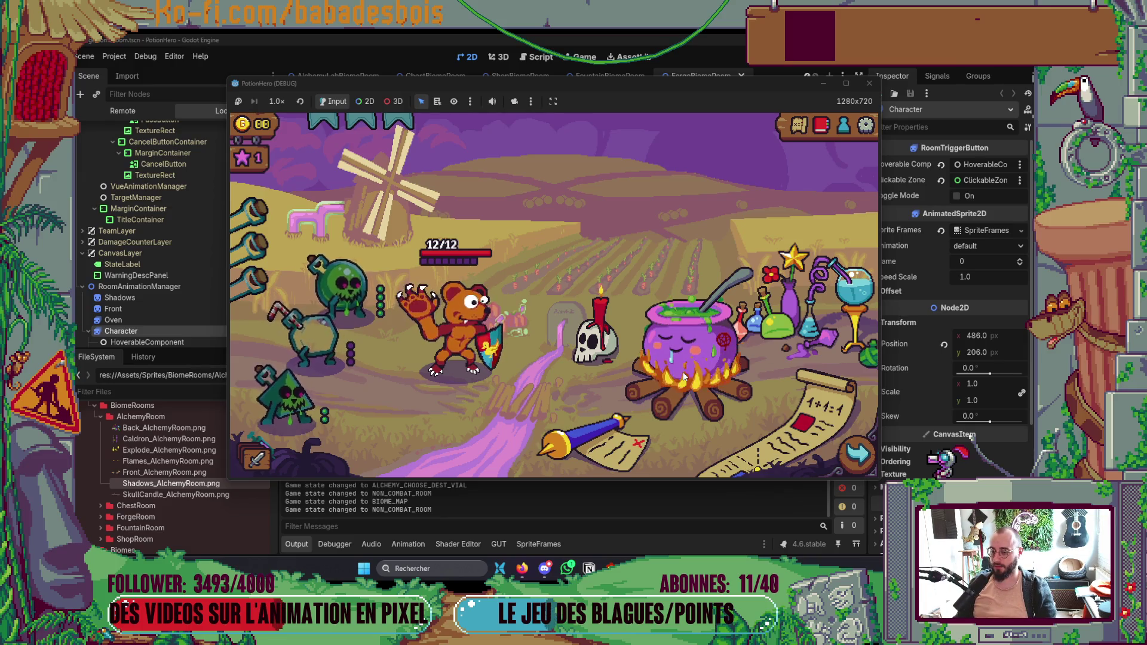
{"action": "key", "text": "alt+Tab"}
Add a print("room button hovered") line above the hover check, save, and hover the room in the game.
{"action": "key", "text": "j"}
{"action": "key", "text": "j"}
{"action": "key", "text": "shift+o"}
{"action": "type", "text": "print("}
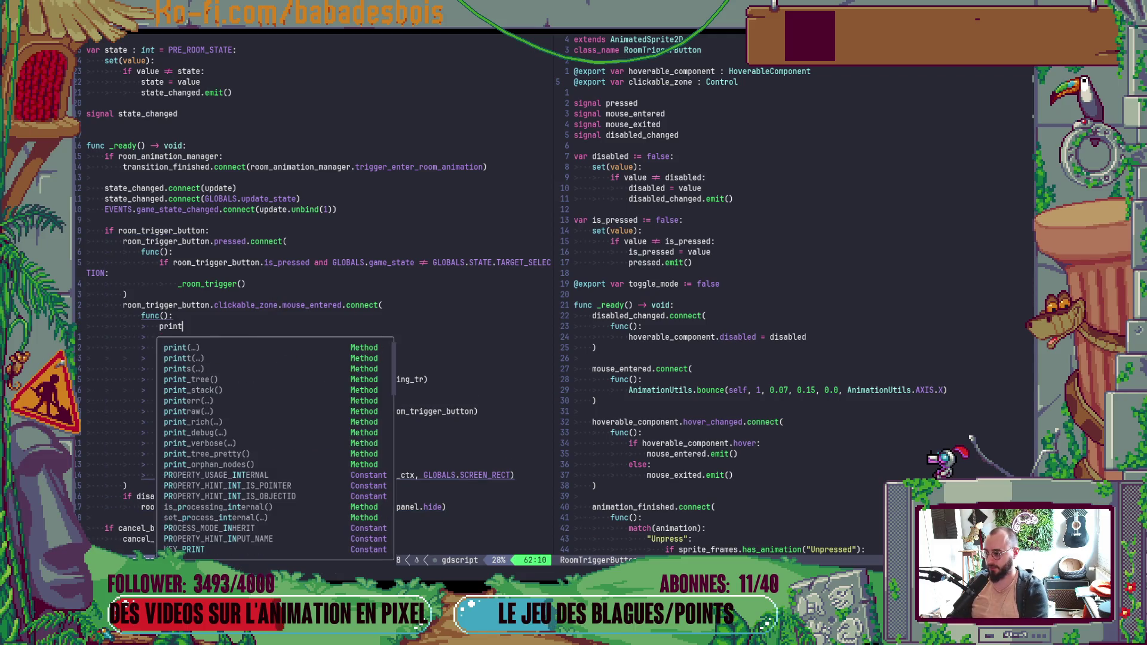
{"action": "type", "text": "\"room "}
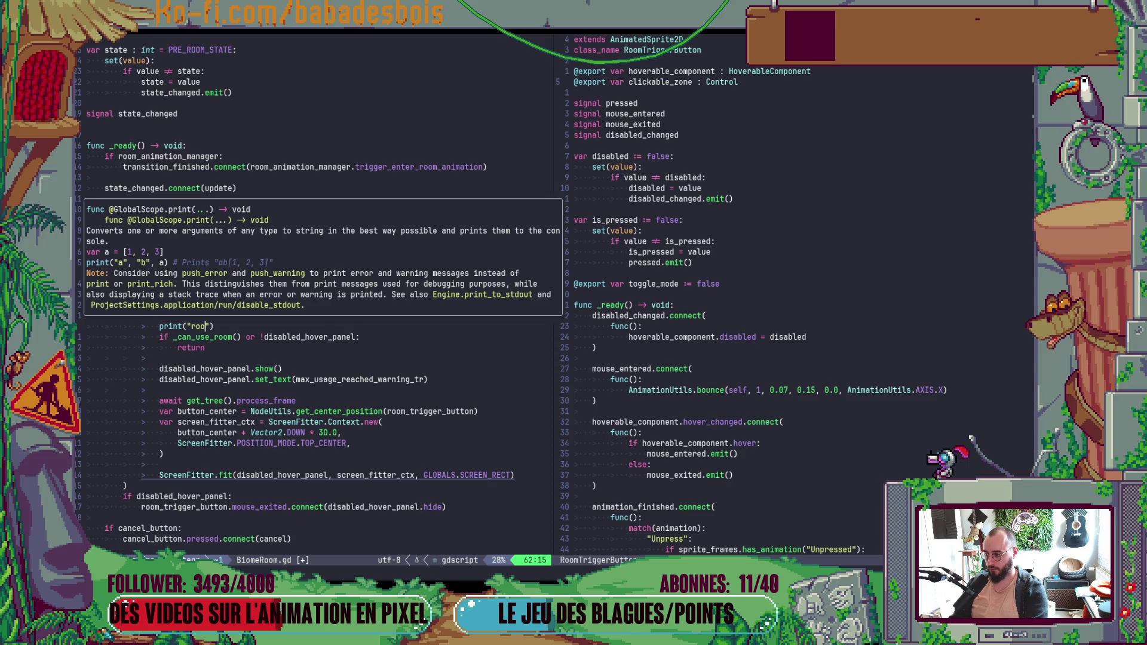
{"action": "type", "text": "button hoveree"}
{"action": "key", "text": "Escape"}
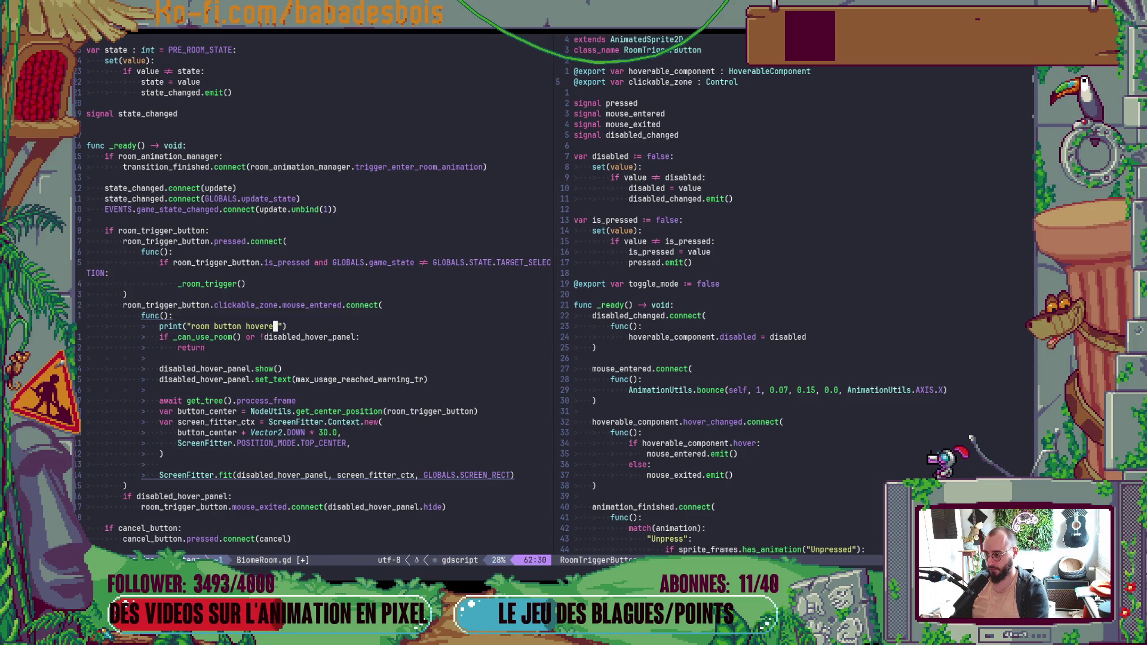
{"action": "key", "text": "ctrl+s"}
{"action": "key", "text": "alt+Tab"}
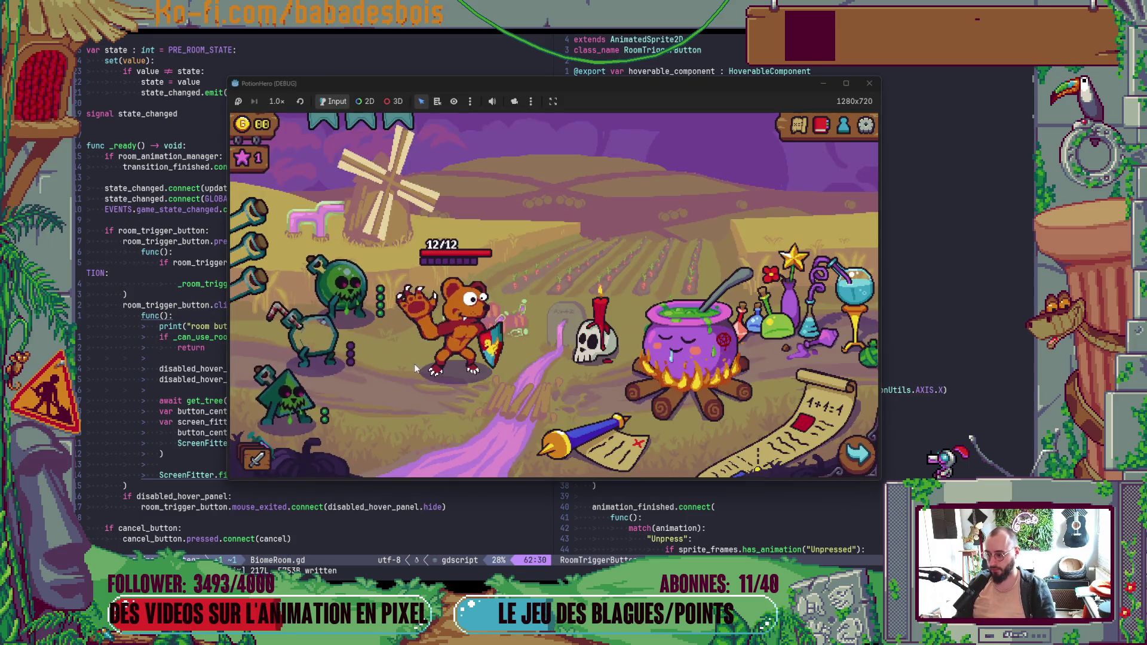
{"action": "key", "text": "alt+Tab"}
{"action": "key", "text": "alt+Tab"}
{"action": "key", "text": "alt+Tab"}
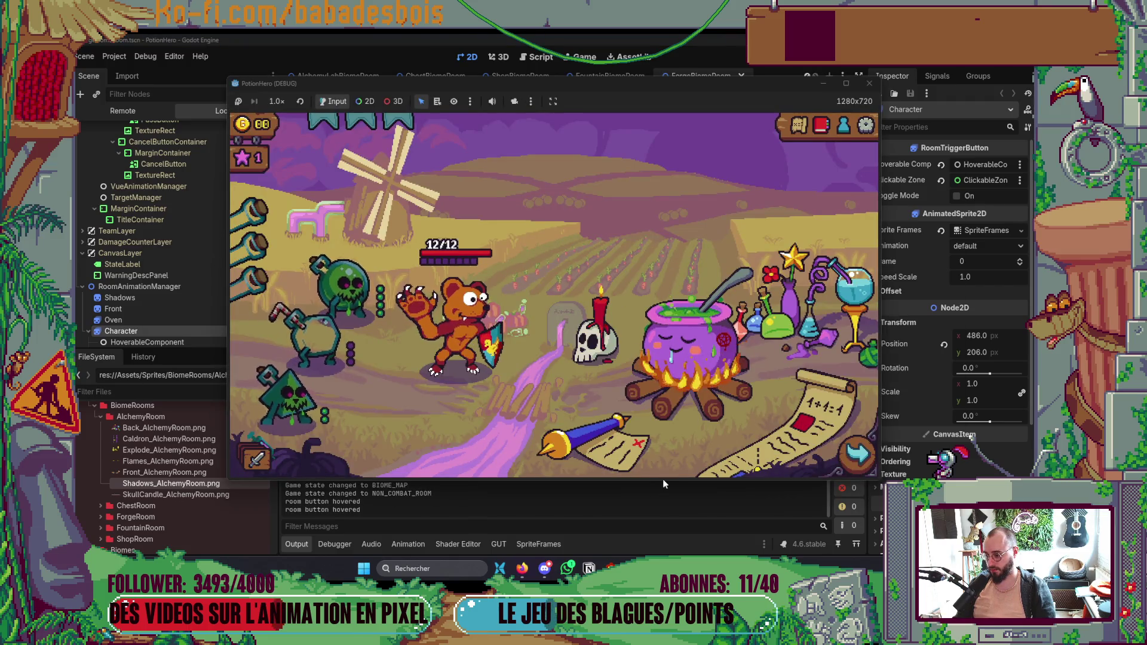
{"action": "key", "text": "alt+Tab"}
{"action": "key", "text": "alt+Tab"}
{"action": "key", "text": "alt+Tab"}
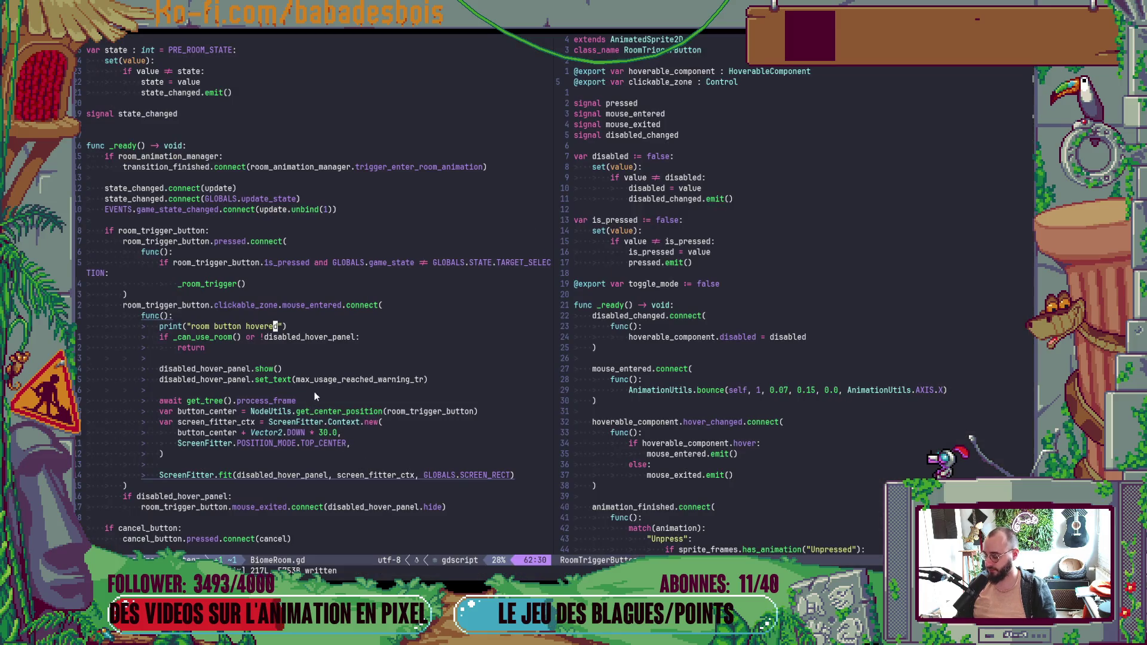
Delete the debug print, save with :w, and peek at the _can_use_room definition.
{"action": "key", "text": "d"}
{"action": "key", "text": "d"}
{"action": "type", "text": ":w"}
{"action": "key", "text": "Return"}
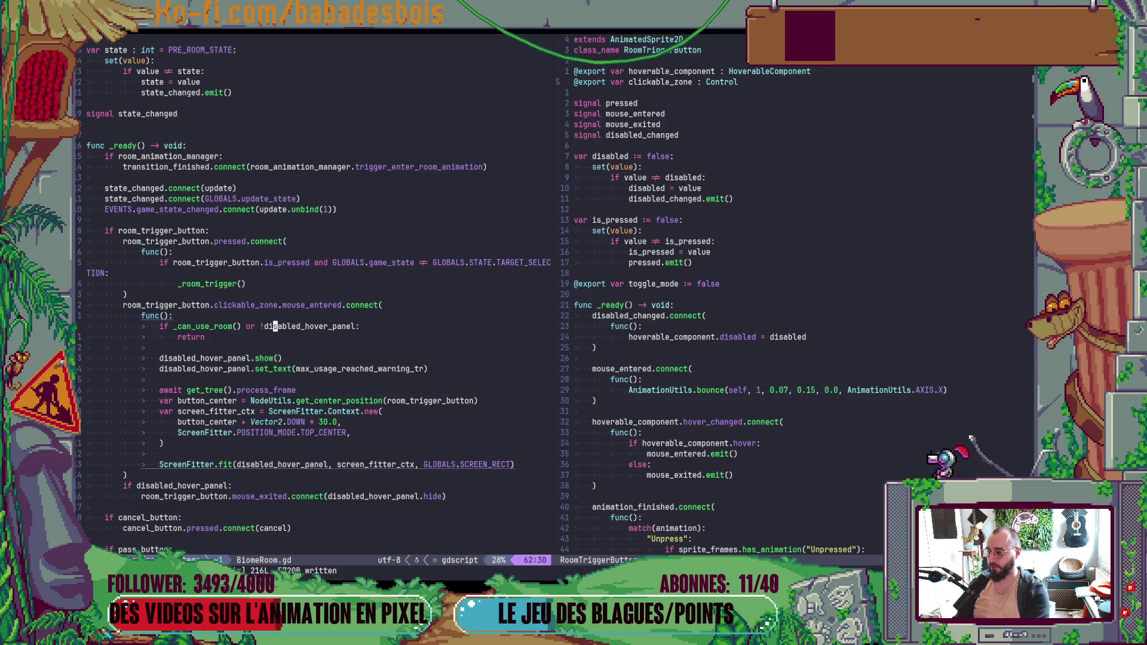
{"action": "key", "text": "b"}
{"action": "key", "text": "b"}
{"action": "key", "text": "b"}
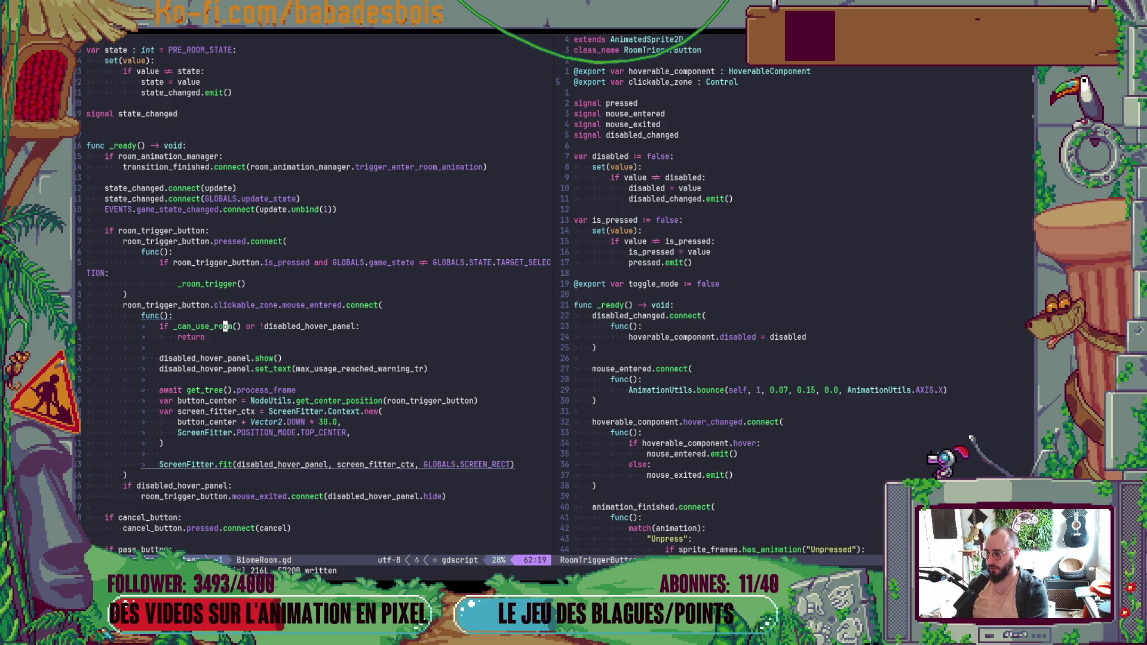
{"action": "key", "text": "g"}
{"action": "key", "text": "d"}
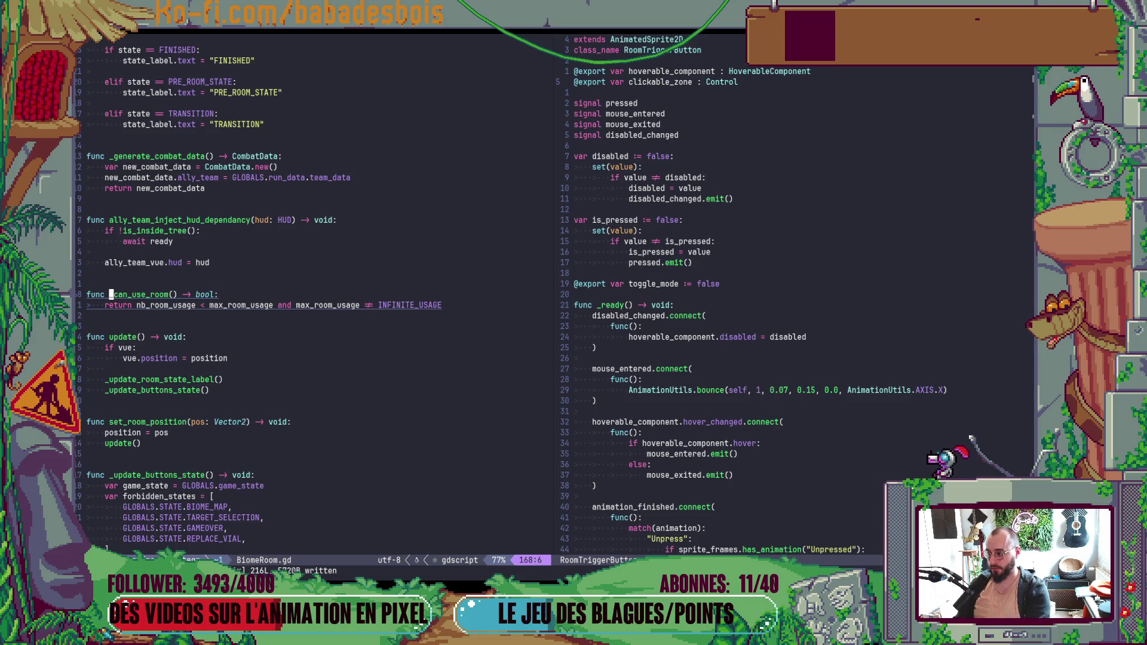
{"action": "key", "text": "ctrl+o"}
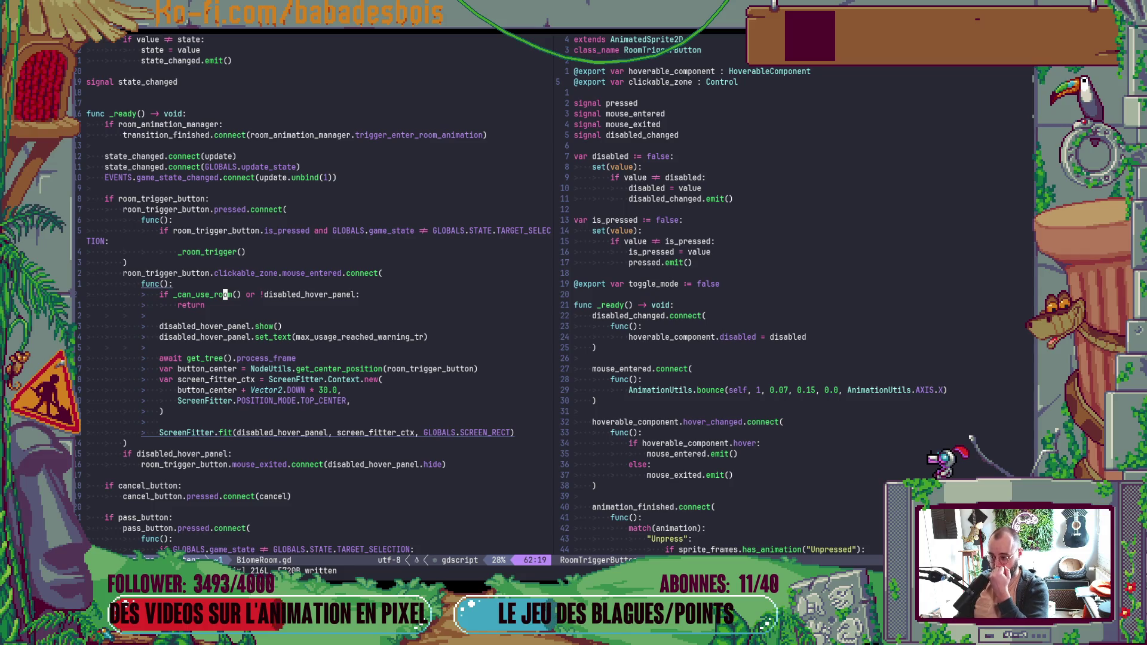
Check the disabled_hover_panel declaration, then return to the hover check on line 62.
{"action": "key", "text": "l"}
{"action": "key", "text": "l"}
{"action": "key", "text": "l"}
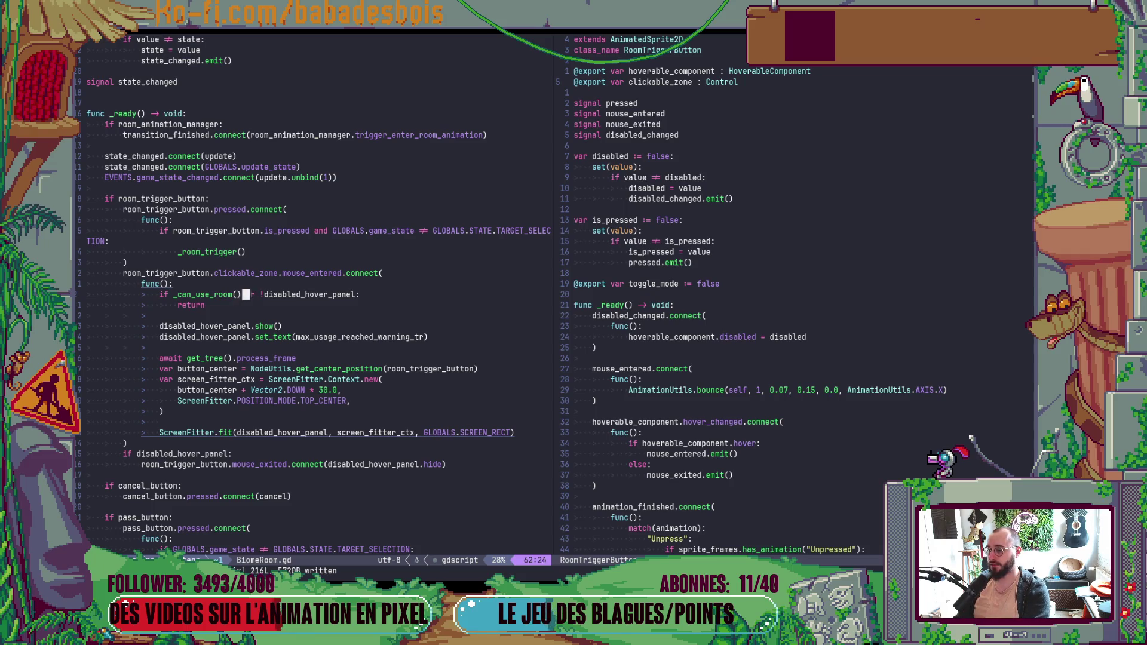
{"action": "scroll", "coordinate": [316, 293], "scroll_direction": "up", "scroll_amount": 6}
{"action": "left_click", "coordinate": [143, 40]}
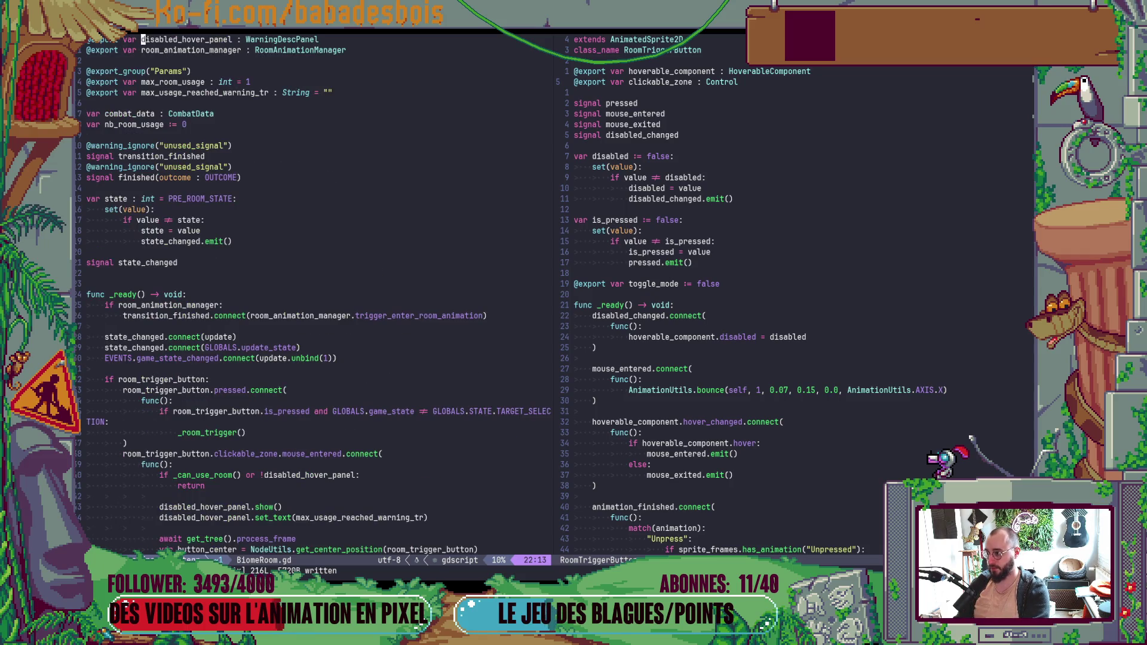
{"action": "left_click", "coordinate": [298, 474]}
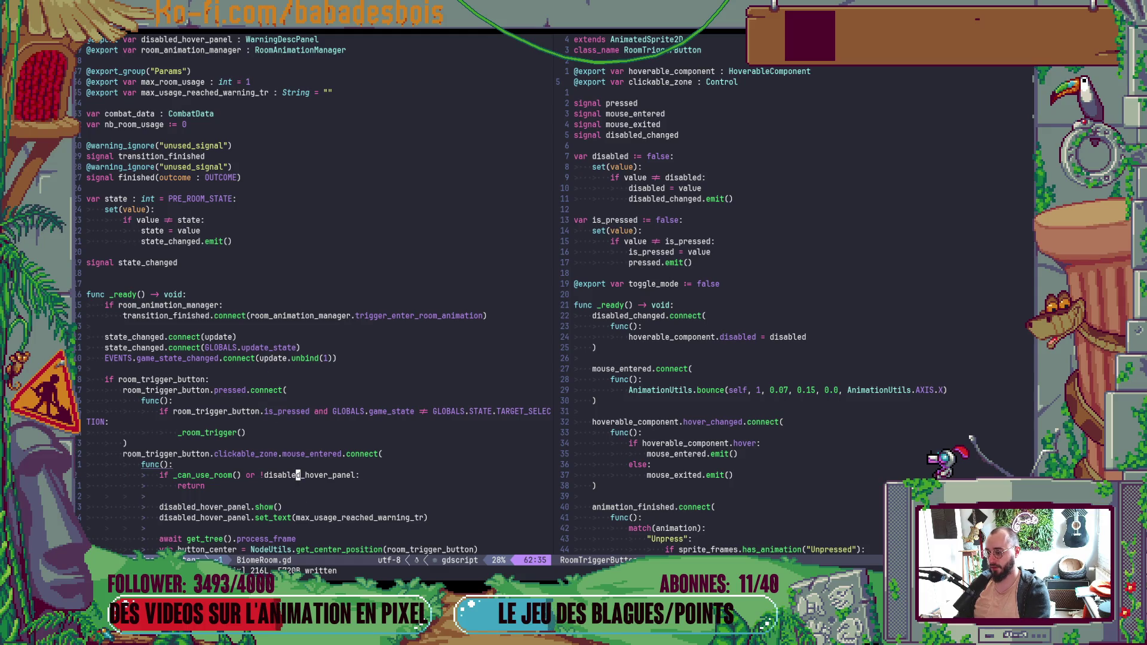
{"action": "key", "text": "i"}
{"action": "key", "text": "Escape"}
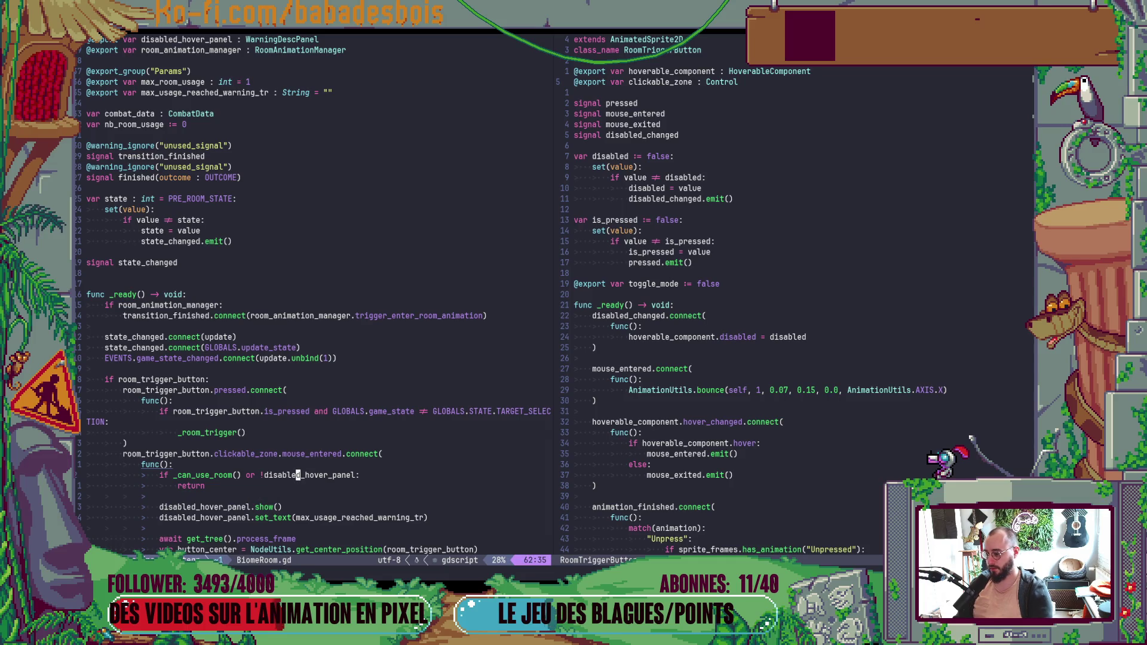
{"action": "scroll", "coordinate": [383, 405], "scroll_direction": "down", "scroll_amount": 4}
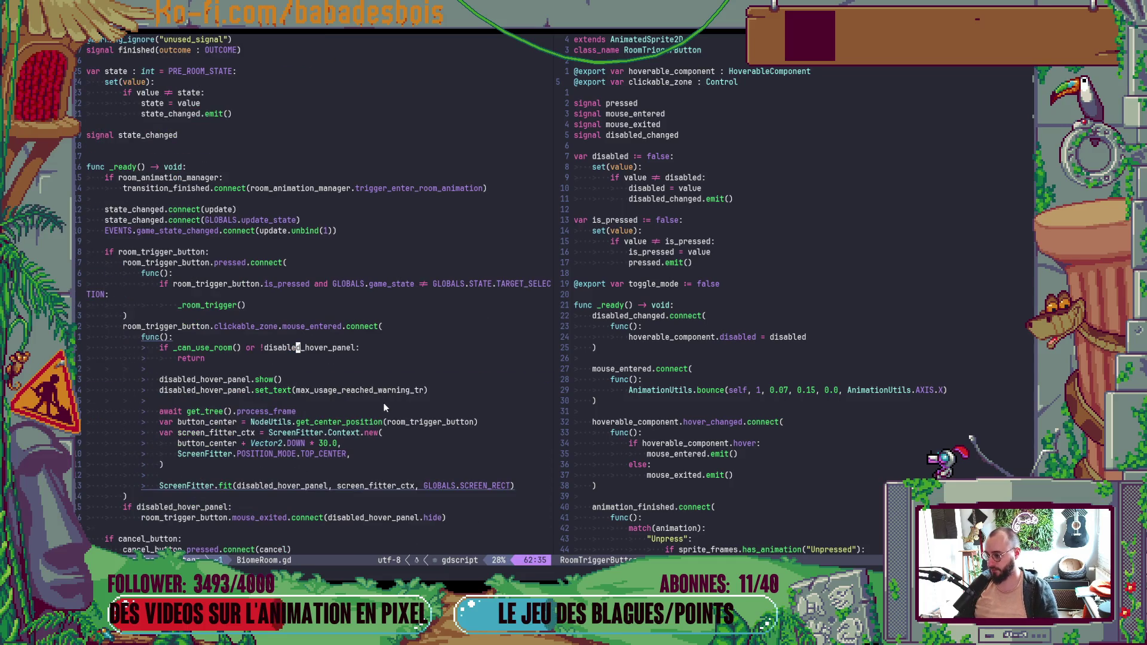
{"action": "key", "text": "alt+Tab"}
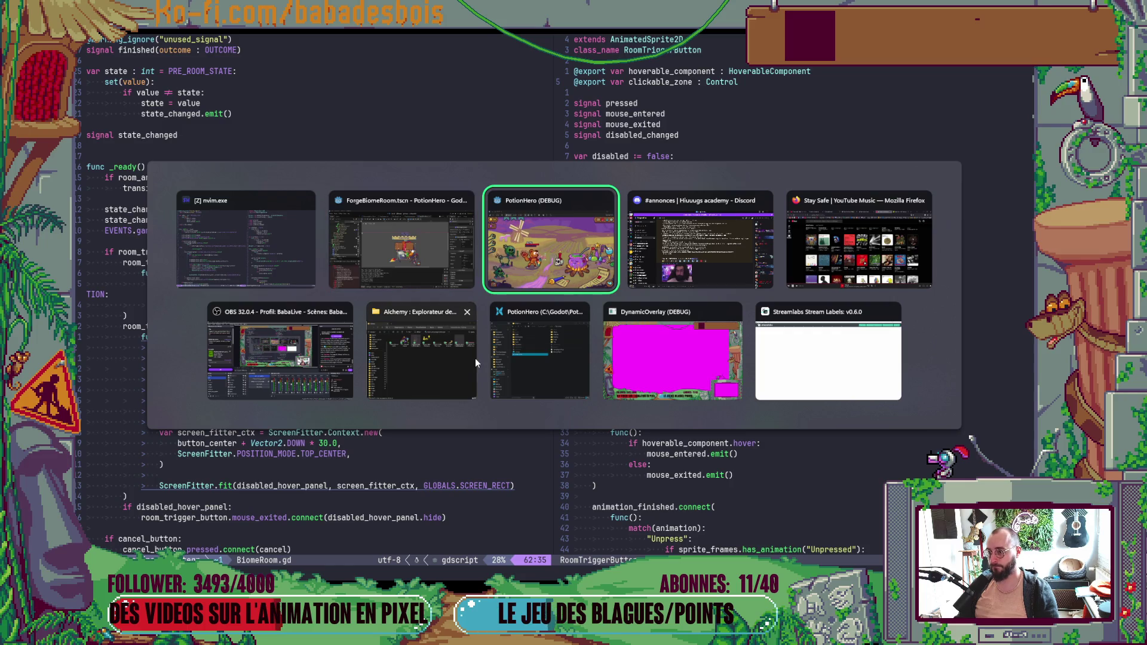
Open the parent BiomeRoom.gd script from ForgeBiomeRoom.gd and set a breakpoint on line 62.
{"action": "key", "text": "ctrl+s"}
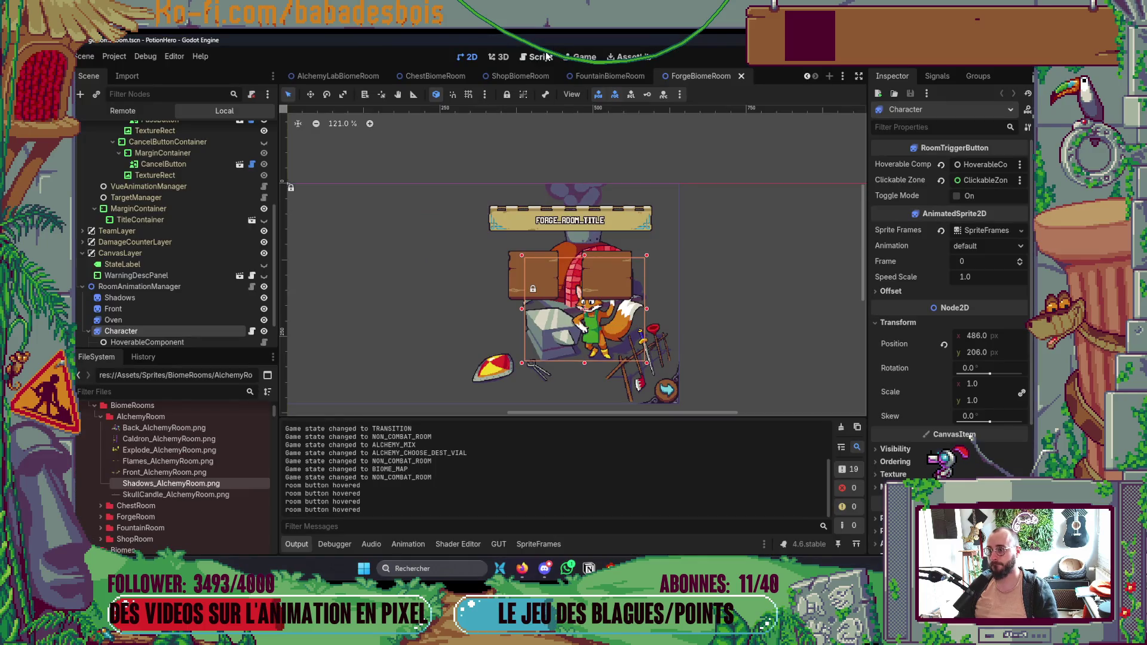
{"action": "scroll", "coordinate": [213, 142], "scroll_direction": "up", "scroll_amount": 5}
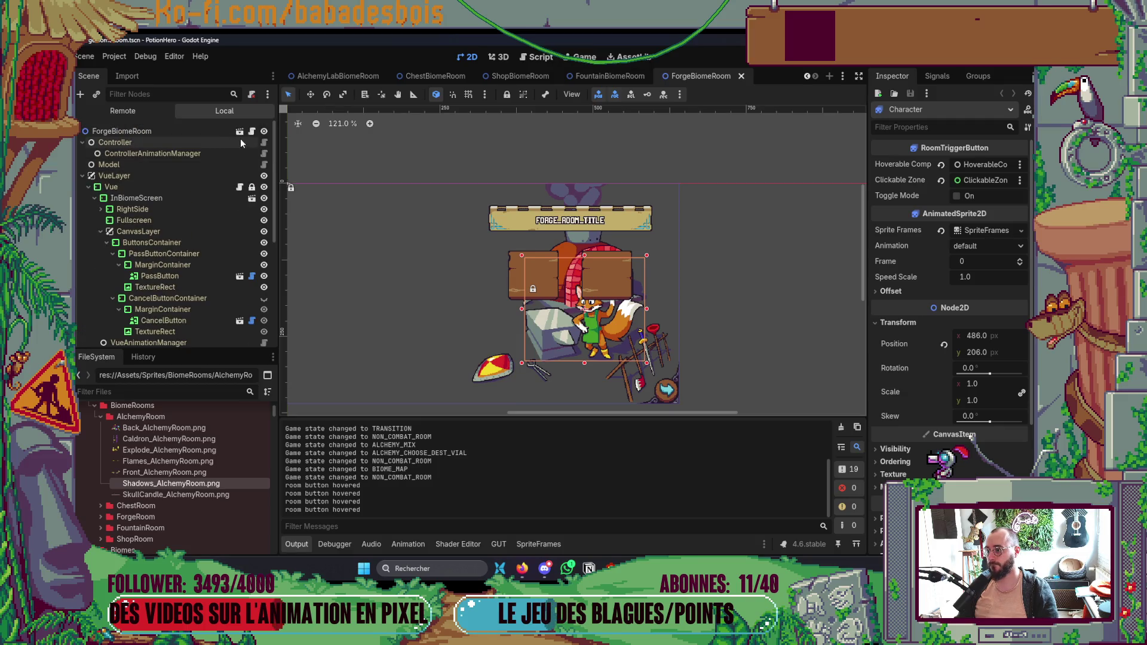
{"action": "left_click", "coordinate": [251, 130]}
{"action": "scroll", "coordinate": [449, 260], "scroll_direction": "down", "scroll_amount": 9}
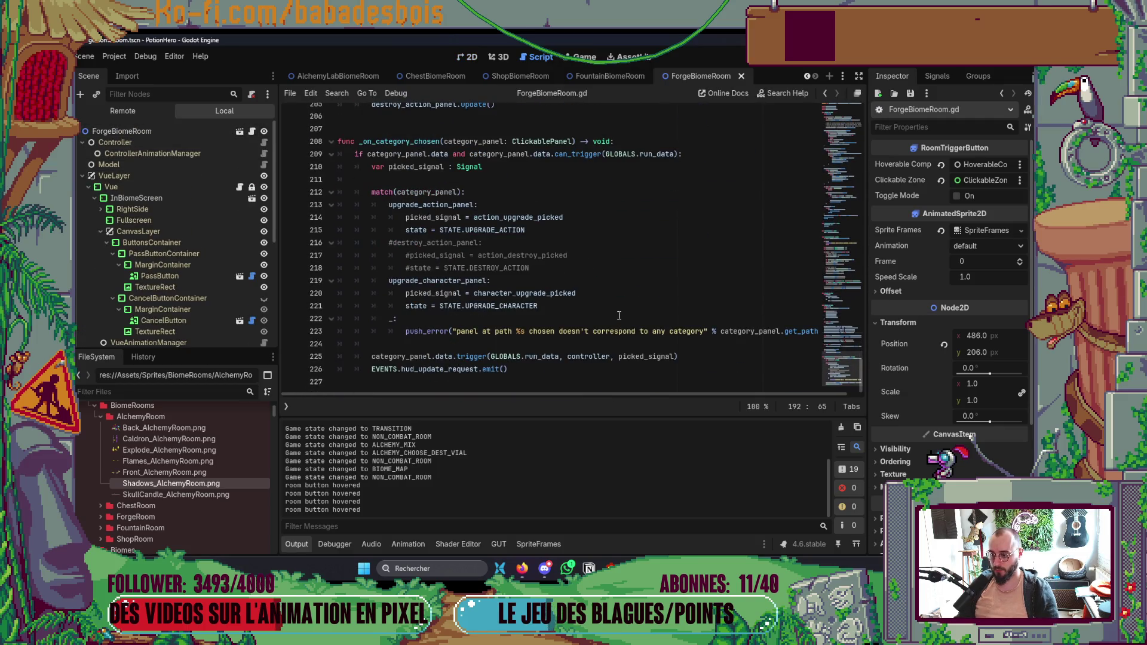
{"action": "scroll", "coordinate": [841, 345], "scroll_direction": "up", "scroll_amount": 3}
{"action": "key", "text": "ctrl+Home"}
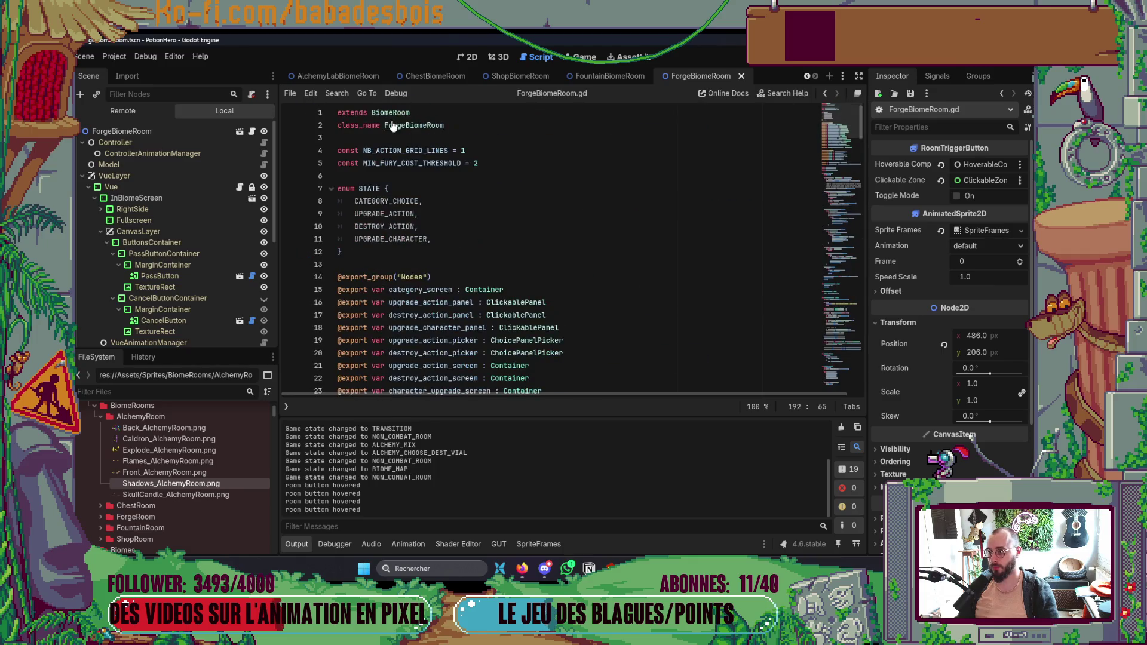
{"action": "left_click", "coordinate": [398, 117], "text": "ctrl"}
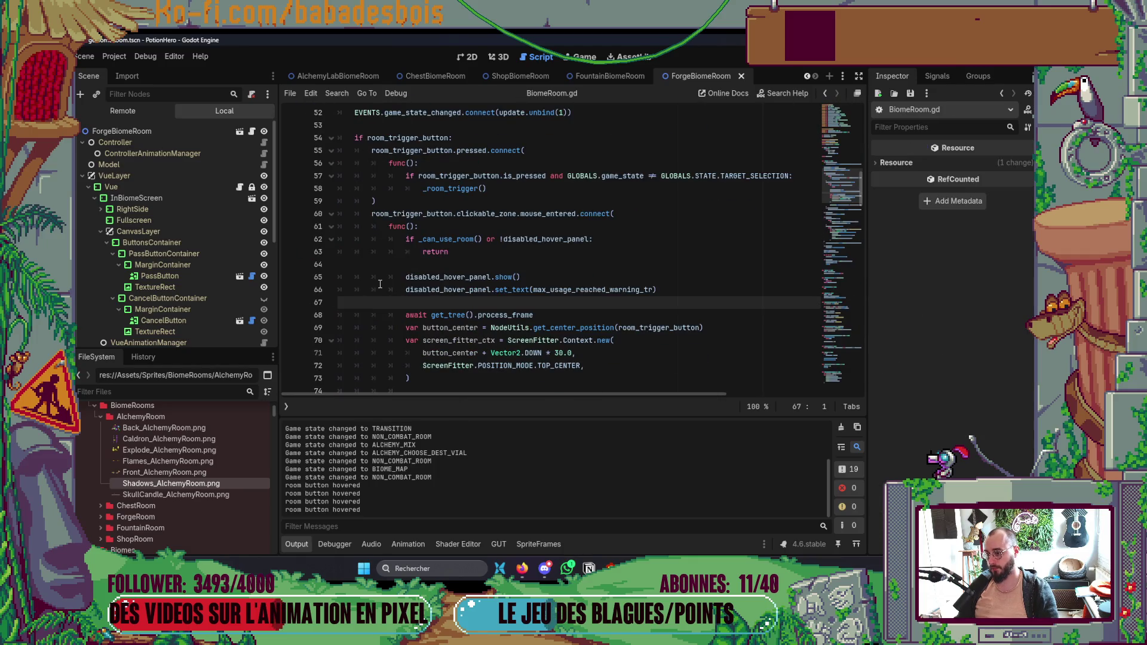
{"action": "left_click", "coordinate": [290, 240]}
Hover the room in the game, step past line 62, and inspect variables filtered by 'dis'.
{"action": "key", "text": "alt+Tab"}
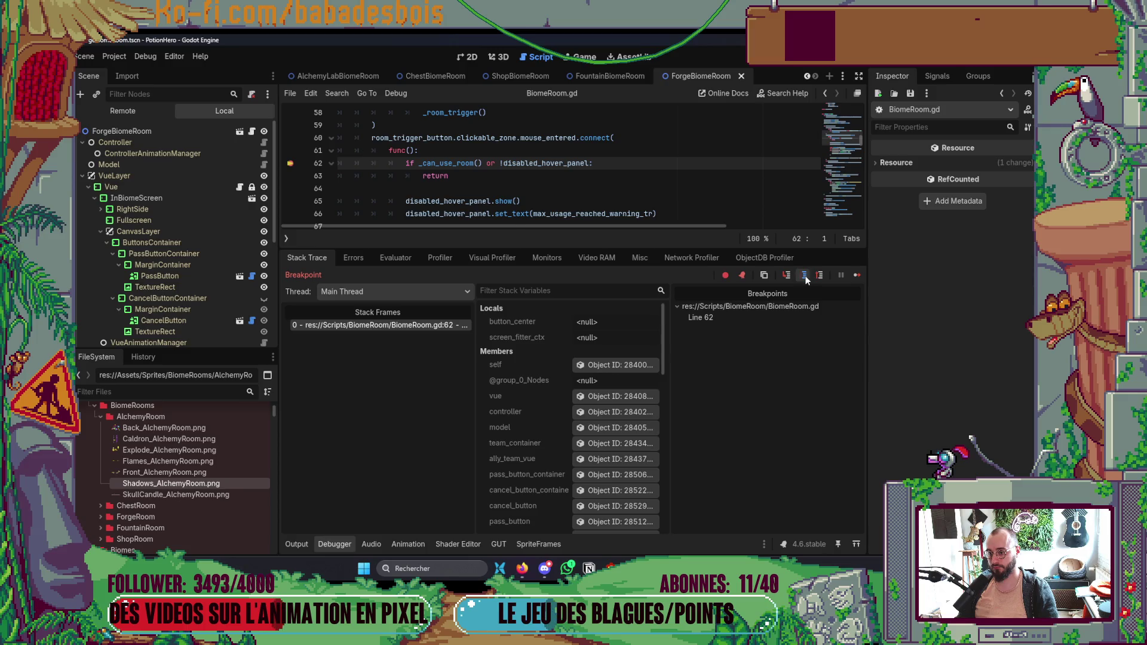
{"action": "left_click", "coordinate": [804, 275]}
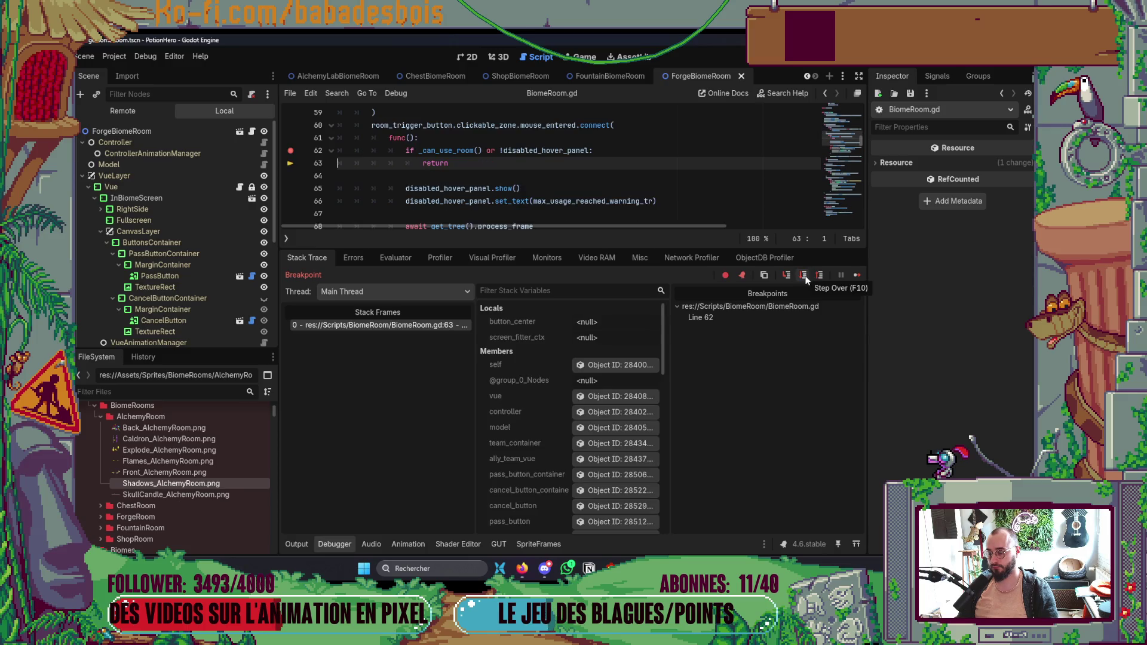
{"action": "scroll", "coordinate": [611, 354], "scroll_direction": "down", "scroll_amount": 3}
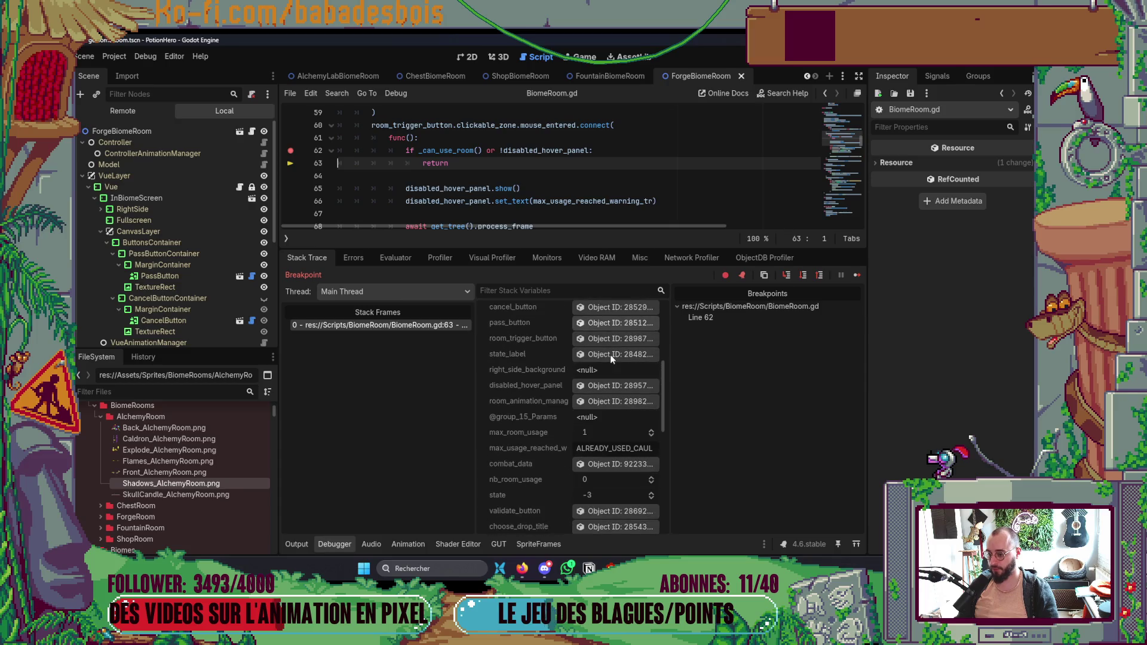
{"action": "scroll", "coordinate": [610, 354], "scroll_direction": "up", "scroll_amount": 3}
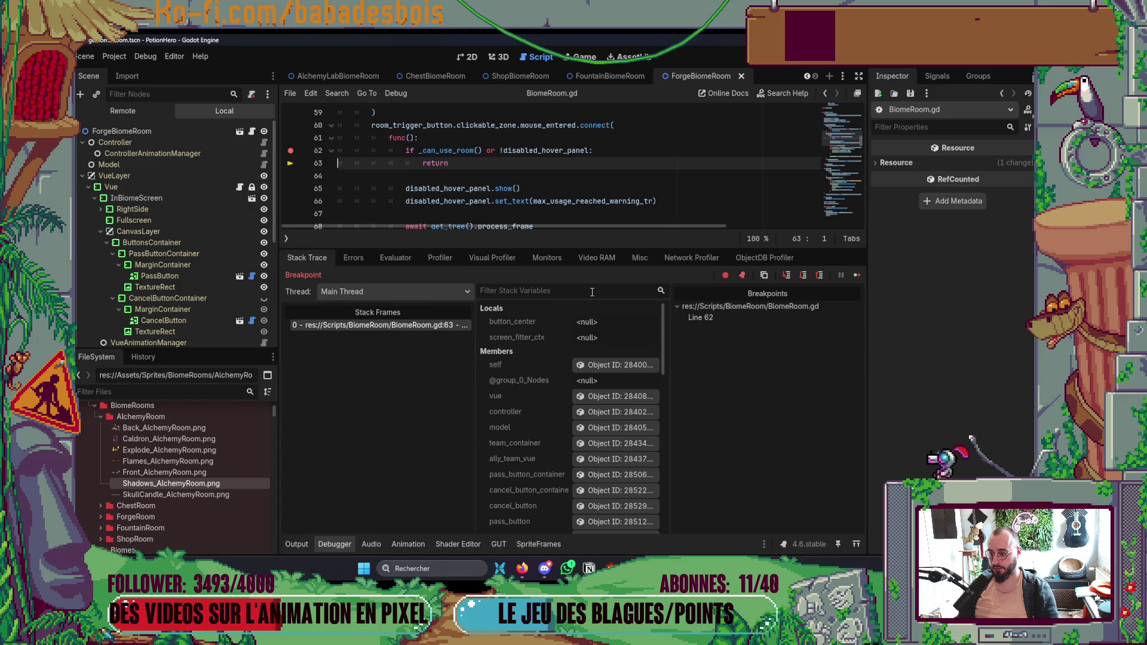
{"action": "type", "text": "dis"}
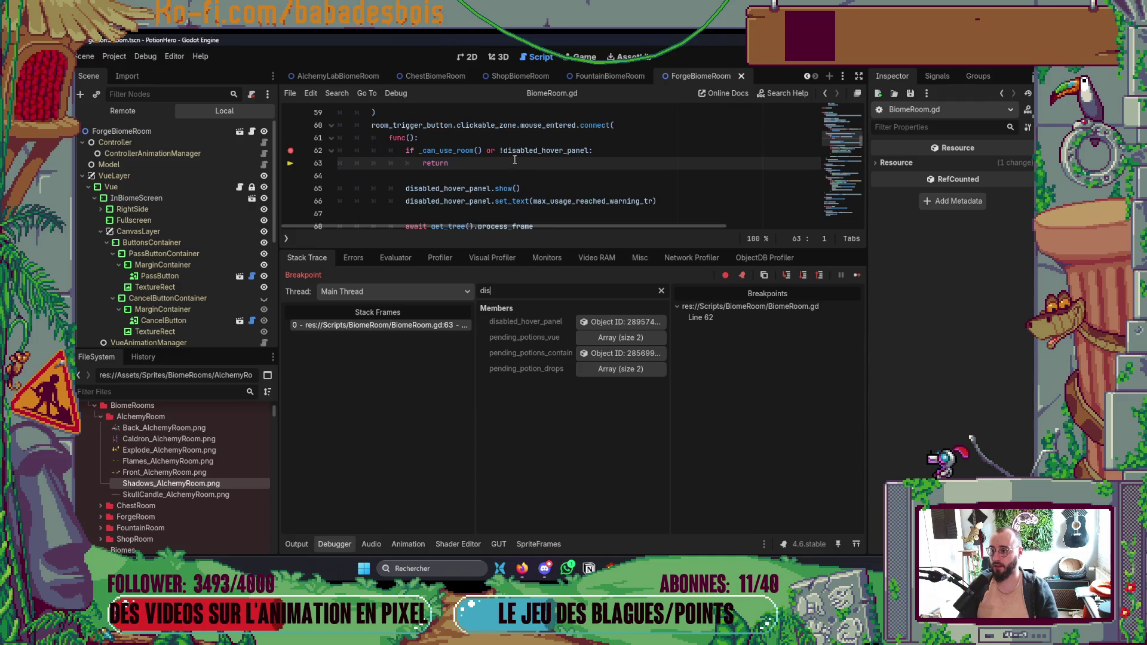
{"action": "key", "text": "BackSpace"}
{"action": "key", "text": "BackSpace"}
{"action": "key", "text": "BackSpace"}
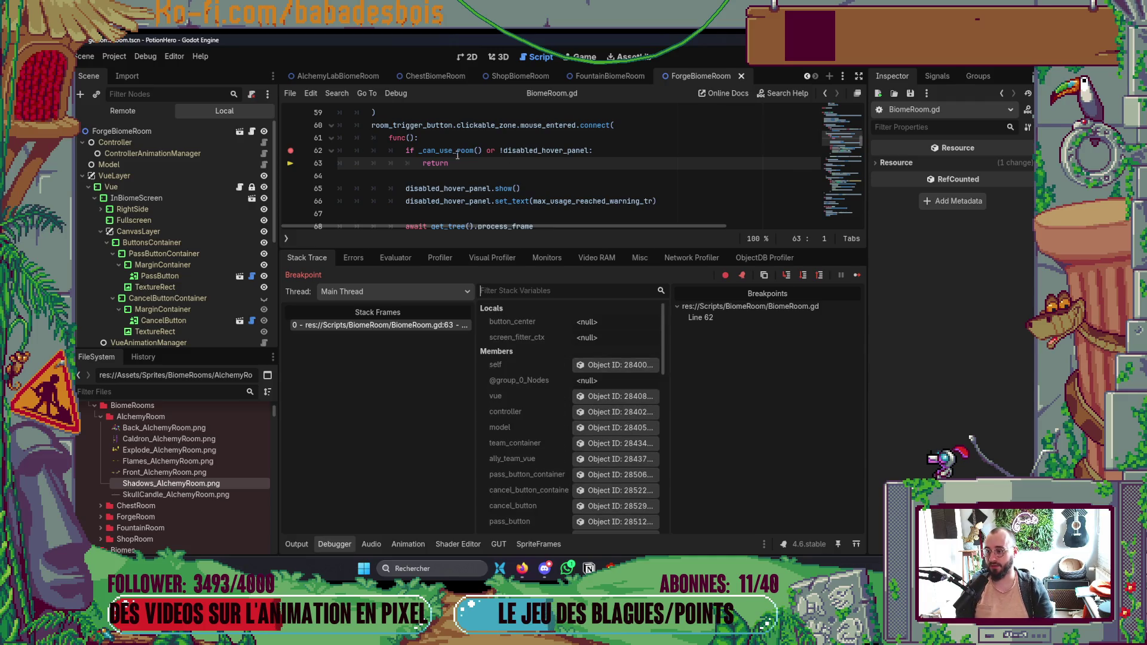
Remove the line 62 breakpoint, go to _can_use_room, and stop the game with F8.
{"action": "left_click", "coordinate": [290, 152]}
{"action": "left_click", "coordinate": [445, 153], "text": "ctrl"}
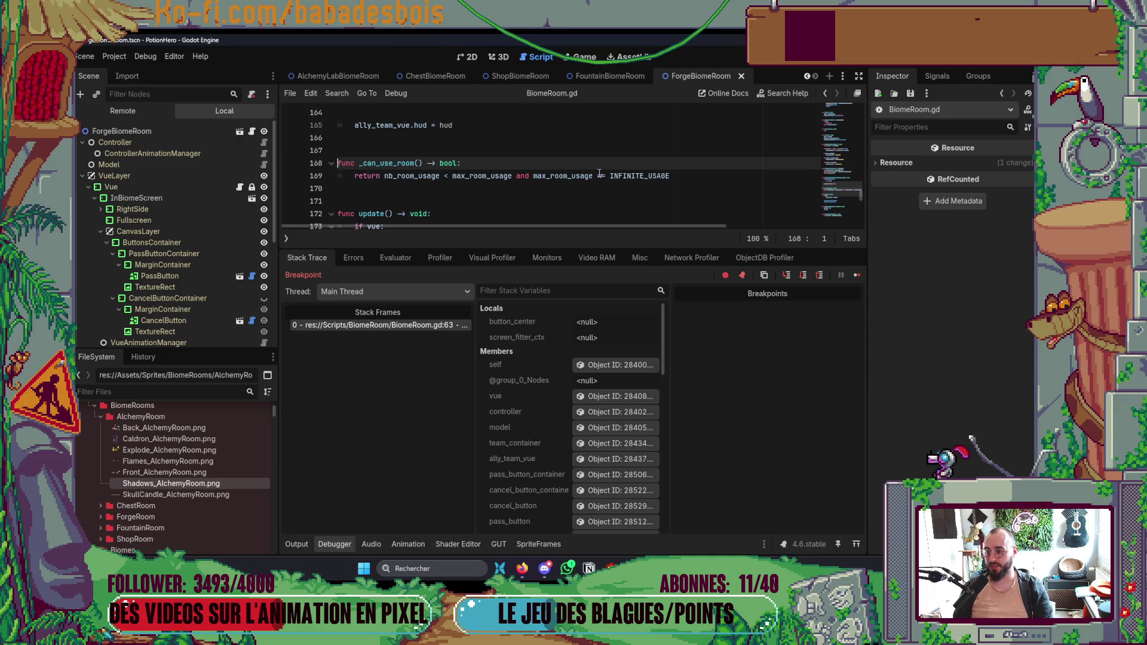
{"action": "key", "text": "F8"}
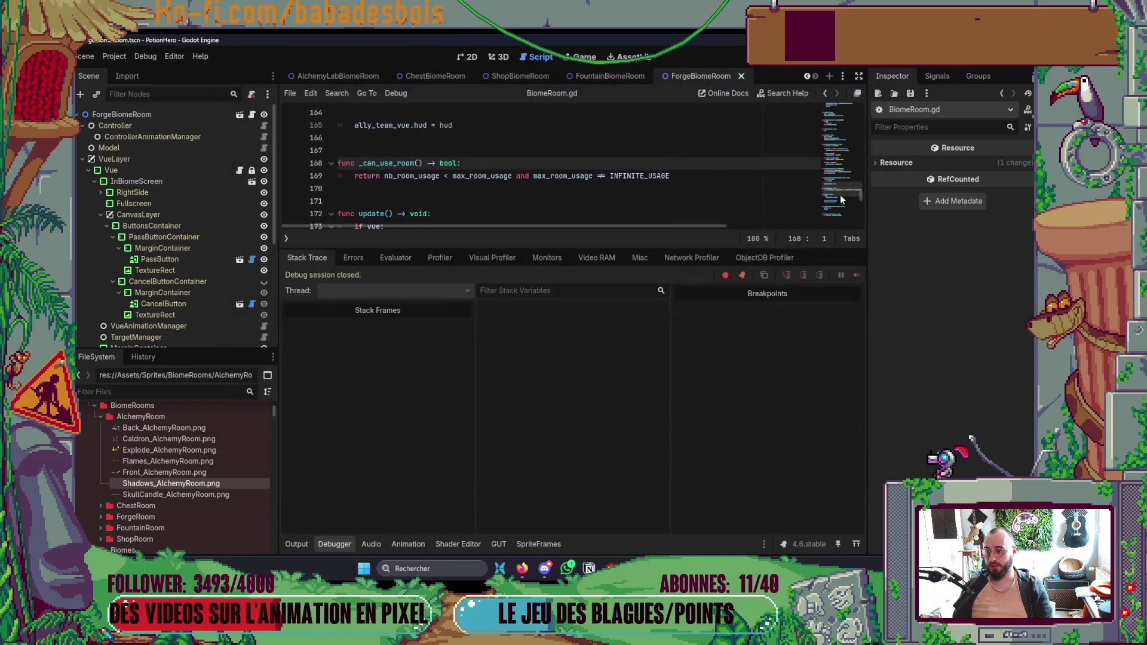
{"action": "left_click", "coordinate": [332, 543]}
{"action": "scroll", "coordinate": [561, 332], "scroll_direction": "up", "scroll_amount": 1}
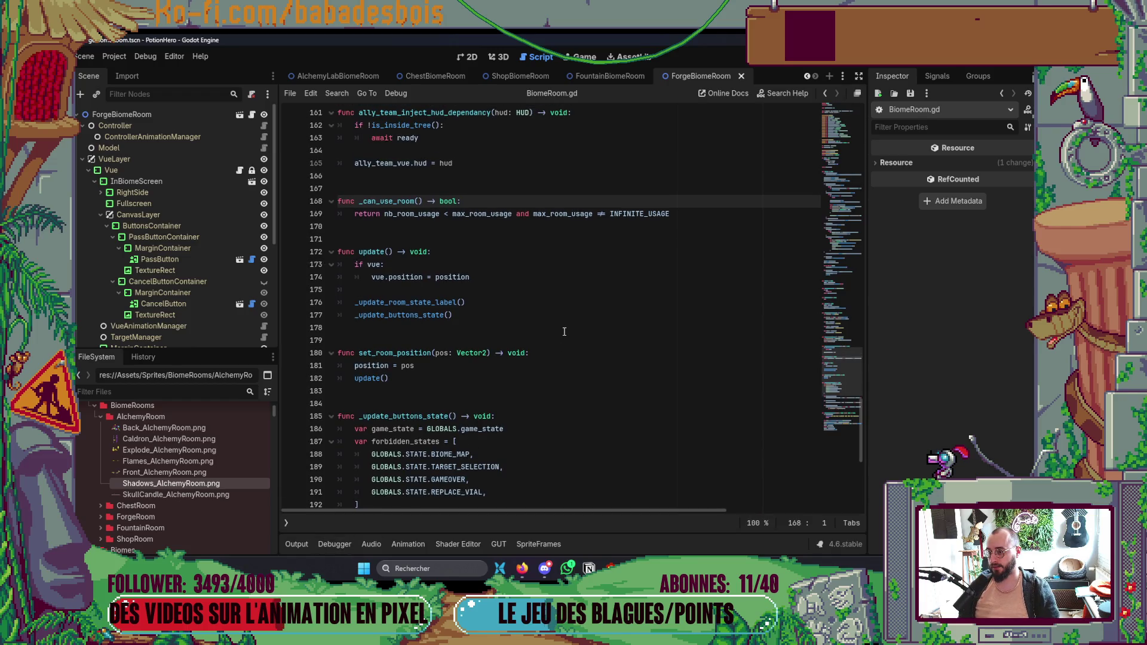
{"action": "left_click", "coordinate": [563, 331]}
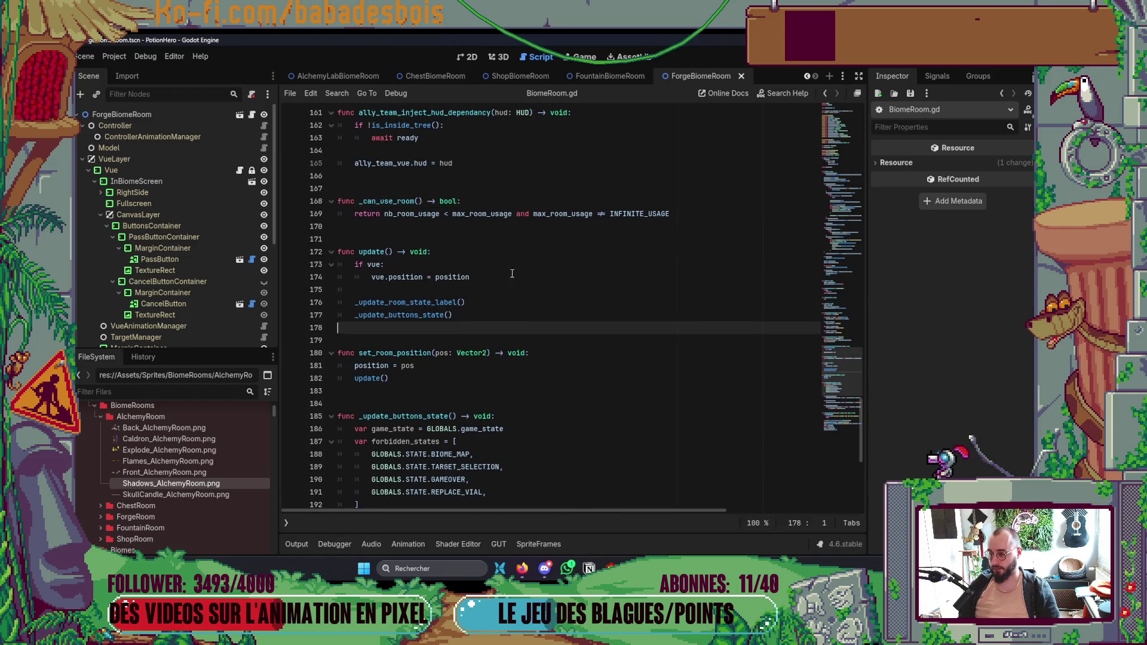
{"action": "key", "text": "alt+Tab"}
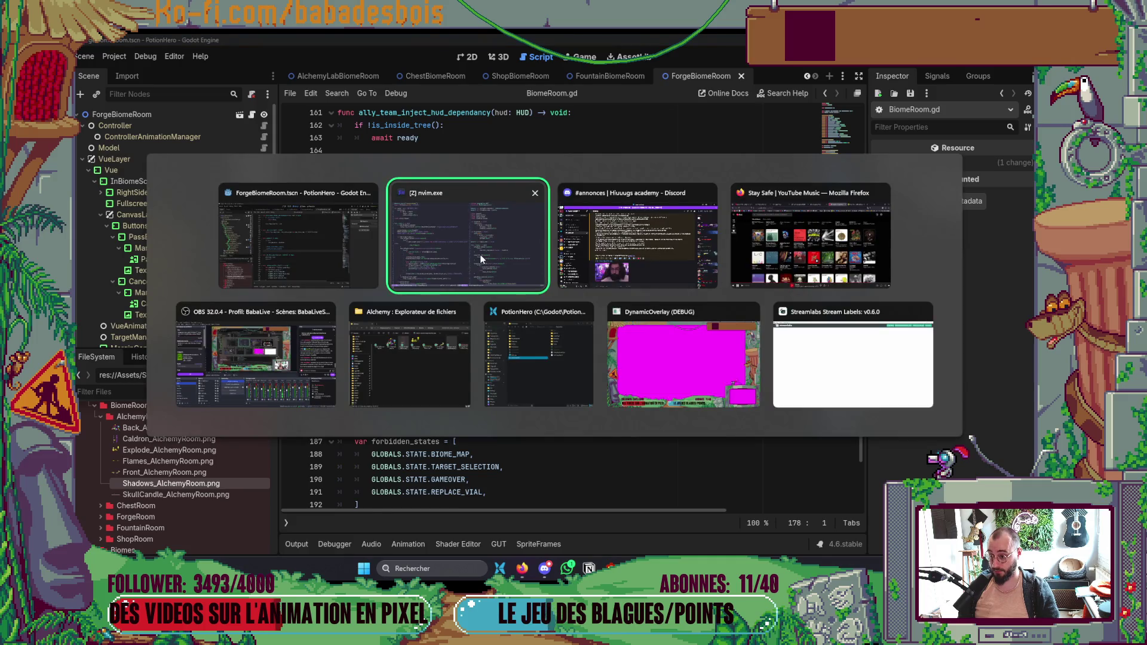
Jump to the _can_use_room definition and move onto its return line.
{"action": "scroll", "coordinate": [459, 385], "scroll_direction": "down", "scroll_amount": 3}
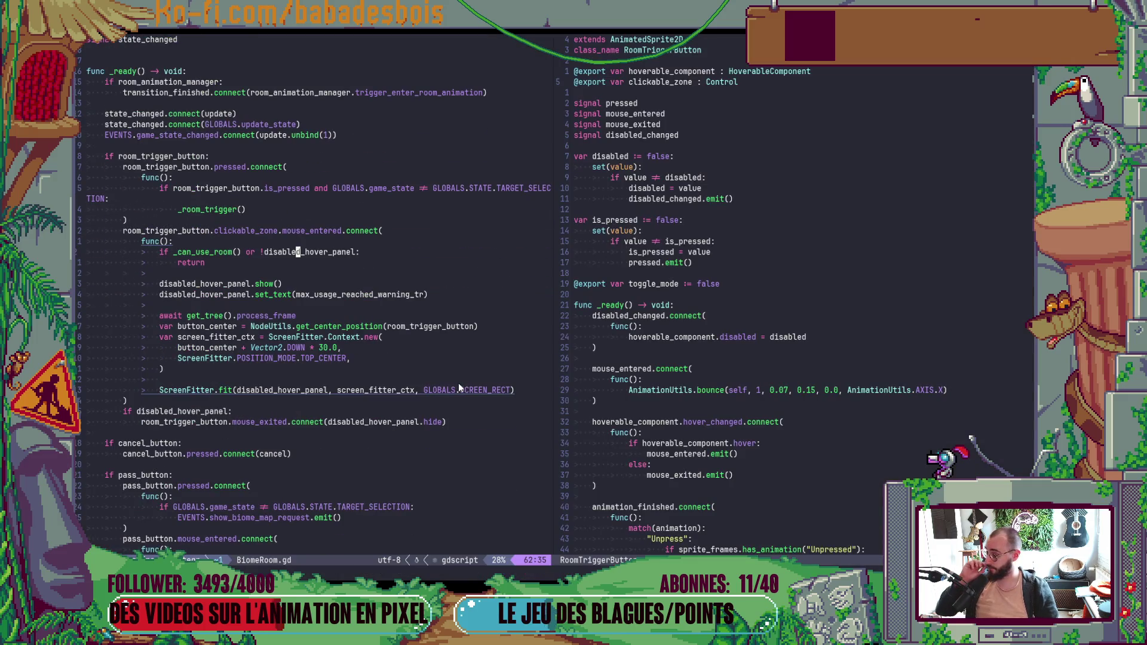
{"action": "key", "text": "k"}
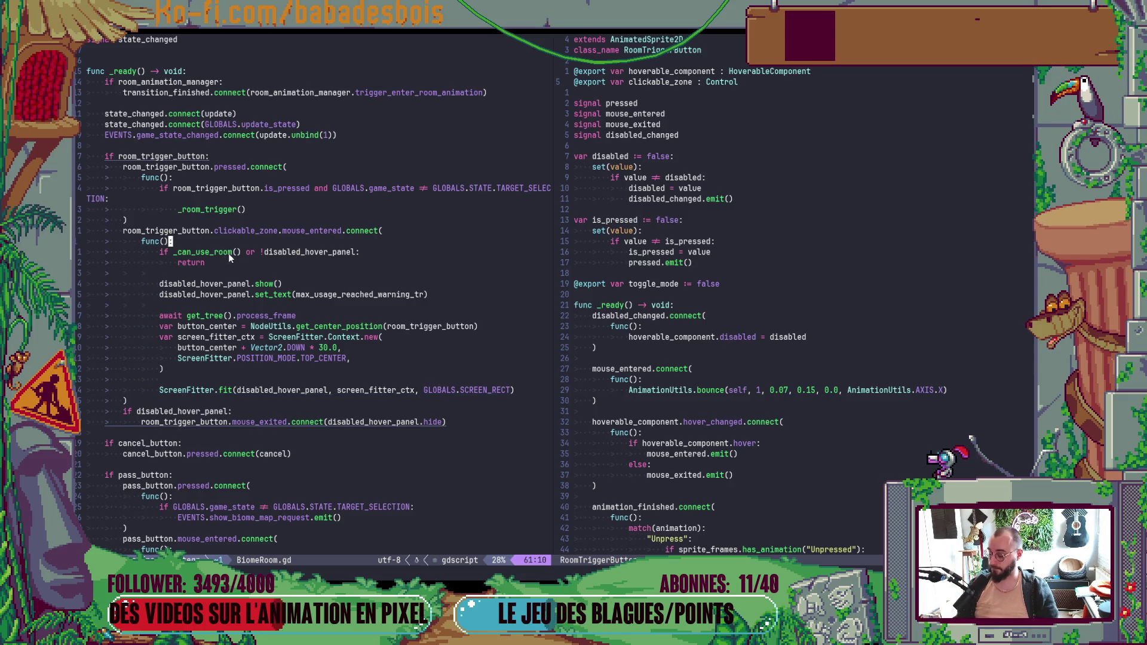
{"action": "left_click", "coordinate": [227, 254]}
{"action": "key", "text": "g"}
{"action": "key", "text": "d"}
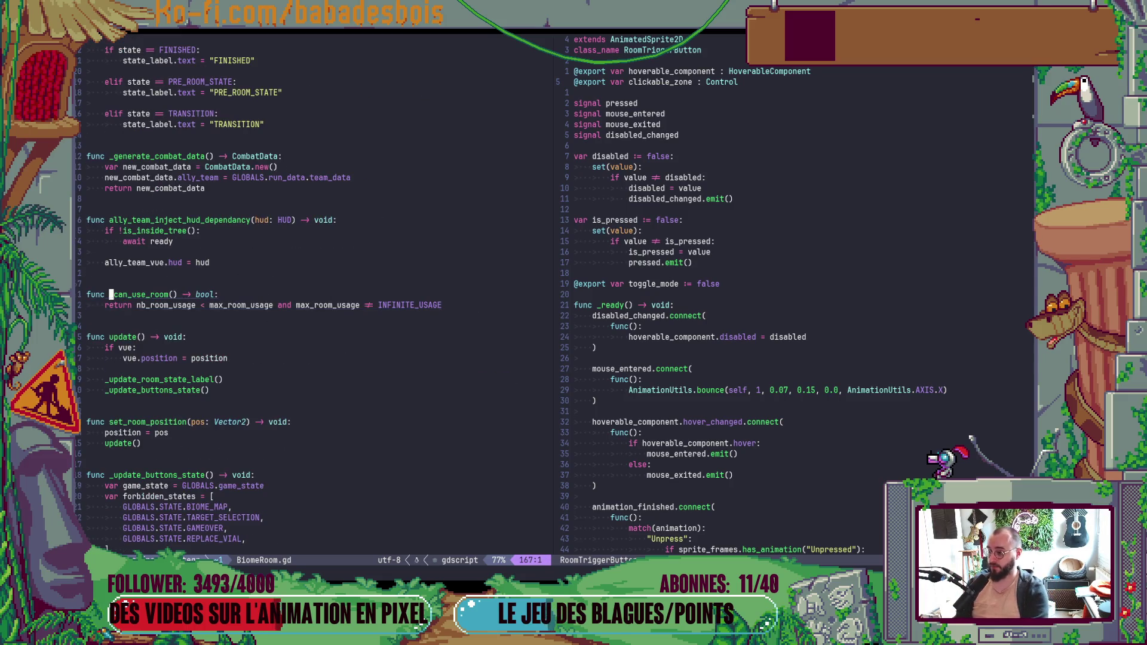
{"action": "key", "text": "j"}
{"action": "key", "text": "l"}
{"action": "key", "text": "l"}
{"action": "key", "text": "l"}
Append 'or state == FINISHED' to the return line, save BiomeRoom.gd, and relaunch the game.
{"action": "type", "text": "AGE or "}
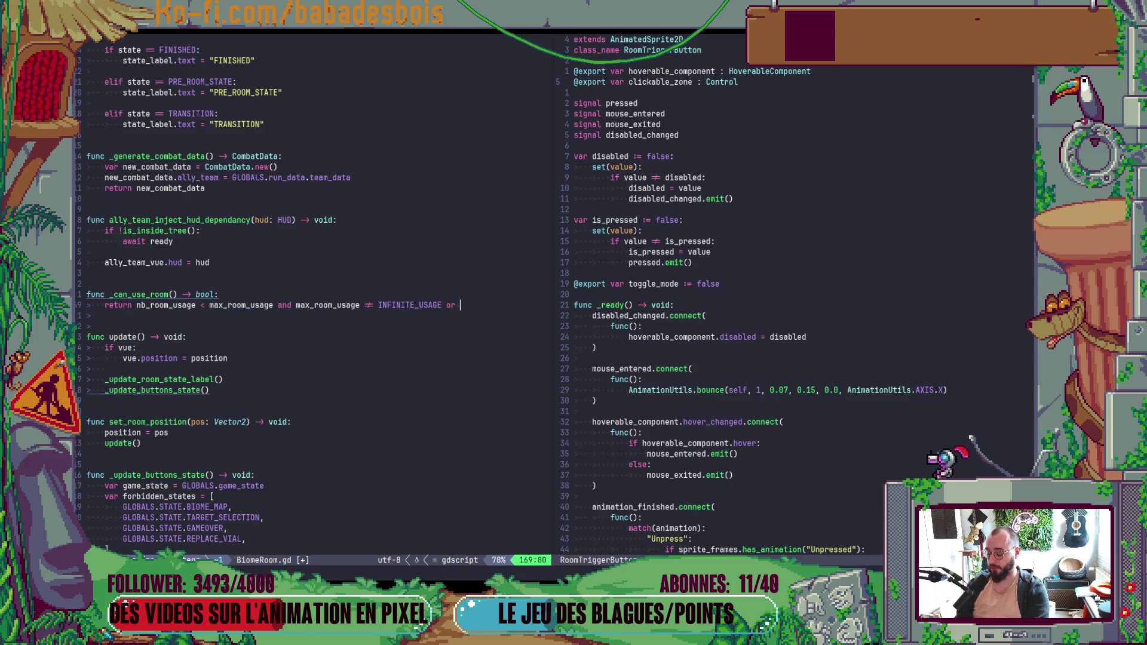
{"action": "type", "text": "state == FI"}
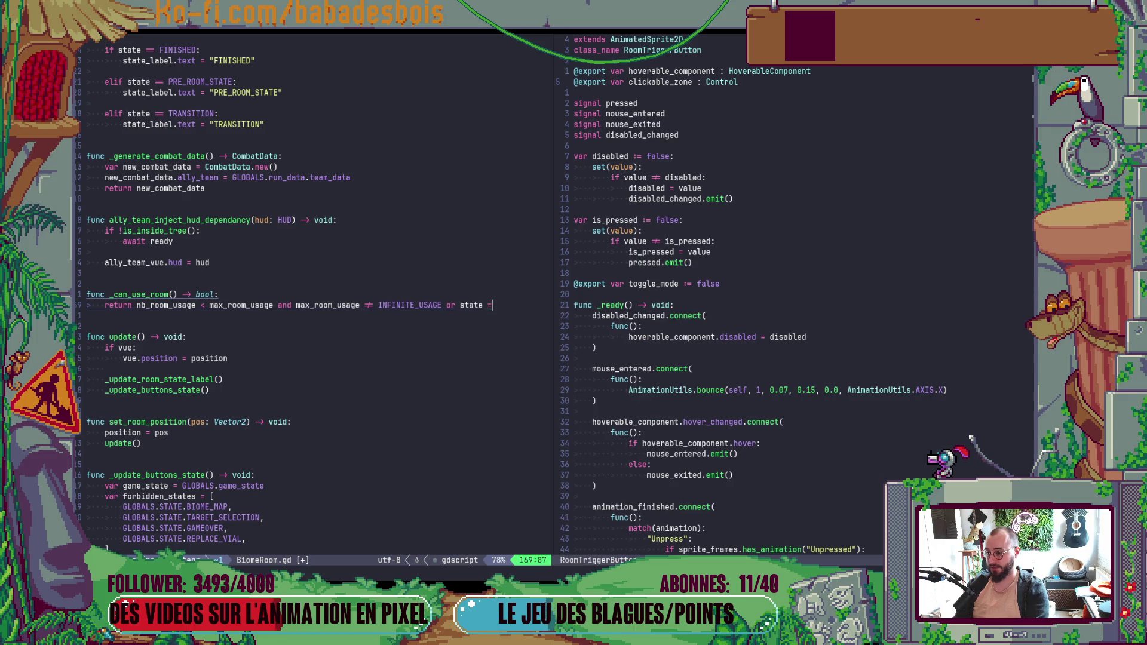
{"action": "key", "text": "Return"}
{"action": "key", "text": "Escape"}
{"action": "key", "text": "ctrl+s"}
{"action": "key", "text": "alt+Tab"}
{"action": "key", "text": "F5"}
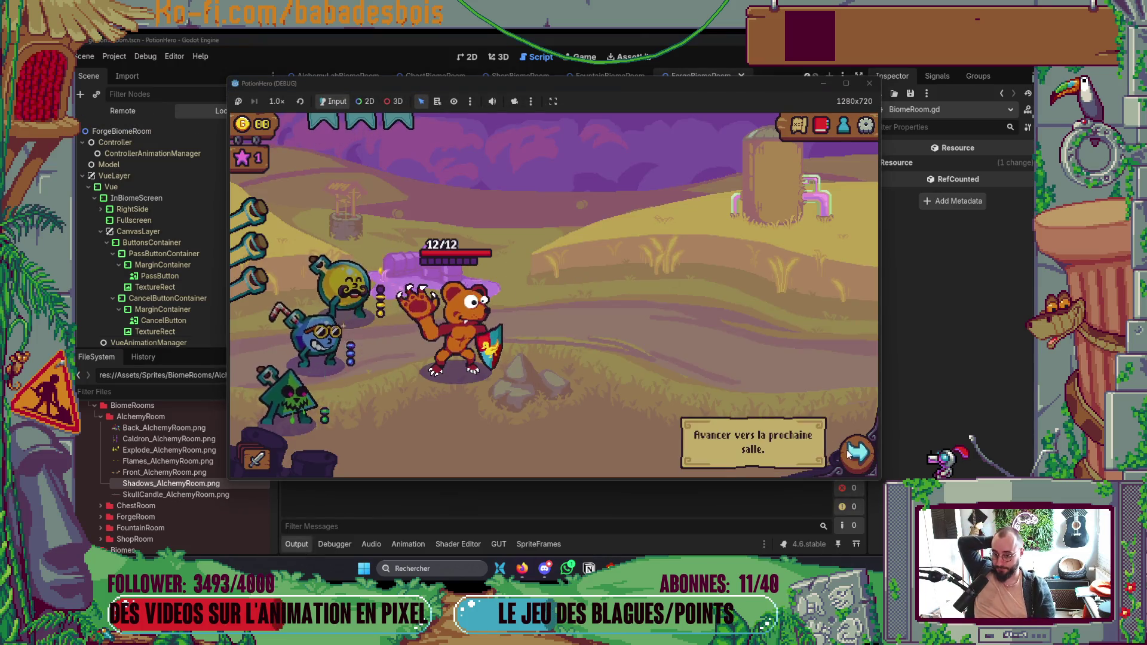
Pick the next room, mix the yellow and blue characters, store the potion in the left vial, and close the map.
{"action": "left_click", "coordinate": [855, 453]}
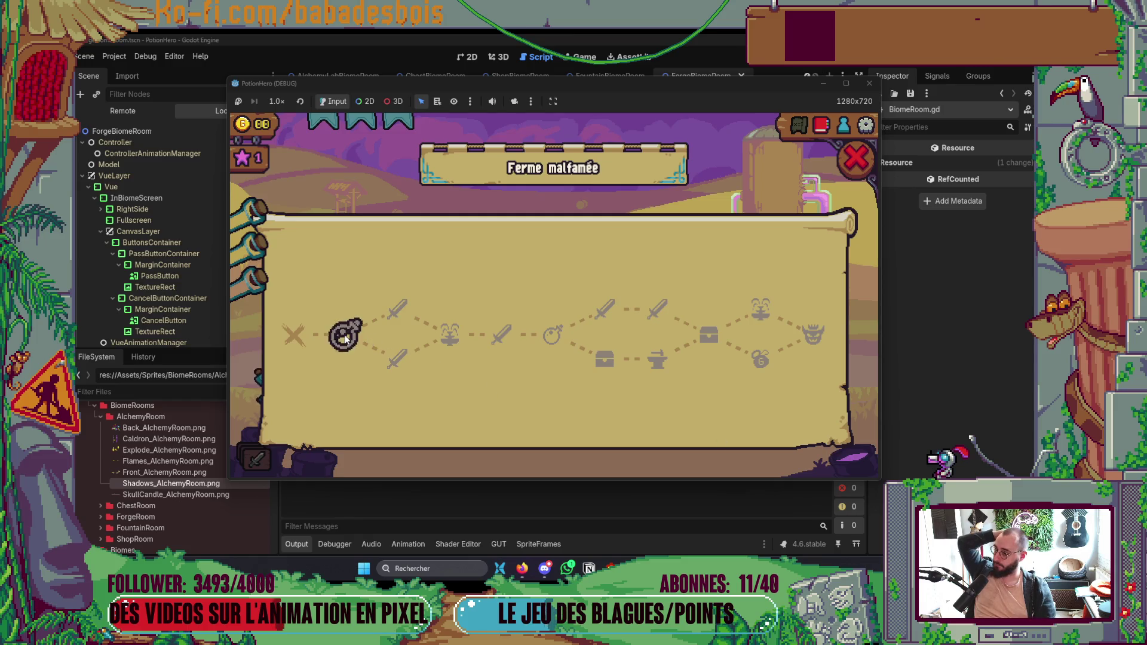
{"action": "left_click", "coordinate": [341, 329]}
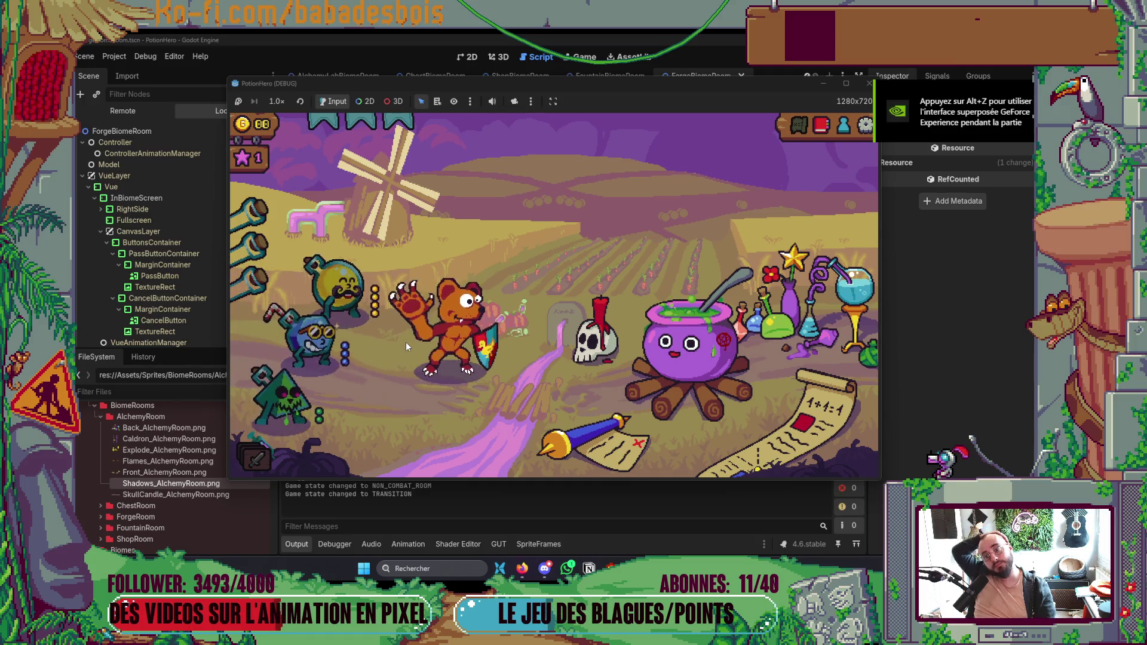
{"action": "left_click", "coordinate": [682, 330]}
{"action": "left_click", "coordinate": [341, 281]}
{"action": "left_click", "coordinate": [337, 320]}
{"action": "left_click", "coordinate": [687, 381]}
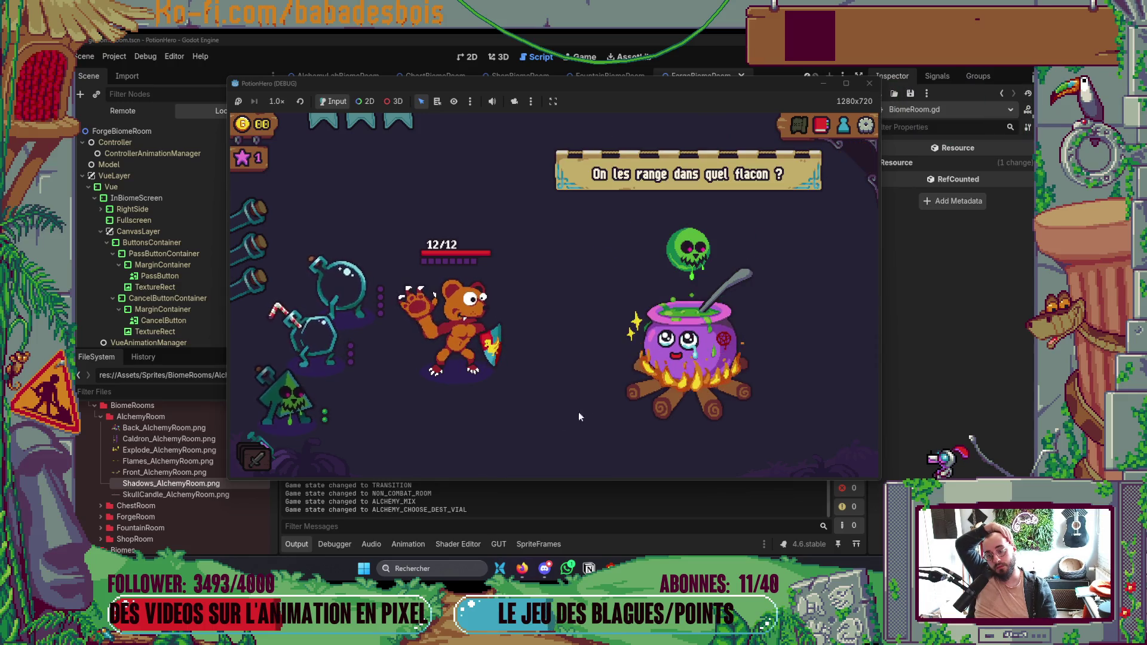
{"action": "left_click", "coordinate": [353, 317]}
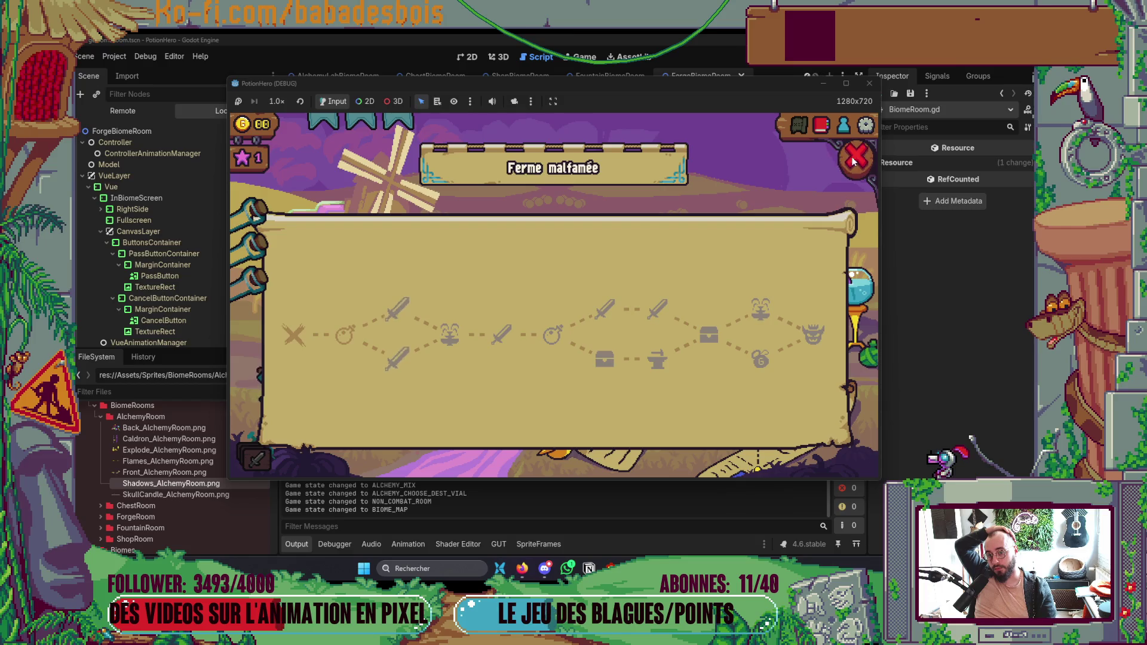
{"action": "left_click", "coordinate": [856, 158]}
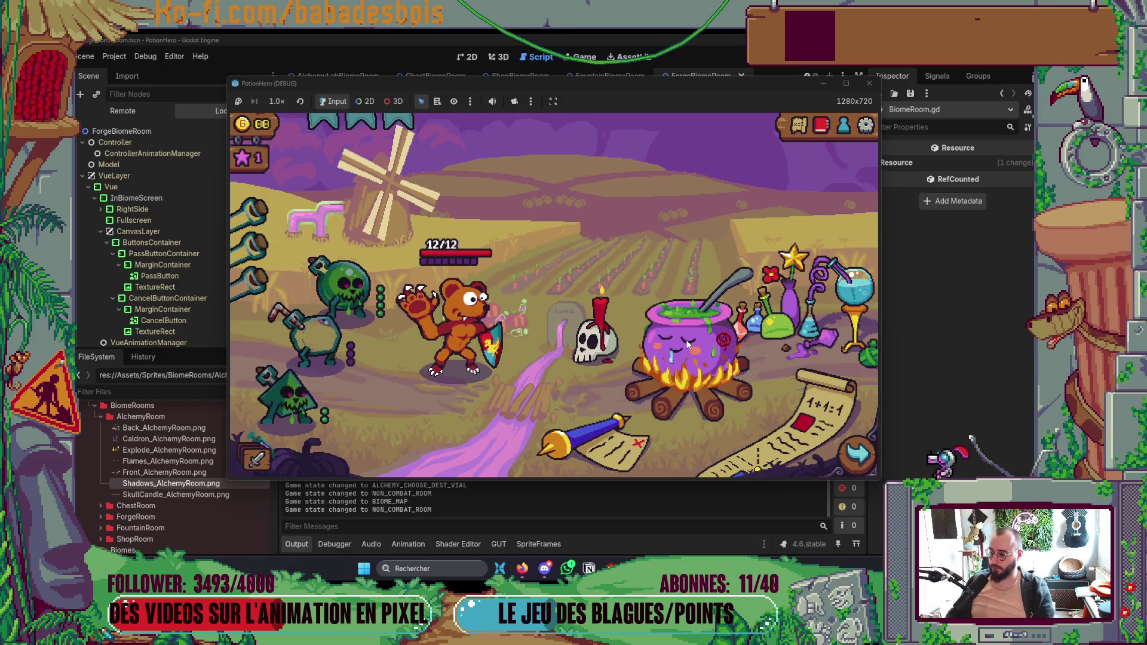
{"action": "key", "text": "alt+Tab"}
{"action": "key", "text": "alt+Tab"}
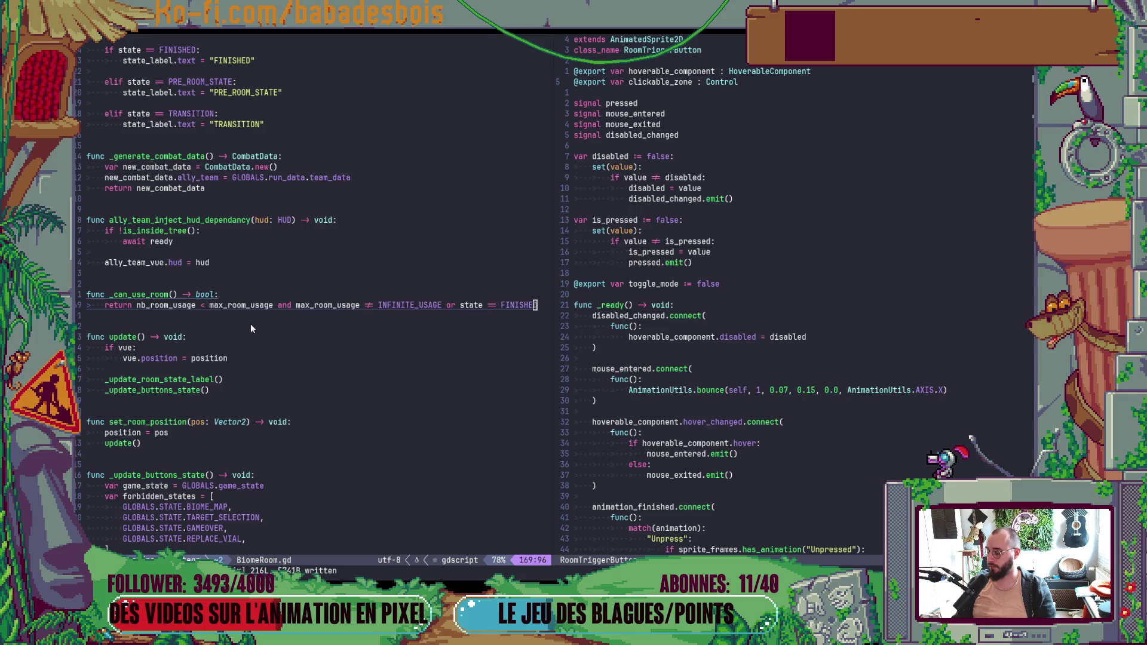
Step into _can_use_room with F11, widen the Members pane, and read nb_room_usage and max_room_usage on line 169.
{"action": "key", "text": "alt+Tab"}
{"action": "key", "text": "alt+Tab"}
{"action": "left_click", "coordinate": [832, 194]}
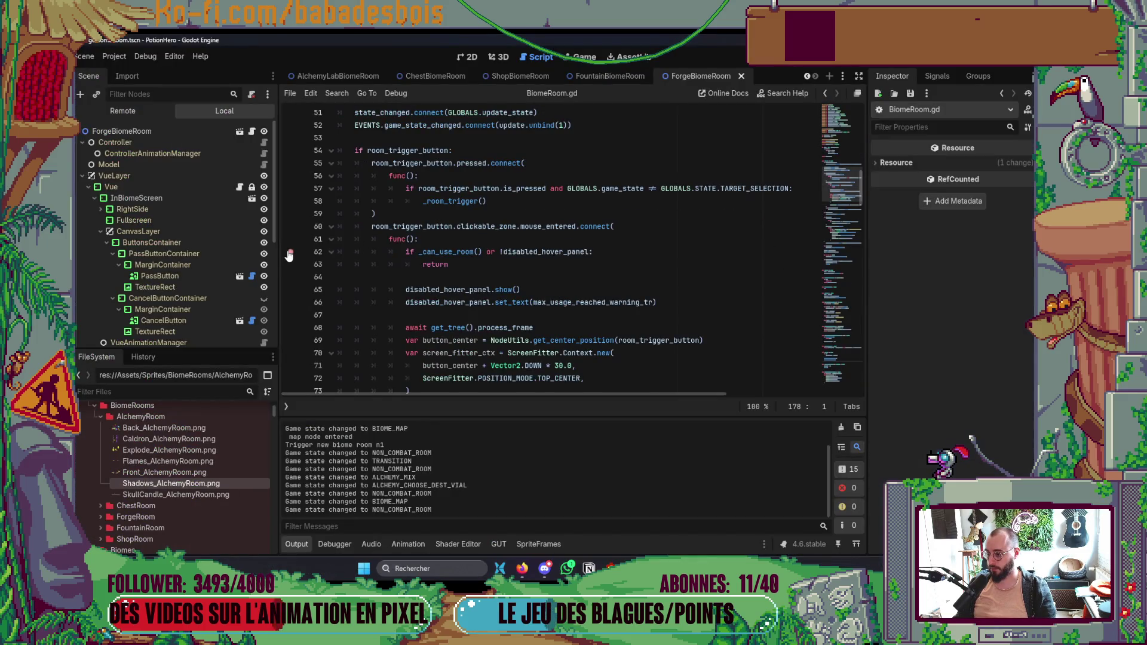
{"action": "key", "text": "alt+Tab"}
{"action": "key", "text": "alt+Tab"}
{"action": "key", "text": "alt+Tab"}
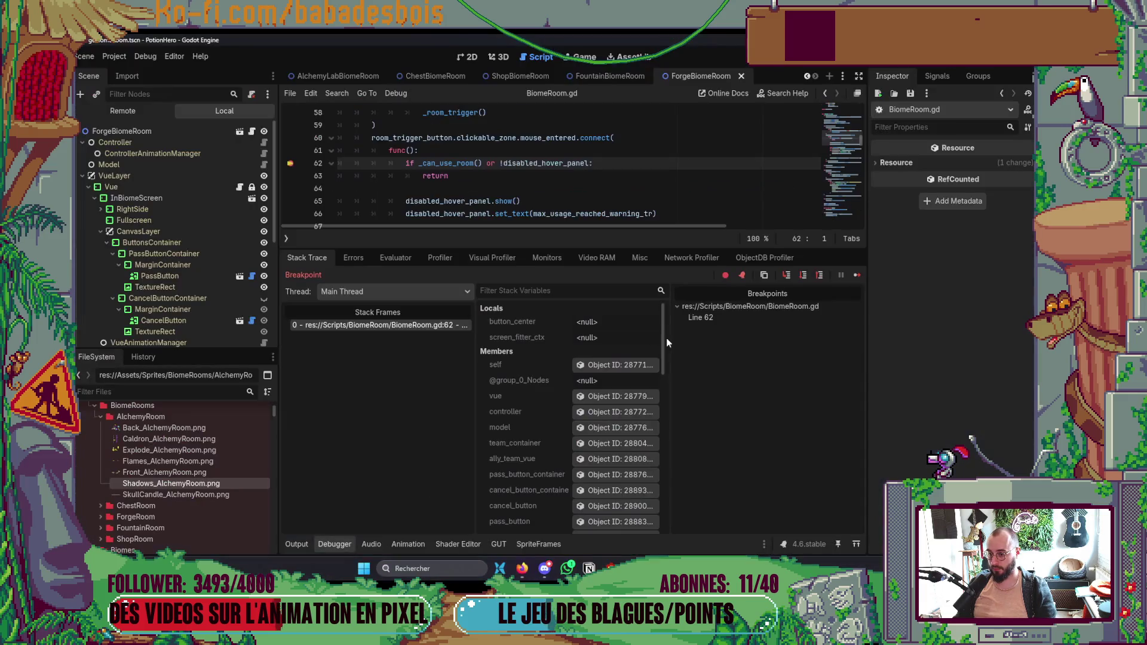
{"action": "key", "text": "F11"}
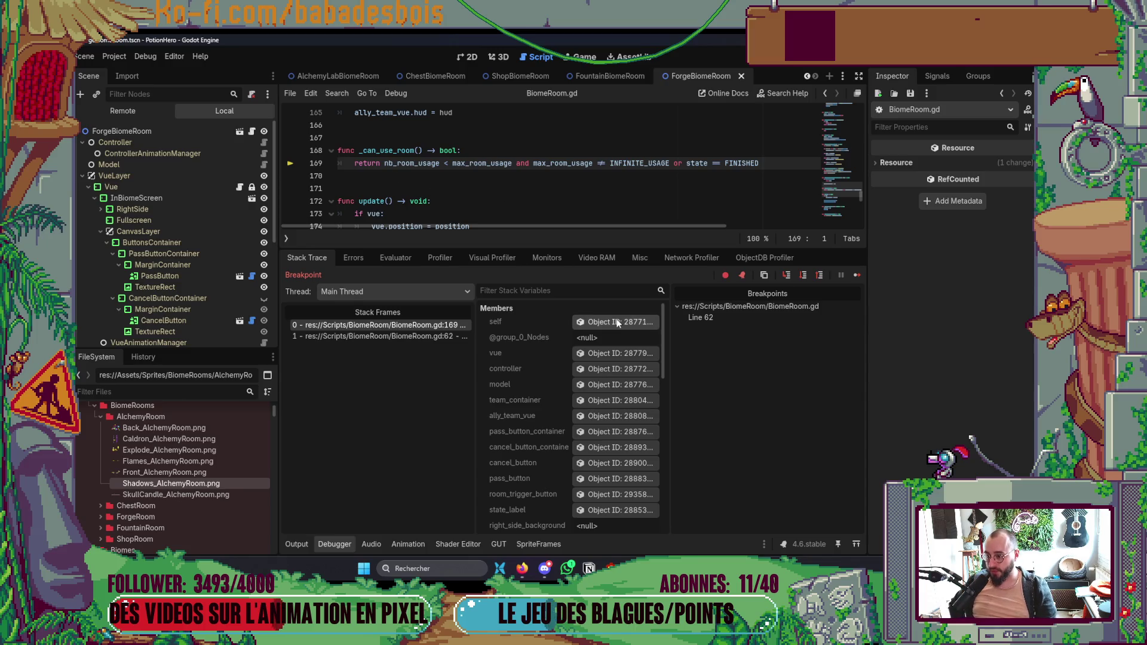
{"action": "left_click_drag", "start_coordinate": [672, 336], "coordinate": [756, 336]}
{"action": "scroll", "coordinate": [678, 361], "scroll_direction": "down", "scroll_amount": 3}
{"action": "scroll", "coordinate": [678, 361], "scroll_direction": "up", "scroll_amount": 3}
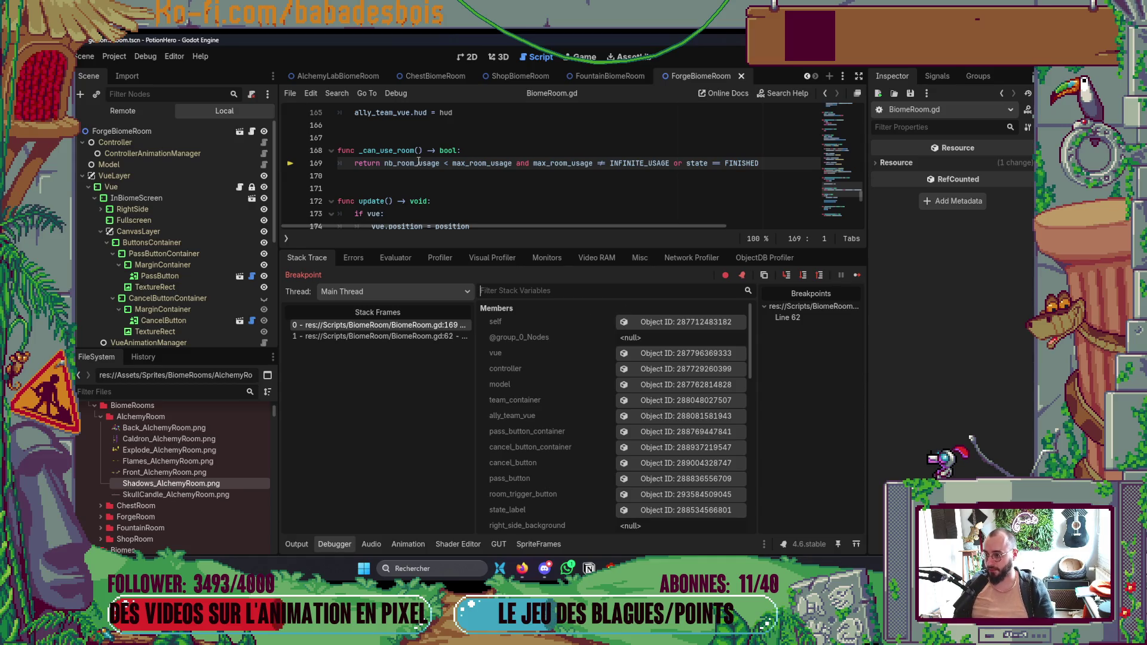
{"action": "mouse_move", "coordinate": [418, 163]}
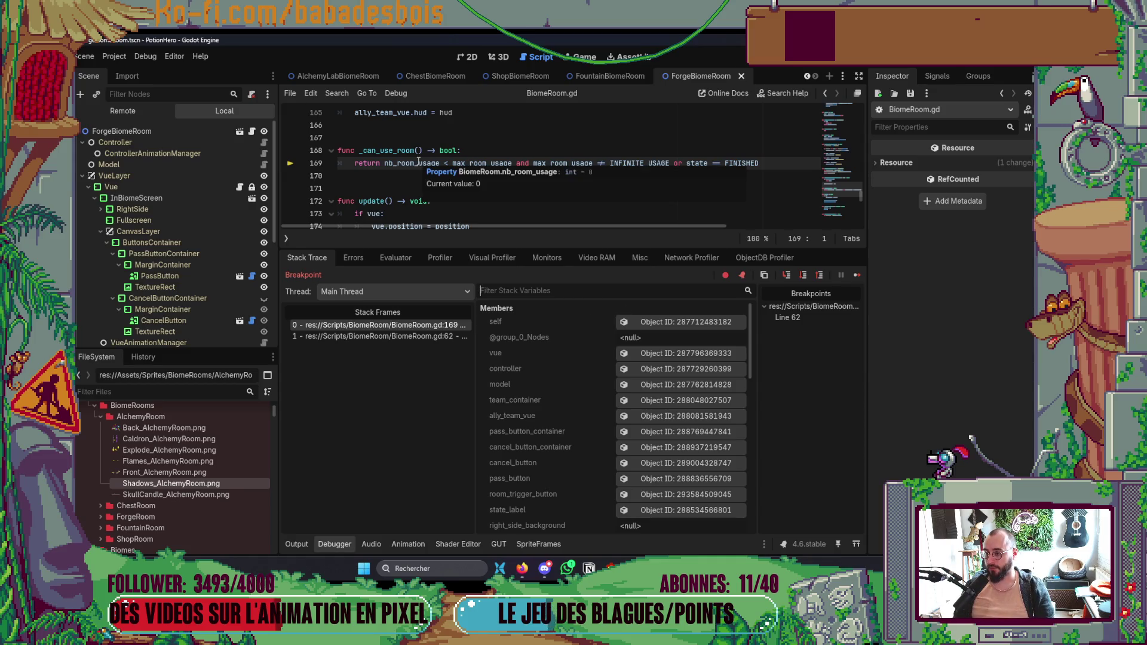
{"action": "mouse_move", "coordinate": [505, 162]}
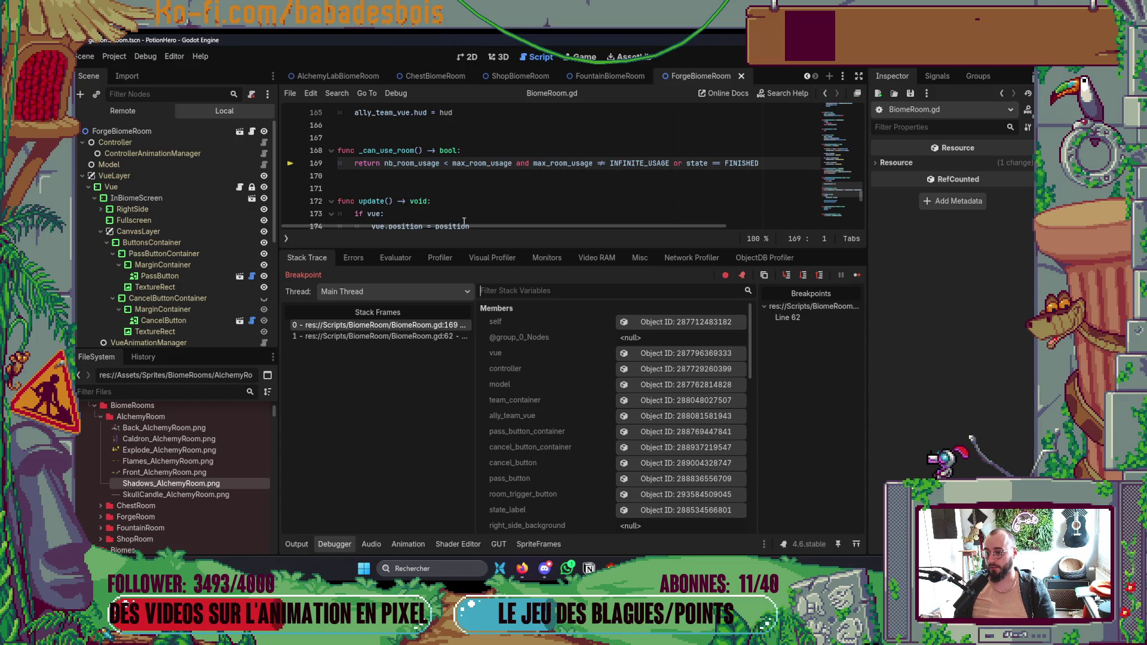
{"action": "mouse_move", "coordinate": [464, 222]}
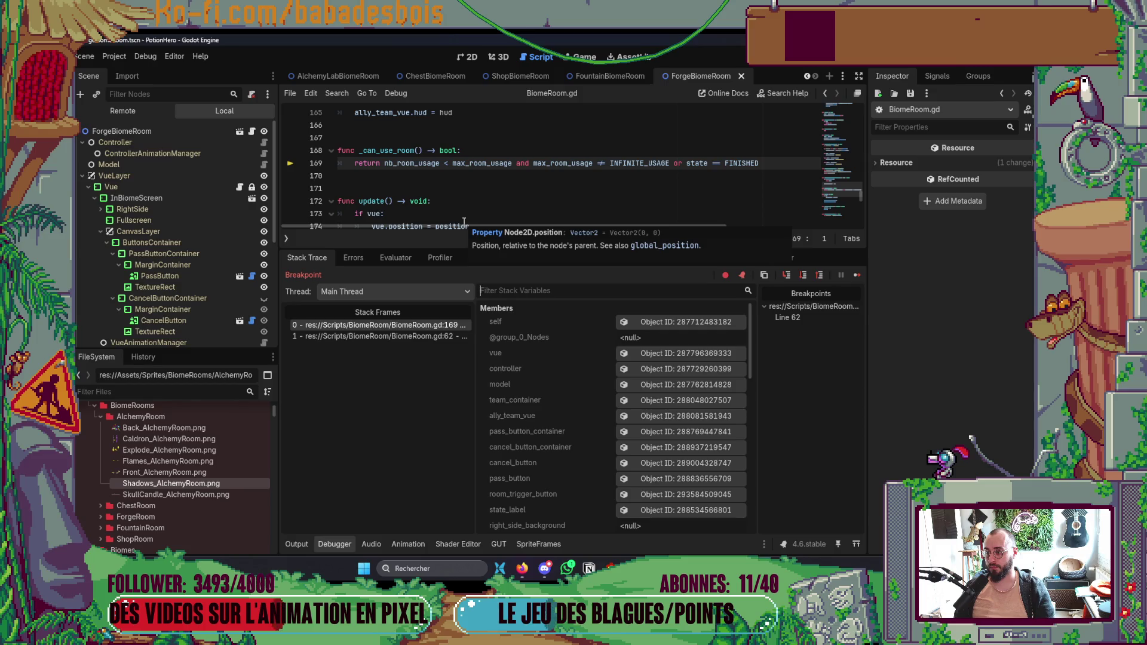
{"action": "key", "text": "alt+Tab"}
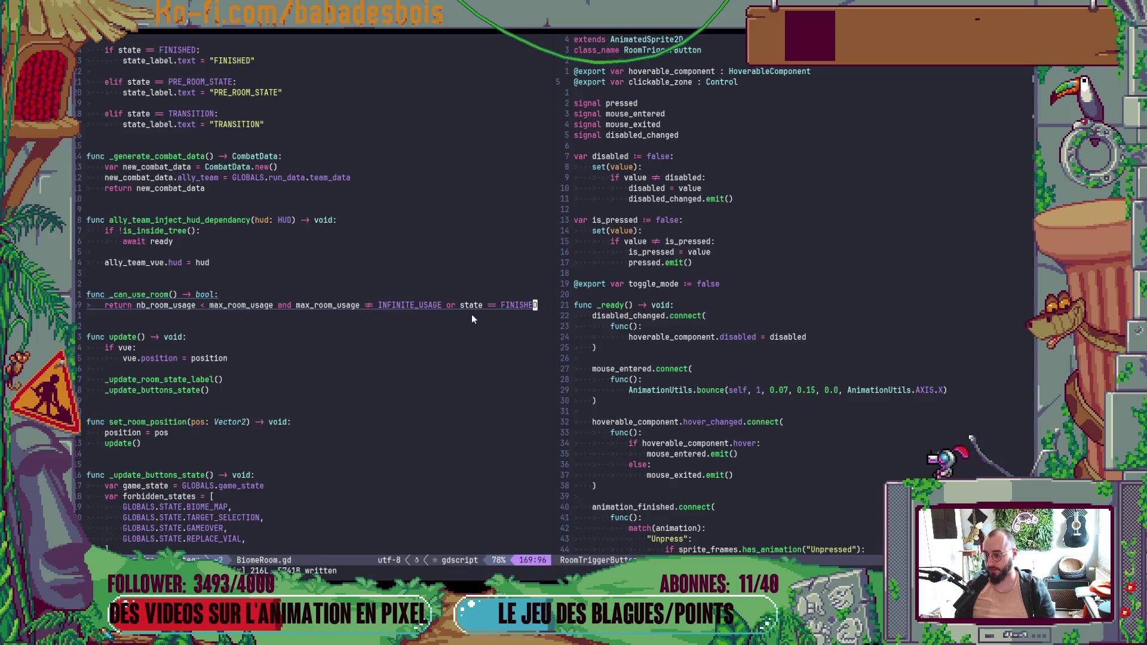
Replace 'or' with 'and' in line 169's _can_use_room condition and save.
{"action": "left_click", "coordinate": [450, 303]}
{"action": "type", "text": "cwand"}
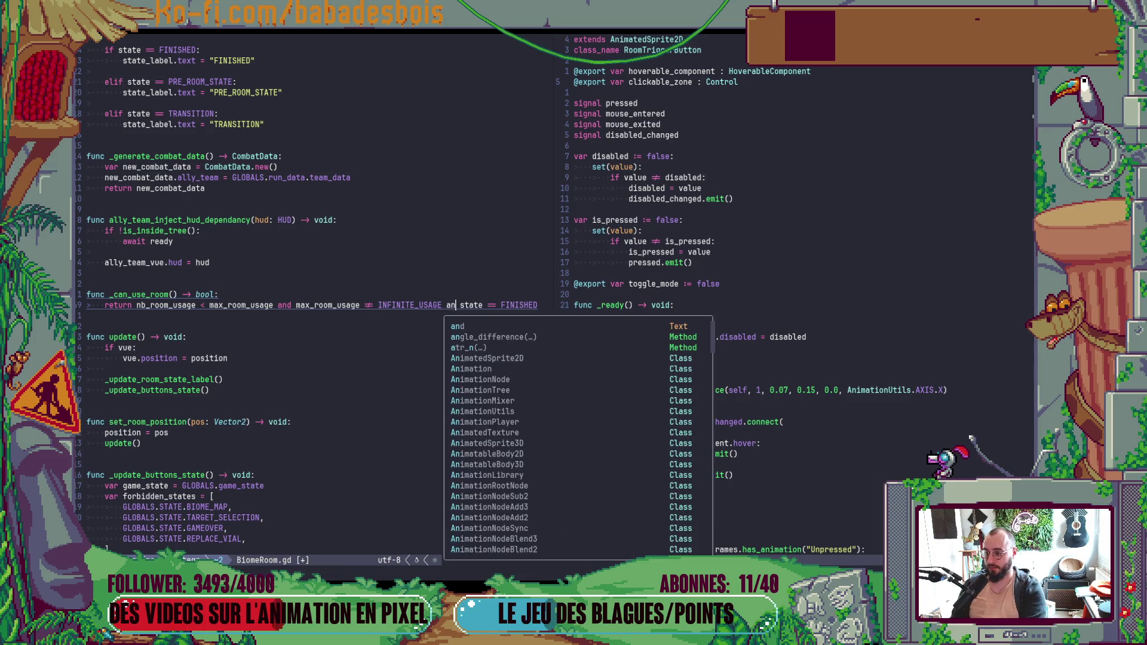
{"action": "key", "text": "l"}
{"action": "key", "text": "l"}
{"action": "key", "text": "l"}
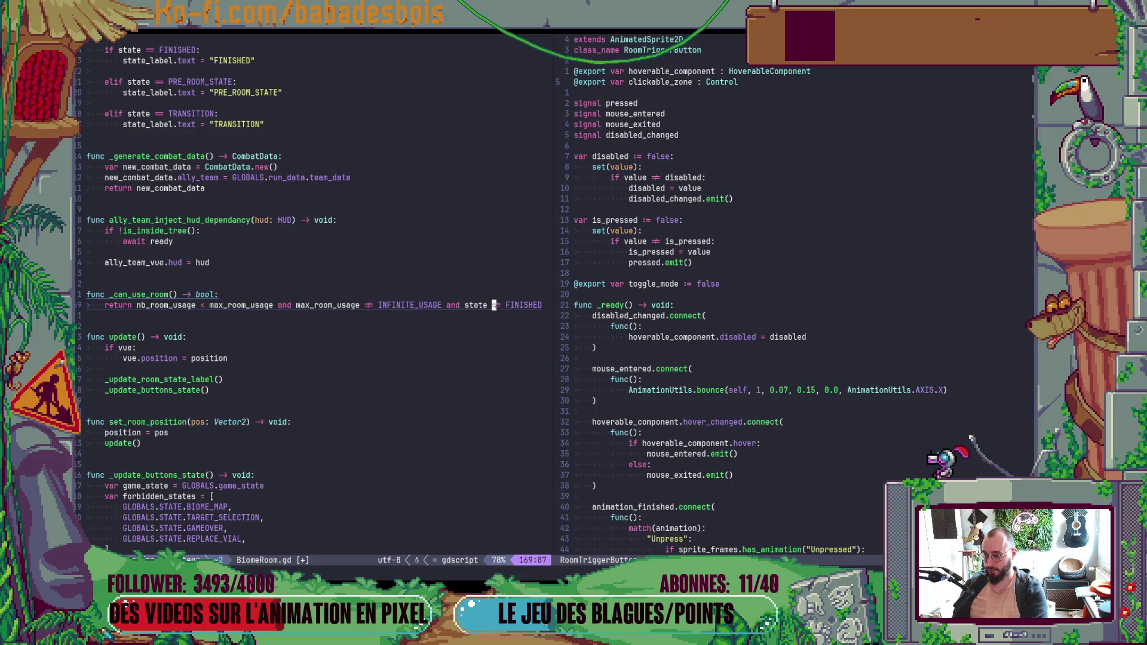
{"action": "key", "text": "ctrl+s"}
{"action": "key", "text": "alt+Tab"}
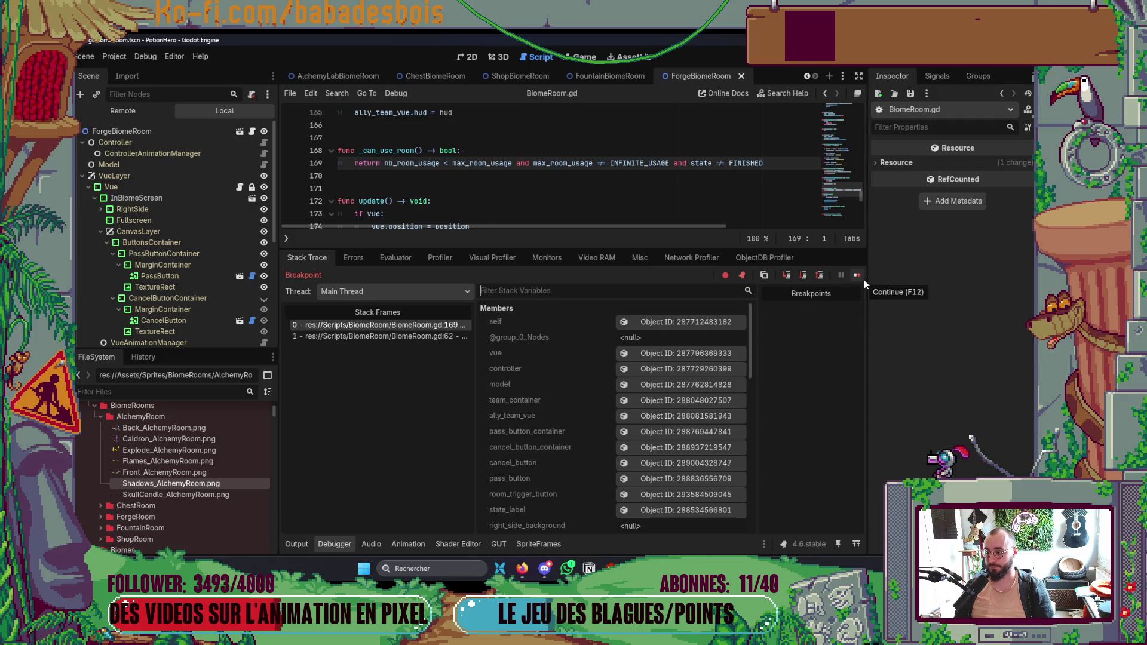
Continue the game, follow the 'size' error's stack frame to BiomeRoom.gd line 69, then stop with F8.
{"action": "left_click", "coordinate": [864, 280]}
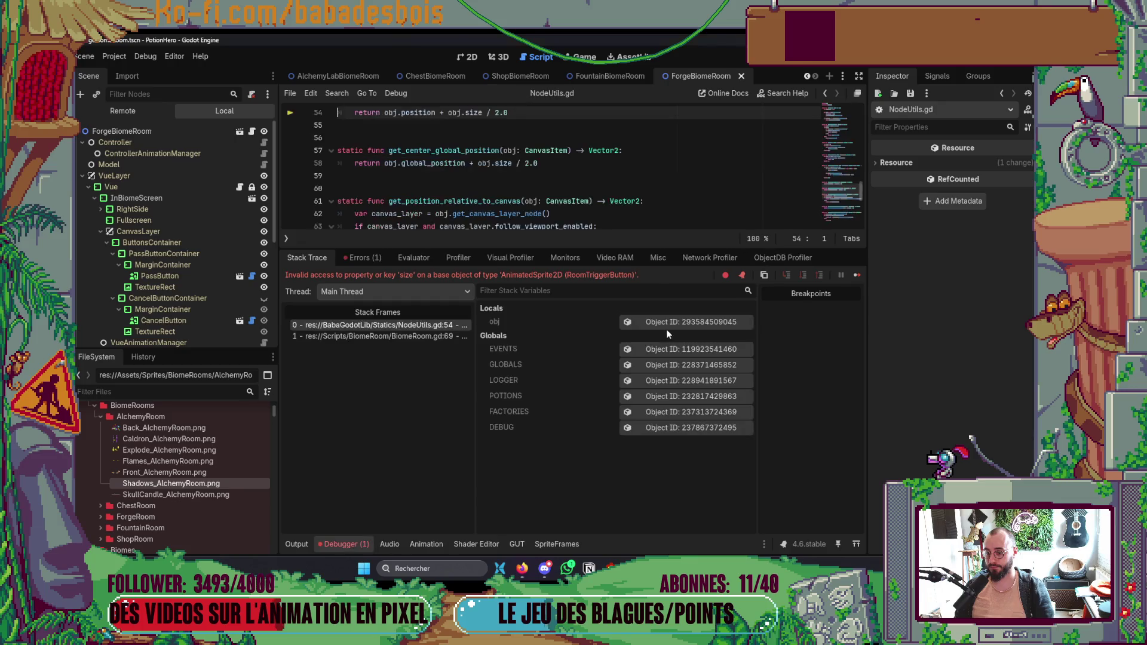
{"action": "scroll", "coordinate": [543, 198], "scroll_direction": "up", "scroll_amount": 2}
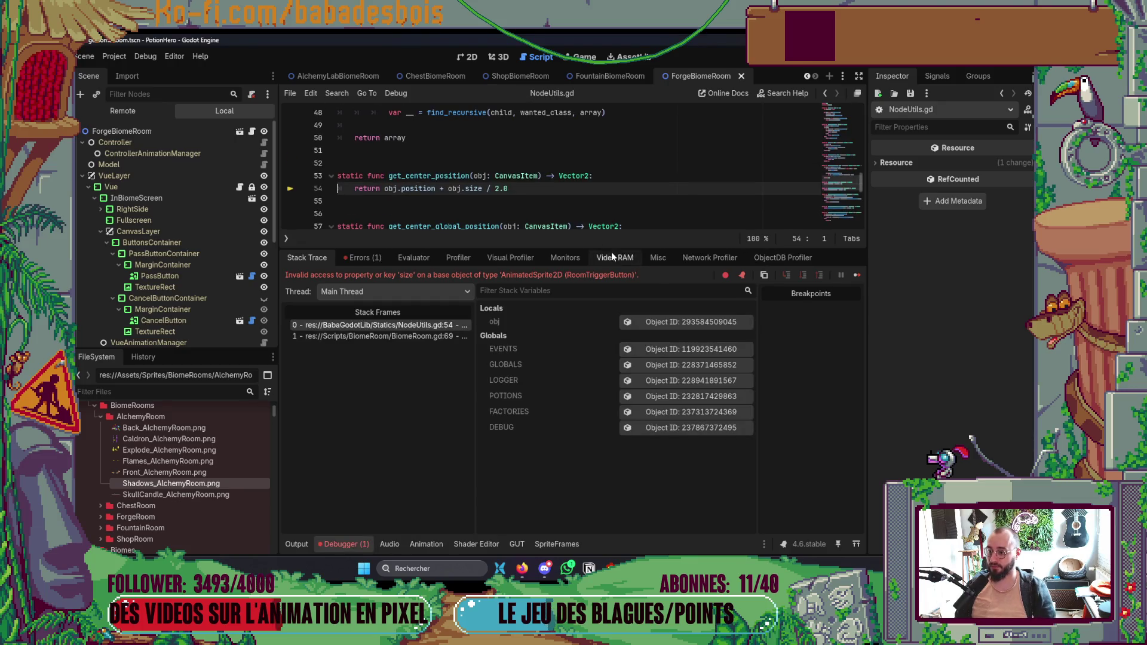
{"action": "left_click_drag", "start_coordinate": [608, 246], "coordinate": [591, 412]}
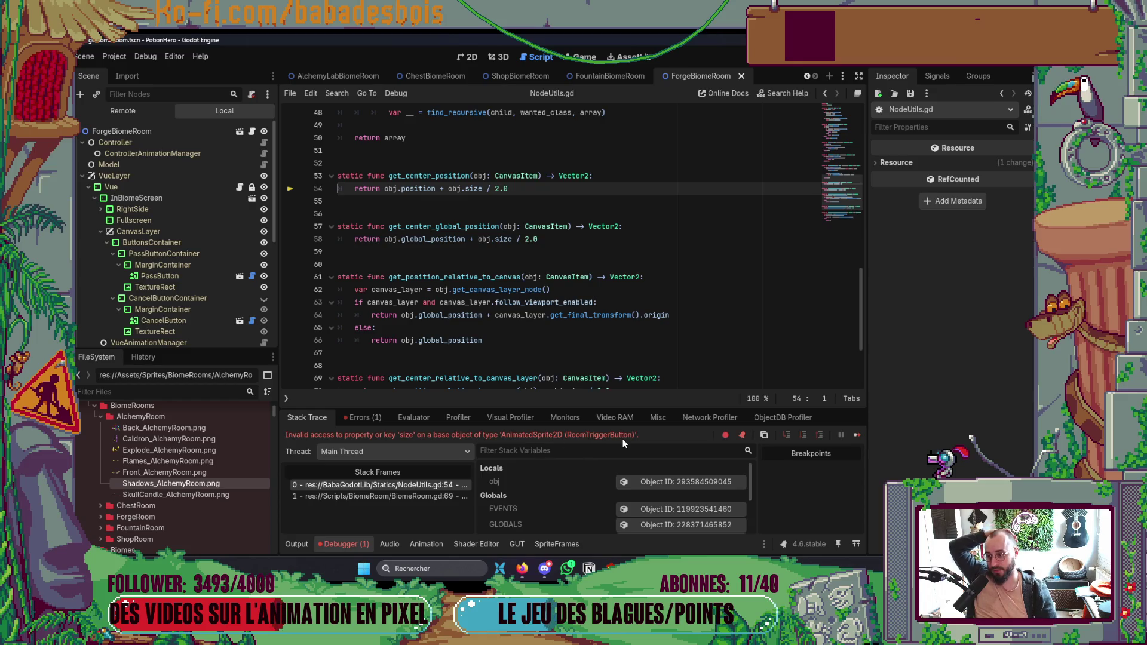
{"action": "left_click", "coordinate": [425, 500]}
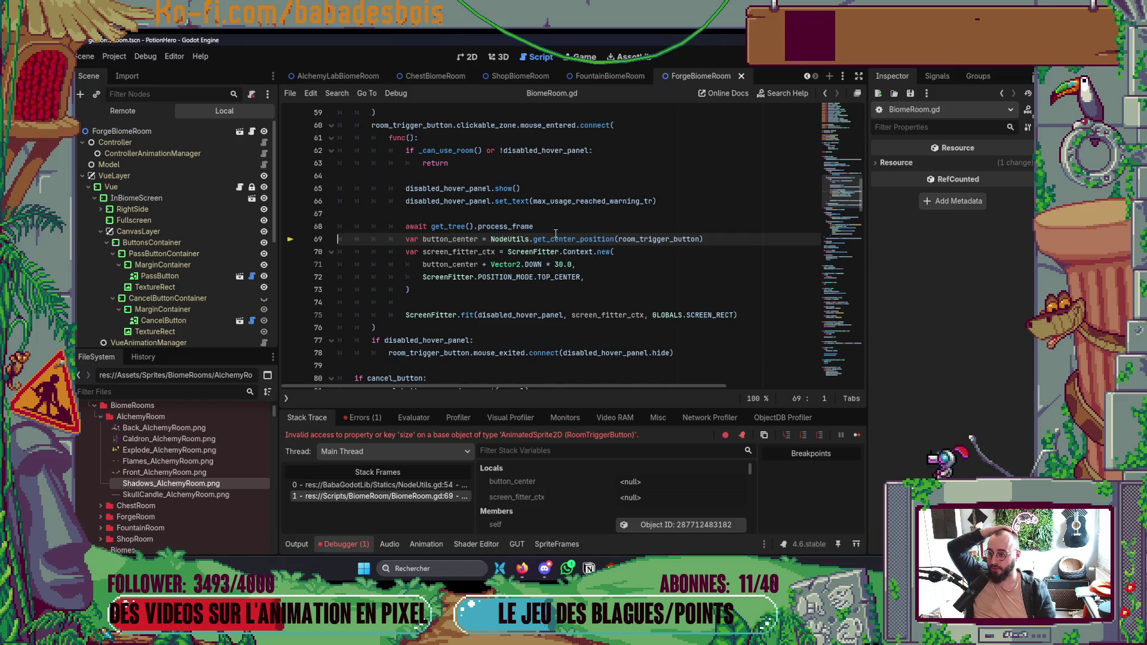
{"action": "mouse_move", "coordinate": [556, 233]}
{"action": "scroll", "coordinate": [546, 243], "scroll_direction": "up", "scroll_amount": 1}
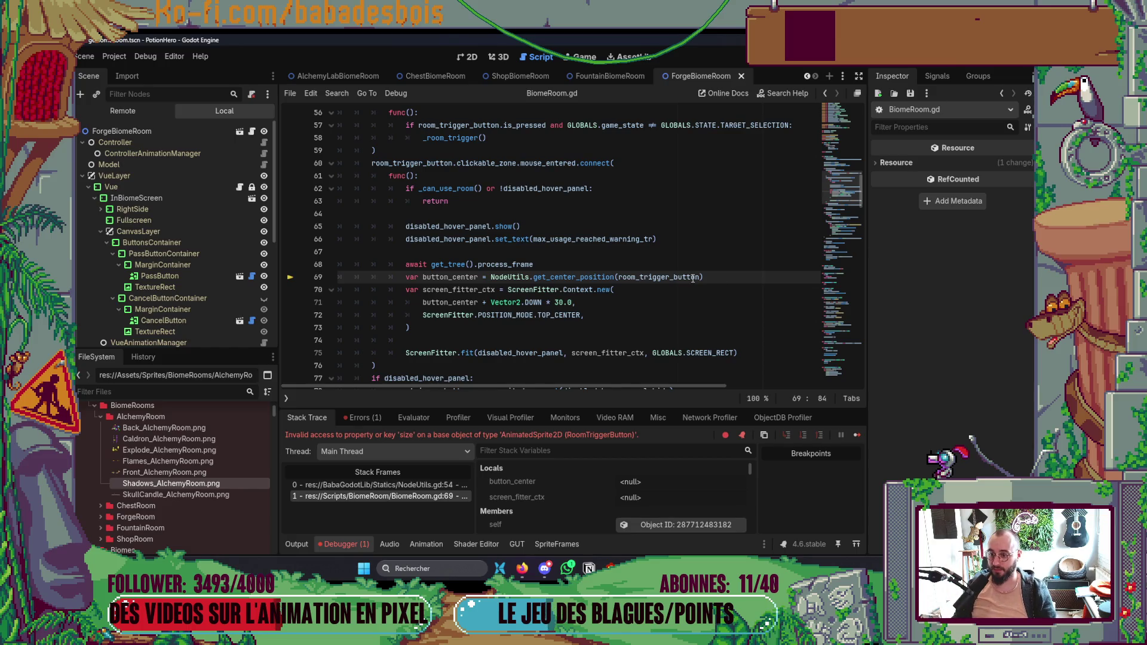
{"action": "mouse_move", "coordinate": [692, 278]}
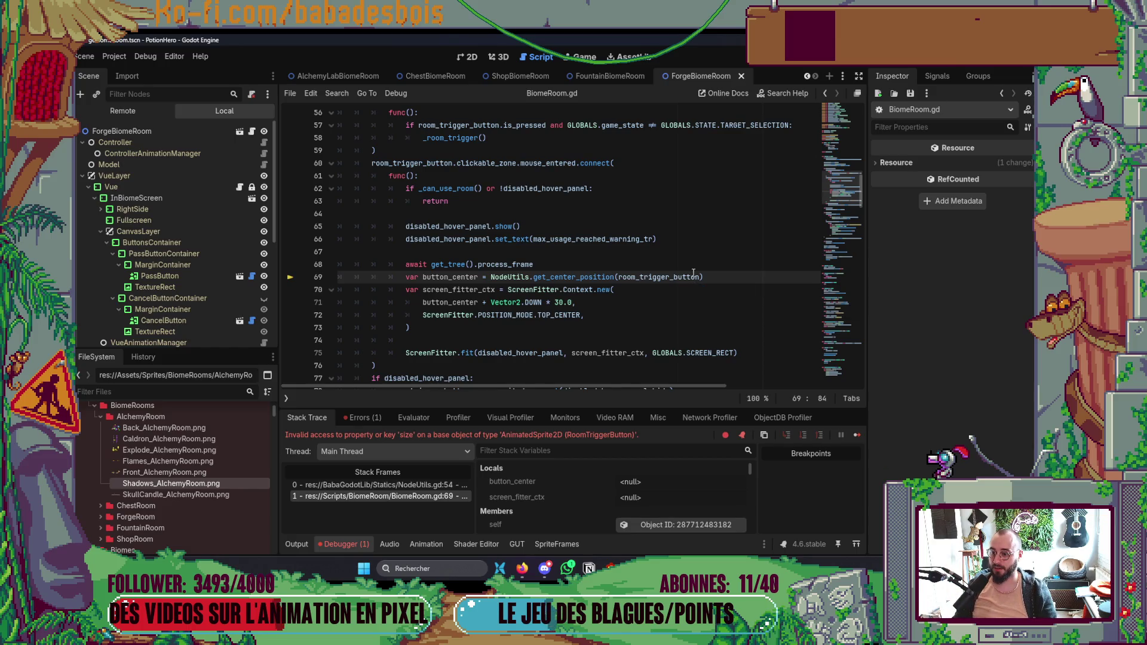
{"action": "left_click", "coordinate": [691, 250]}
{"action": "key", "text": "alt+Tab"}
{"action": "key", "text": "alt+Tab"}
{"action": "key", "text": "F8"}
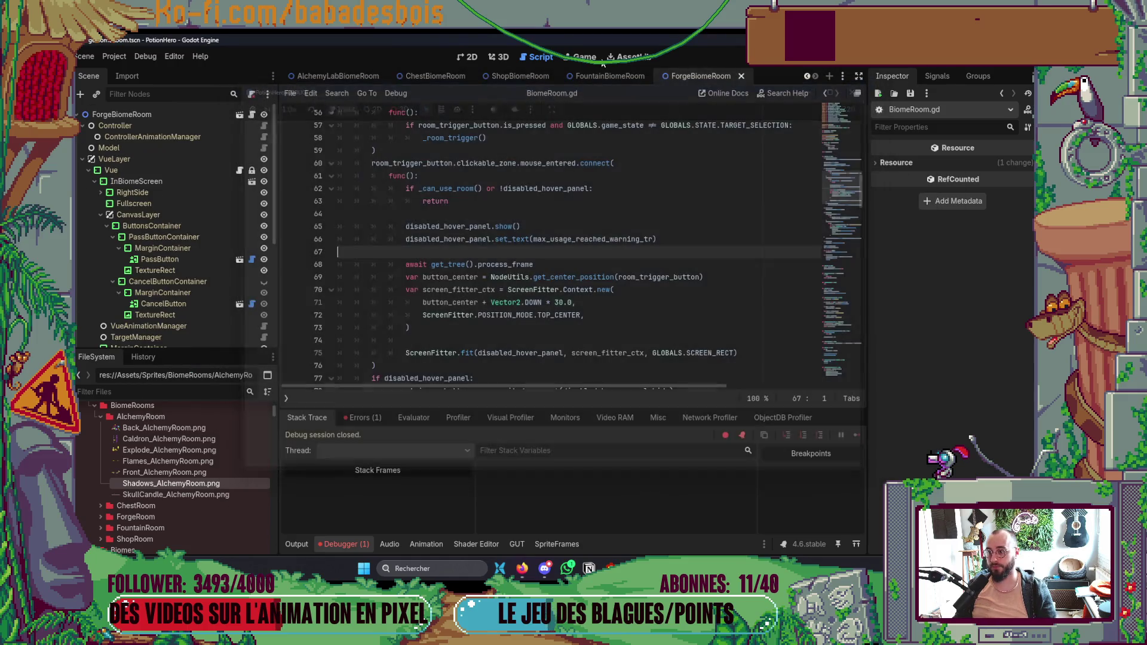
Open the FountainBiomeRoom scene and select its HoverableZone node.
{"action": "left_click", "coordinate": [469, 57]}
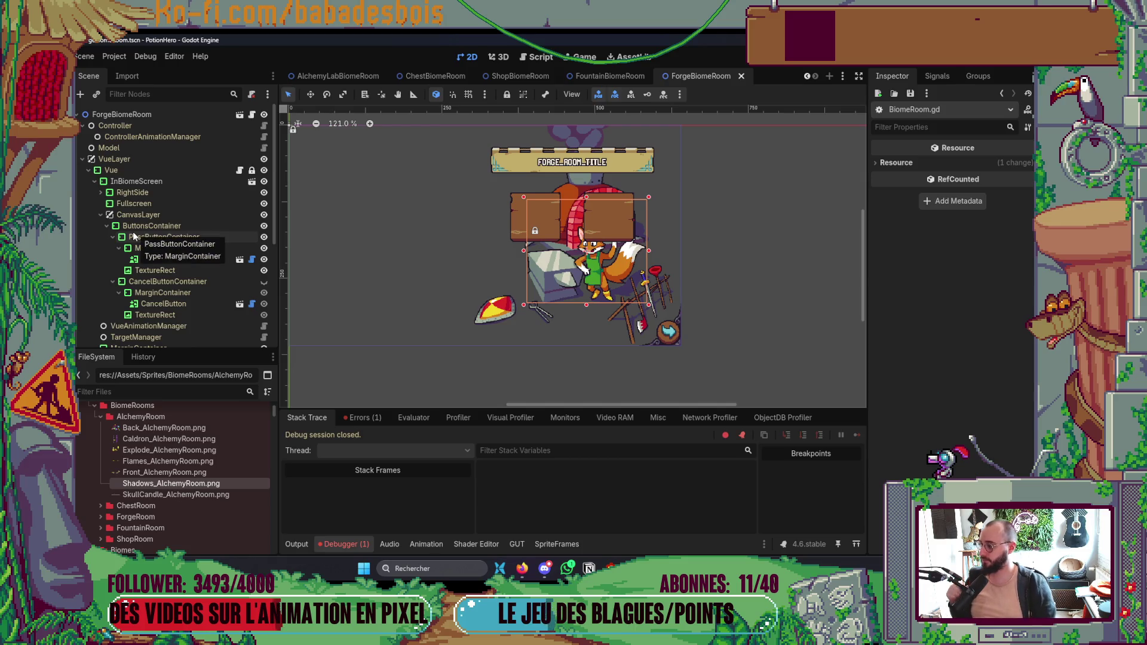
{"action": "left_click", "coordinate": [616, 80]}
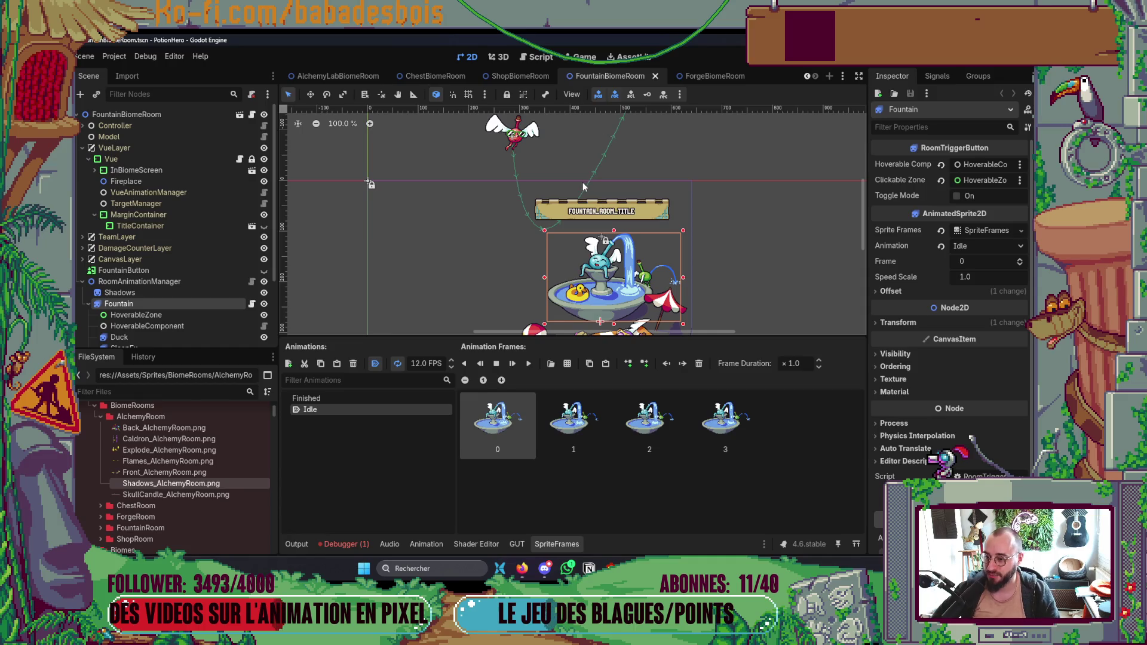
{"action": "scroll", "coordinate": [599, 240], "scroll_direction": "down", "scroll_amount": 2}
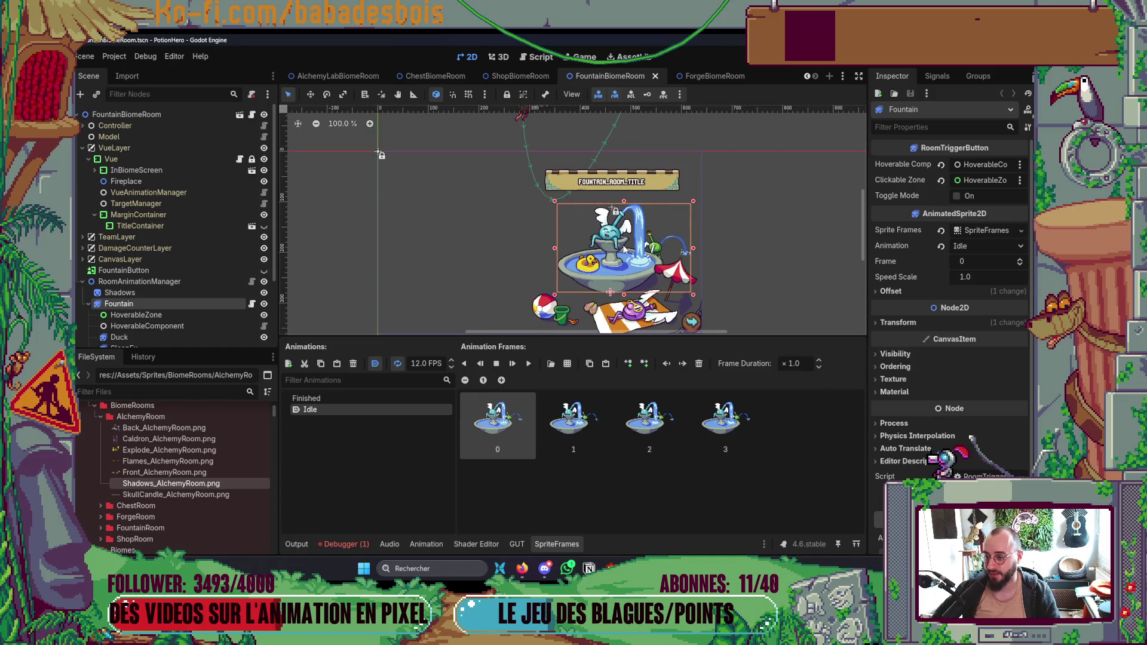
{"action": "scroll", "coordinate": [624, 251], "scroll_direction": "up", "scroll_amount": 5}
{"action": "scroll", "coordinate": [593, 260], "scroll_direction": "down", "scroll_amount": 6}
{"action": "scroll", "coordinate": [192, 258], "scroll_direction": "down", "scroll_amount": 3}
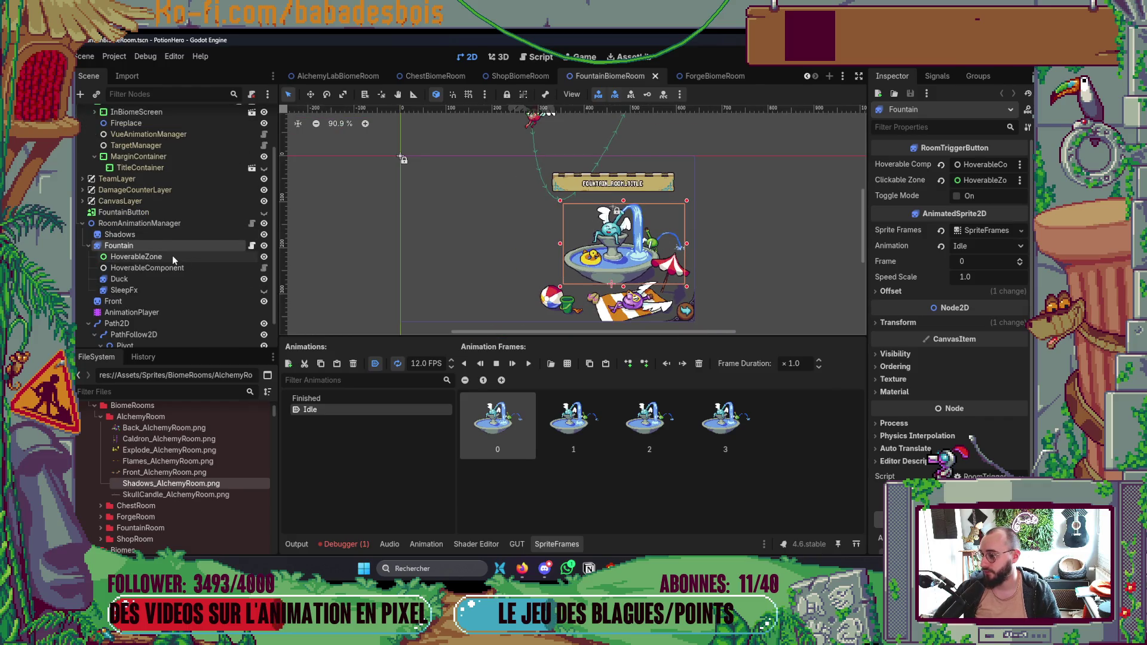
{"action": "left_click", "coordinate": [172, 256]}
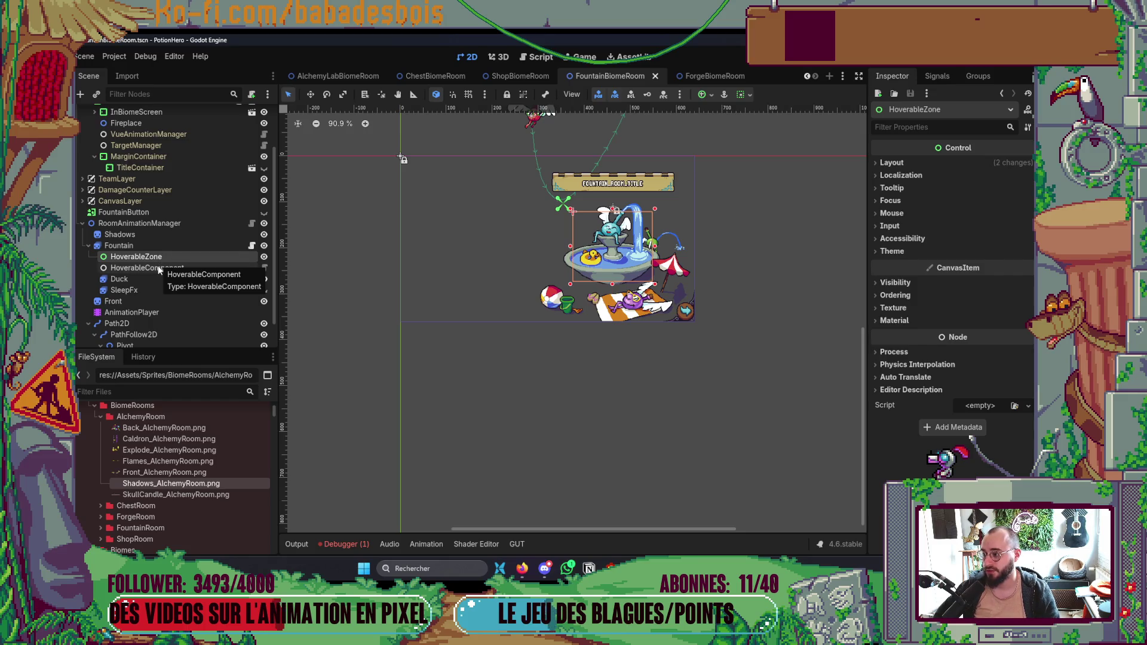
Pass room_trigger_button.clickable_zone to get_center_position on BiomeRoom.gd line 69, then run the game.
{"action": "mouse_move", "coordinate": [518, 80]}
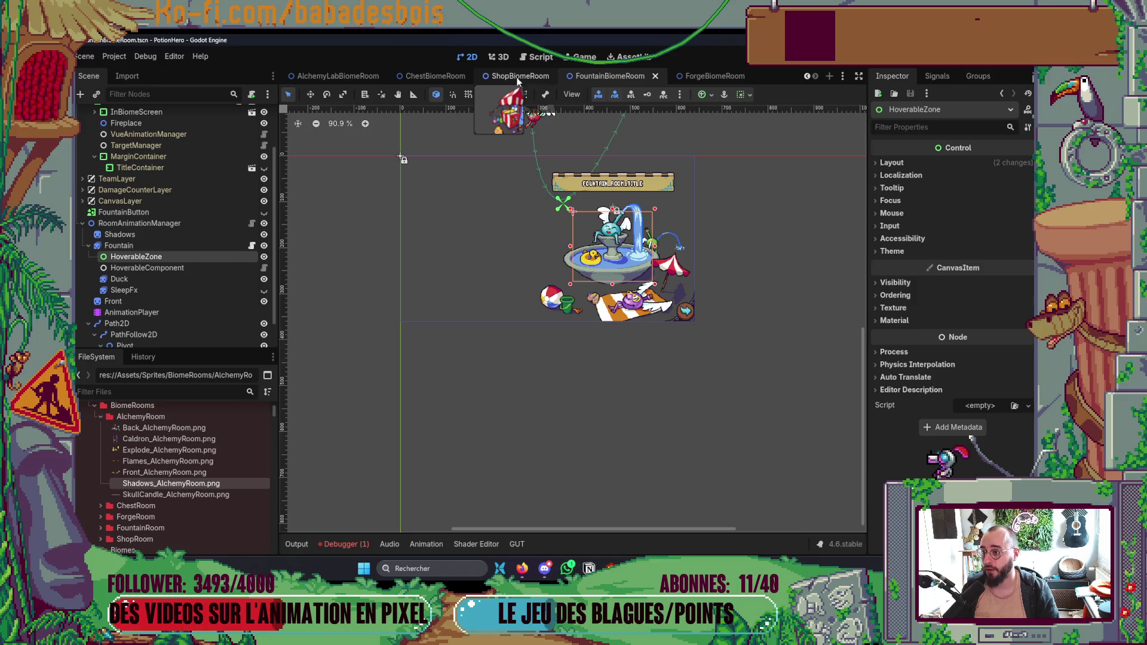
{"action": "key", "text": "alt+Tab"}
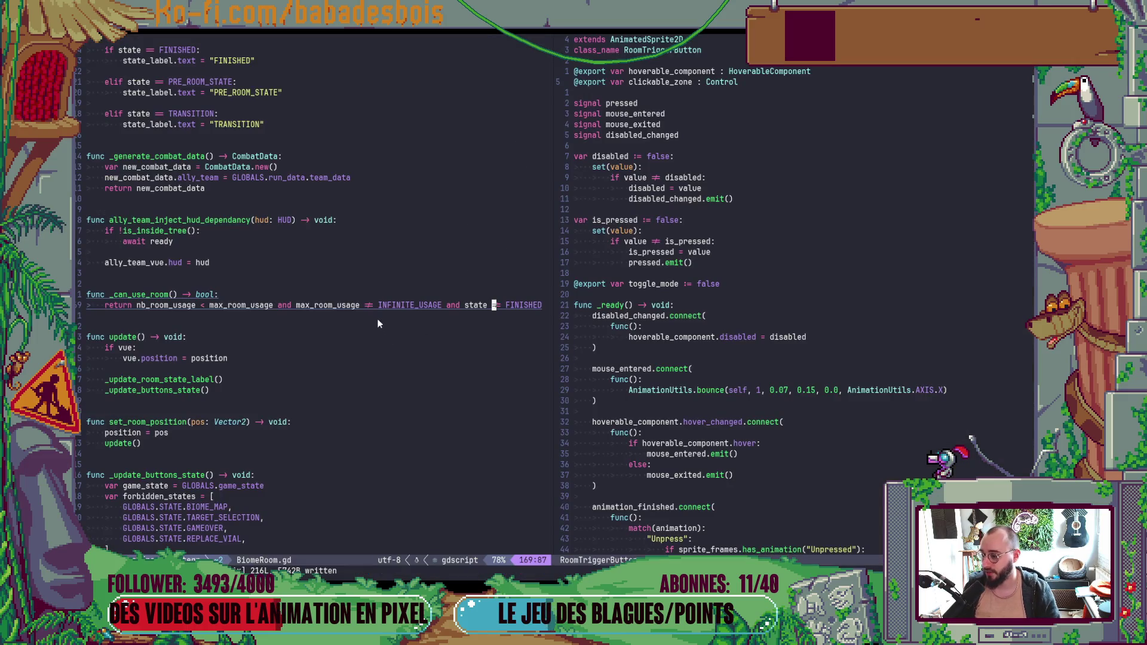
{"action": "key", "text": "alt+Tab"}
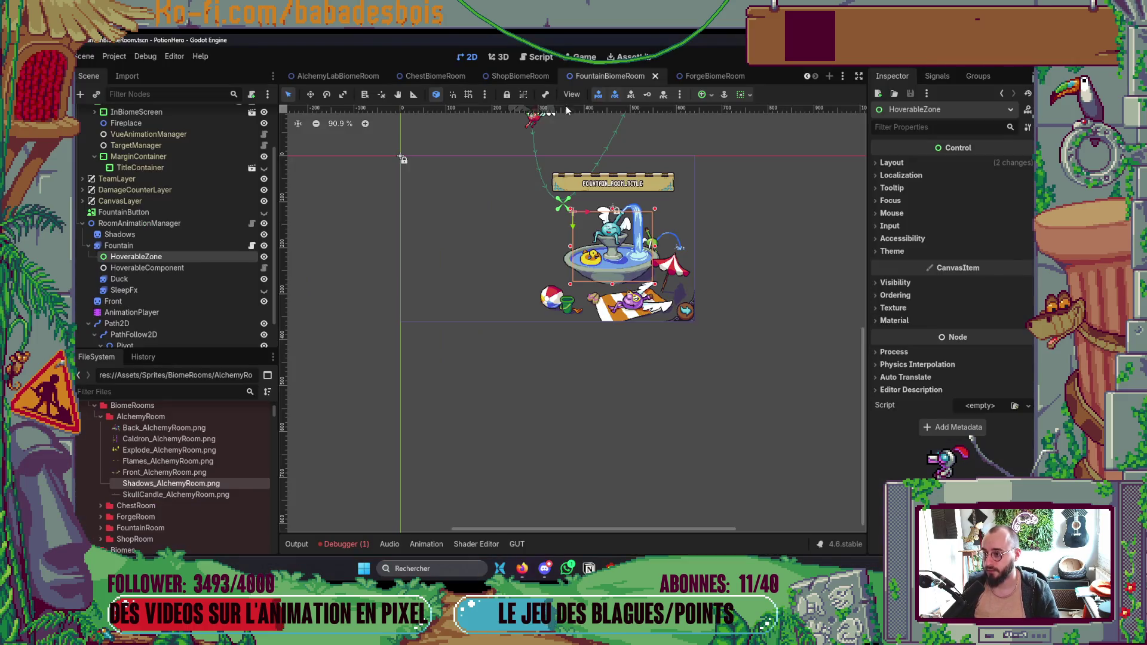
{"action": "left_click", "coordinate": [541, 58]}
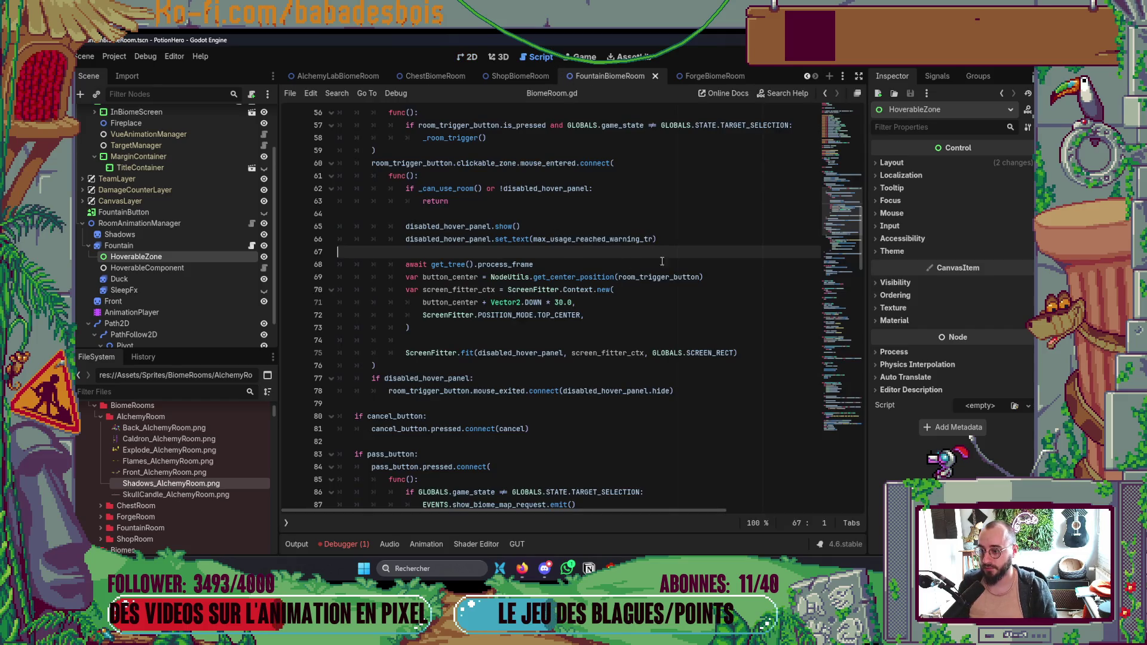
{"action": "left_click", "coordinate": [694, 278]}
{"action": "key", "text": "Right"}
{"action": "type", "text": ".cli"}
{"action": "key", "text": "Return"}
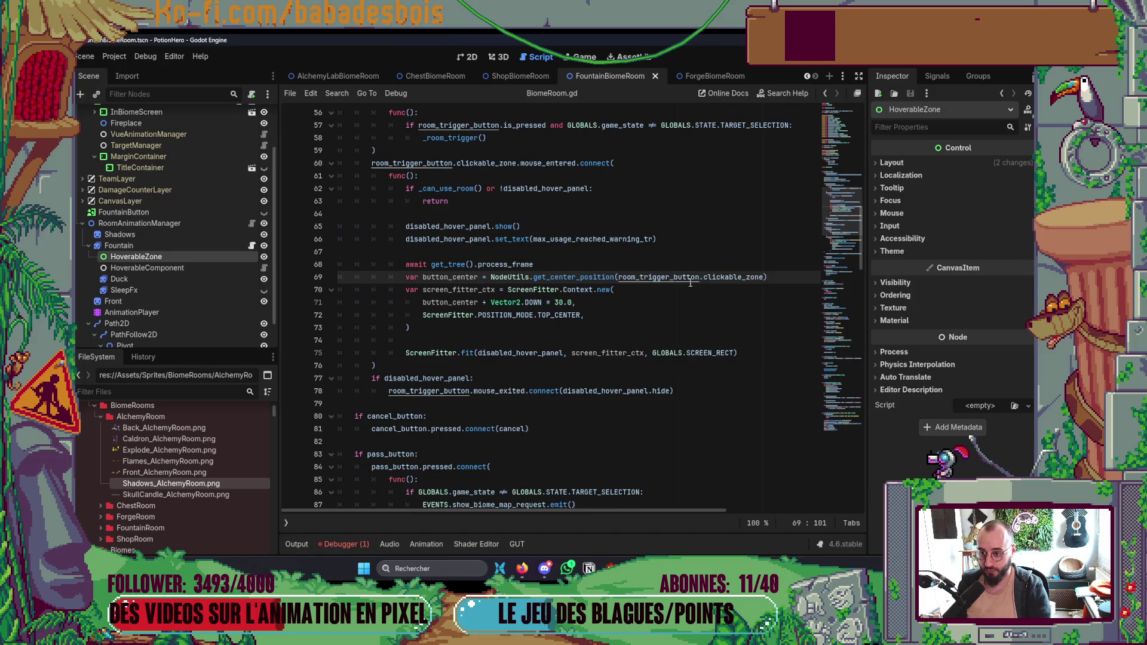
{"action": "key", "text": "F5"}
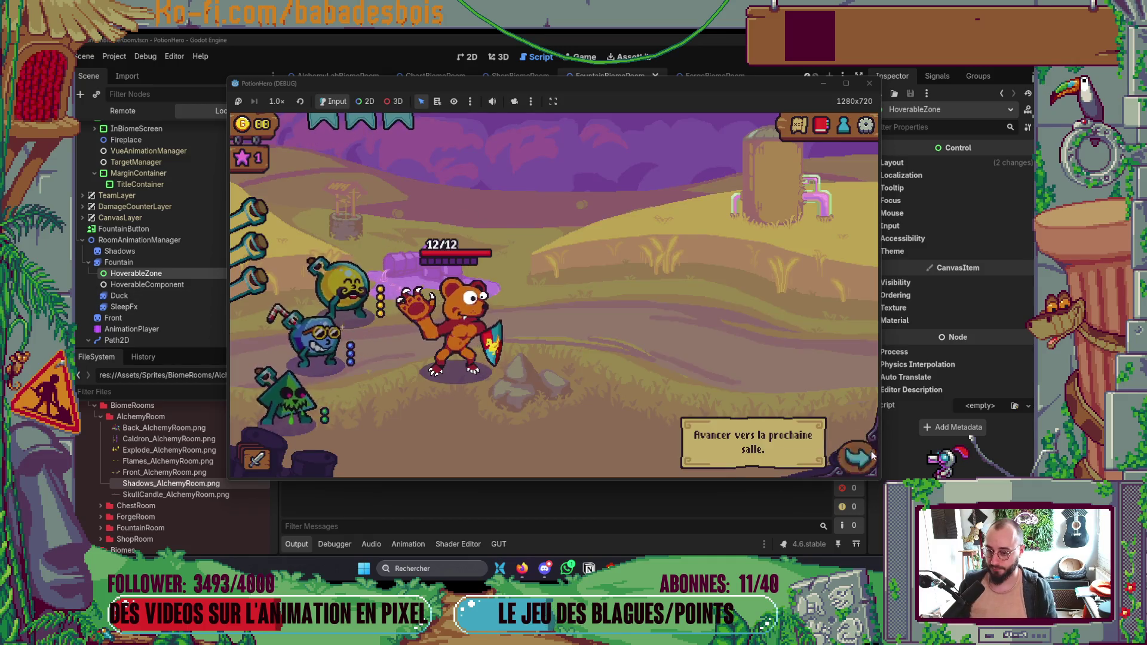
Travel to the next room and mix the yellow and blue ingredients at the cauldron.
{"action": "left_click", "coordinate": [857, 454]}
{"action": "left_click", "coordinate": [352, 342]}
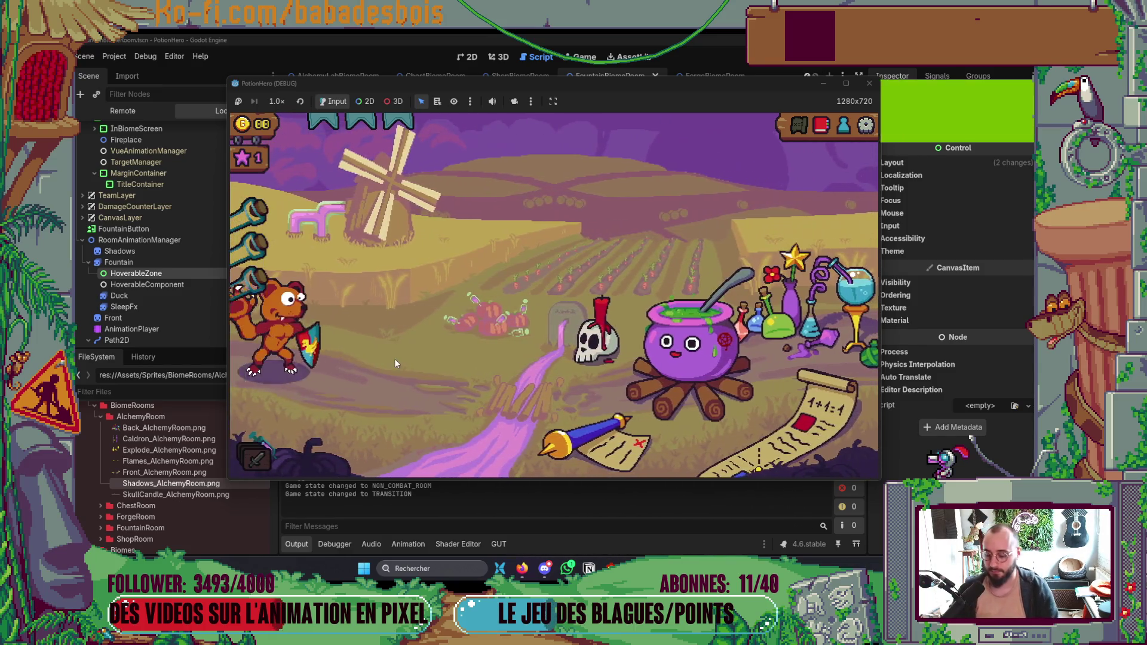
{"action": "left_click", "coordinate": [639, 412]}
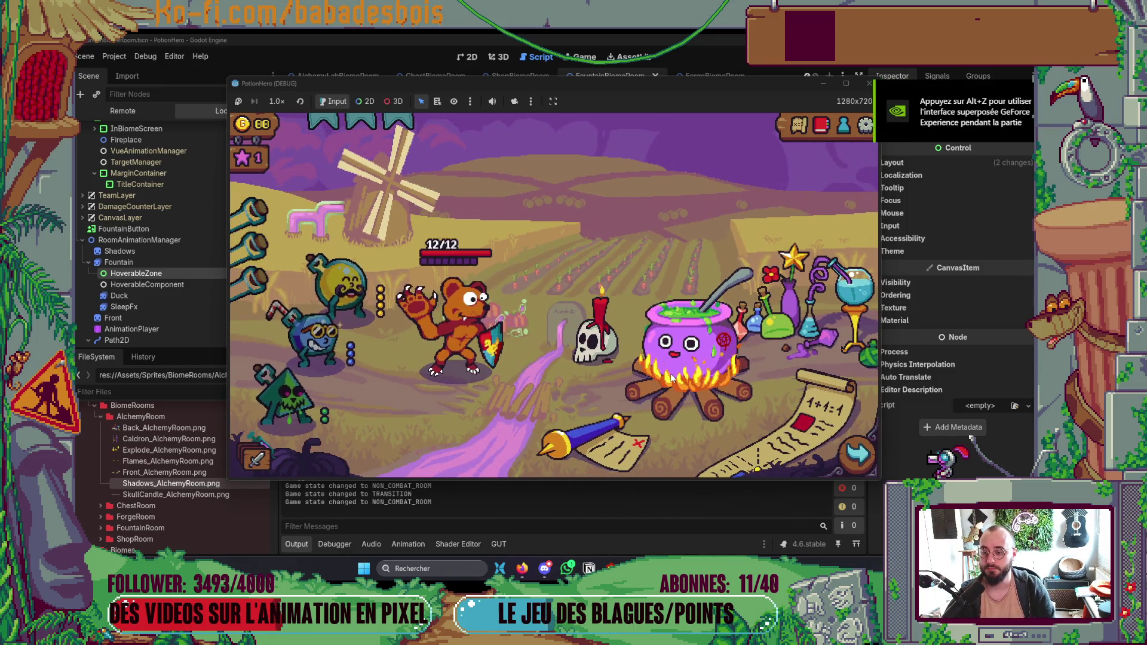
{"action": "left_click", "coordinate": [341, 292]}
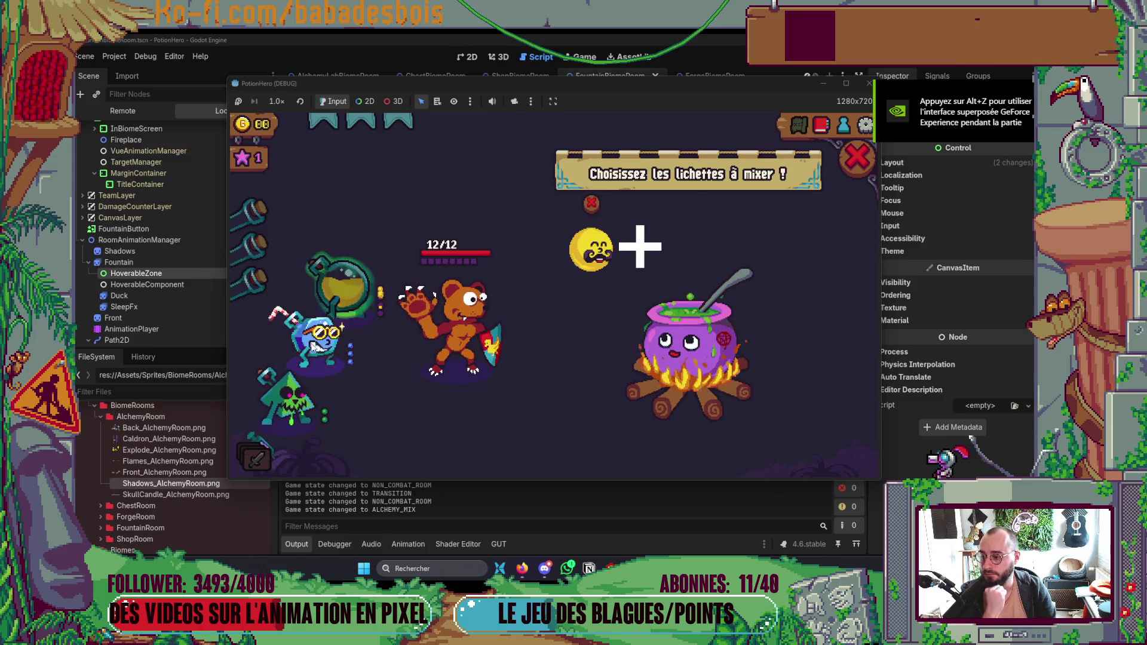
{"action": "left_click", "coordinate": [317, 335]}
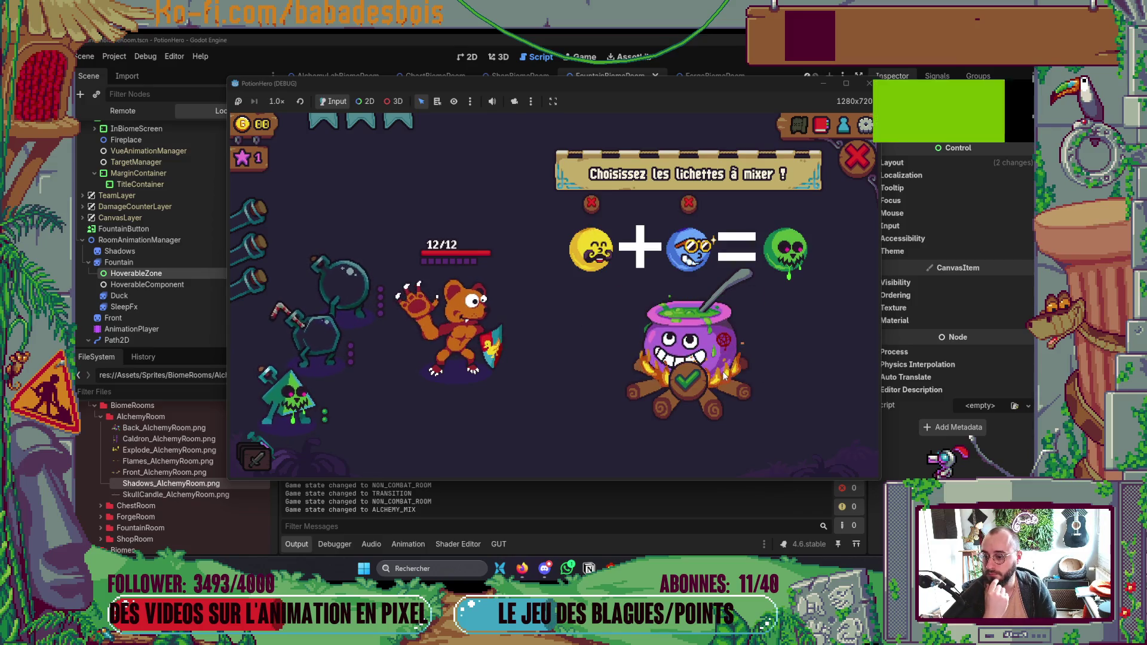
{"action": "left_click", "coordinate": [676, 378]}
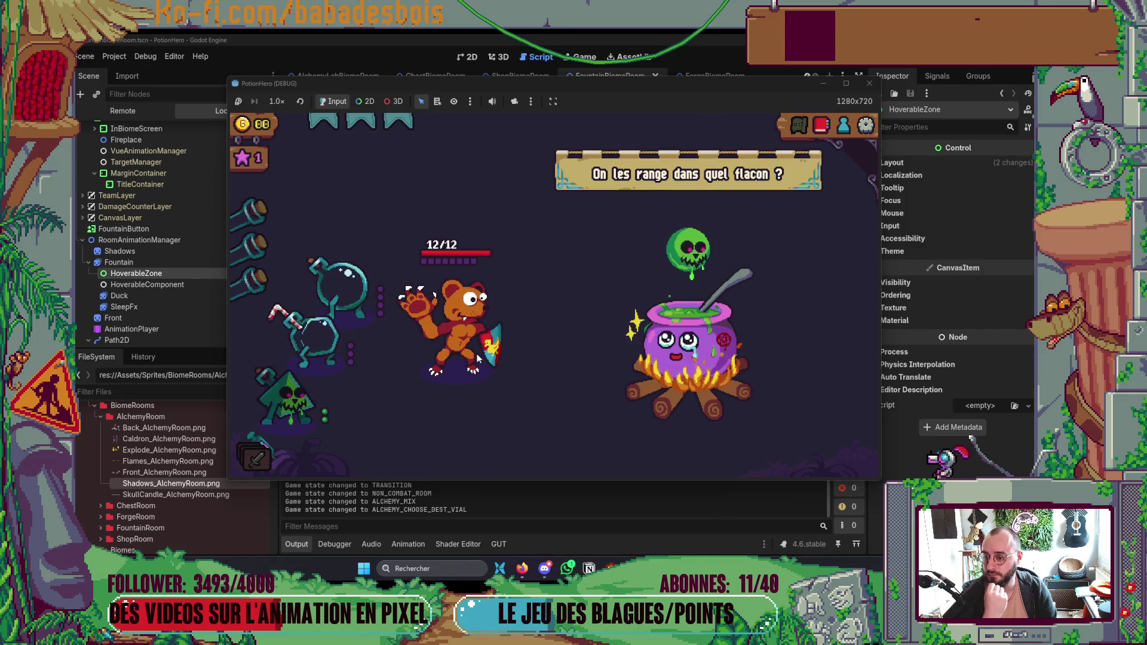
Store the potion, close the biome map, and stop the running game.
{"action": "left_click", "coordinate": [251, 210]}
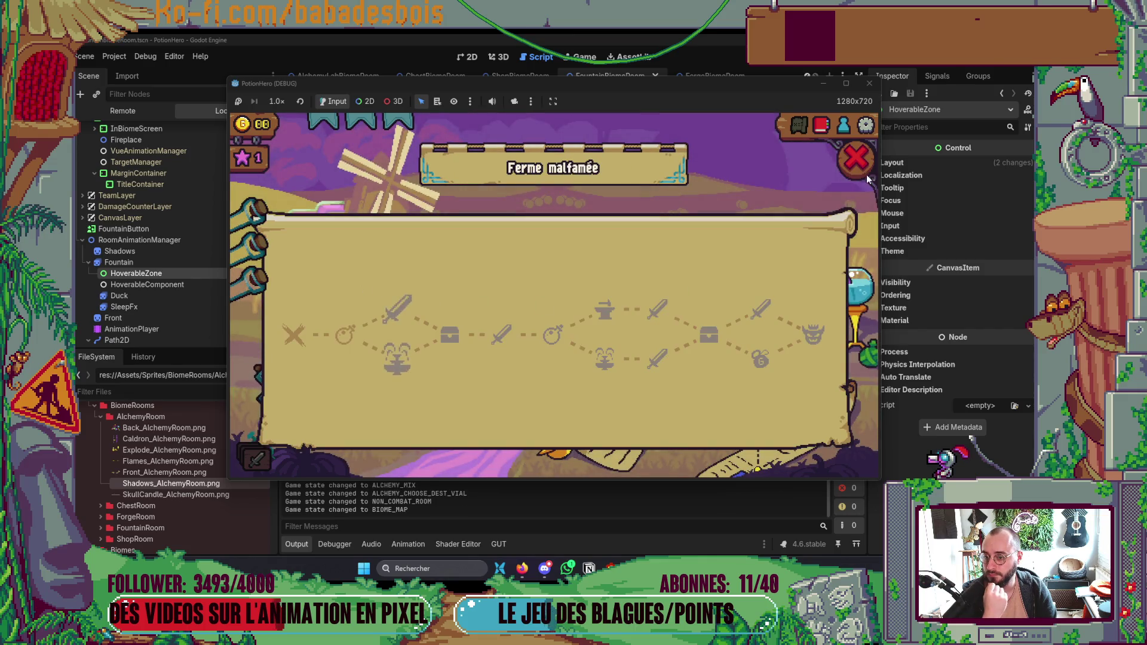
{"action": "left_click", "coordinate": [856, 159]}
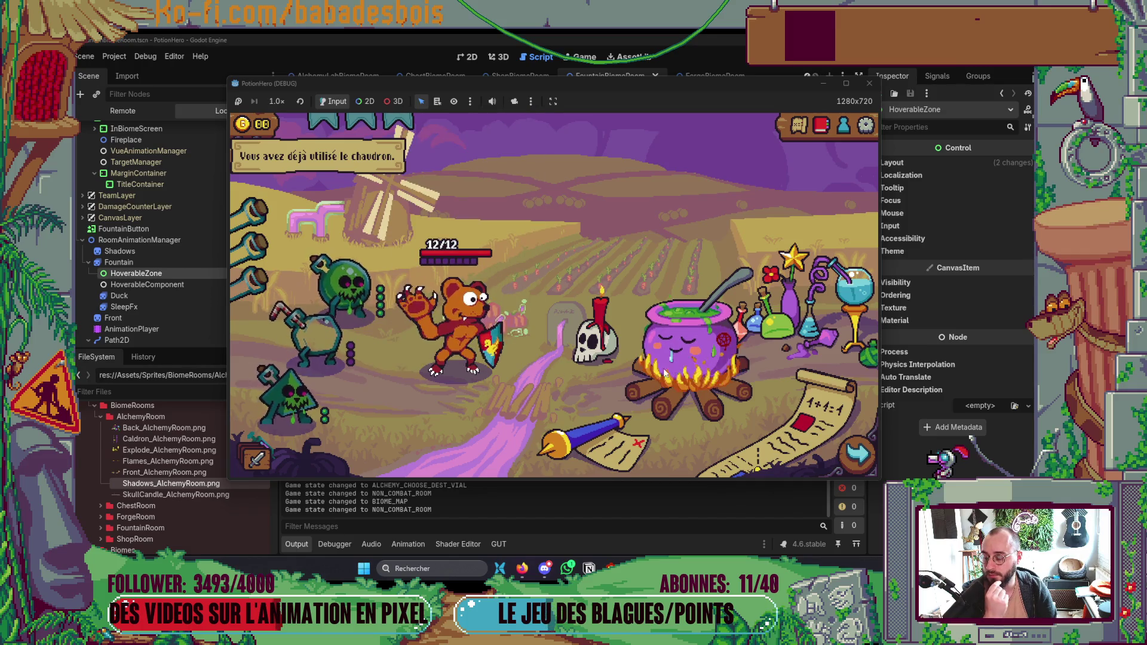
{"action": "key", "text": "F8"}
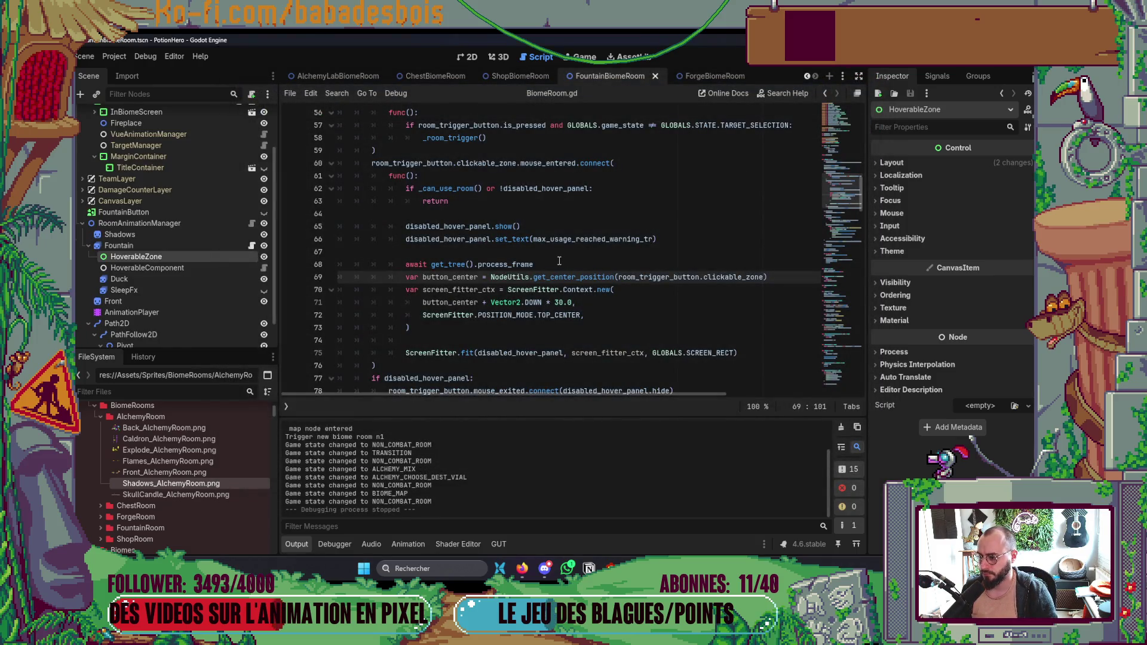
In Neovim, duplicate the mouse_entered connect line in the room trigger setup.
{"action": "key", "text": "alt+Tab"}
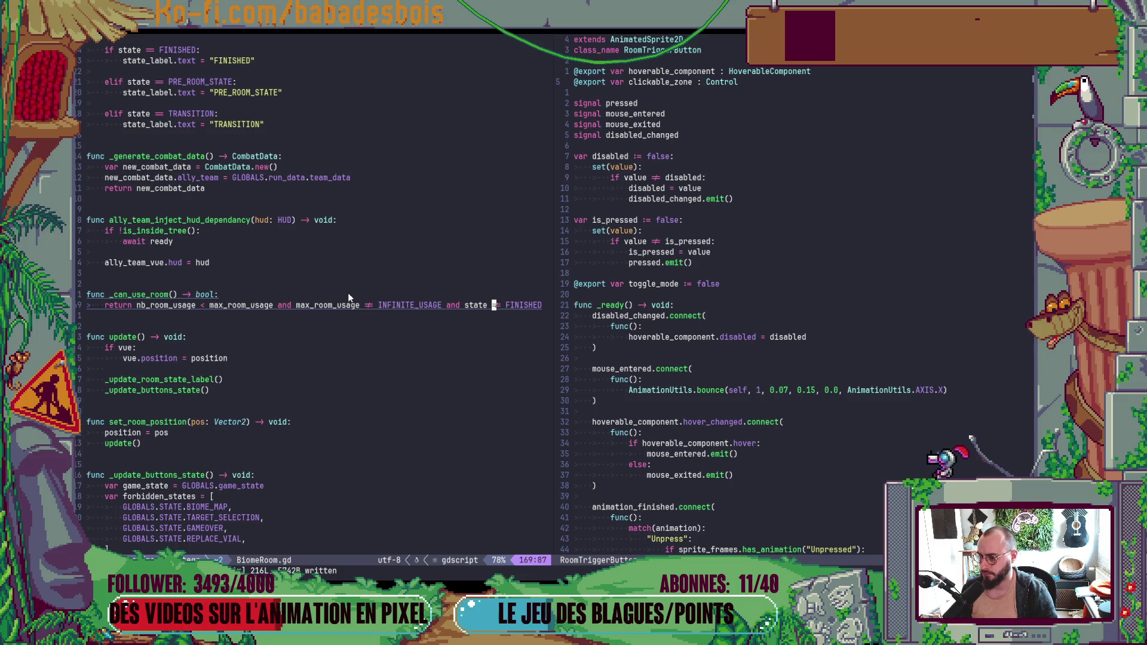
{"action": "left_click", "coordinate": [371, 263]}
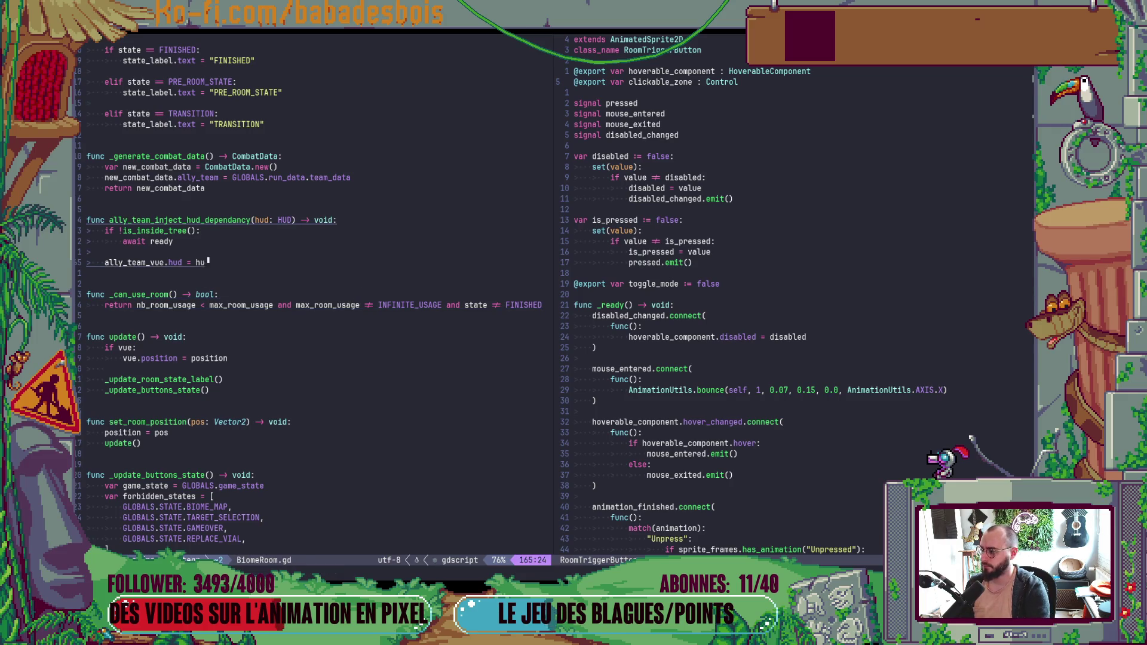
{"action": "key", "text": "ctrl+p"}
{"action": "key", "text": "Escape"}
{"action": "key", "text": "ctrl+u"}
{"action": "key", "text": "ctrl+u"}
{"action": "key", "text": "ctrl+u"}
{"action": "key", "text": "ctrl+u"}
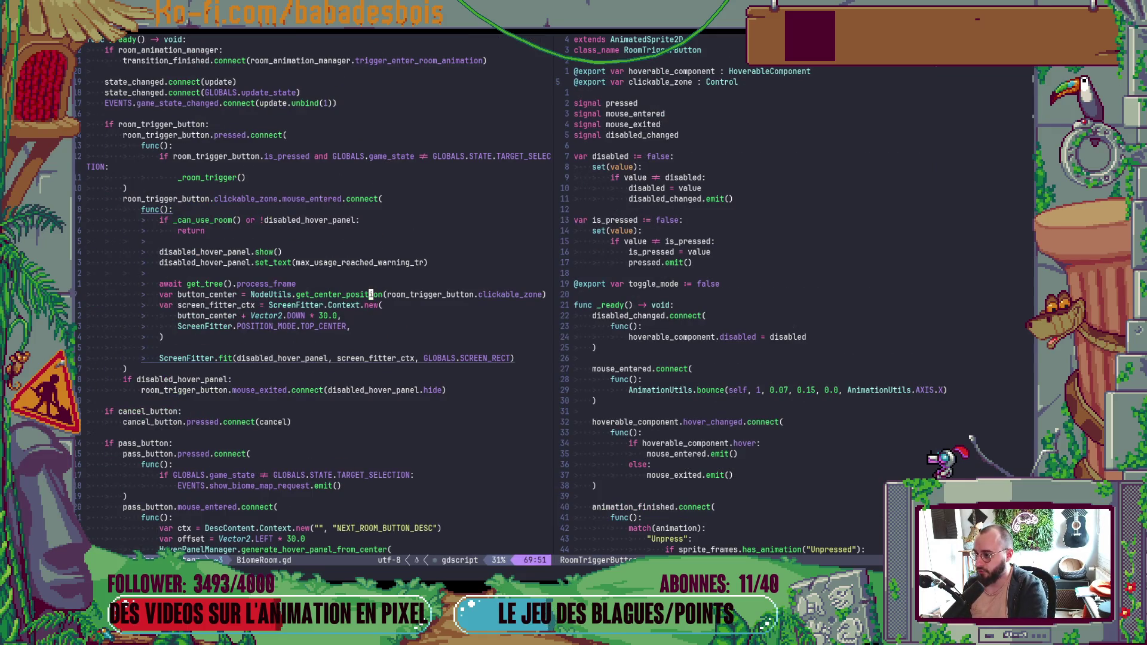
{"action": "key", "text": "k"}
{"action": "key", "text": "k"}
{"action": "key", "text": "k"}
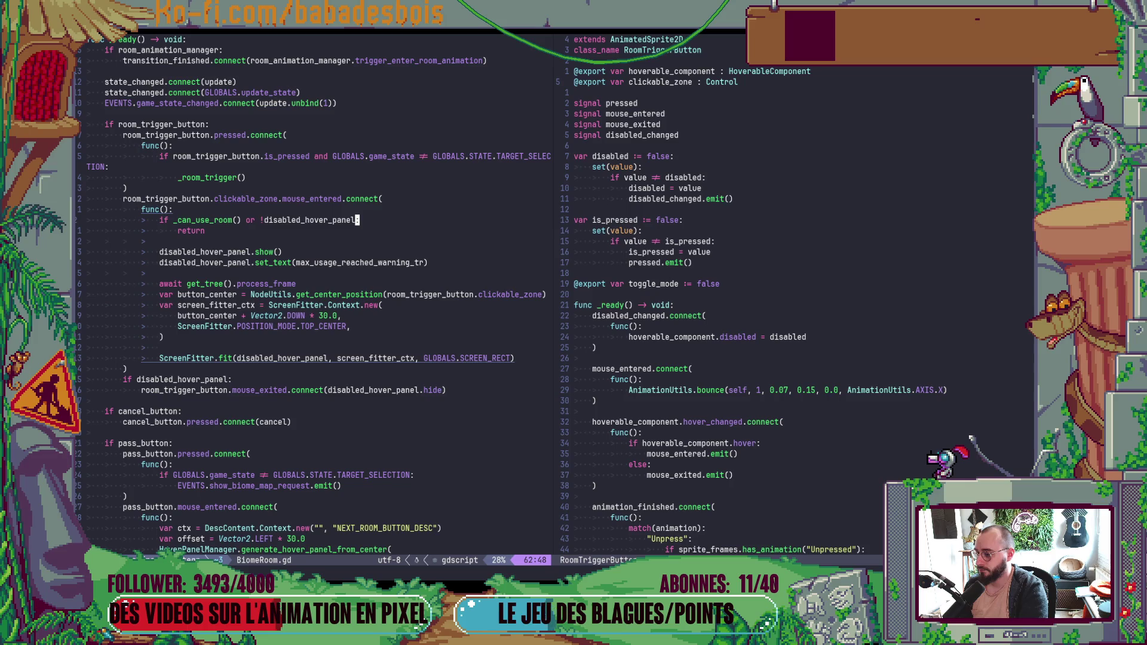
{"action": "key", "text": "k"}
{"action": "key", "text": "k"}
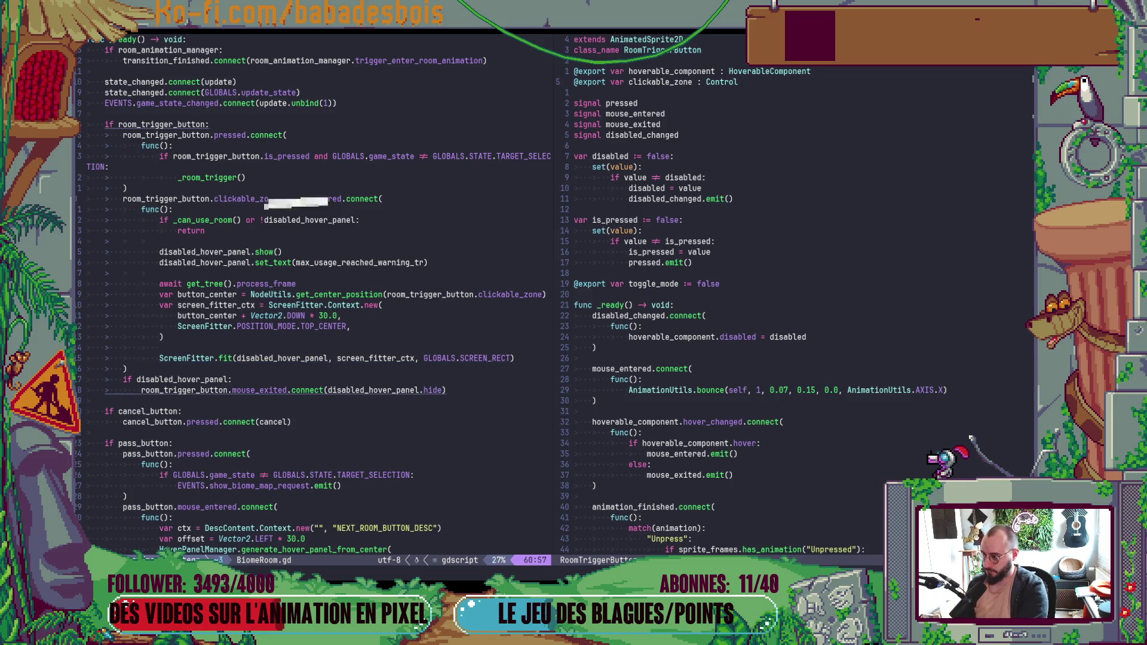
{"action": "key", "text": "j"}
{"action": "key", "text": "j"}
{"action": "key", "text": "j"}
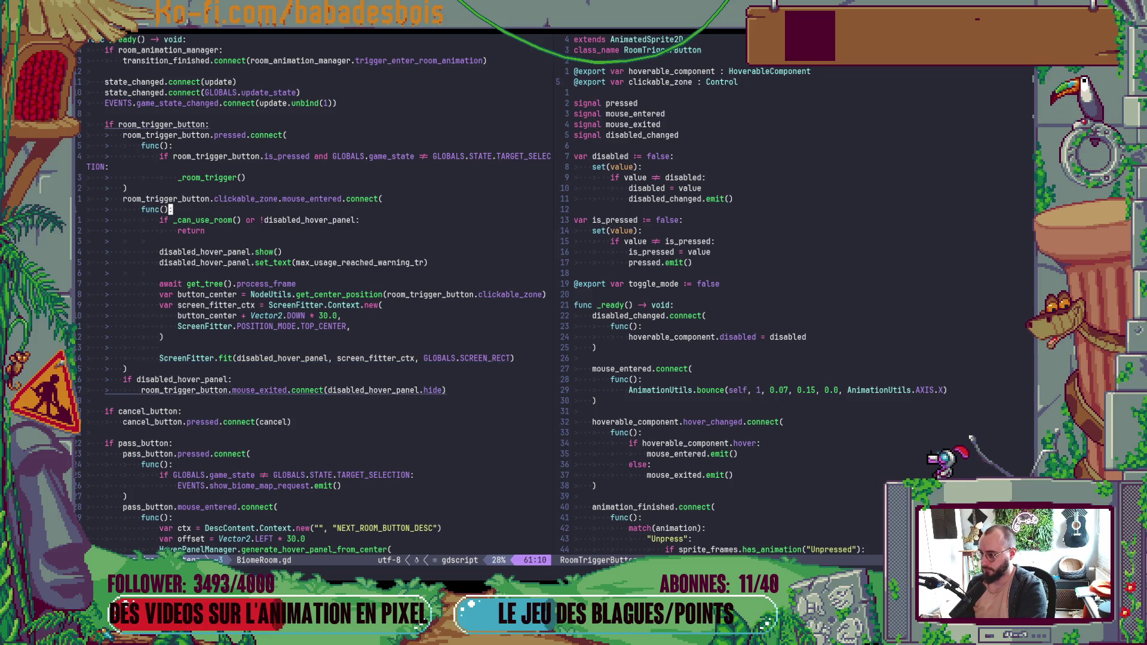
{"action": "key", "text": "p"}
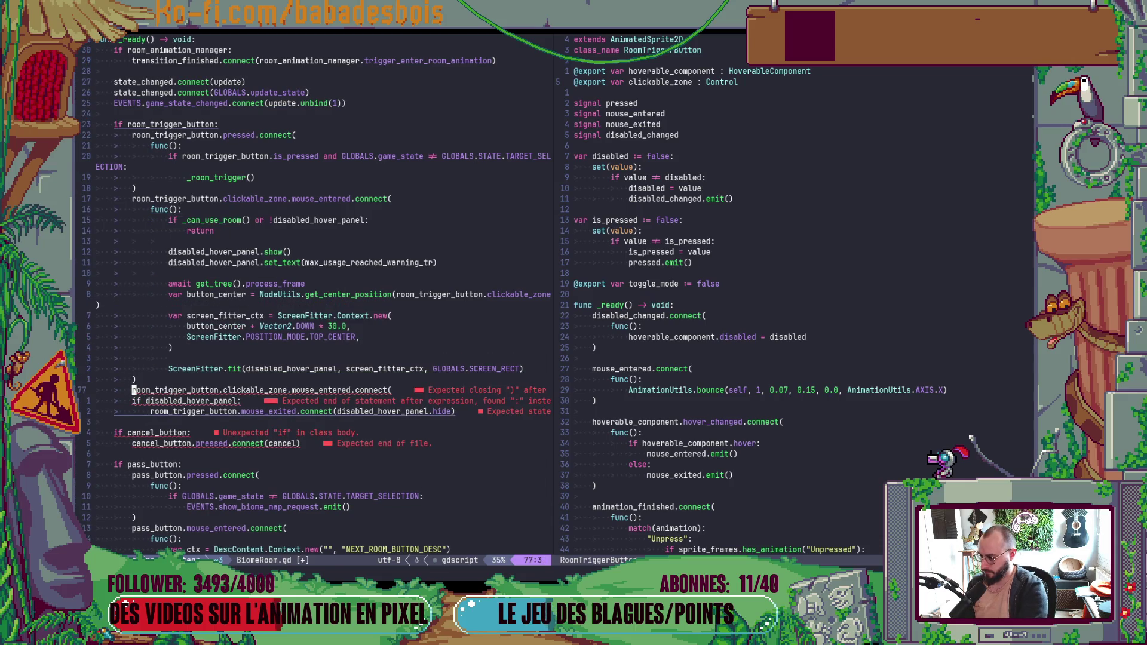
Change the pasted signal to mouse_exited and break its connect call onto a new line.
{"action": "key", "text": "dollar"}
{"action": "key", "text": "b"}
{"action": "key", "text": "b"}
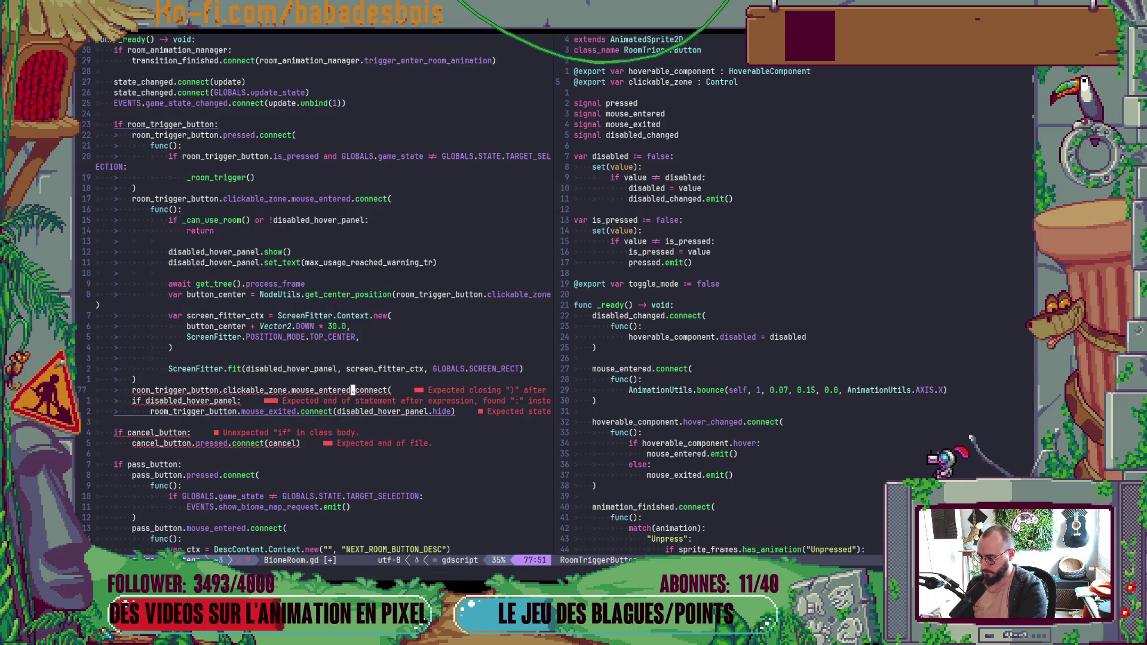
{"action": "type", "text": "b"}
{"action": "type", "text": "ceezx"}
{"action": "key", "text": "BackSpace"}
{"action": "key", "text": "BackSpace"}
{"action": "type", "text": "xi"}
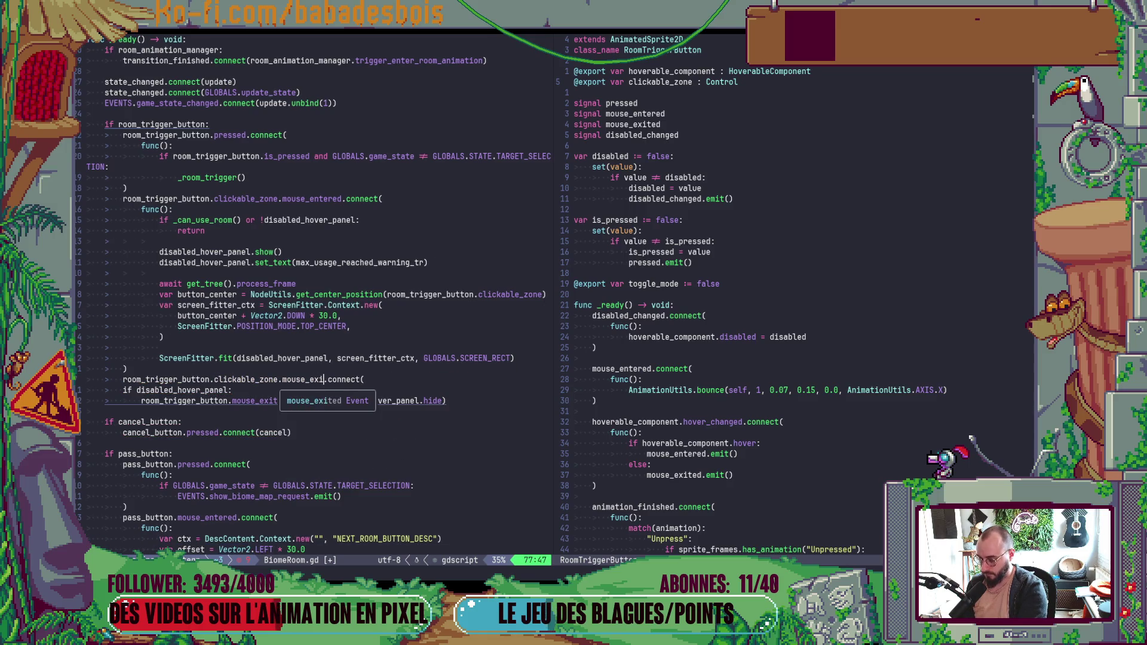
{"action": "key", "text": "Return"}
{"action": "key", "text": "End"}
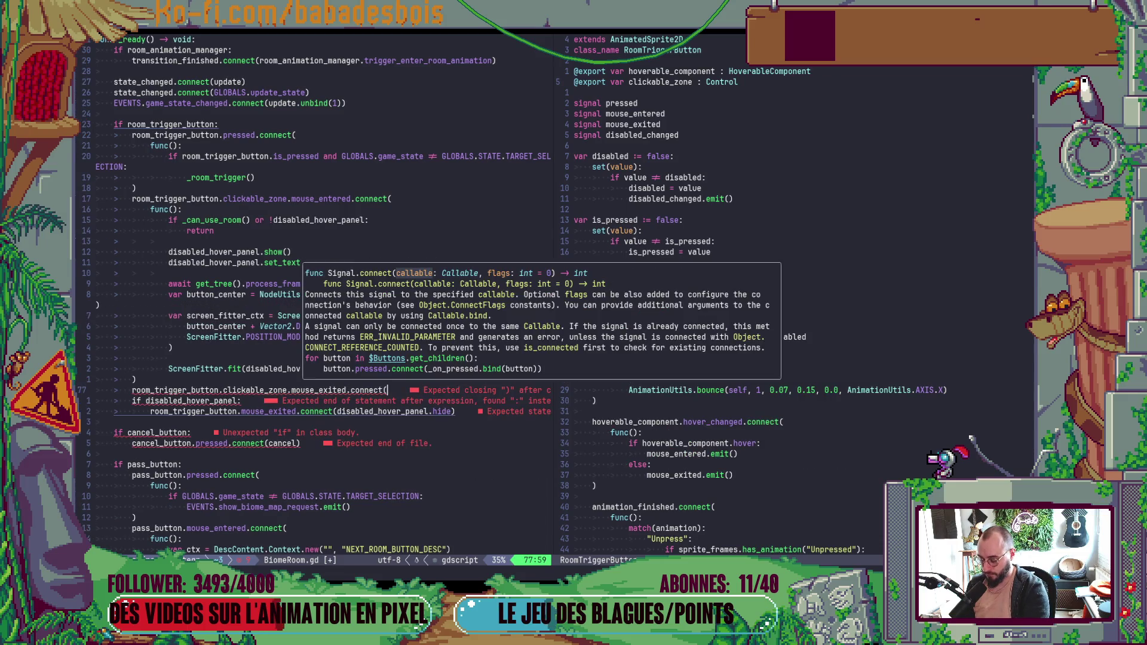
{"action": "type", "text": ")"}
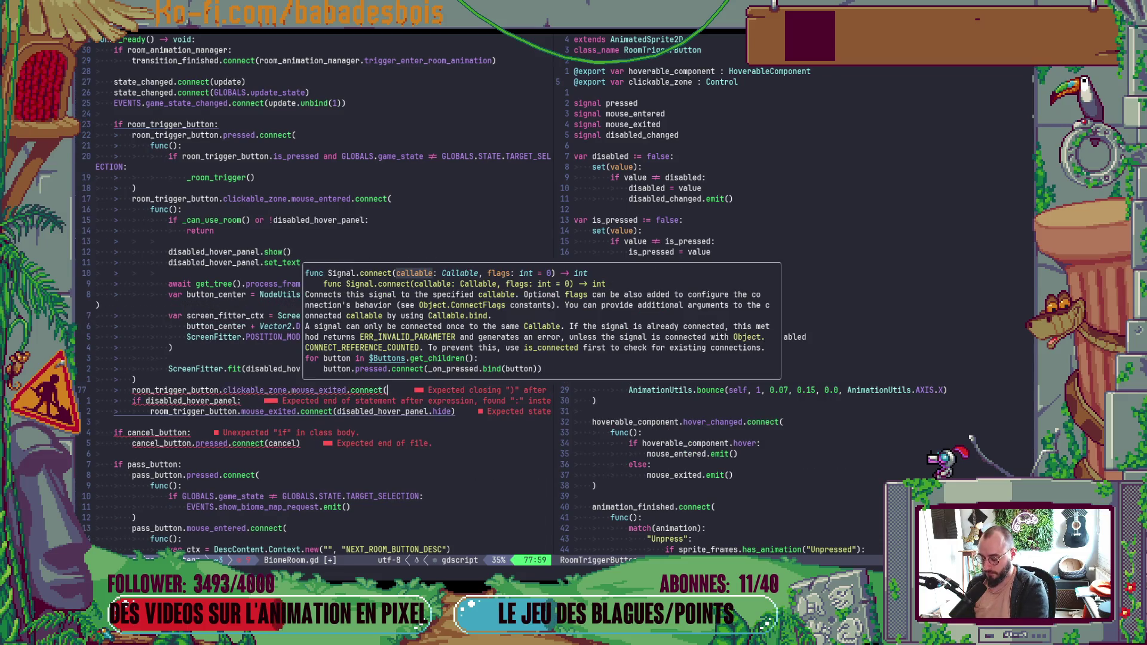
{"action": "key", "text": "Escape"}
{"action": "type", "text": "disabled_hover_panel"}
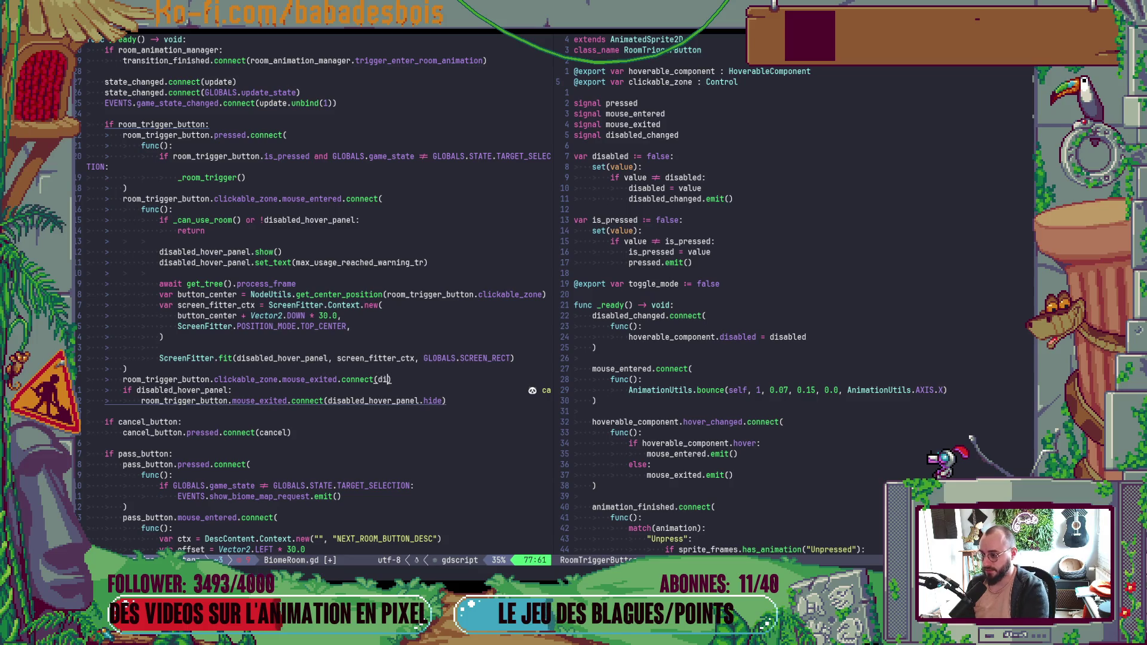
{"action": "key", "text": "Escape"}
{"action": "key", "text": "u"}
{"action": "key", "text": "i"}
{"action": "key", "text": "Return"}
Add a func() callback that hides disabled_hover_panel when it exists, and save with :w.
{"action": "type", "text": "f"}
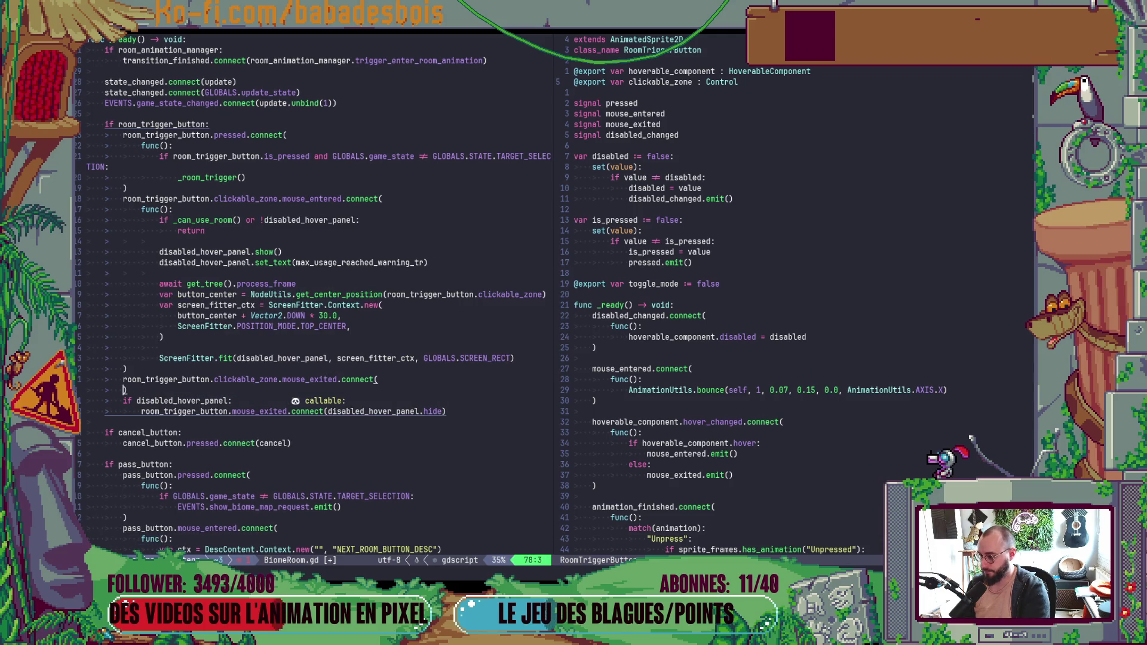
{"action": "type", "text": "unc"}
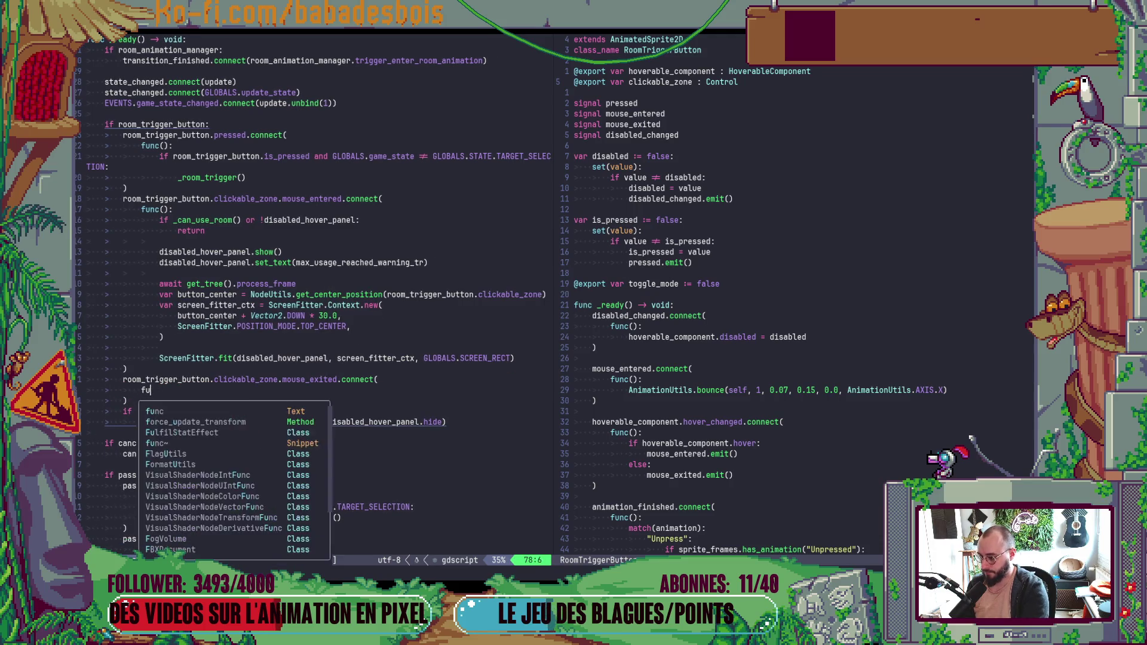
{"action": "key", "text": "Return"}
{"action": "type", "text": ":"}
{"action": "key", "text": "Return"}
{"action": "type", "text": "if"}
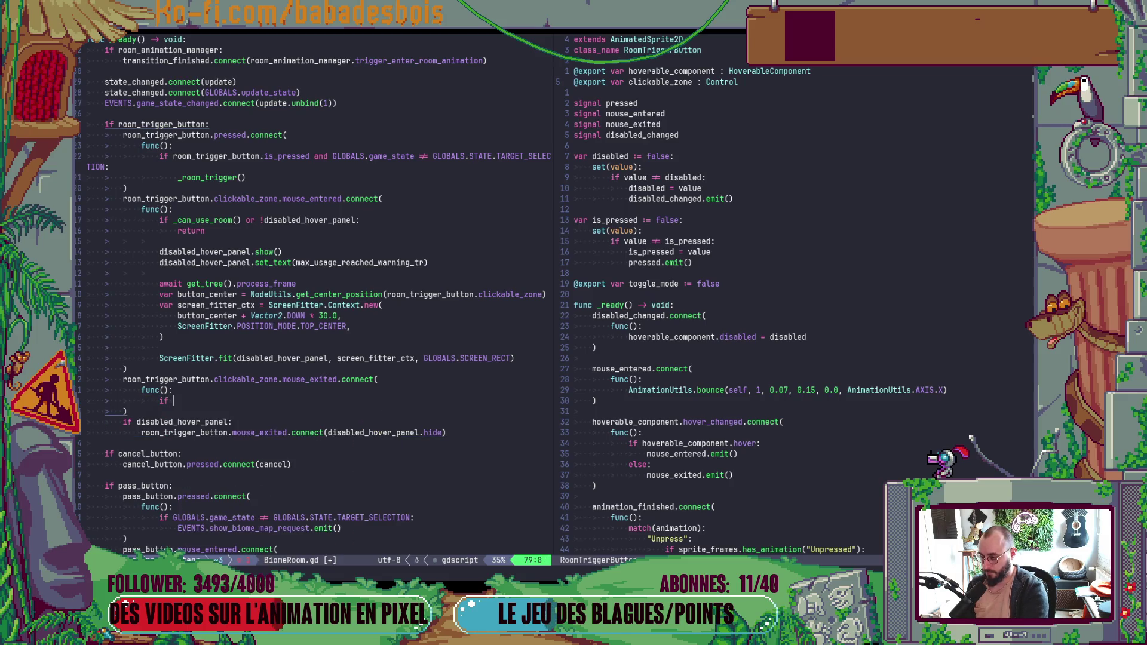
{"action": "type", "text": " dis"}
{"action": "key", "text": "Return"}
{"action": "type", "text": ":"}
{"action": "key", "text": "Return"}
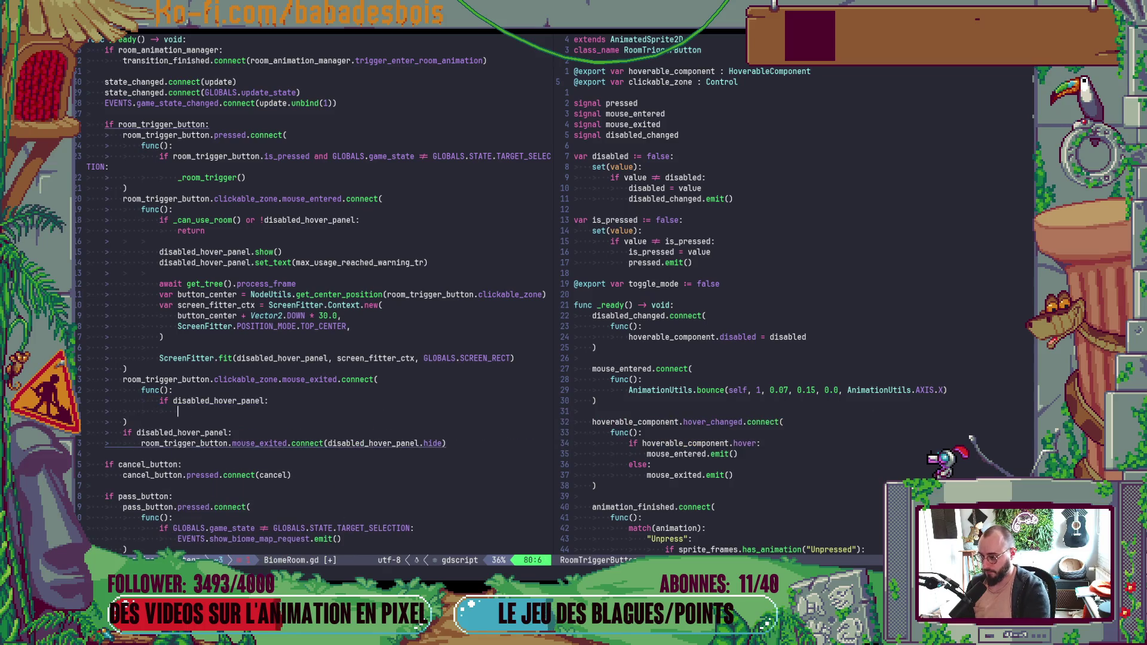
{"action": "type", "text": "di"}
{"action": "key", "text": "Return"}
{"action": "type", "text": ".hide"}
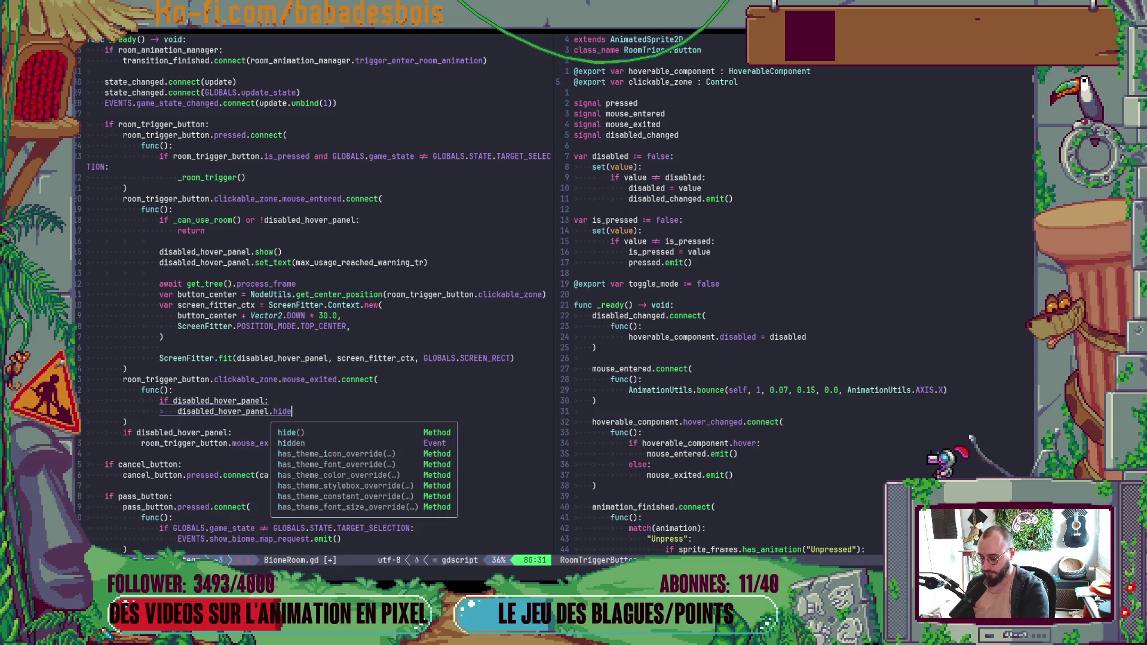
{"action": "key", "text": "Return"}
{"action": "key", "text": "Escape"}
{"action": "type", "text": ":w"}
{"action": "key", "text": "Return"}
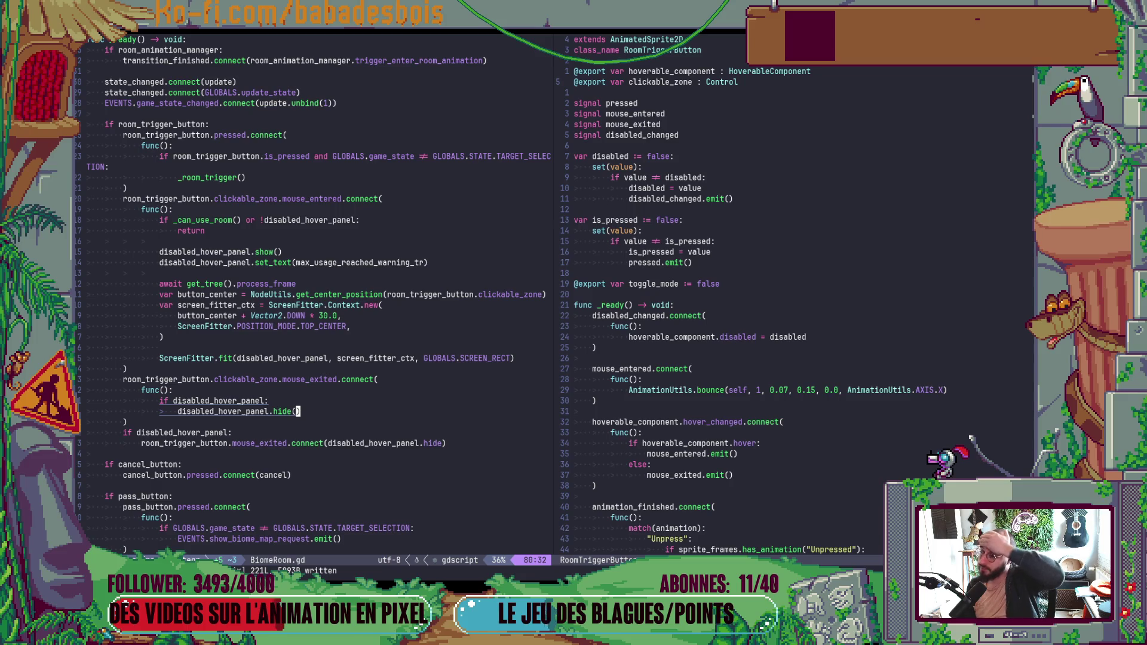
{"action": "left_click", "coordinate": [320, 295]}
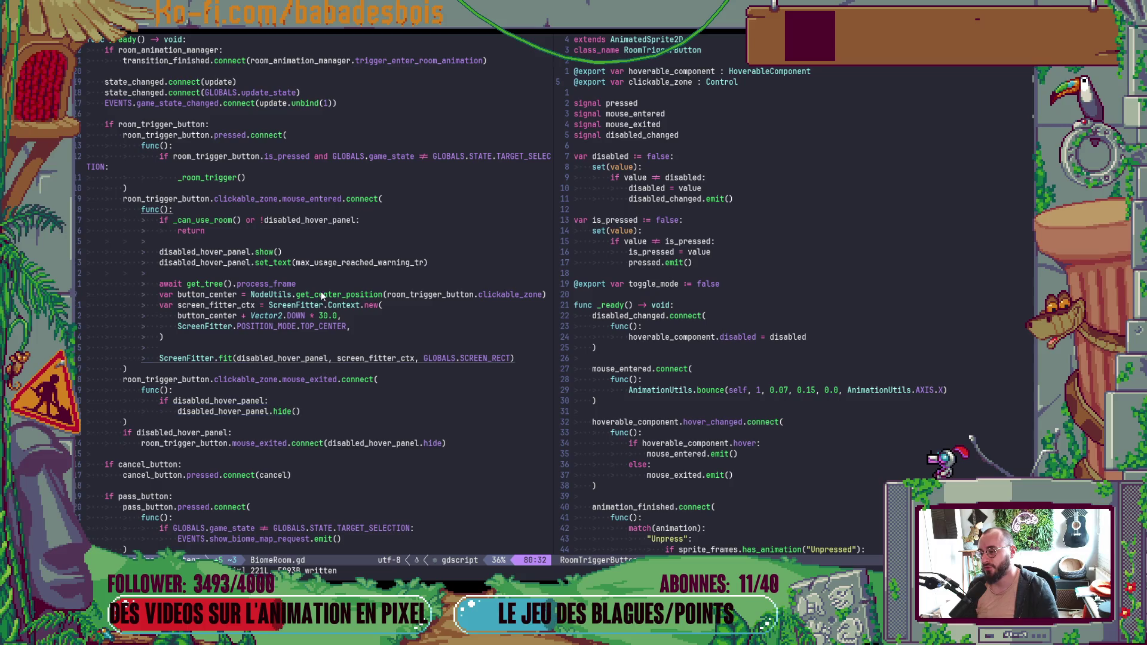
Add the line 'var zone = room_trigger_button.clickable_zone' near the await.
{"action": "key", "text": "k"}
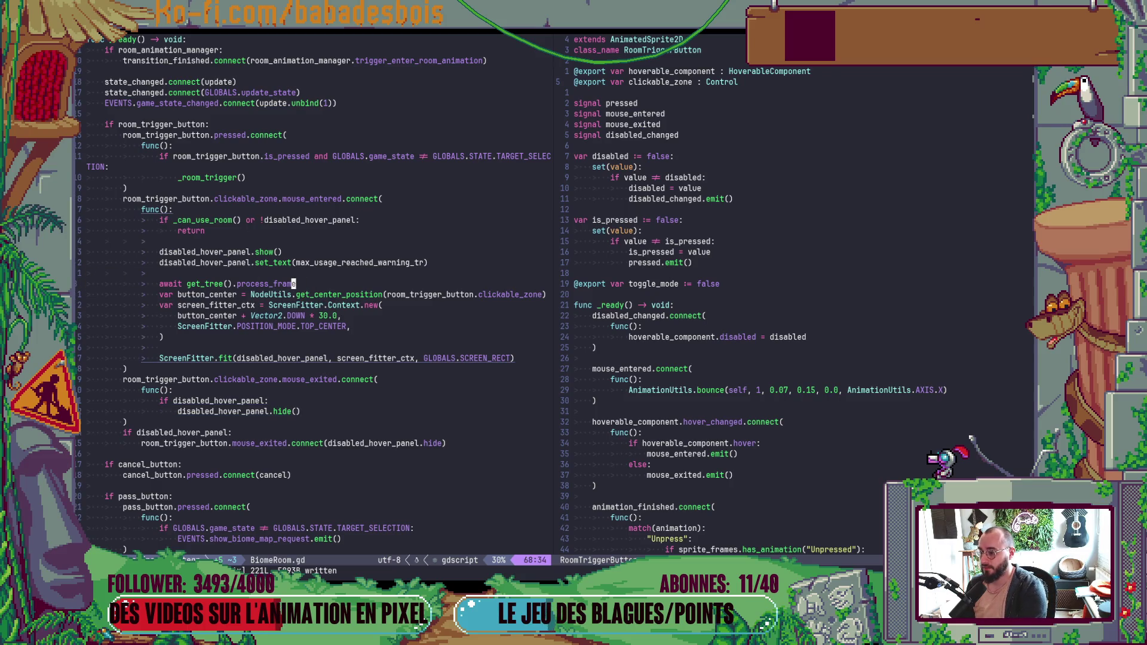
{"action": "key", "text": "O"}
{"action": "key", "text": "Escape"}
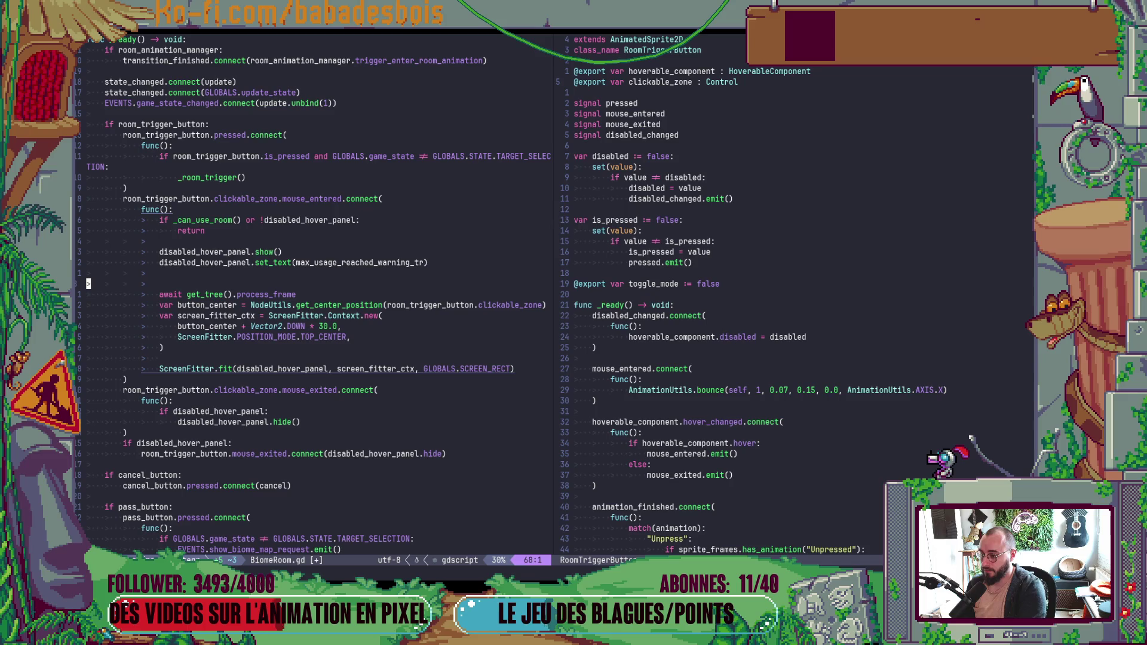
{"action": "key", "text": "u"}
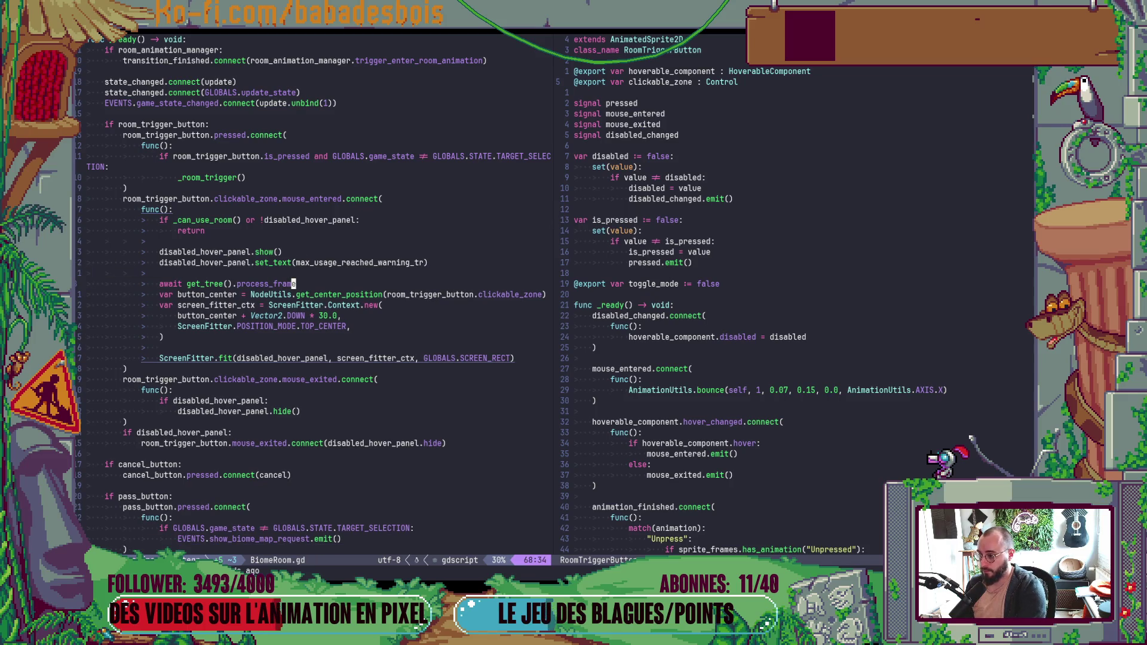
{"action": "key", "text": "shift+o"}
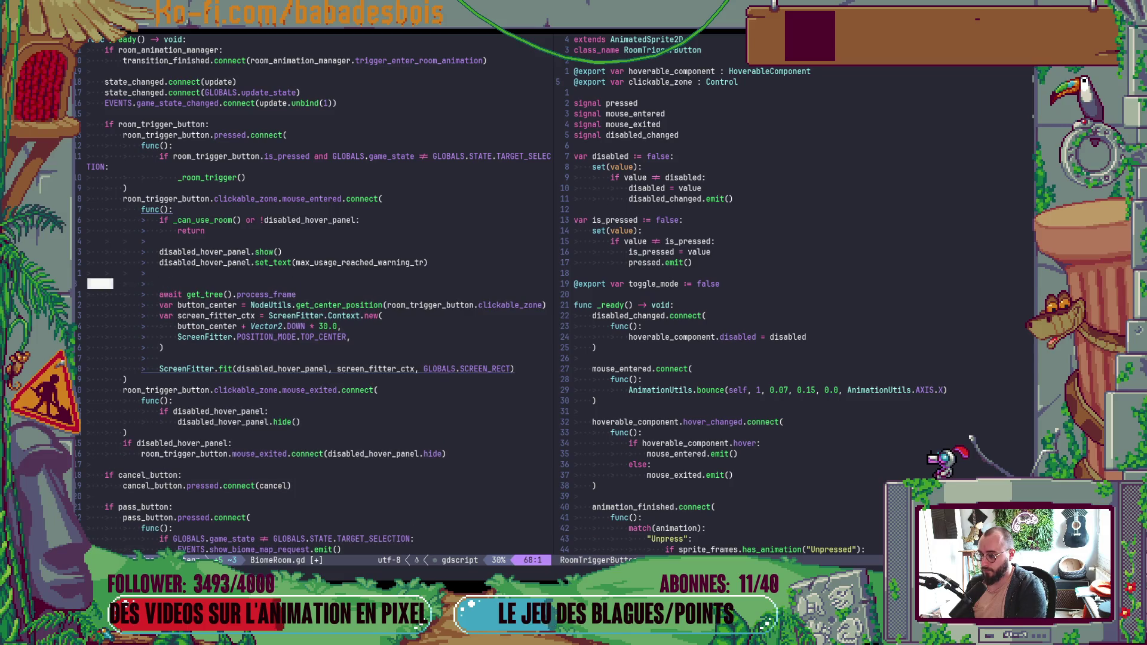
{"action": "key", "text": "Escape"}
{"action": "type", "text": "uoa"}
{"action": "key", "text": "BackSpace"}
{"action": "type", "text": "va"}
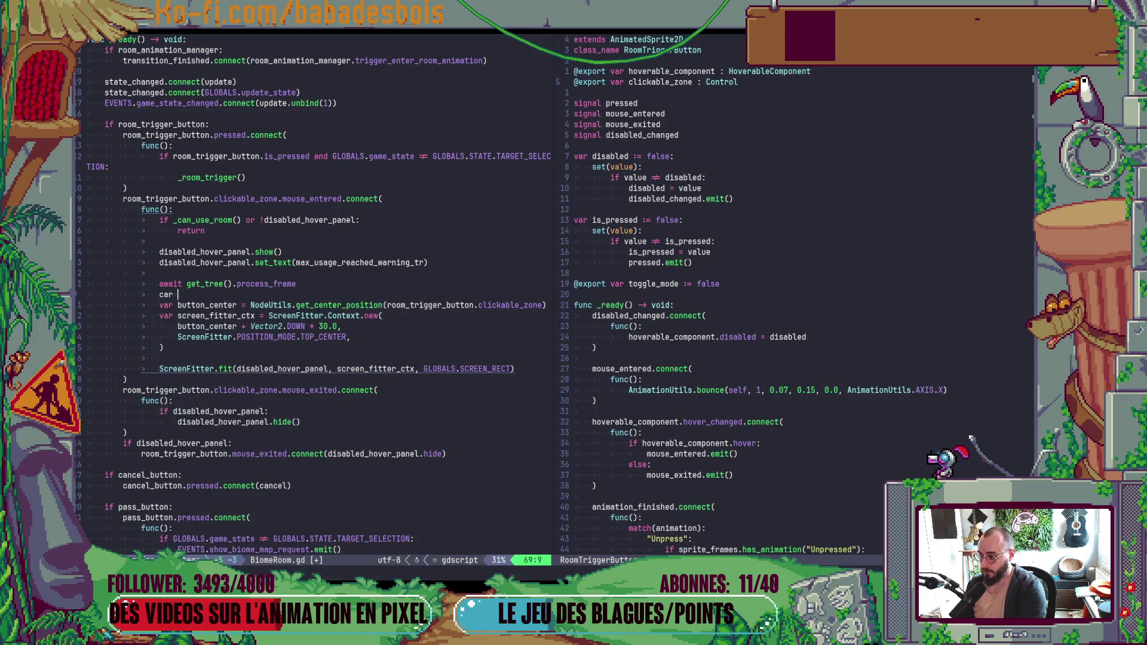
{"action": "type", "text": "r z"}
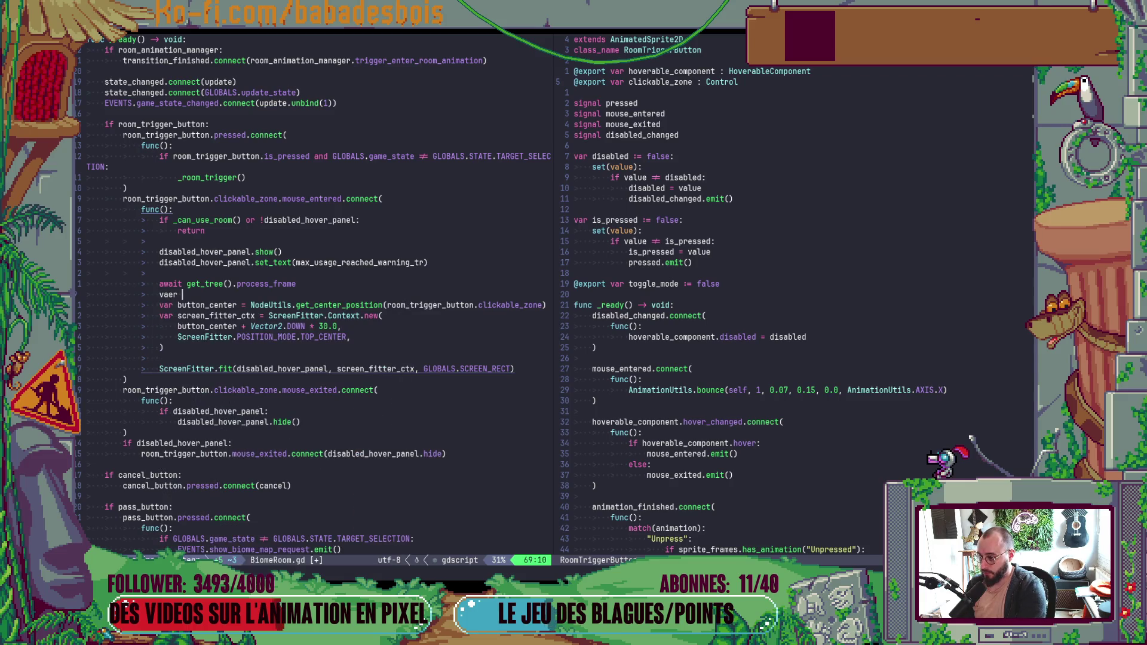
{"action": "type", "text": "one = "}
{"action": "type", "text": "room_trigger_button.cl"}
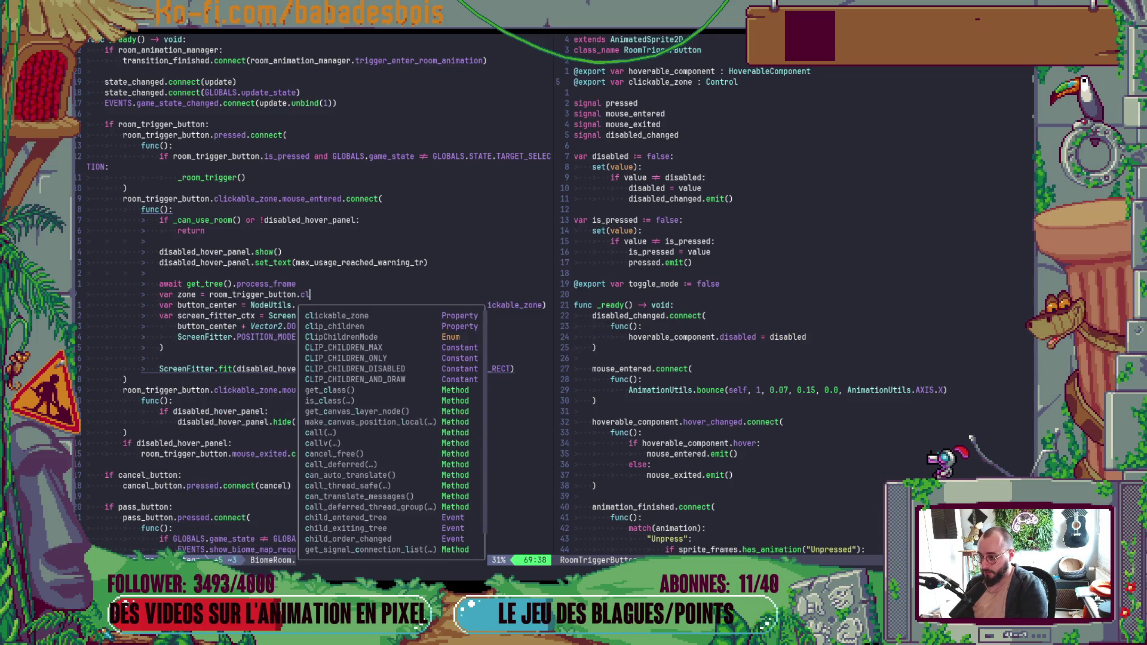
{"action": "key", "text": "Return"}
{"action": "key", "text": "Escape"}
{"action": "key", "text": "j"}
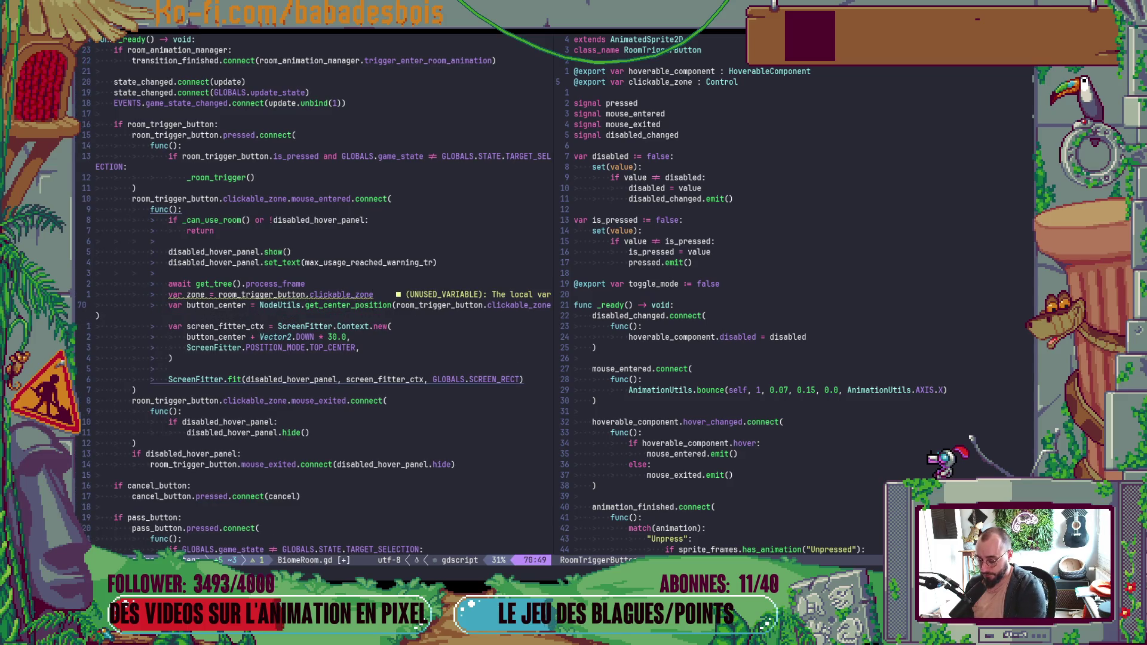
{"action": "key", "text": "u"}
{"action": "key", "text": "u"}
{"action": "key", "text": "ctrl+r"}
{"action": "key", "text": "ctrl+r"}
Replace the get_center_position argument with zone and save BiomeRoom.gd.
{"action": "key", "text": "j"}
{"action": "key", "text": "j"}
{"action": "key", "text": "j"}
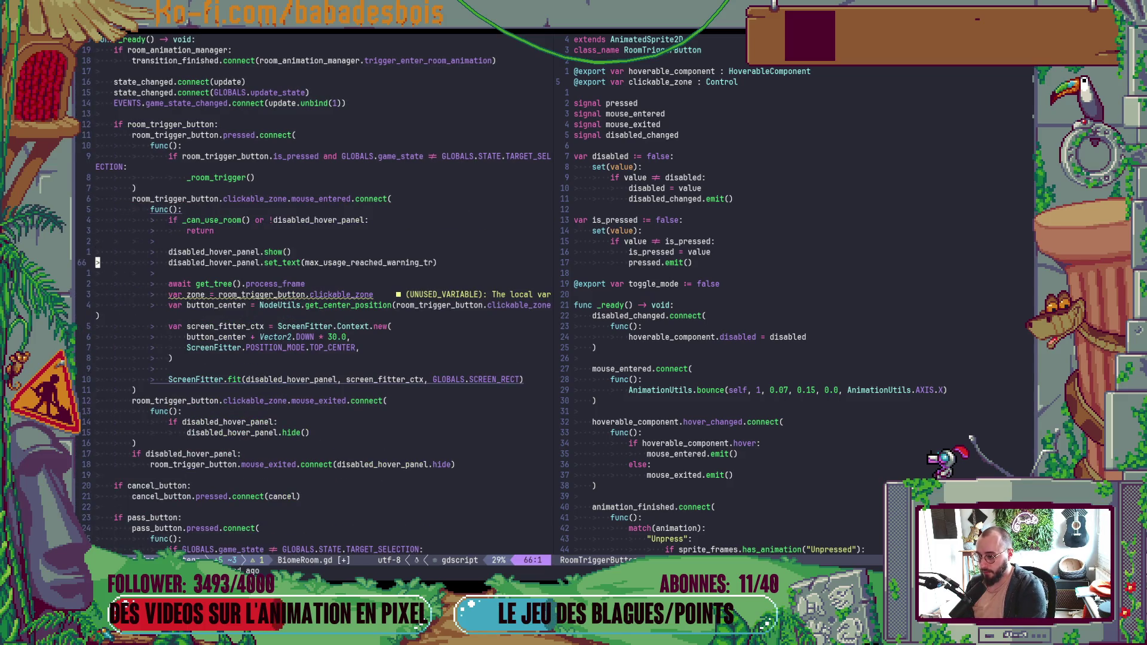
{"action": "key", "text": "$"}
{"action": "key", "text": "h"}
{"action": "key", "text": "c"}
{"action": "key", "text": "i"}
{"action": "key", "text": "parenleft"}
{"action": "type", "text": "zone"}
{"action": "key", "text": "Escape"}
{"action": "type", "text": ":w"}
{"action": "key", "text": "Return"}
{"action": "key", "text": "b"}
{"action": "key", "text": "b"}
{"action": "key", "text": "b"}
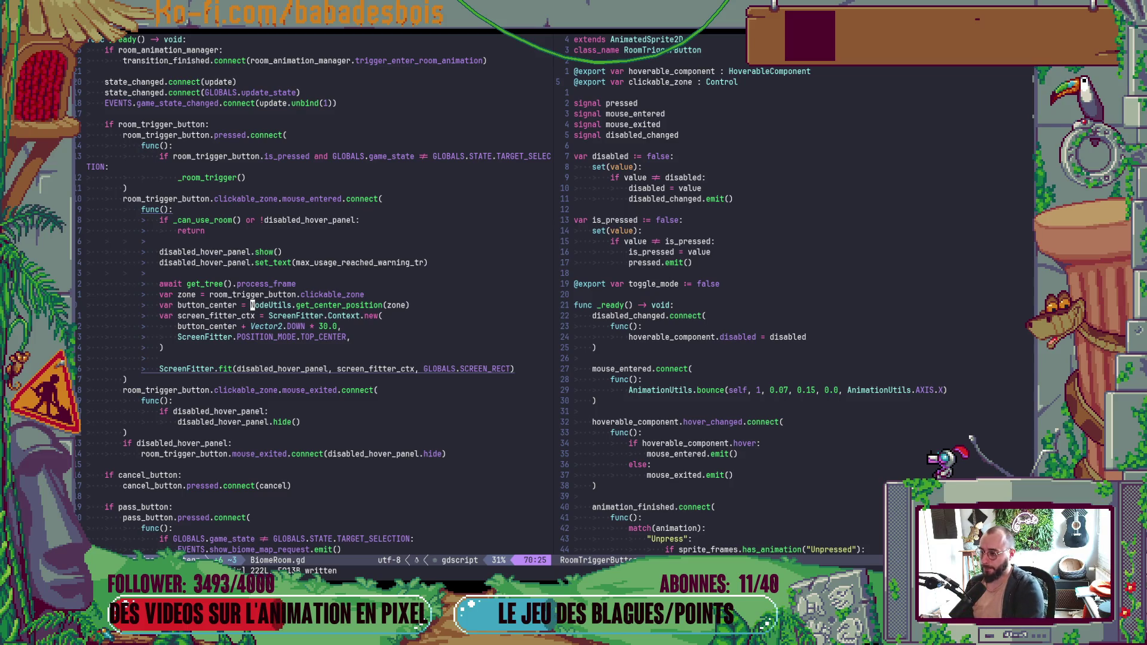
Begin renaming the get_center_position call, save, and discard a trial print_debug line.
{"action": "key", "text": "e"}
{"action": "key", "text": "e"}
{"action": "key", "text": "e"}
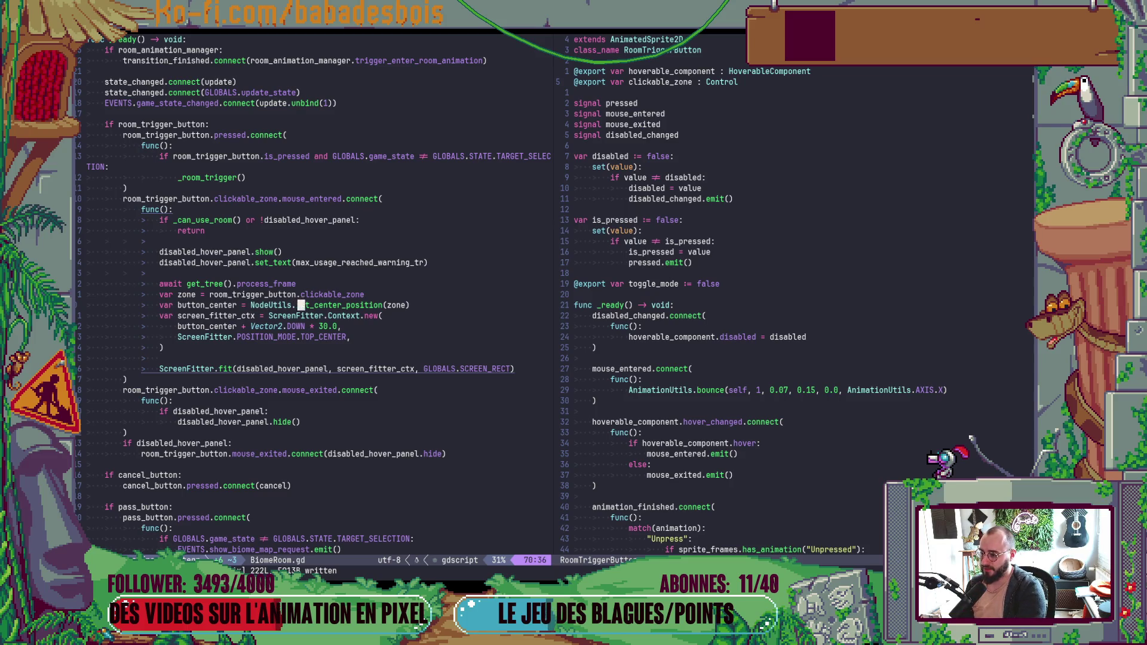
{"action": "key", "text": "a"}
{"action": "key", "text": "BackSpace"}
{"action": "type", "text": "n"}
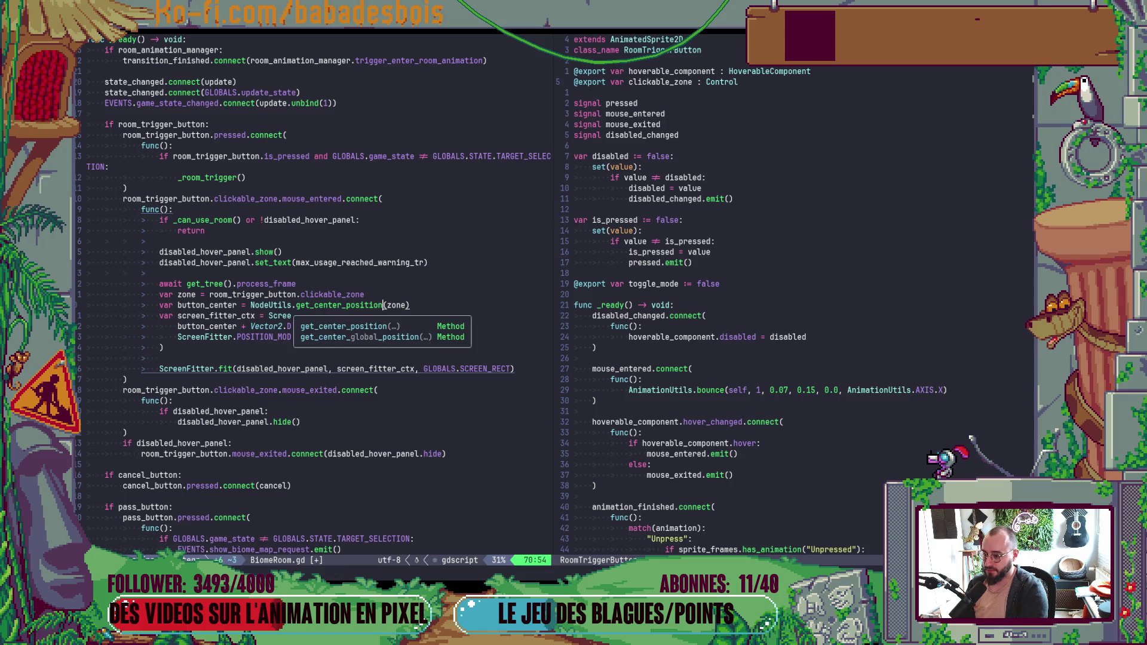
{"action": "key", "text": "Escape"}
{"action": "type", "text": ":w"}
{"action": "key", "text": "Return"}
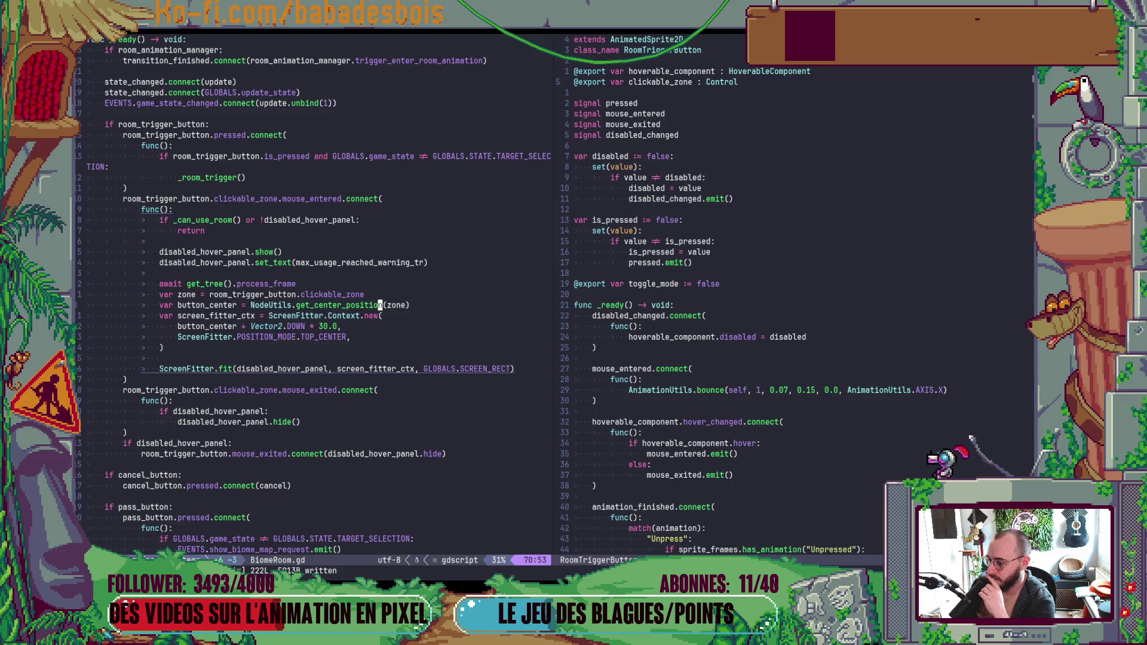
{"action": "type", "text": "opri"}
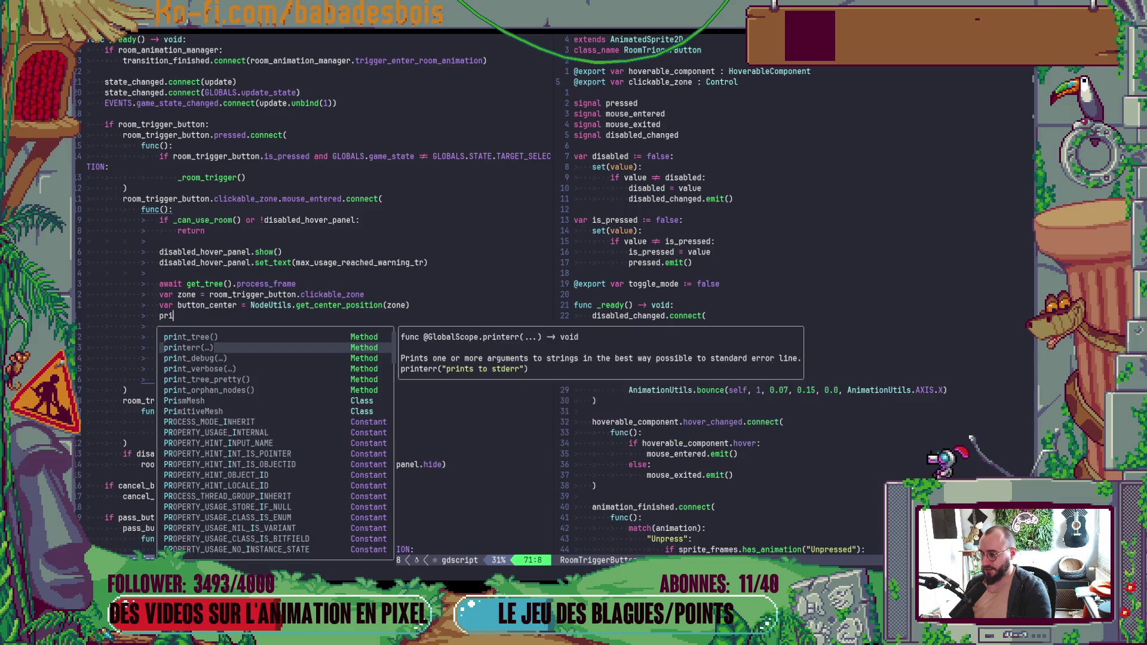
{"action": "key", "text": "Down"}
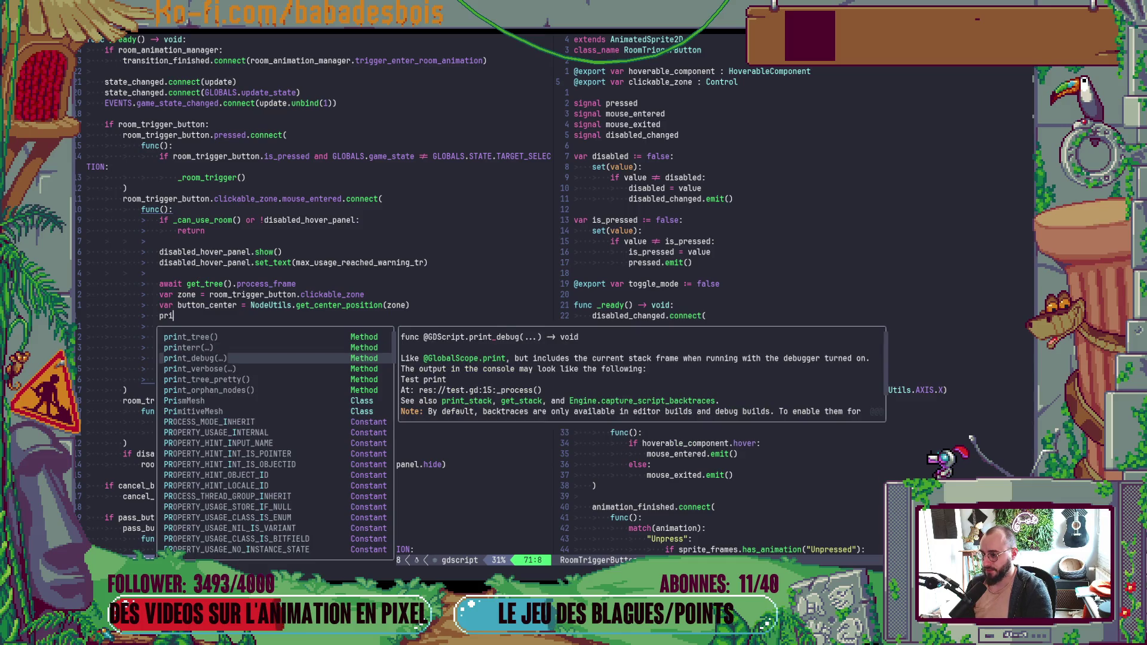
{"action": "key", "text": "Escape"}
{"action": "key", "text": "u"}
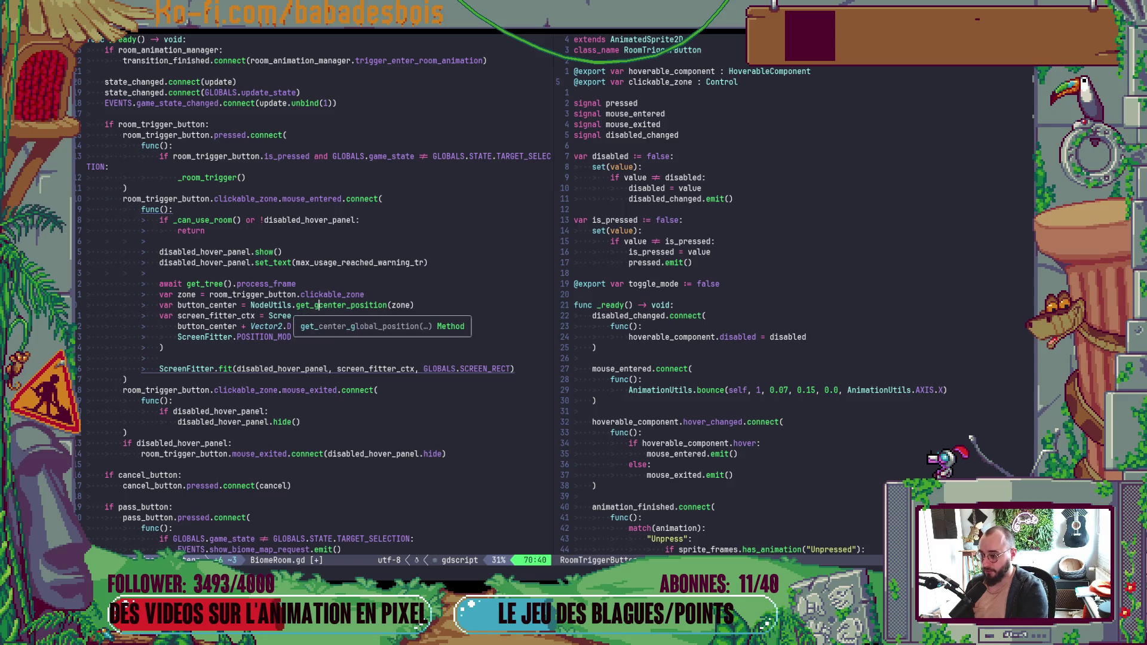
Complete the call as get_center_global_position(zone), remove the leftover text, and run the game.
{"action": "key", "text": "Tab"}
{"action": "key", "text": "Escape"}
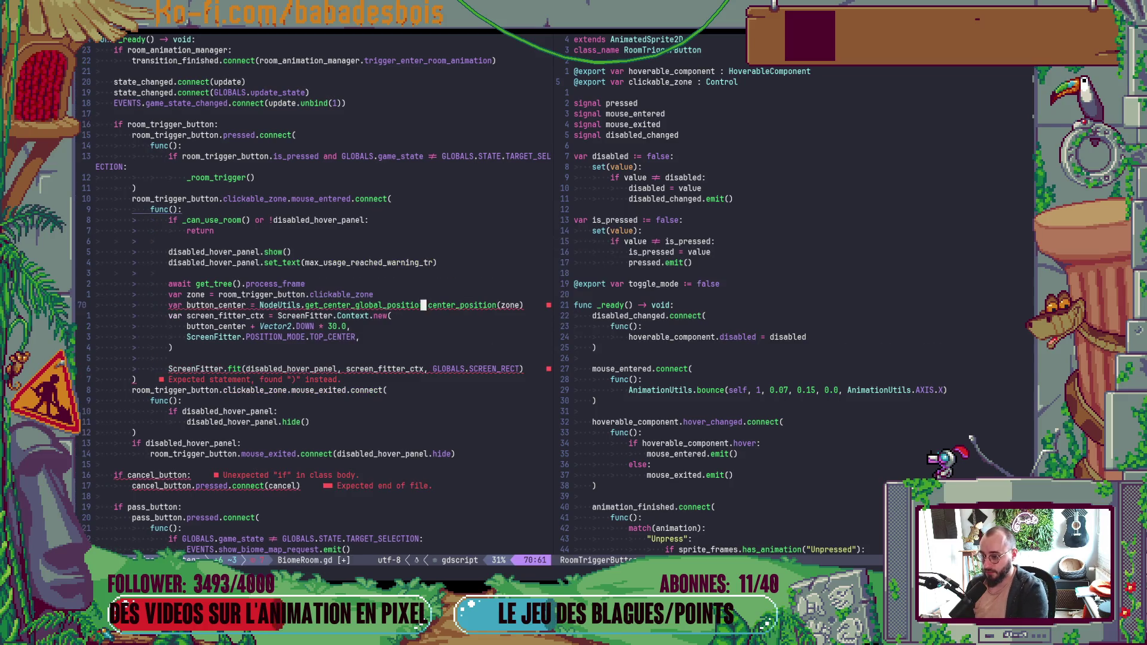
{"action": "key", "text": "d"}
{"action": "key", "text": "f"}
{"action": "key", "text": "parenleft"}
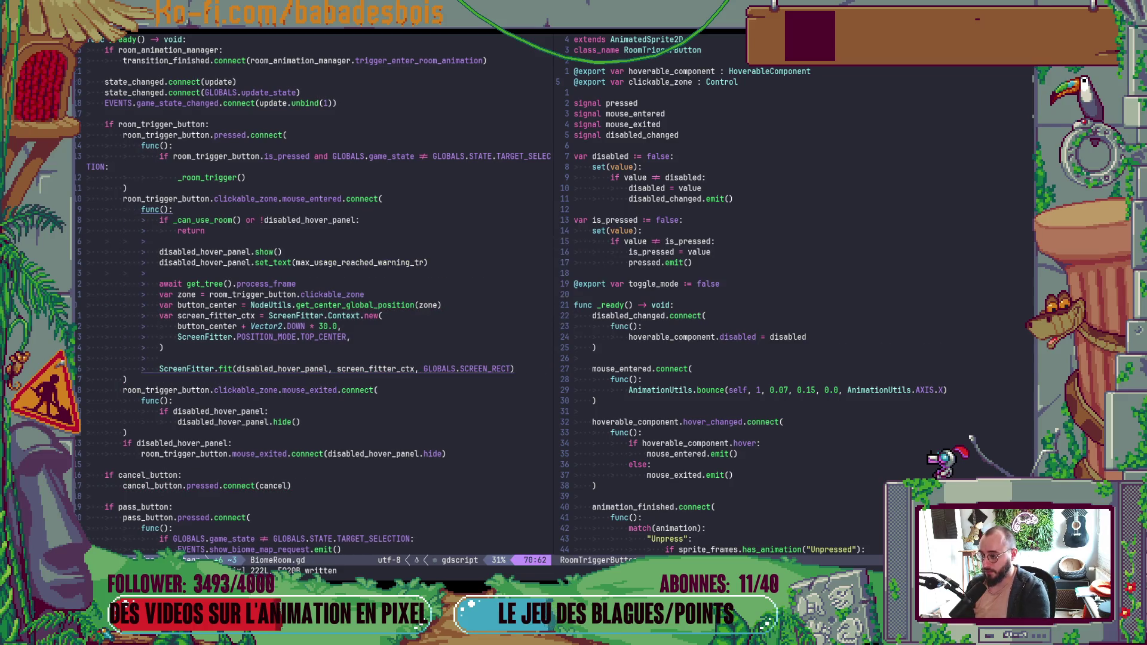
{"action": "key", "text": "alt+Tab"}
{"action": "key", "text": "F5"}
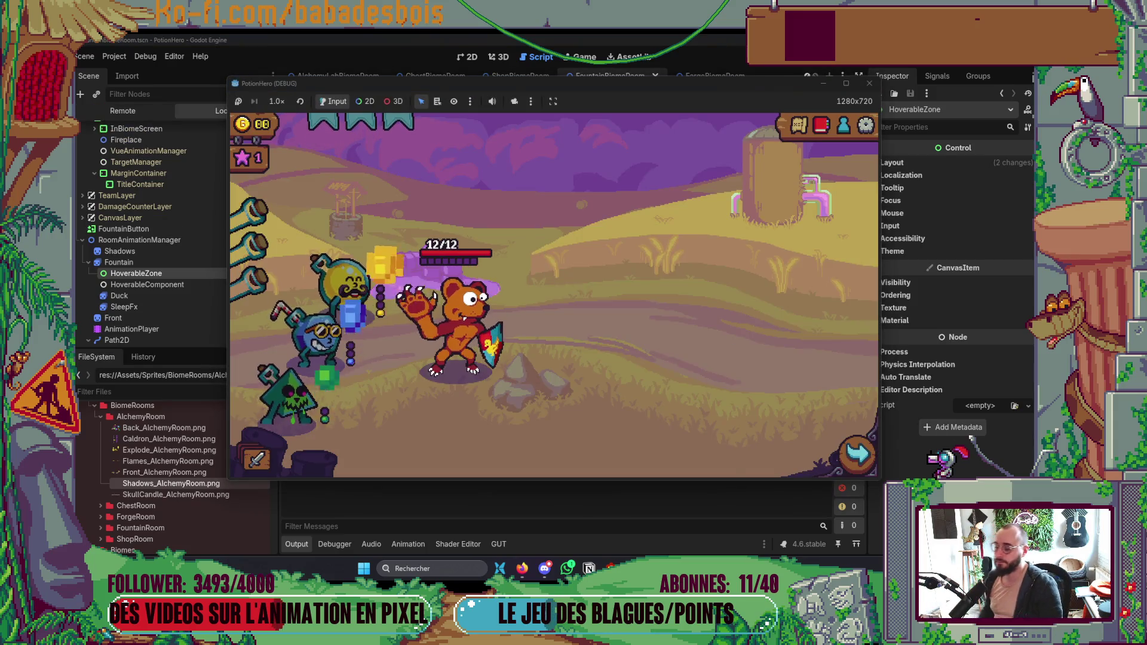
Enter the next room, add yellow and blue companions, then remove them and close the mix screen.
{"action": "left_click", "coordinate": [356, 345]}
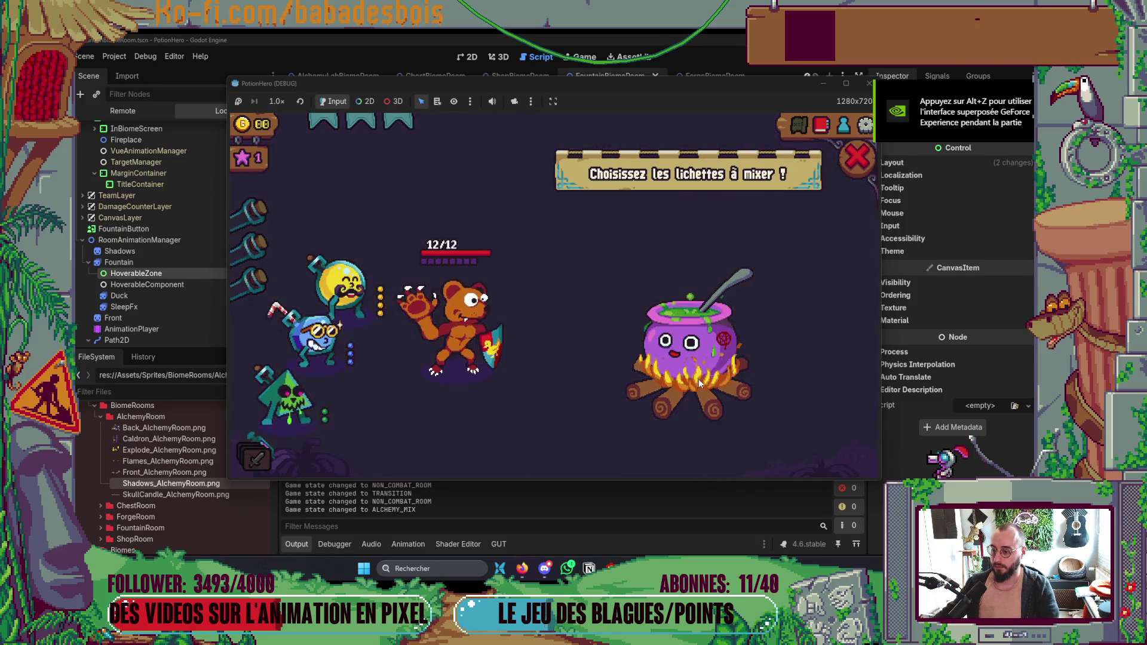
{"action": "left_click", "coordinate": [347, 286]}
{"action": "left_click", "coordinate": [325, 343]}
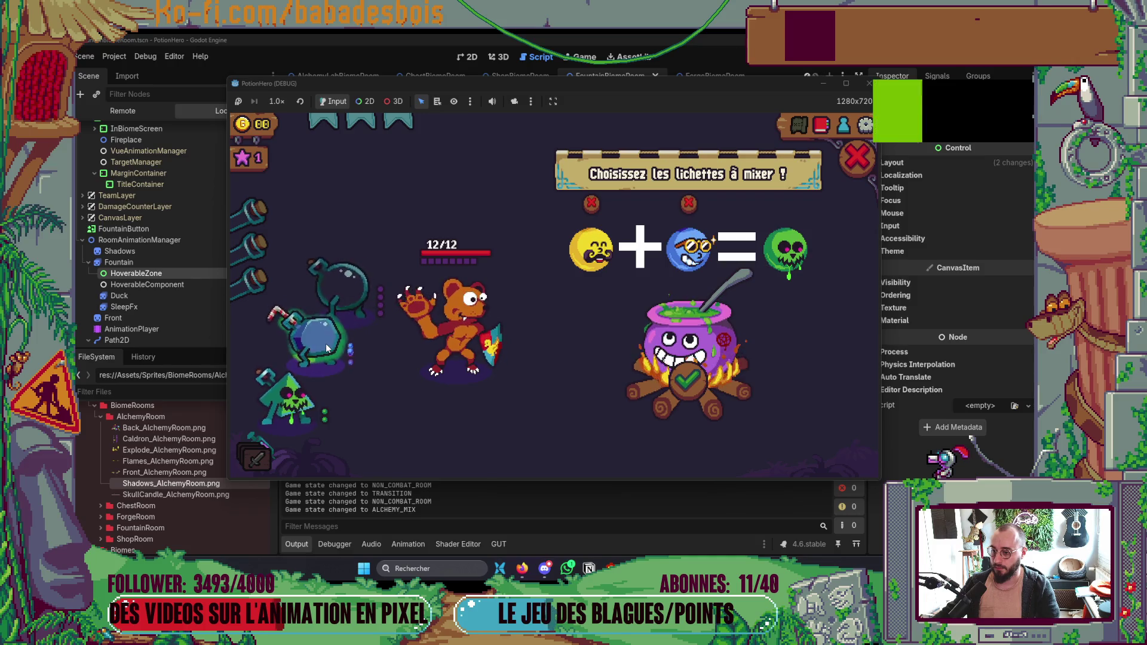
{"action": "left_click", "coordinate": [689, 204]}
{"action": "left_click", "coordinate": [591, 204]}
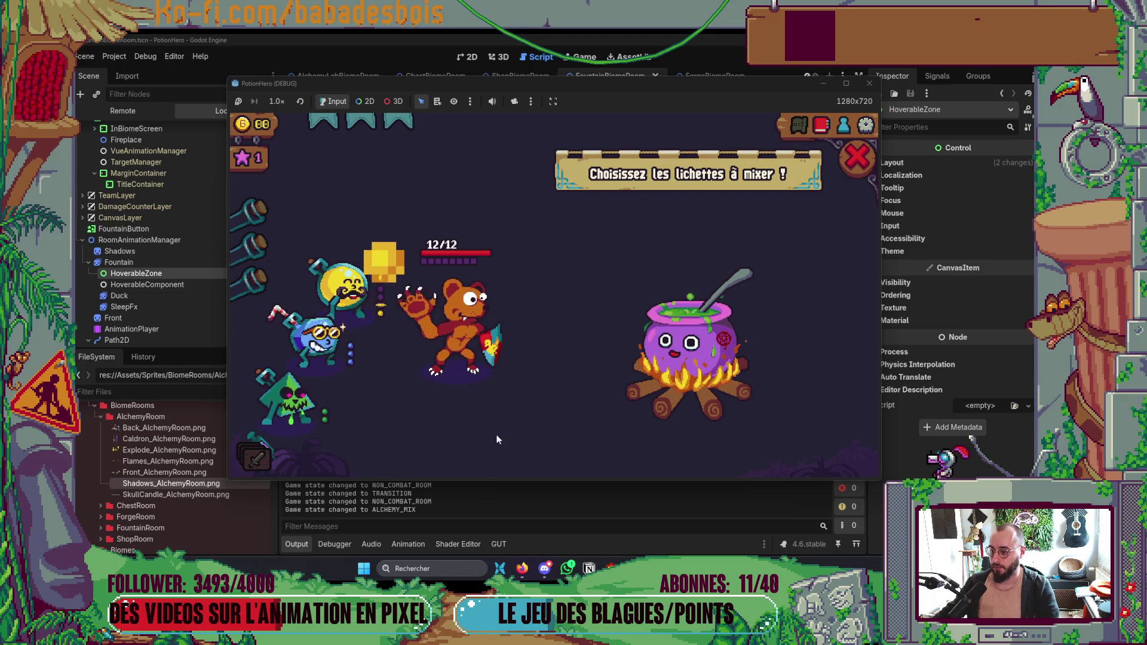
{"action": "left_click", "coordinate": [865, 150]}
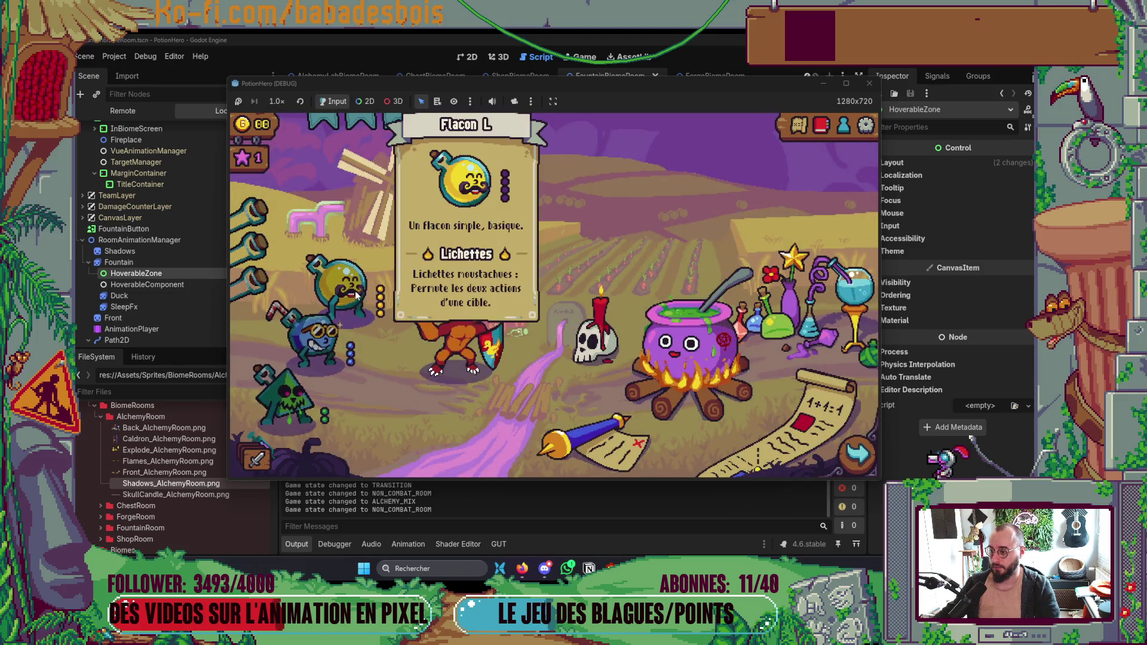
Mix the yellow and blue companions, store the green lichette in a vial, and return to the room.
{"action": "left_click", "coordinate": [346, 287]}
{"action": "left_click", "coordinate": [357, 287]}
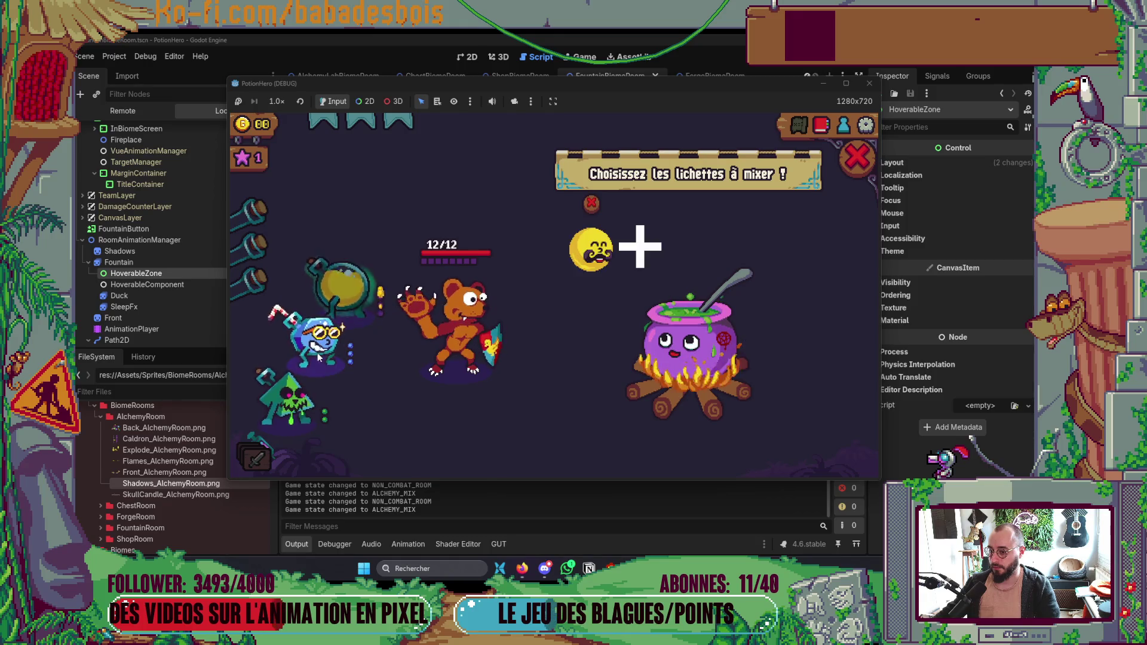
{"action": "left_click", "coordinate": [334, 335]}
{"action": "left_click", "coordinate": [687, 381]}
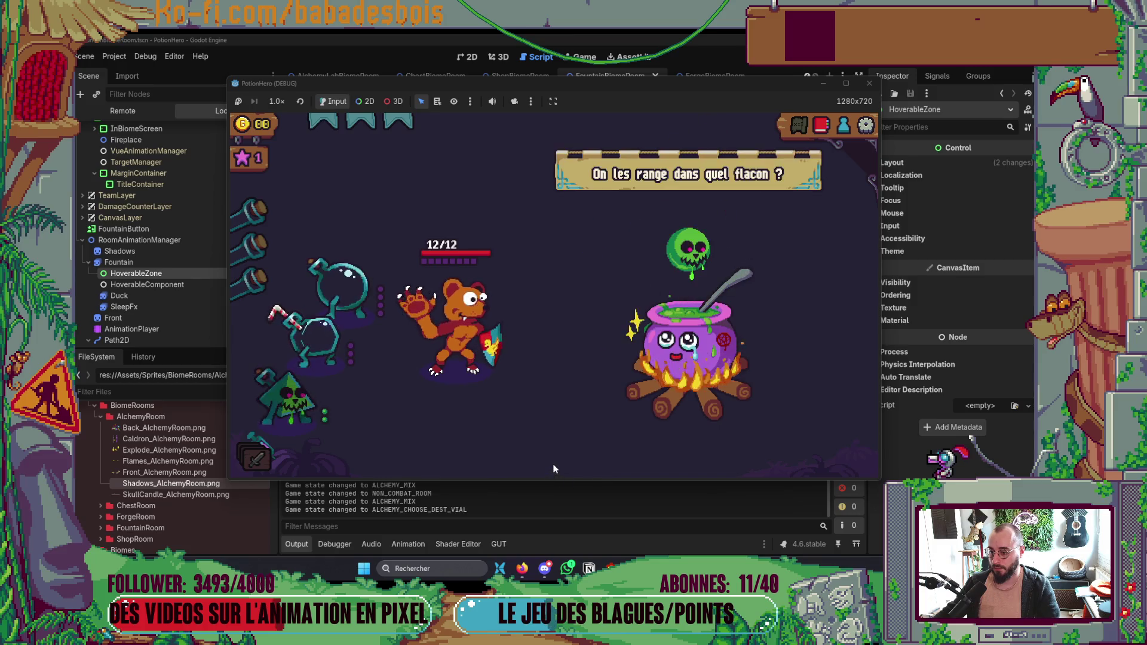
{"action": "left_click", "coordinate": [340, 284]}
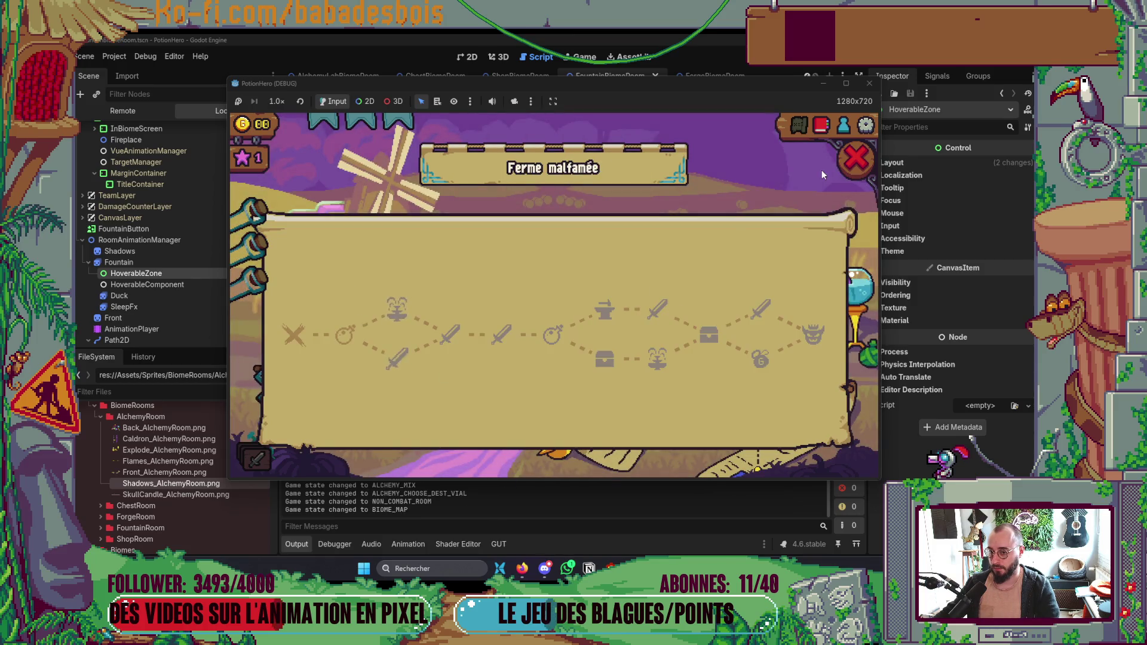
{"action": "left_click", "coordinate": [856, 157]}
{"action": "left_click", "coordinate": [690, 340]}
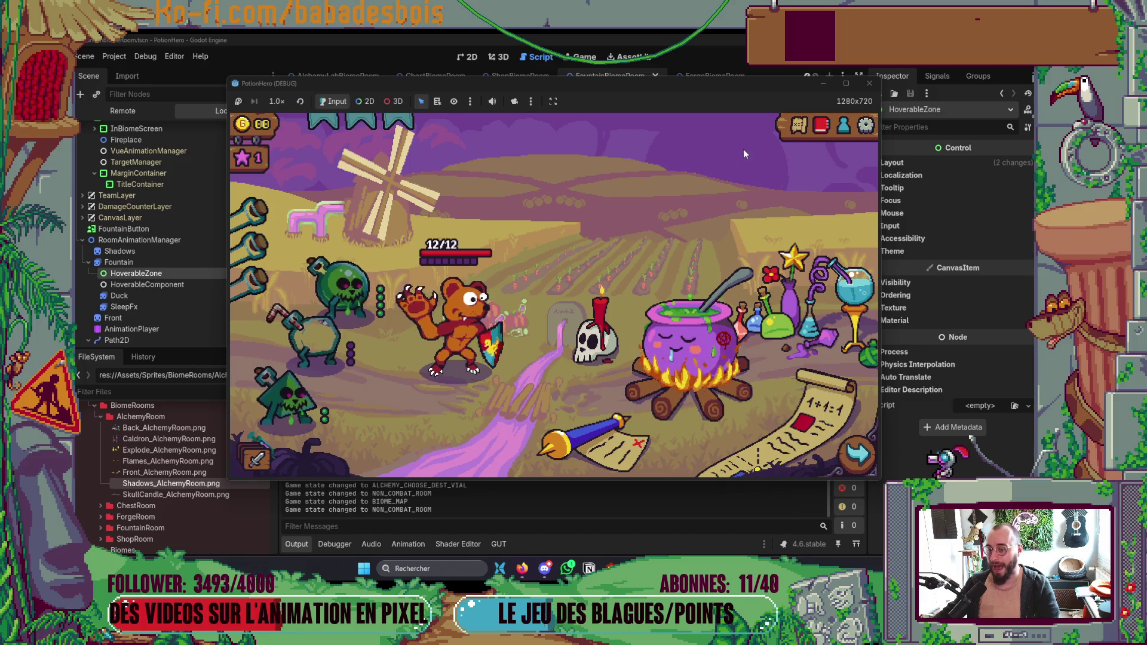
Inspect the vials' info panels, then close the game window and return to Neovim.
{"action": "mouse_move", "coordinate": [317, 329]}
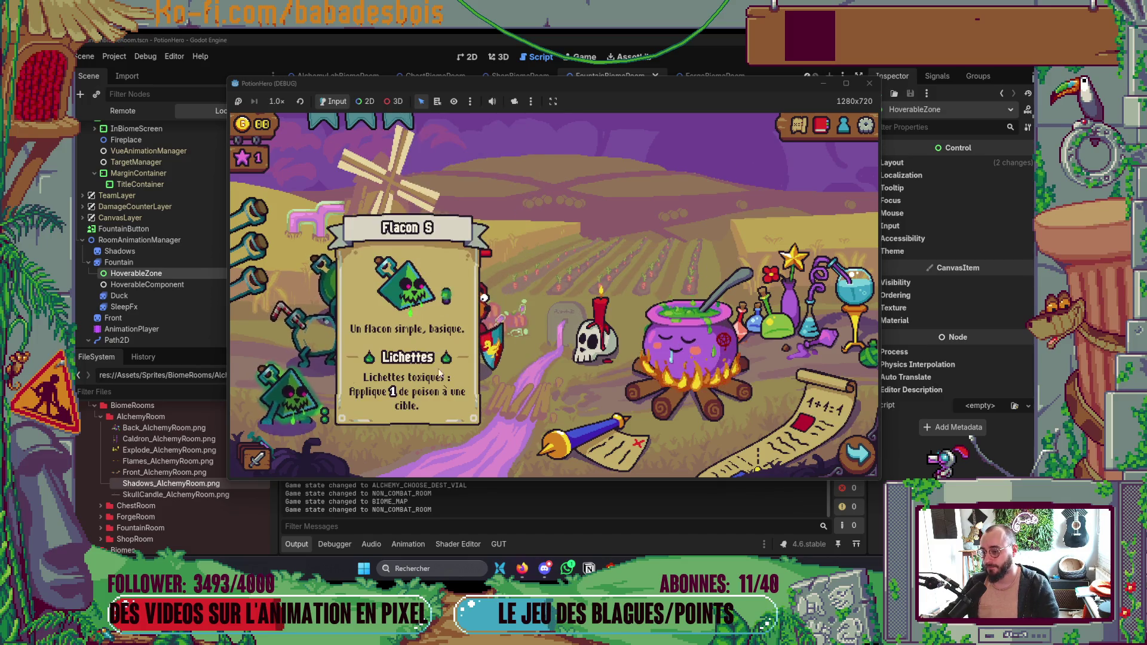
{"action": "mouse_move", "coordinate": [711, 358]}
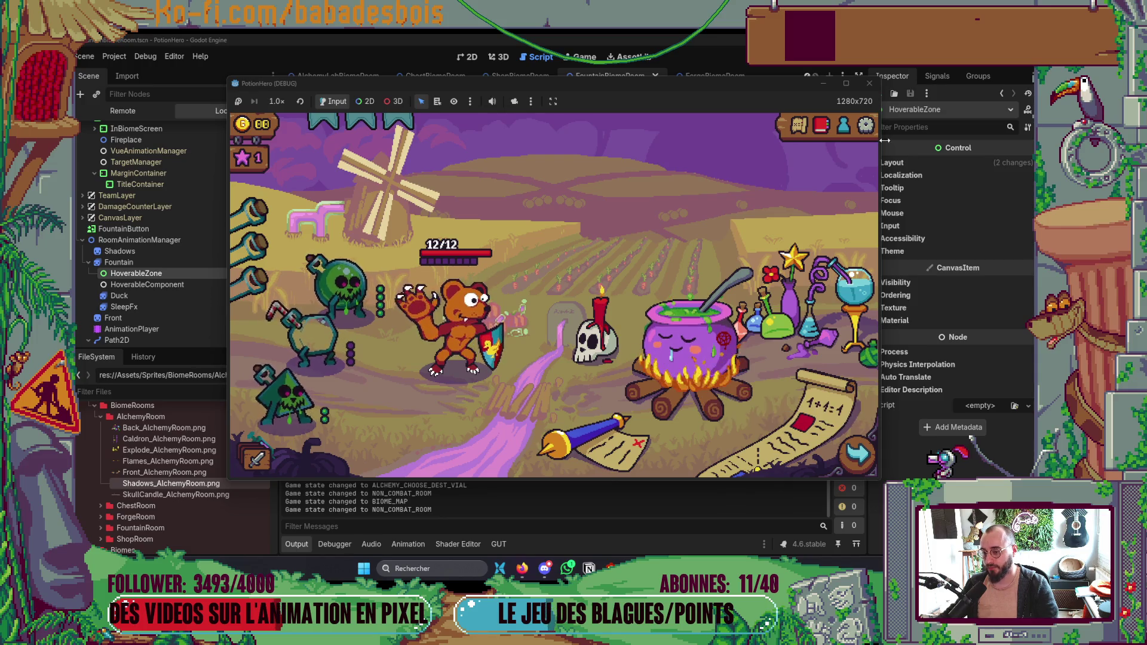
{"action": "left_click", "coordinate": [868, 83]}
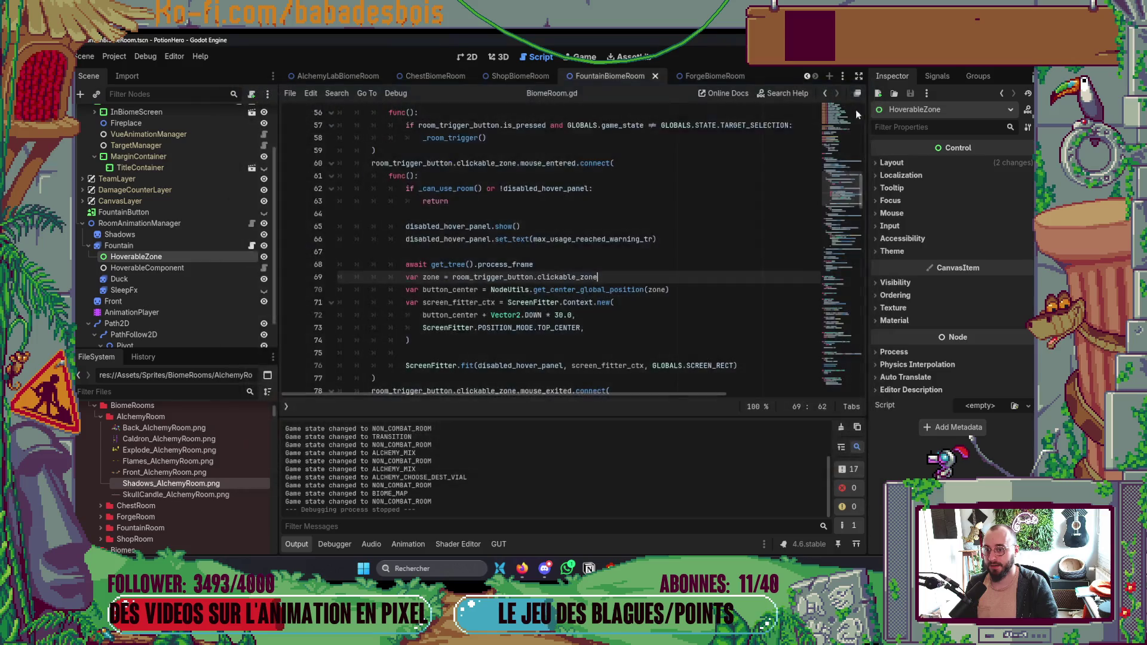
{"action": "key", "text": "alt+Tab"}
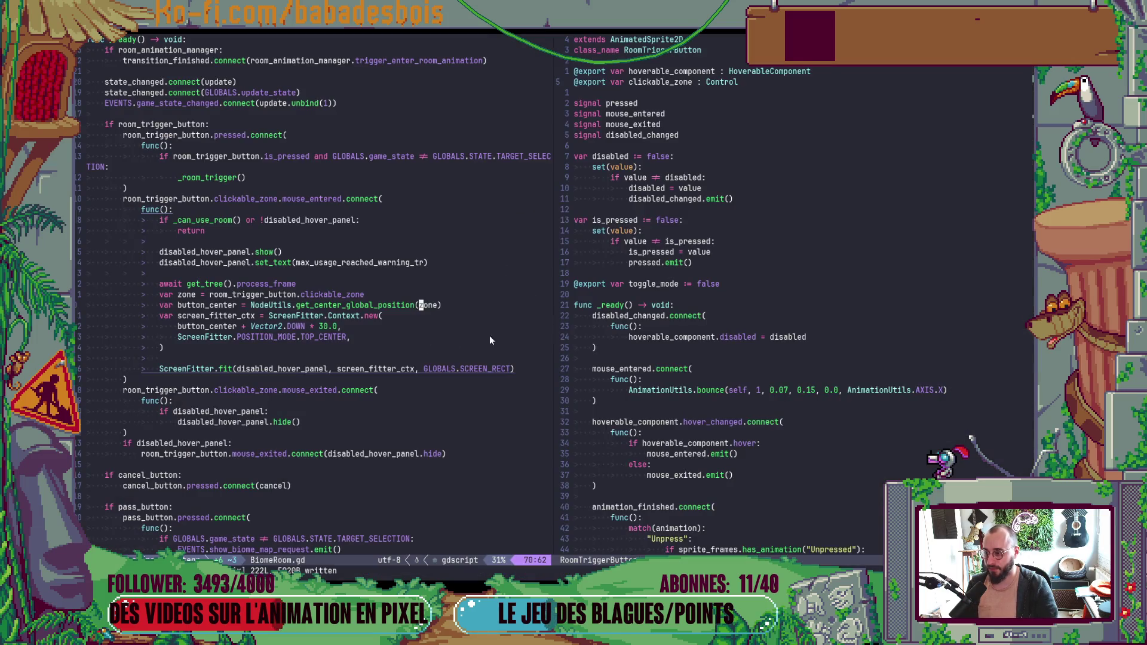
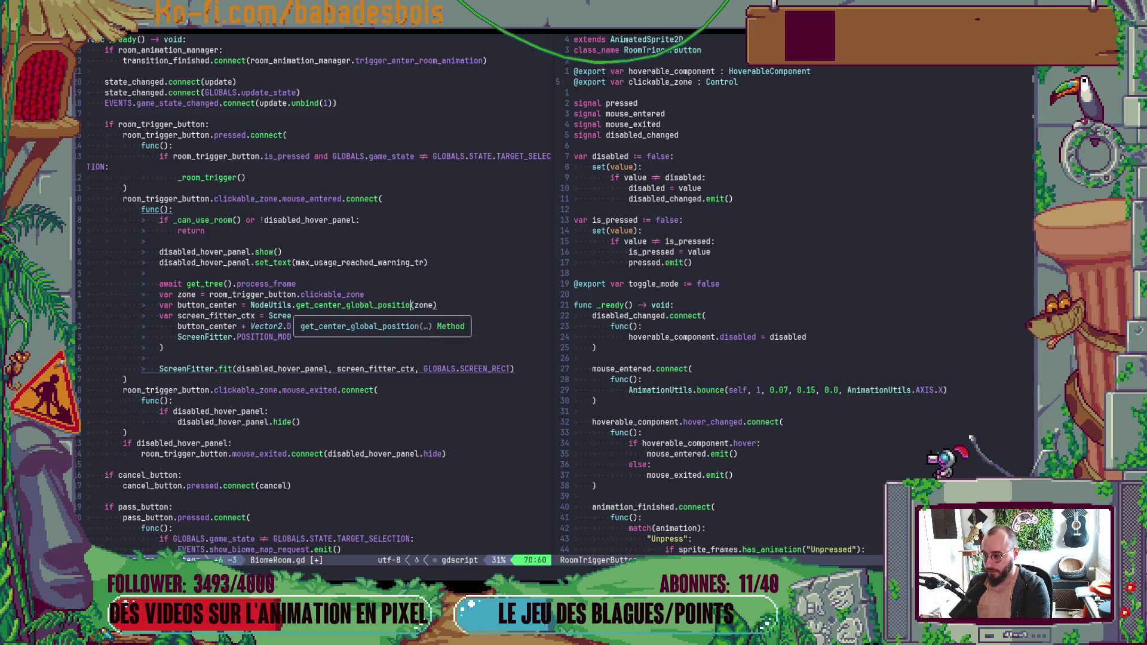
Switch button_center to get_center_relative_to_canvas_layer(zone) and launch the game with F5.
{"action": "key", "text": "BackSpace"}
{"action": "key", "text": "BackSpace"}
{"action": "key", "text": "BackSpace"}
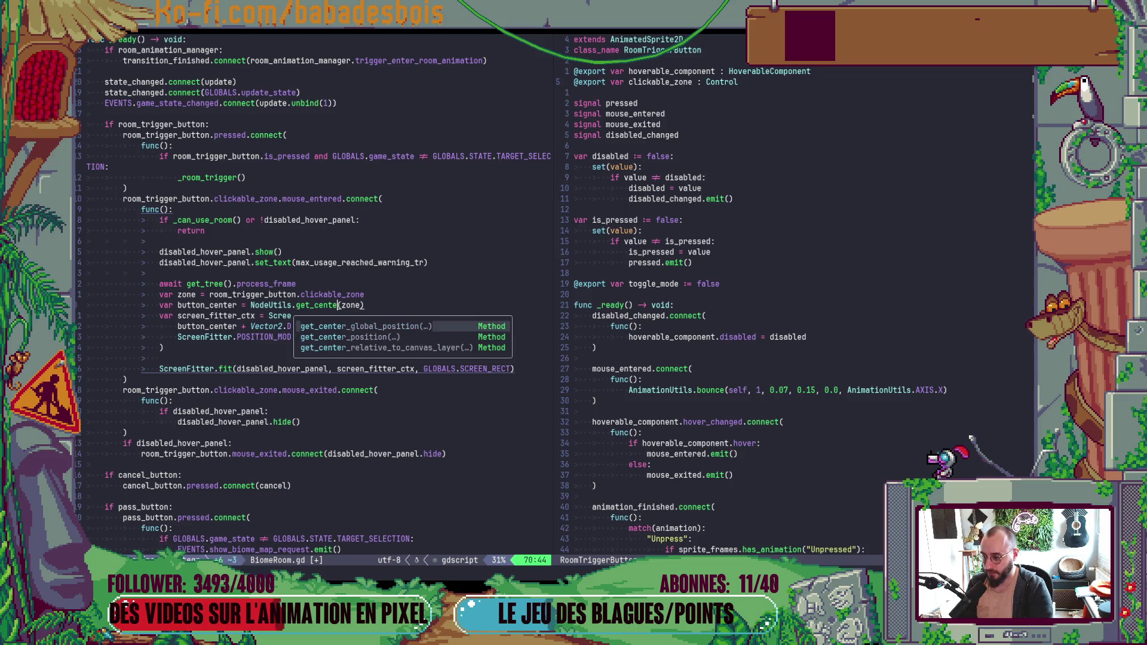
{"action": "key", "text": "Return"}
{"action": "key", "text": "Escape"}
{"action": "key", "text": "h"}
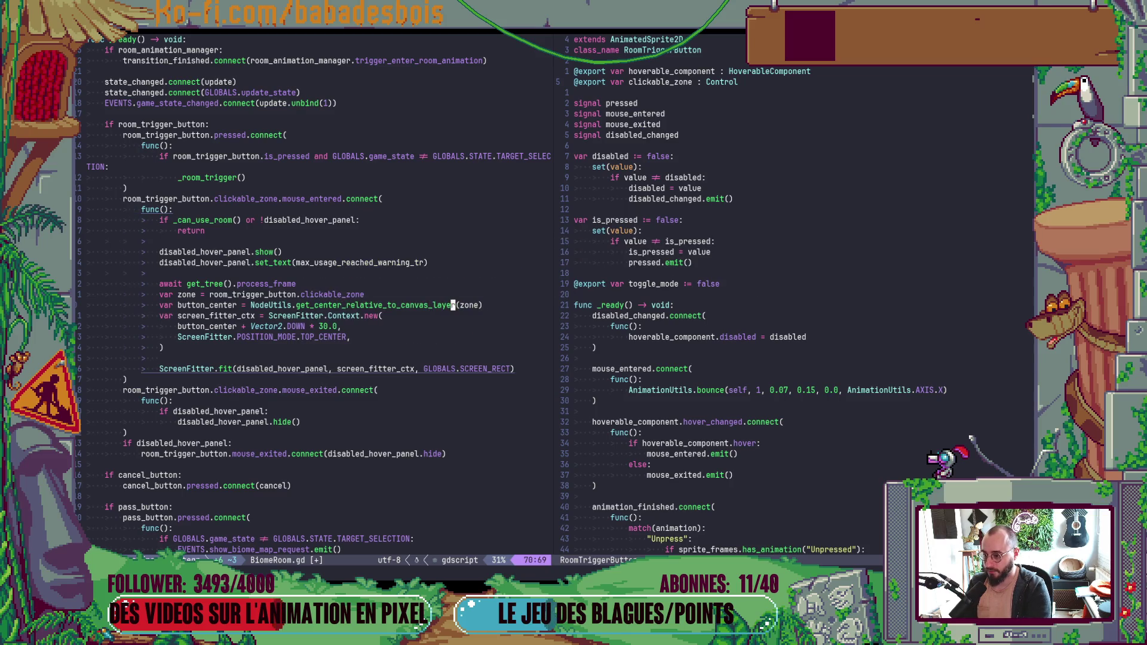
{"action": "key", "text": "alt+Tab"}
{"action": "key", "text": "F5"}
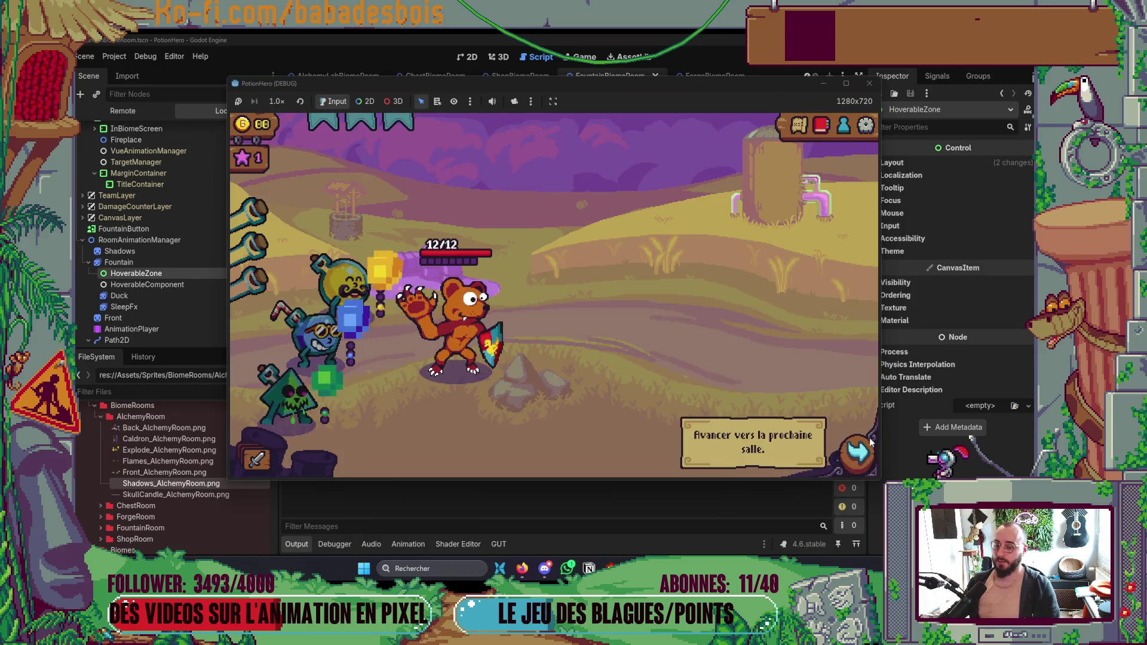
Travel to the farm room and mix the yellow and blue lichettes at the cauldron.
{"action": "left_click", "coordinate": [661, 414]}
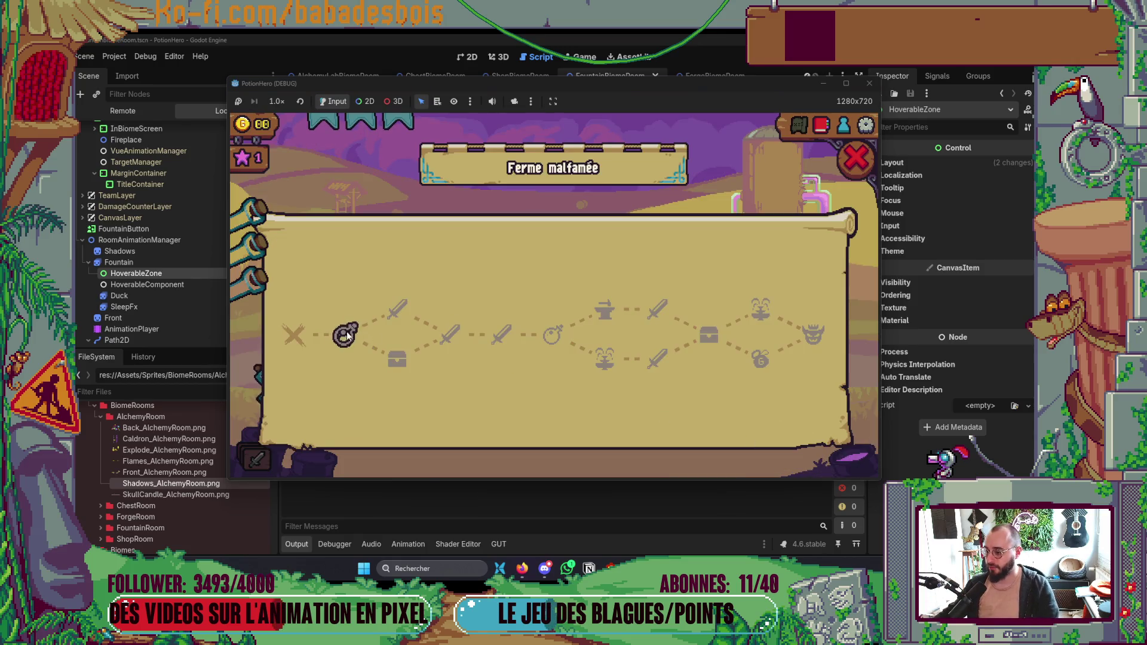
{"action": "left_click", "coordinate": [345, 334]}
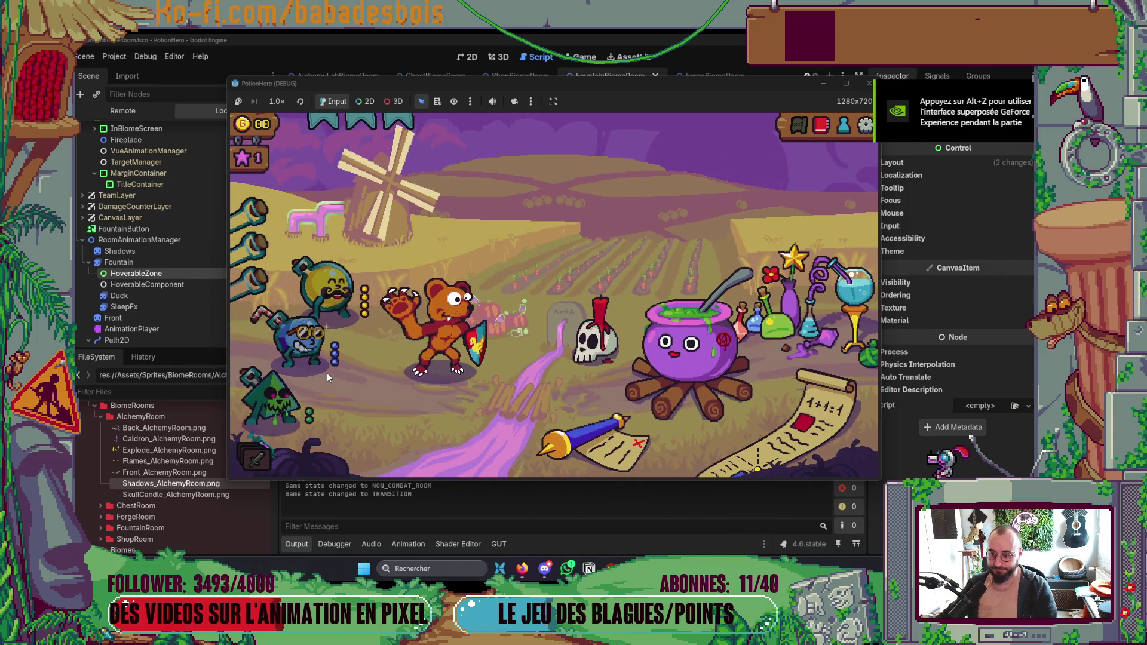
{"action": "left_click", "coordinate": [713, 366]}
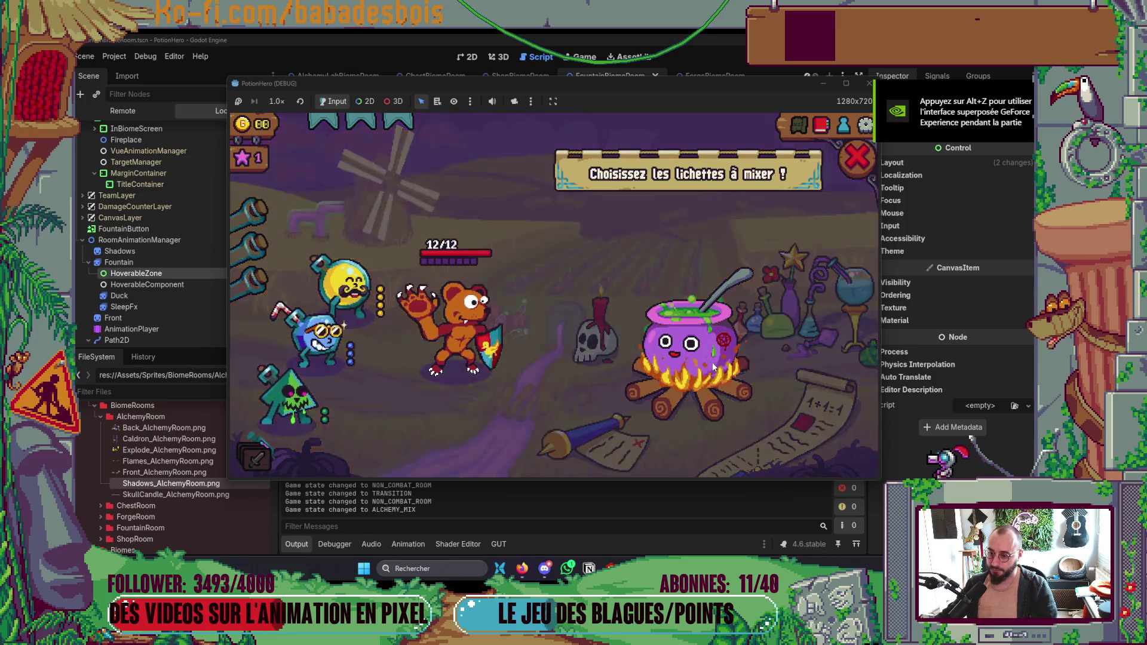
{"action": "left_click", "coordinate": [345, 283]}
{"action": "left_click", "coordinate": [321, 335]}
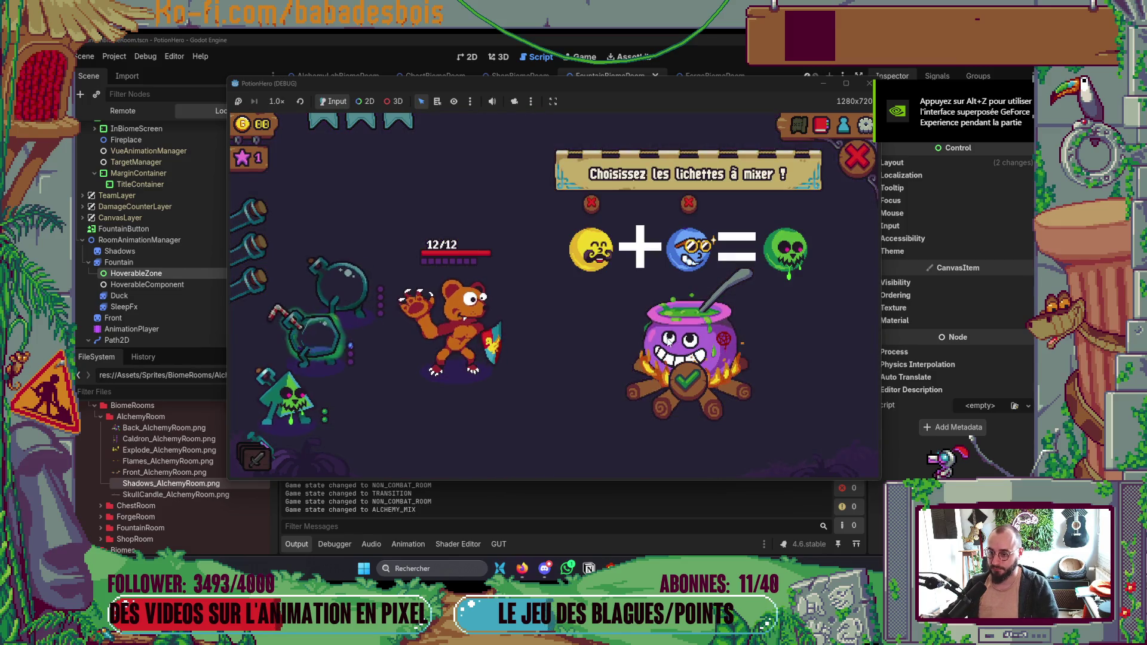
{"action": "left_click", "coordinate": [690, 382]}
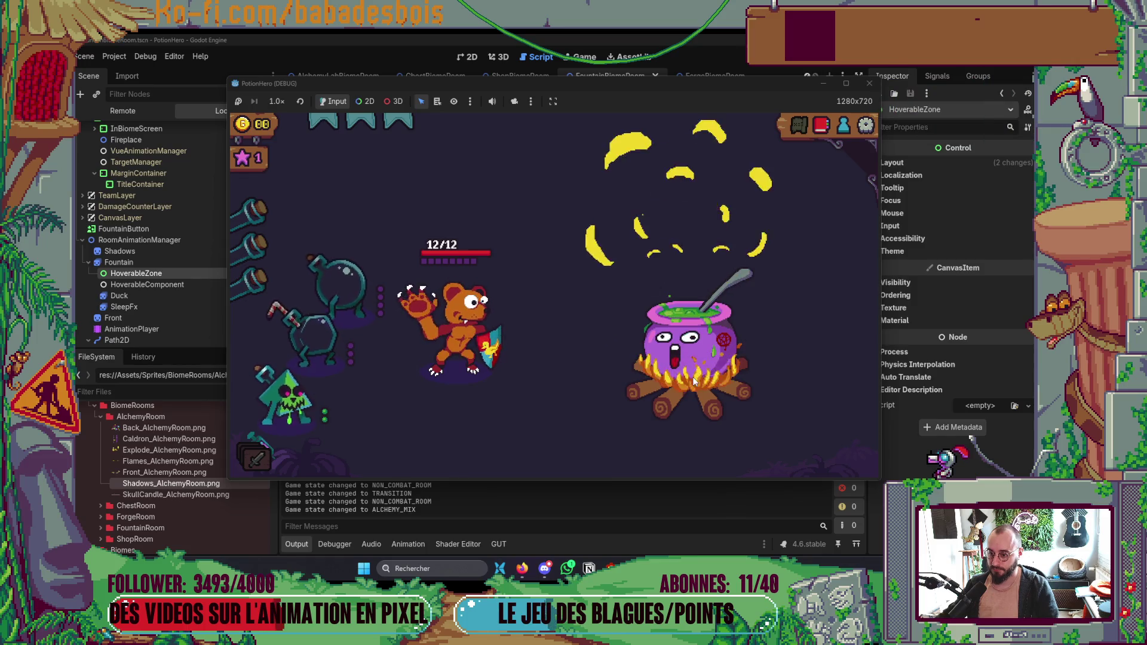
{"action": "left_click", "coordinate": [463, 321]}
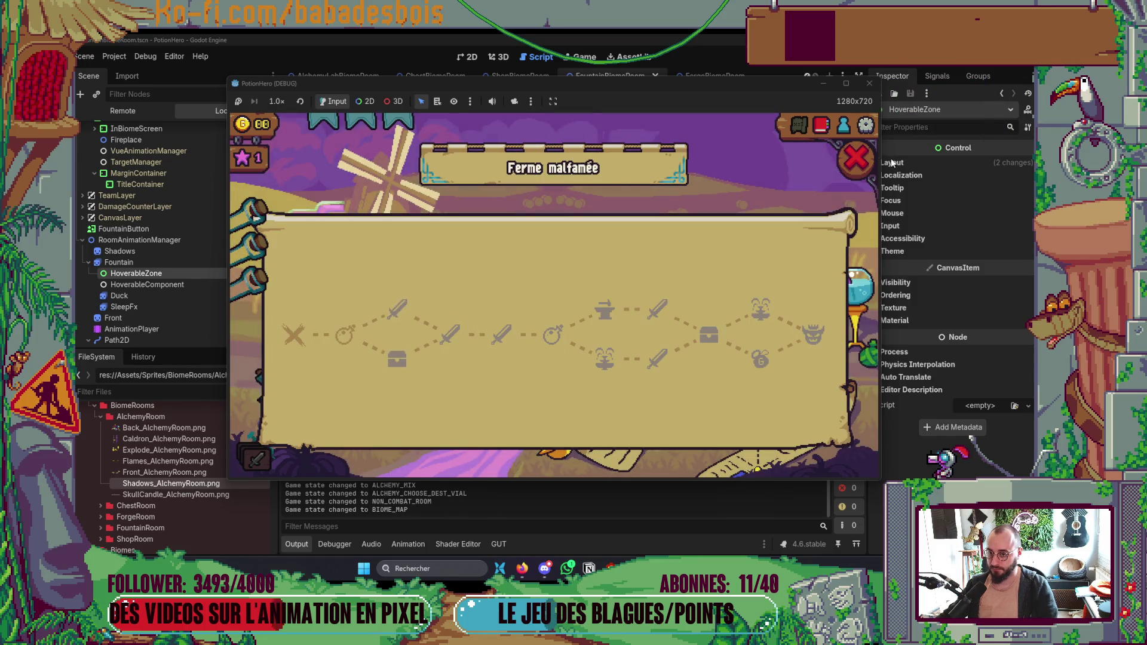
Return from the map to the cauldron room and stop the game with F8.
{"action": "left_click", "coordinate": [855, 158]}
{"action": "mouse_move", "coordinate": [684, 335]}
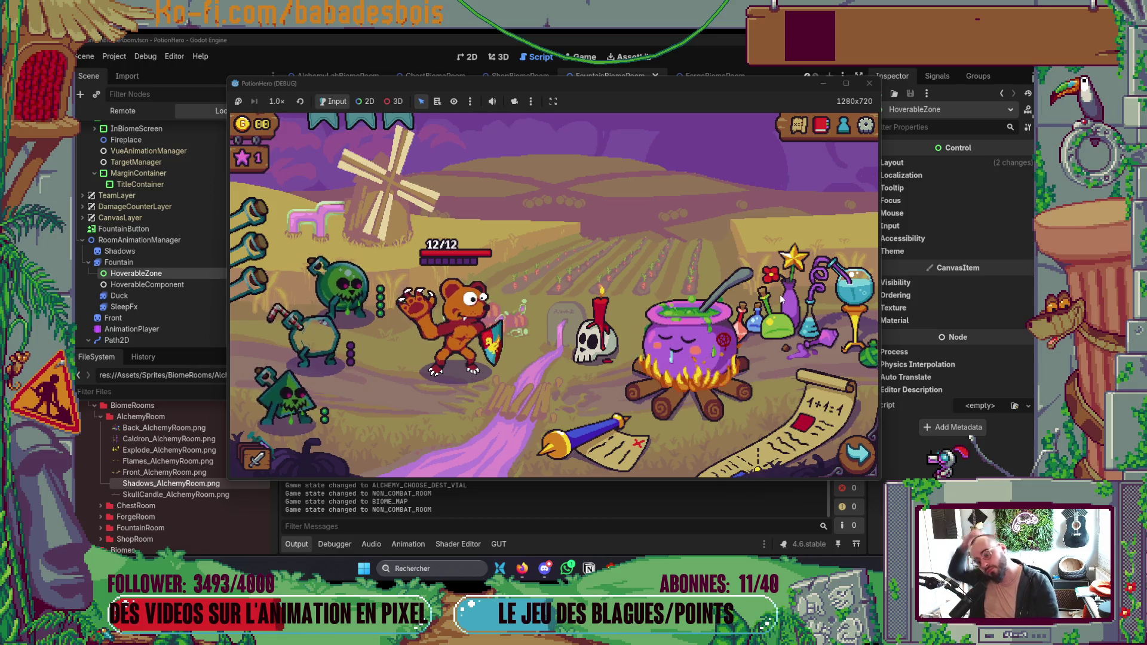
{"action": "key", "text": "F8"}
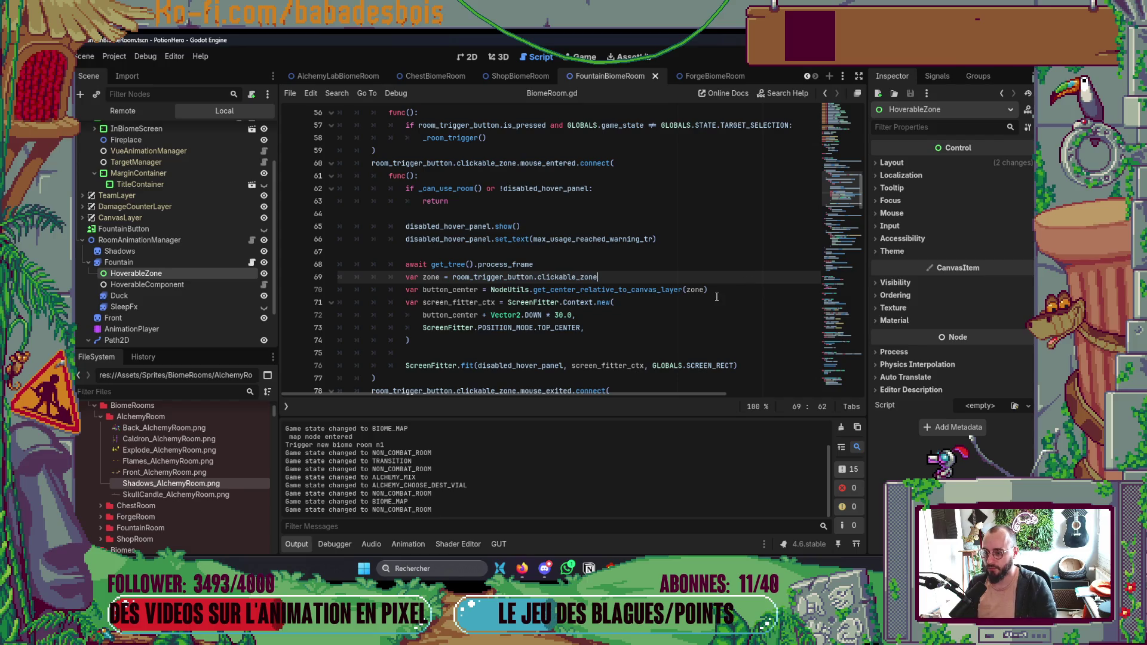
Add a print of button_center below line 70 of BiomeRoom.gd.
{"action": "left_click", "coordinate": [716, 297]}
{"action": "left_click", "coordinate": [721, 293]}
{"action": "key", "text": "Return"}
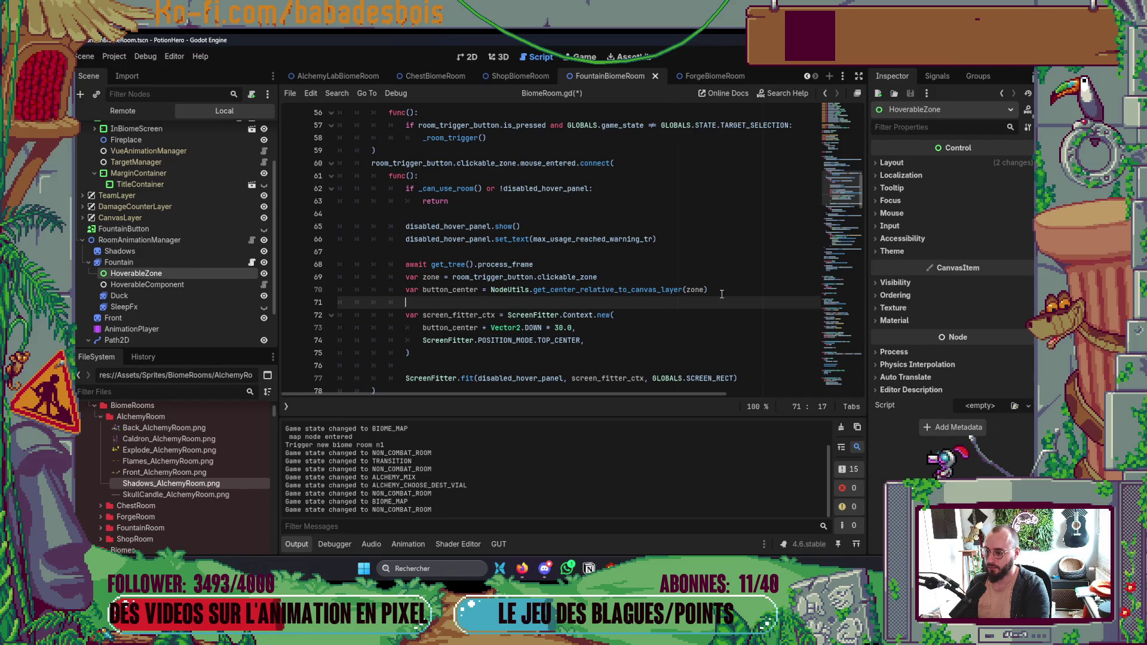
{"action": "key", "text": "BackSpace"}
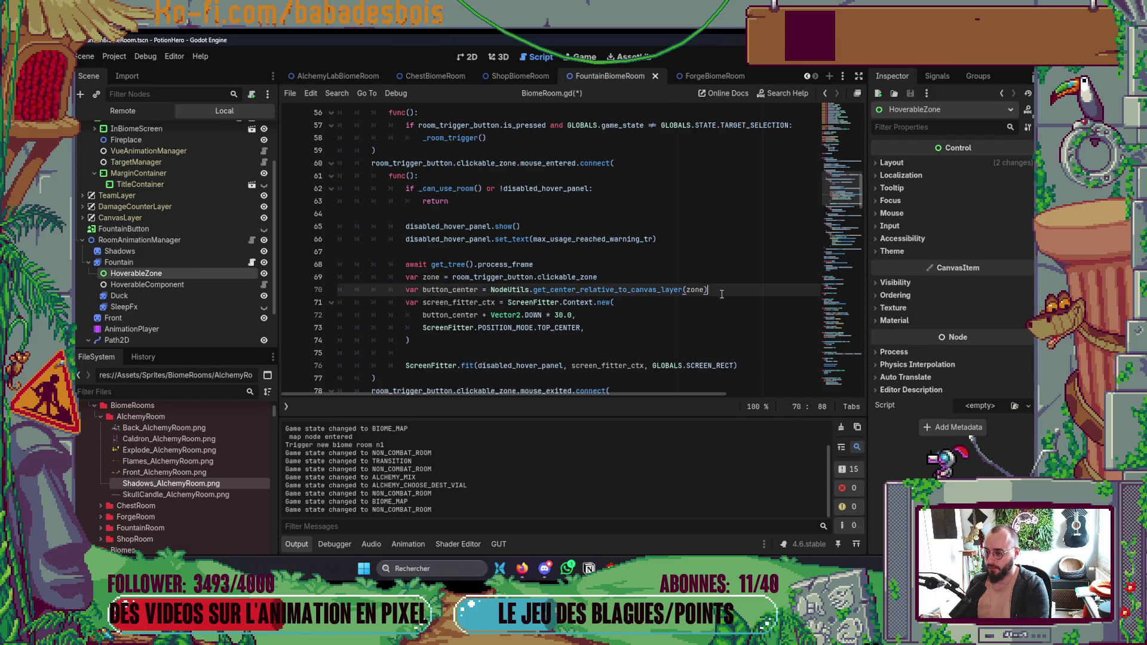
{"action": "key", "text": "alt+Tab"}
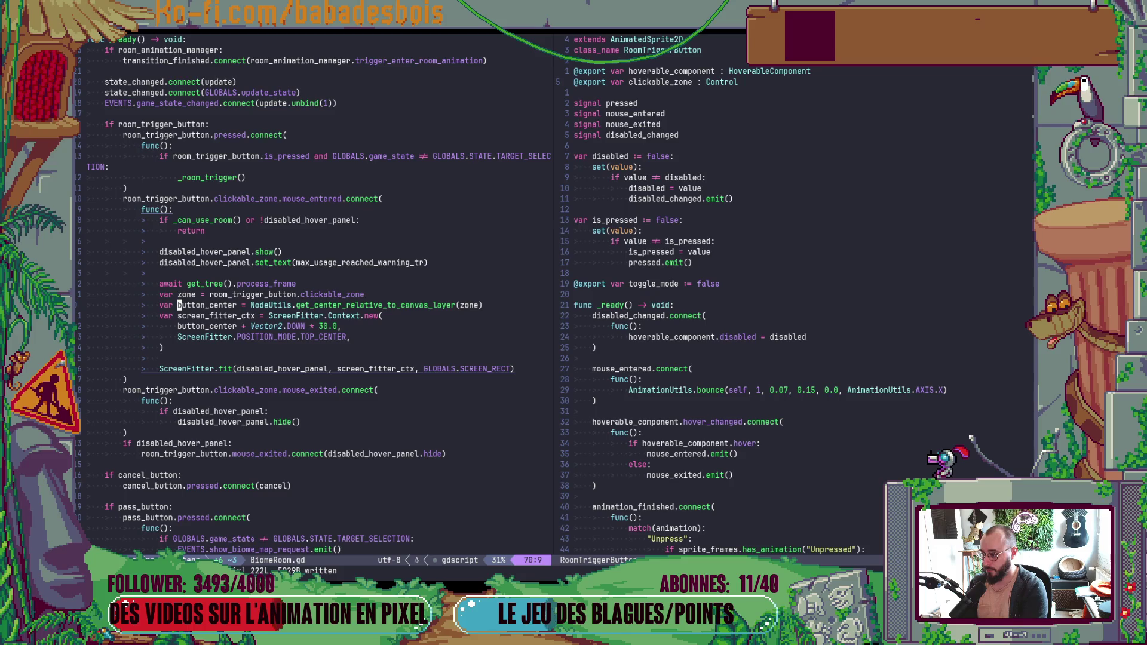
{"action": "key", "text": "alt+Tab"}
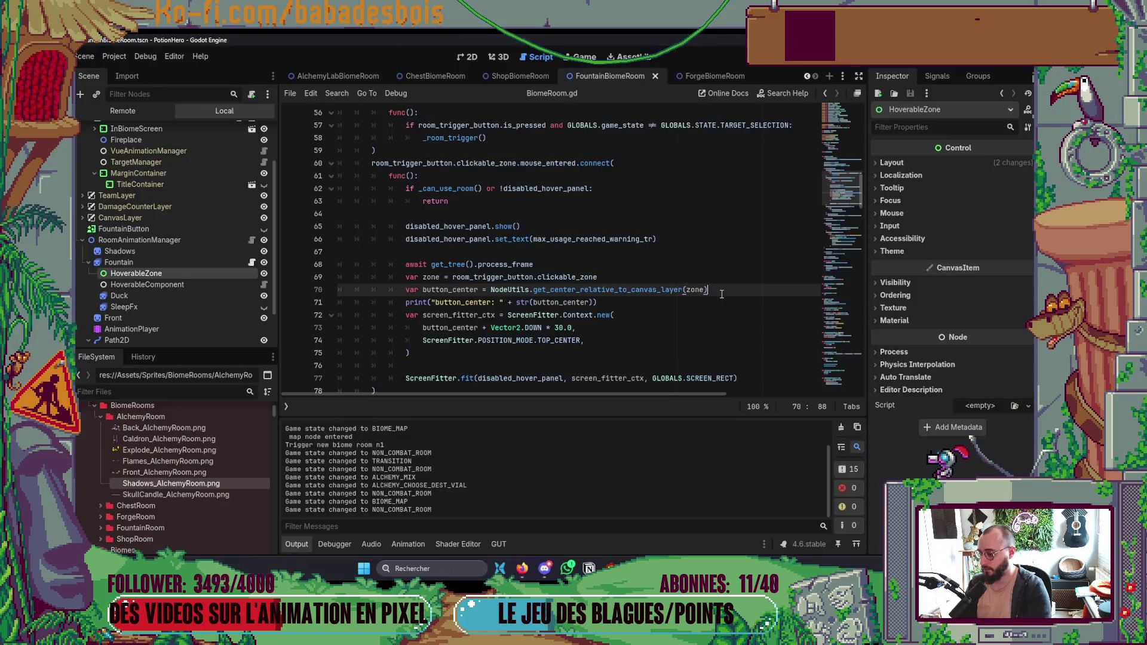
Check the running game and Output log, which shows button_center as (1093.5, 240.5).
{"action": "left_click", "coordinate": [469, 57]}
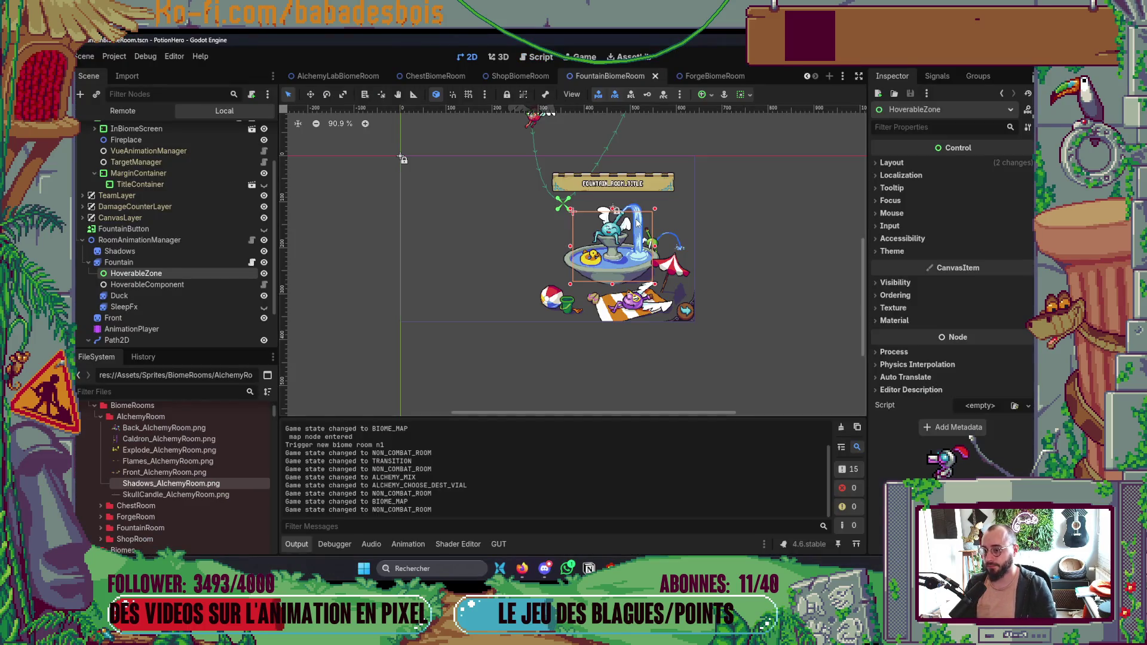
{"action": "key", "text": "alt+Tab"}
{"action": "mouse_move", "coordinate": [770, 406]}
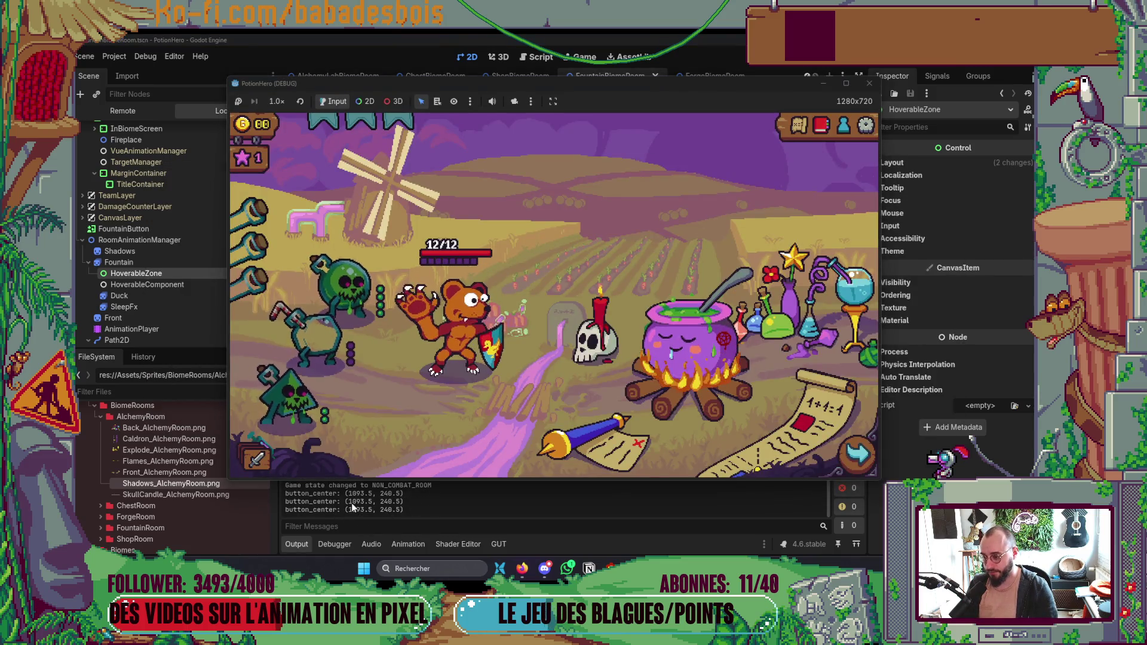
{"action": "key", "text": "alt+Tab"}
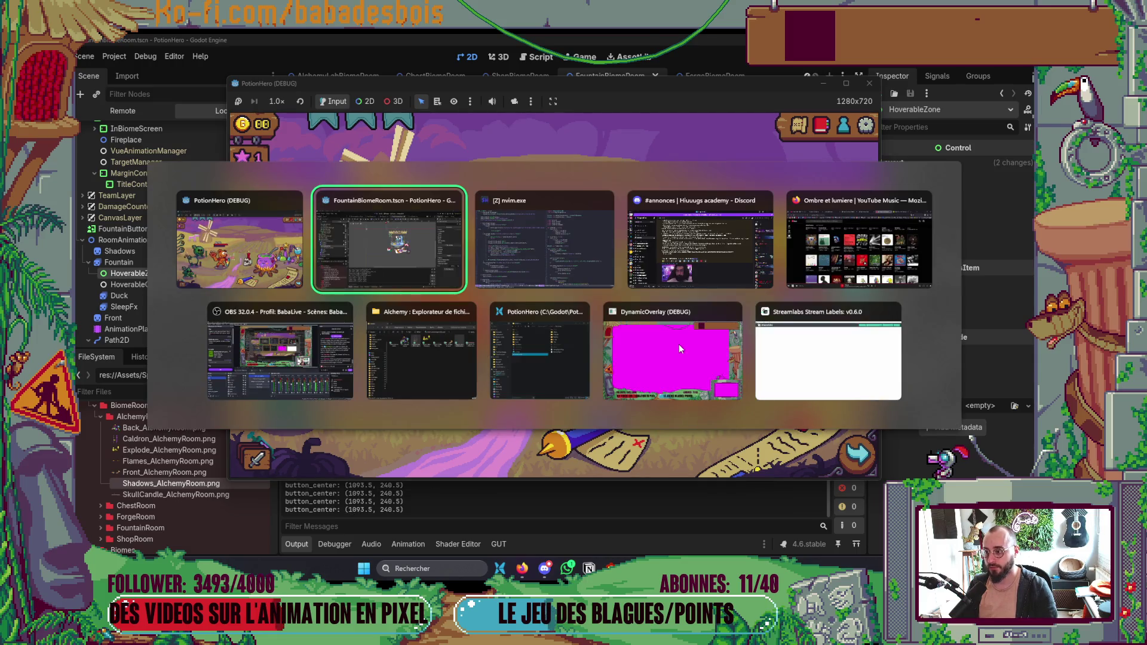
{"action": "key", "text": "Tab"}
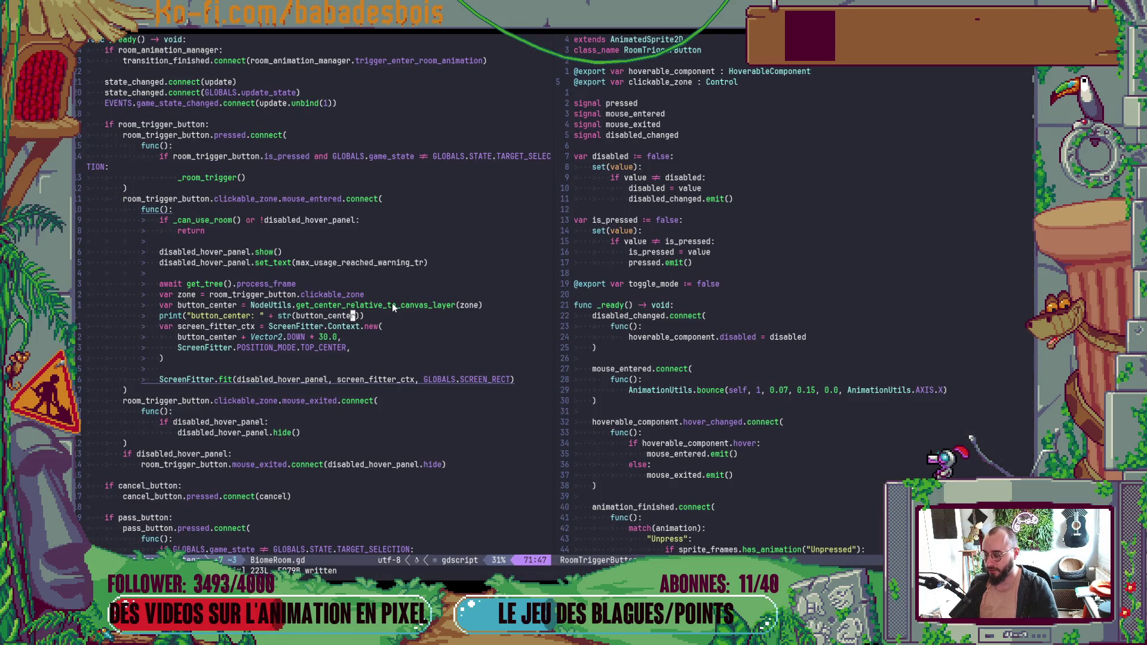
{"action": "key", "text": "alt+Tab"}
{"action": "key", "text": "alt+Tab"}
{"action": "key", "text": "Tab"}
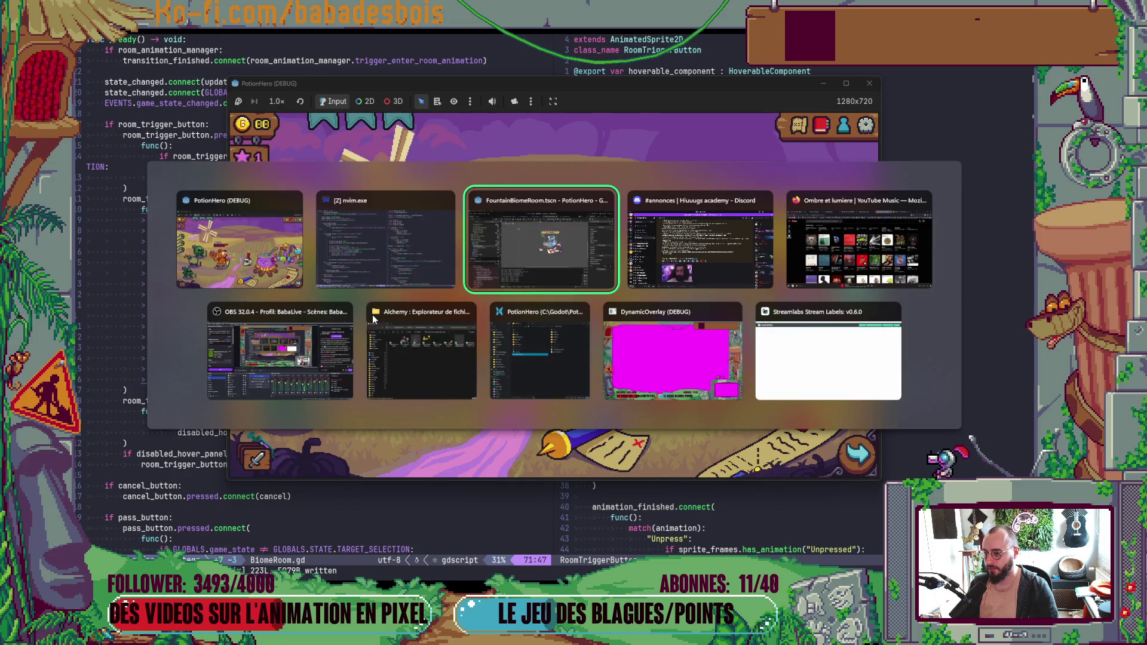
Inspect the RoomAnimationManager and FountainBiomeRoom nodes in the Scene dock.
{"action": "scroll", "coordinate": [226, 297], "scroll_direction": "up", "scroll_amount": 1}
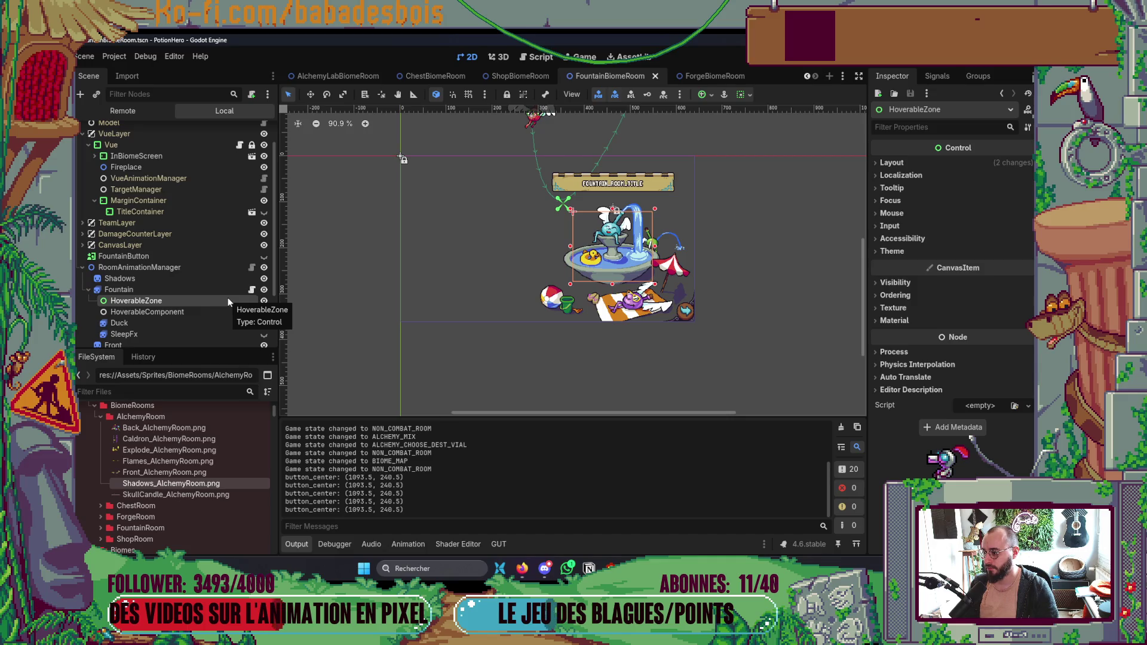
{"action": "left_click", "coordinate": [147, 267]}
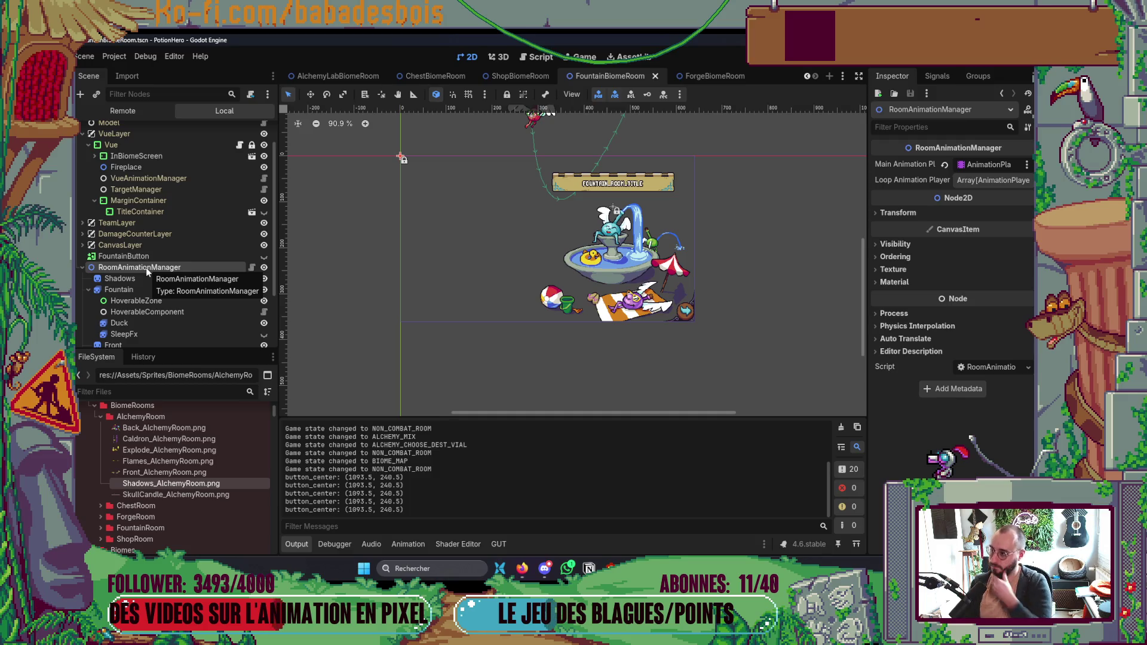
{"action": "scroll", "coordinate": [173, 224], "scroll_direction": "up", "scroll_amount": 1}
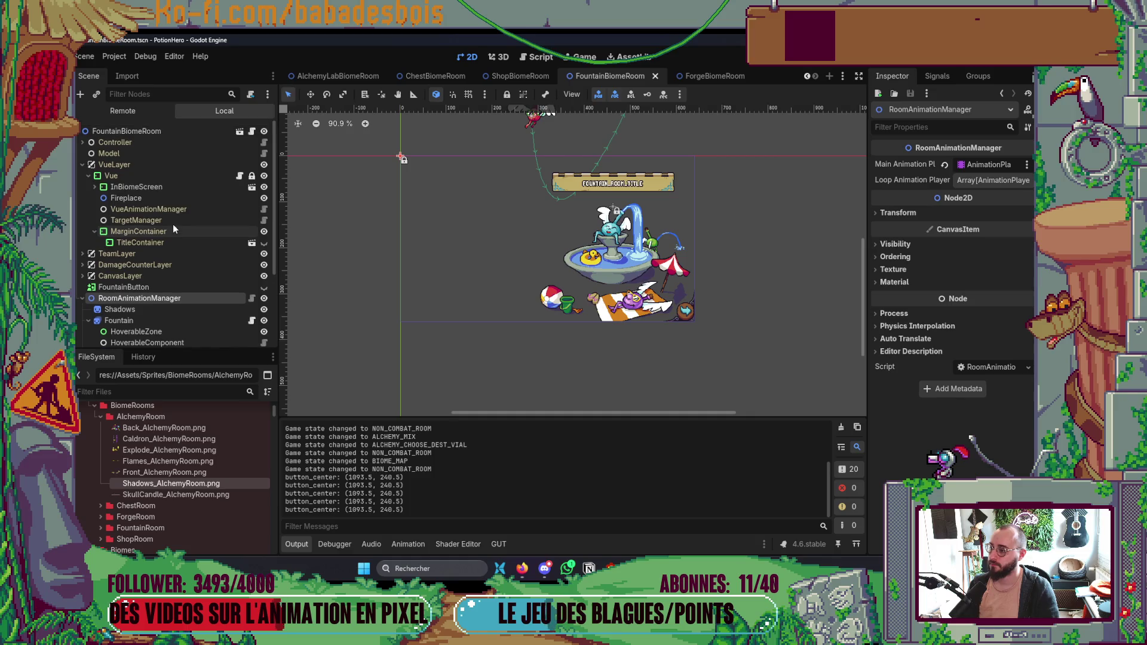
{"action": "left_click", "coordinate": [150, 135]}
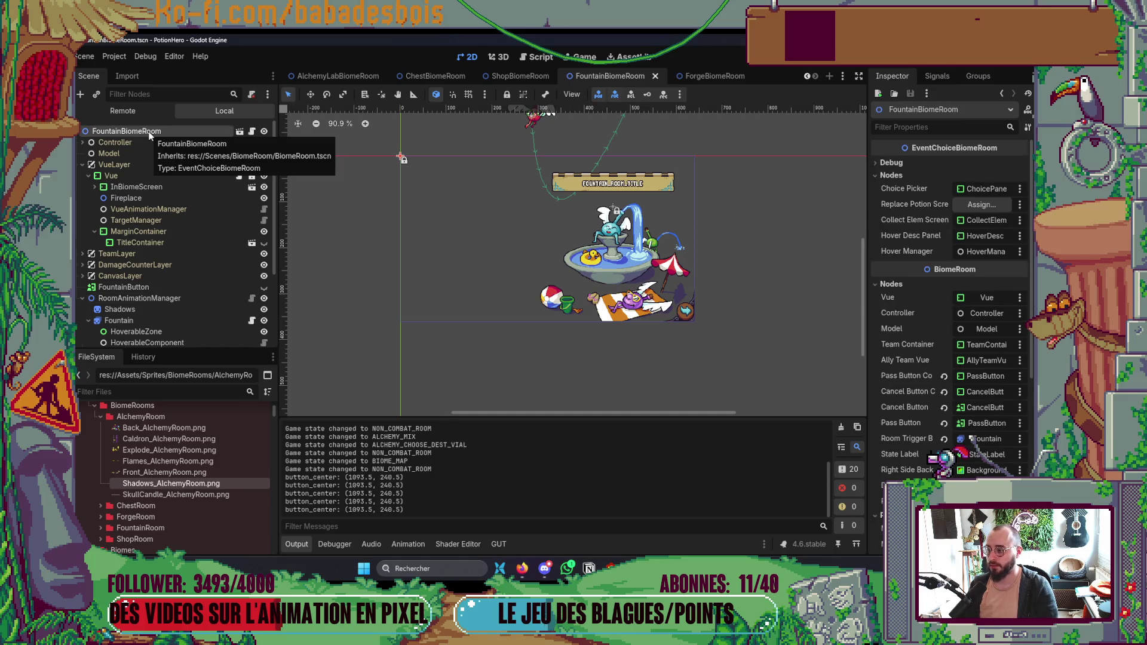
{"action": "key", "text": "alt+Tab"}
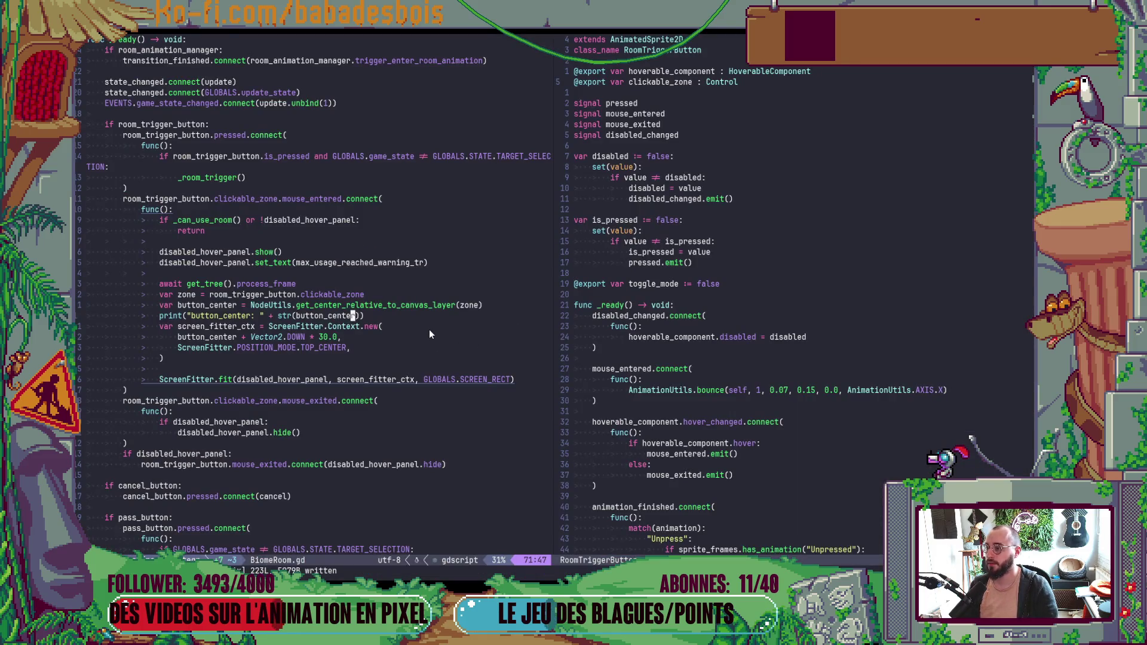
Prefix line 70's NodeUtils canvas-layer call with 'global_position - ' and relaunch the game.
{"action": "scroll", "coordinate": [429, 328], "scroll_direction": "up", "scroll_amount": 8}
{"action": "scroll", "coordinate": [434, 333], "scroll_direction": "up", "scroll_amount": 5}
{"action": "scroll", "coordinate": [436, 332], "scroll_direction": "down", "scroll_amount": 9}
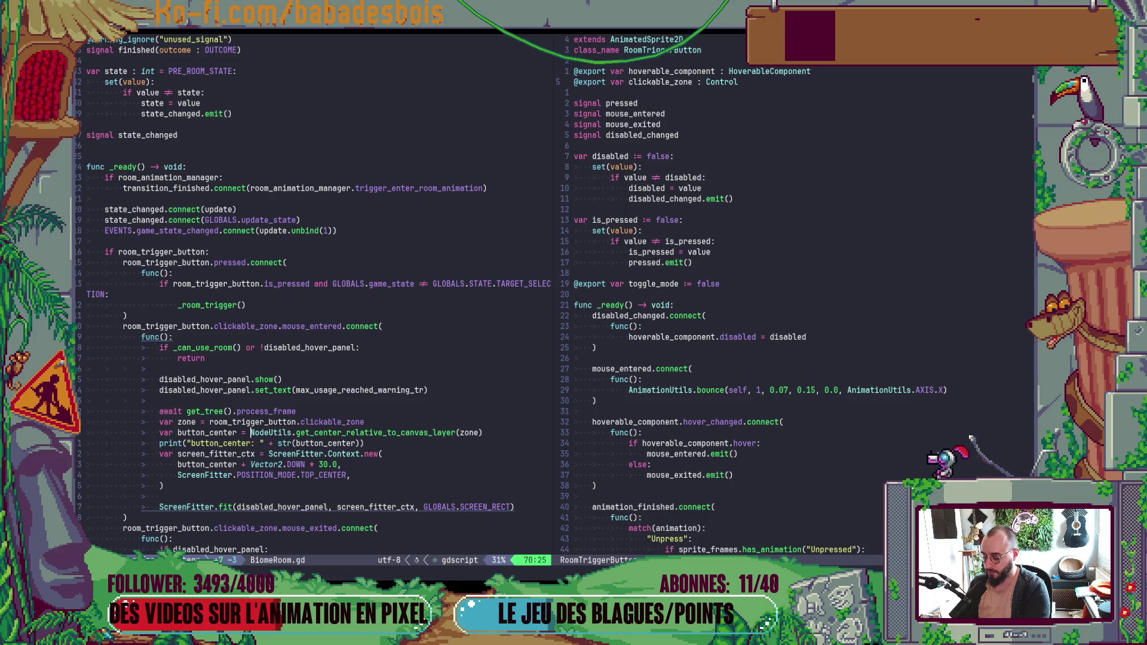
{"action": "type", "text": "gl"}
{"action": "key", "text": "Down"}
{"action": "key", "text": "Down"}
{"action": "key", "text": "Down"}
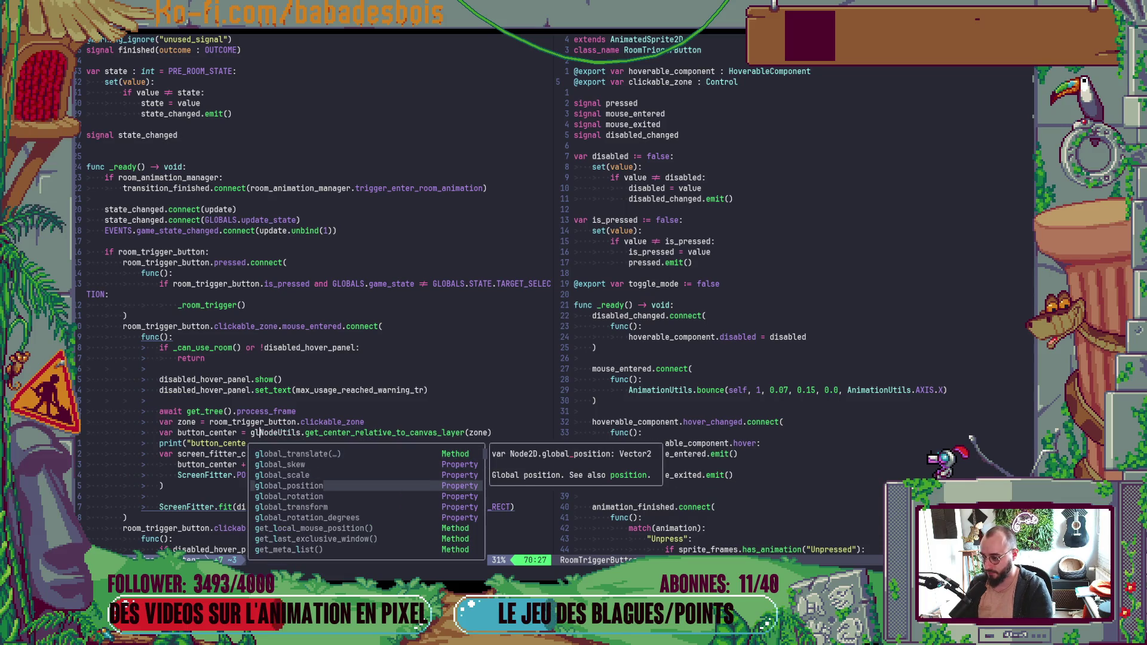
{"action": "key", "text": "Up"}
{"action": "key", "text": "Up"}
{"action": "key", "text": "Return"}
{"action": "type", "text": "-"}
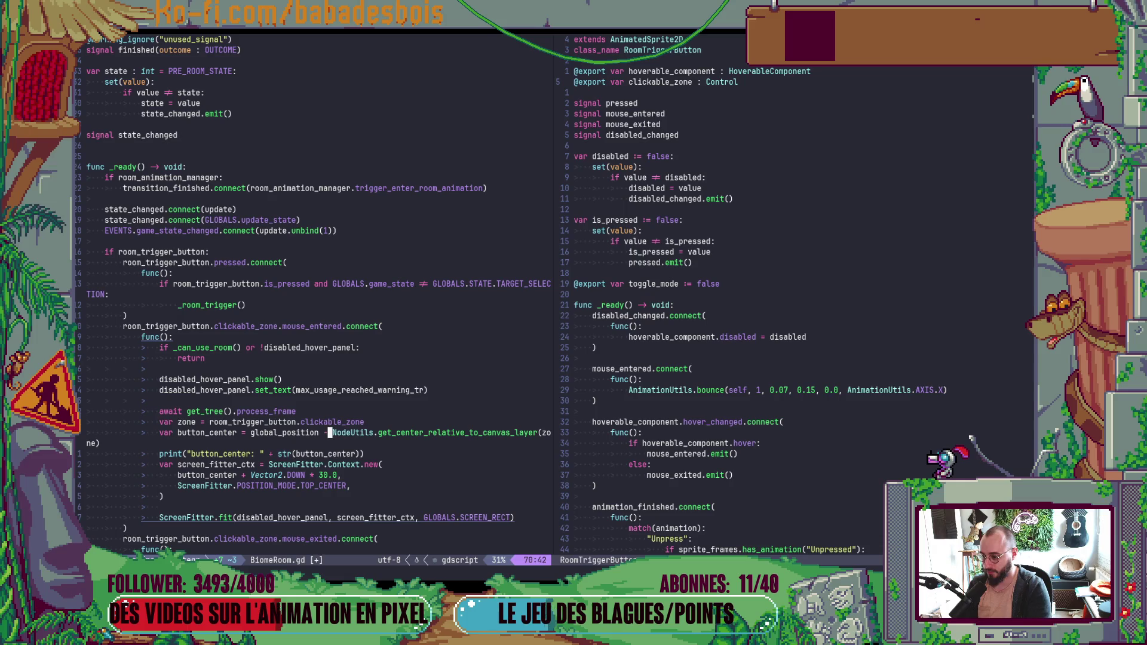
{"action": "key", "text": "alt+Tab"}
{"action": "key", "text": "F5"}
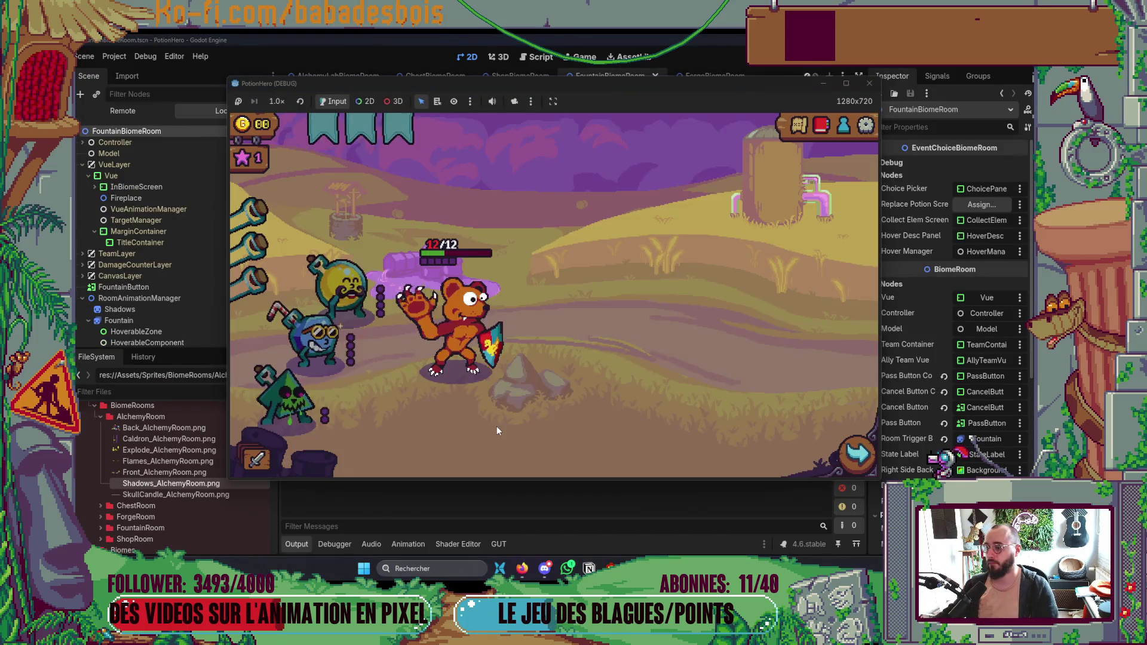
Travel to the farm room and mix yellow and blue into a green potion.
{"action": "left_click", "coordinate": [852, 448]}
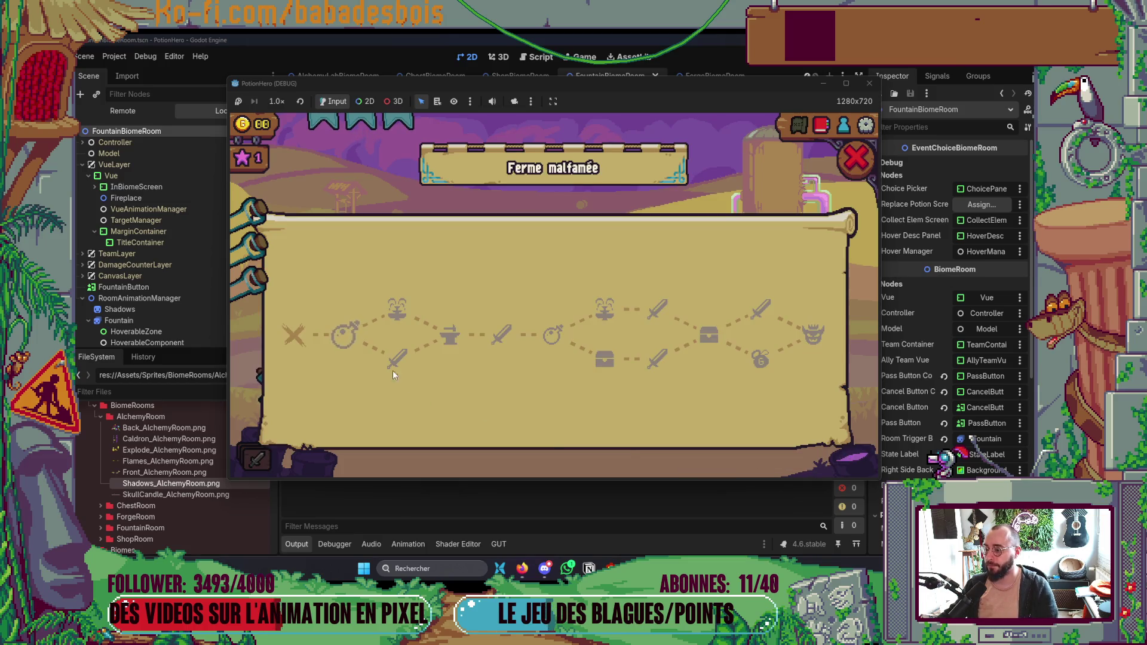
{"action": "left_click", "coordinate": [349, 327]}
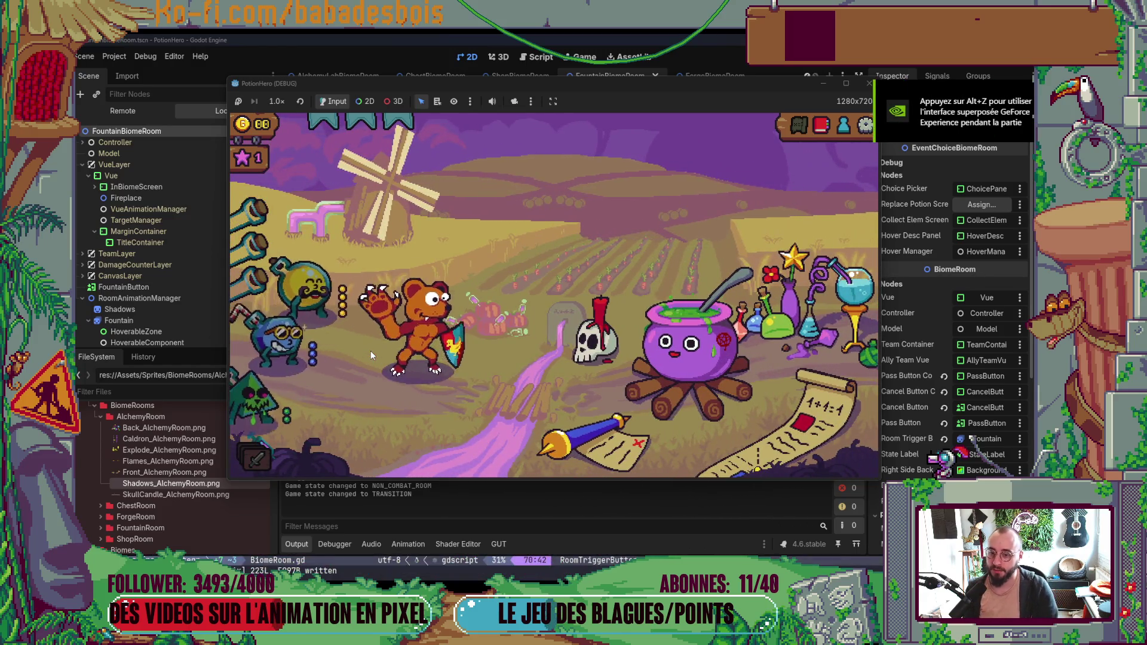
{"action": "left_click", "coordinate": [693, 344]}
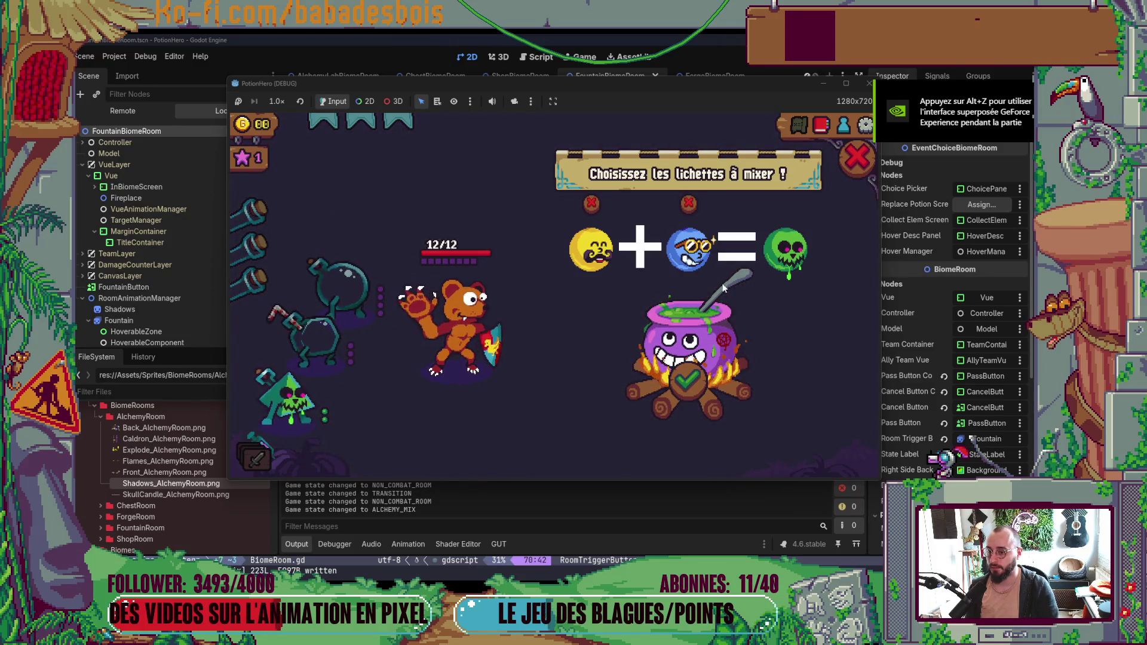
{"action": "left_click", "coordinate": [687, 381]}
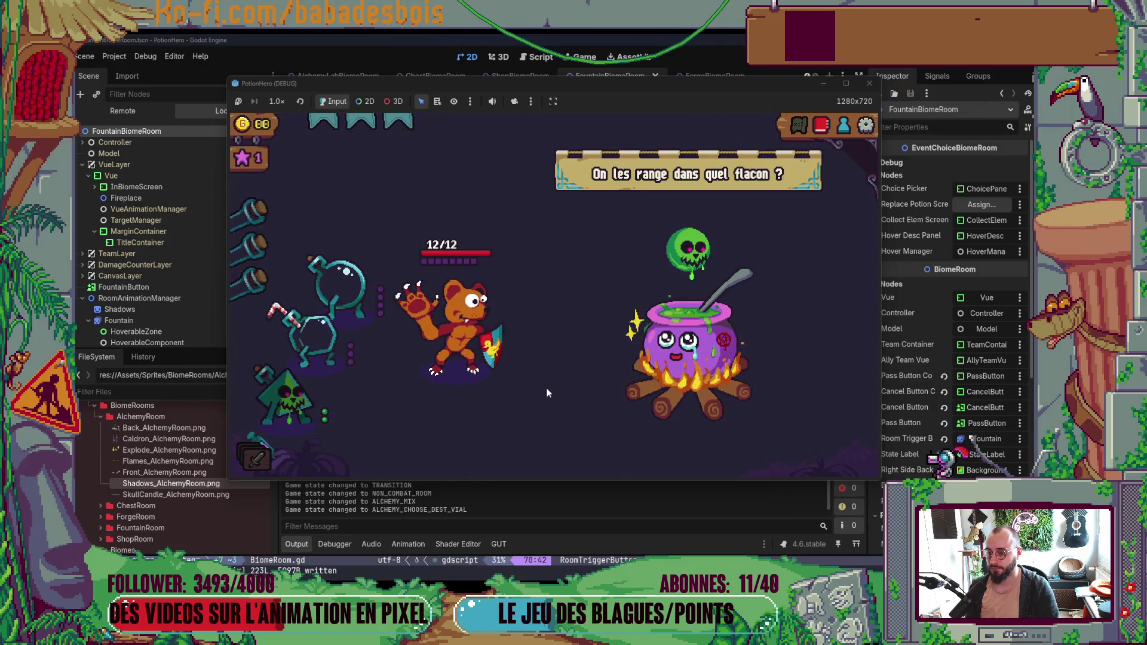
{"action": "left_click", "coordinate": [336, 292]}
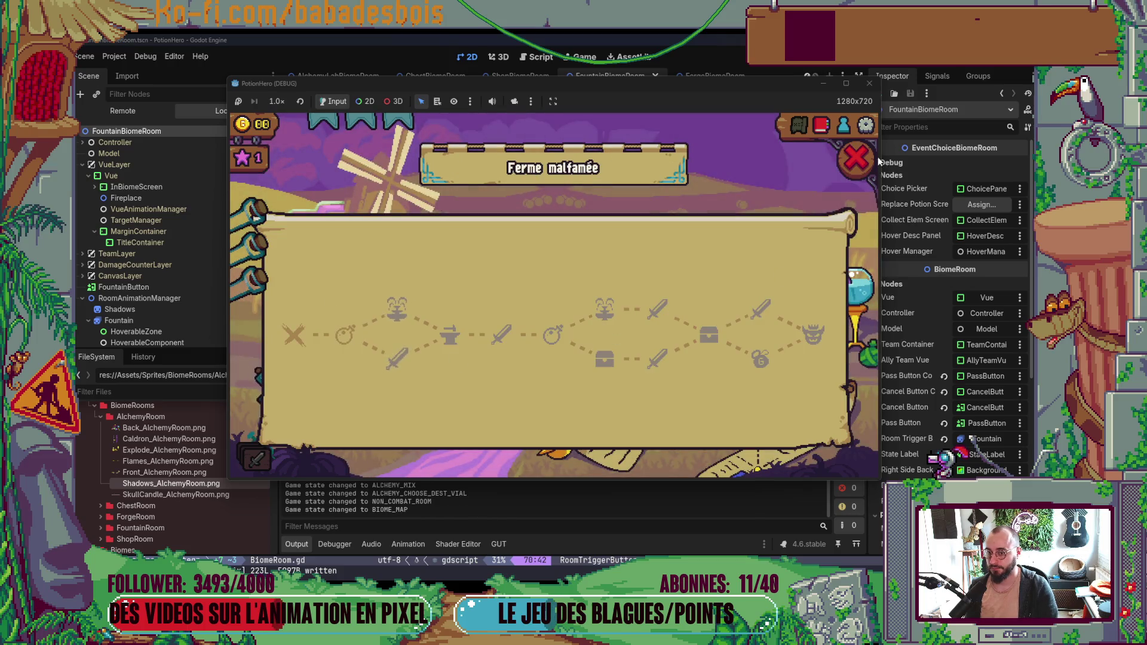
Trigger the used-cauldron warning panel, then close the game; button_center logs (-453.5, -240.5).
{"action": "left_click", "coordinate": [860, 160]}
{"action": "left_click", "coordinate": [696, 352]}
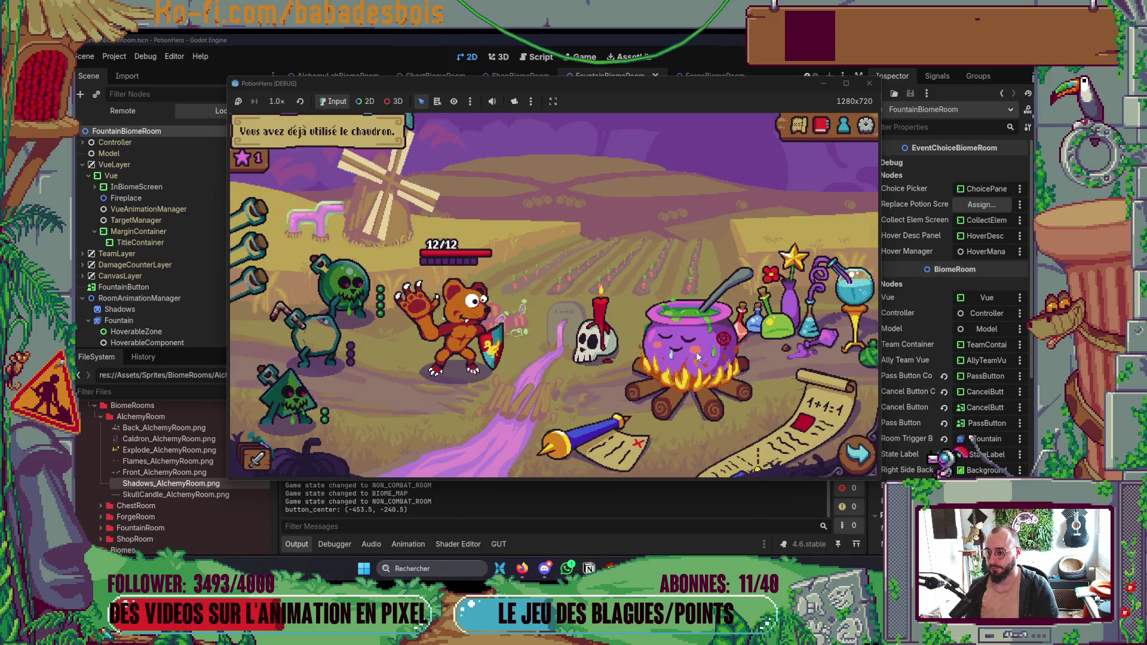
{"action": "left_click", "coordinate": [679, 339]}
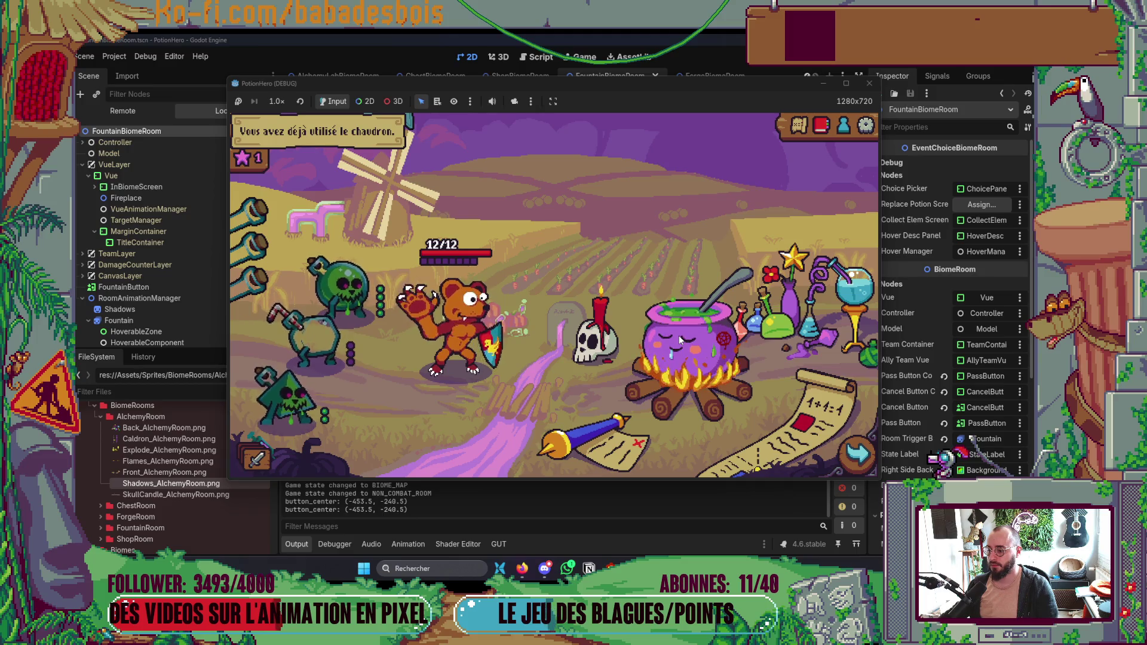
{"action": "left_click", "coordinate": [867, 84]}
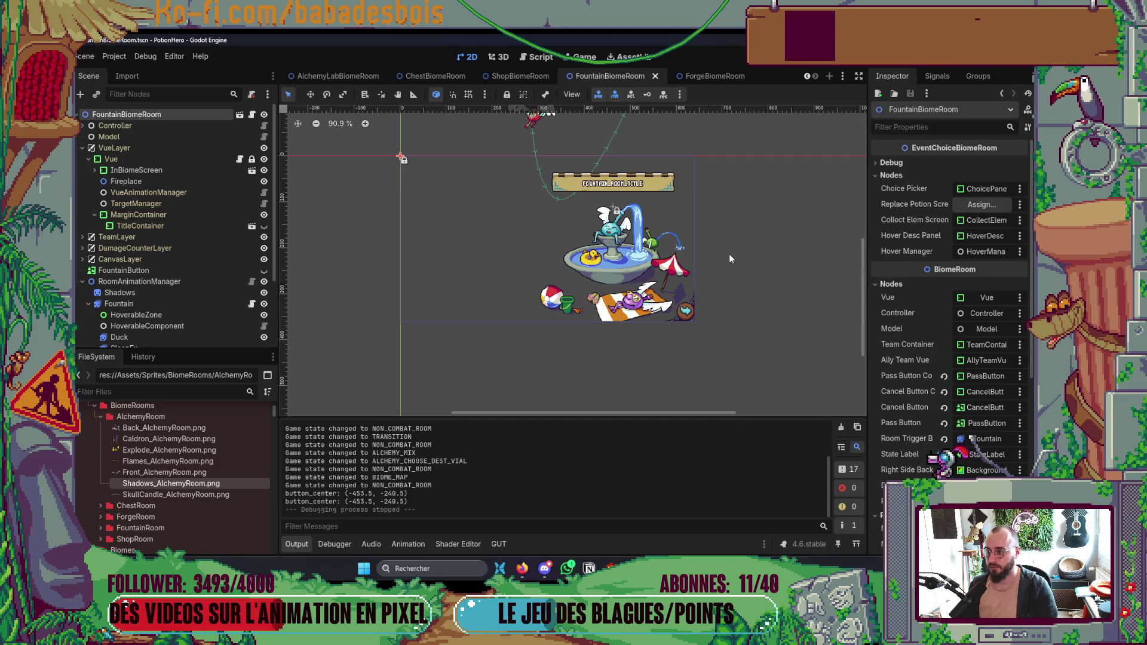
{"action": "key", "text": "alt+Tab"}
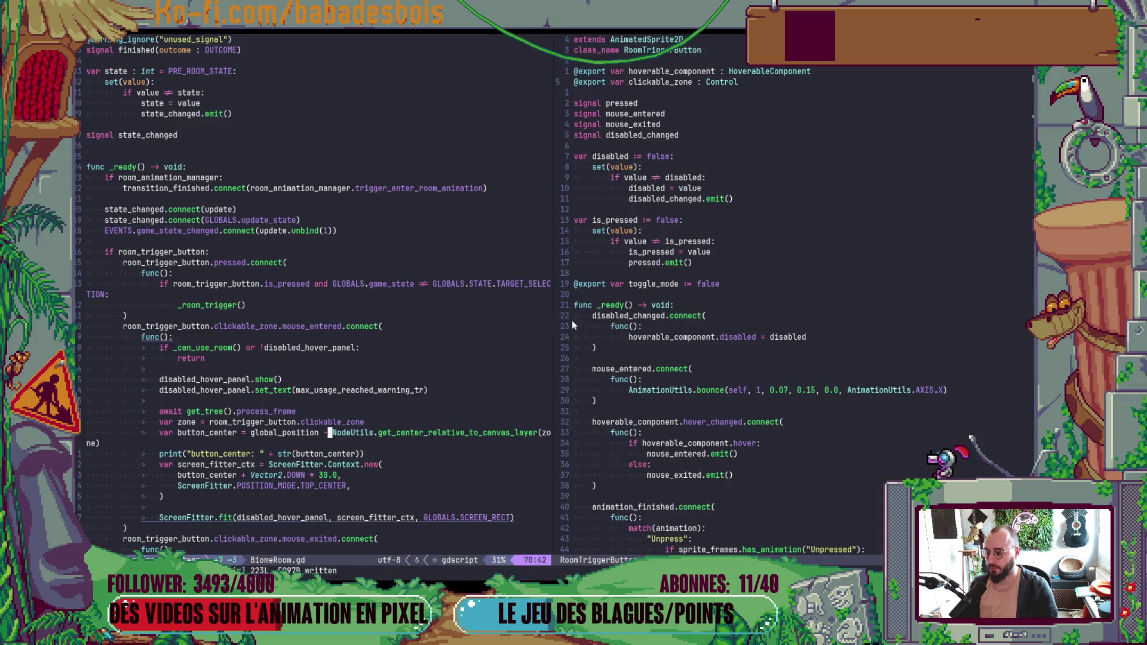
Place the cursor on line 70's NodeUtils call, restoring an accidentally deleted character.
{"action": "scroll", "coordinate": [295, 380], "scroll_direction": "up", "scroll_amount": 11}
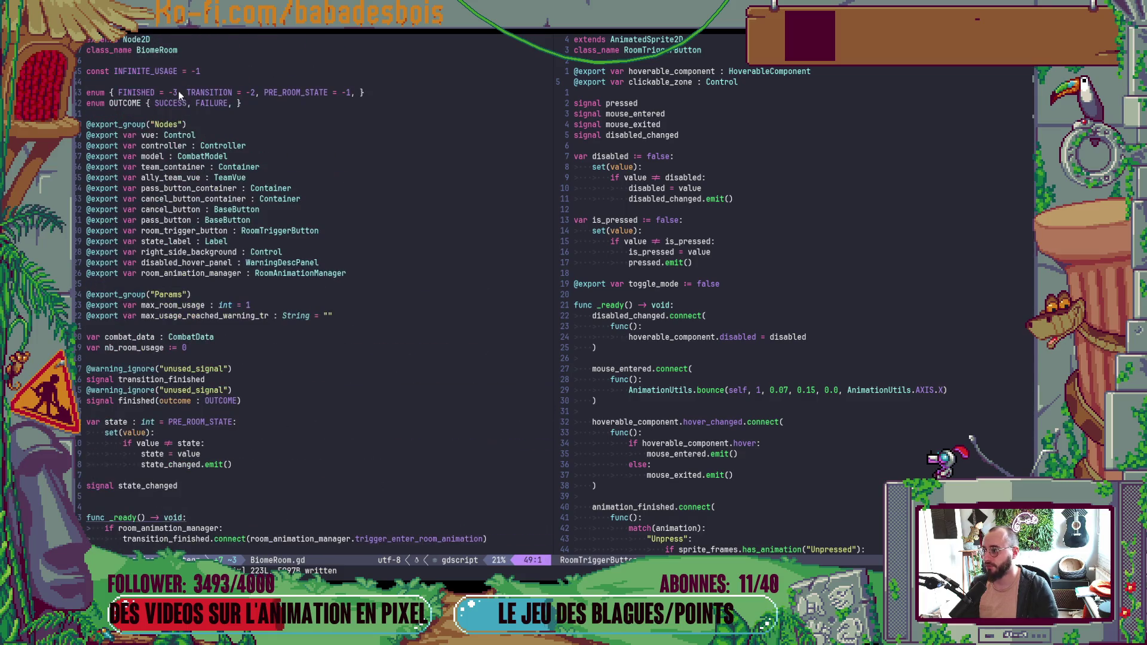
{"action": "scroll", "coordinate": [260, 221], "scroll_direction": "down", "scroll_amount": 15}
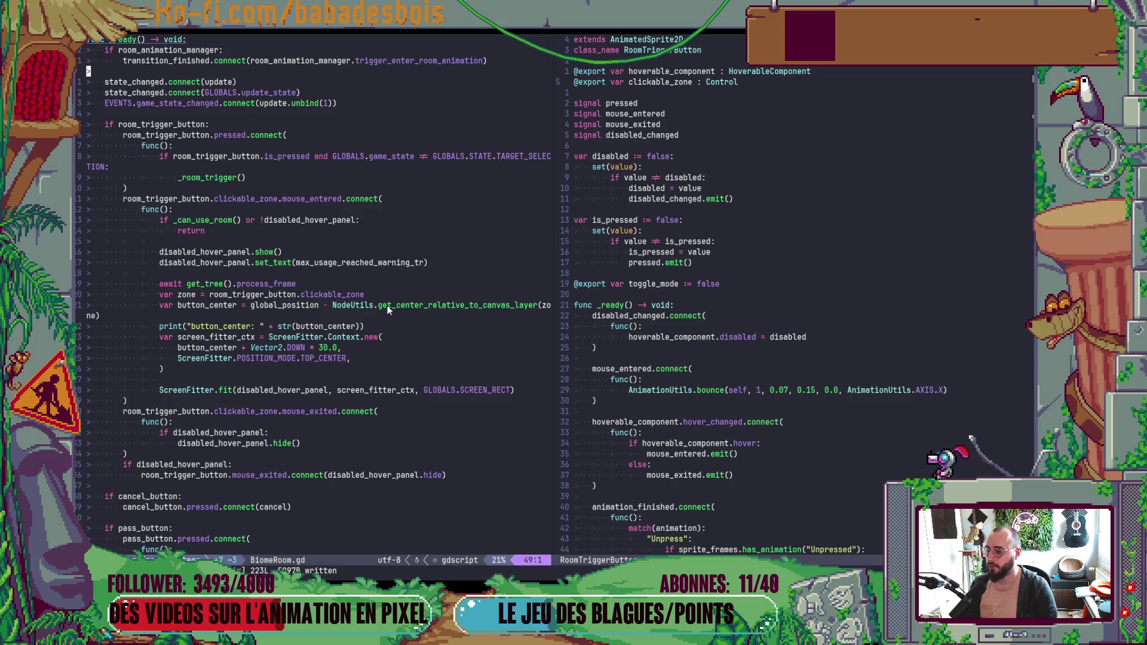
{"action": "key", "text": "x"}
{"action": "key", "text": "w"}
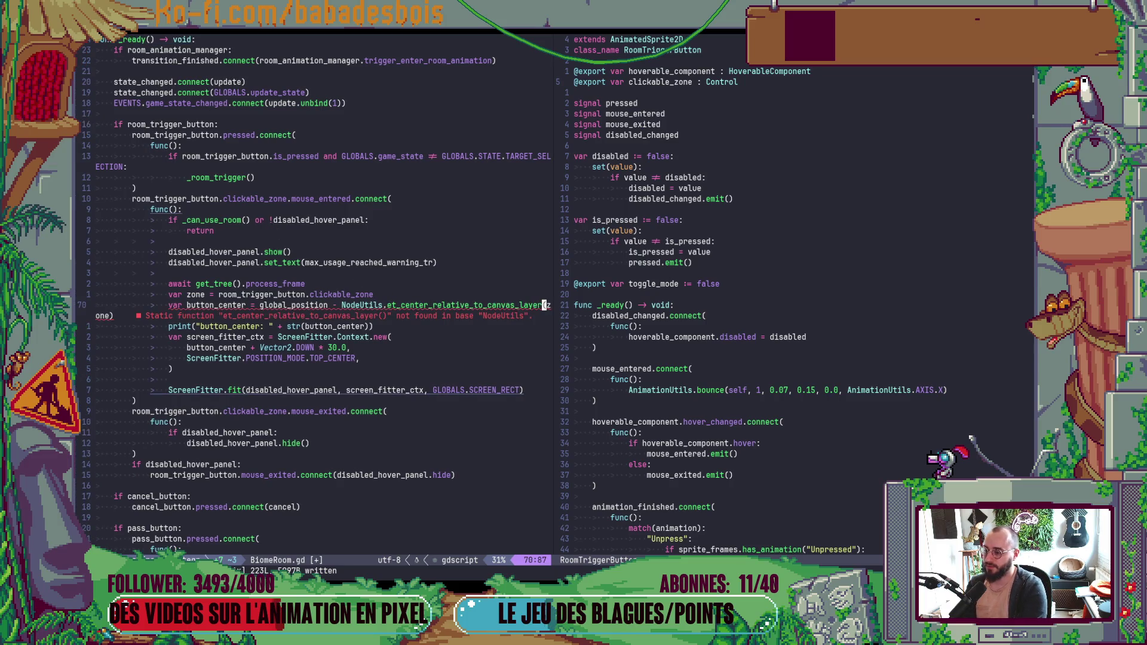
{"action": "left_click", "coordinate": [378, 305]}
{"action": "type", "text": "ils.g"}
{"action": "key", "text": "Escape"}
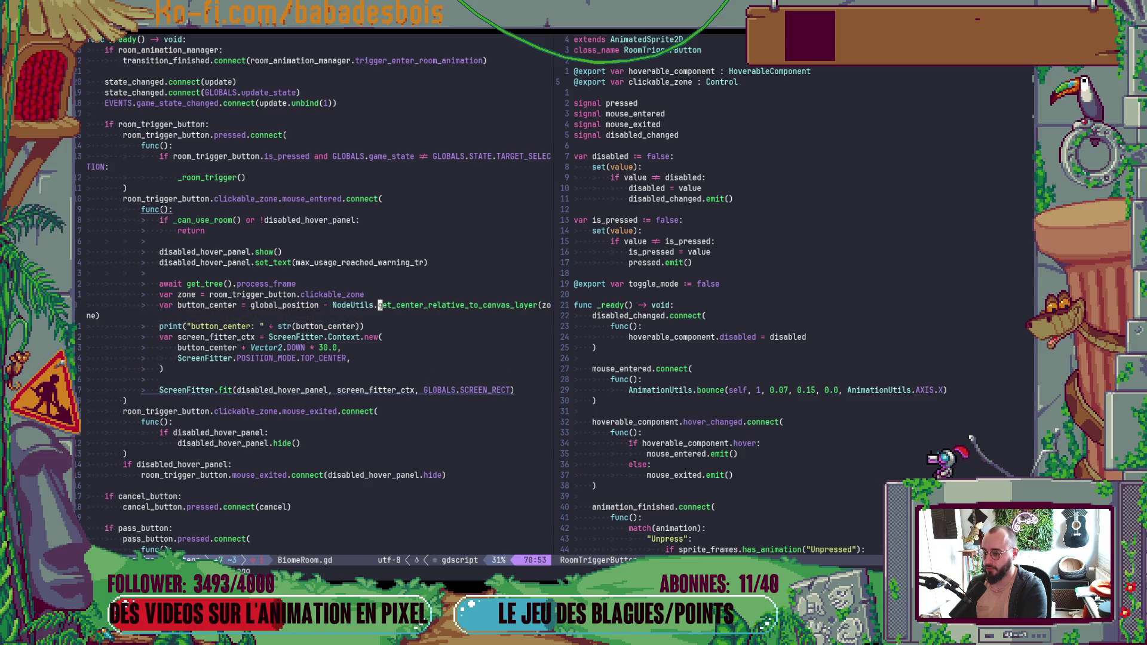
Replace the call with get_center_global_position, remove the duplicate parenthesis, and save BiomeRoom.gd.
{"action": "key", "text": "c"}
{"action": "key", "text": "t"}
{"action": "key", "text": "parenleft"}
{"action": "type", "text": "g3"}
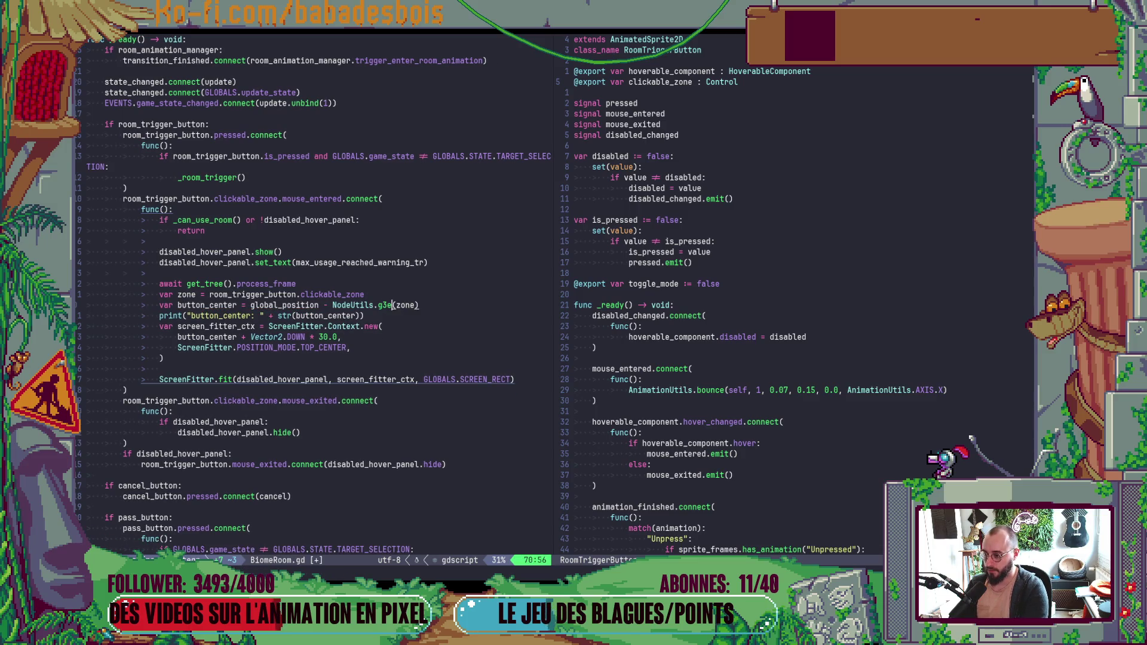
{"action": "key", "text": "ctrl+n"}
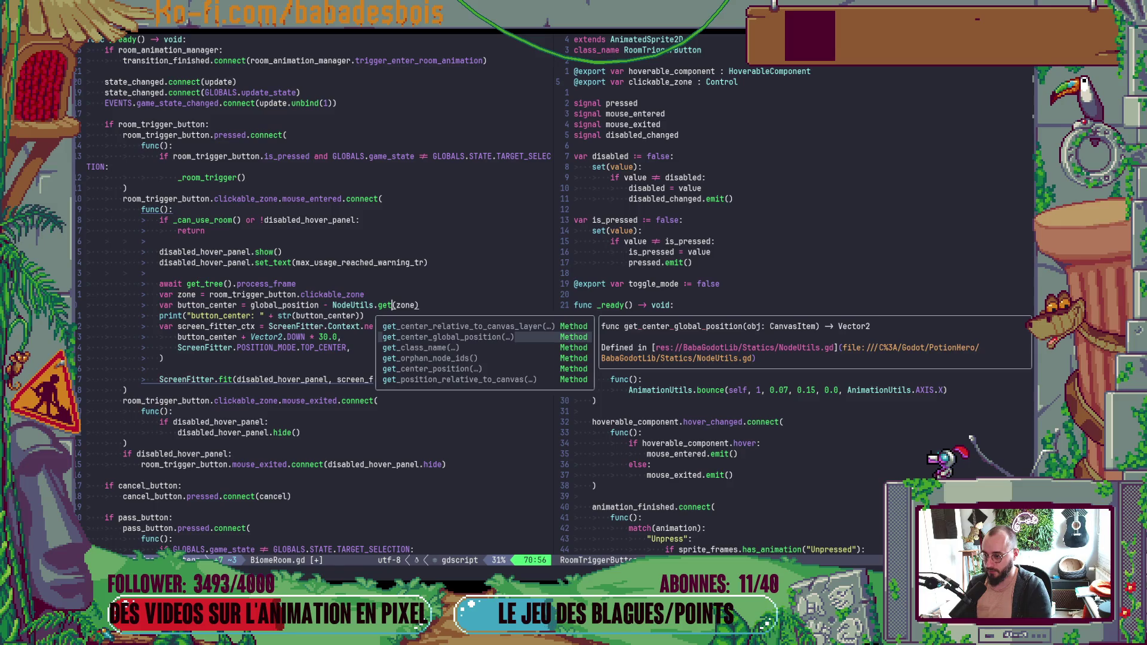
{"action": "key", "text": "Return"}
{"action": "key", "text": "Delete"}
{"action": "key", "text": "Escape"}
{"action": "key", "text": "ctrl+s"}
{"action": "key", "text": "alt+Tab"}
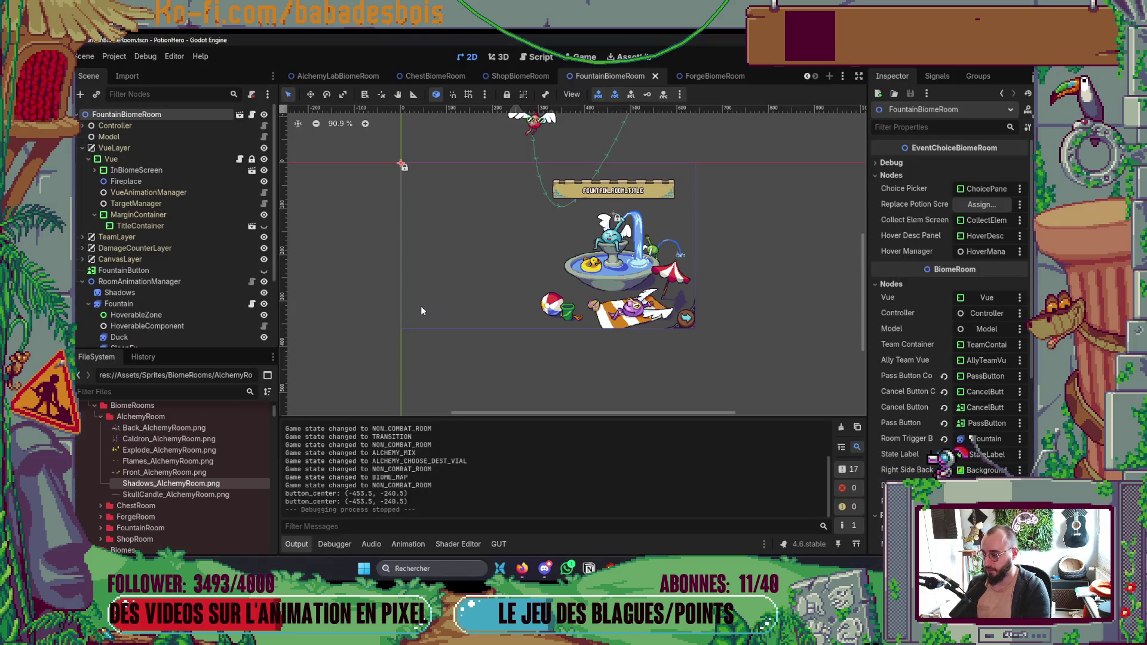
Rerun the game, reach the farm room, and mix yellow and blue into a green potion in the blue flask.
{"action": "key", "text": "F5"}
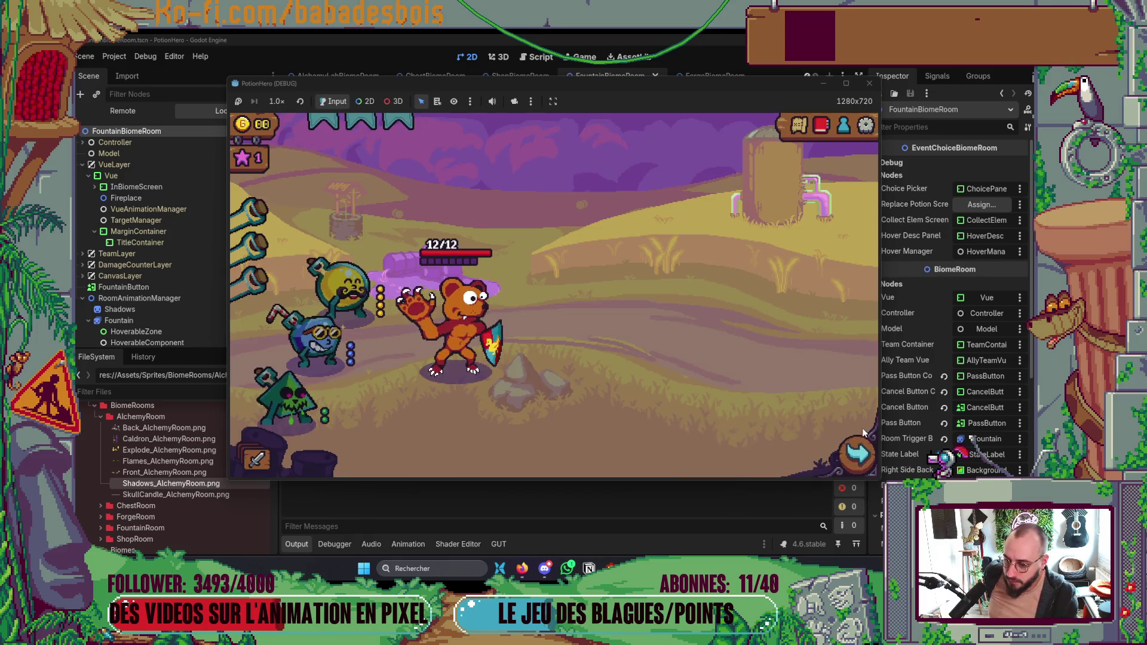
{"action": "left_click", "coordinate": [859, 449]}
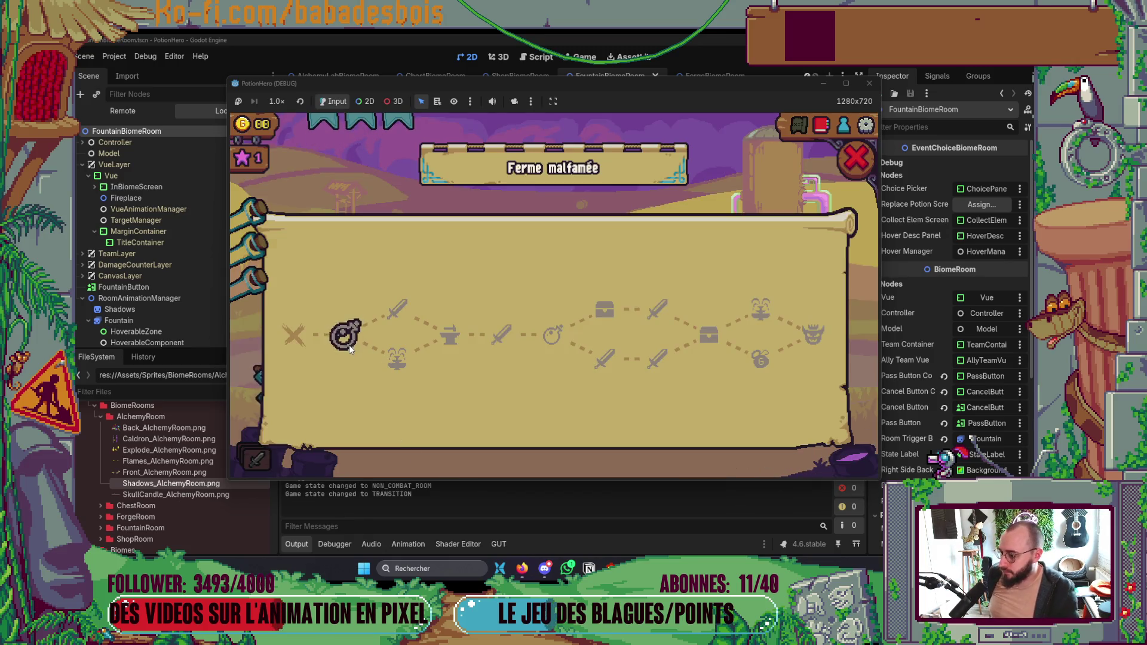
{"action": "left_click", "coordinate": [348, 345]}
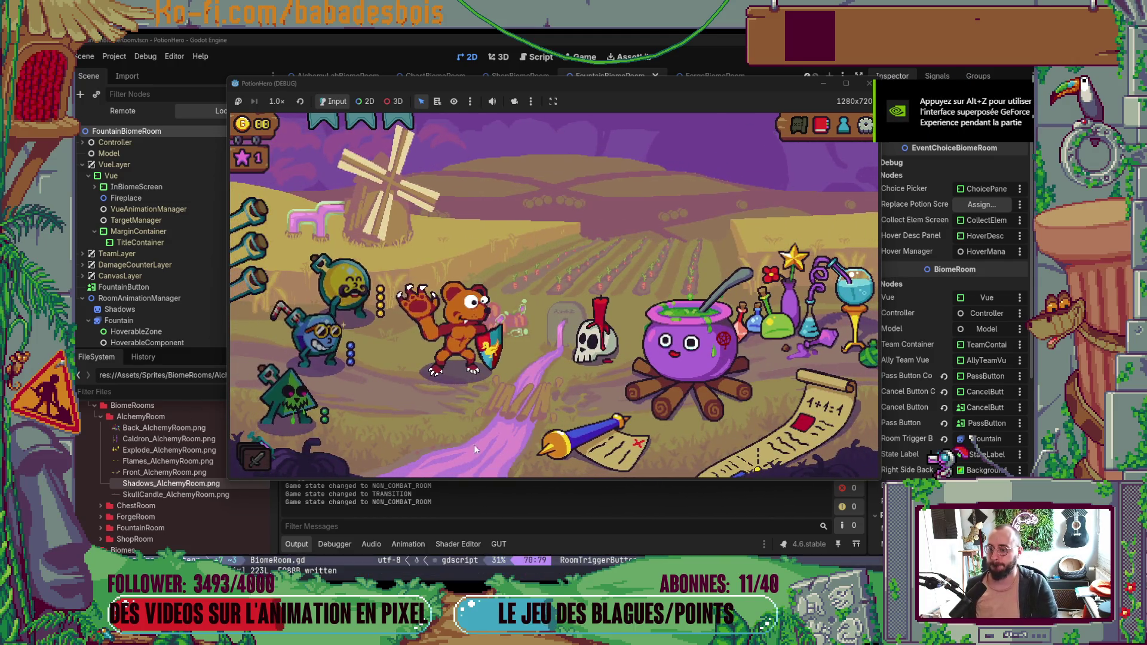
{"action": "left_click", "coordinate": [360, 301]}
{"action": "left_click", "coordinate": [317, 339]}
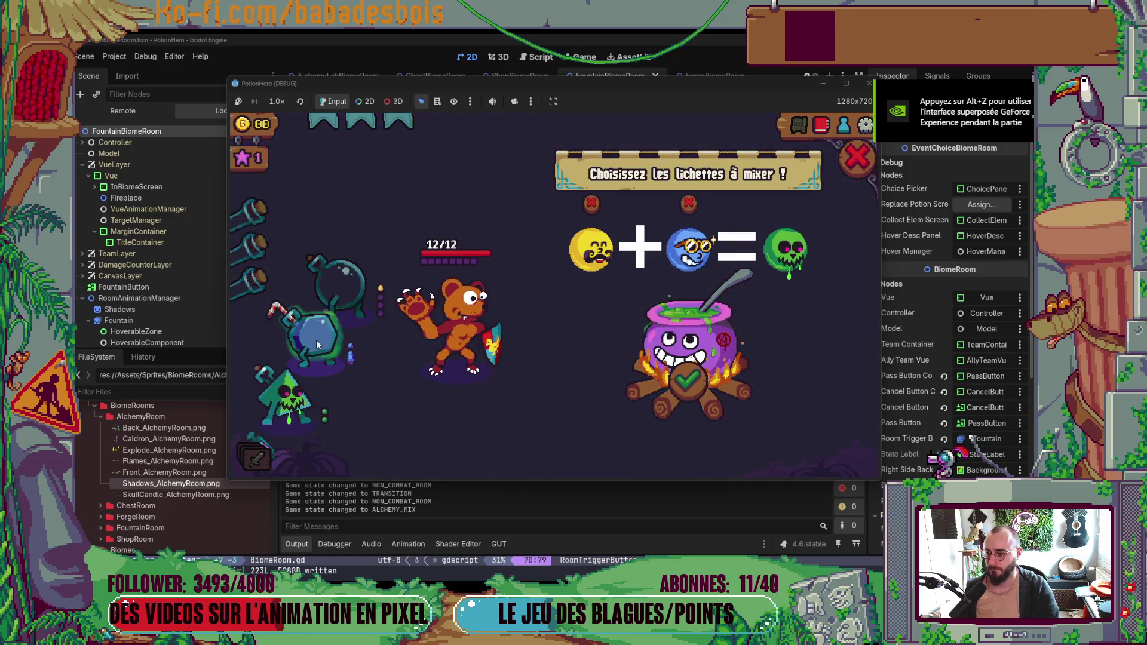
{"action": "left_click", "coordinate": [684, 374]}
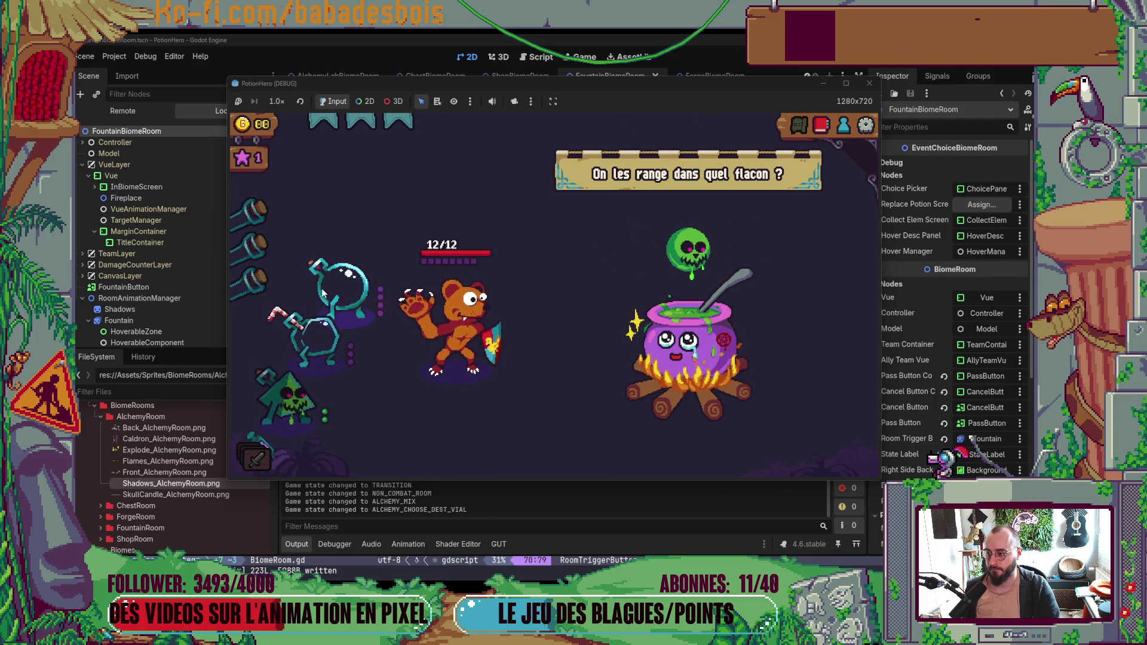
{"action": "left_click", "coordinate": [322, 293]}
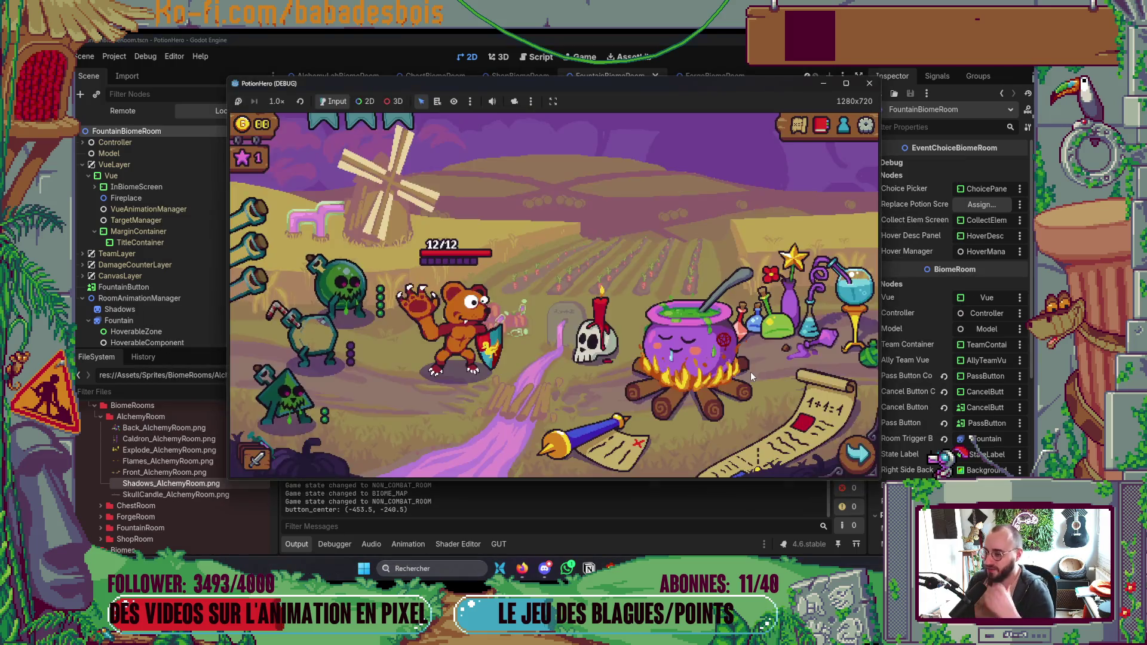
{"action": "key", "text": "alt+Tab"}
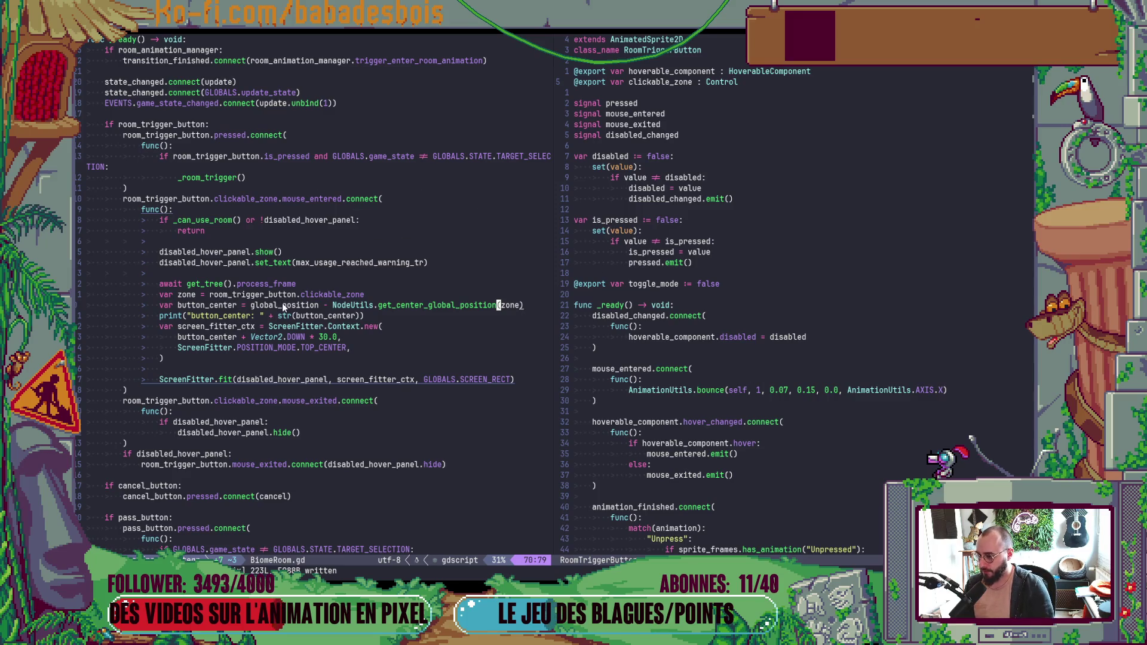
Add a print of global_position to BiomeRoom.gd and save it.
{"action": "type", "text": "print(\"global_position: \" + str(global_position))"}
{"action": "key", "text": "ctrl+s"}
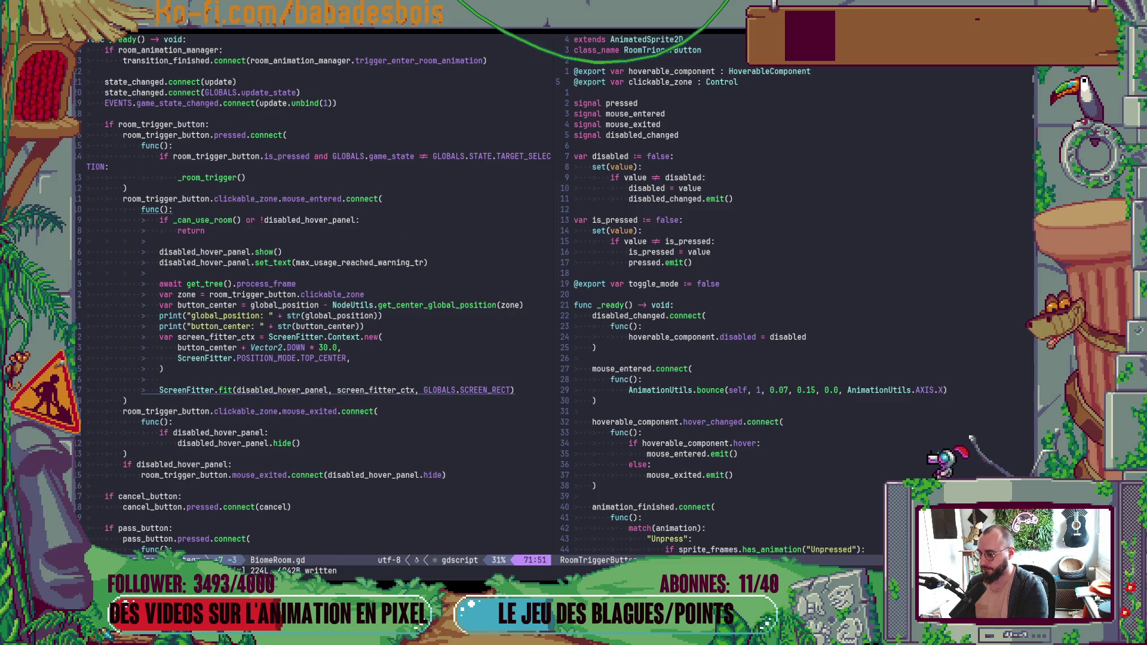
{"action": "key", "text": "alt+Tab"}
{"action": "key", "text": "alt+Tab"}
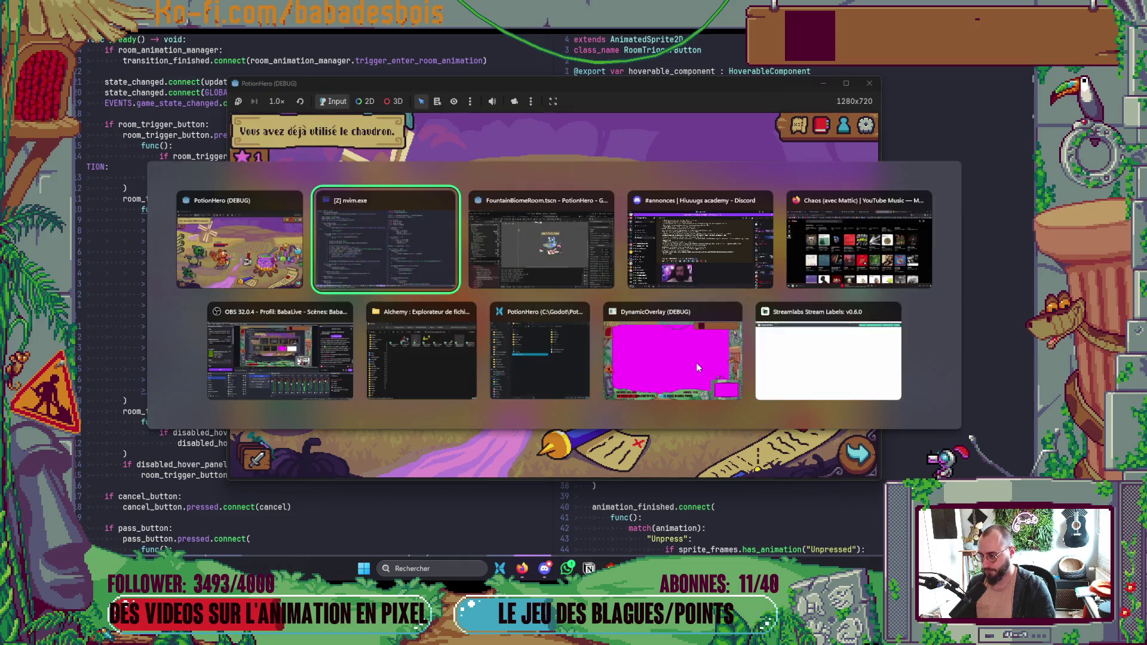
{"action": "key", "text": "alt+Tab"}
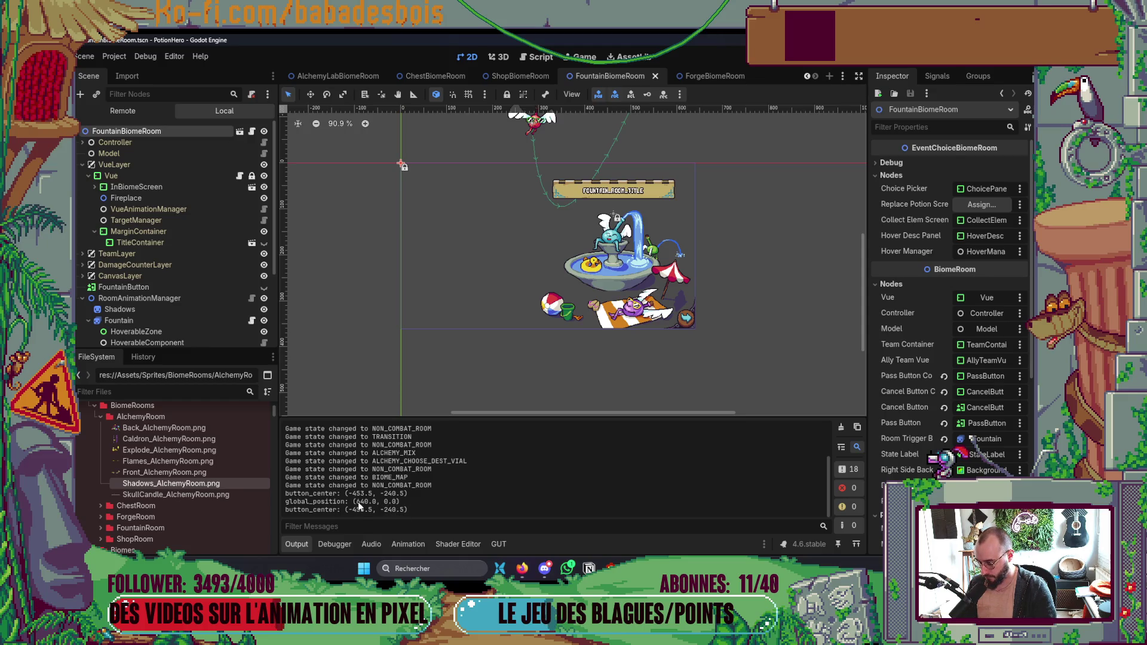
{"action": "key", "text": "alt+Tab"}
{"action": "key", "text": "alt+Tab"}
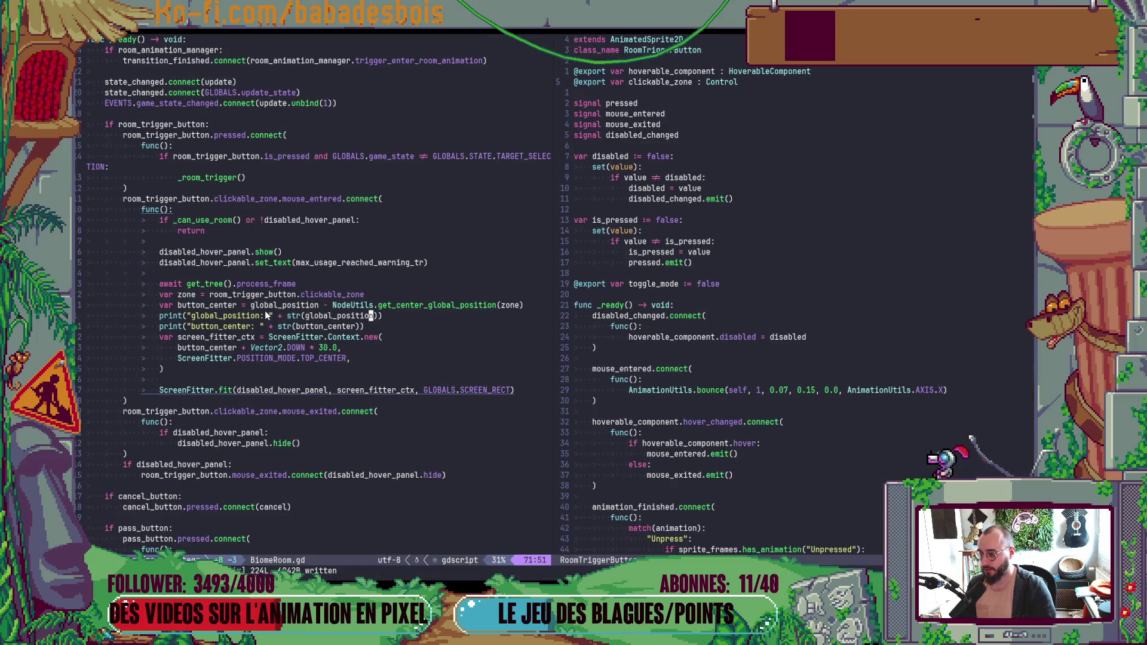
Rewrite line 70 as NodeUtils.get_center_global_position(zone) - global_position and save with :w.
{"action": "left_click", "coordinate": [253, 306]}
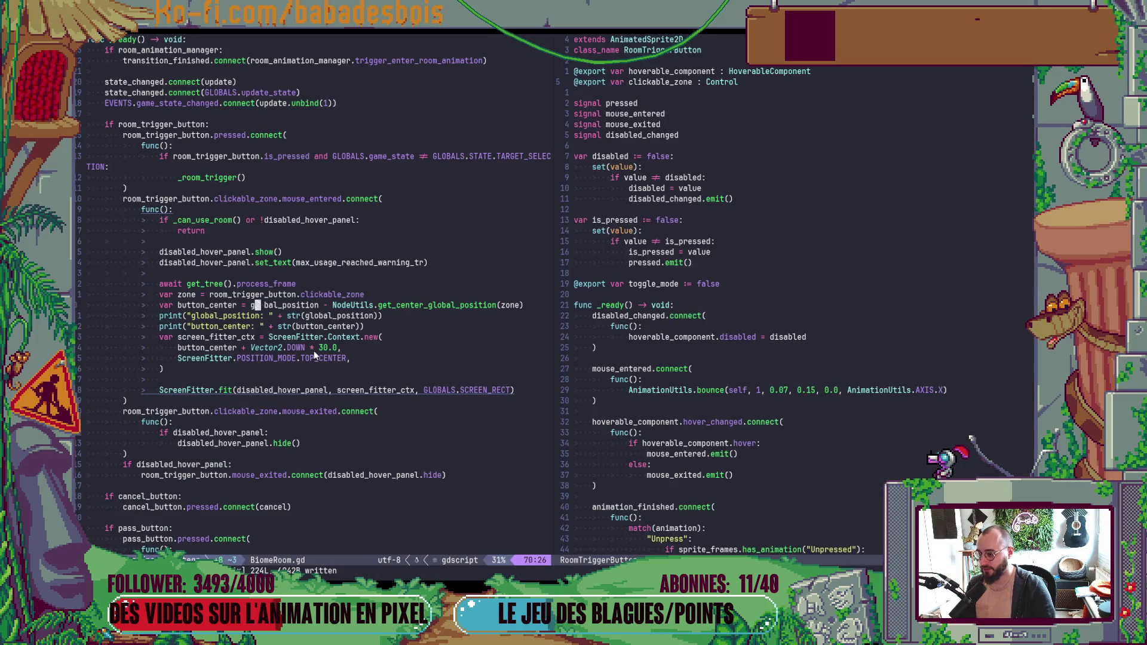
{"action": "key", "text": "d"}
{"action": "key", "text": "f"}
{"action": "key", "text": "minus"}
{"action": "type", "text": "xA "}
{"action": "type", "text": "global_position"}
{"action": "key", "text": "Escape"}
{"action": "type", "text": ":w"}
{"action": "key", "text": "Return"}
{"action": "key", "text": "alt+Tab"}
{"action": "key", "text": "alt+Tab"}
{"action": "key", "text": "alt+Tab"}
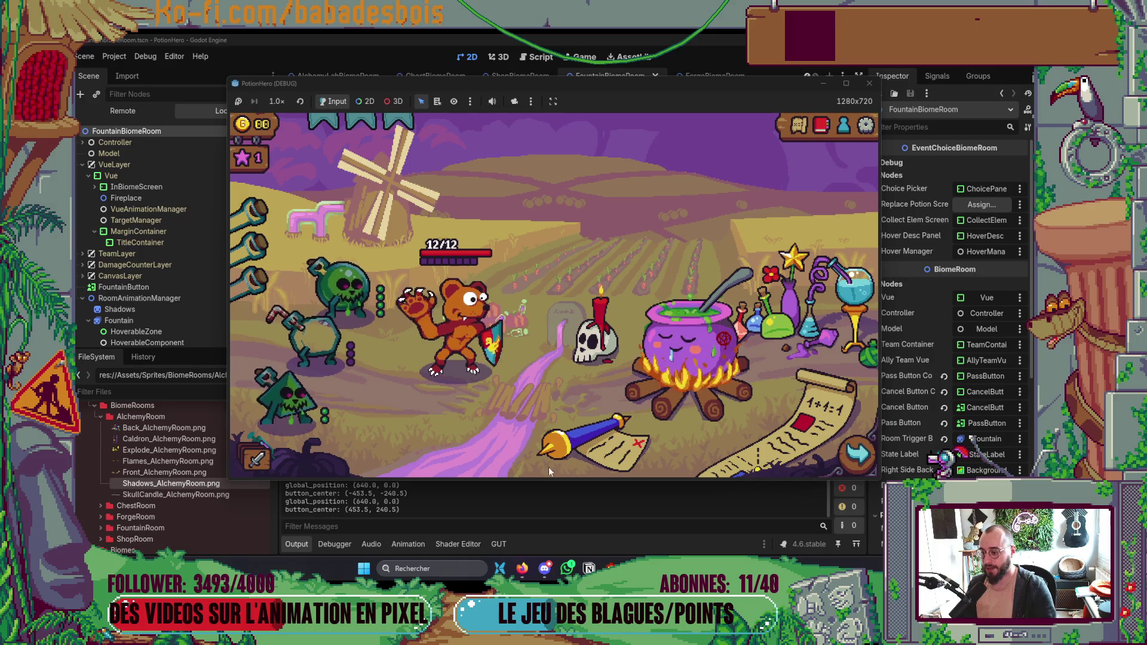
Check the flask enemies' and cauldron's panels sit beside them, then close the game.
{"action": "mouse_move", "coordinate": [293, 353]}
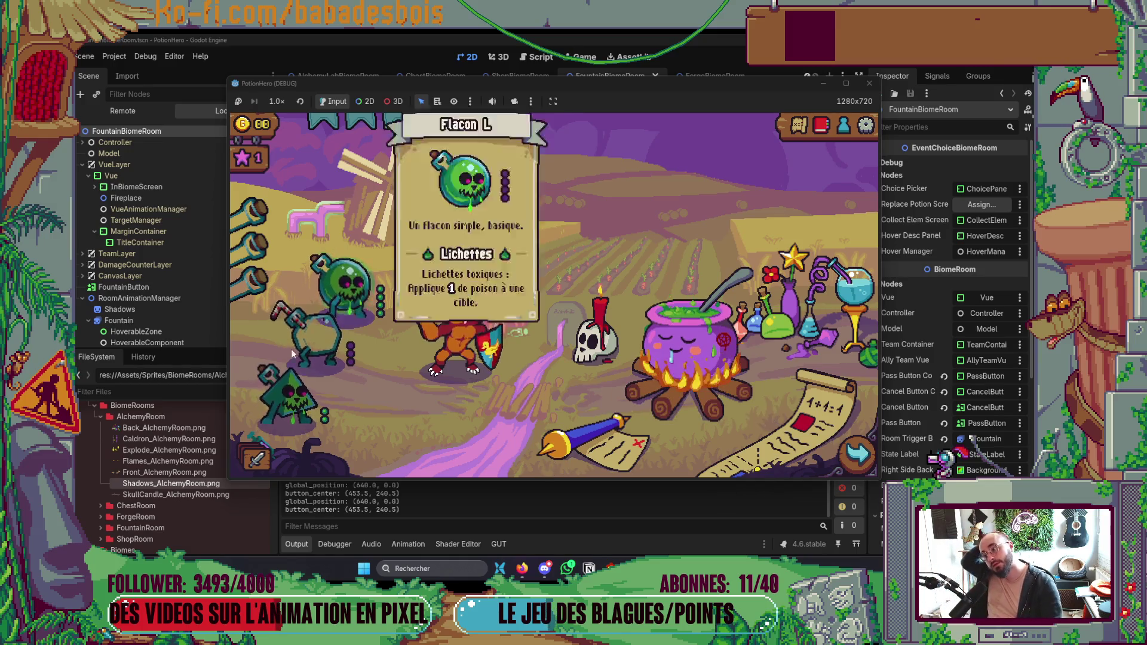
{"action": "mouse_move", "coordinate": [693, 339]}
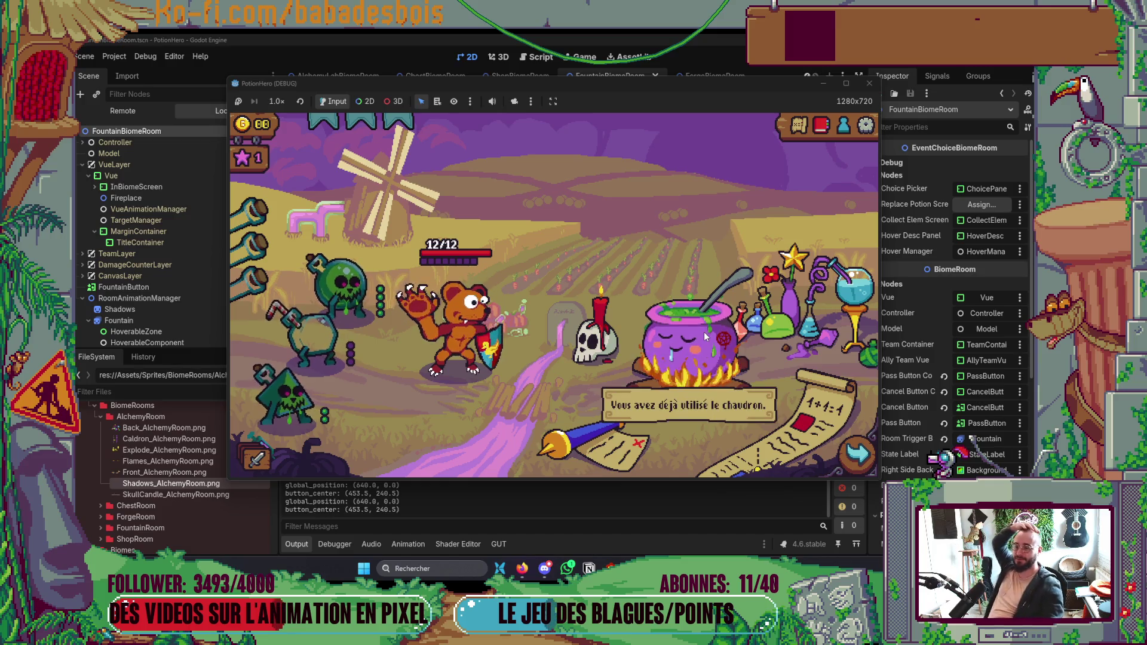
{"action": "mouse_move", "coordinate": [280, 417]}
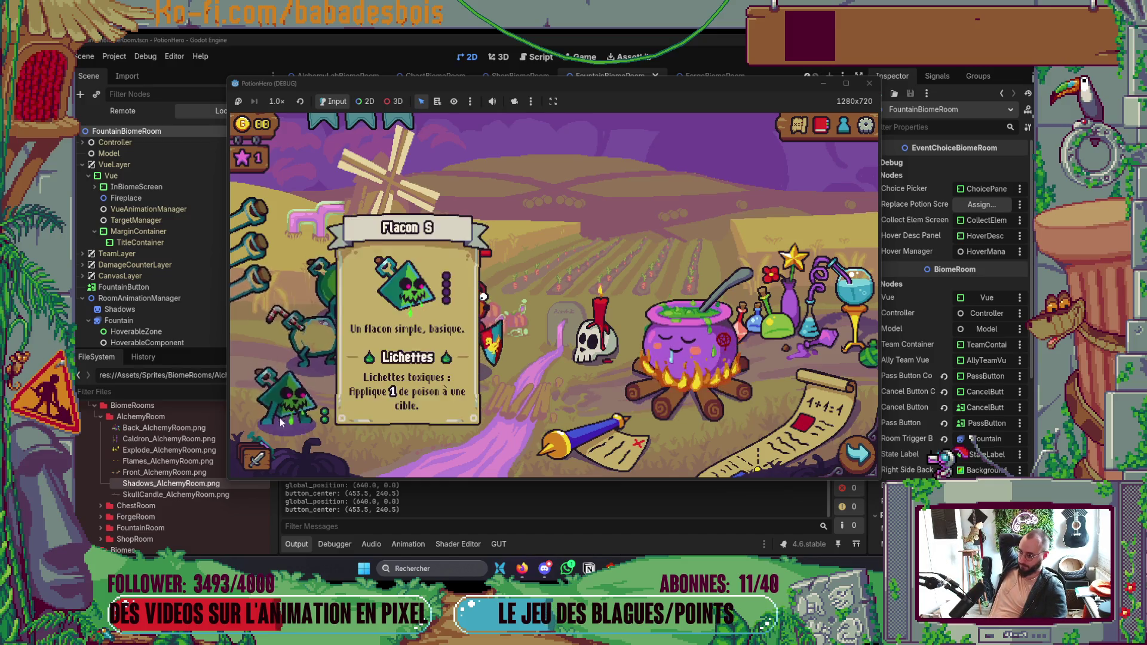
{"action": "mouse_move", "coordinate": [735, 369]}
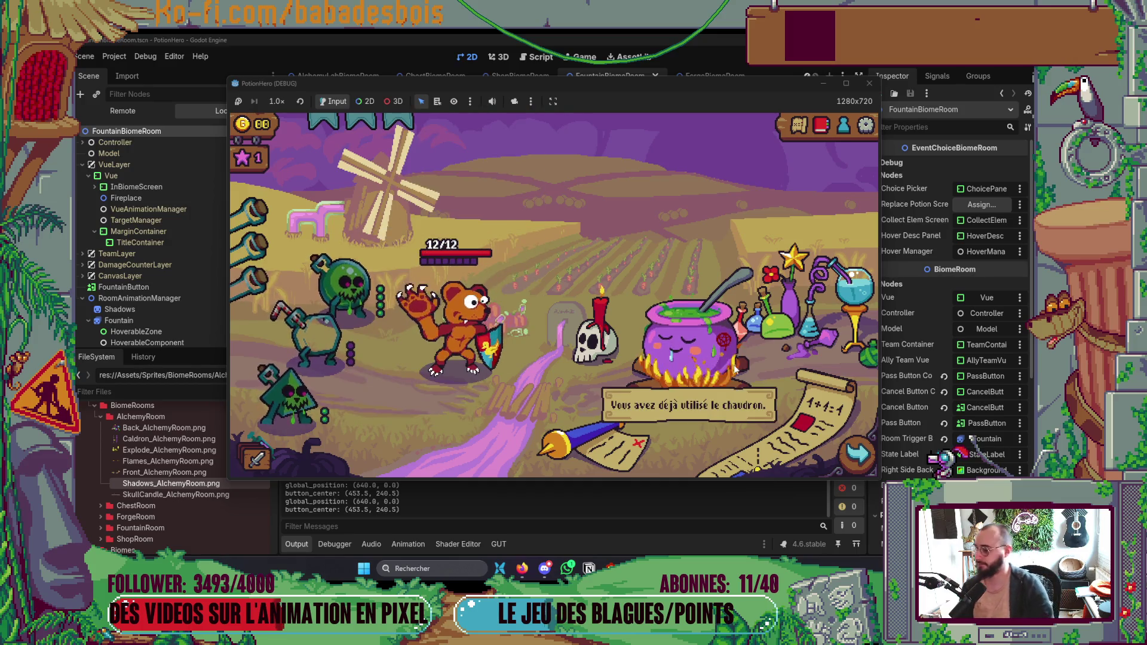
{"action": "left_click", "coordinate": [867, 83]}
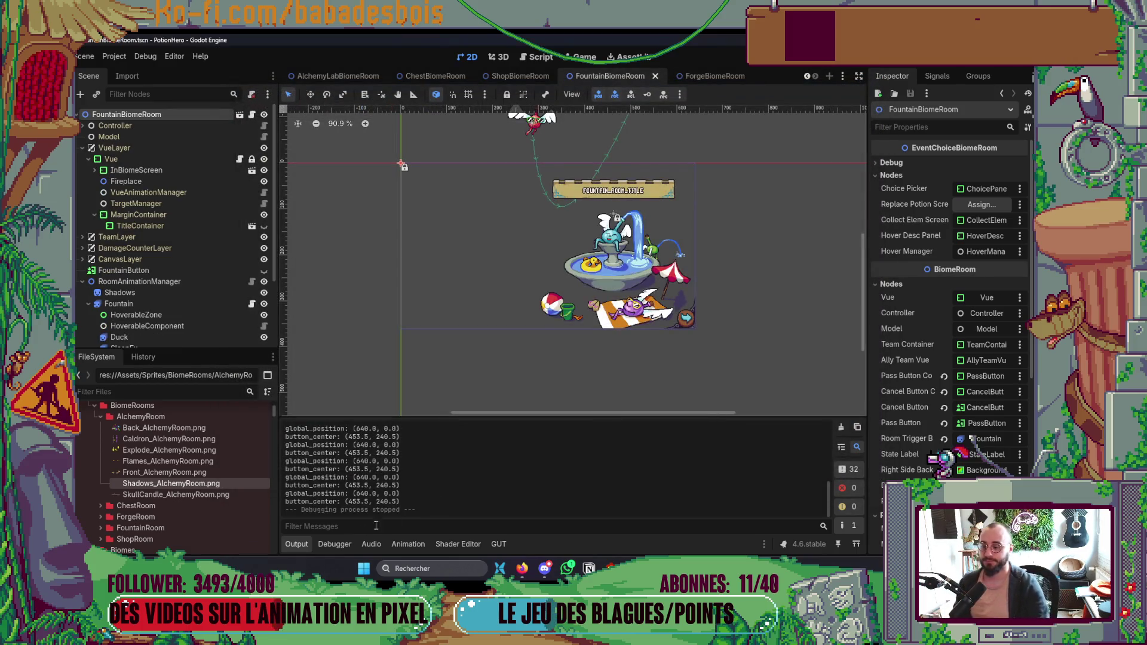
Hide the output log, delete the global_position and button_center print lines, and save BiomeRoom.gd.
{"action": "left_click", "coordinate": [288, 543]}
{"action": "key", "text": "alt+Tab"}
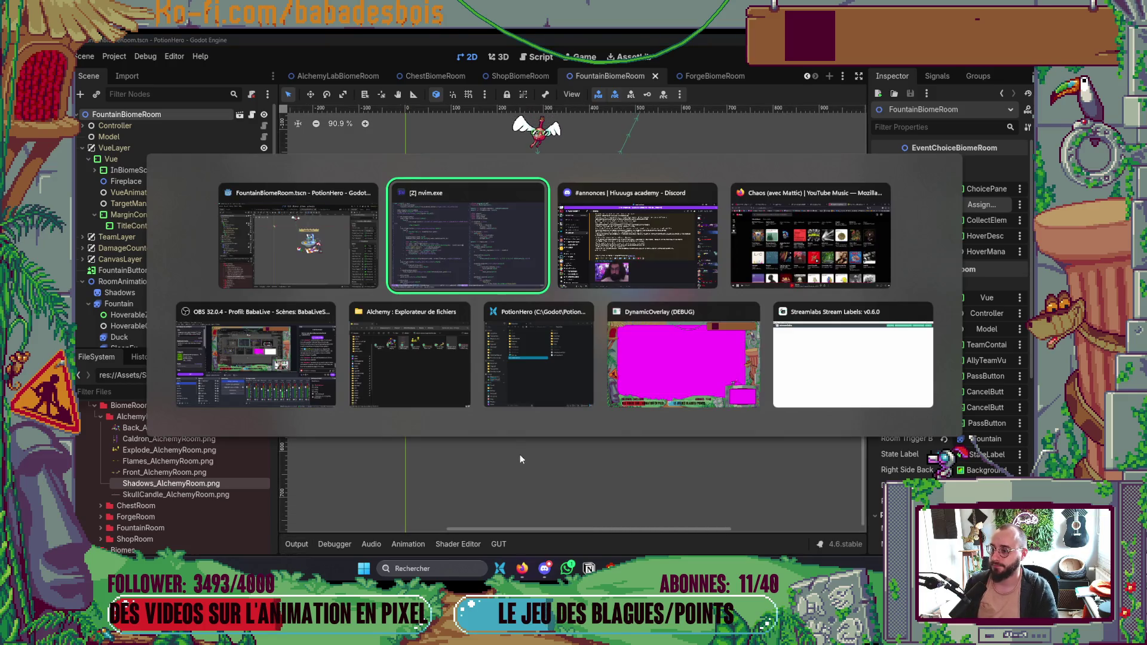
{"action": "left_click", "coordinate": [360, 326]}
{"action": "key", "text": "shift+v"}
{"action": "key", "text": "k"}
{"action": "key", "text": "d"}
{"action": "key", "text": "ctrl+s"}
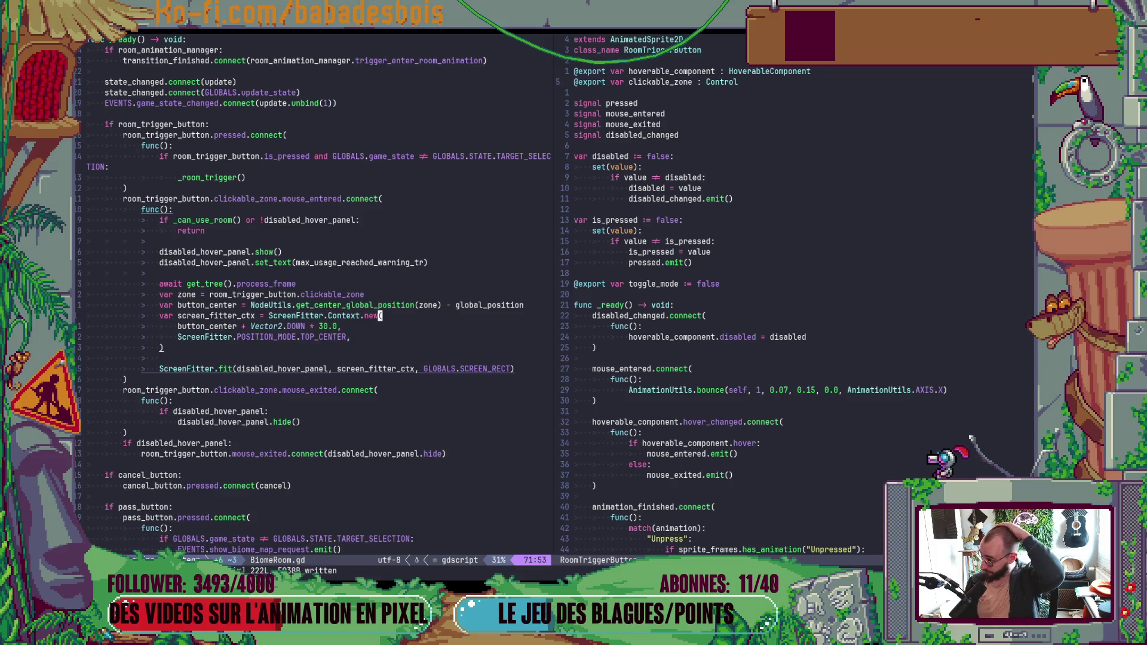
{"action": "key", "text": "alt+Tab"}
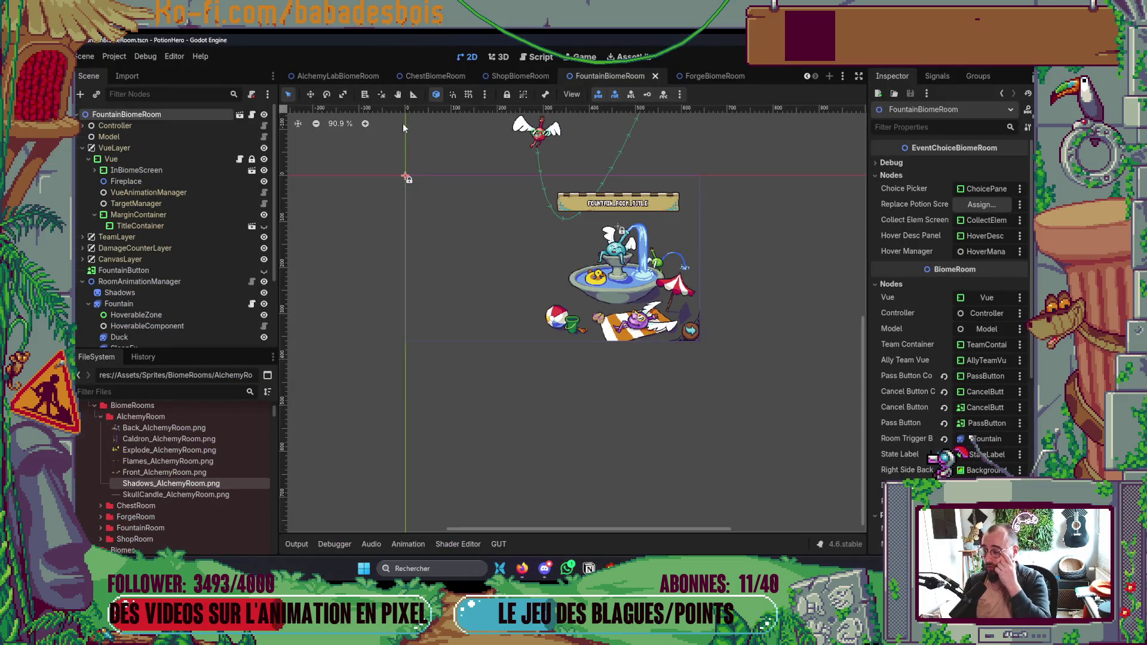
Close the Forge, Fountain, Shop, Chest and AlchemyLab biome room tabs, leaving Globals showing.
{"action": "left_click", "coordinate": [715, 76]}
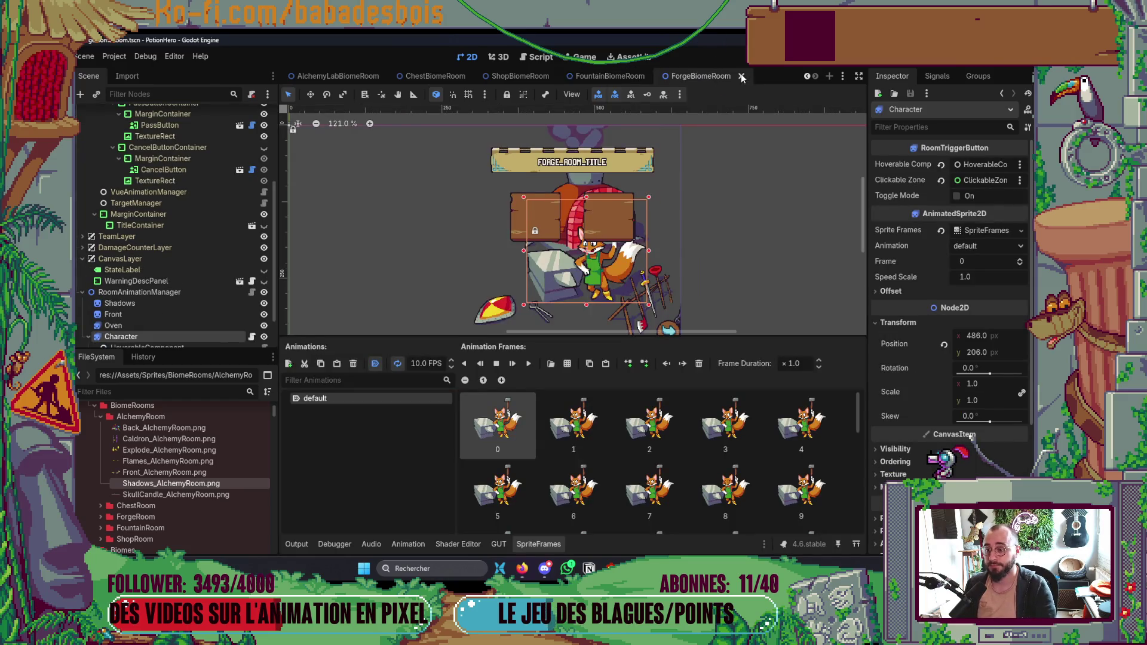
{"action": "left_click", "coordinate": [746, 76]}
{"action": "left_click", "coordinate": [792, 75]}
{"action": "left_click", "coordinate": [696, 76]}
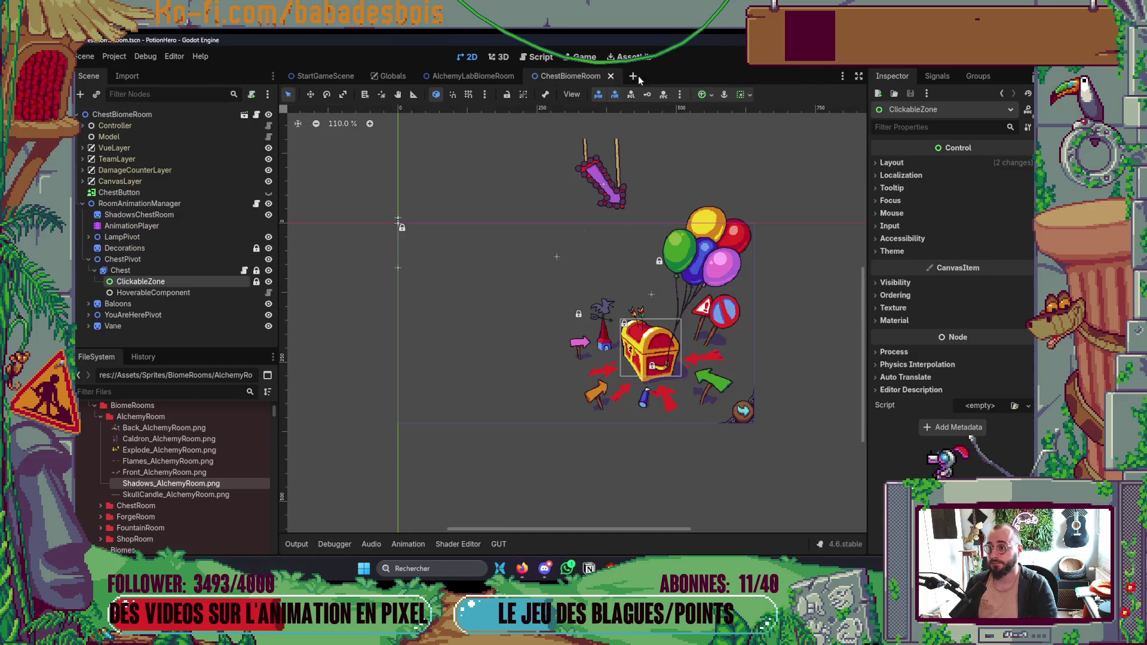
{"action": "left_click", "coordinate": [610, 76]}
{"action": "left_click", "coordinate": [524, 76]}
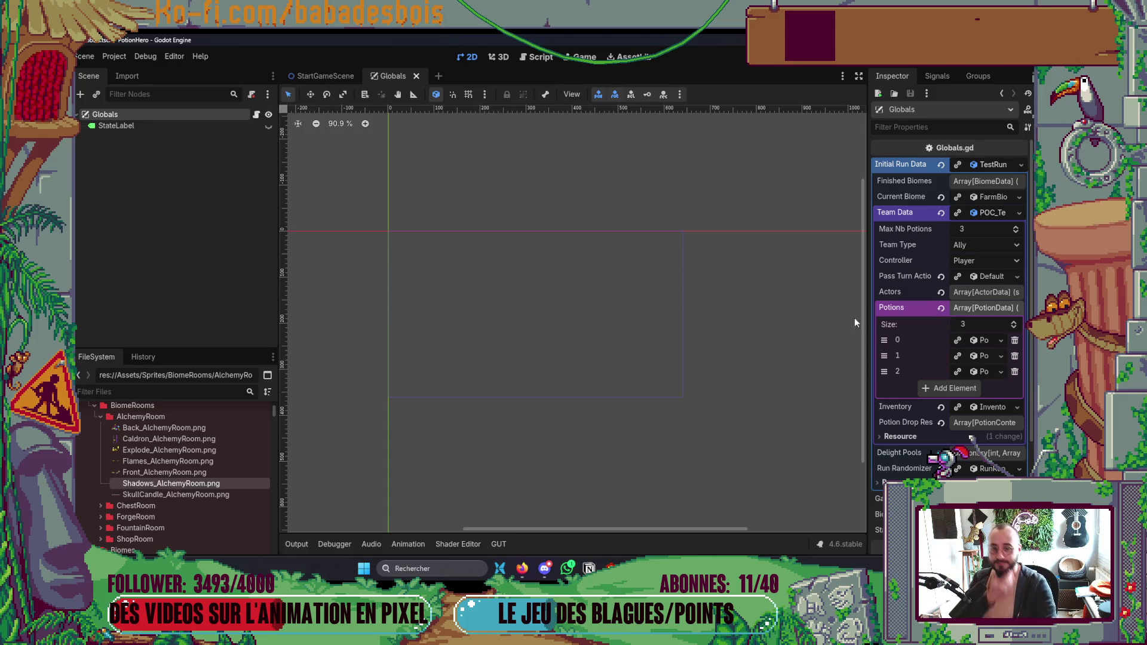
Collapse Potions and Team Data, widen the Inspector, and expand the Current Biome resource.
{"action": "left_click", "coordinate": [984, 307]}
{"action": "left_click", "coordinate": [986, 214]}
{"action": "left_click", "coordinate": [986, 213]}
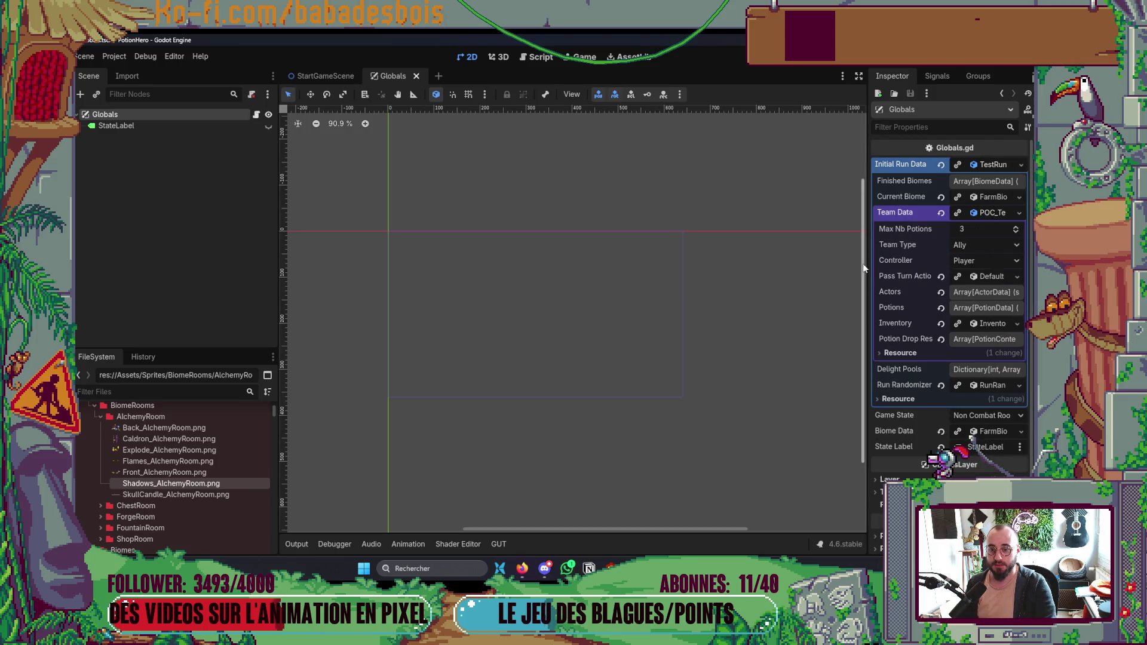
{"action": "left_click_drag", "start_coordinate": [864, 264], "coordinate": [713, 264]}
{"action": "left_click", "coordinate": [939, 213]}
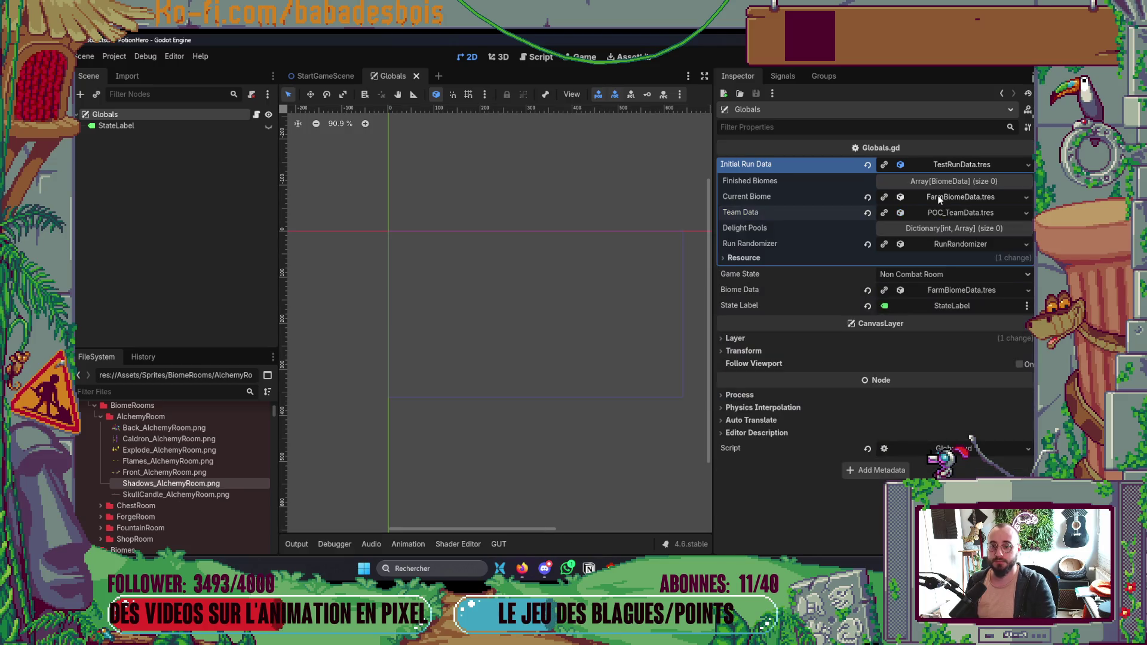
{"action": "left_click", "coordinate": [939, 197]}
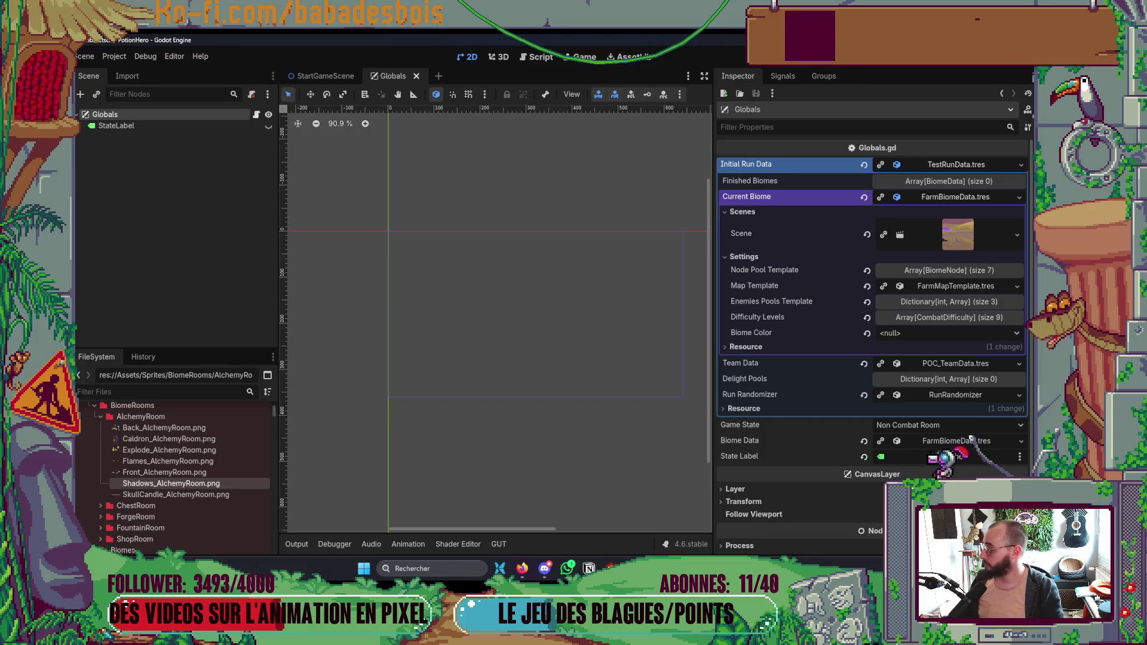
Collapse Current Biome, narrow the Inspector again, and reopen Initial Run Data.
{"action": "key", "text": "alt+Tab"}
{"action": "key", "text": "alt+Tab"}
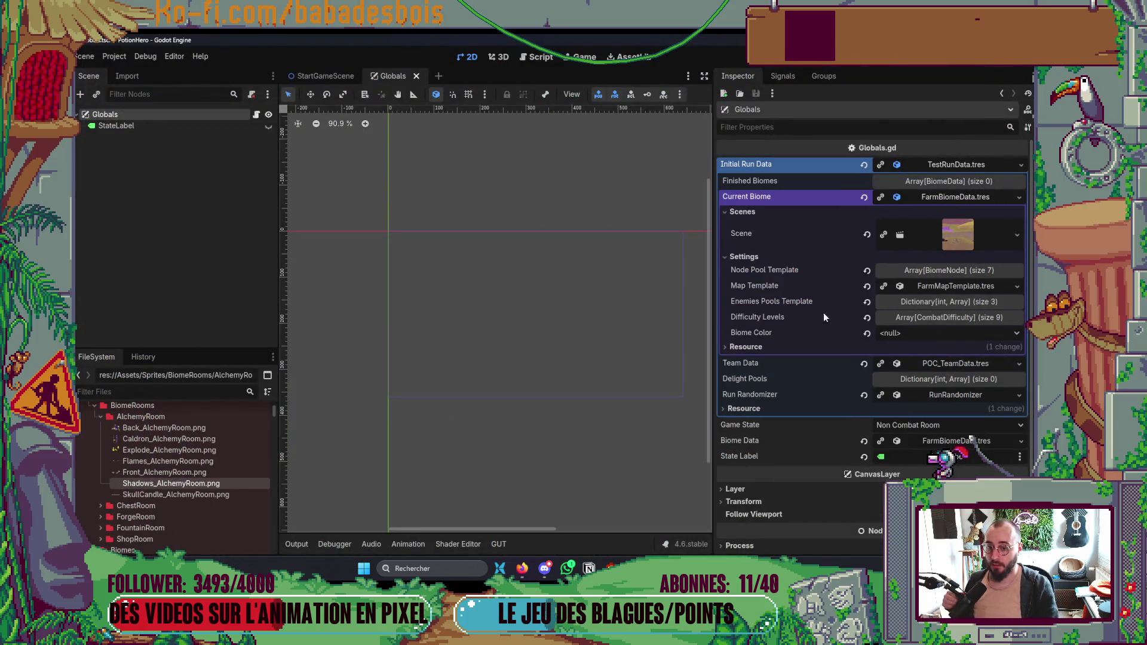
{"action": "left_click", "coordinate": [930, 196]}
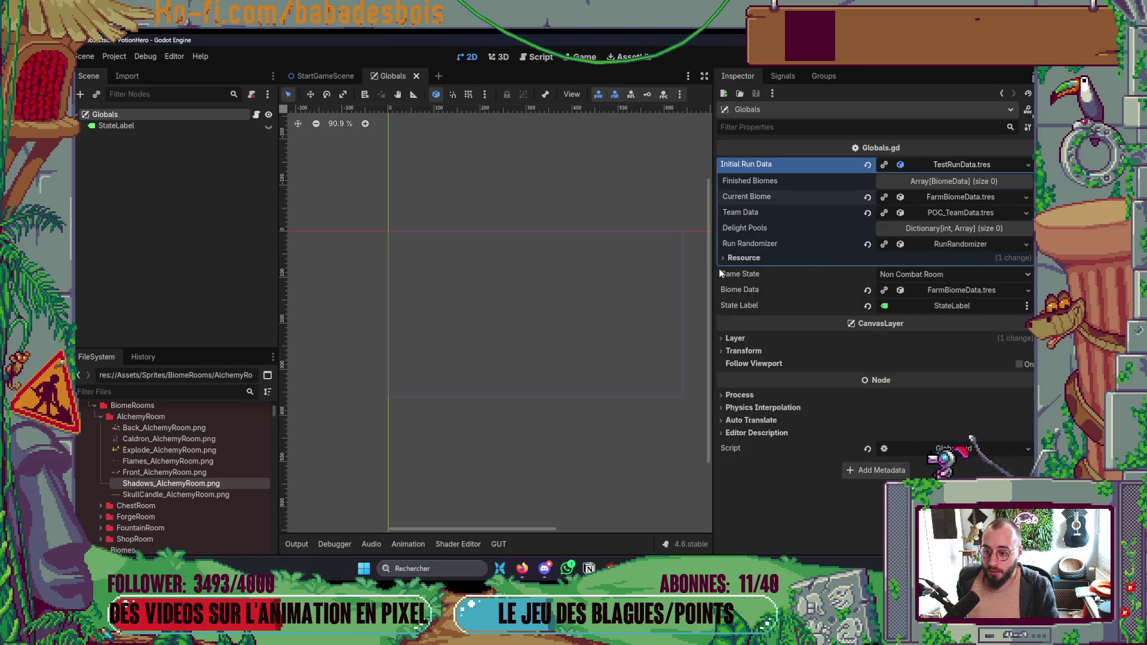
{"action": "left_click_drag", "start_coordinate": [713, 272], "coordinate": [987, 190]}
{"action": "left_click", "coordinate": [985, 164]}
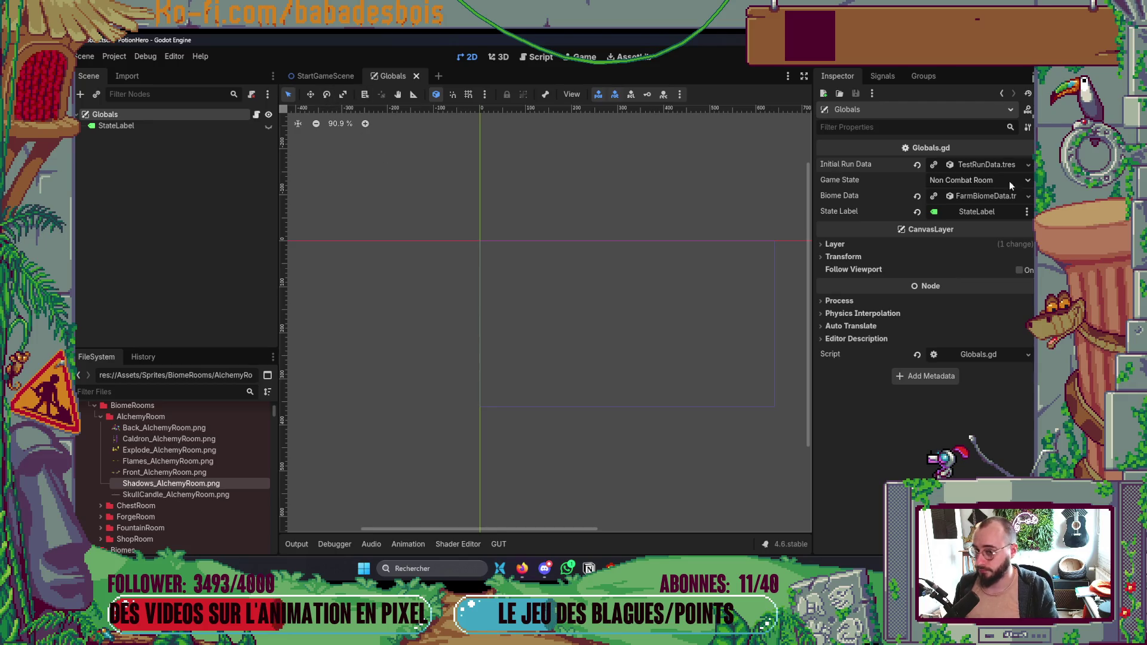
{"action": "left_click", "coordinate": [974, 162]}
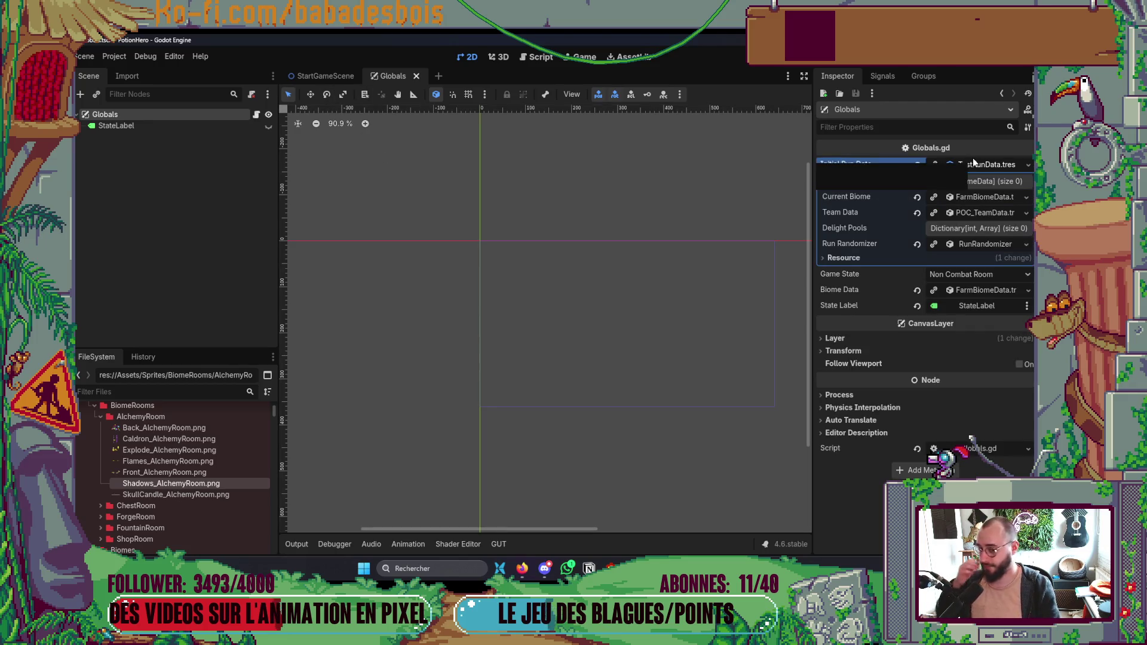
Expand Current Biome > Map Template > Steps > 0 > Nodes, showing FarmMapTemplate's single AlchemyLab node.
{"action": "left_click", "coordinate": [977, 197]}
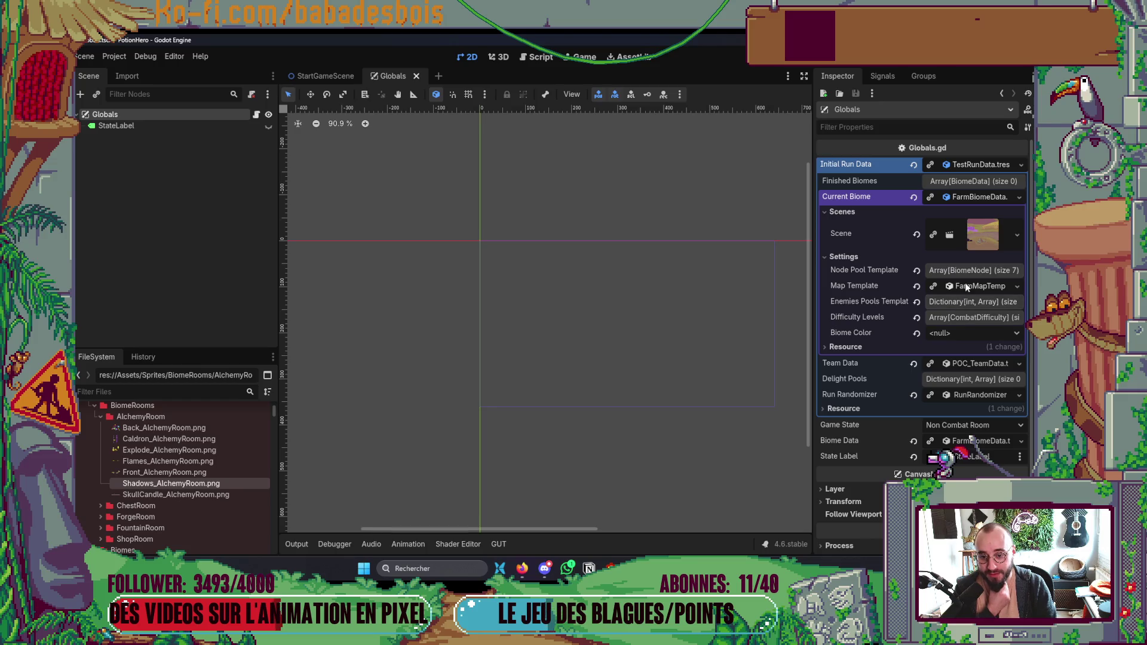
{"action": "left_click", "coordinate": [965, 286]}
{"action": "left_click", "coordinate": [964, 302]}
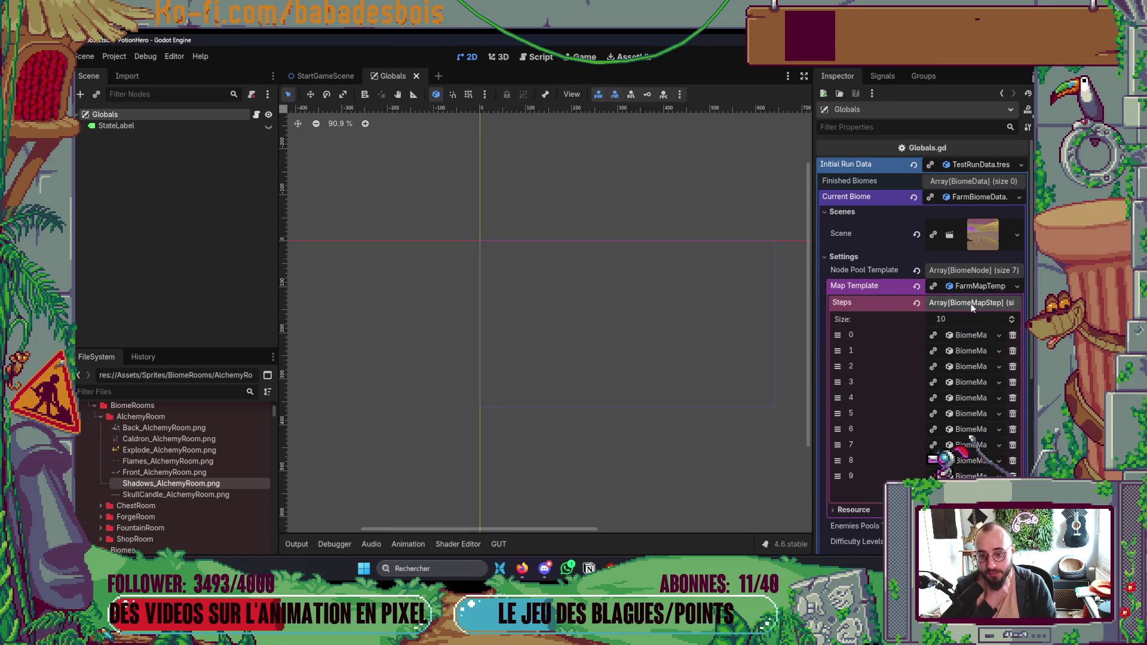
{"action": "left_click", "coordinate": [957, 338]}
{"action": "left_click_drag", "start_coordinate": [813, 357], "coordinate": [672, 359]}
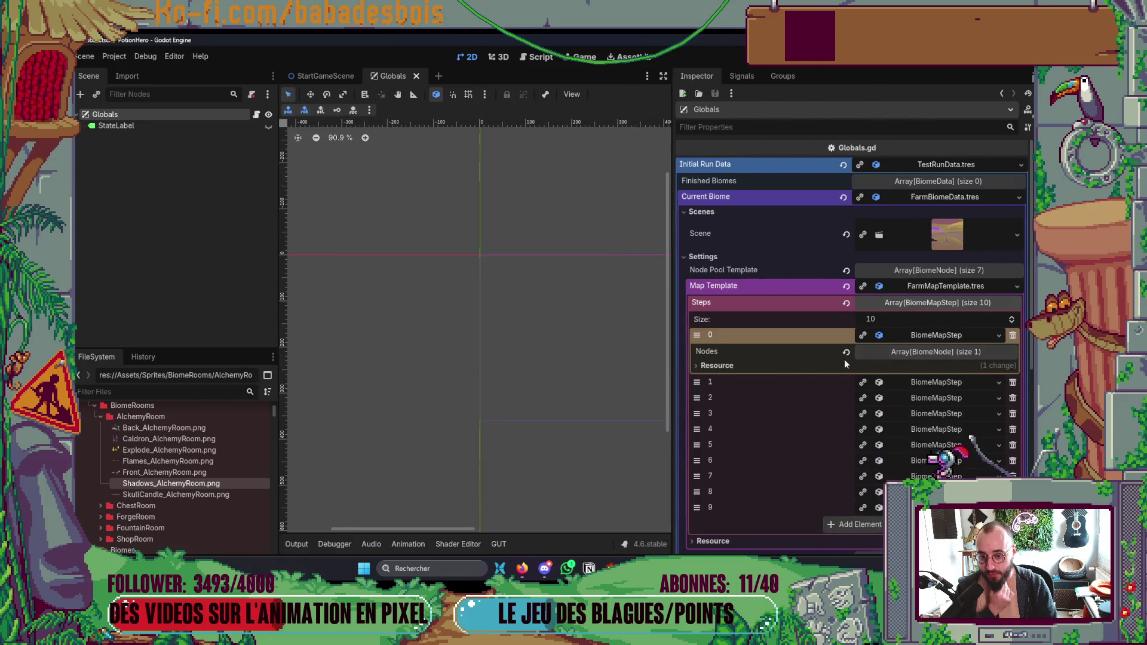
{"action": "left_click", "coordinate": [907, 353]}
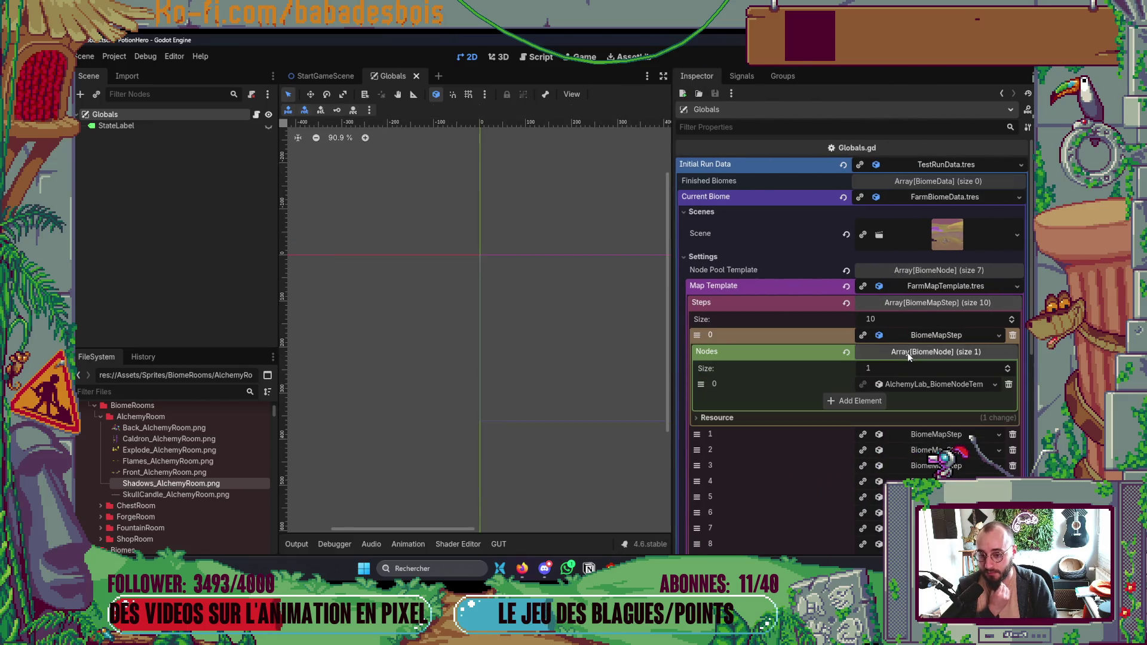